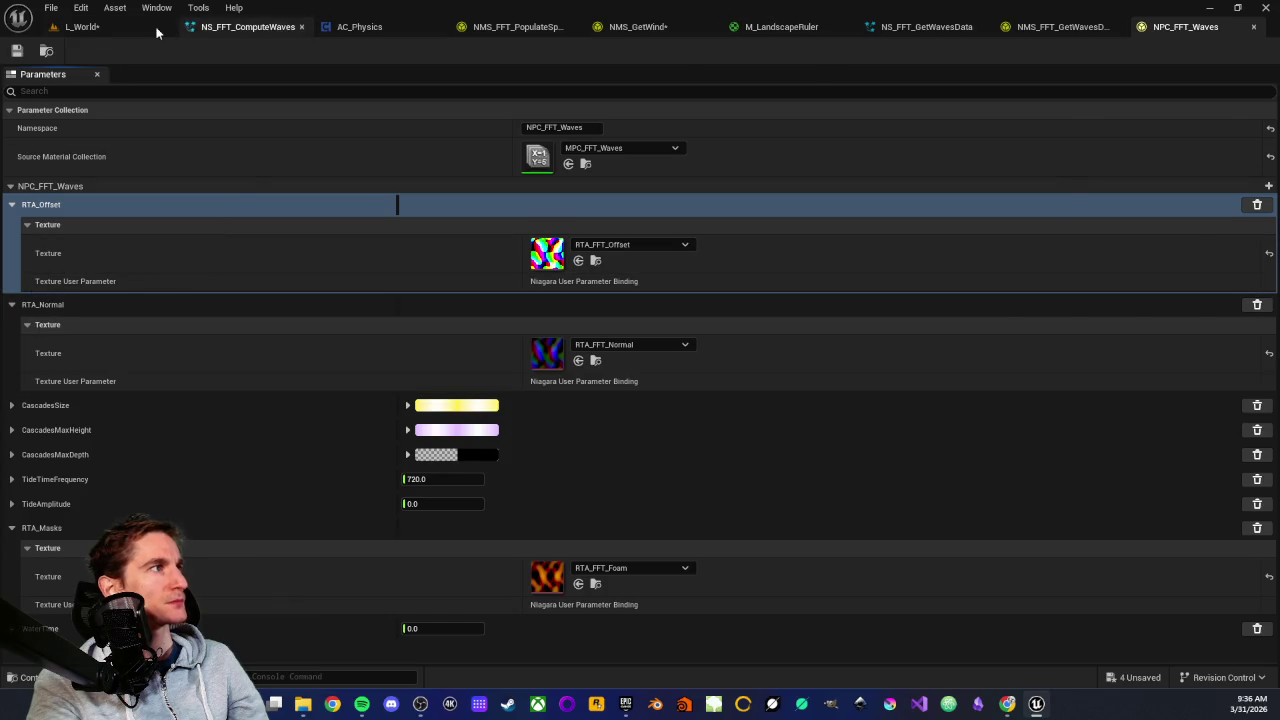
Switch to the L_World level and browse the Content Browser to Landscape > LandscapeData
left_click(80, 26)
scroll(80, 590, "up", 3)
scroll(70, 590, "up", 3)
left_click(68, 559)
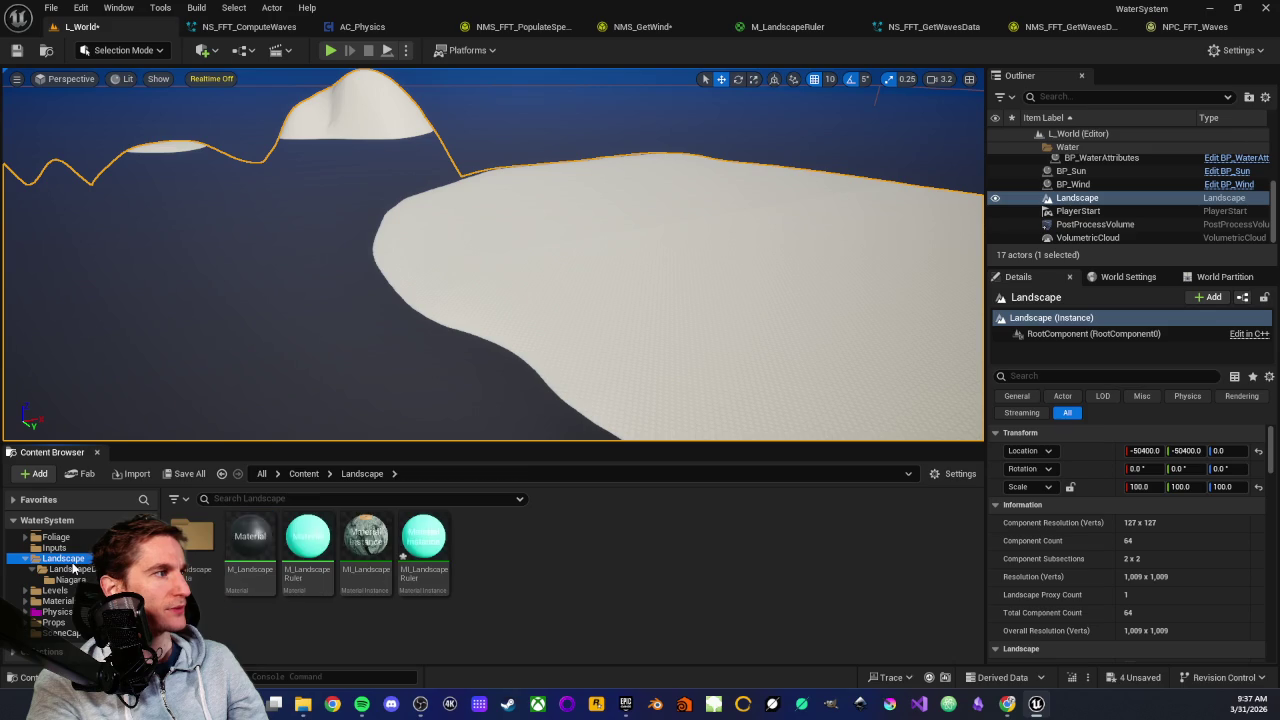
double_click(190, 563)
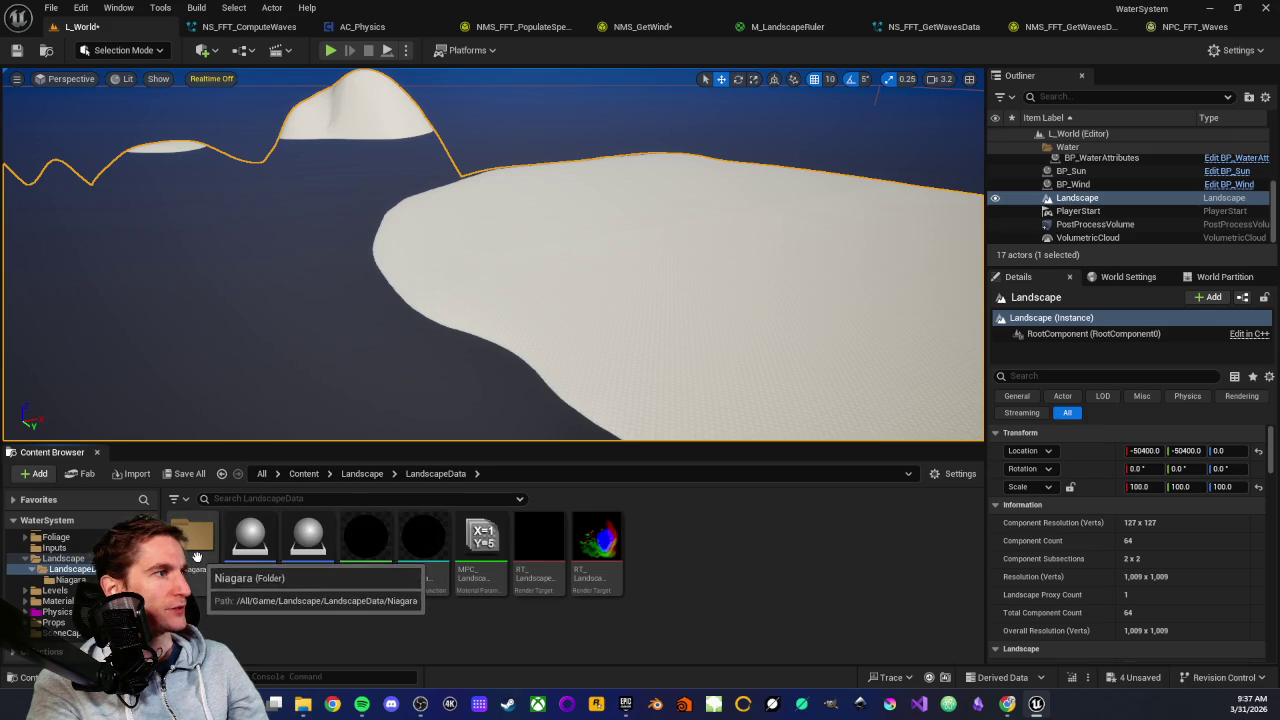
double_click(195, 565)
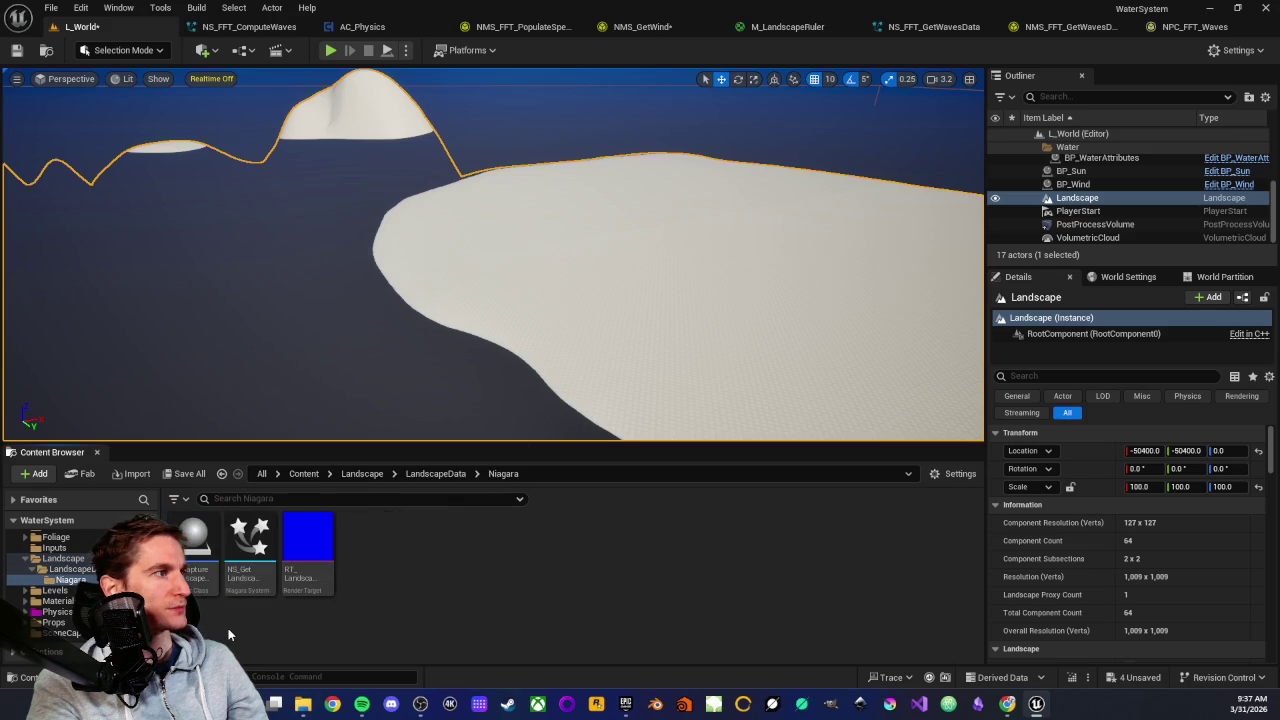
key("alt+Left")
scroll(71, 590, "down", 2)
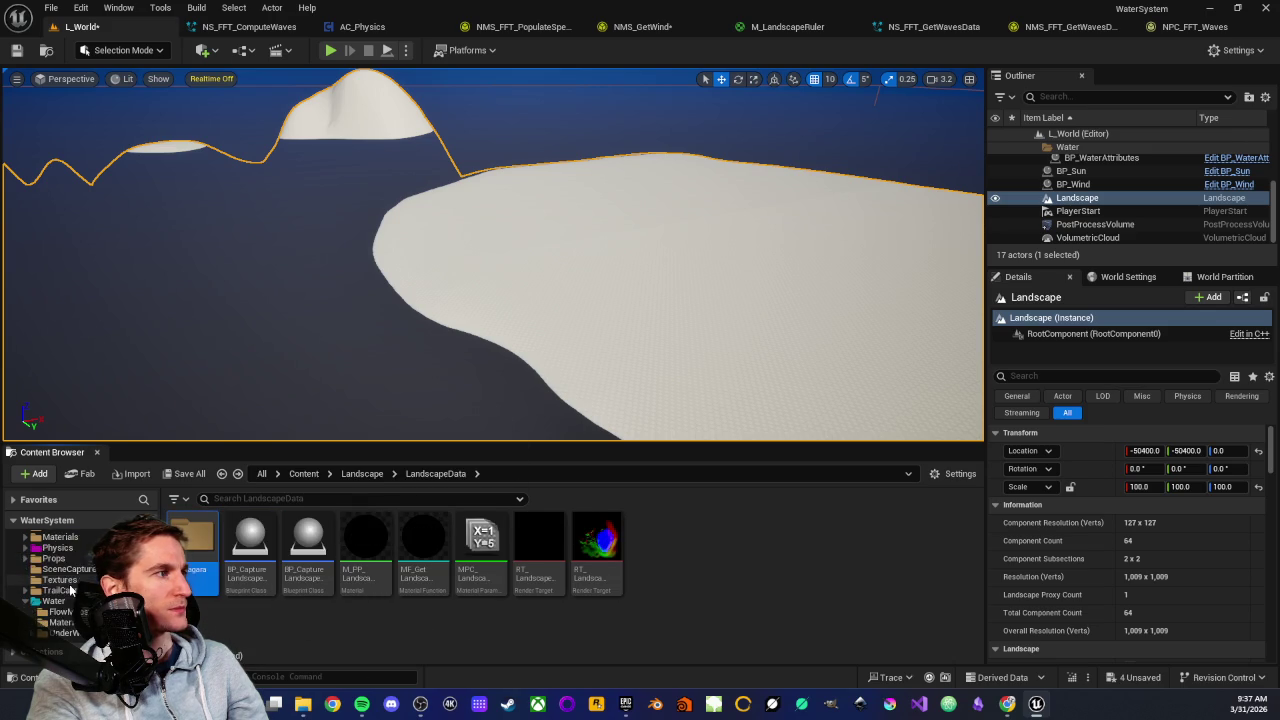
scroll(72, 583, "down", 3)
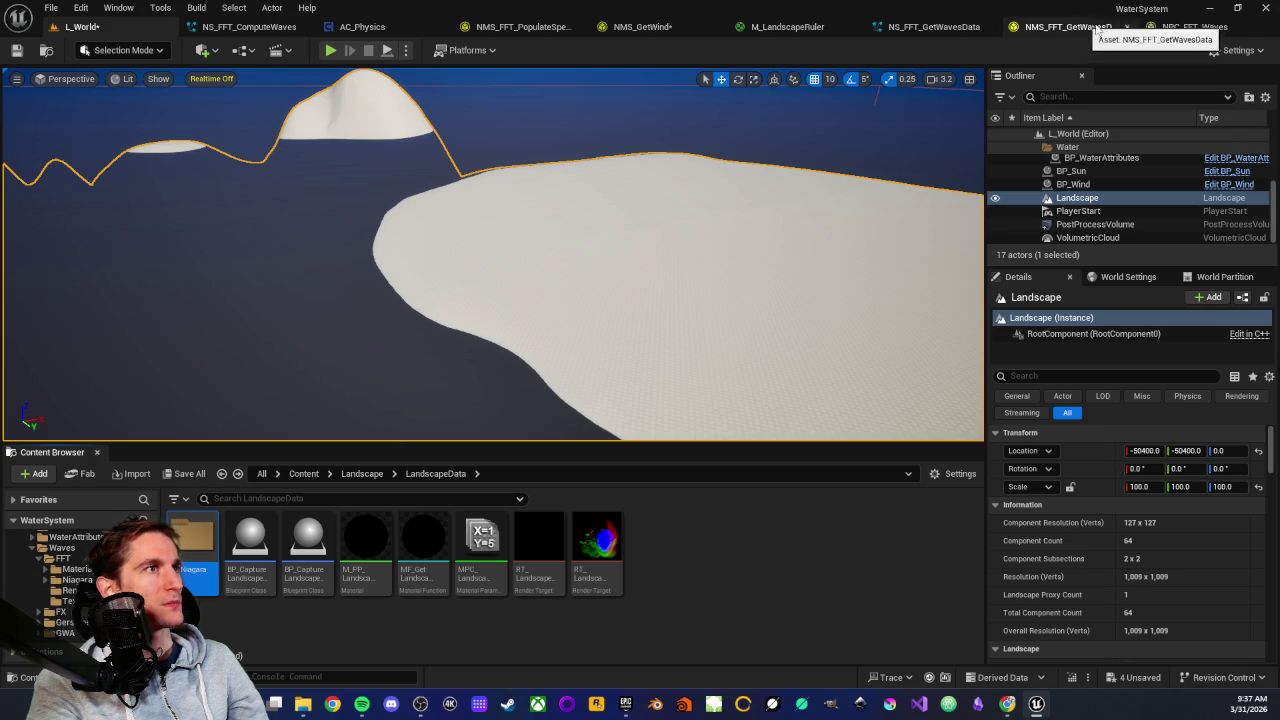
Inspect the NFS_GetLandscapeData function from the waves-data module graph, then close it and return to L_World
left_click(1197, 35)
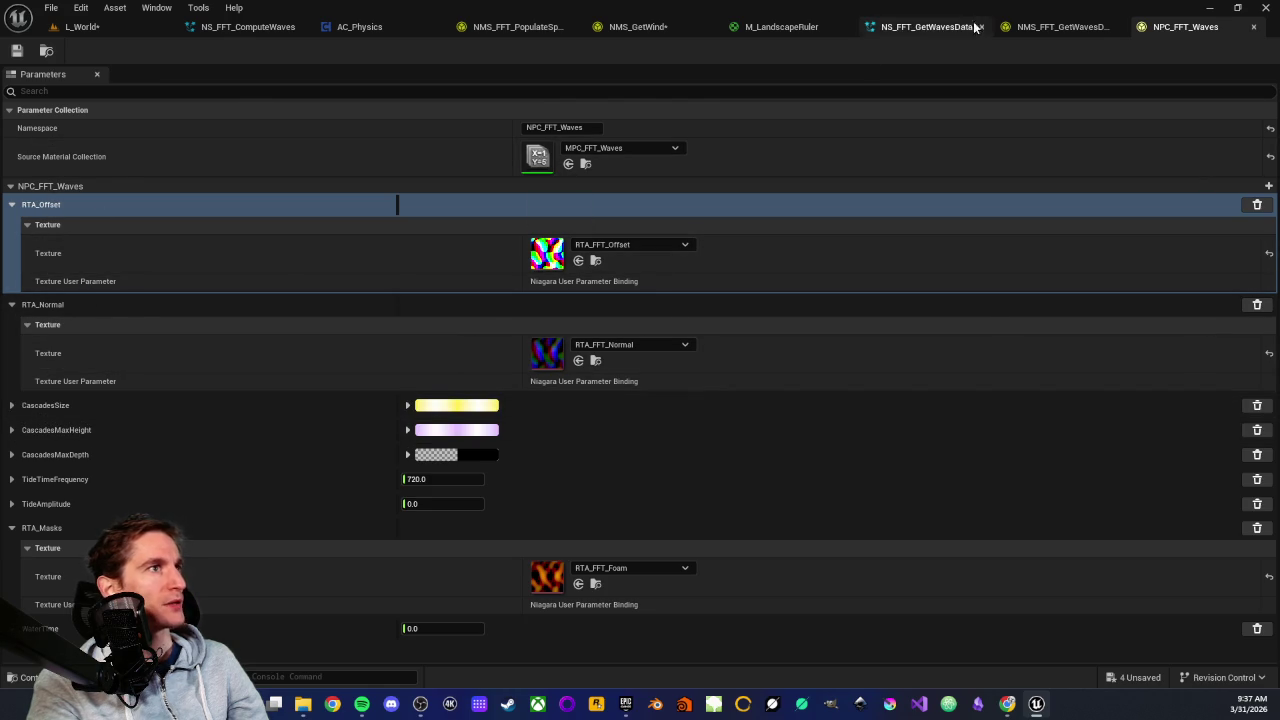
left_click(1030, 27)
scroll(497, 320, "up", 2)
double_click(585, 214)
scroll(343, 390, "up", 3)
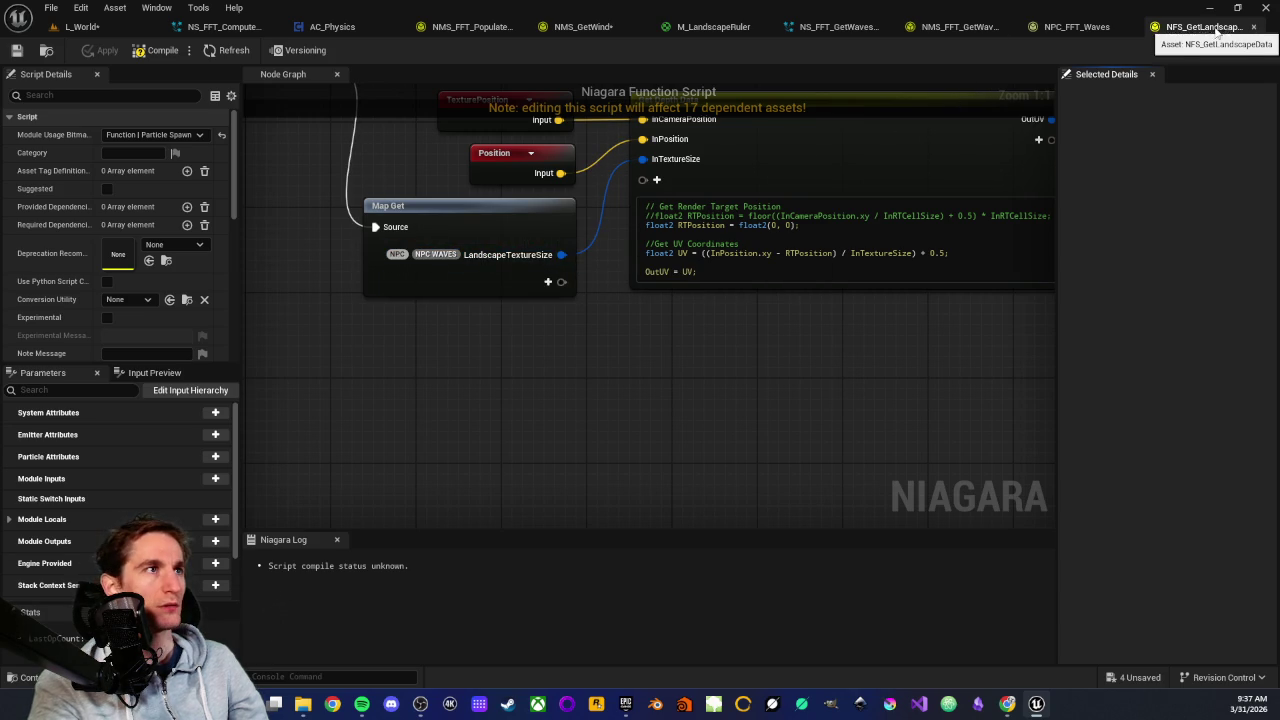
left_click(1253, 27)
left_click(100, 32)
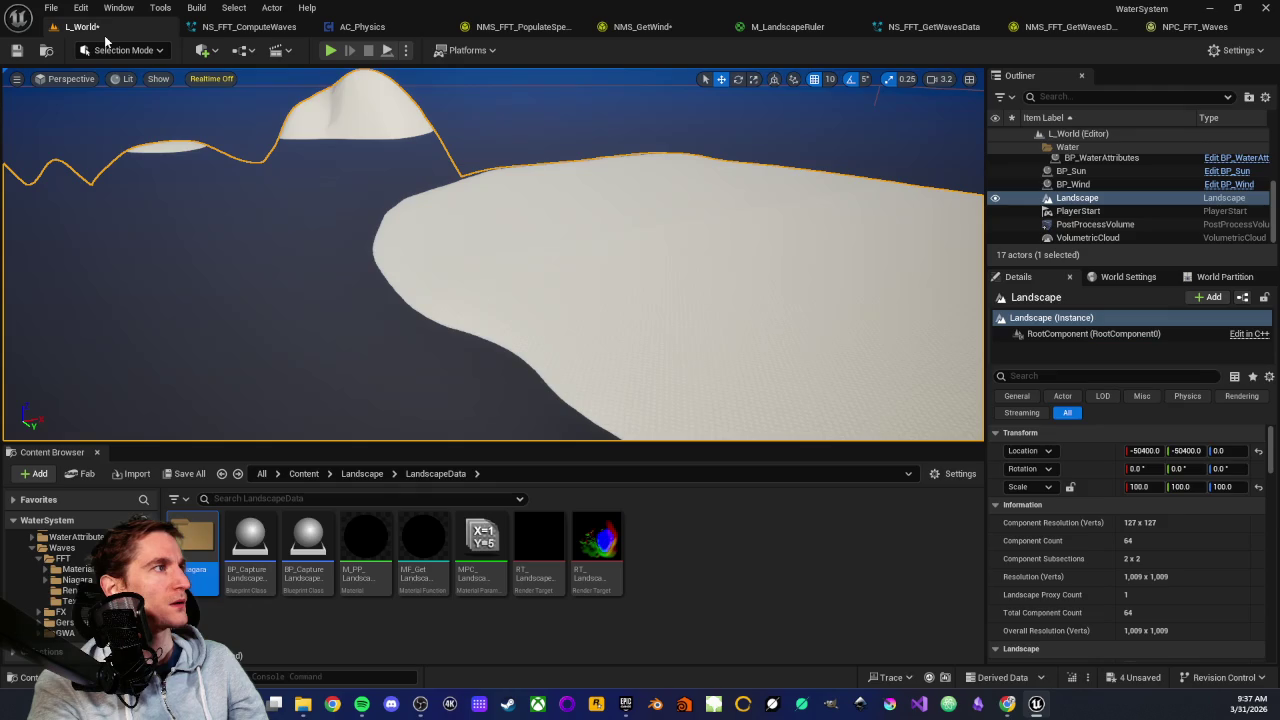
Look through the Water Waves FFT folder and its Niagara subfolder, then go back to LandscapeData
scroll(60, 580, "up", 1)
scroll(60, 580, "up", 2)
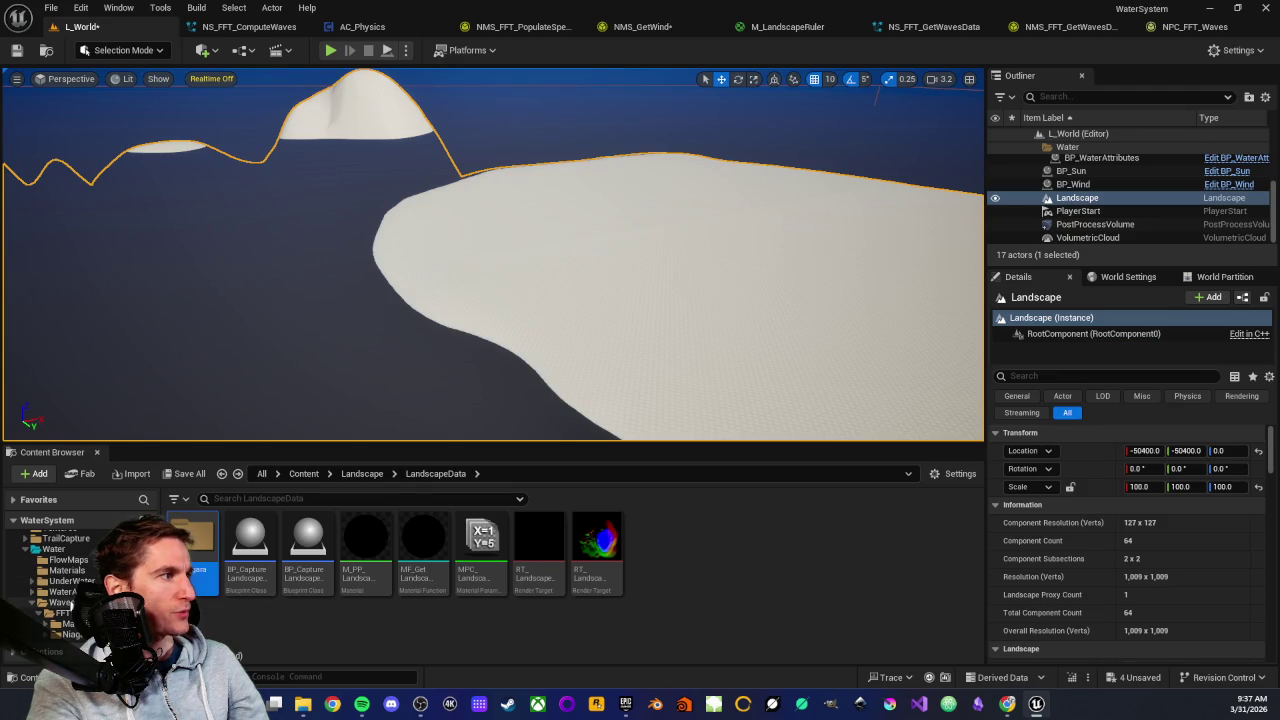
left_click(60, 602)
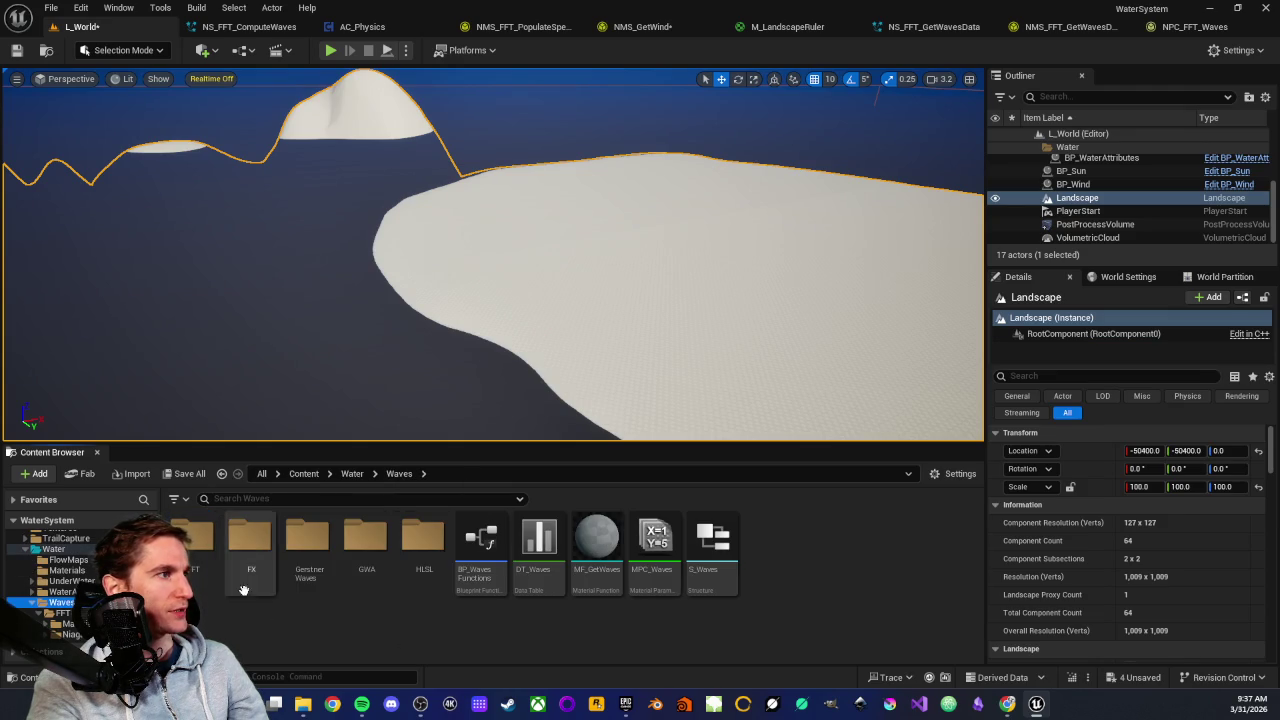
double_click(193, 566)
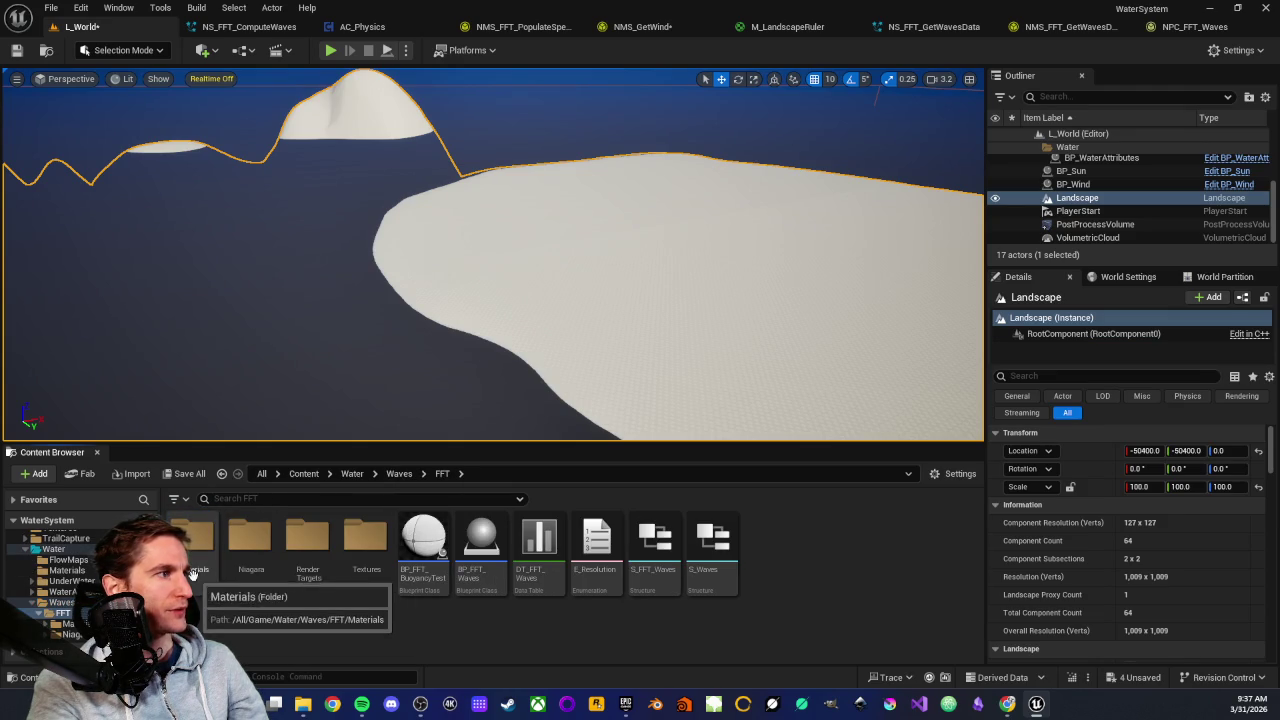
double_click(250, 548)
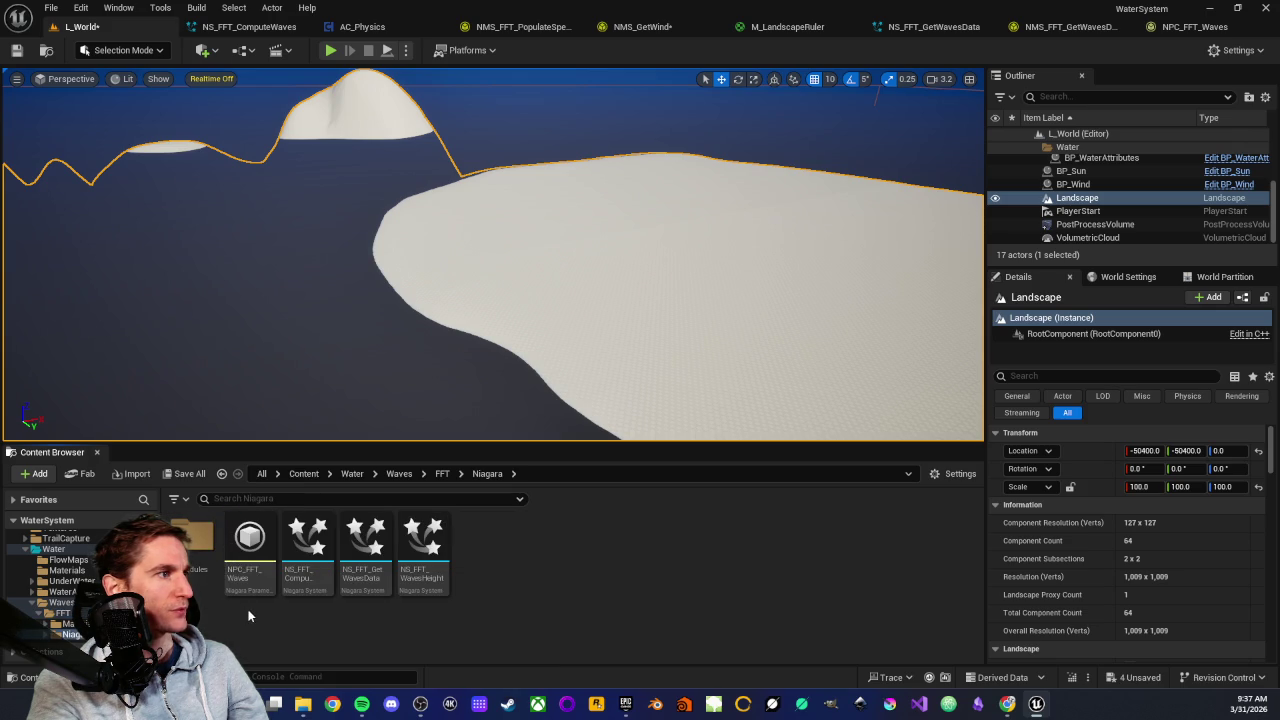
key("alt+Left")
key("alt+Left")
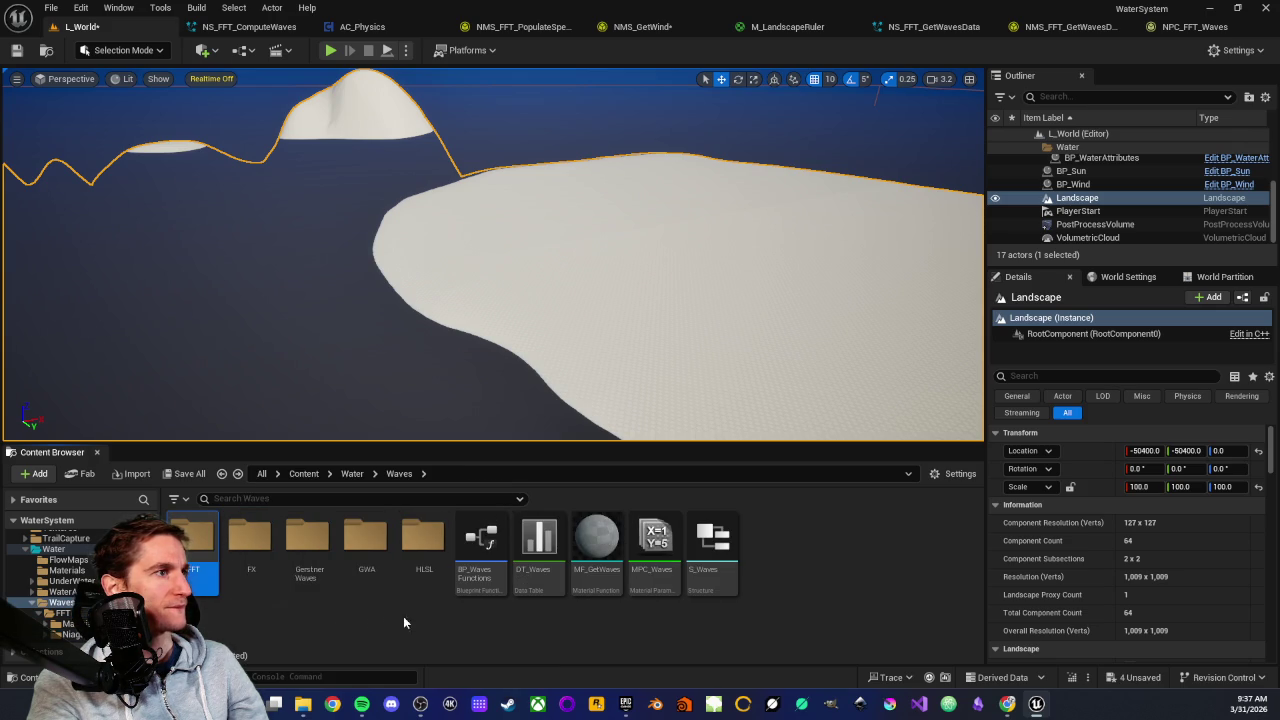
key("alt+Left")
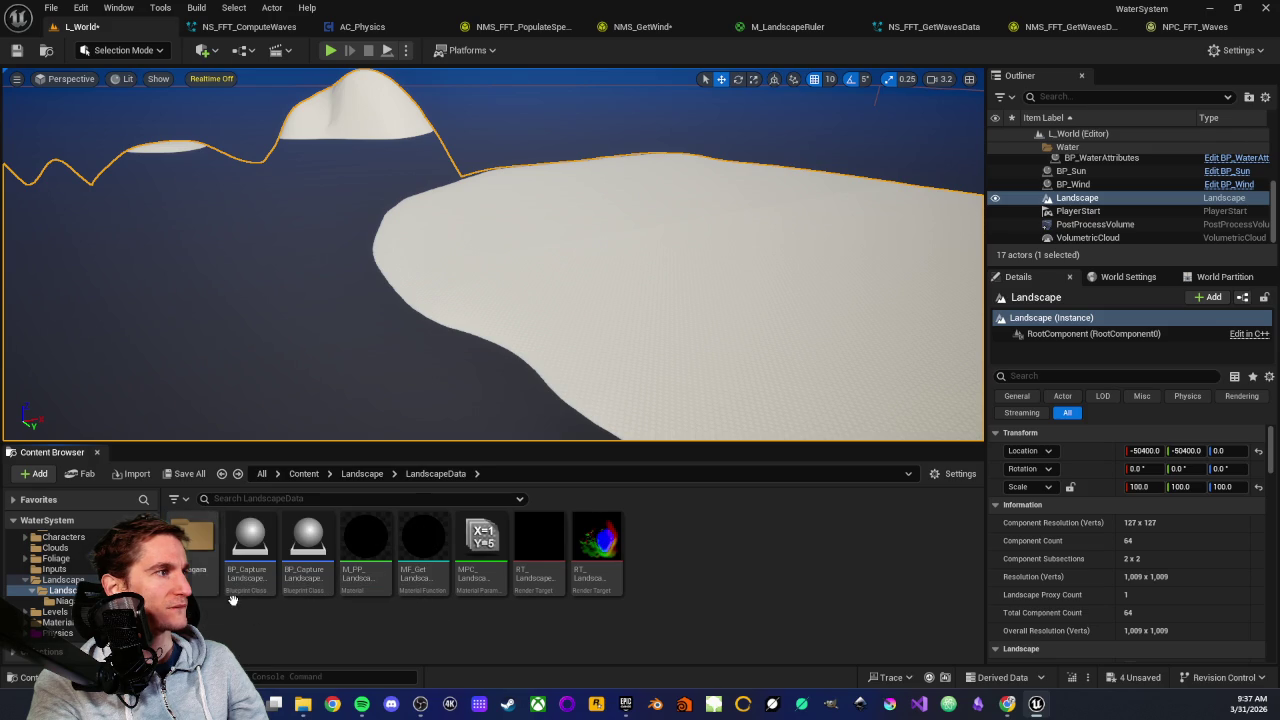
Browse from the Water folder through Waves and FFT into the FFT Niagara folder
scroll(72, 596, "down", 3)
left_click(54, 601)
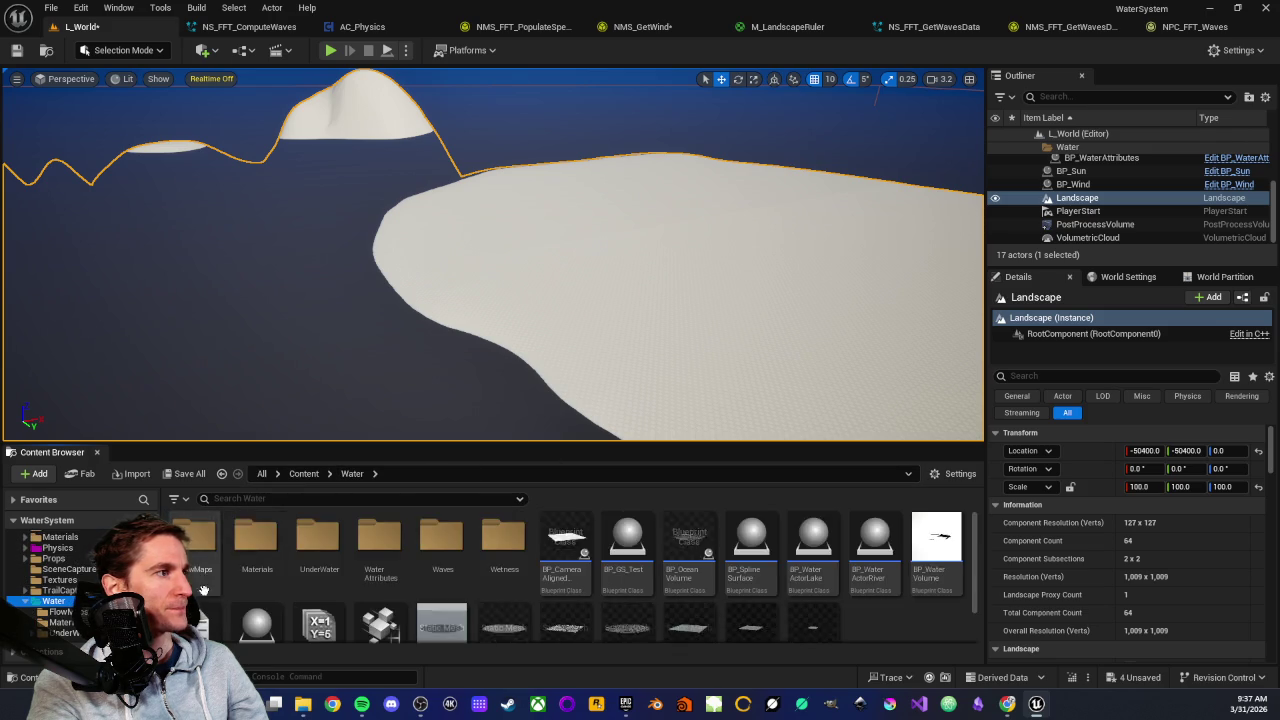
scroll(281, 583, "down", 1)
scroll(281, 583, "up", 1)
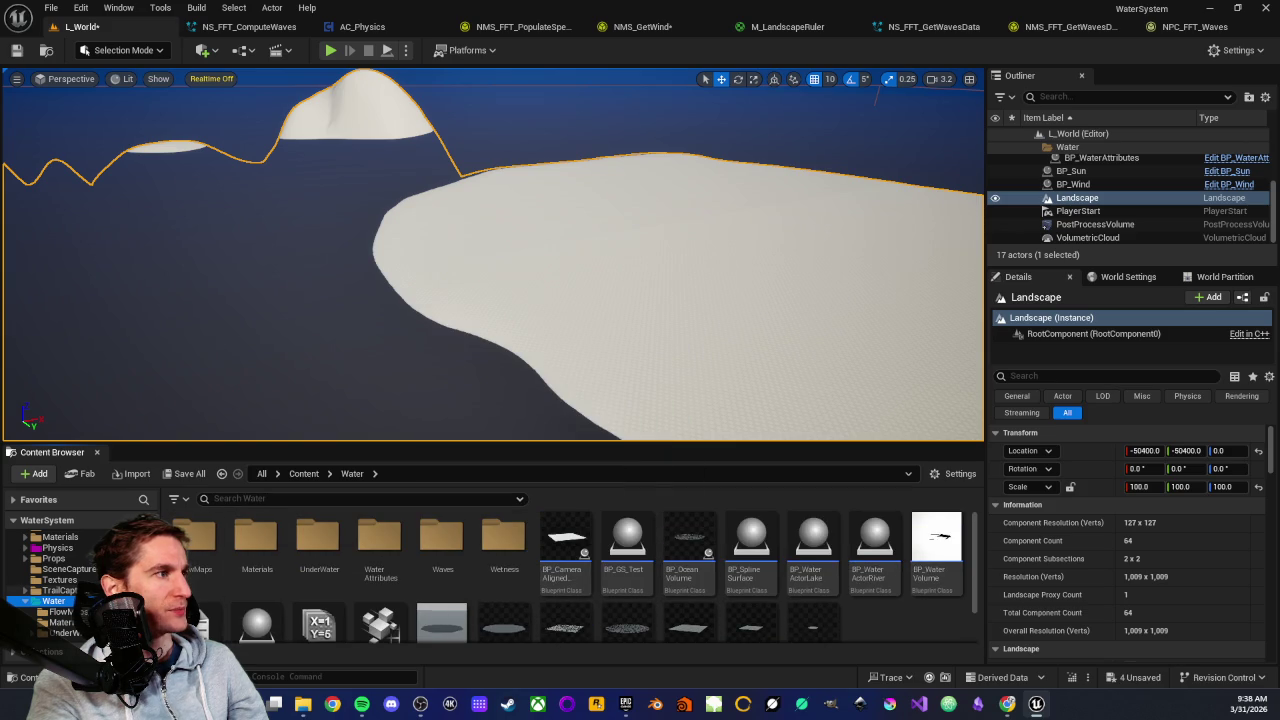
double_click(445, 548)
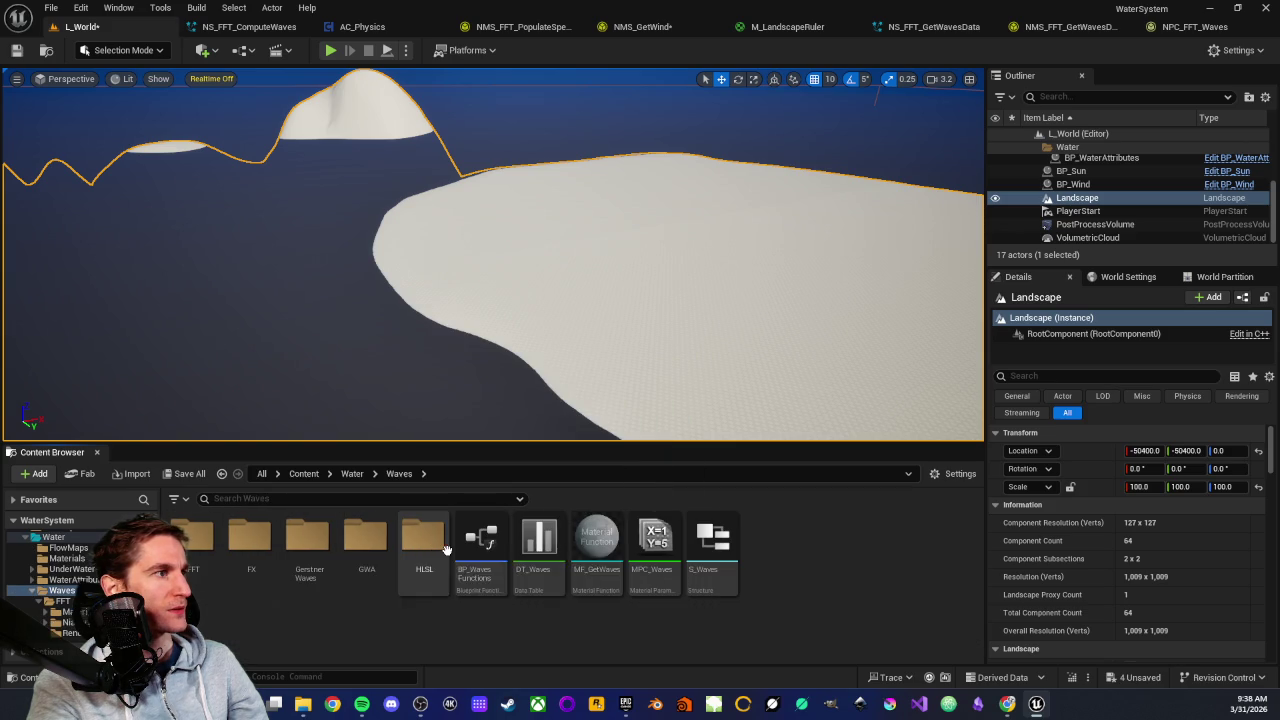
double_click(190, 545)
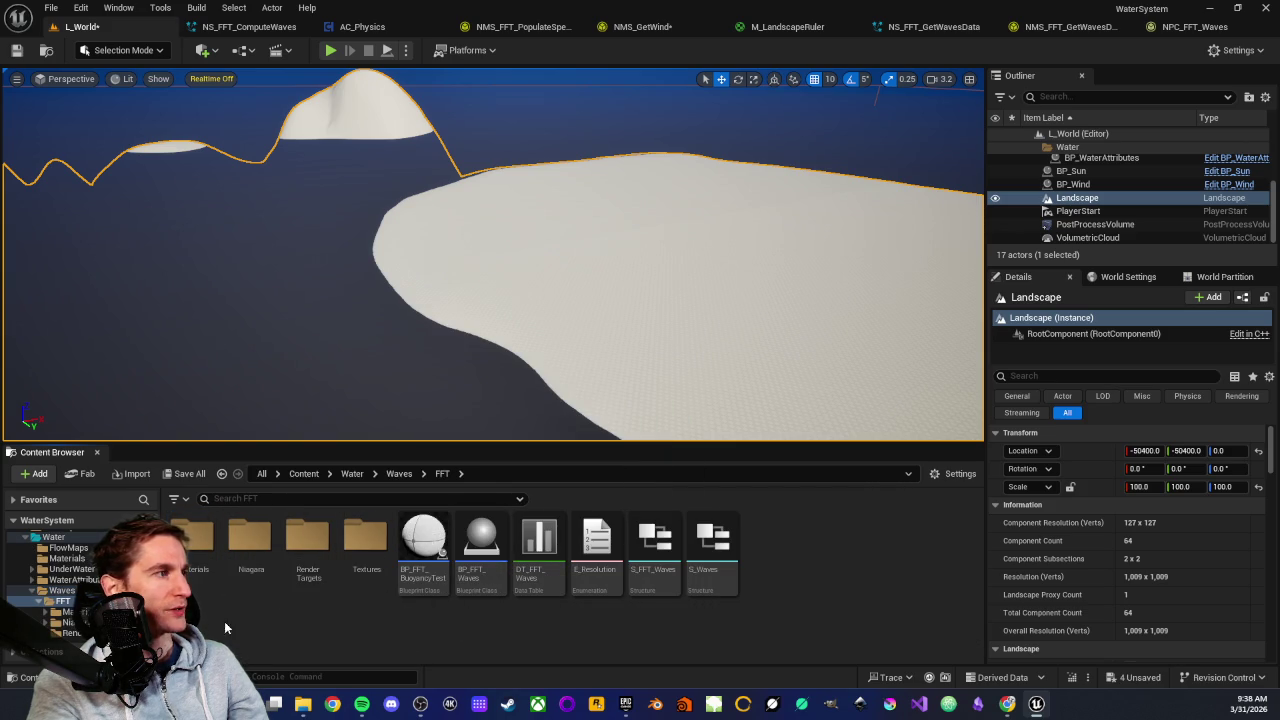
double_click(250, 545)
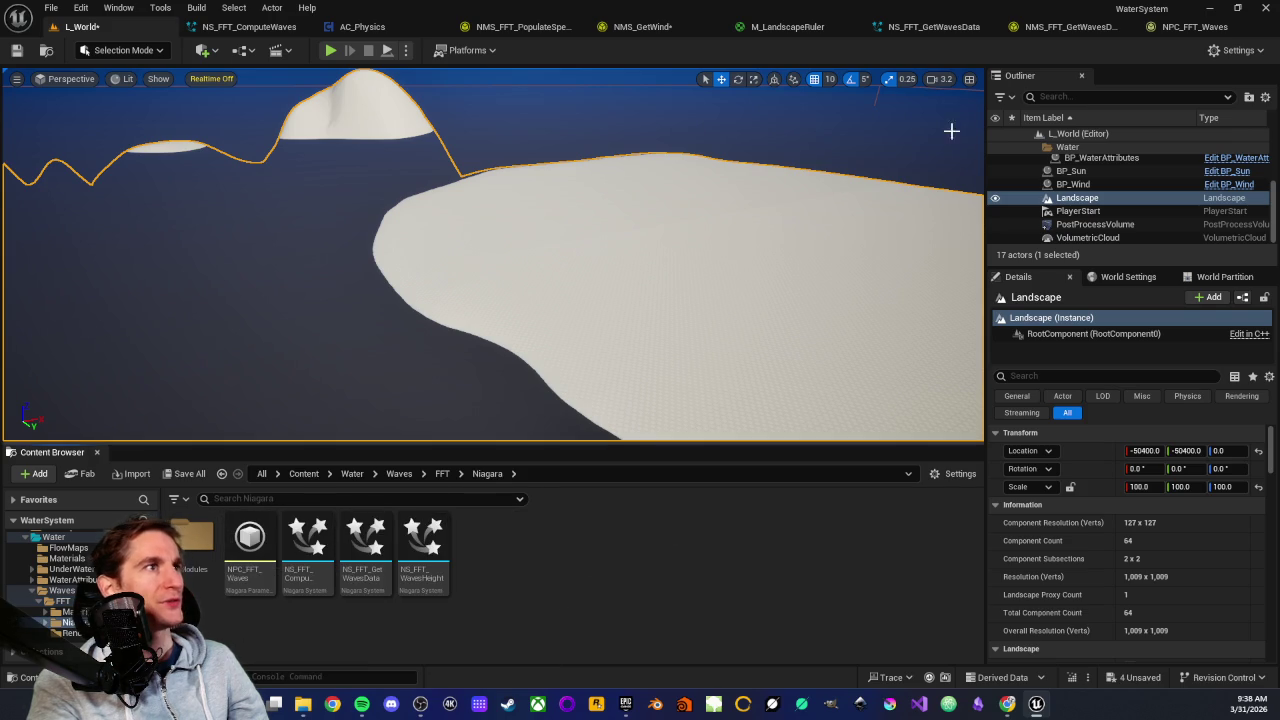
Open NFS Get Landscape Data from NMS_FFT_GetWavesData, view the whole graph, then close it
left_click(1065, 26)
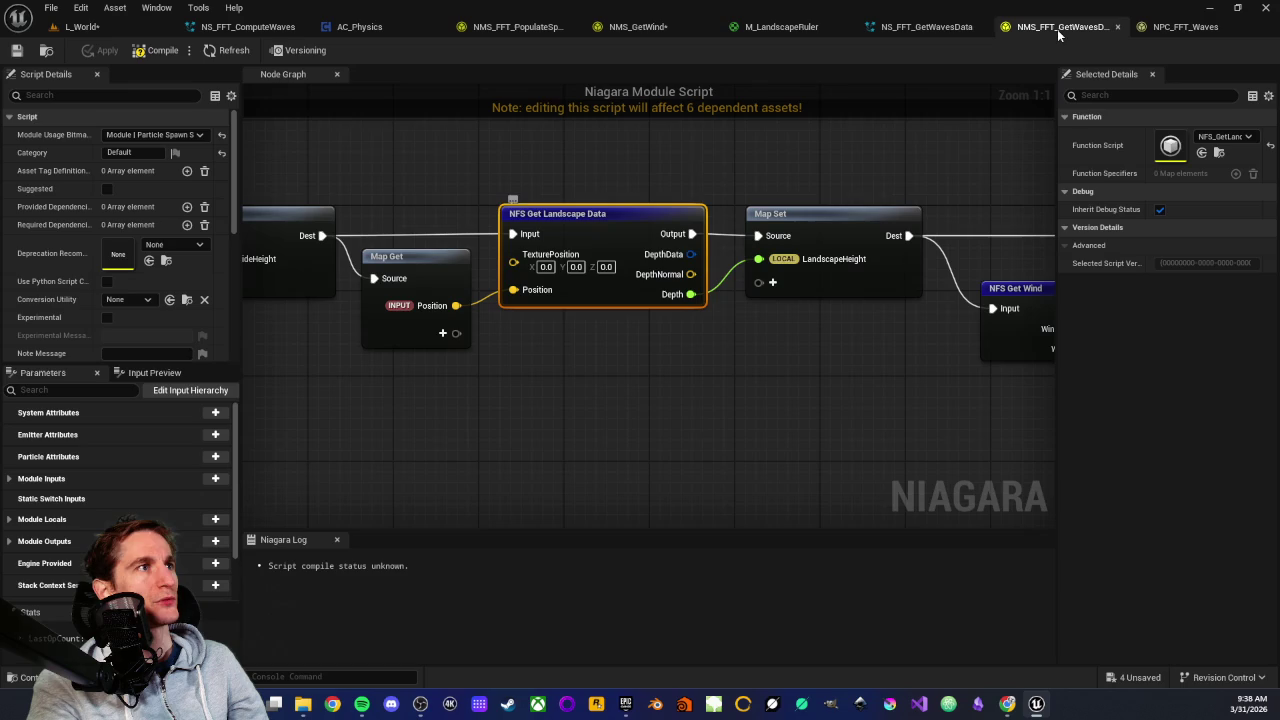
double_click(595, 215)
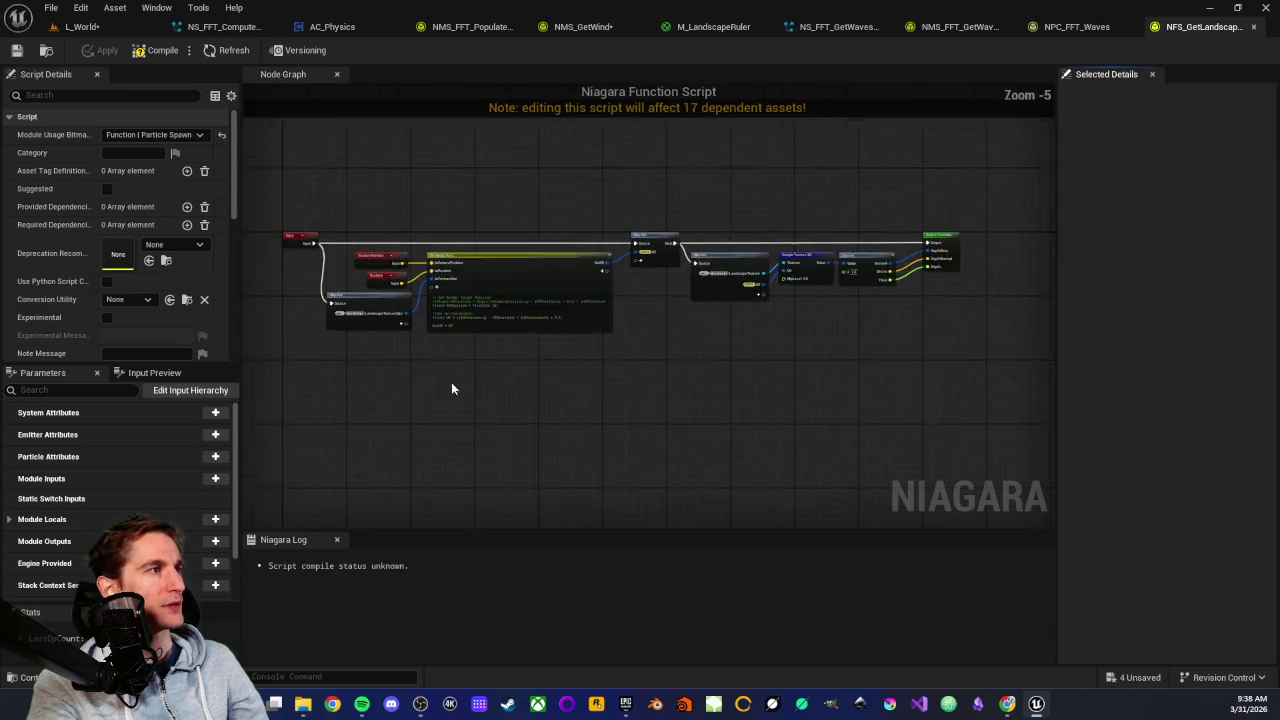
scroll(361, 366, "up", 6)
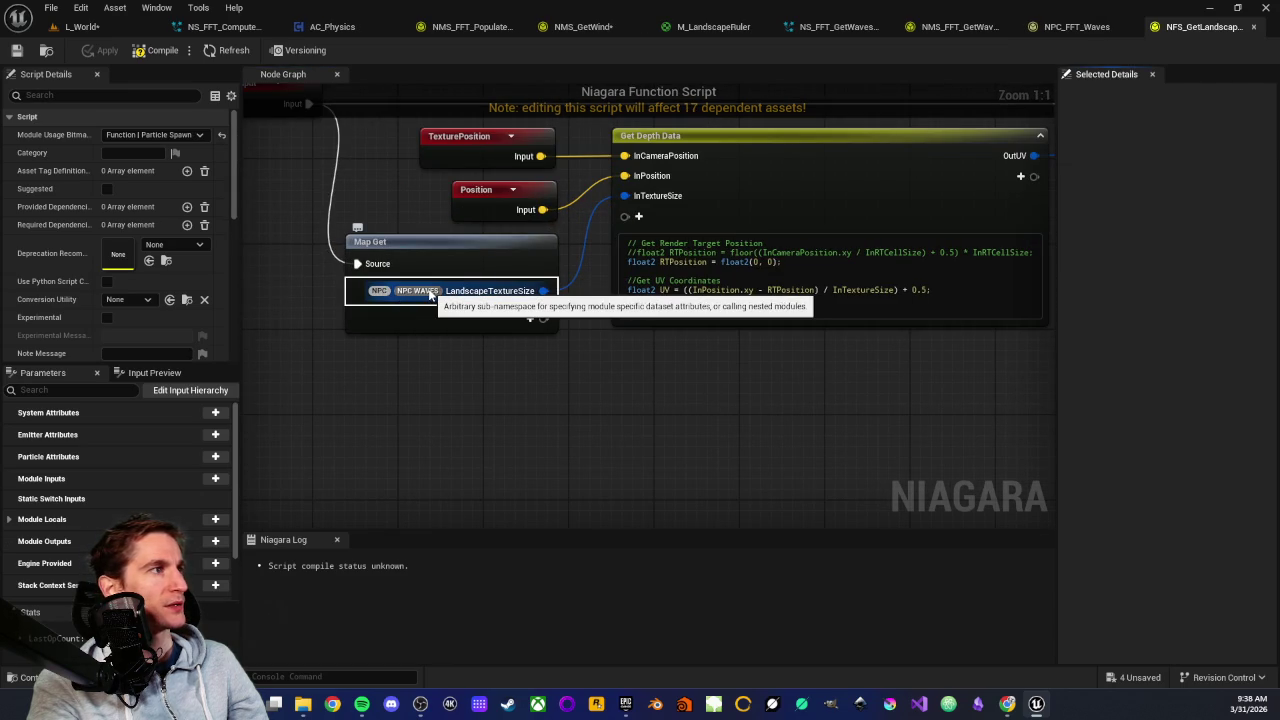
mouse_move(864, 372)
left_mouse_down()
mouse_move(564, 467)
mouse_move(676, 428)
left_mouse_up()
scroll(564, 467, "down", 2)
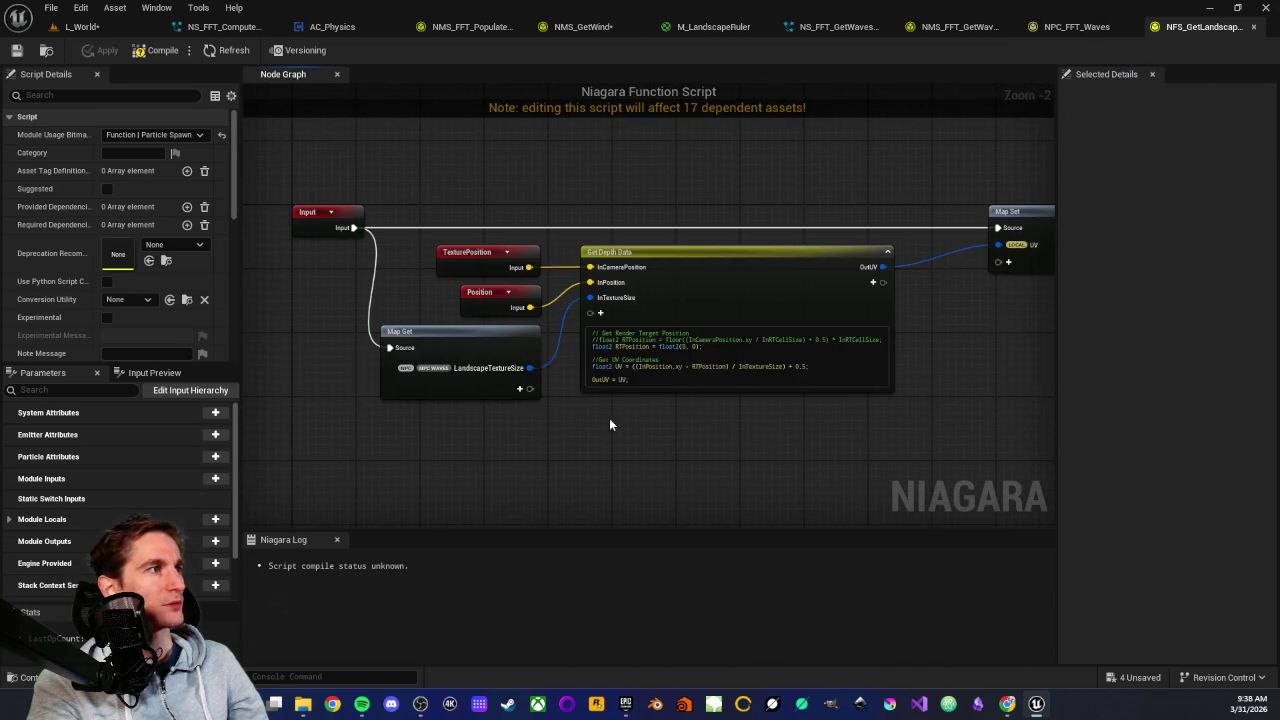
scroll(400, 440, "up", 2)
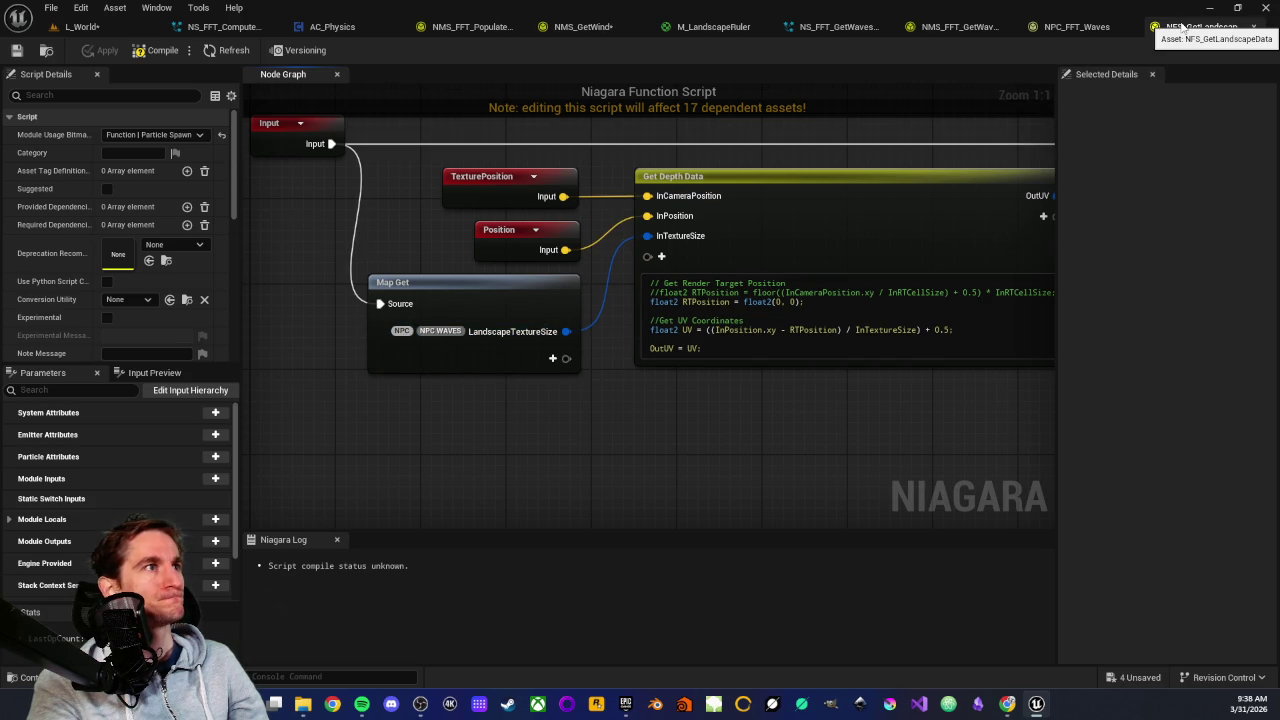
middle_click(1183, 28)
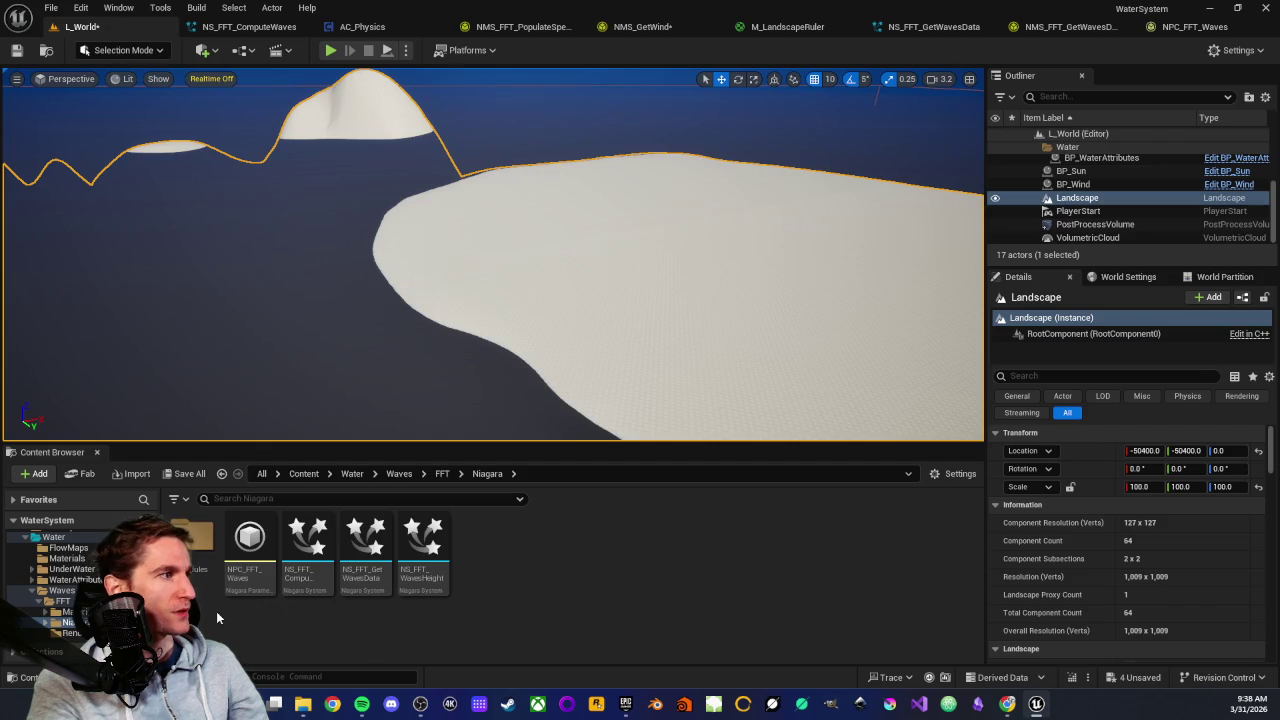
Explore the Waves subfolders GWA, FX, GerstnerWaves and CascadedWaves in the Content Browser
scroll(60, 590, "down", 1)
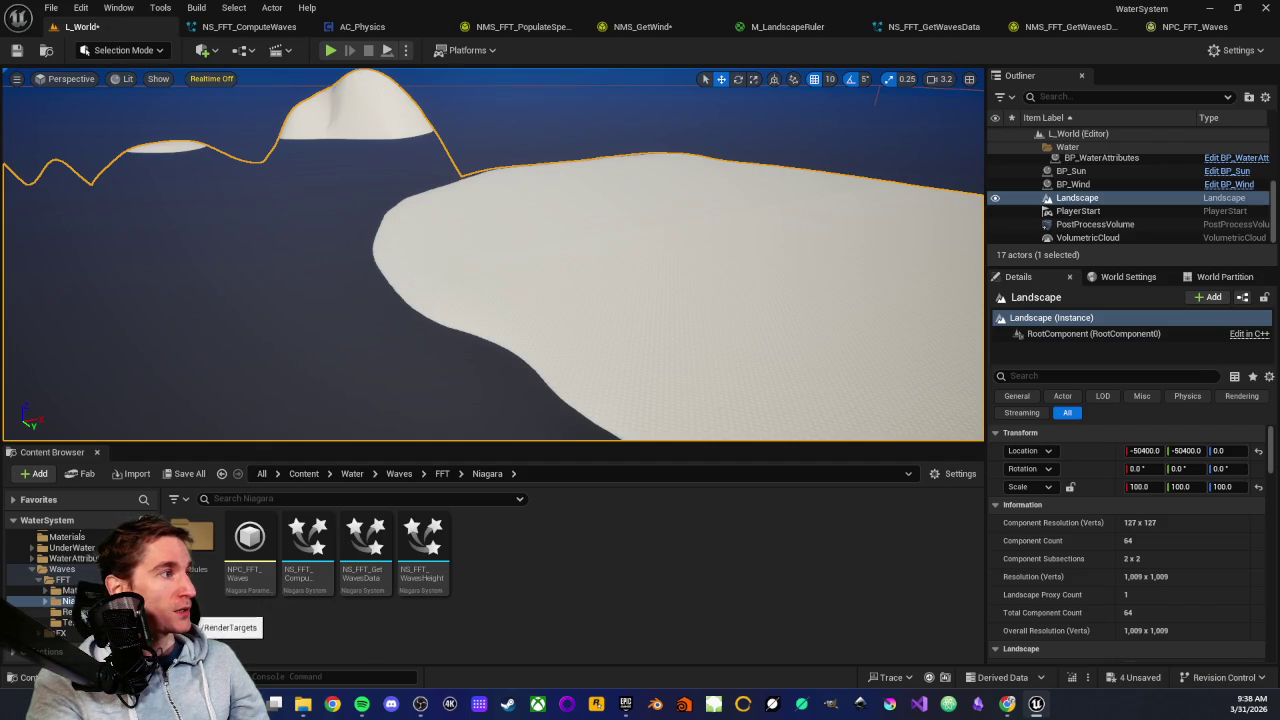
left_click(62, 569)
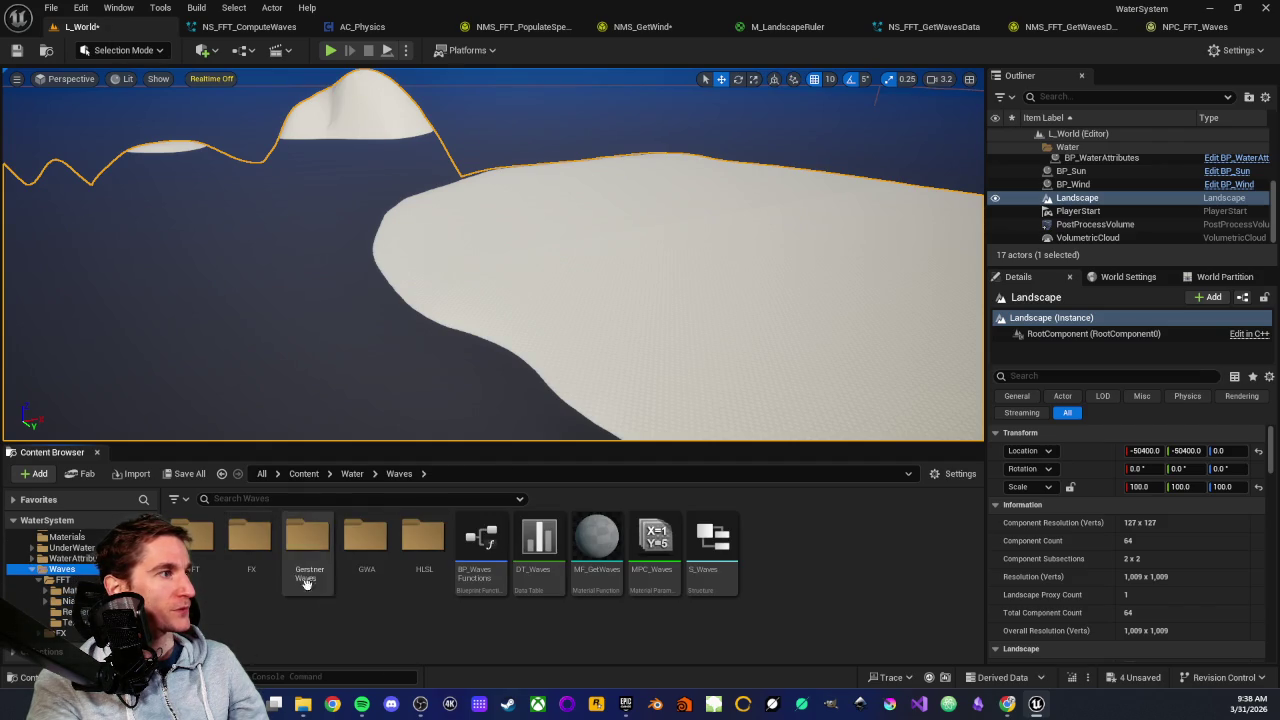
double_click(366, 578)
key("alt+Left")
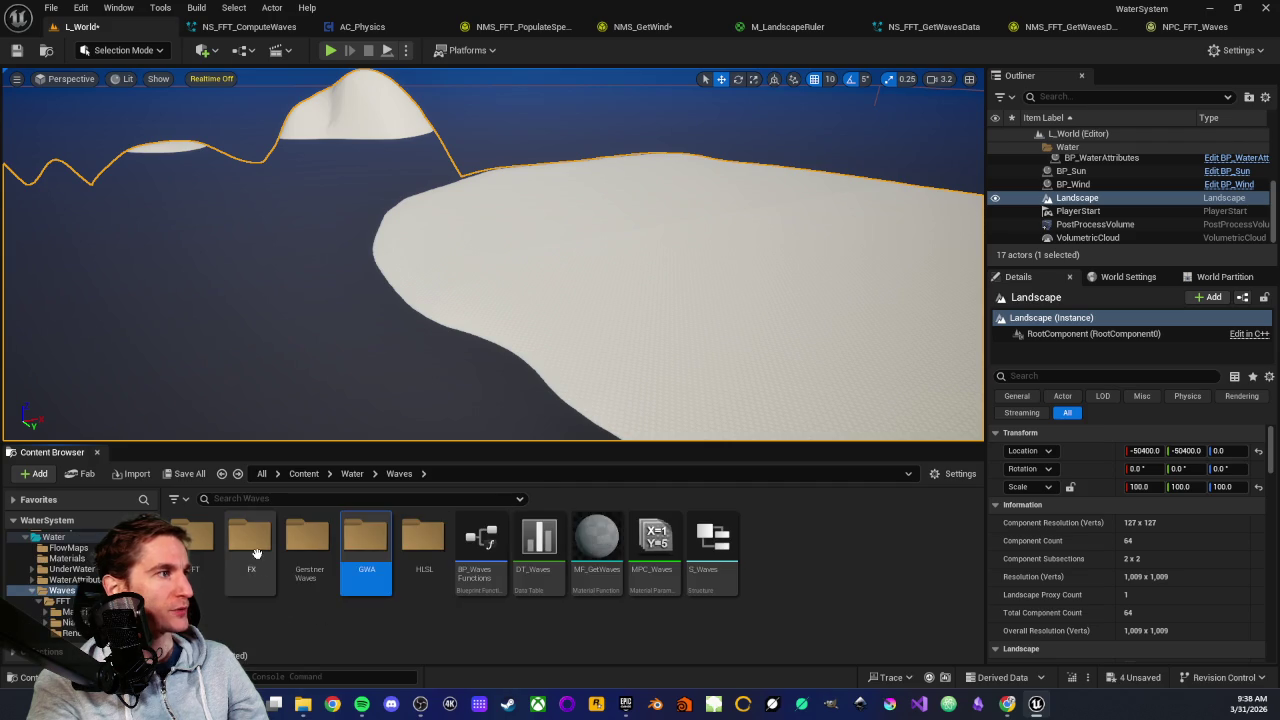
double_click(257, 555)
key("alt+Left")
double_click(309, 545)
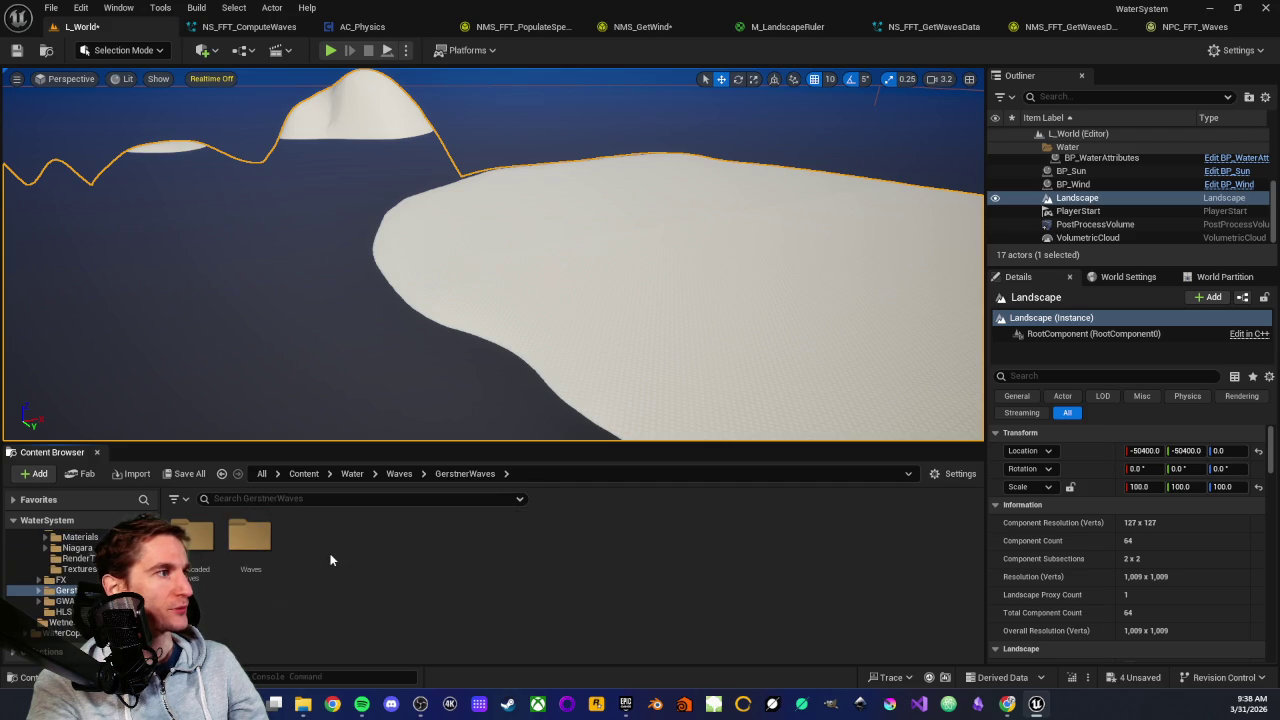
double_click(207, 557)
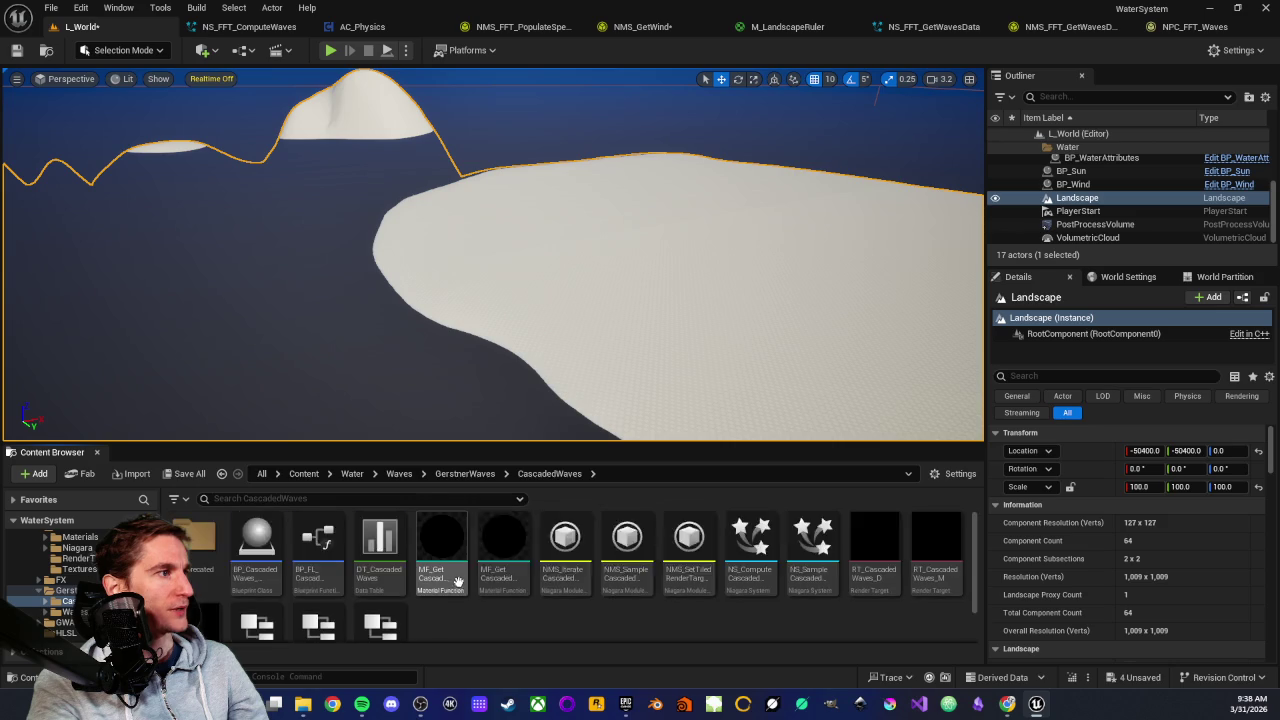
key("alt+Left")
Open NPC_Waves from the GerstnerWaves > Waves > Niagara folder
double_click(250, 545)
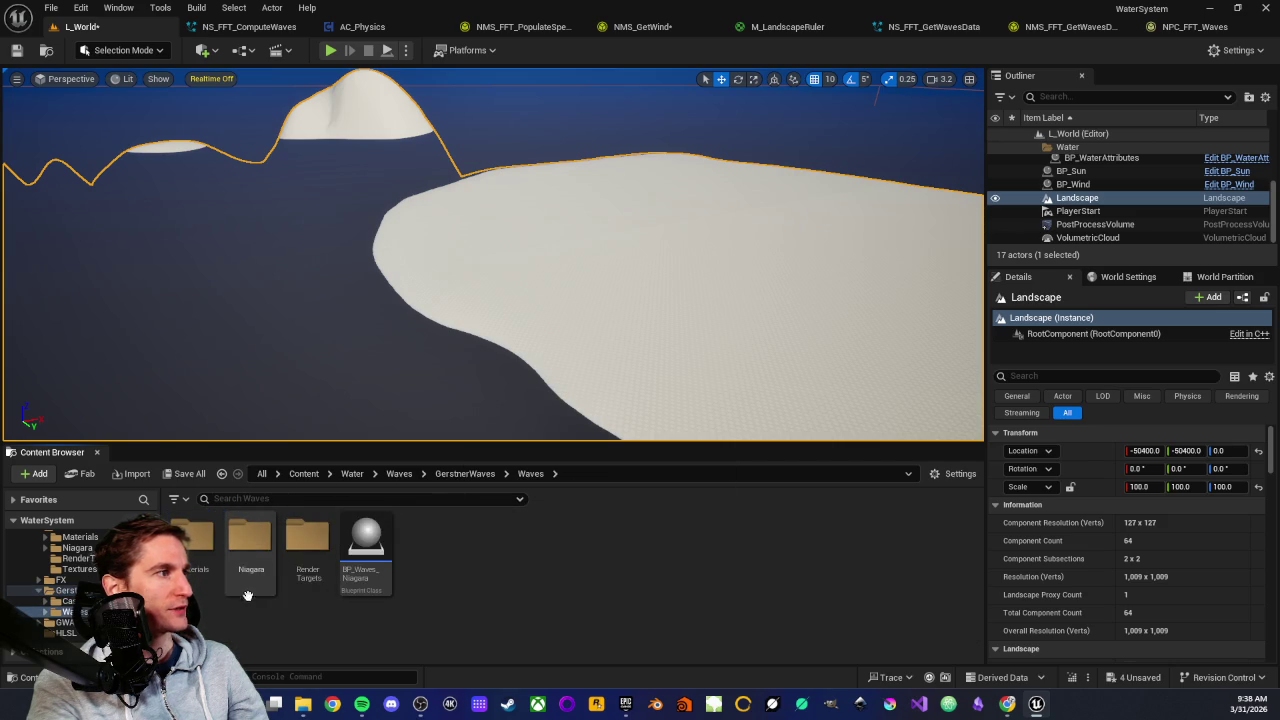
double_click(249, 560)
left_click(367, 577)
double_click(367, 575)
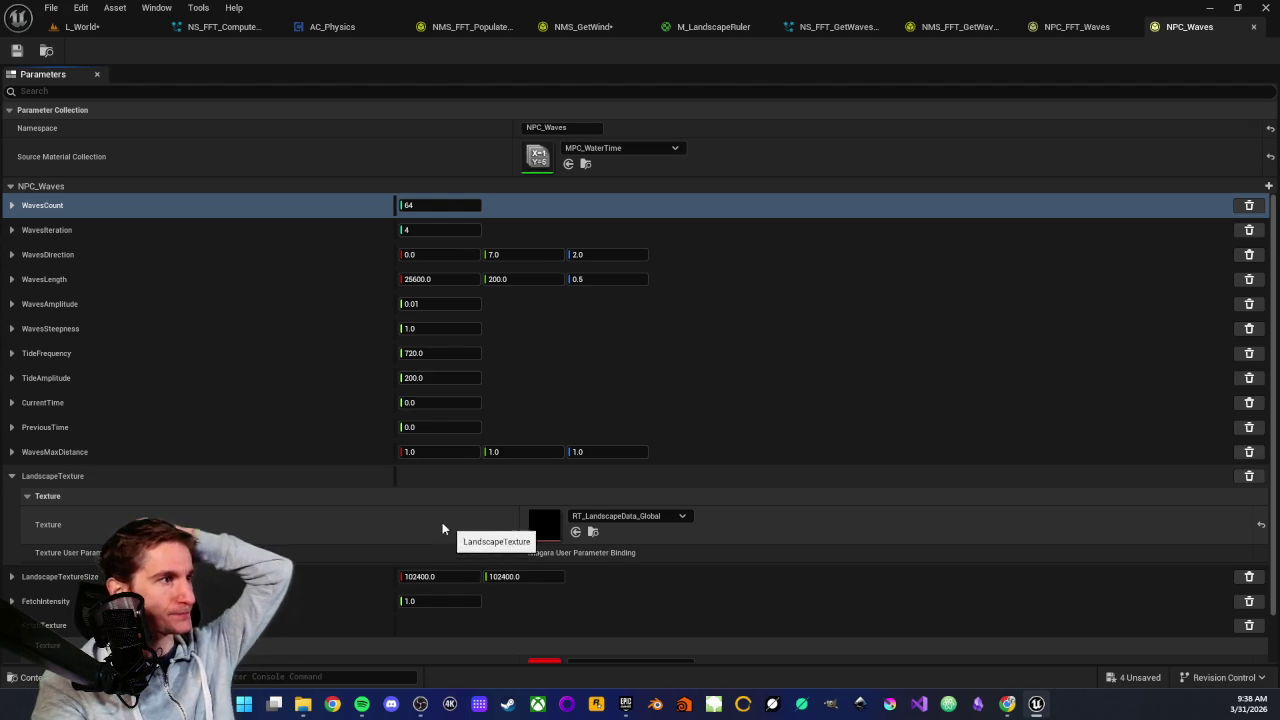
Close the NPC_Waves and NPC_FFT_Waves tabs, leaving NMS_FFT_GetWavesData in view
scroll(277, 451, "down", 3)
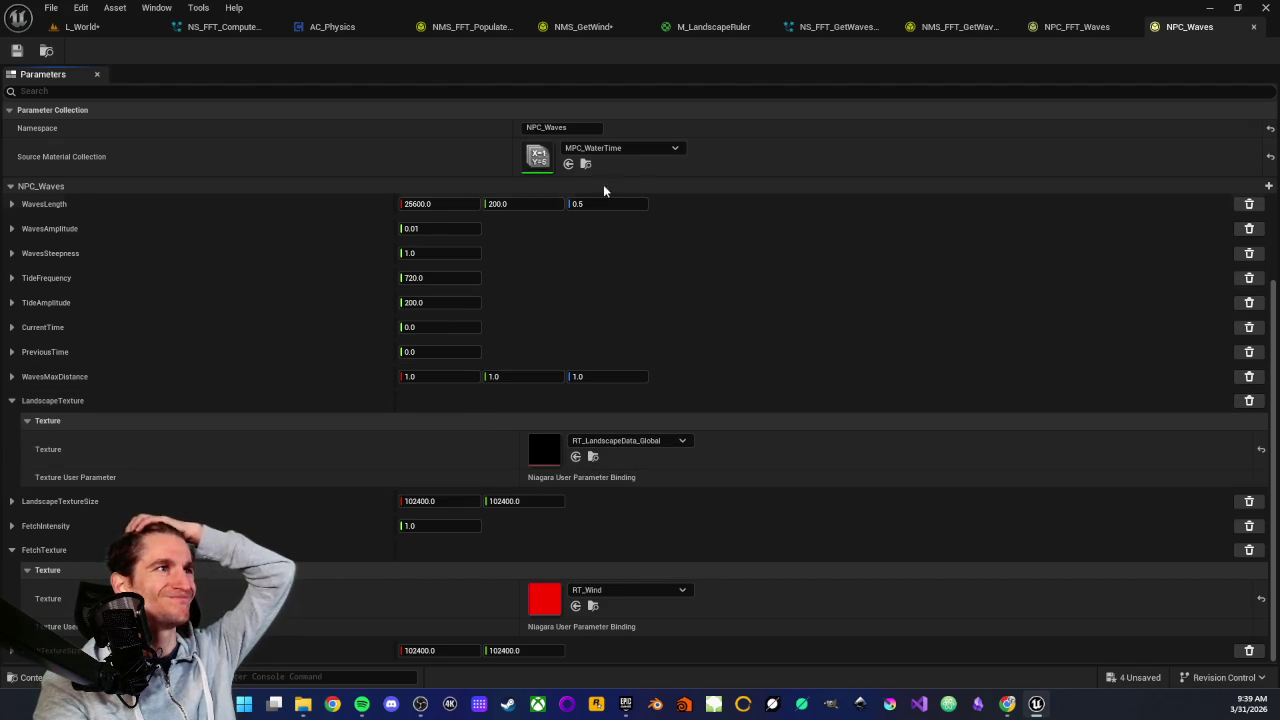
left_click(1253, 27)
left_click(1127, 27)
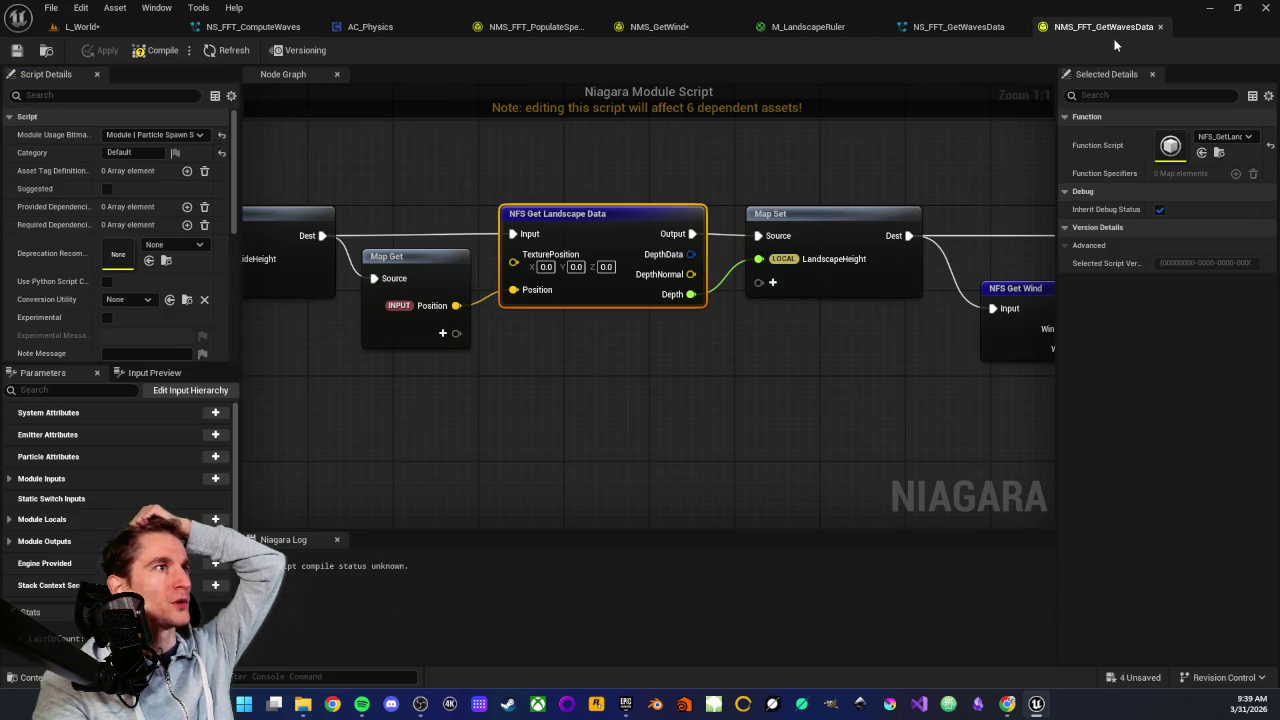
Close the M_LandscapeRuler material editor
left_click(838, 163)
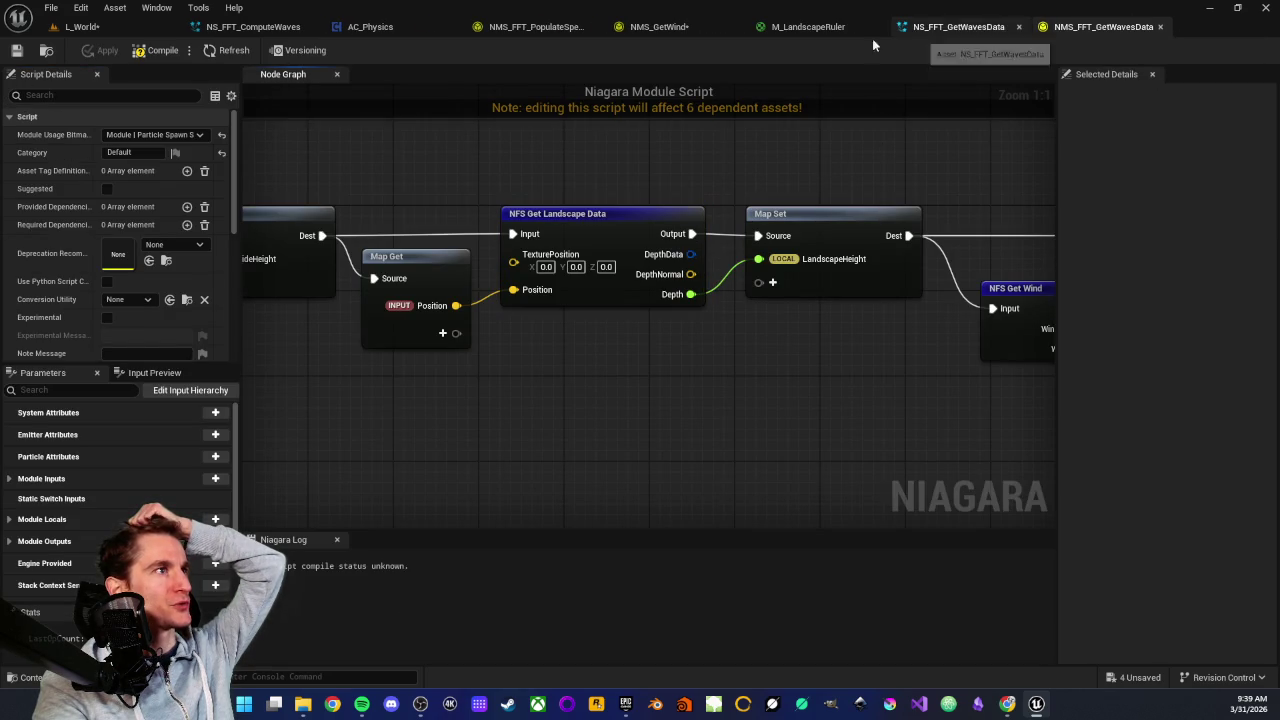
left_click(800, 27)
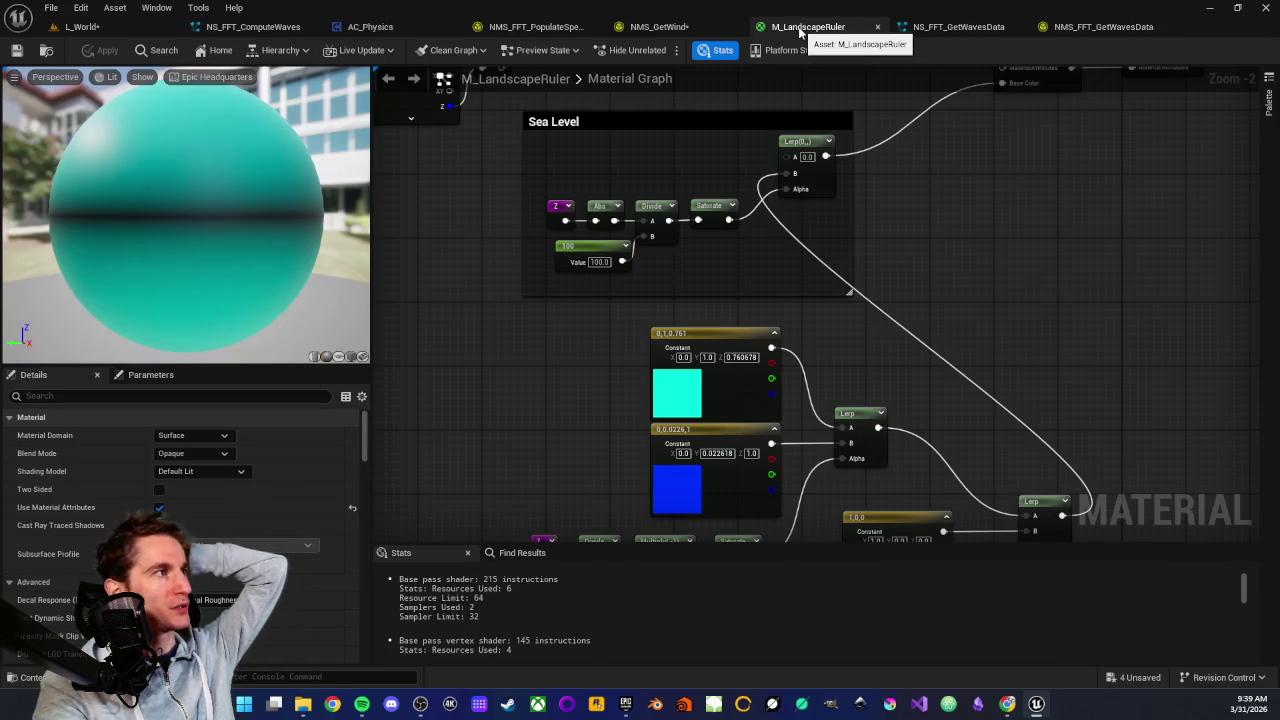
middle_click(800, 30)
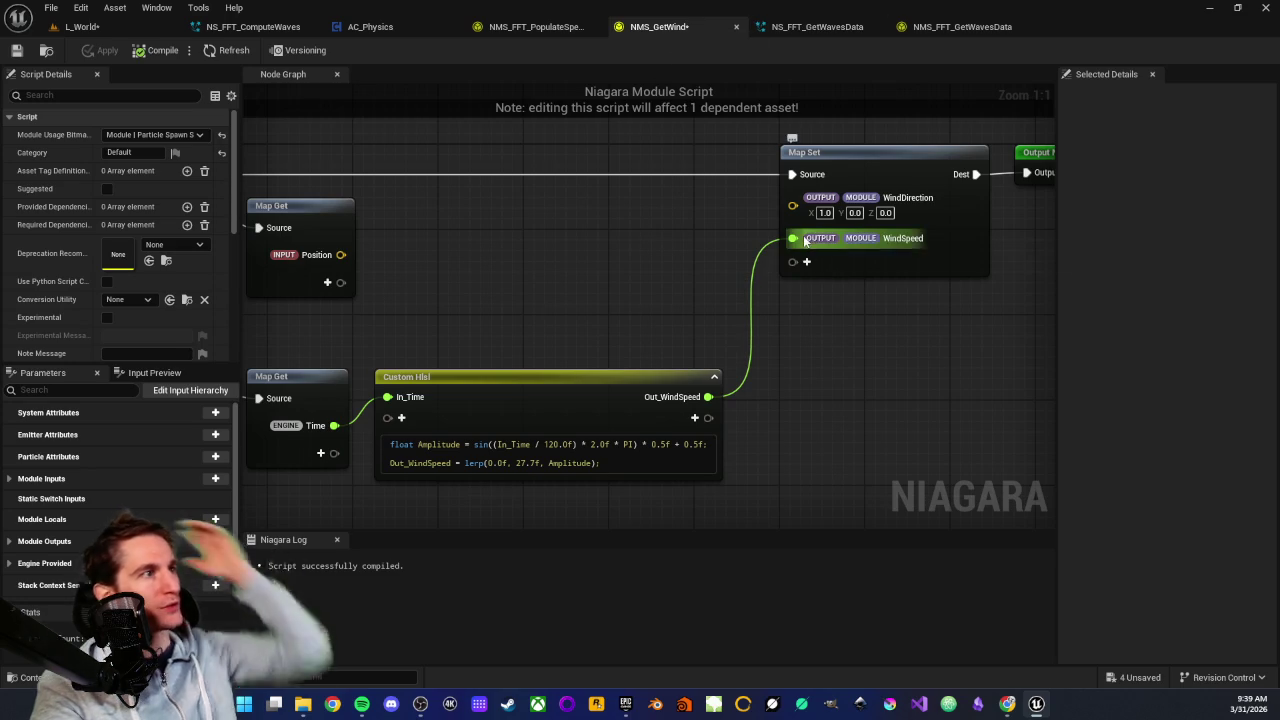
In NMS_GetWind, disconnect the Custom HLSL from WindSpeed, set it to 14.0, and save
left_click_drag(793, 240, 785, 250)
key("Escape")
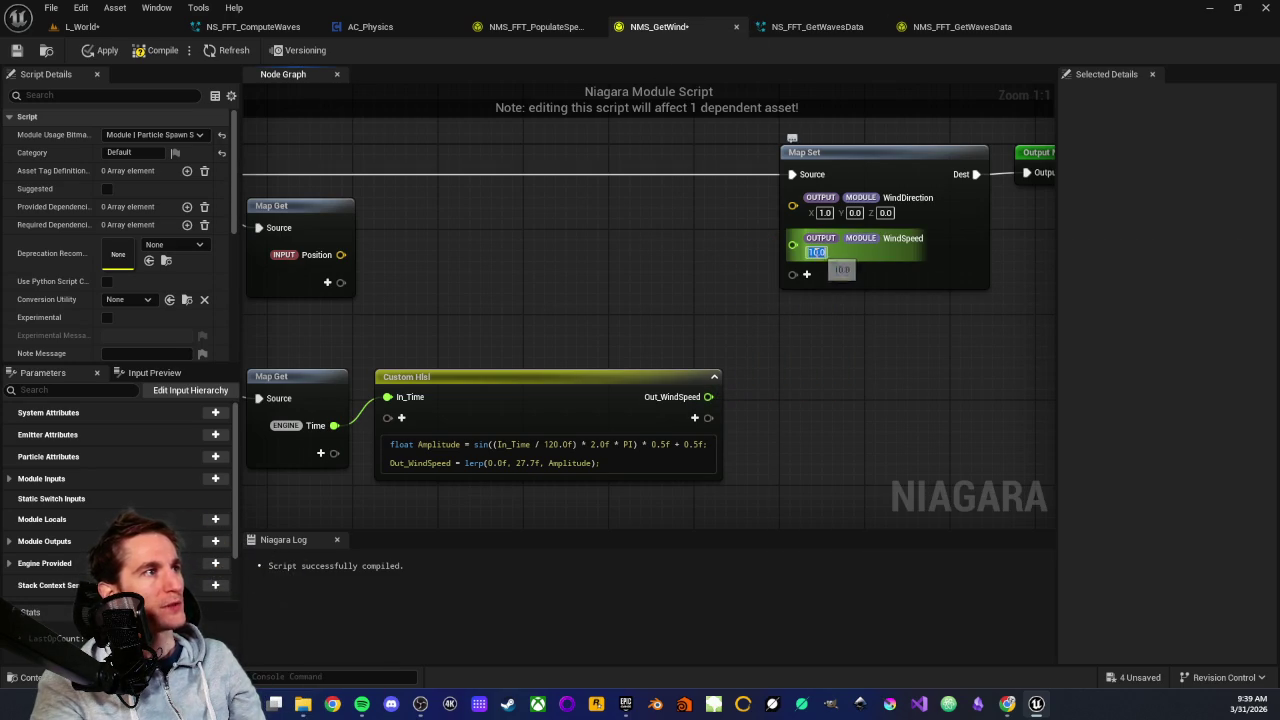
type("14")
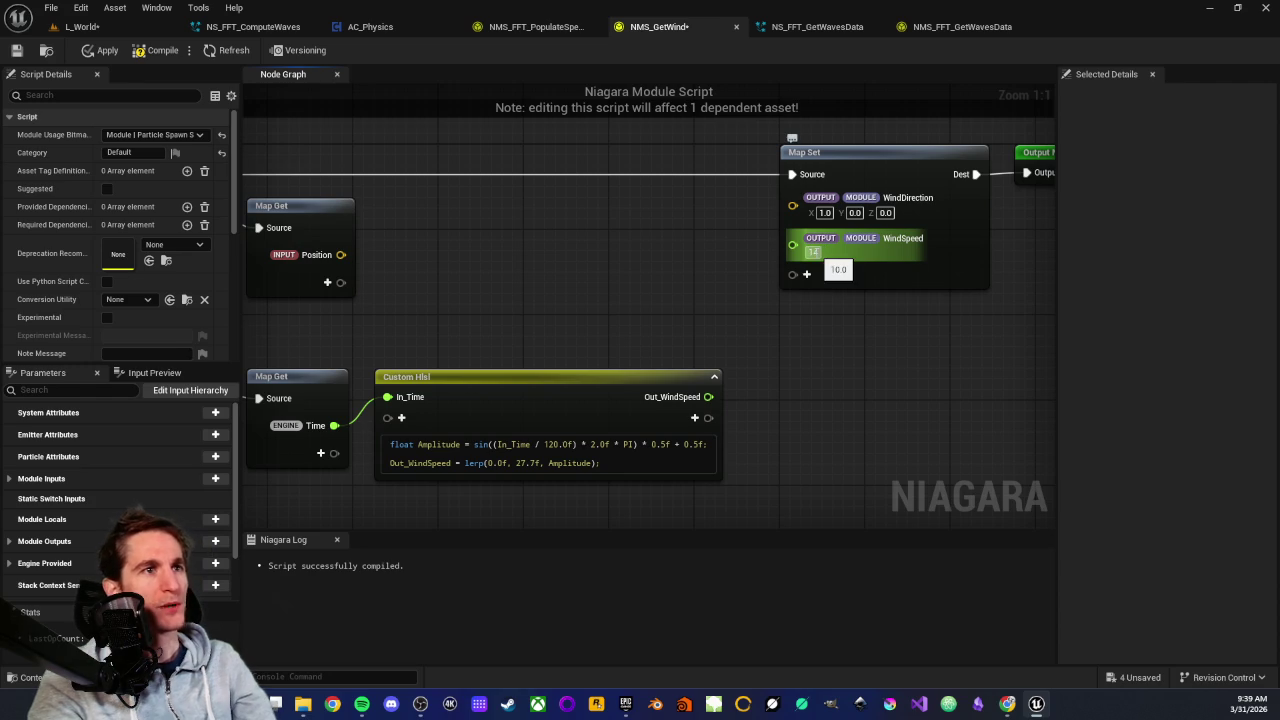
key("Return")
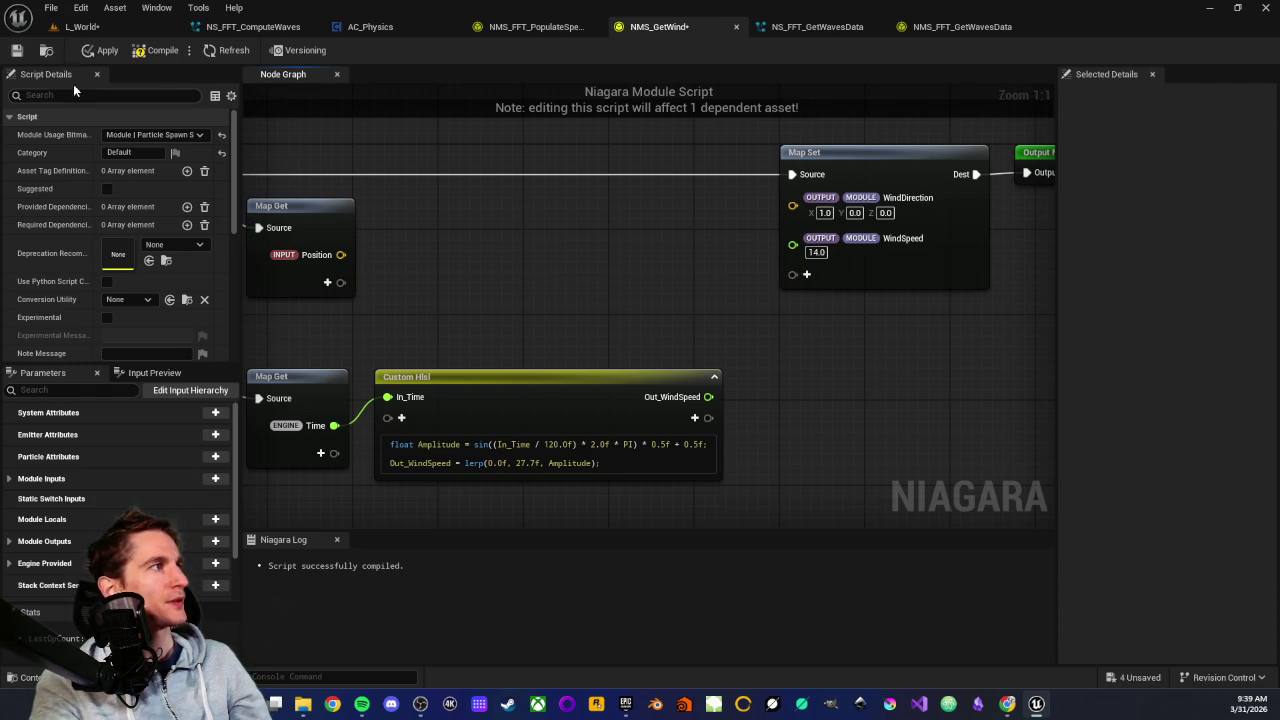
left_click(14, 53)
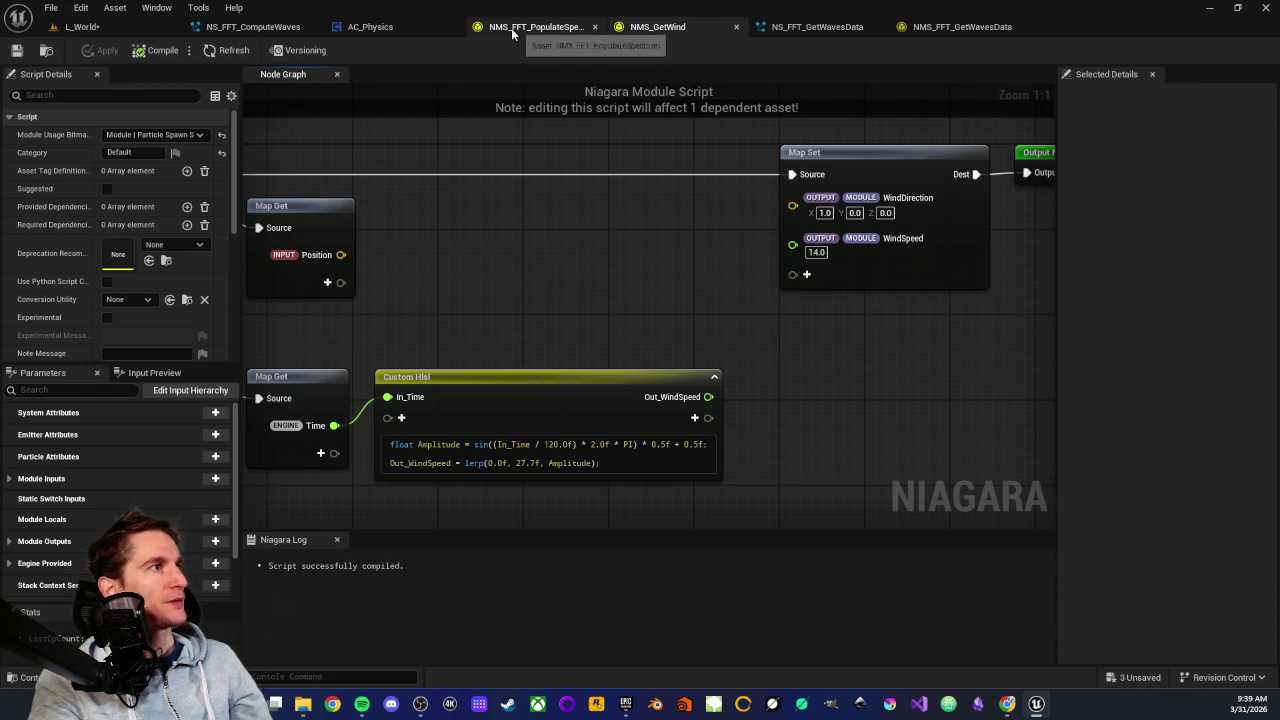
Close the NMS_FFT_PopulateSpectrum, AC_Physics and NS_FFT_ComputeWaves editor tabs, back to L_World
left_click(512, 27)
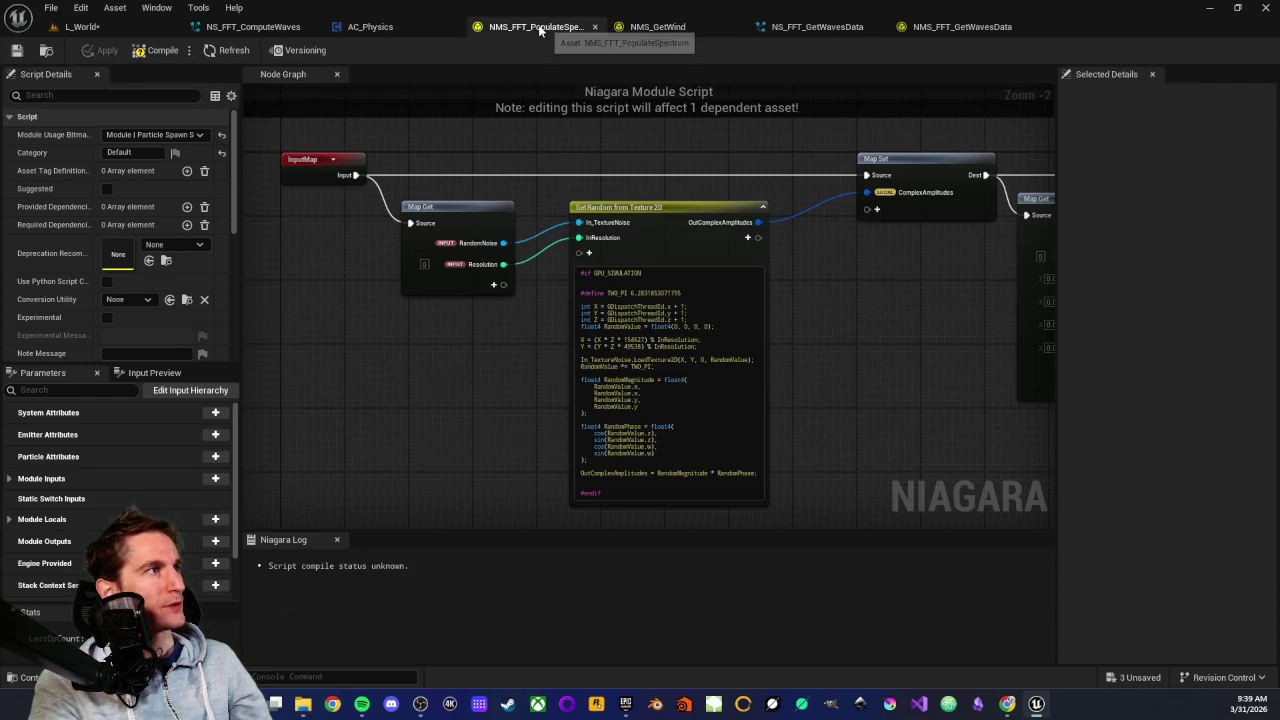
middle_click(539, 30)
left_click(430, 32)
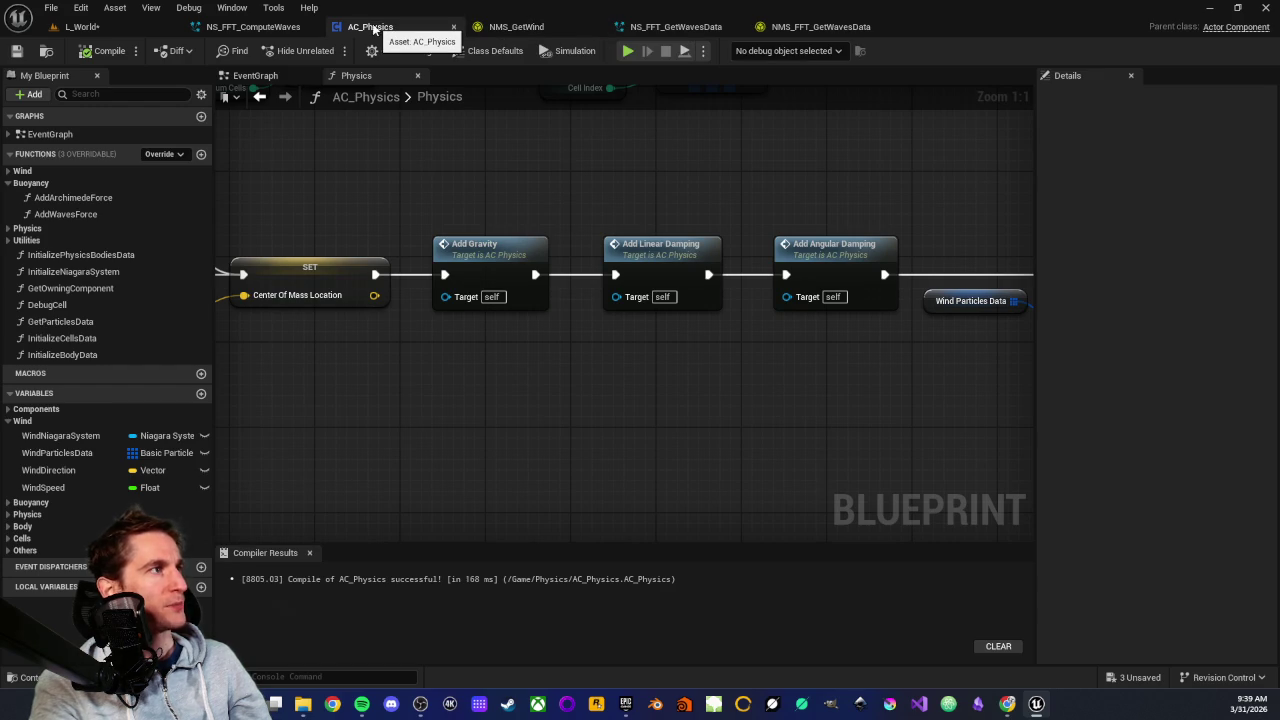
middle_click(373, 30)
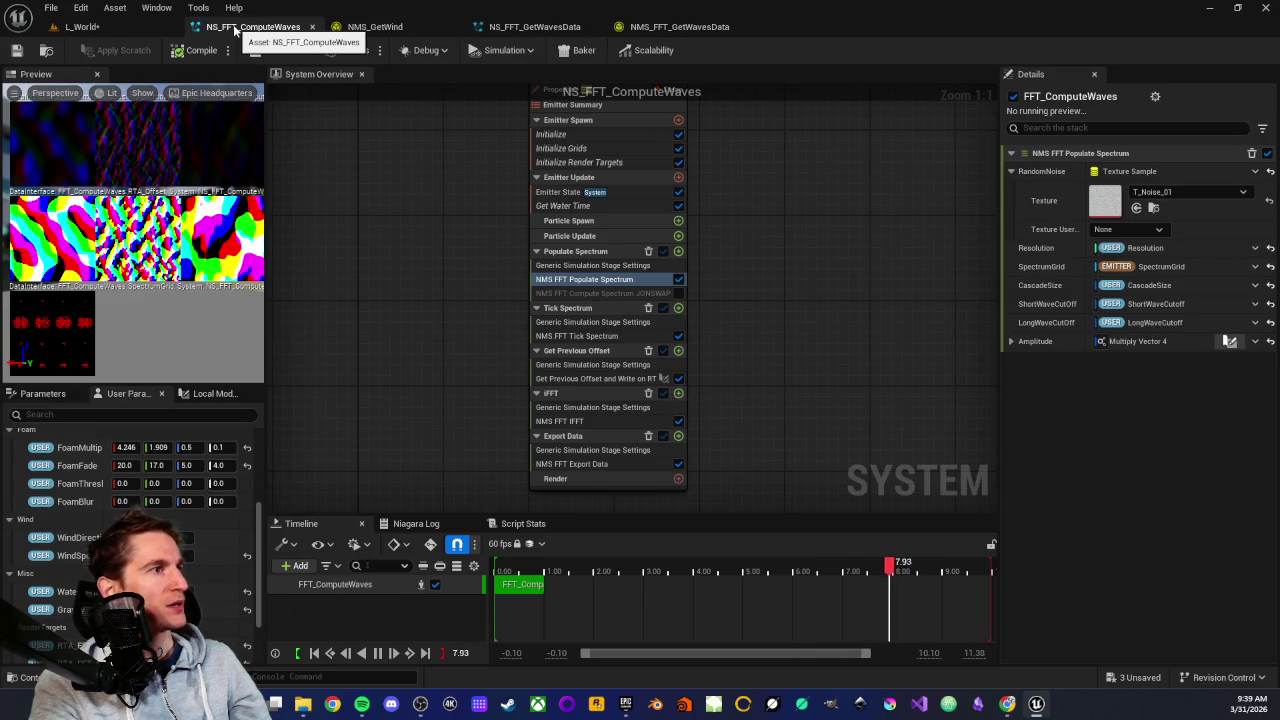
middle_click(237, 30)
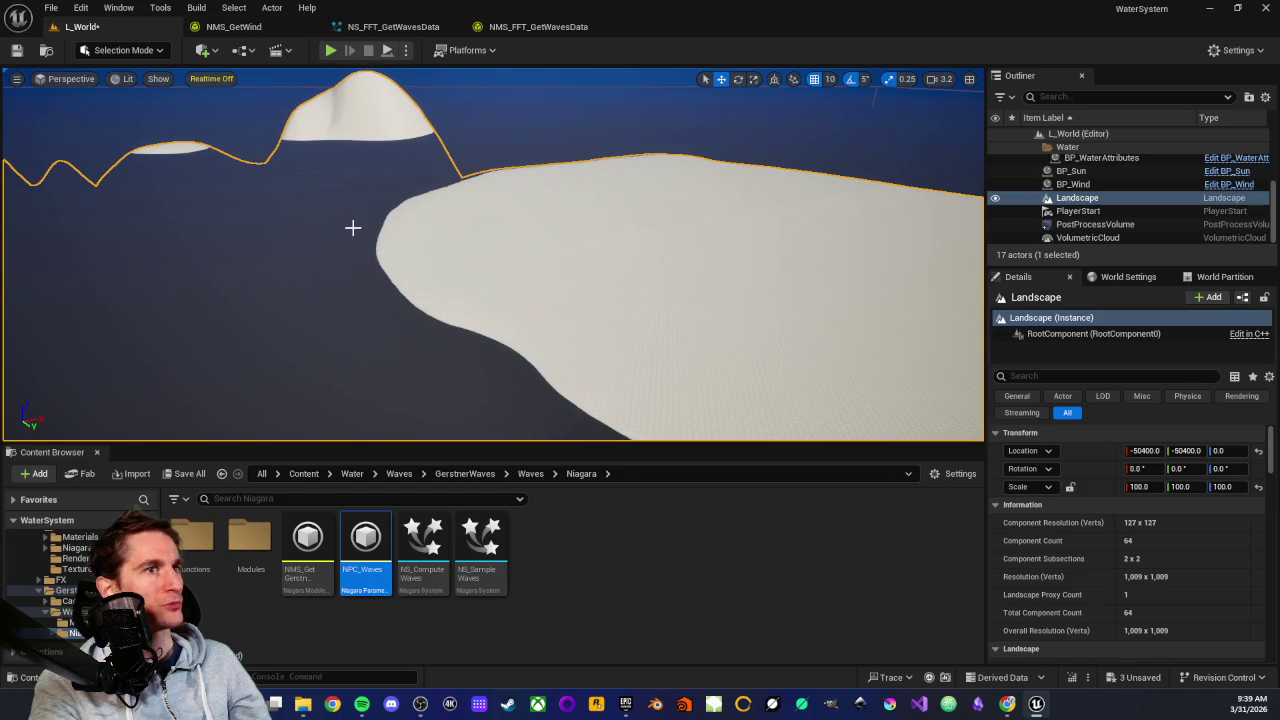
scroll(360, 235, "up", 3)
scroll(367, 243, "up", 3)
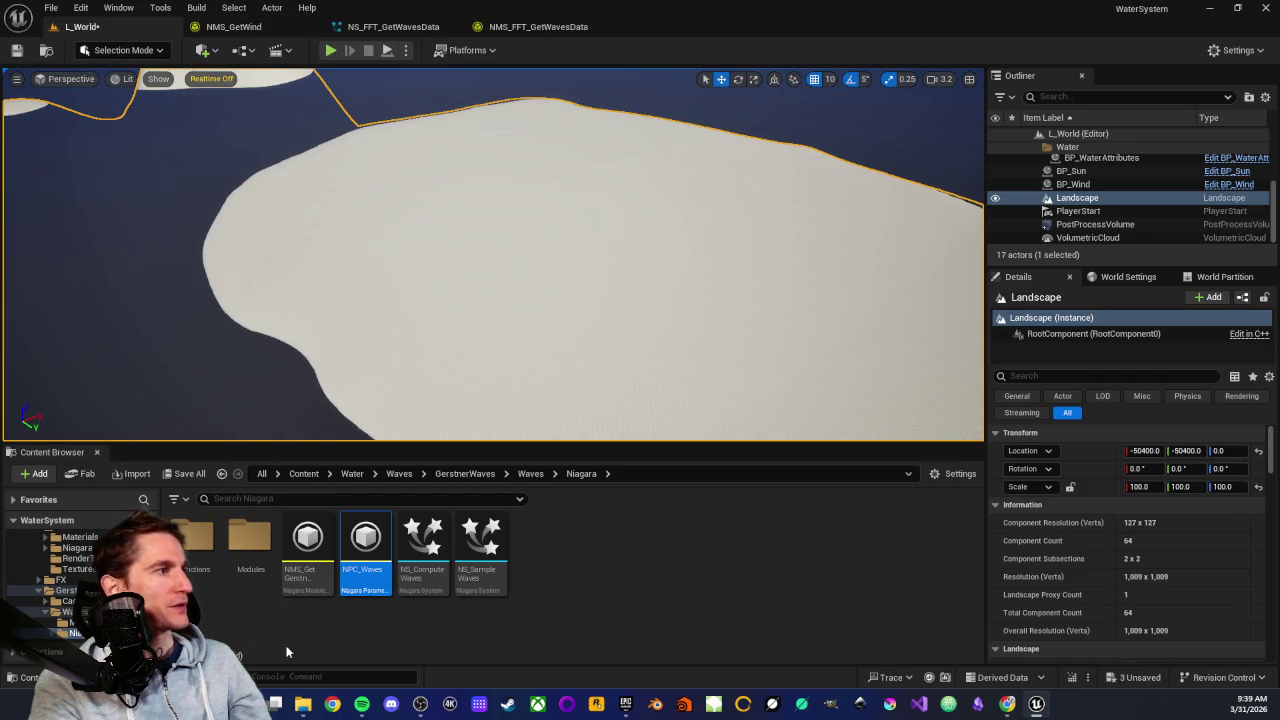
left_click(246, 641)
scroll(55, 565, "up", 5)
Open Landscape > LandscapeData, peek into its Niagara subfolder, and return to LandscapeData
scroll(58, 568, "up", 3)
left_click(60, 590)
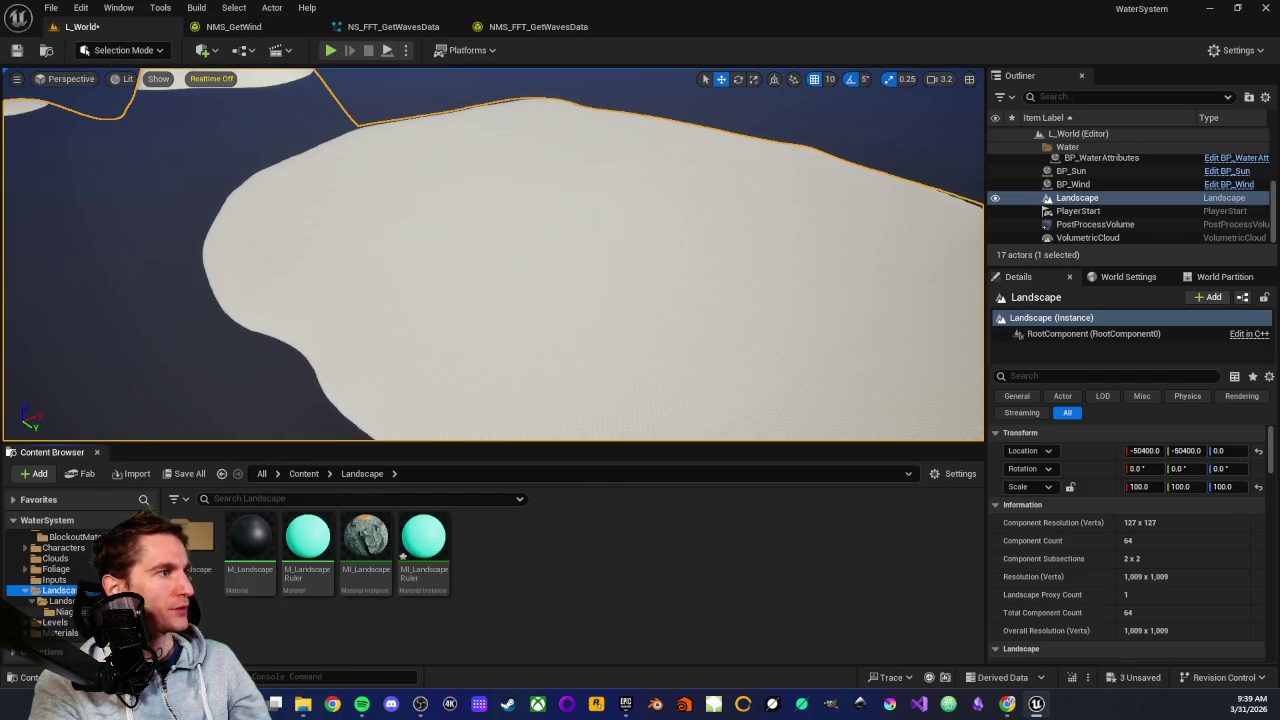
double_click(197, 555)
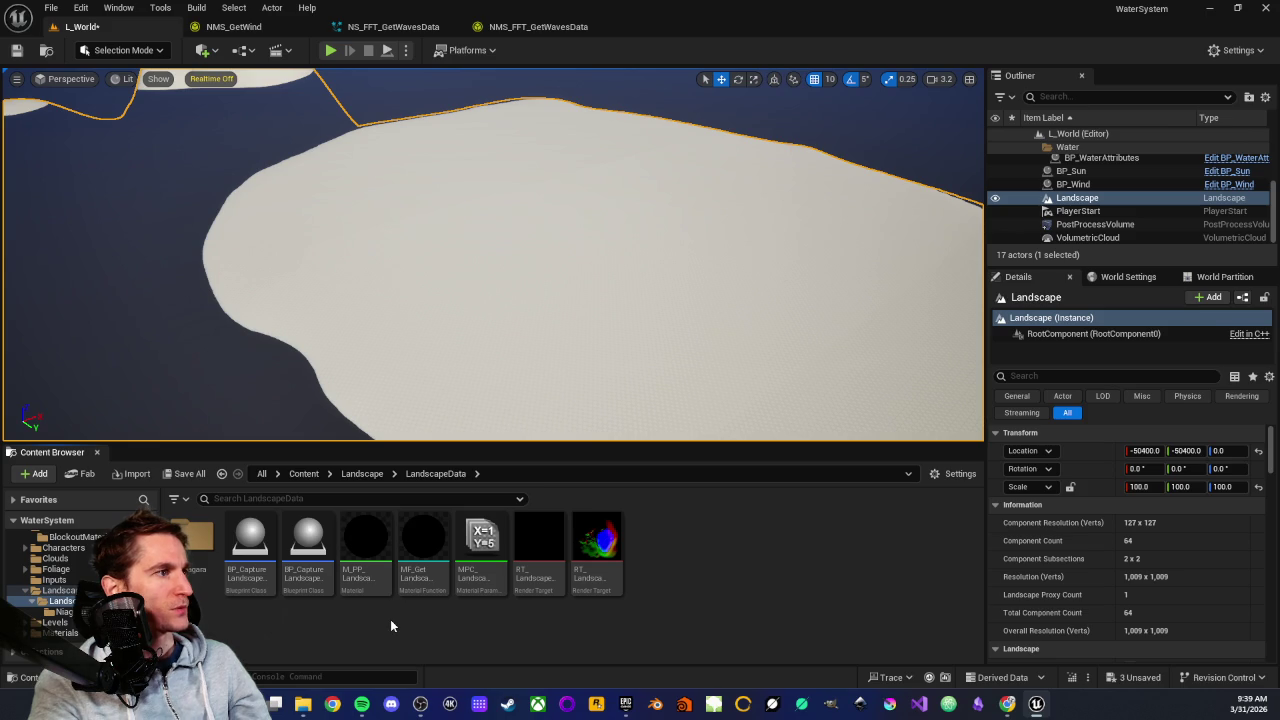
mouse_move(604, 578)
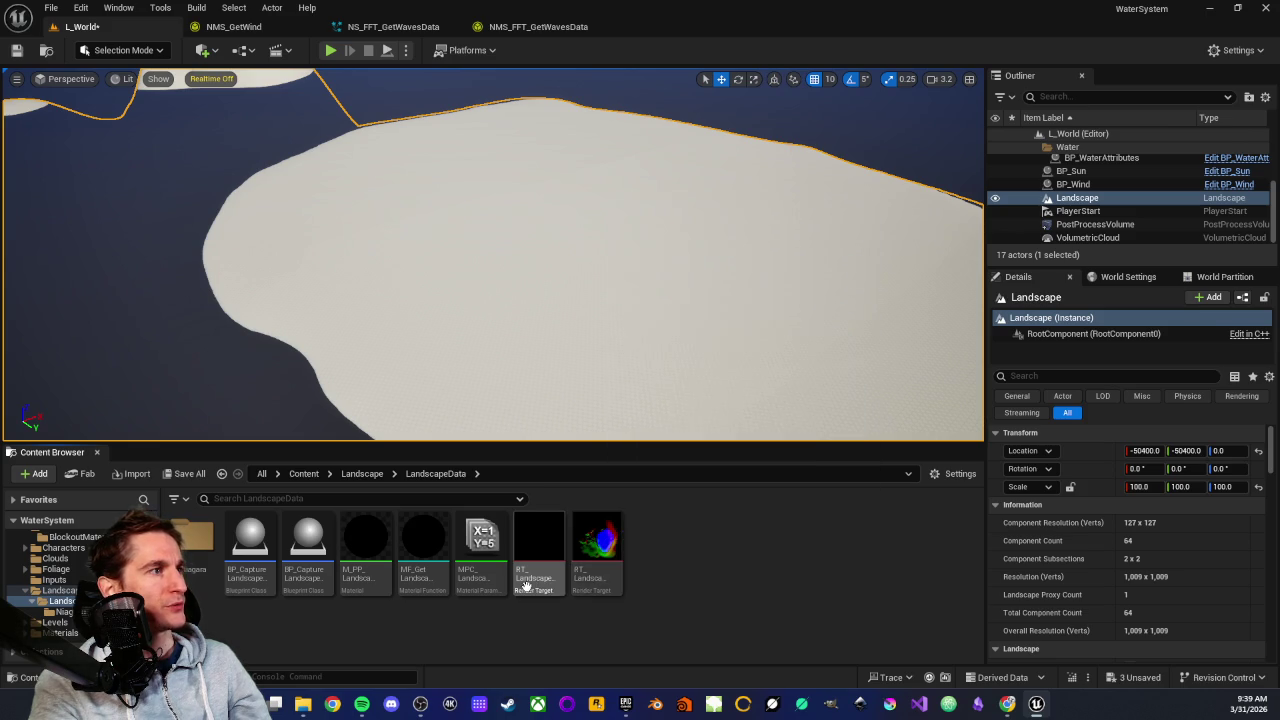
mouse_move(525, 585)
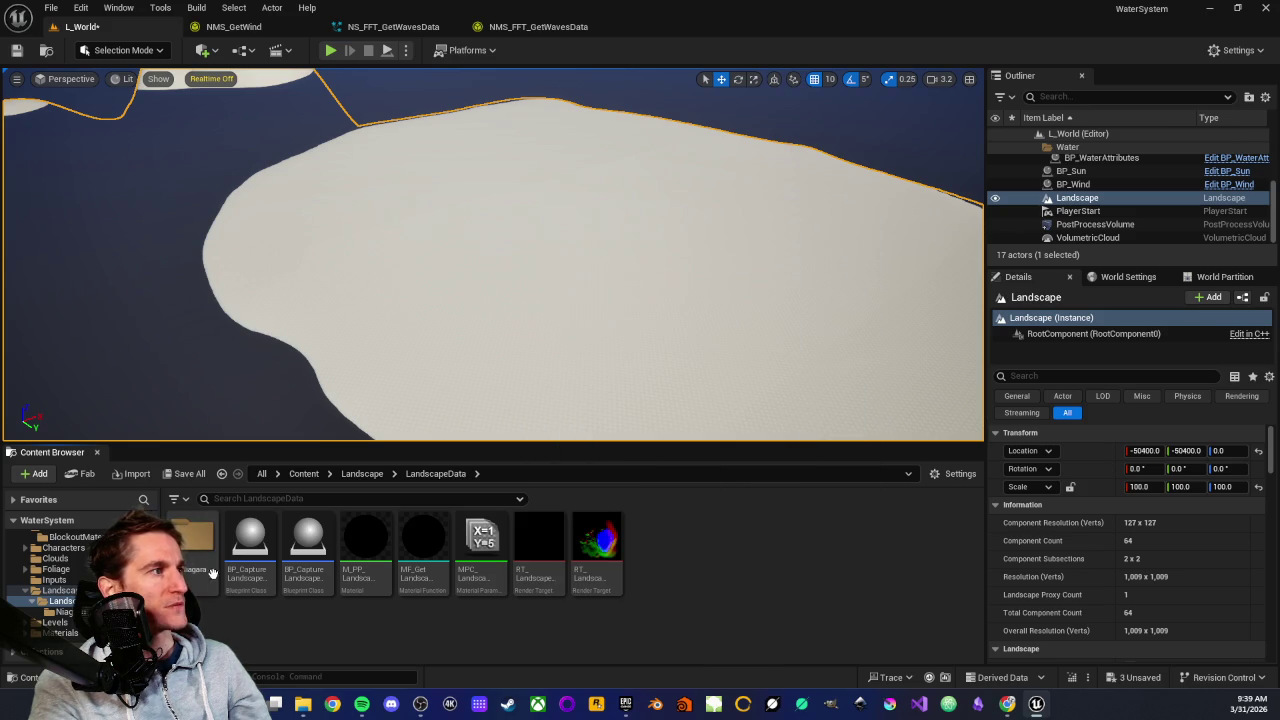
double_click(197, 550)
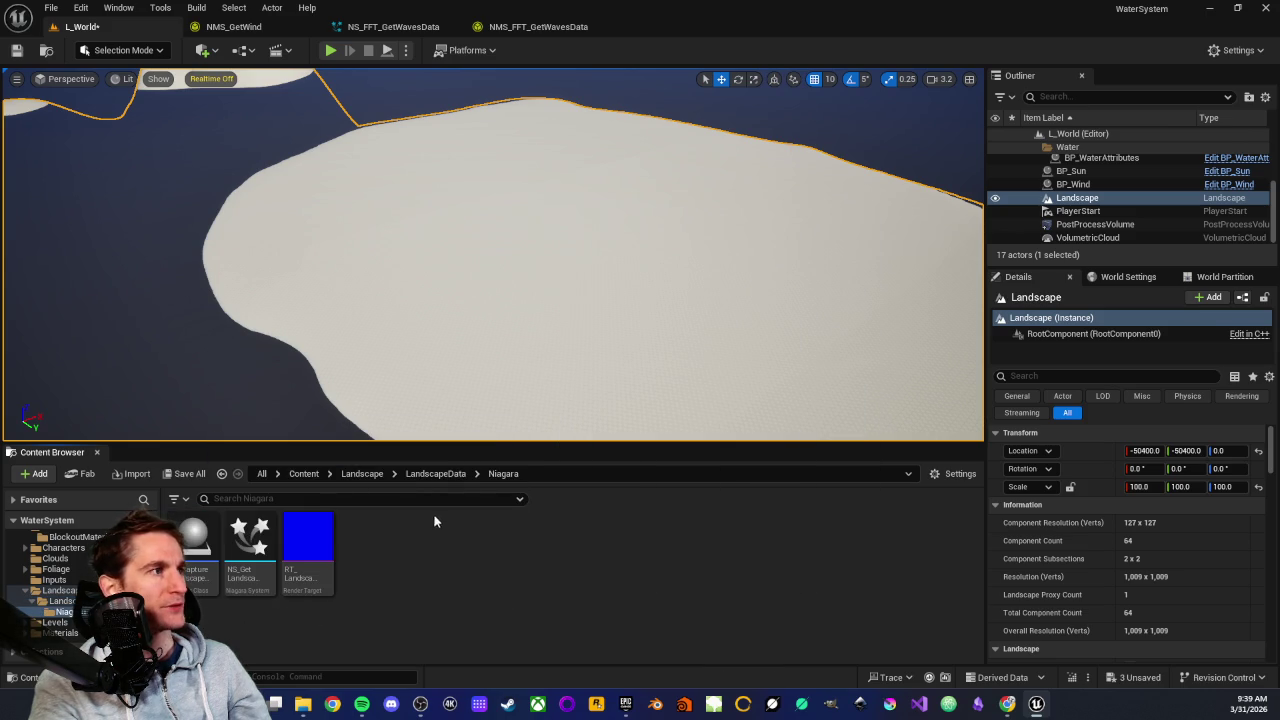
left_click(437, 474)
mouse_move(246, 580)
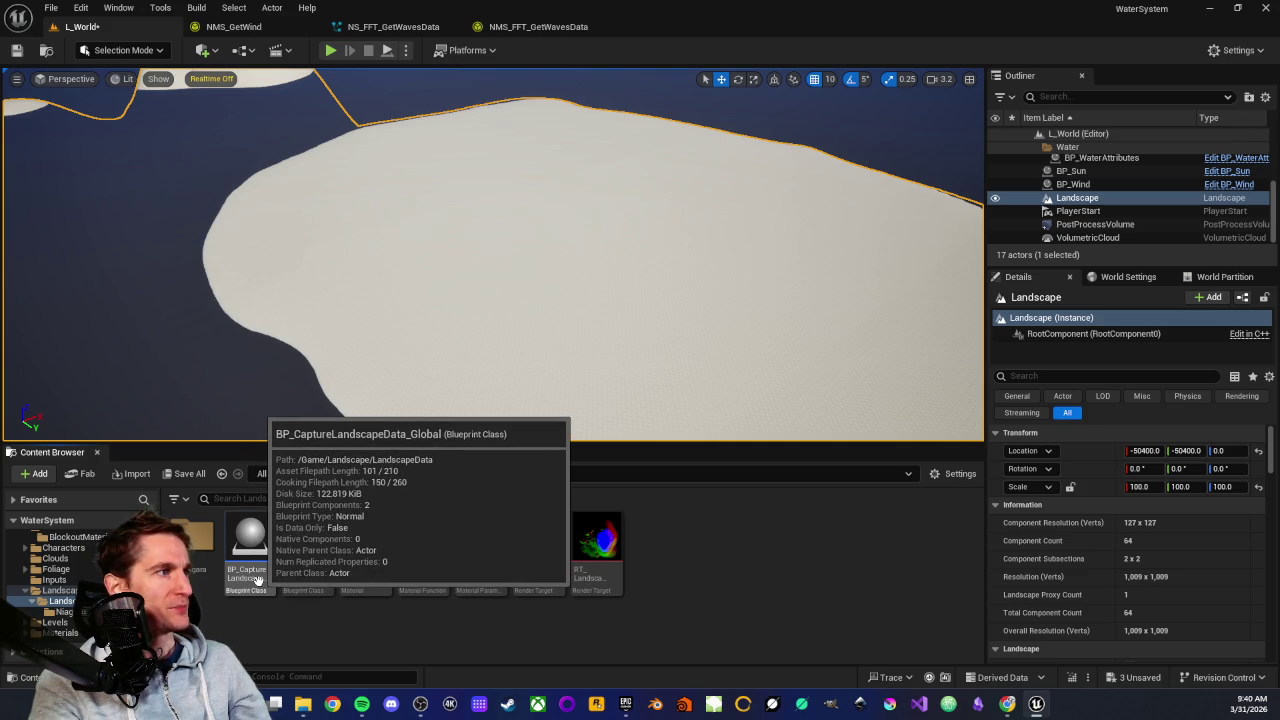
Open BP_CaptureLandscapeData_Global, survey its Initialize graph, and inspect the SC_LandscapeData capture settings
double_click(265, 575)
left_click_drag(438, 406, 316, 460)
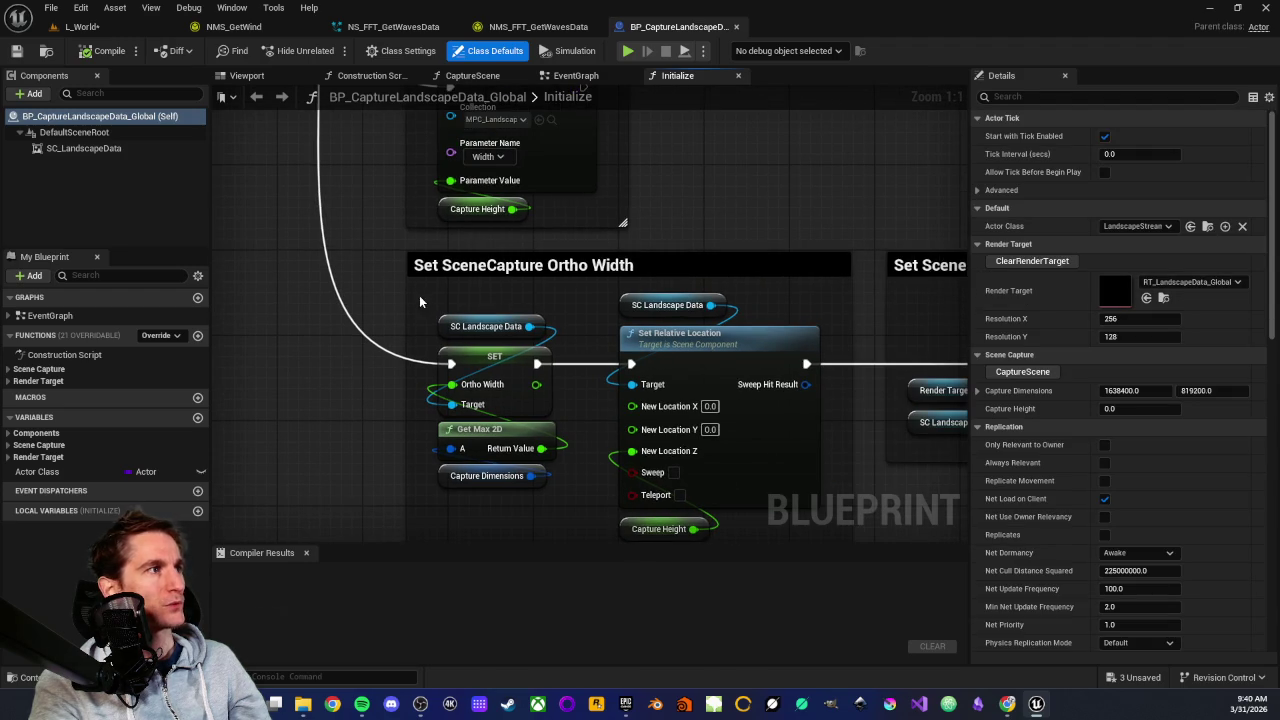
scroll(510, 230, "down", 3)
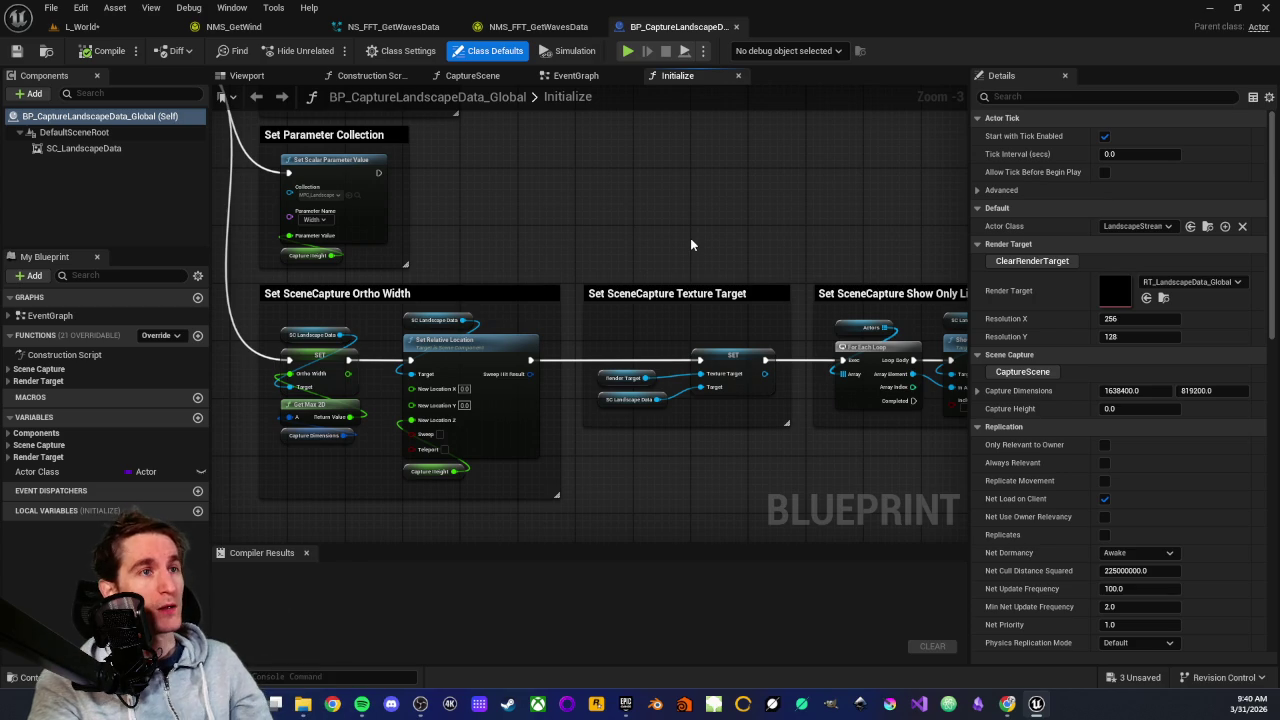
left_click_drag(707, 238, 619, 199)
scroll(1051, 482, "down", 8)
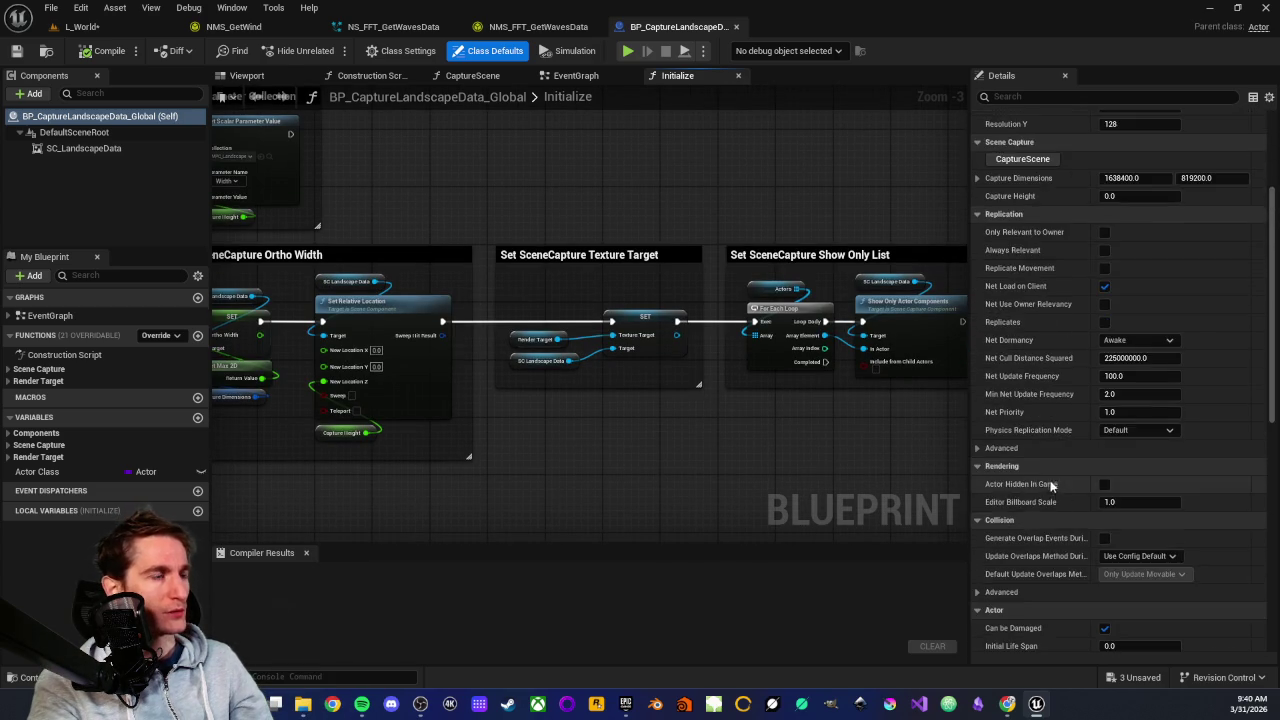
scroll(1012, 456, "down", 5)
scroll(1021, 412, "up", 3)
scroll(862, 397, "up", 3)
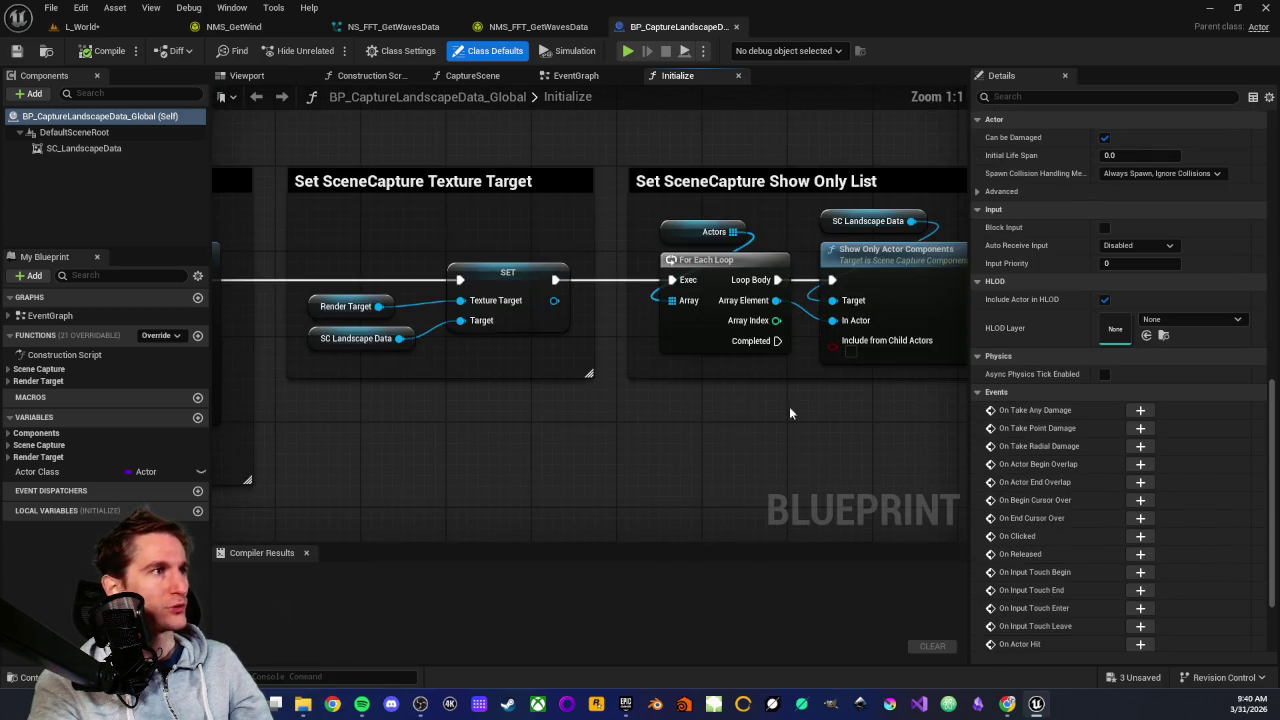
scroll(580, 429, "down", 3)
left_click(80, 148)
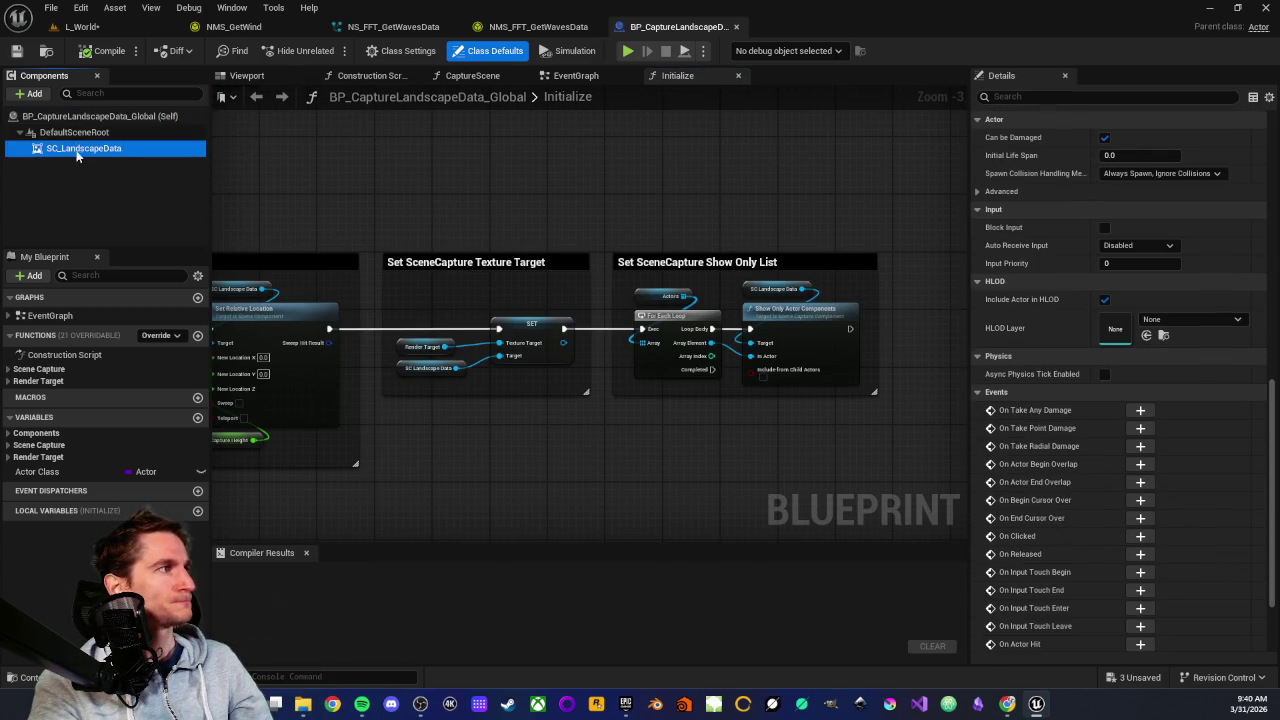
scroll(1020, 379, "down", 10)
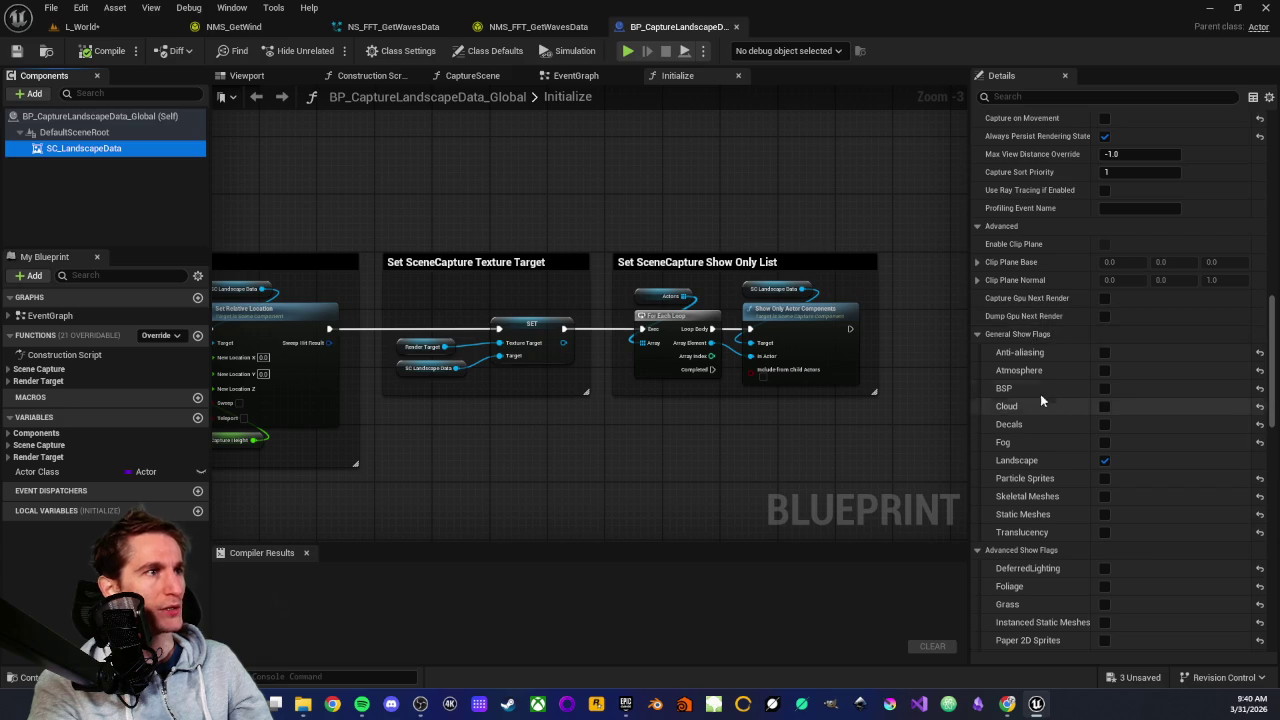
scroll(1037, 406, "down", 8)
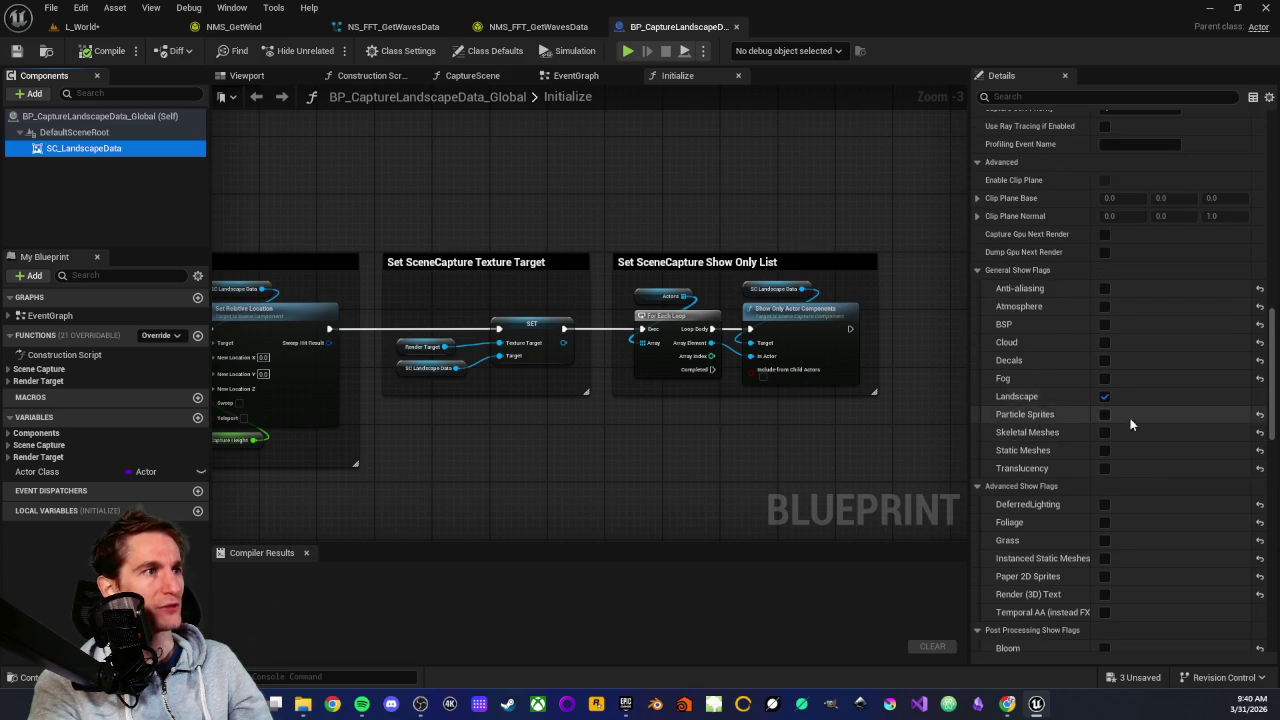
scroll(1029, 511, "up", 10)
scroll(1028, 494, "up", 8)
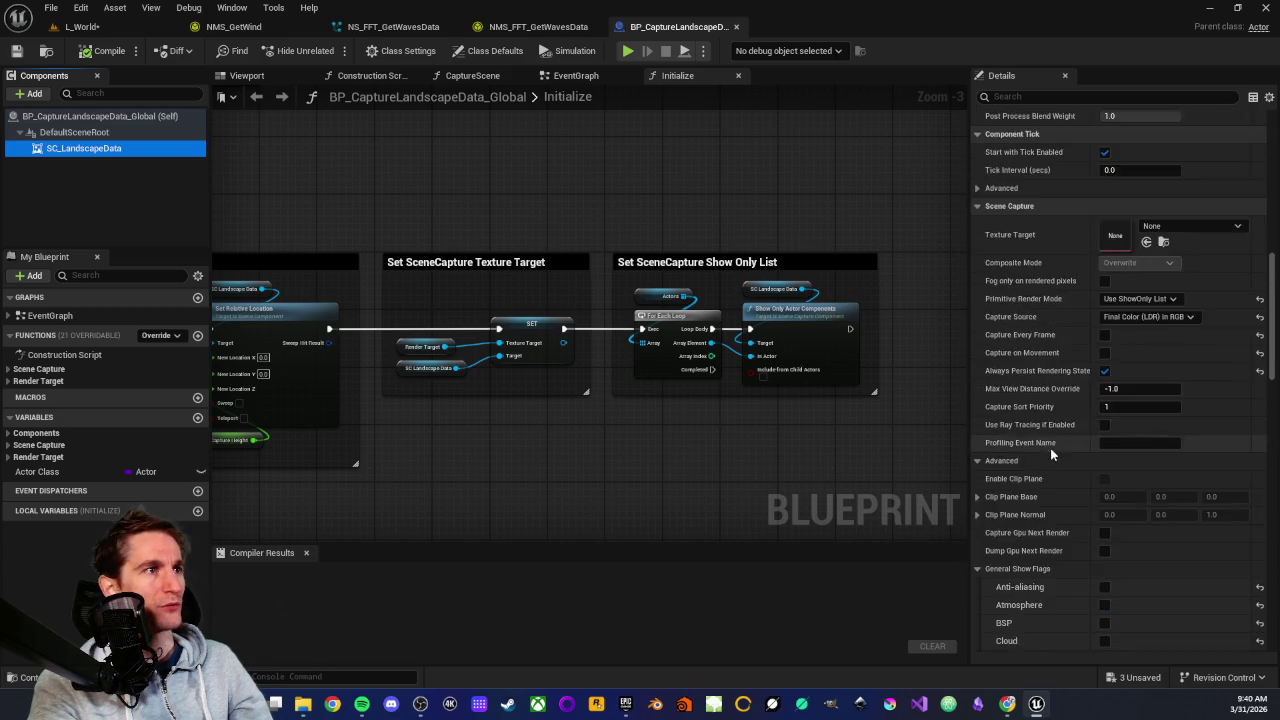
left_click_drag(564, 469, 426, 505)
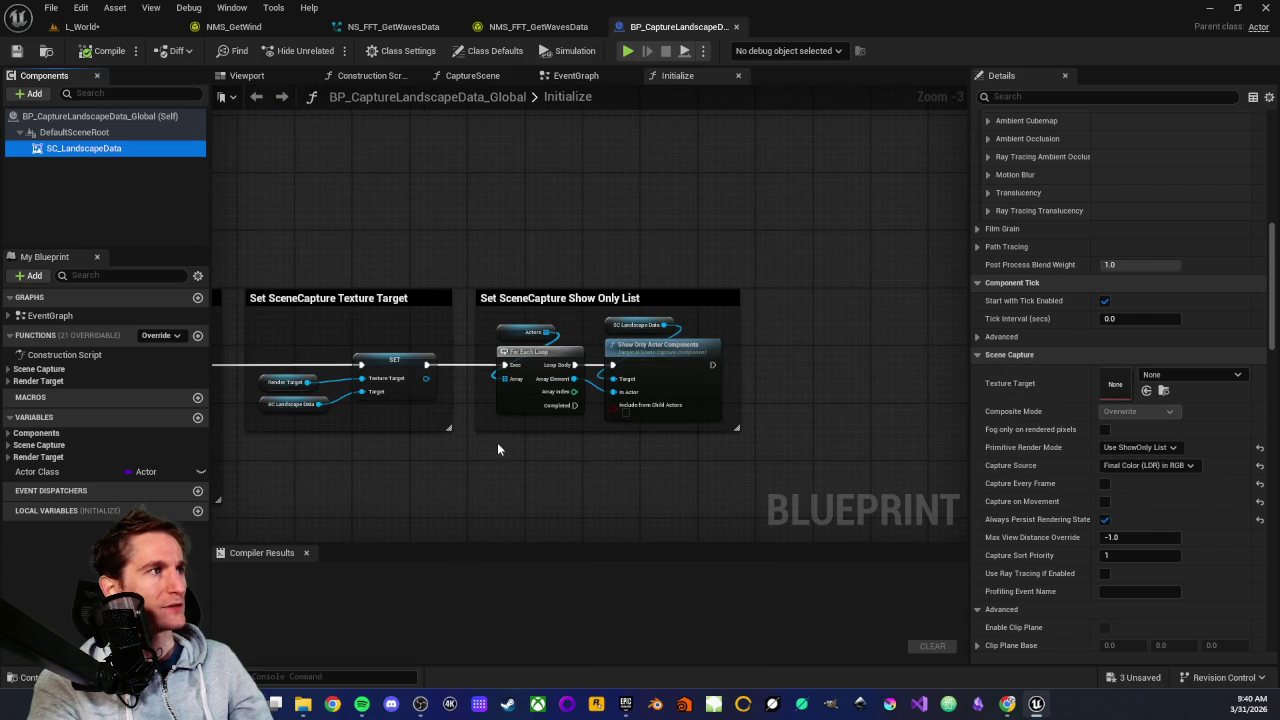
left_click_drag(529, 457, 716, 431)
mouse_move(343, 306)
left_mouse_down()
mouse_move(402, 374)
mouse_move(397, 424)
left_mouse_up()
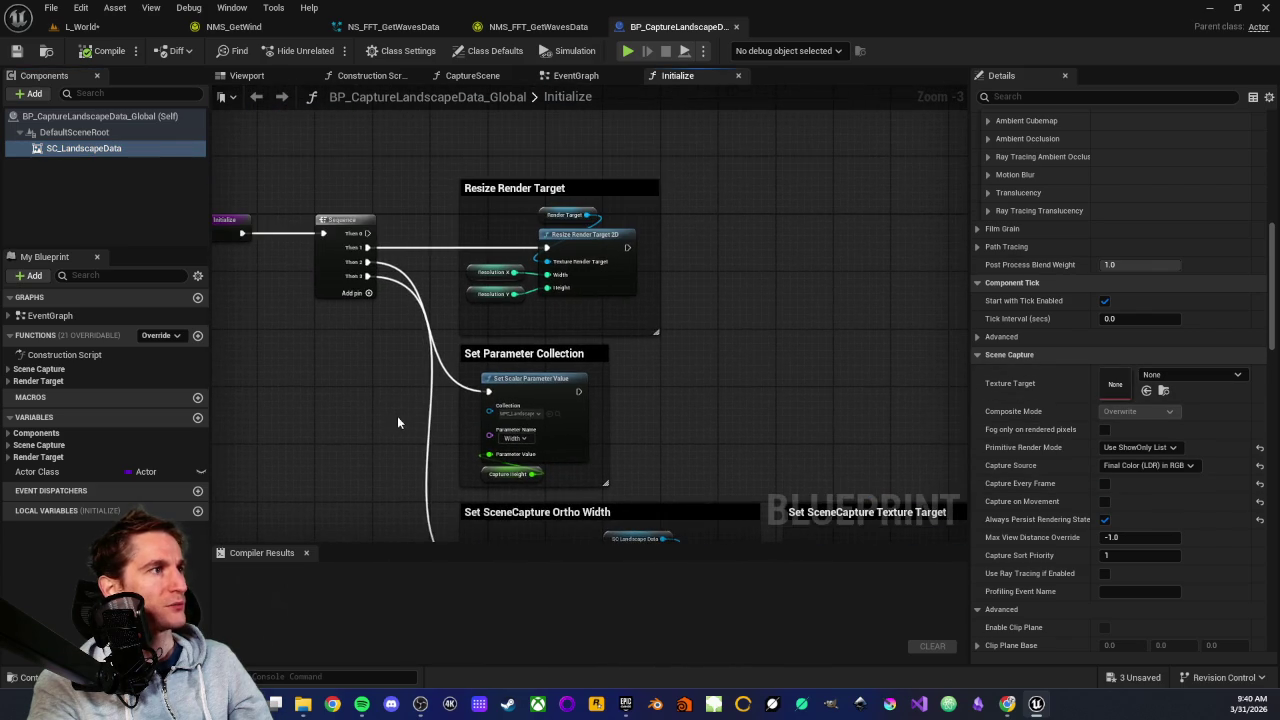
scroll(375, 357, "up", 3)
scroll(375, 378, "down", 1)
mouse_move(375, 378)
left_mouse_down()
mouse_move(349, 257)
mouse_move(380, 274)
left_mouse_up()
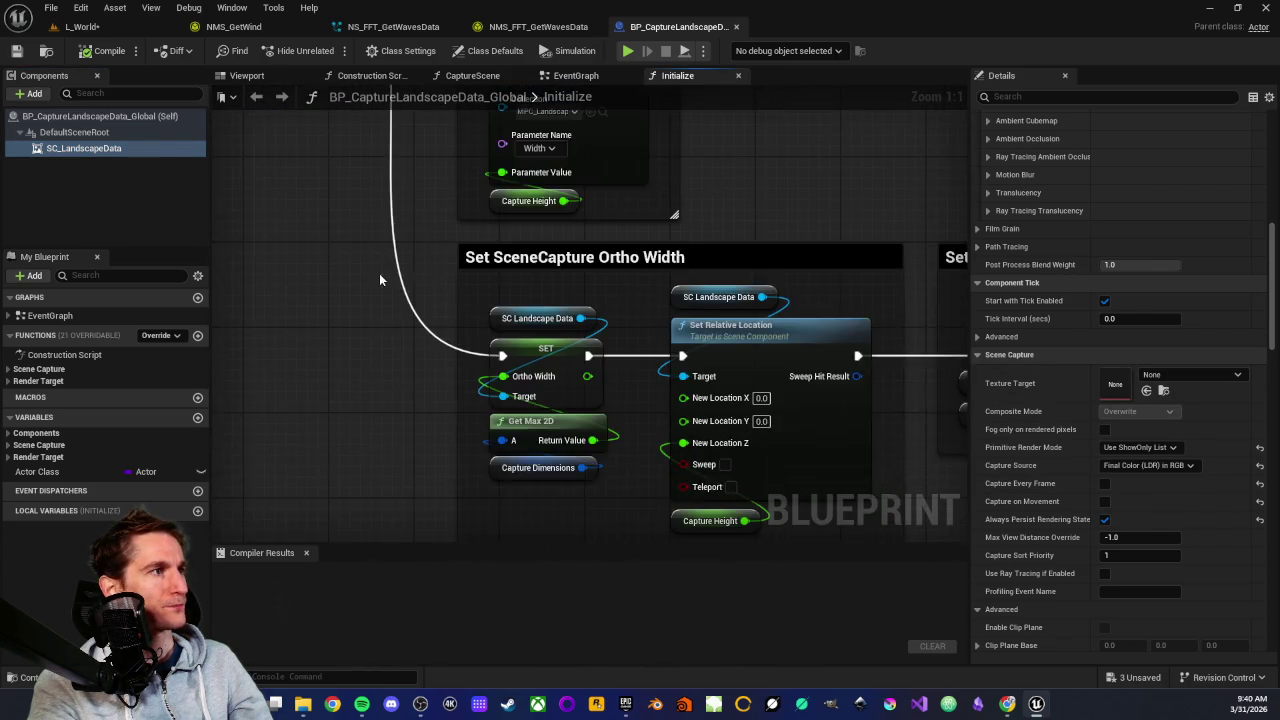
mouse_move(456, 478)
left_mouse_down()
mouse_move(380, 412)
mouse_move(563, 466)
mouse_move(927, 436)
left_mouse_up()
left_click(619, 490)
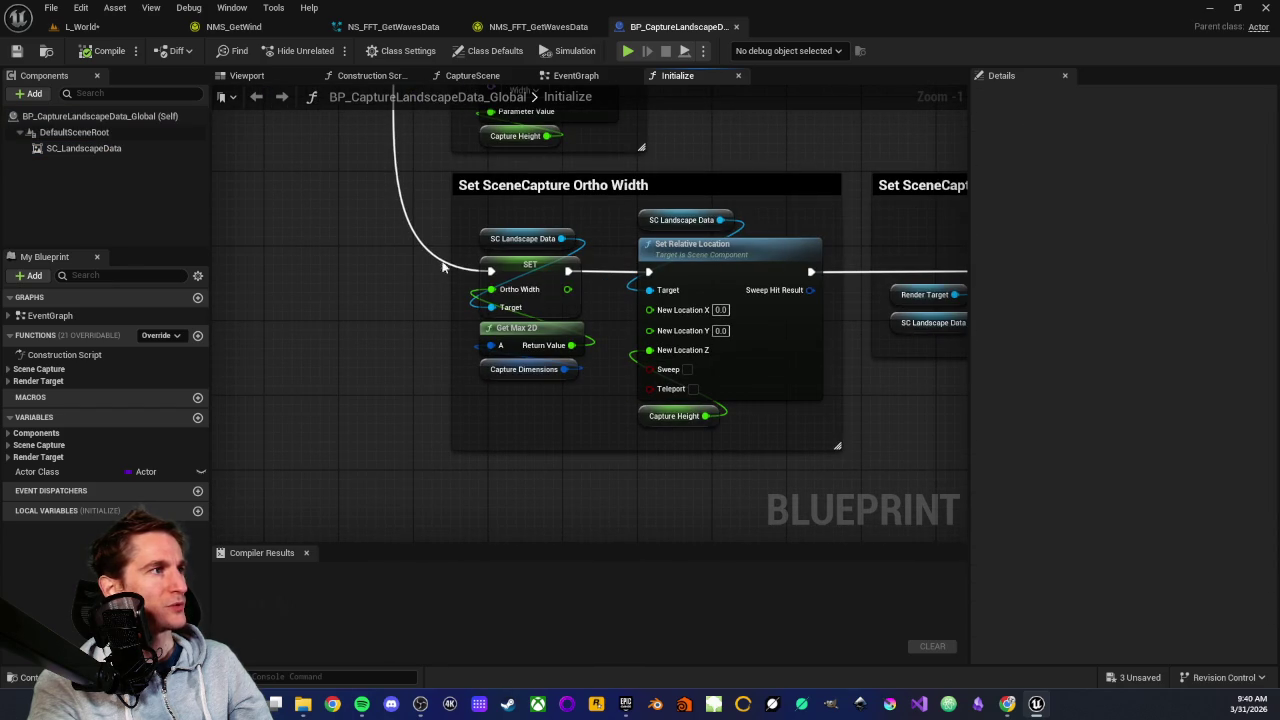
mouse_move(353, 244)
left_mouse_down()
mouse_move(755, 338)
mouse_move(777, 408)
left_mouse_up()
left_click(916, 406)
left_click_drag(916, 404, 692, 429)
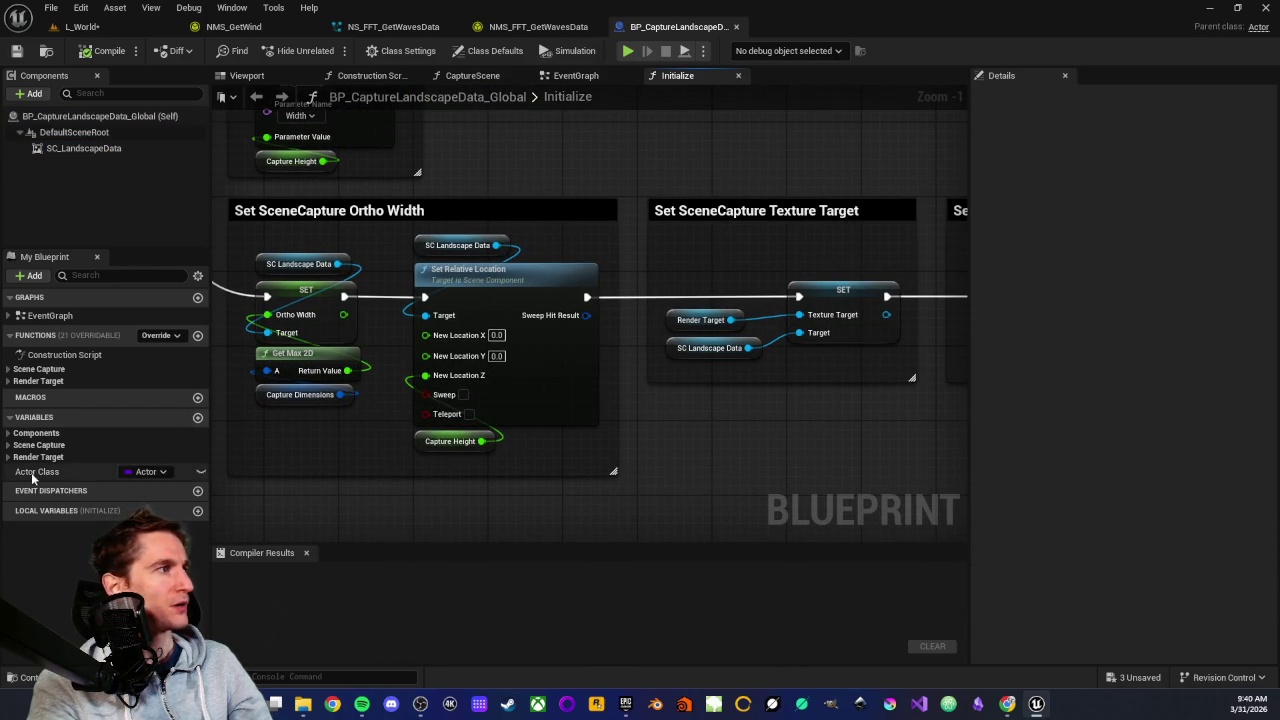
left_click(8, 446)
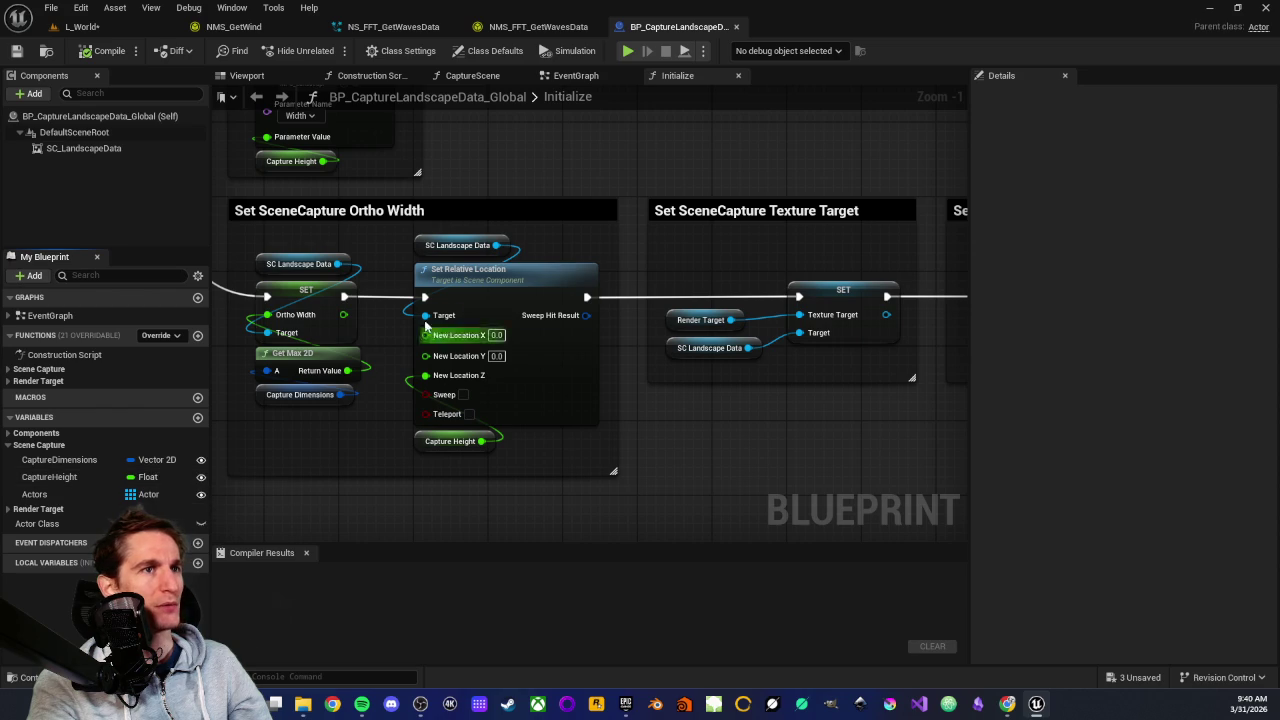
left_click_drag(784, 438, 500, 451)
scroll(694, 463, "down", 2)
mouse_move(694, 463)
left_mouse_down()
mouse_move(420, 466)
mouse_move(465, 473)
mouse_move(485, 512)
left_mouse_up()
scroll(420, 466, "up", 3)
left_click_drag(418, 193, 733, 482)
left_click(581, 530)
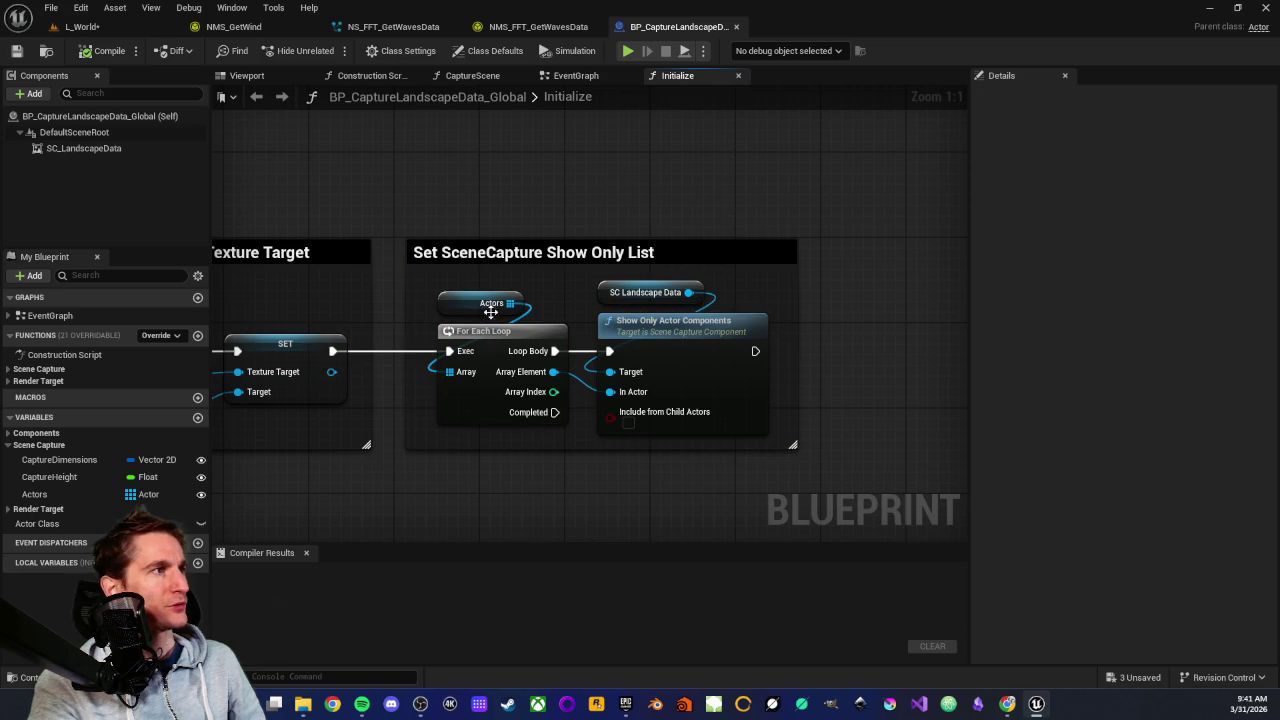
left_click(464, 300)
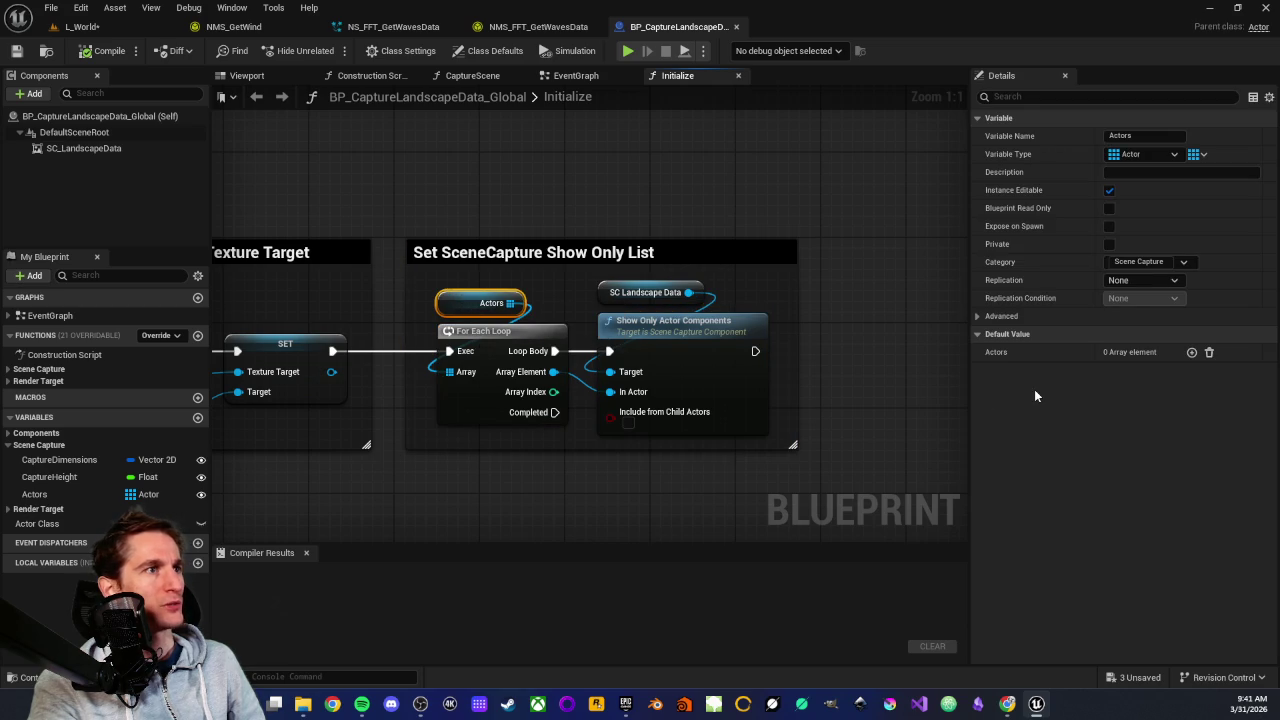
left_click(540, 173)
scroll(540, 206, "down", 6)
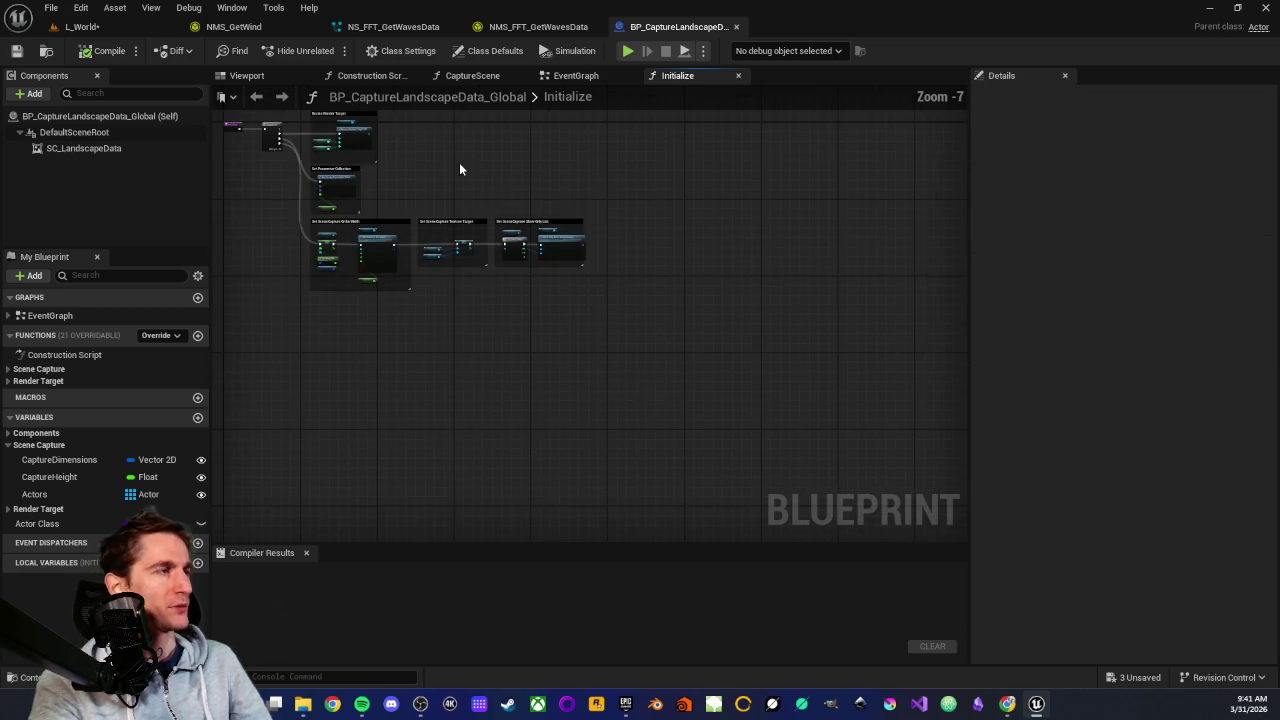
scroll(707, 363, "up", 3)
scroll(401, 348, "down", 1)
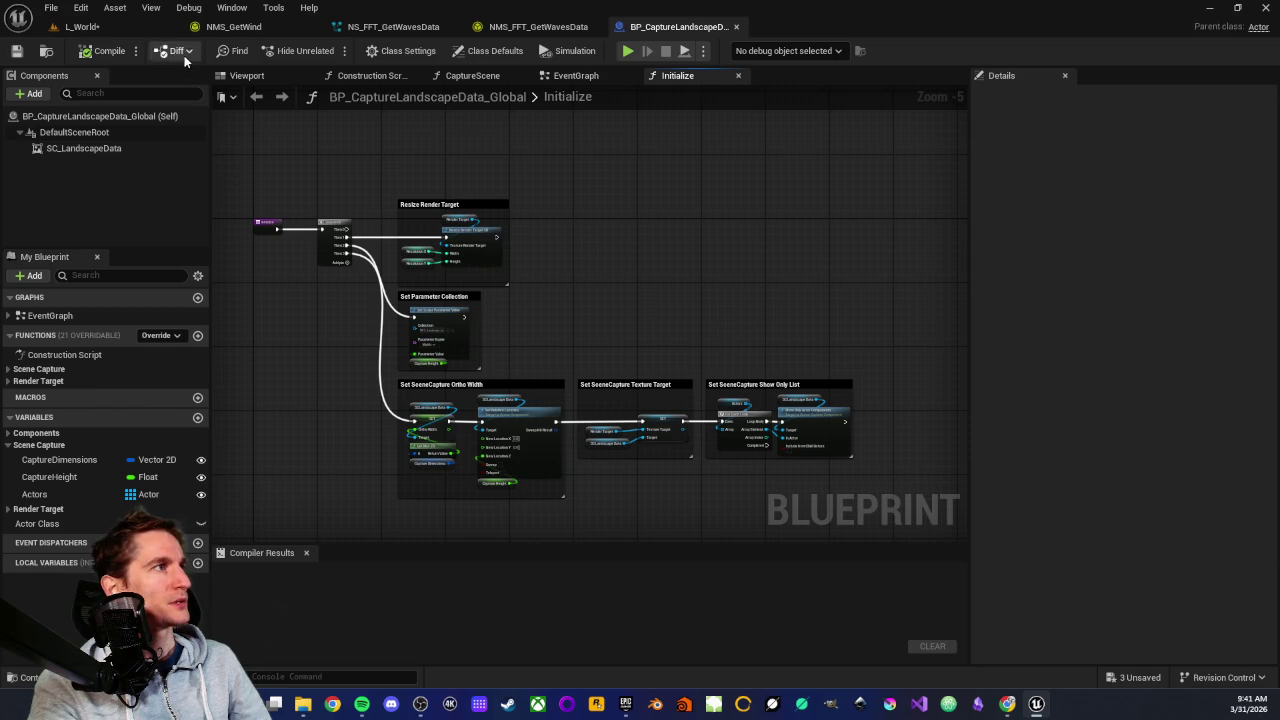
Back in L_World, open the LandscapeData Niagara folder and select NS_GetLandscapeData
left_click(492, 30)
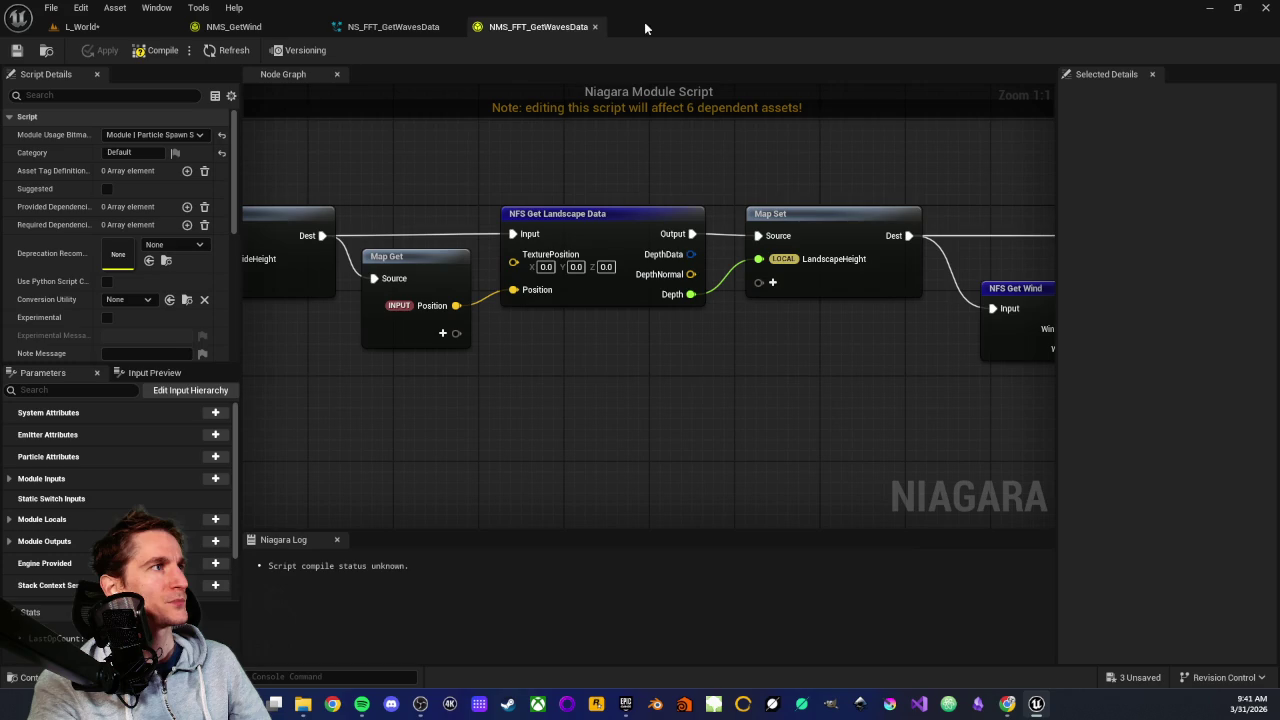
left_click(82, 26)
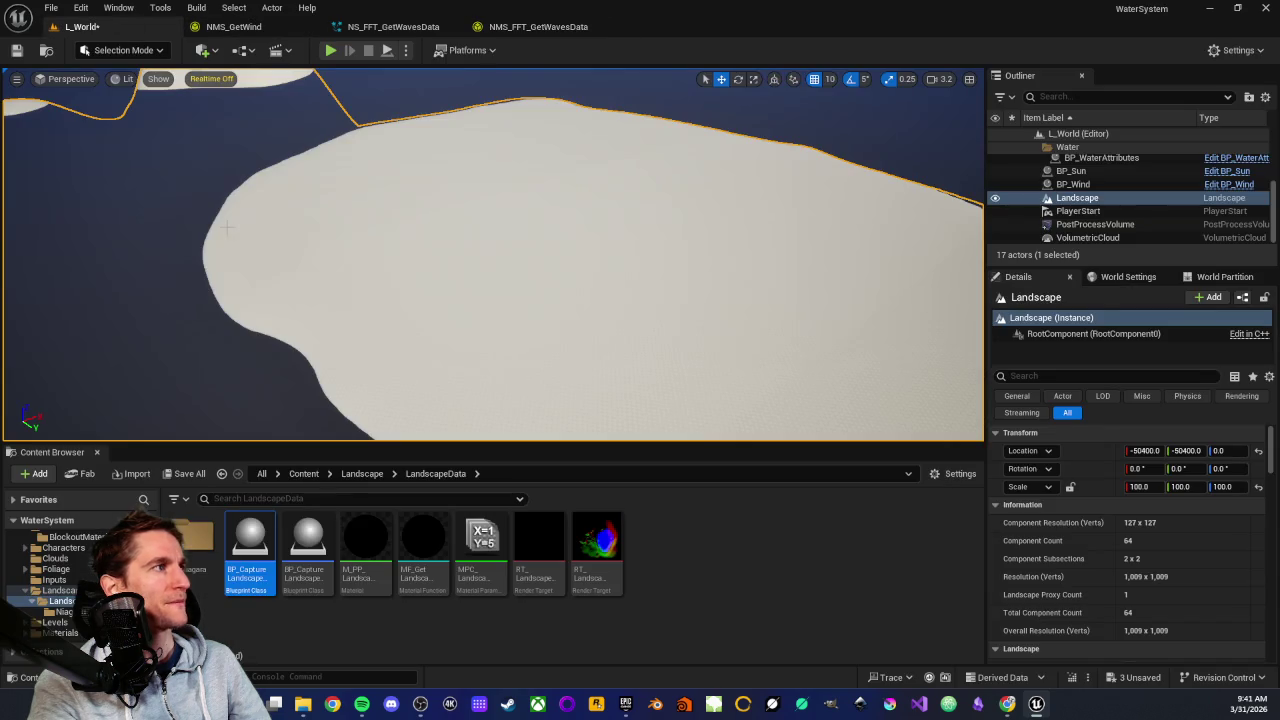
double_click(193, 550)
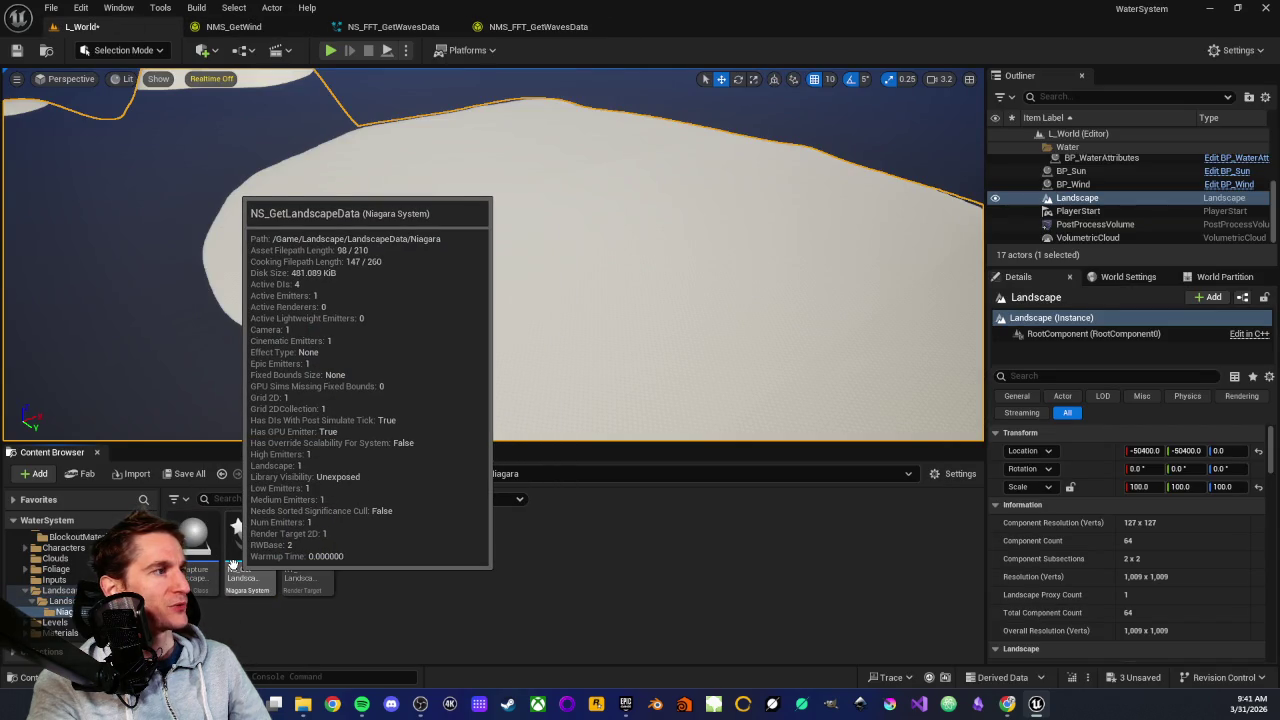
left_click(246, 568)
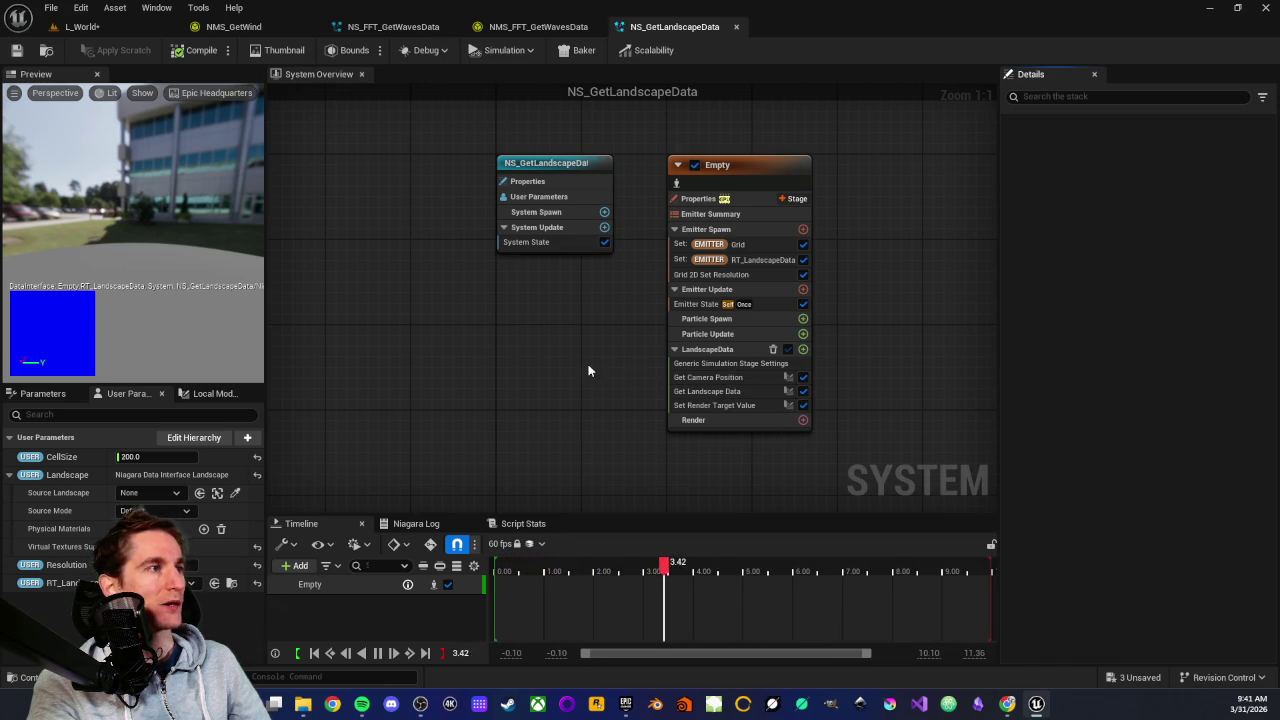
Select the Get Landscape Data module in NS_GetLandscapeData and open its script graph
left_click(724, 392)
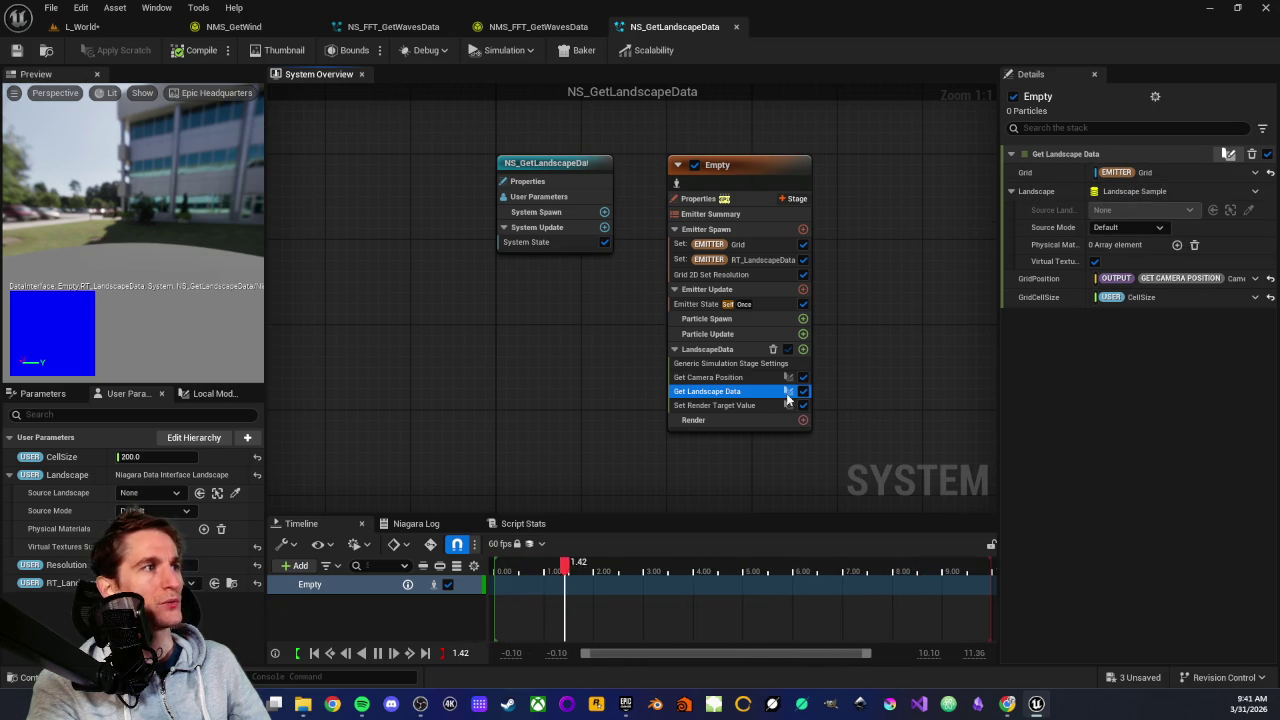
double_click(727, 393)
Inspect the Map Get, Get World Position, Get World Normal and Get Height nodes in GetLandscapeData
scroll(495, 215, "up", 2)
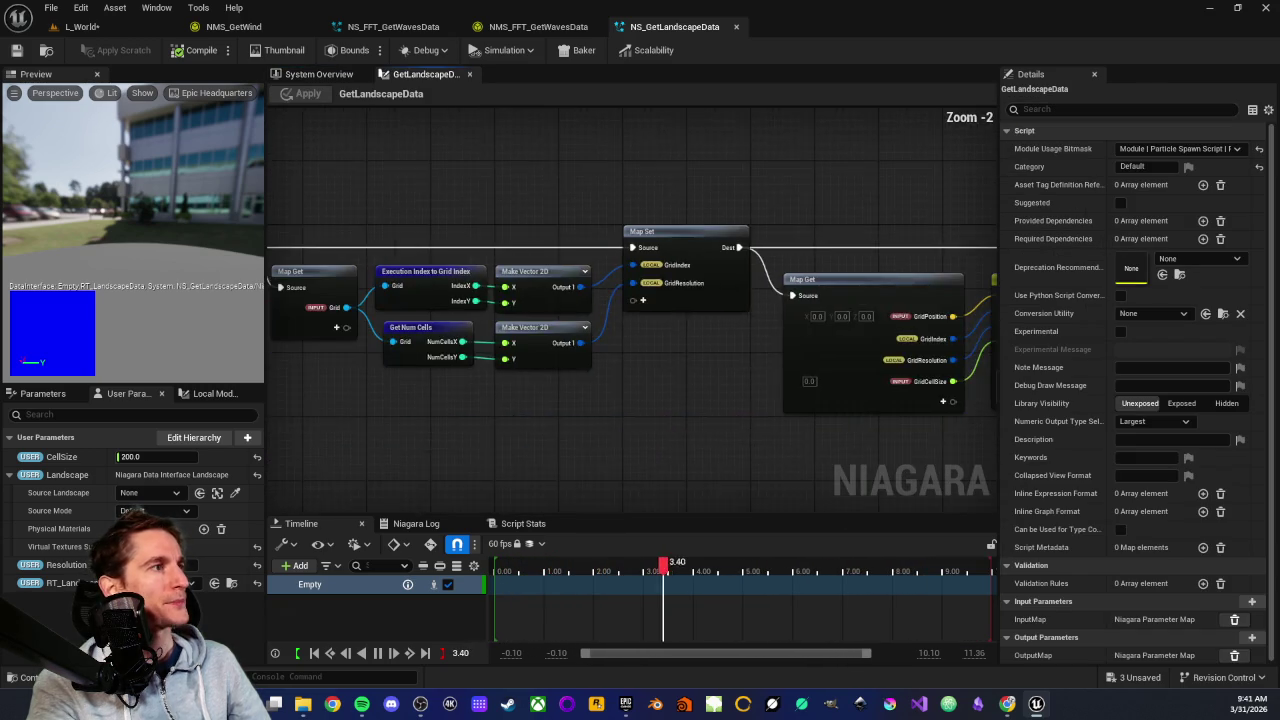
scroll(580, 205, "up", 2)
left_click_drag(689, 181, 394, 208)
mouse_move(654, 171)
left_mouse_down()
mouse_move(486, 157)
mouse_move(609, 163)
mouse_move(600, 400)
mouse_move(671, 442)
mouse_move(837, 380)
mouse_move(554, 361)
mouse_move(540, 320)
left_mouse_up()
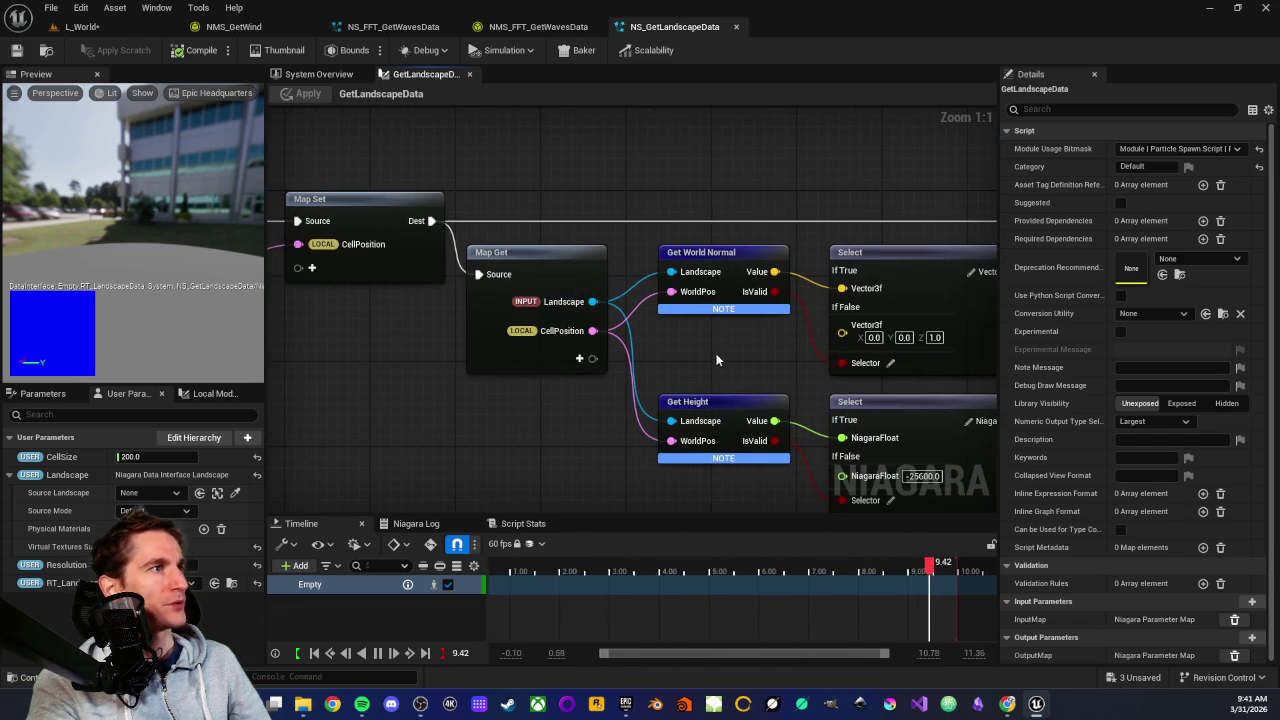
left_click_drag(718, 358, 540, 347)
left_click_drag(535, 218, 561, 484)
left_click(554, 361)
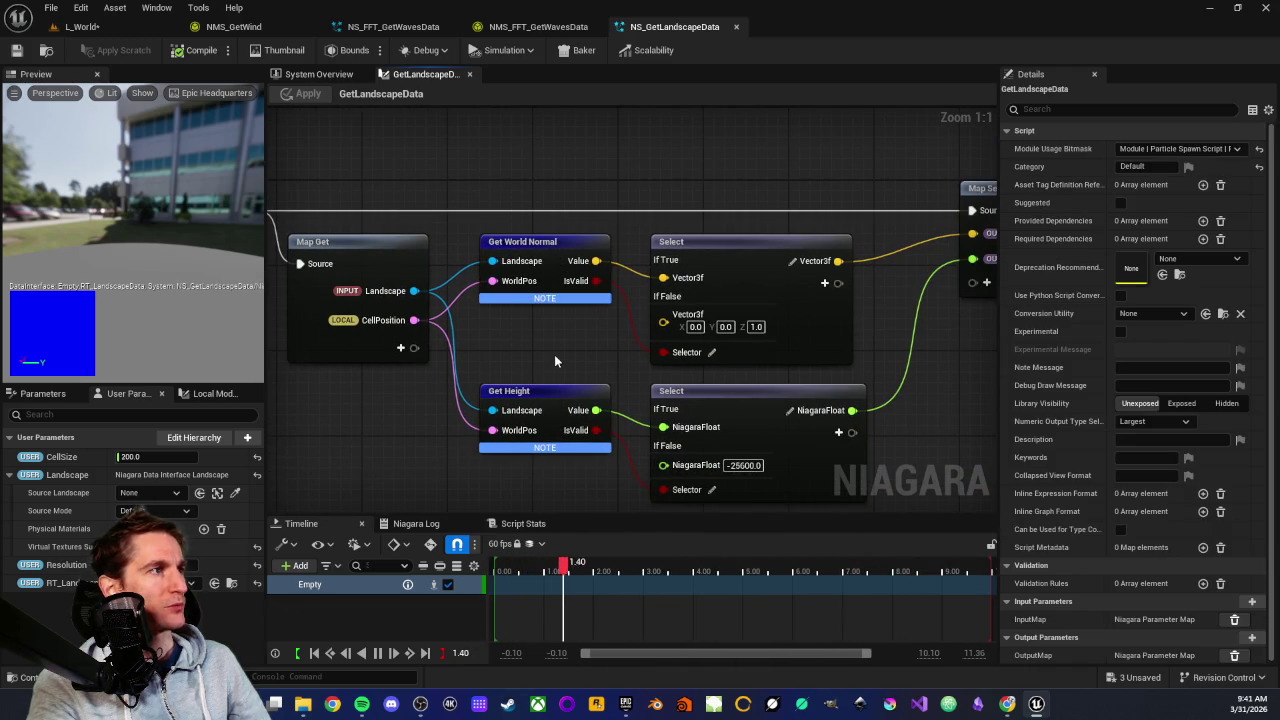
Follow the Select nodes to the Normal and Height Map Set output, then close NS_GetLandscapeData
left_click_drag(860, 312, 743, 265)
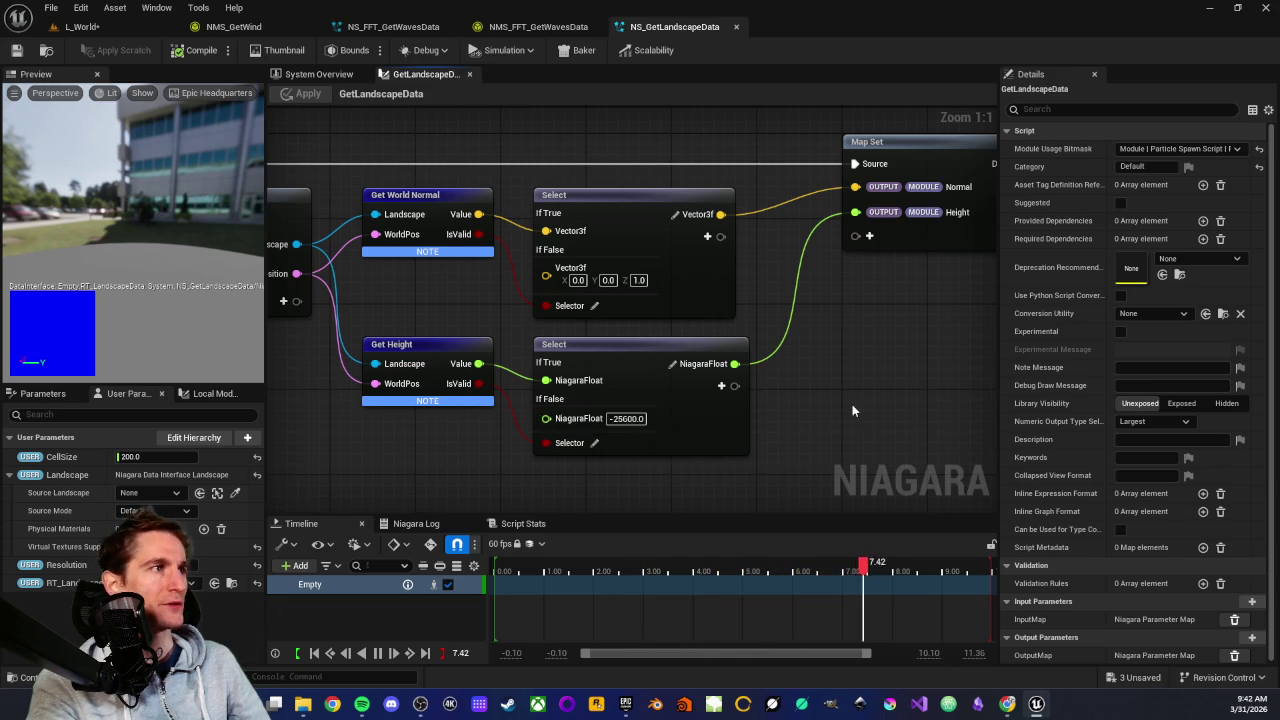
left_click_drag(851, 404, 793, 405)
mouse_move(452, 485)
left_mouse_down()
mouse_move(466, 457)
mouse_move(577, 461)
left_mouse_up()
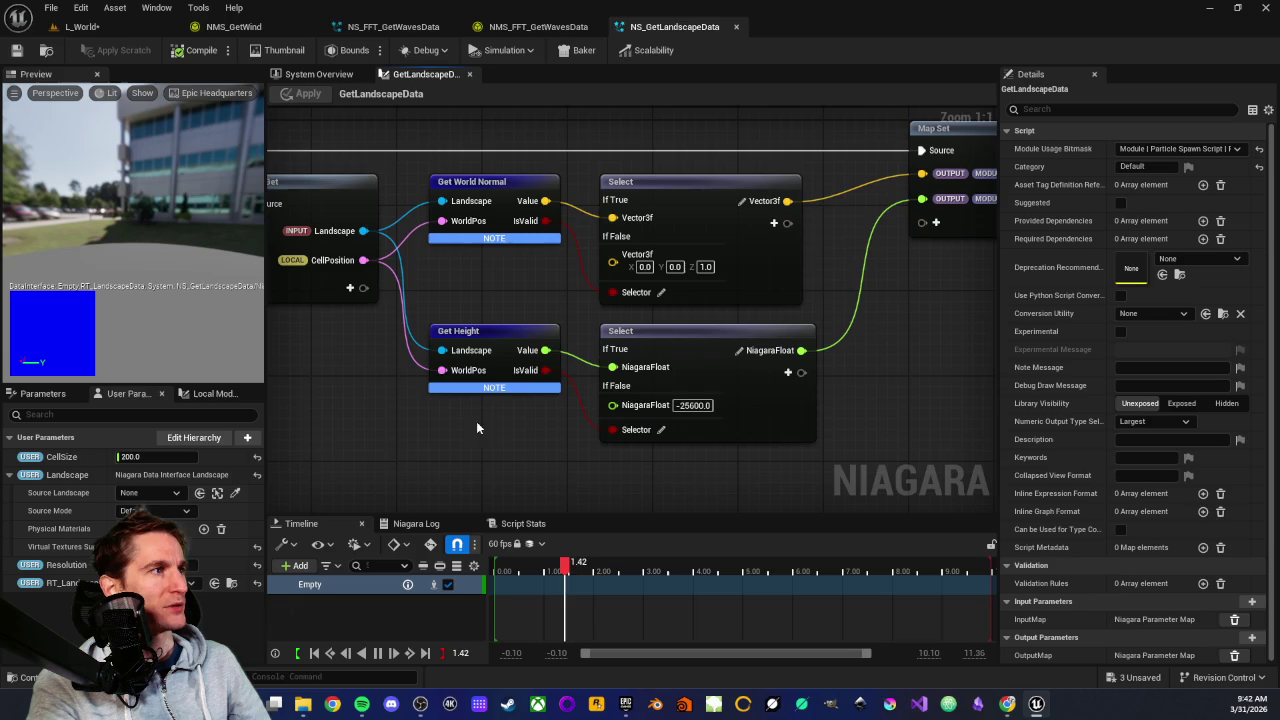
left_click_drag(498, 429, 498, 453)
left_click_drag(545, 322, 487, 334)
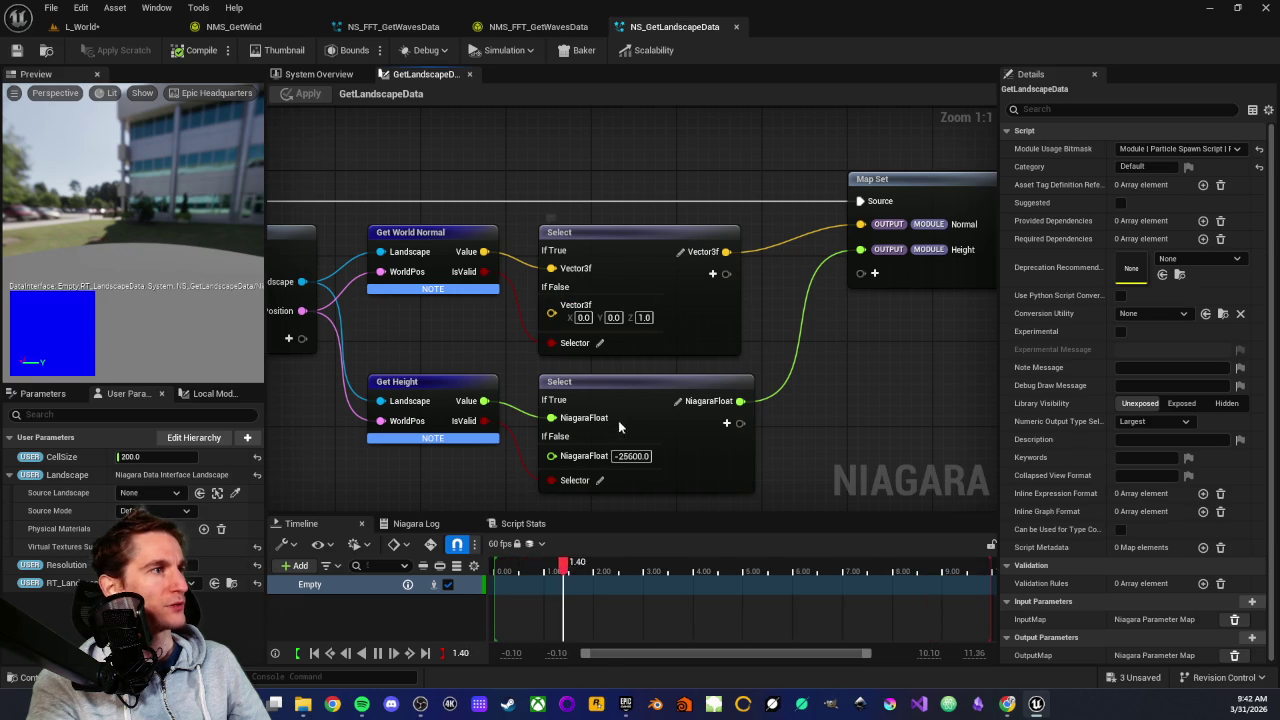
left_click_drag(483, 488, 508, 423)
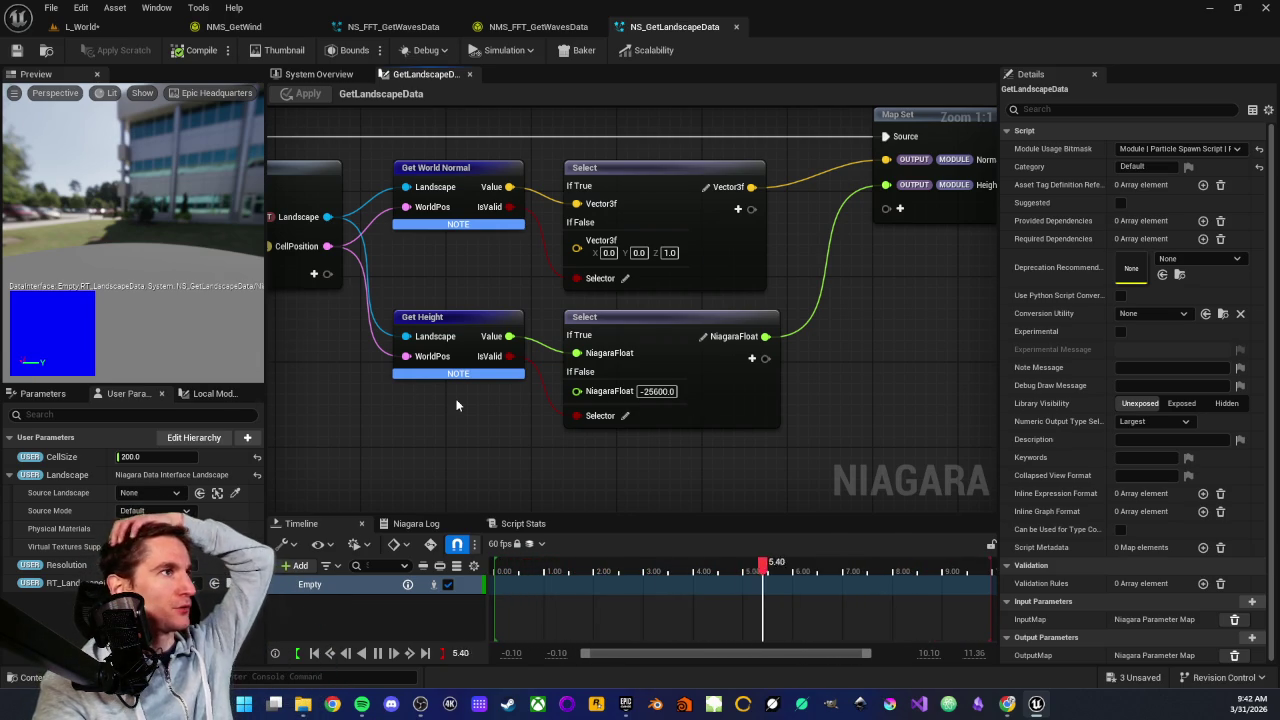
scroll(456, 404, "down", 1)
scroll(400, 392, "down", 1)
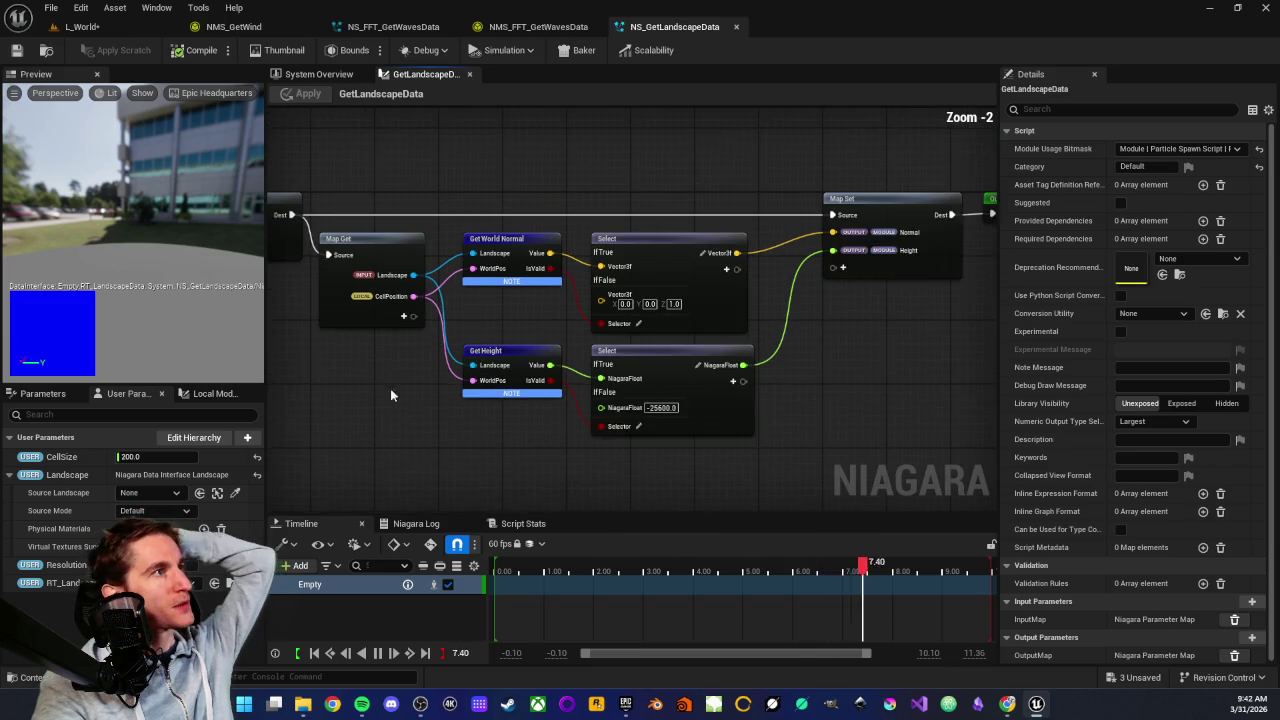
left_click_drag(390, 388, 450, 378)
middle_click(634, 22)
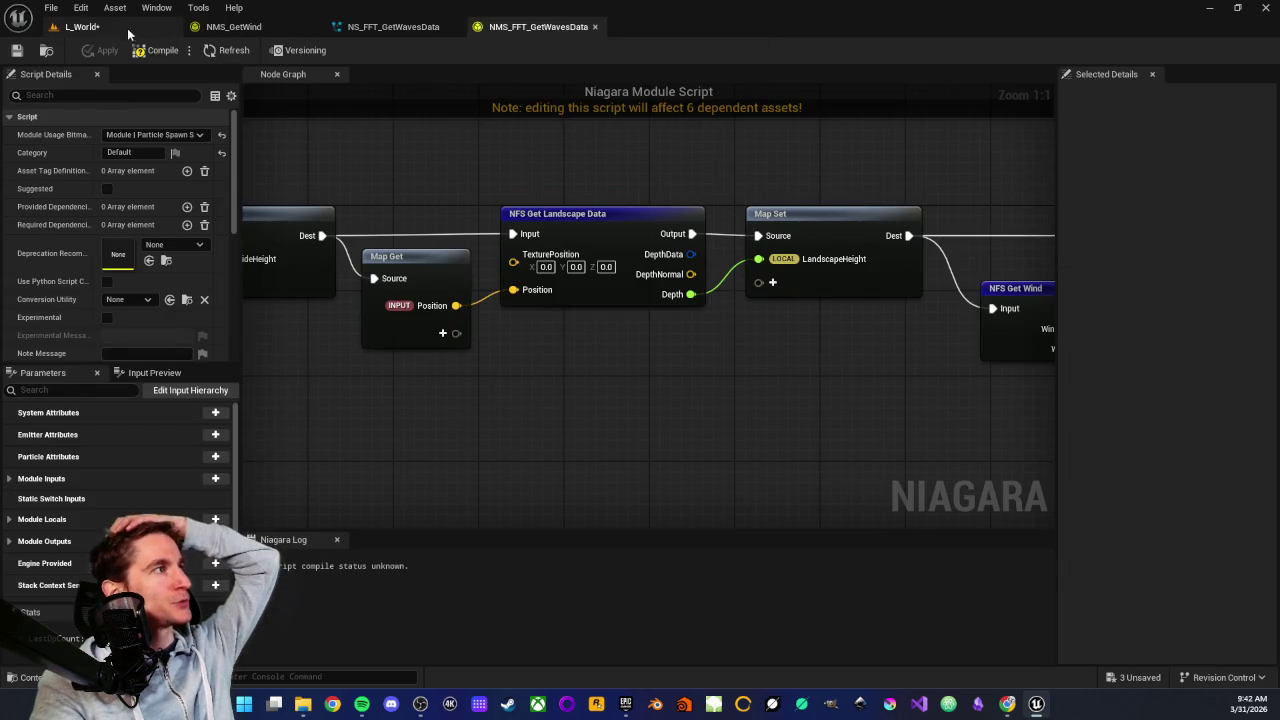
left_click(108, 27)
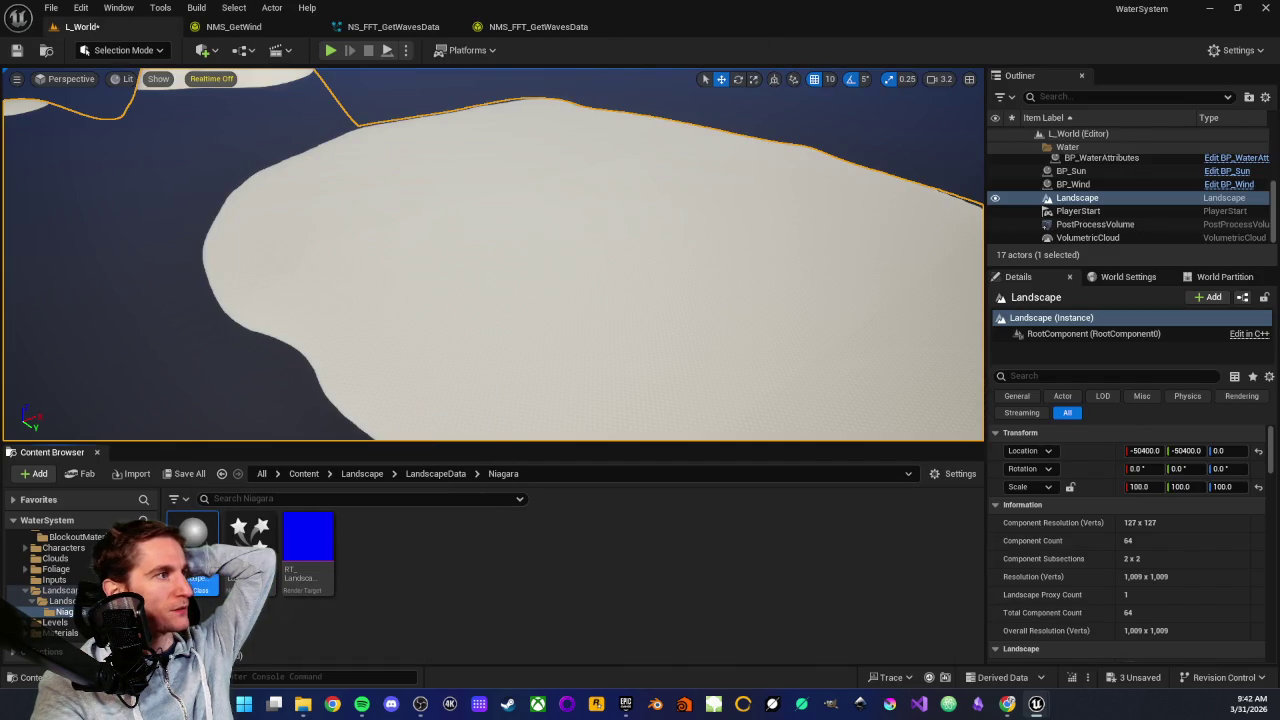
double_click(194, 545)
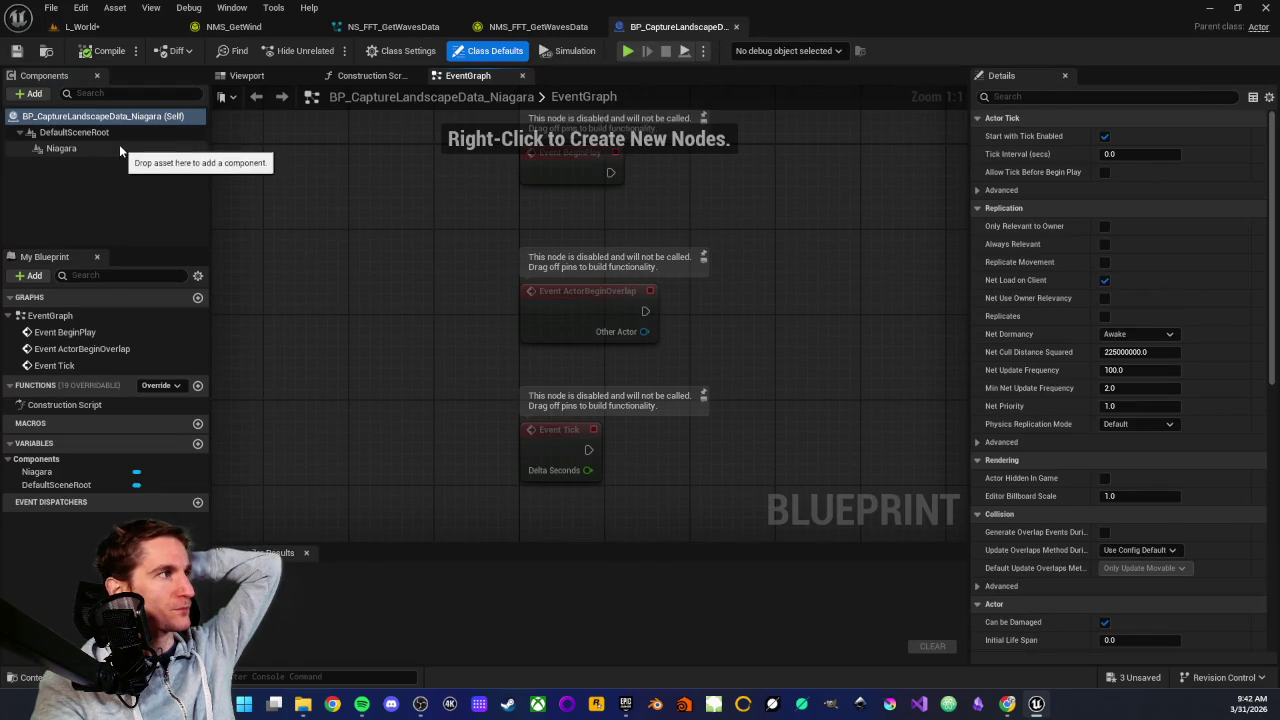
scroll(324, 279, "down", 2)
left_click(70, 148)
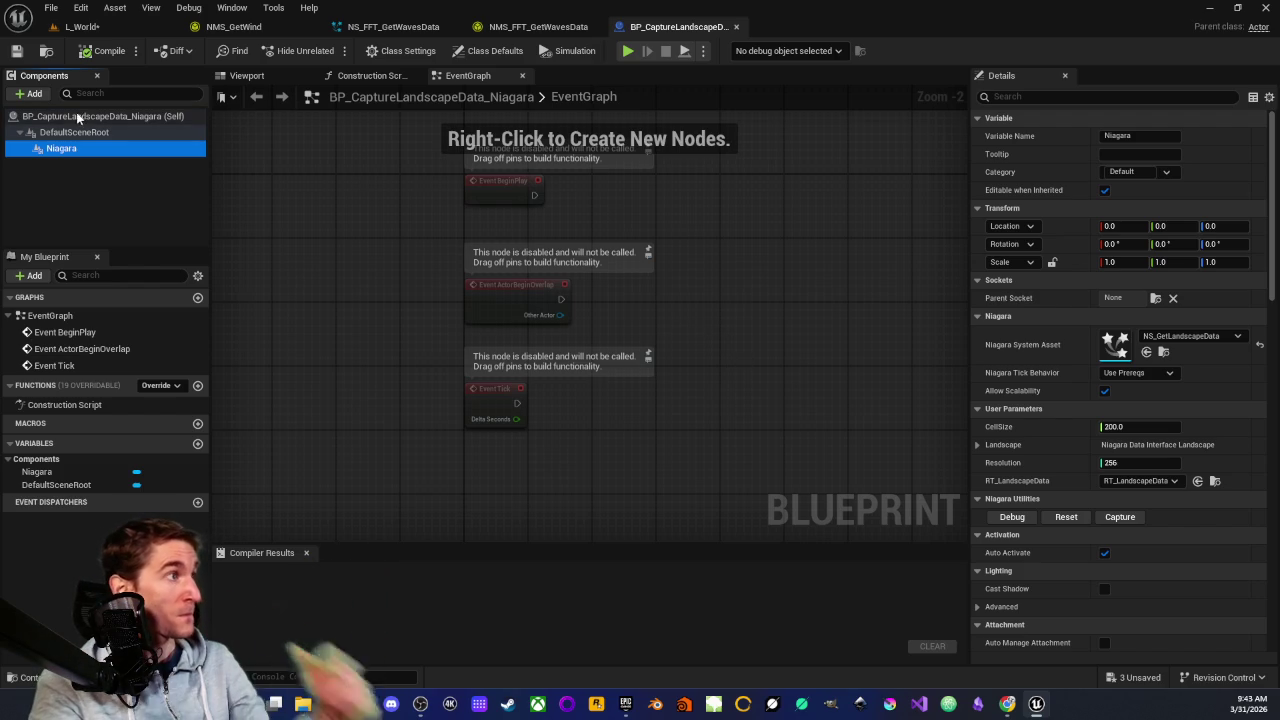
left_click(736, 26)
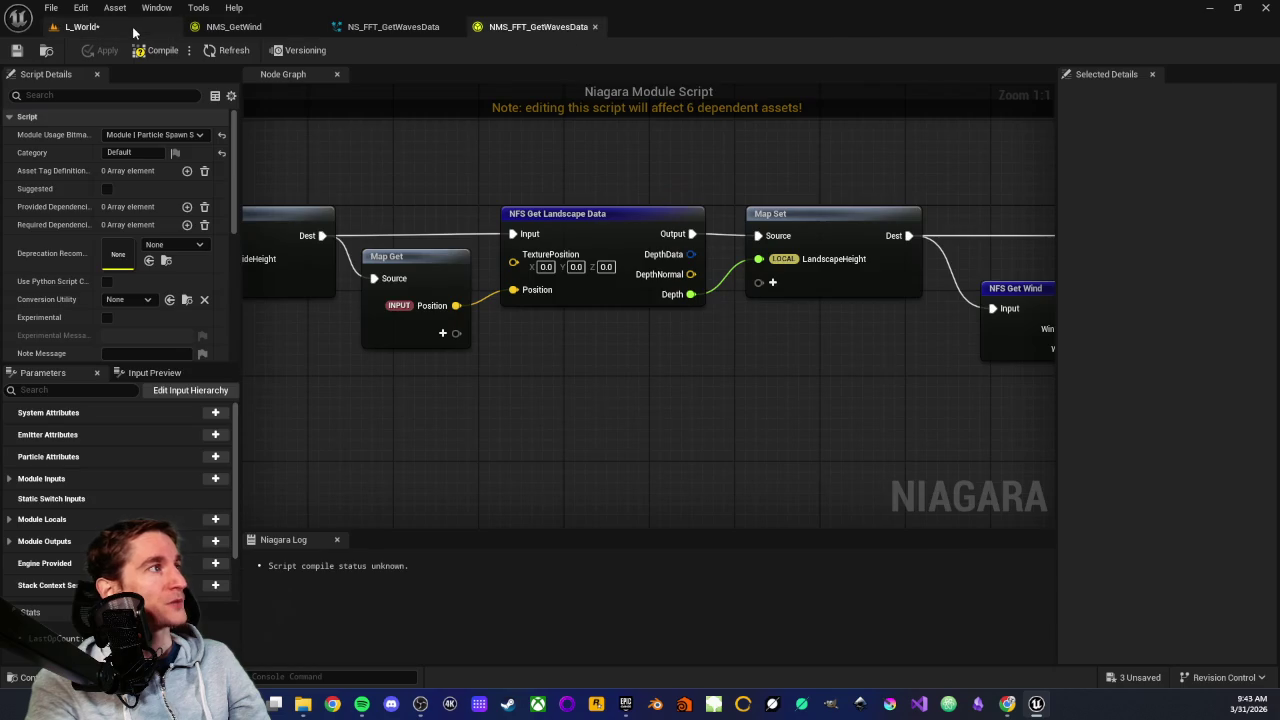
Place BP_CaptureLandscapeData_Niagara in L_World at location 0, 0, 0 and start simulating
left_click(135, 30)
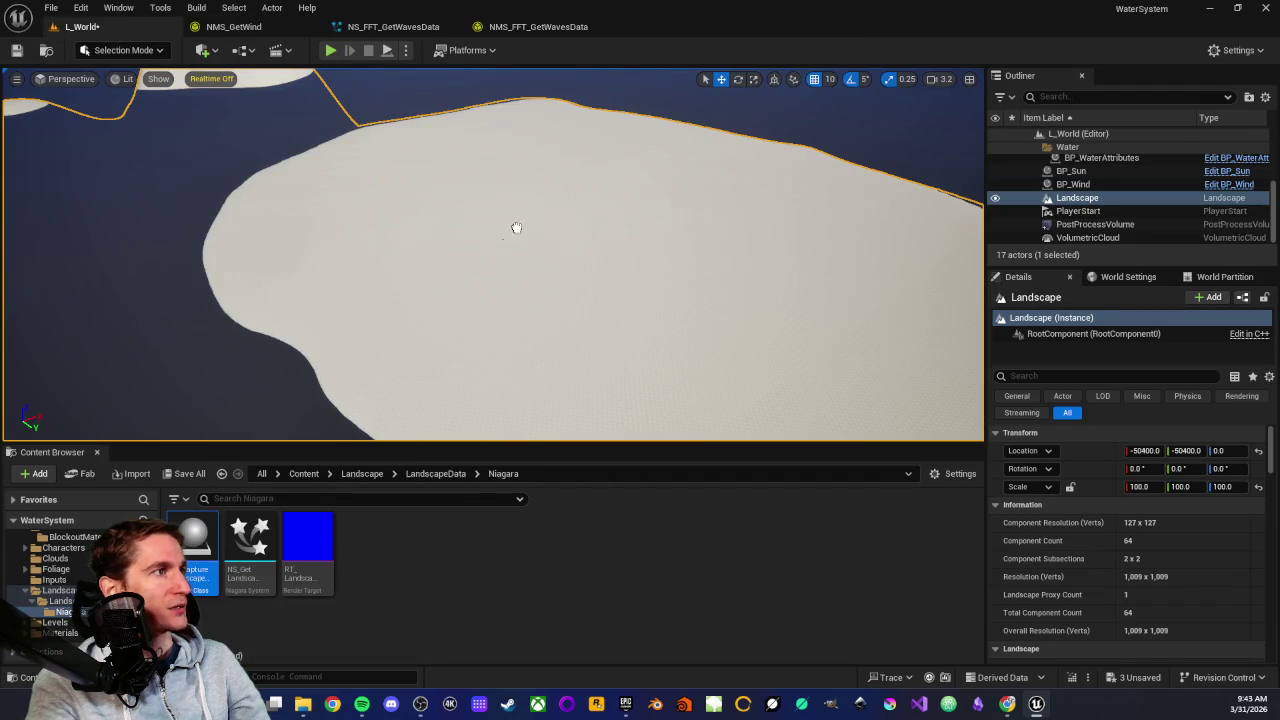
left_click_drag(421, 306, 384, 316)
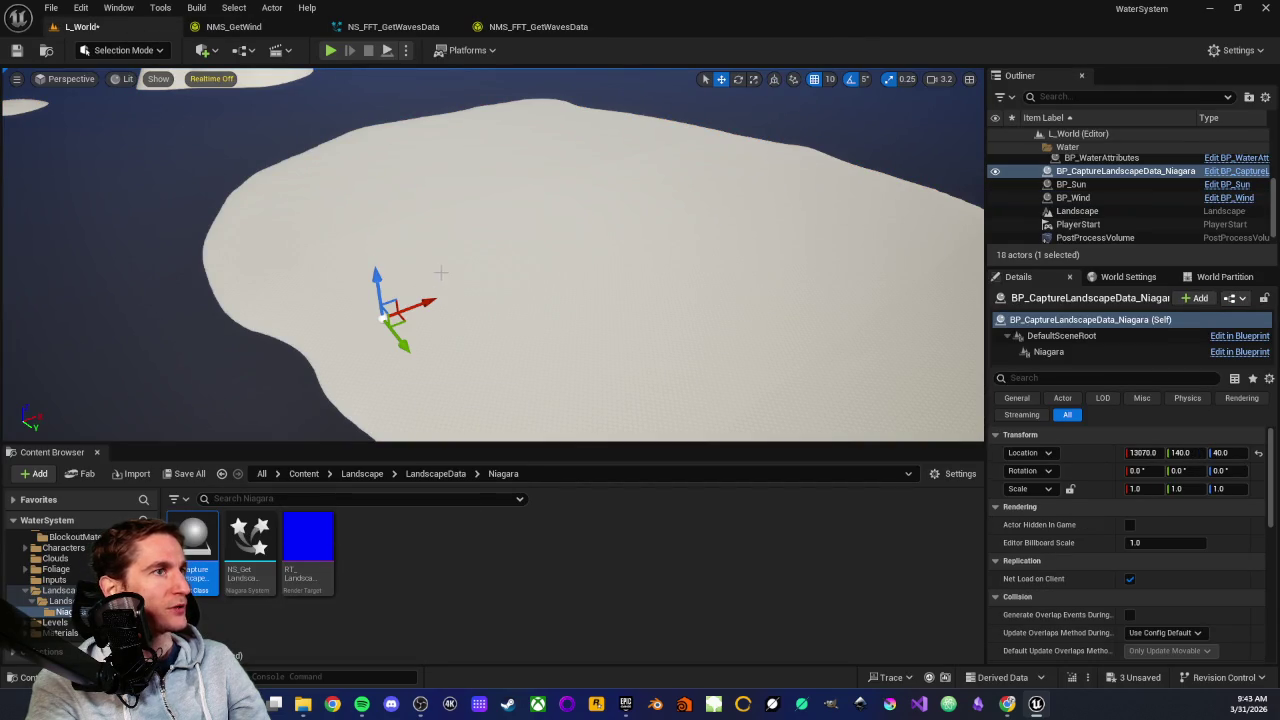
left_click(1258, 453)
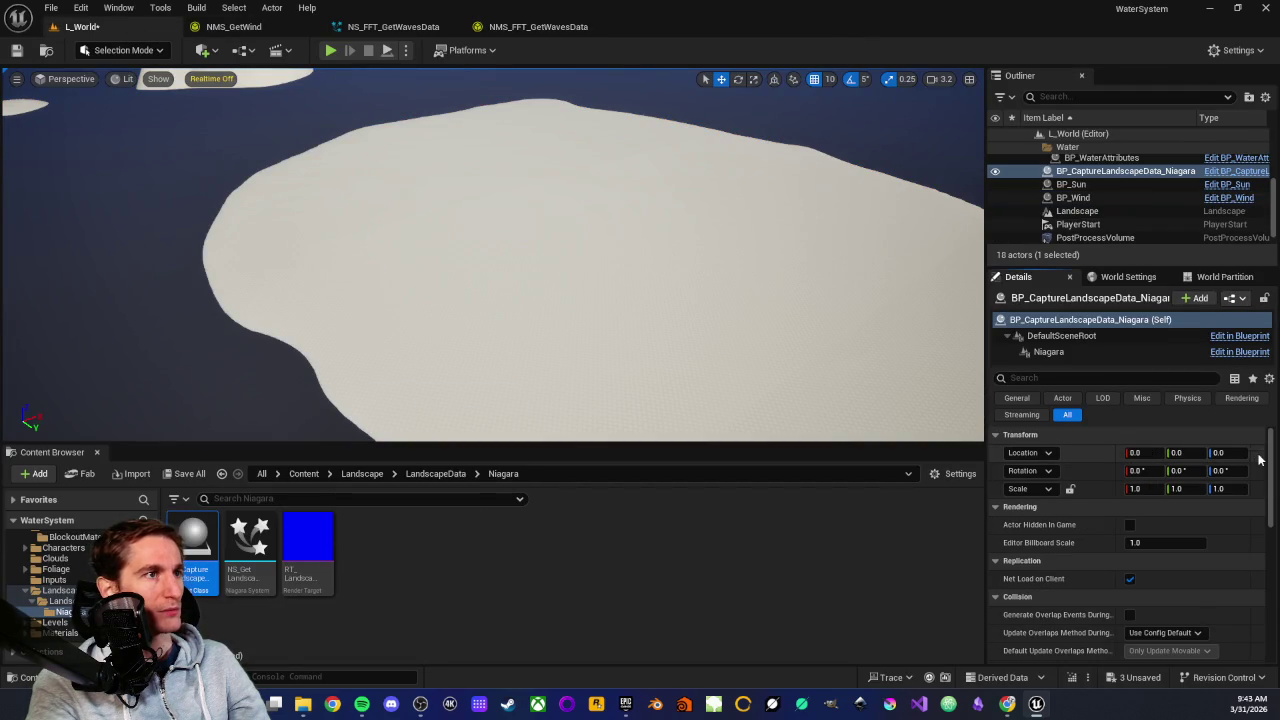
key("f")
mouse_move(603, 286)
left_mouse_down()
mouse_move(680, 290)
mouse_move(600, 290)
mouse_move(611, 286)
mouse_move(594, 263)
mouse_move(680, 225)
left_mouse_up()
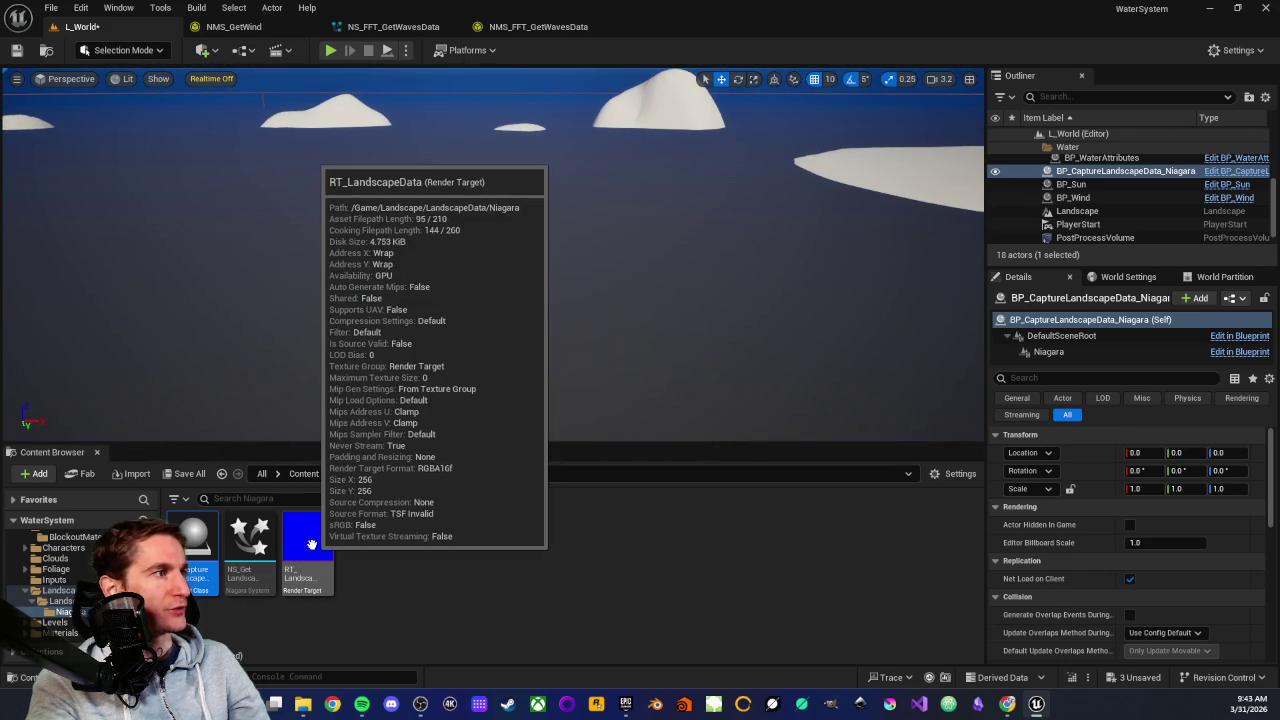
left_click(311, 544)
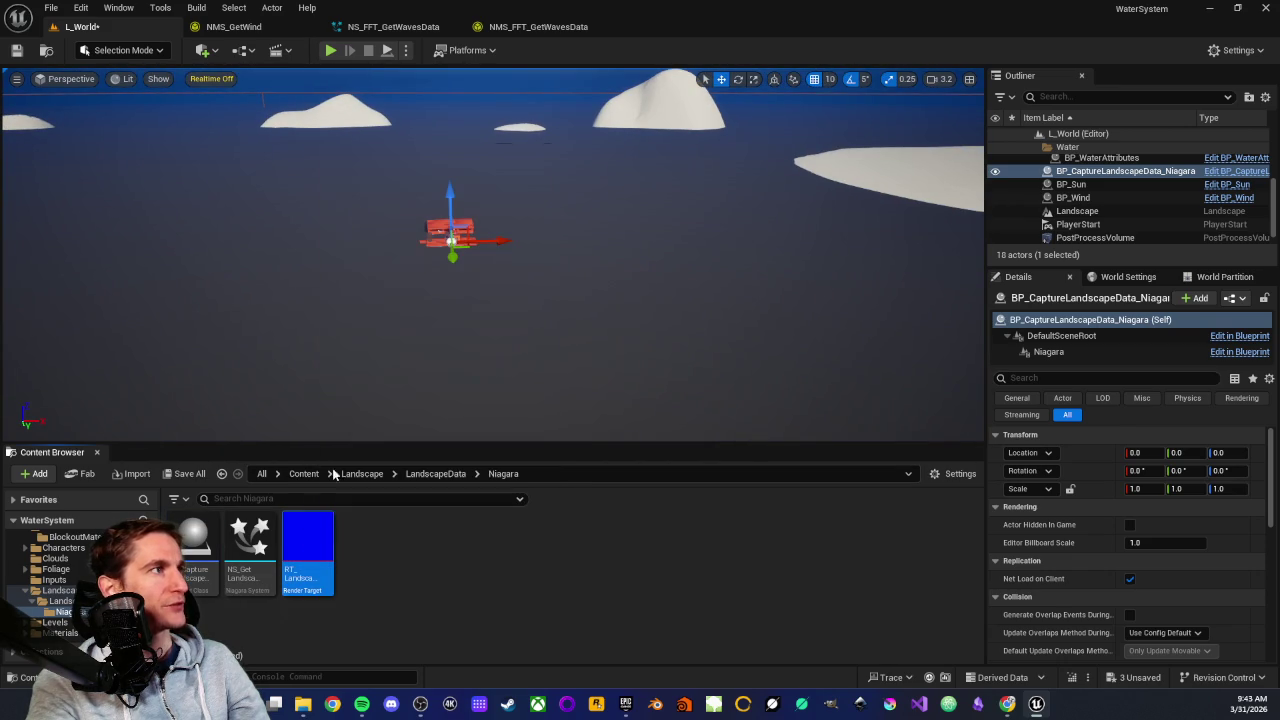
left_click(386, 51)
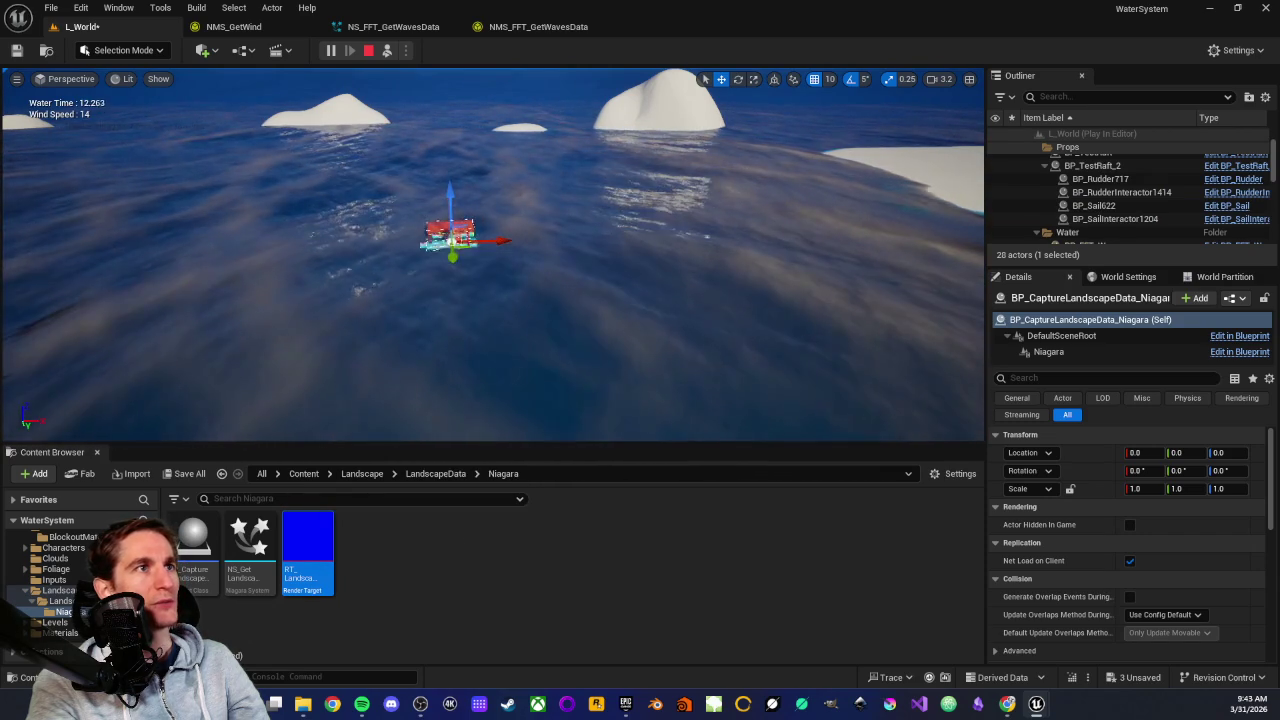
Inspect the RT_LandscapeData render target, then close it and go back to the level
double_click(307, 550)
scroll(466, 347, "up", 5)
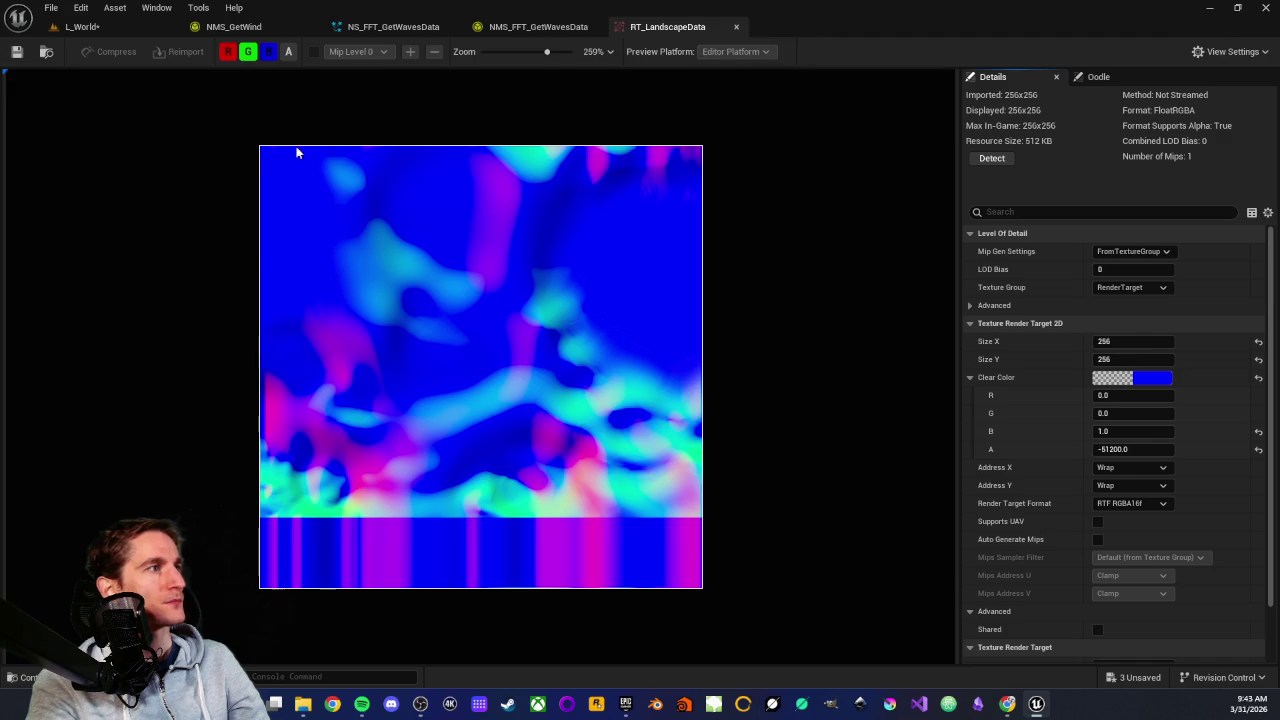
scroll(446, 430, "down", 2)
scroll(474, 383, "up", 1)
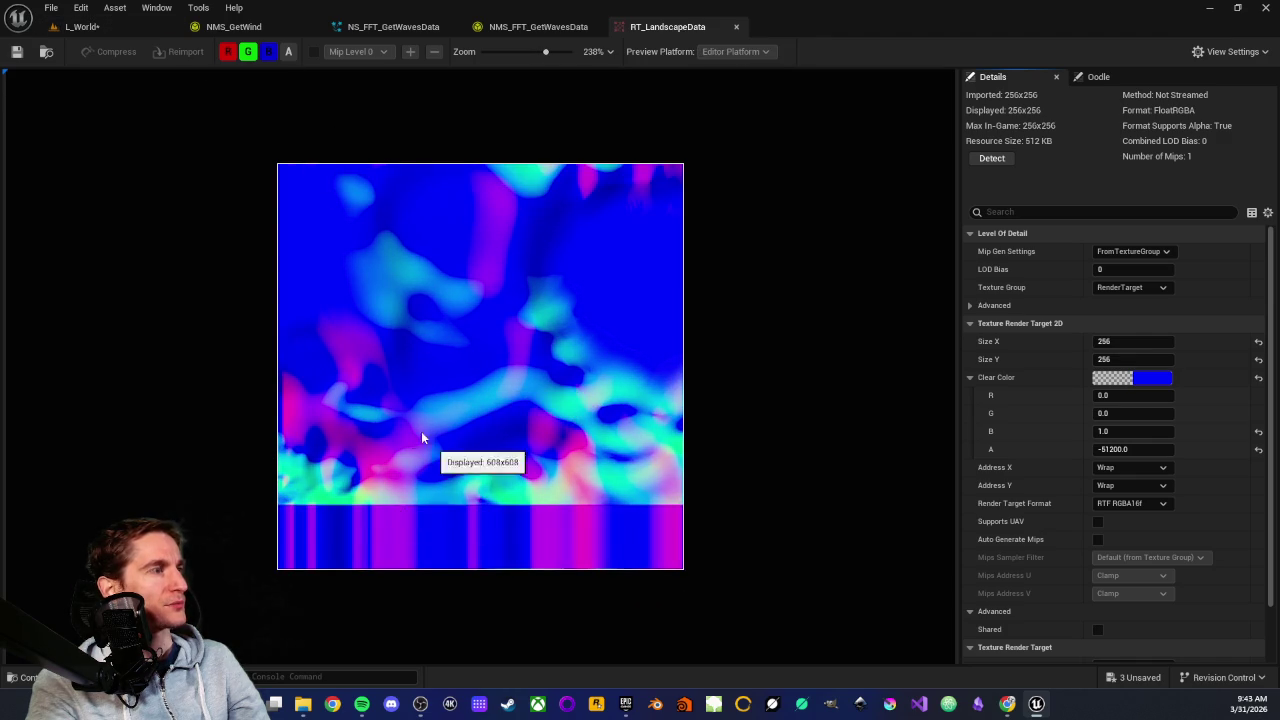
middle_click(700, 28)
left_click(131, 30)
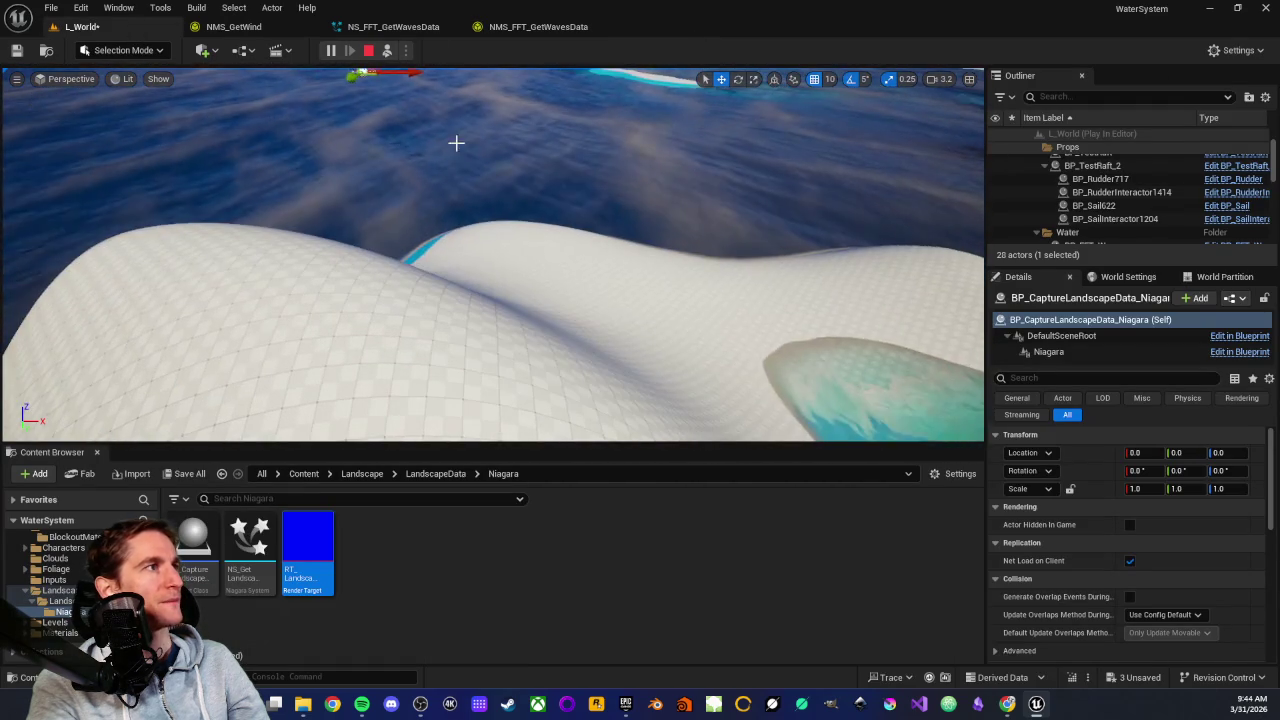
left_click(560, 27)
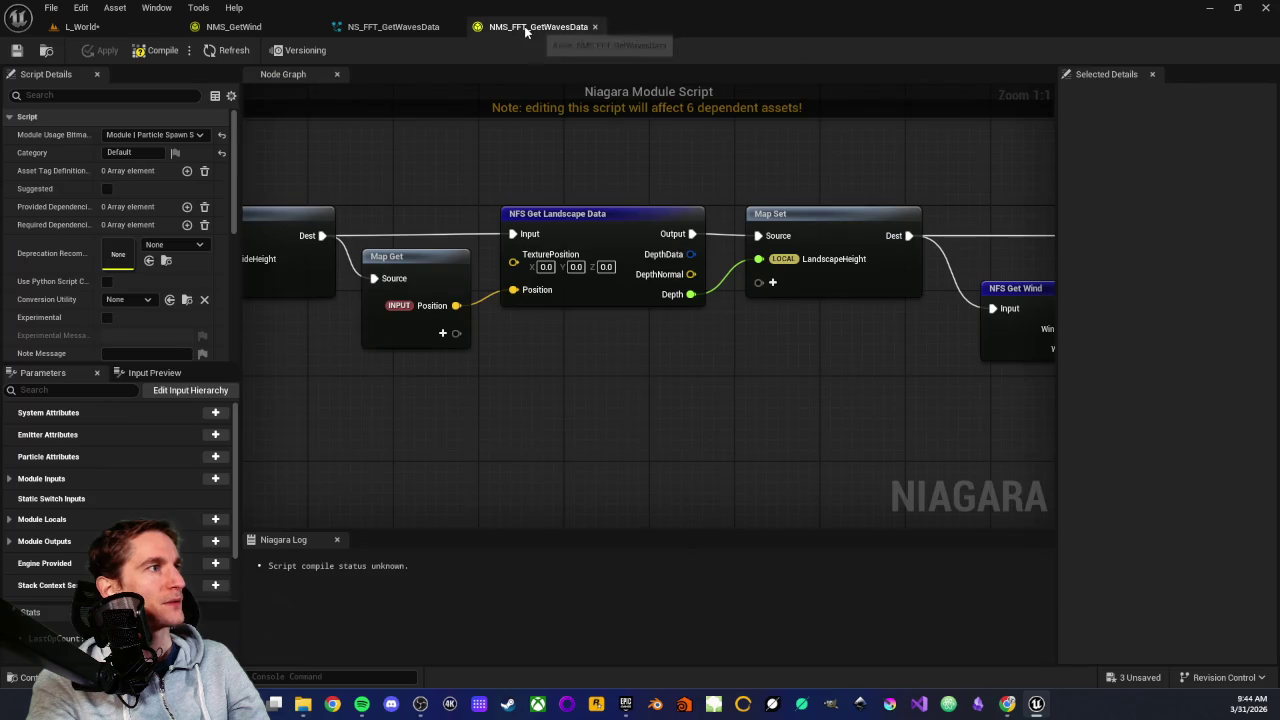
left_click(82, 8)
left_click(52, 27)
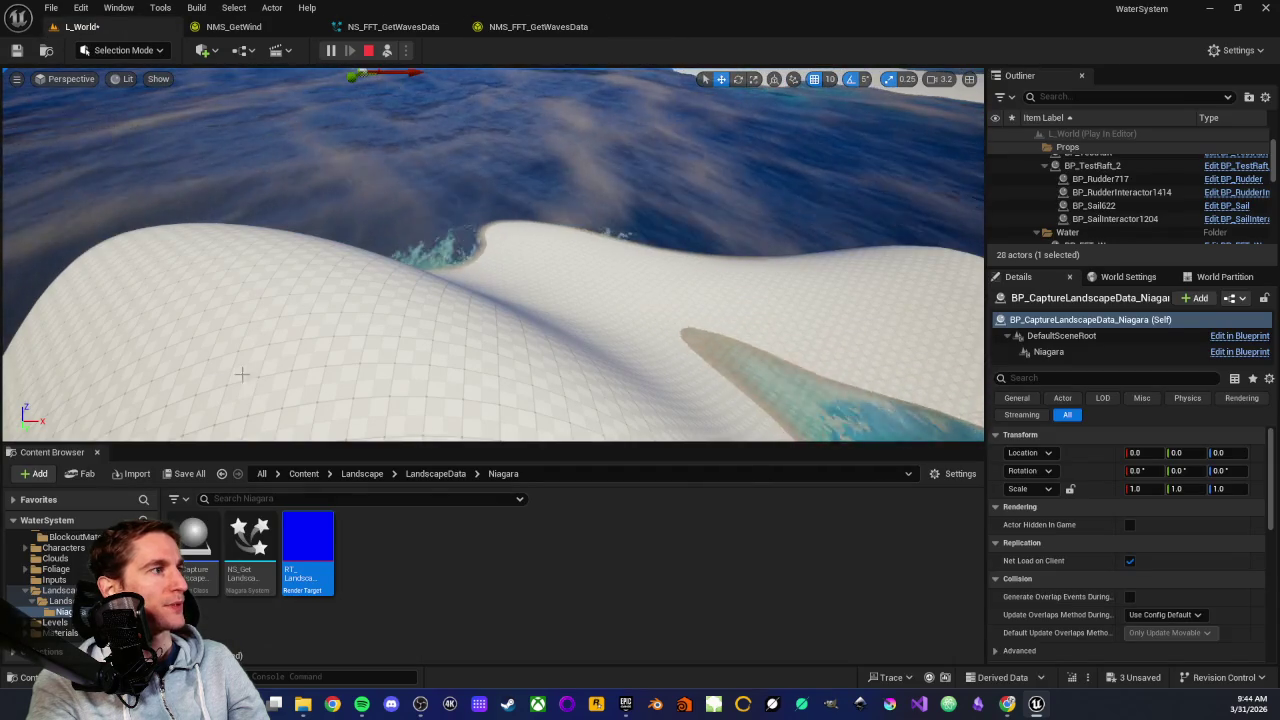
Reopen RT_LandscapeData and zoom in to check the captured landscape data
double_click(303, 542)
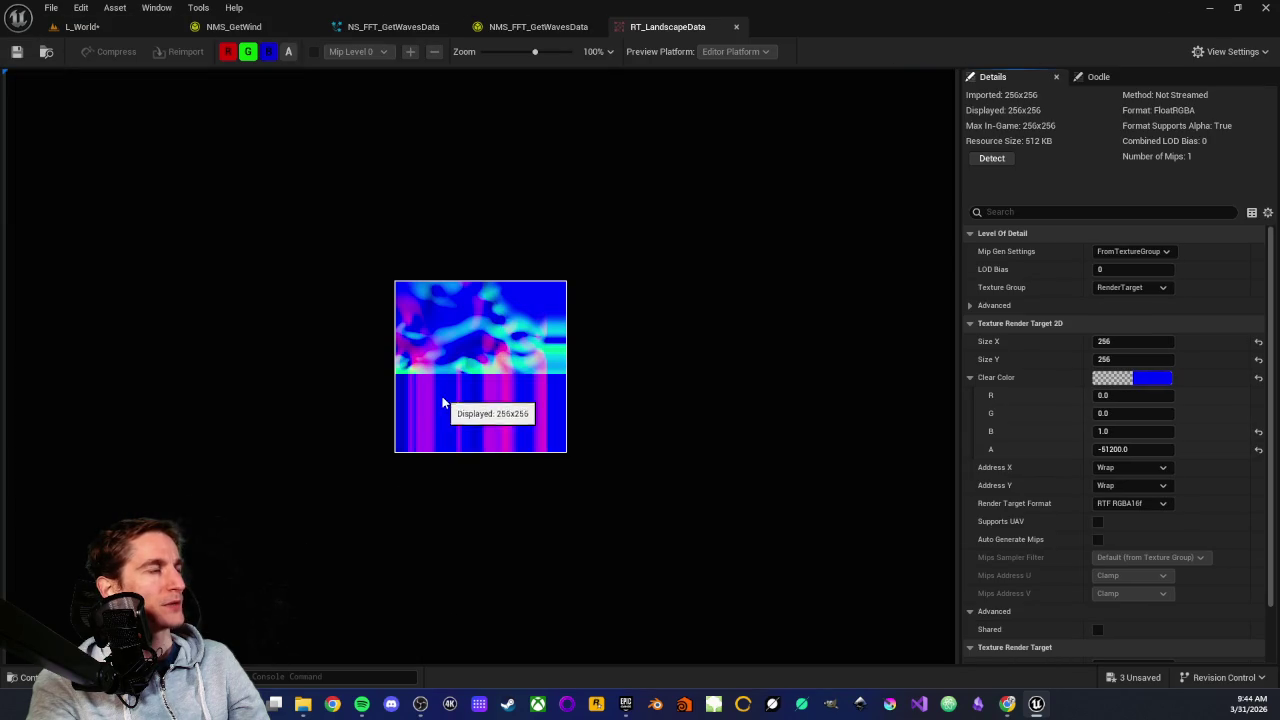
scroll(460, 395, "up", 2)
scroll(460, 395, "up", 3)
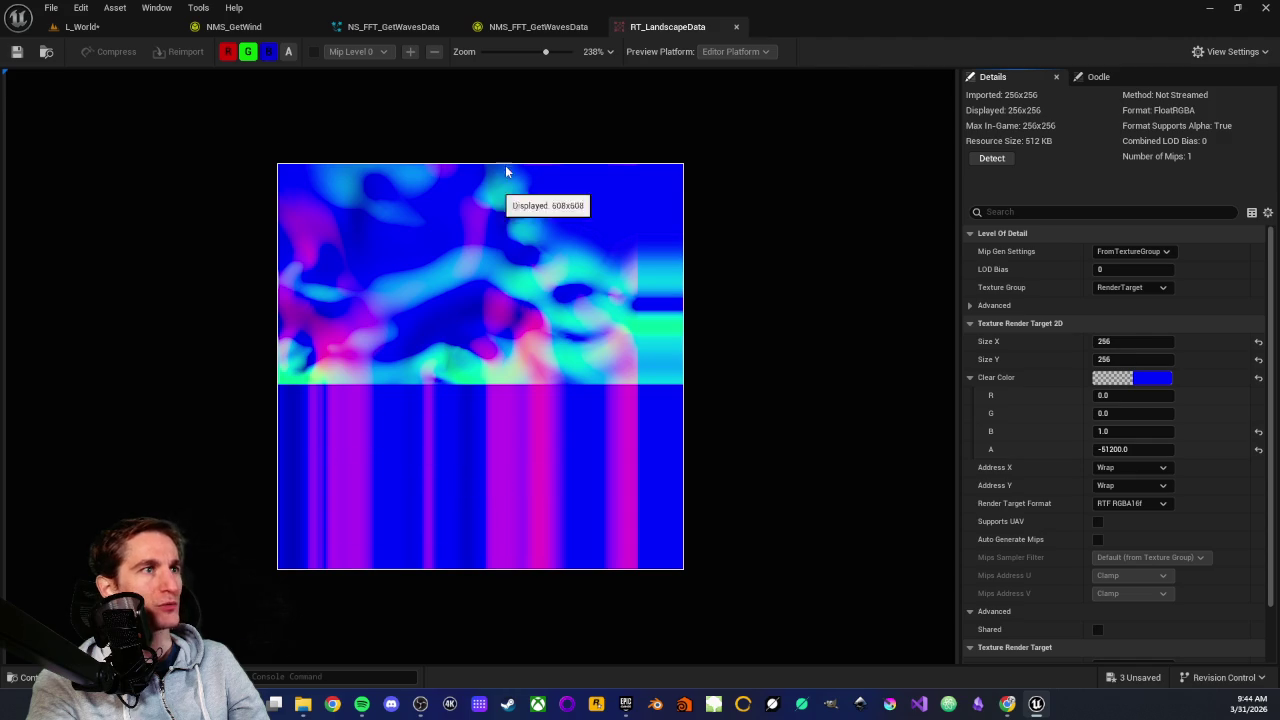
Open NS_GetLandscapeData from the Content Browser and open the Get Landscape Data module's script
left_click(530, 30)
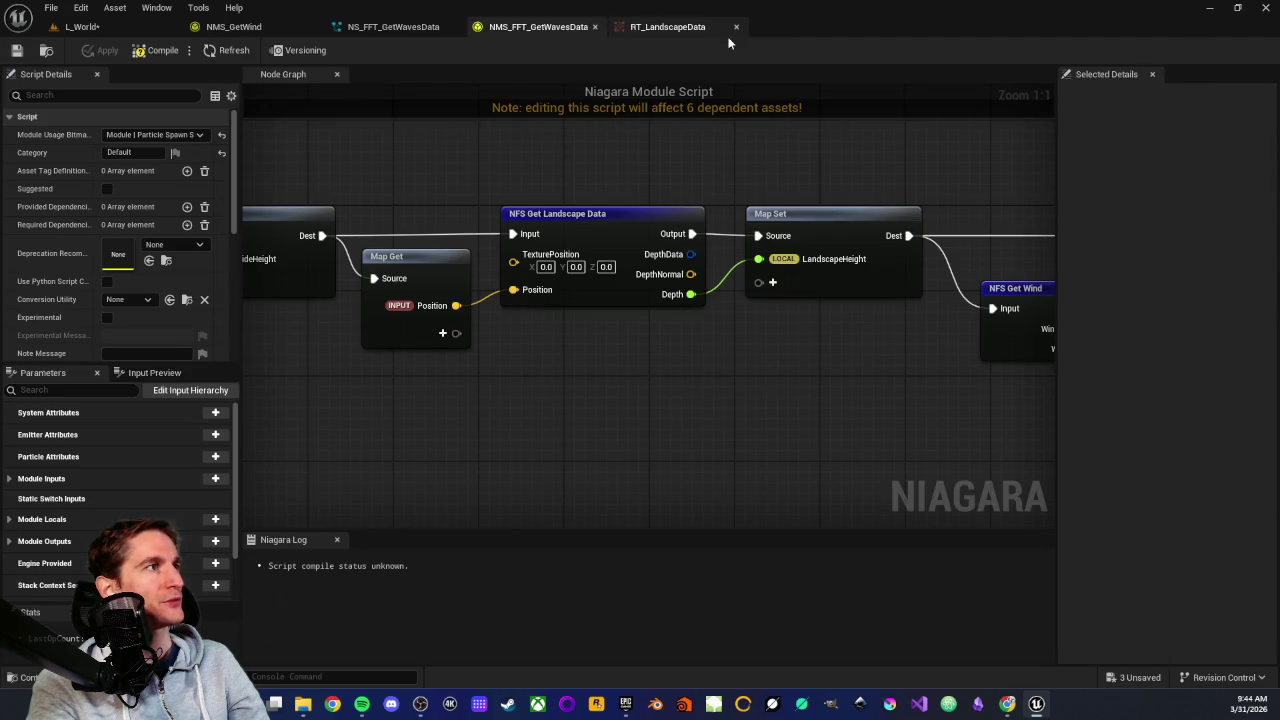
left_click(82, 26)
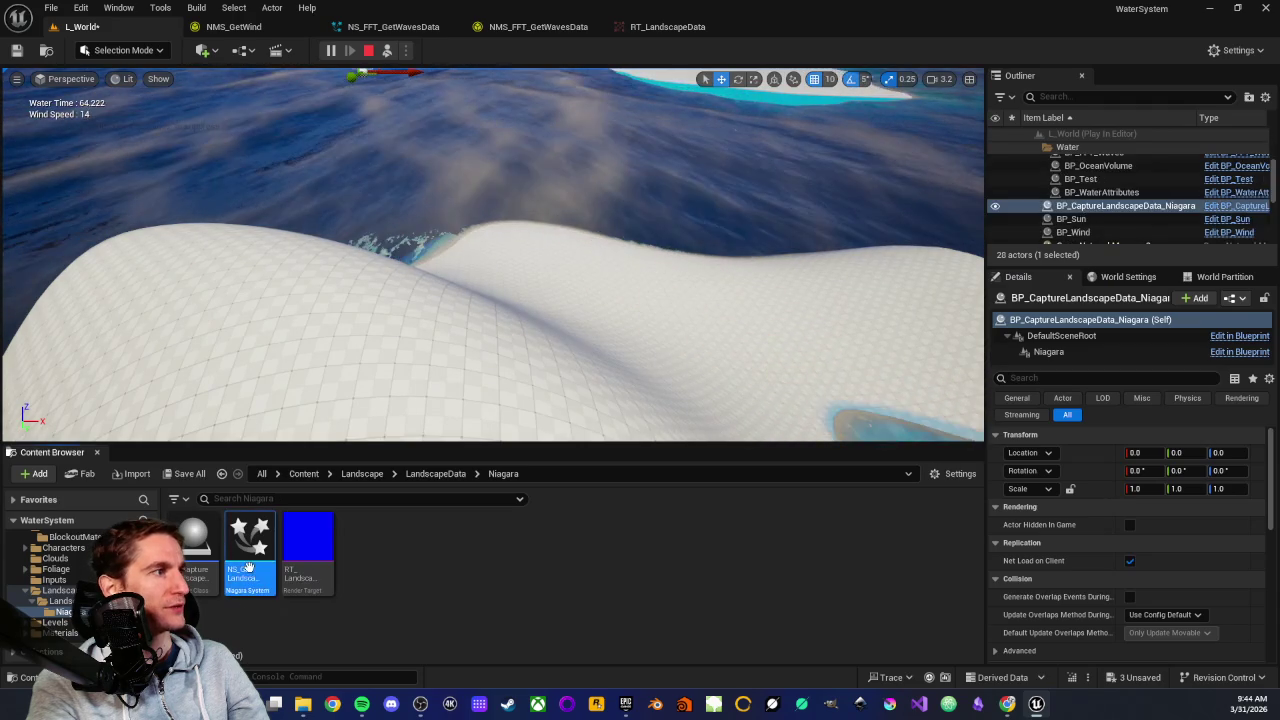
double_click(250, 568)
left_click(708, 377)
left_click(710, 391)
double_click(710, 391)
Break the link from the world normal's IsValid to its Select node's selector
scroll(627, 367, "up", 4)
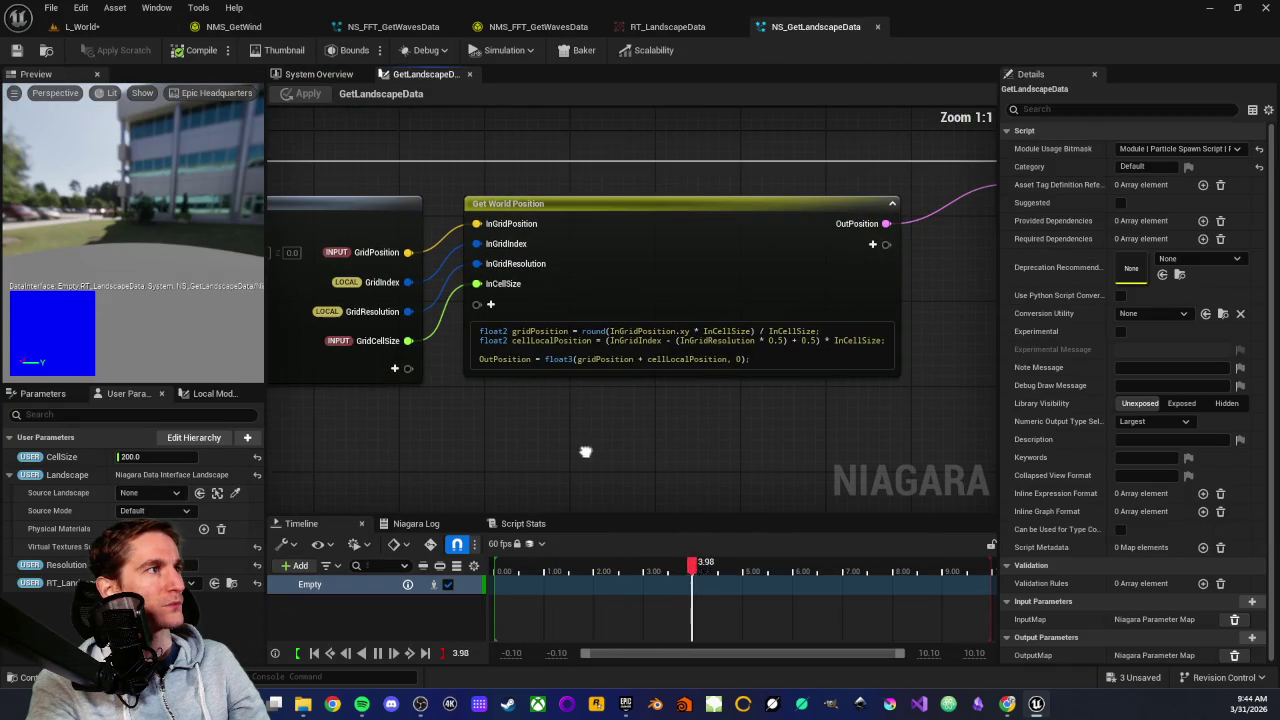
mouse_move(783, 436)
left_mouse_down()
mouse_move(765, 414)
mouse_move(530, 343)
left_mouse_up()
left_click_drag(521, 281, 539, 265)
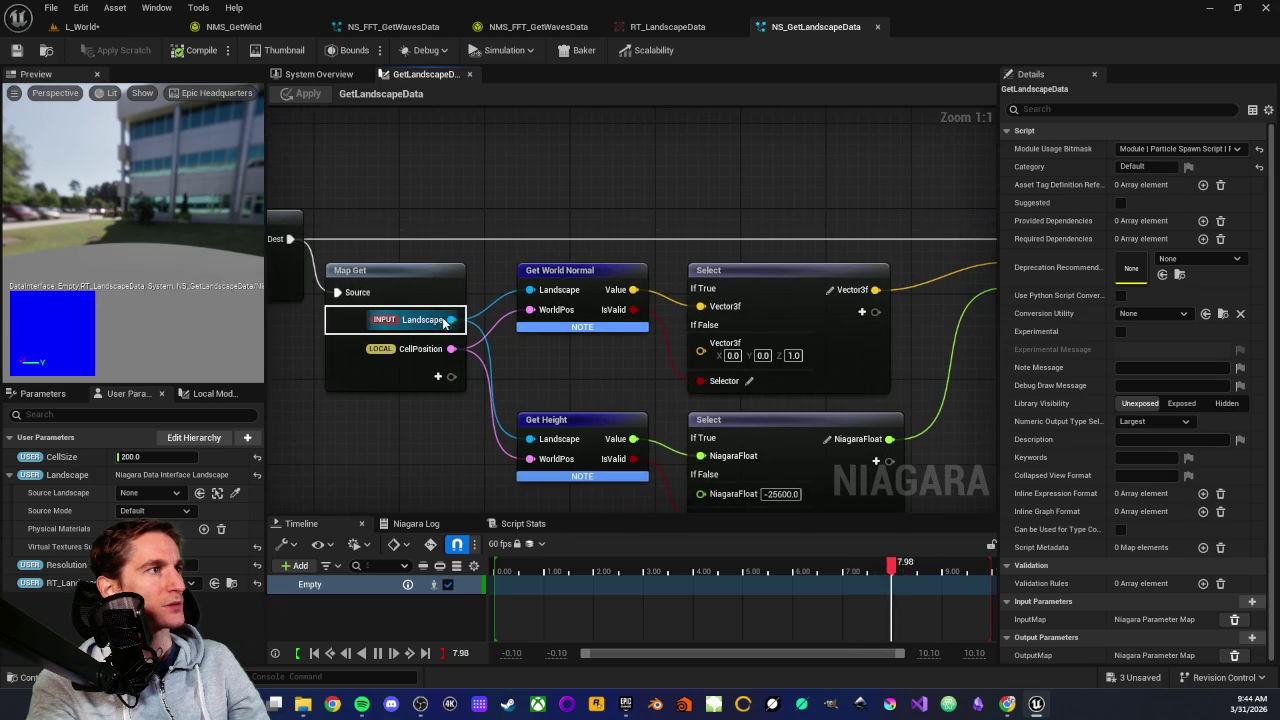
left_click_drag(682, 321, 548, 280)
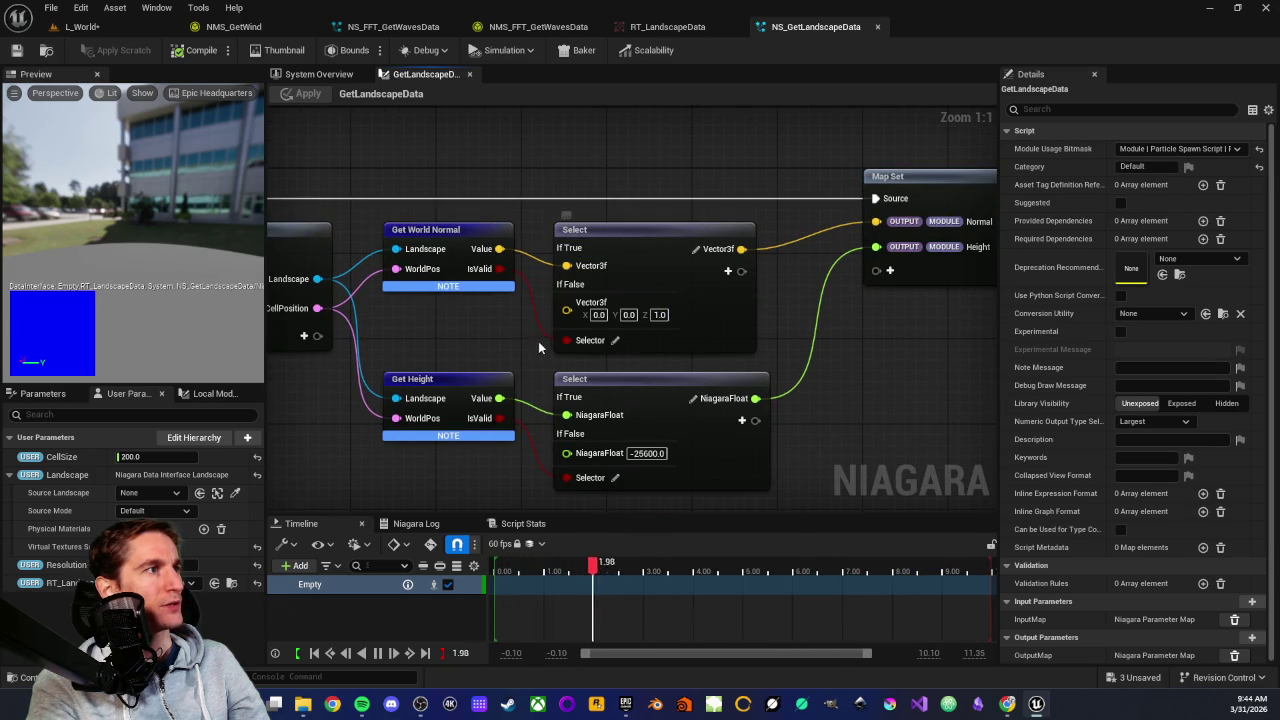
left_click(499, 268, "alt")
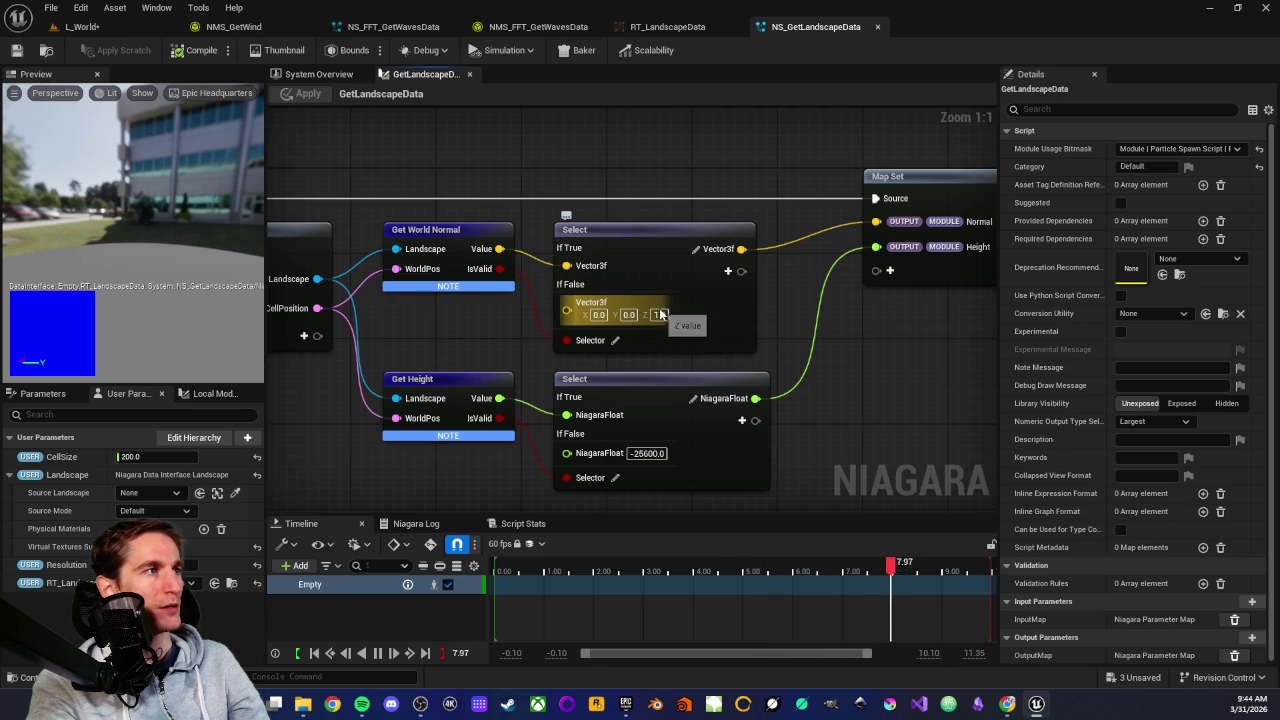
left_click_drag(659, 314, 602, 268)
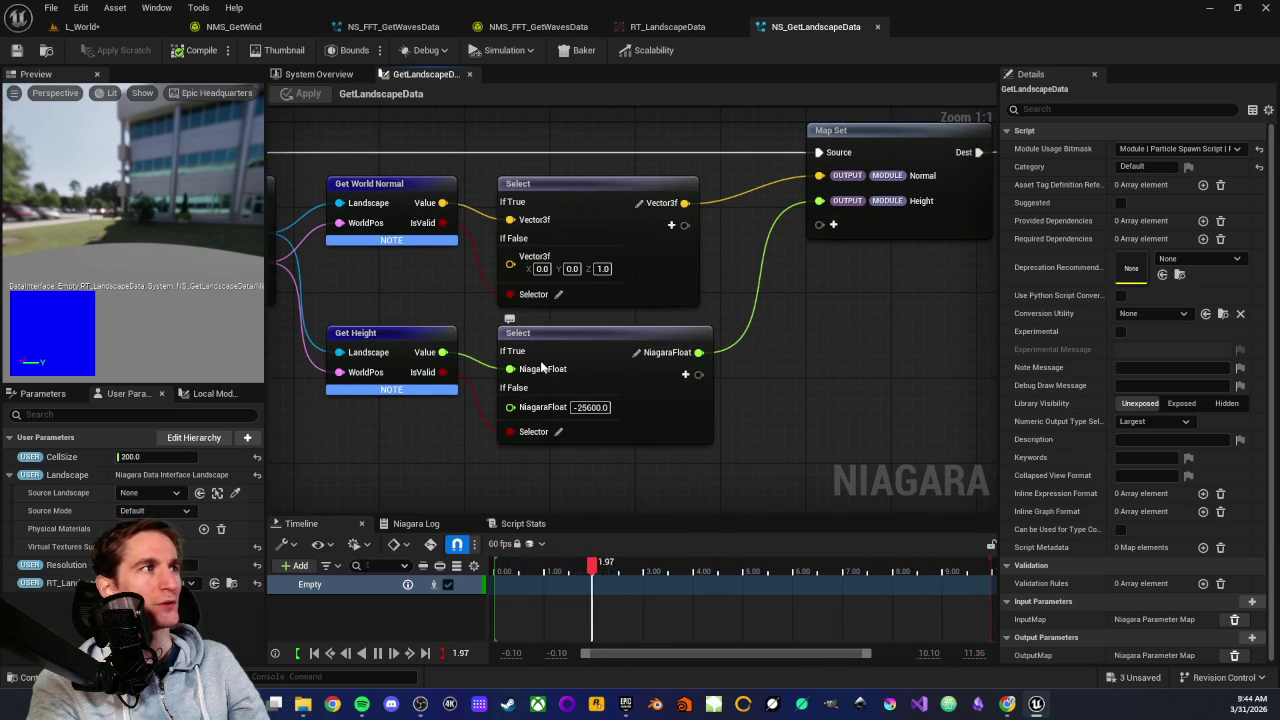
Check the RT_LandscapeData texture after the change
left_click(667, 26)
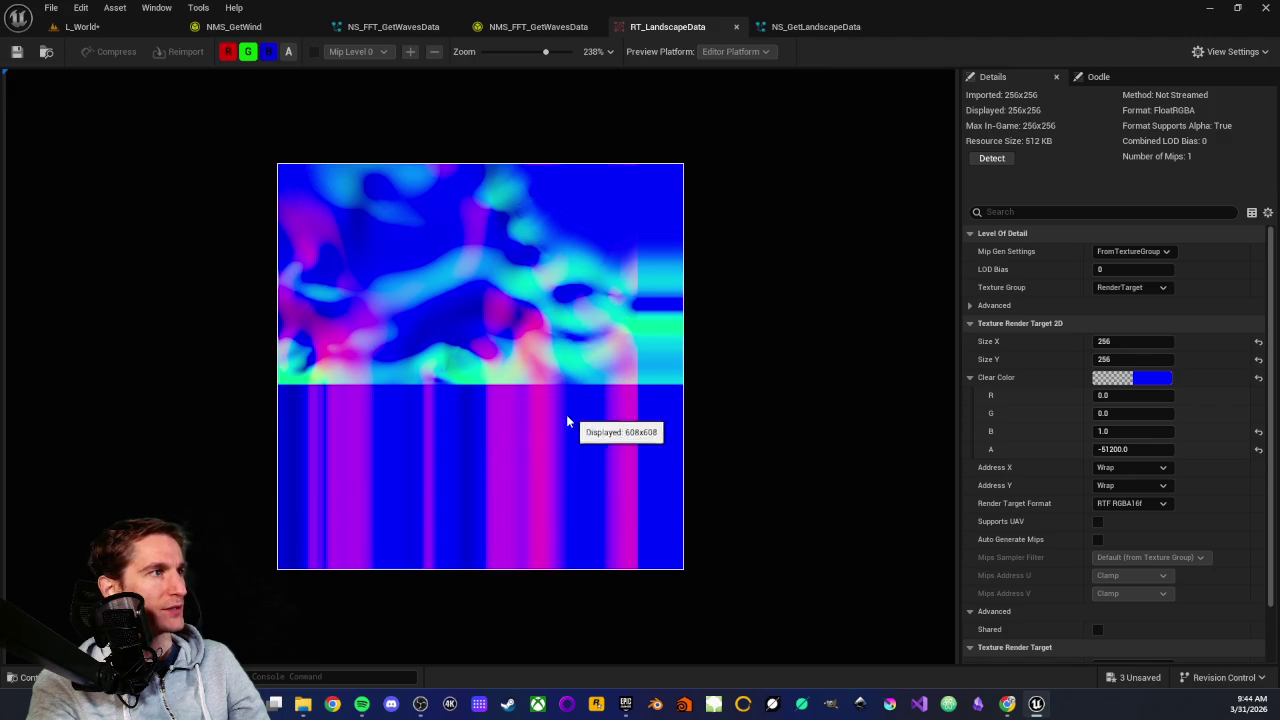
scroll(540, 416, "up", 2)
scroll(519, 416, "up", 3)
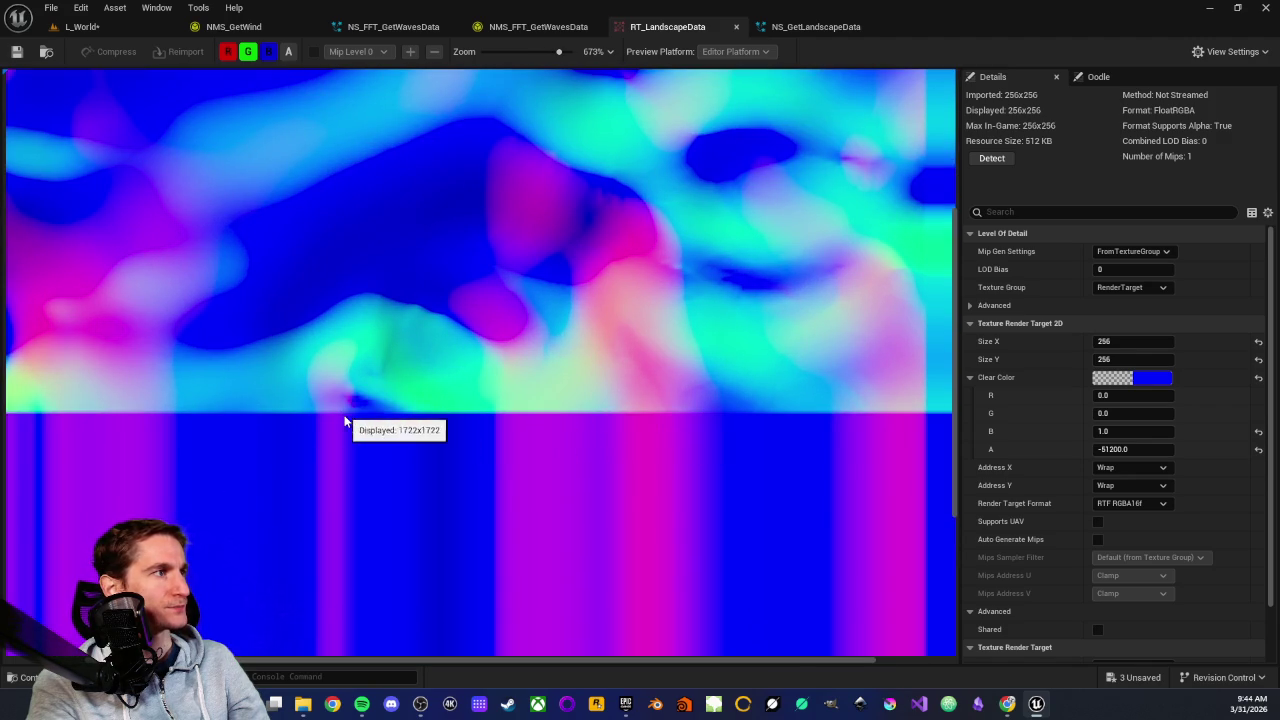
scroll(240, 428, "down", 3)
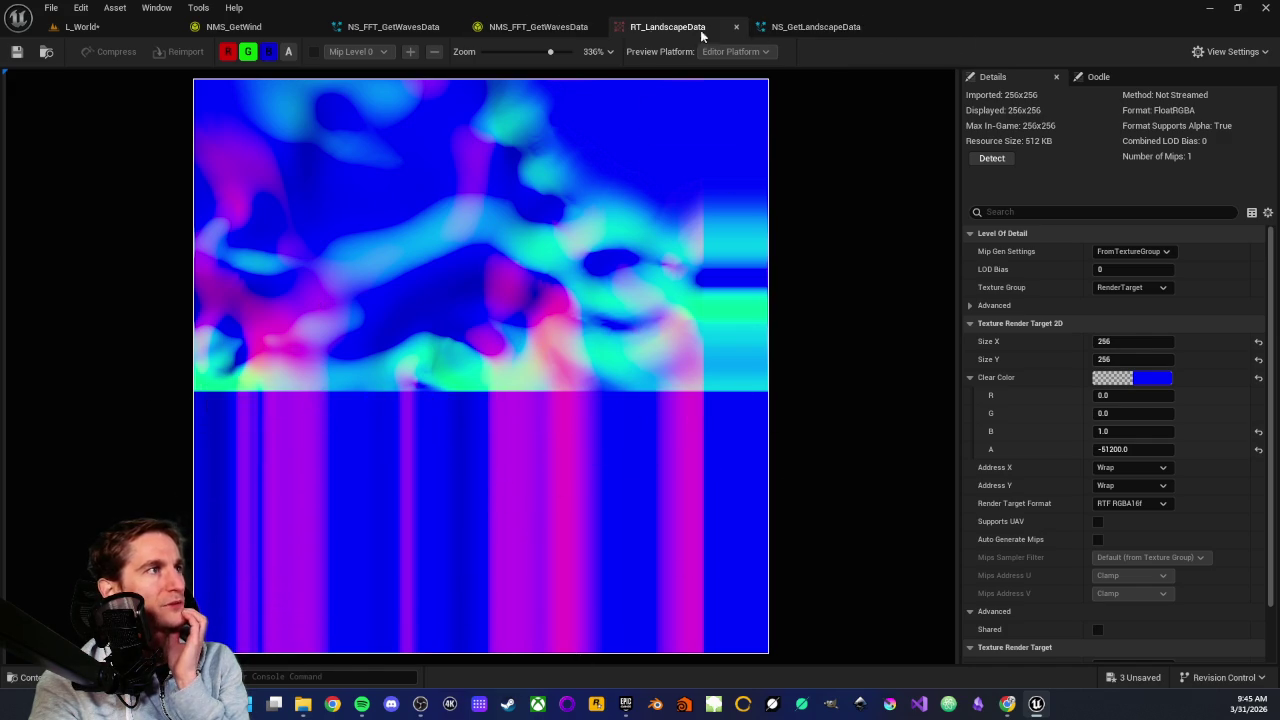
Trace the Map Get grid position, index, resolution and cell size inputs into Get World Position
left_click(848, 30)
left_click_drag(757, 326, 873, 336)
left_click_drag(537, 312, 899, 318)
left_click_drag(382, 346, 763, 409)
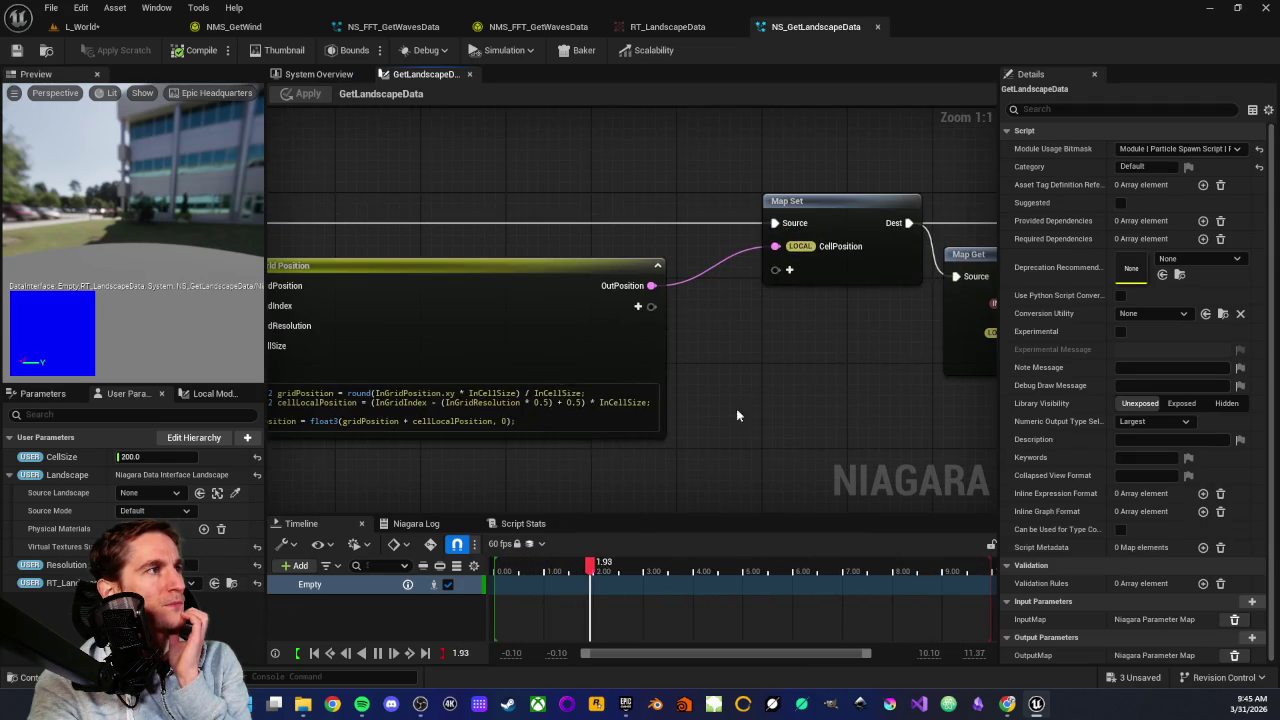
left_click_drag(473, 329, 838, 340)
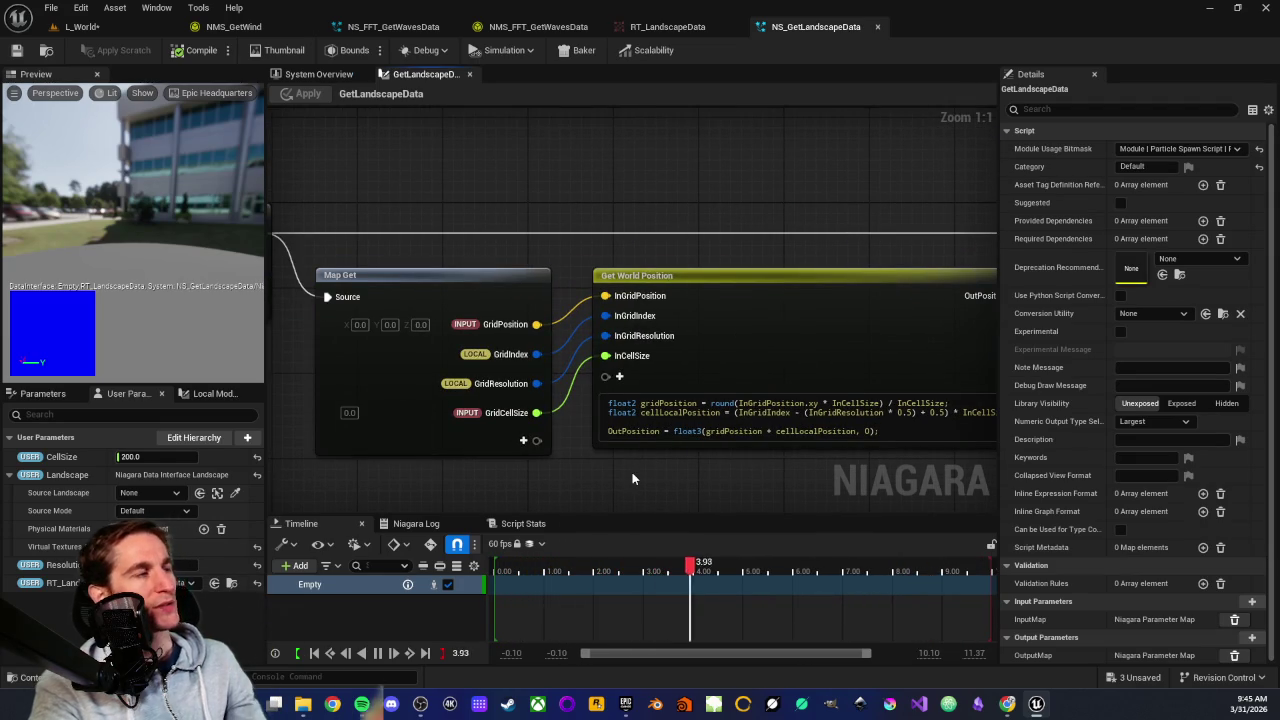
mouse_move(618, 464)
left_mouse_down()
mouse_move(450, 443)
mouse_move(550, 460)
left_mouse_up()
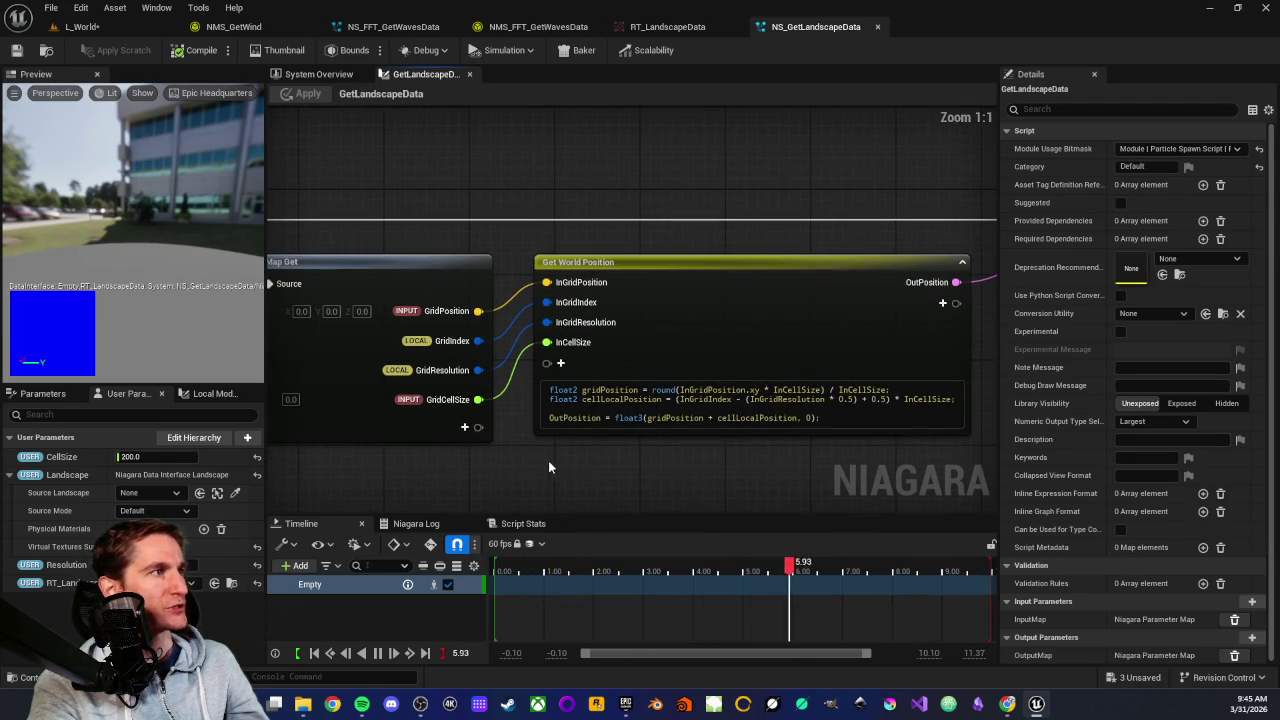
left_click_drag(509, 240, 634, 237)
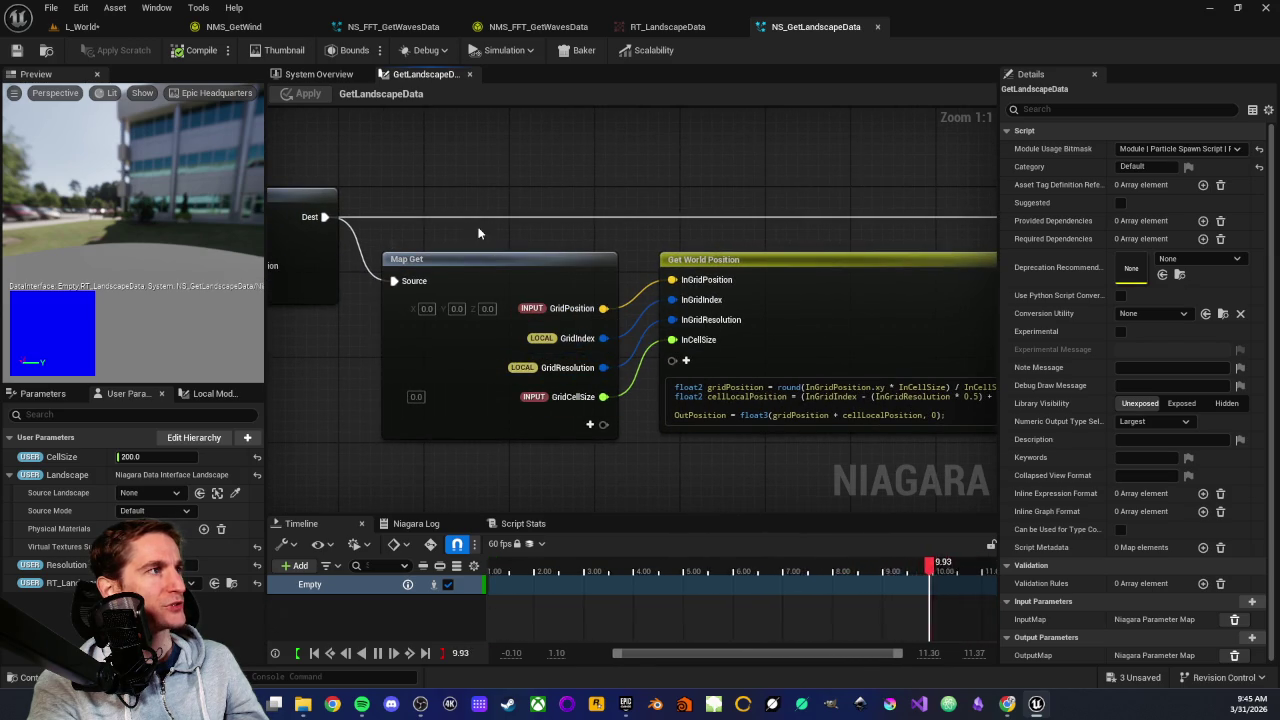
left_click(123, 28)
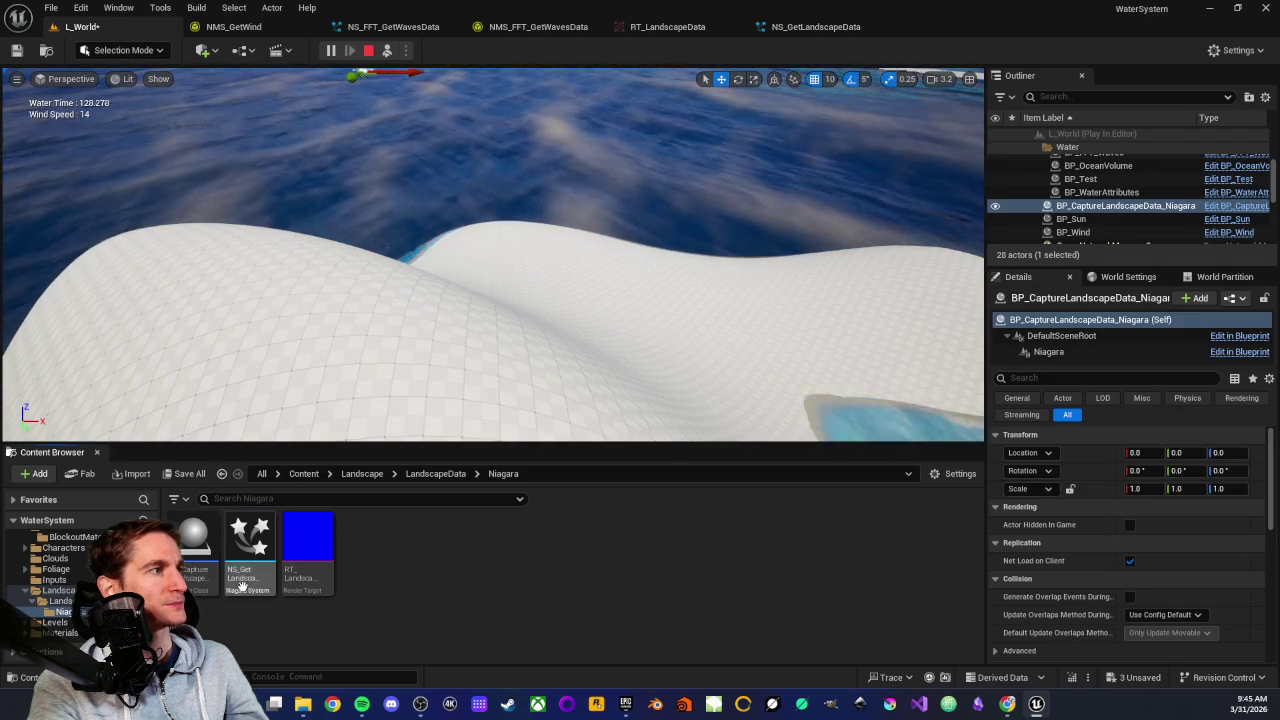
left_click(805, 28)
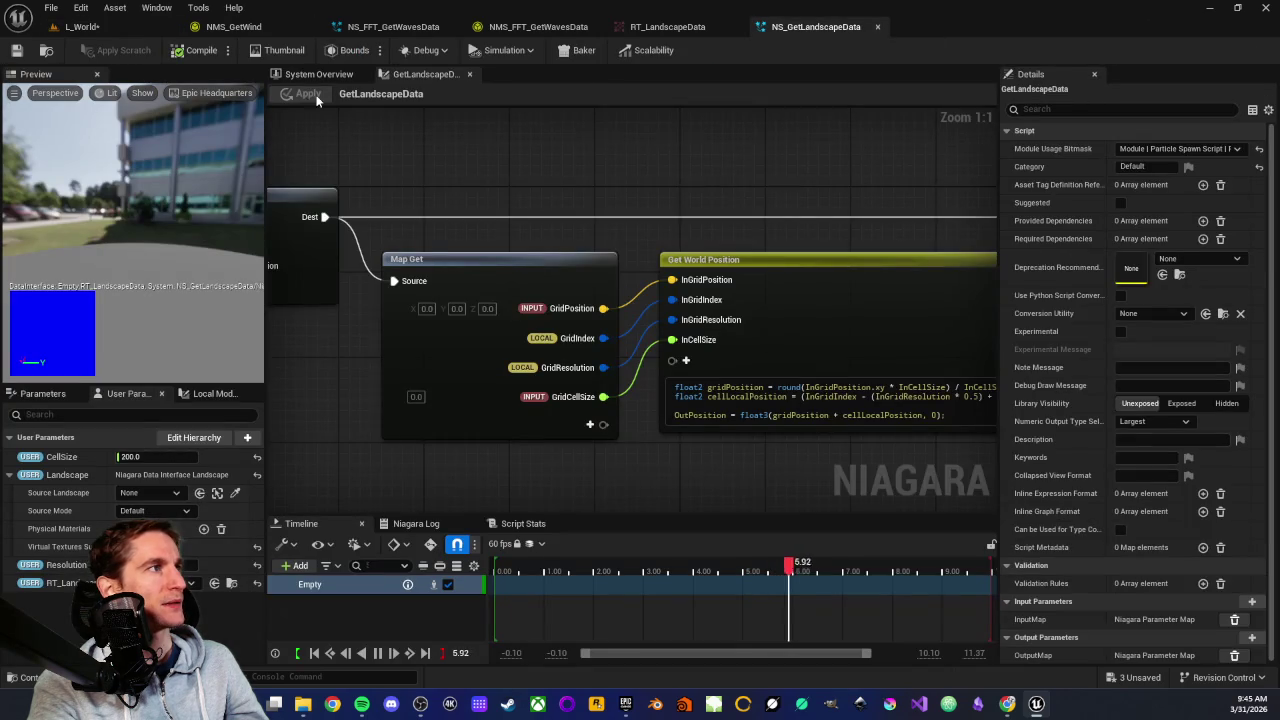
Reset Get Landscape Data's GridPosition to 0, 0, 0 in System Overview and check the level
left_click(317, 75)
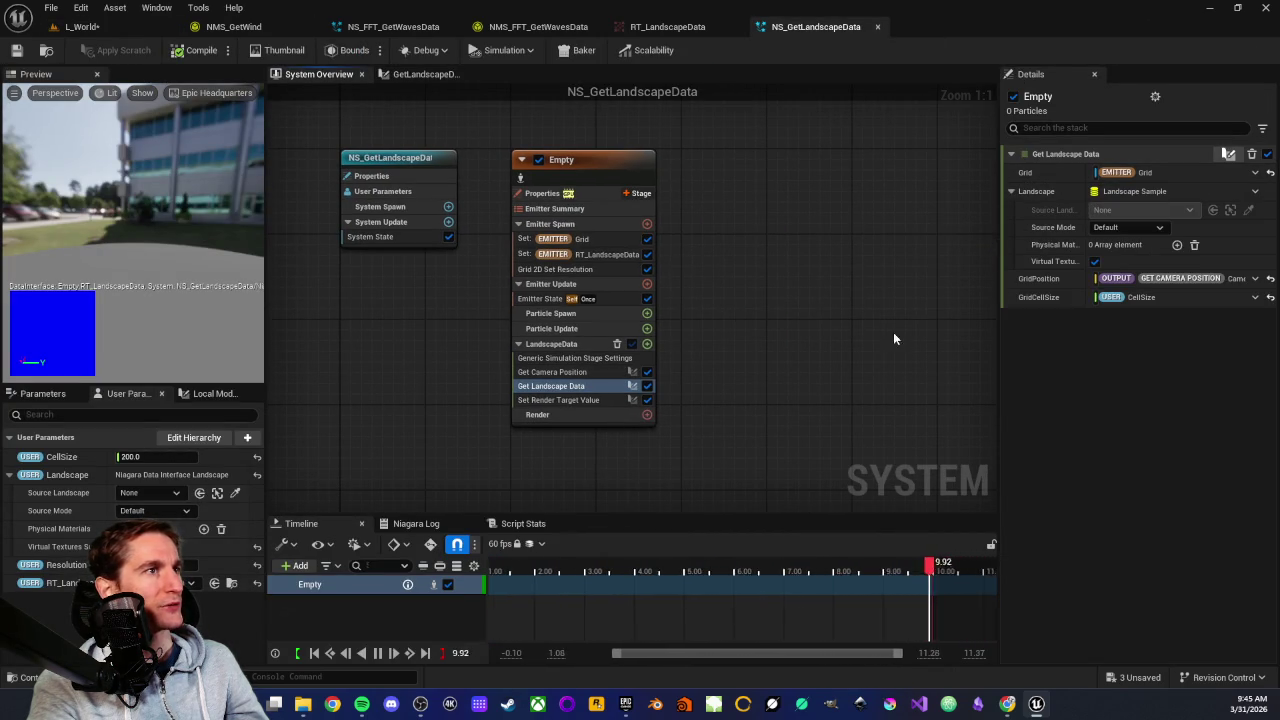
left_click(1269, 280)
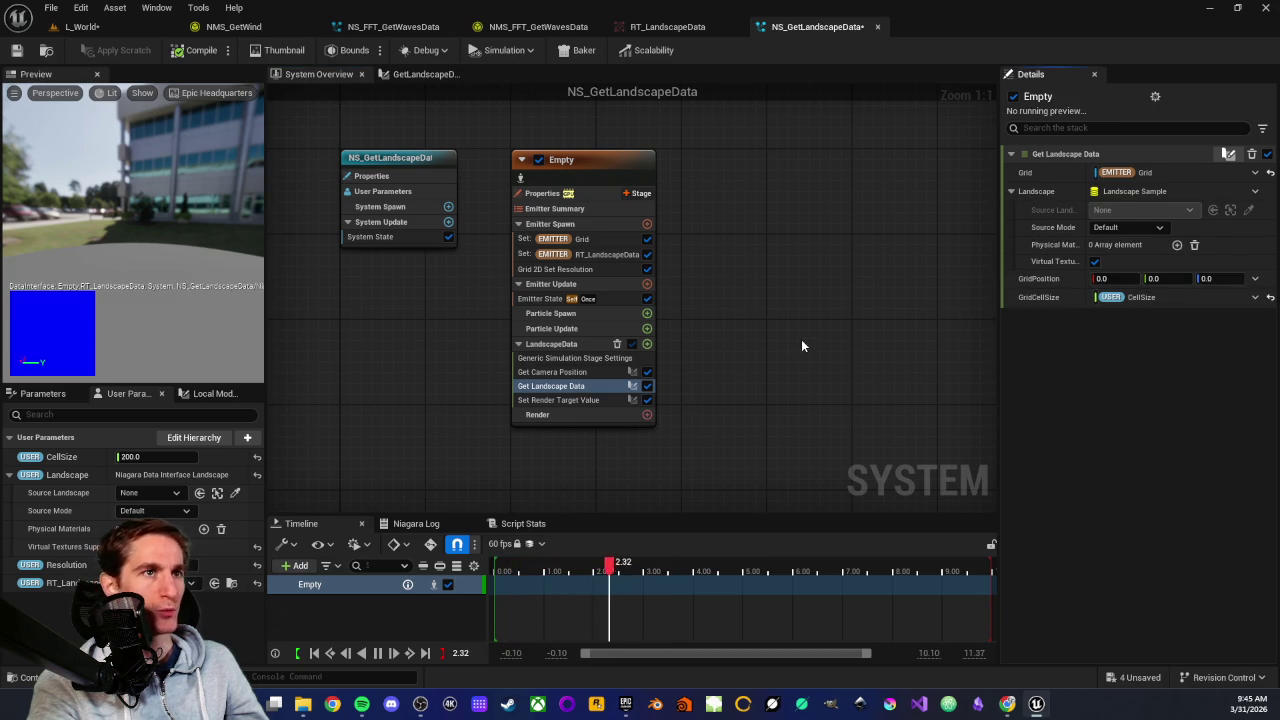
left_click(74, 27)
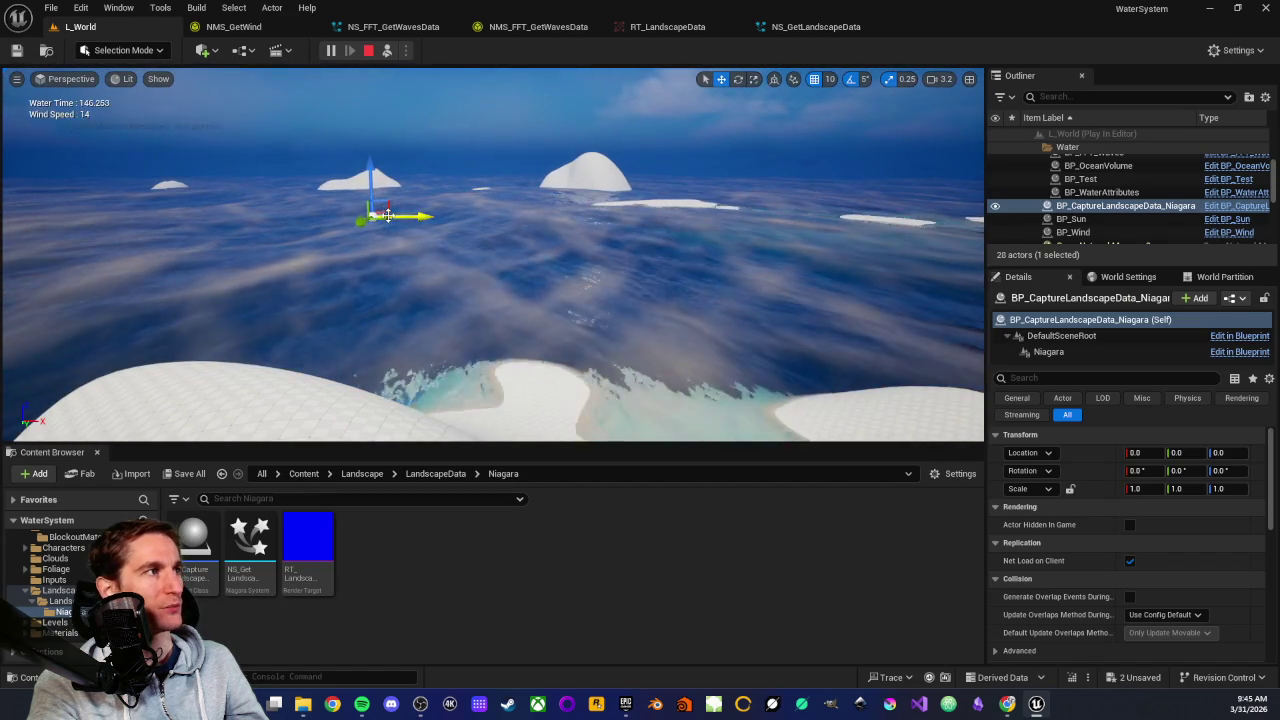
Inspect the updated RT_LandscapeData texture, then select the landscape-capture Blueprint asset
left_click(780, 27)
left_click(667, 27)
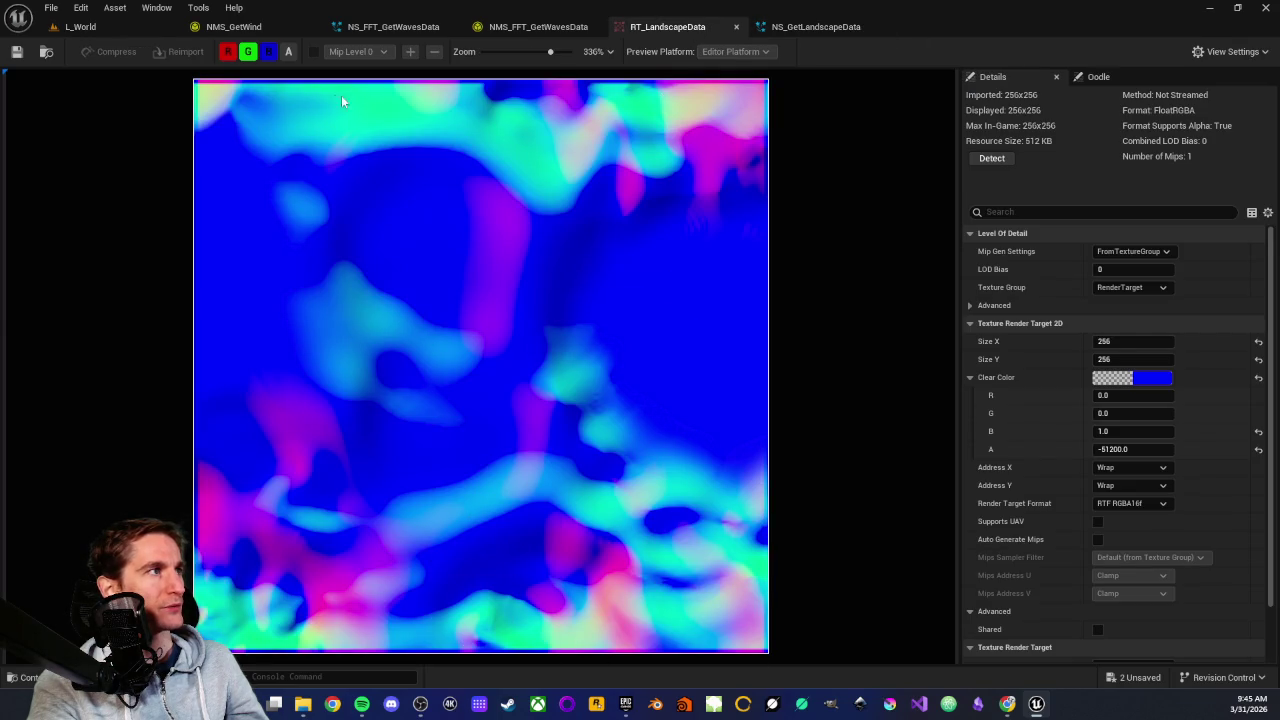
scroll(786, 154, "up", 4)
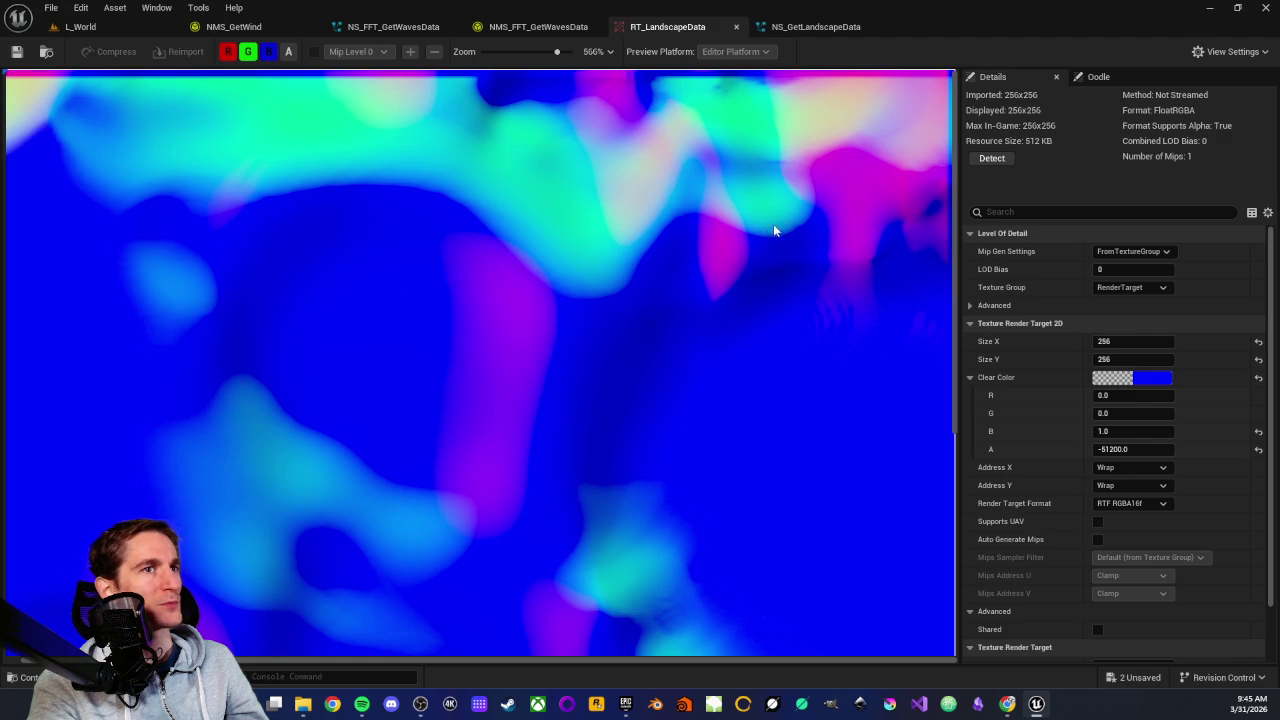
scroll(589, 330, "down", 4)
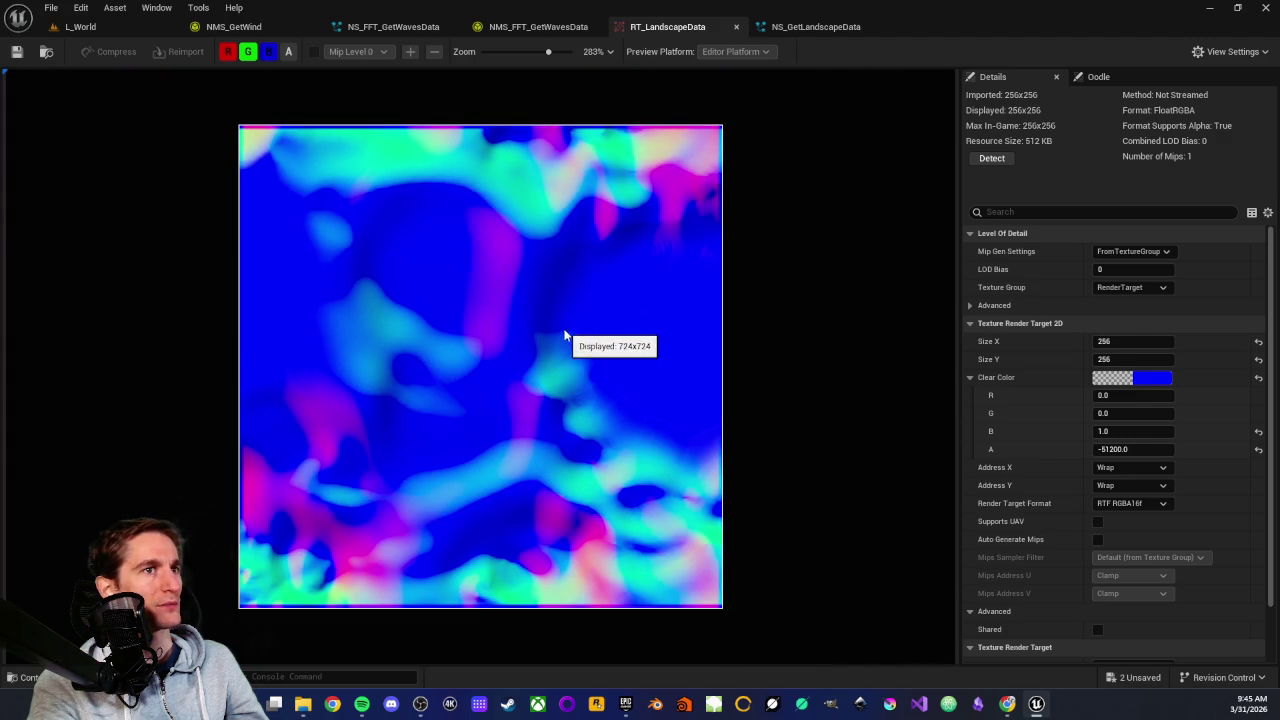
left_click(90, 30)
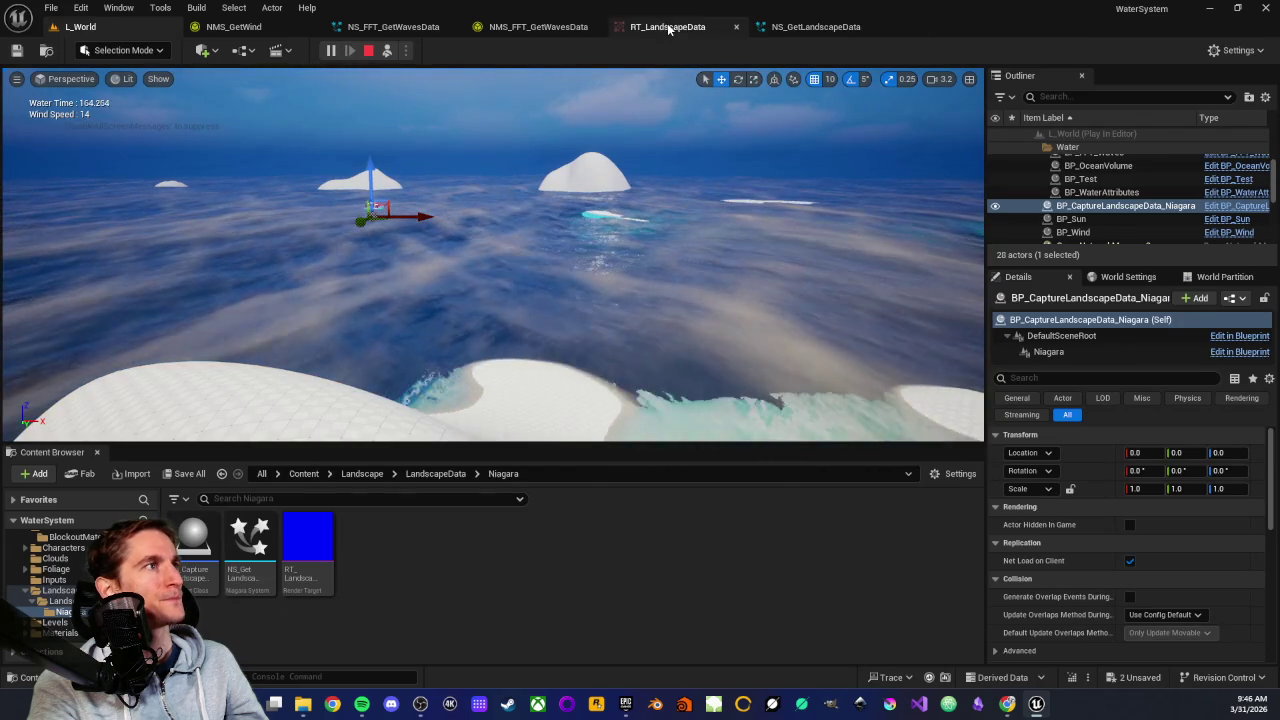
left_click(197, 582)
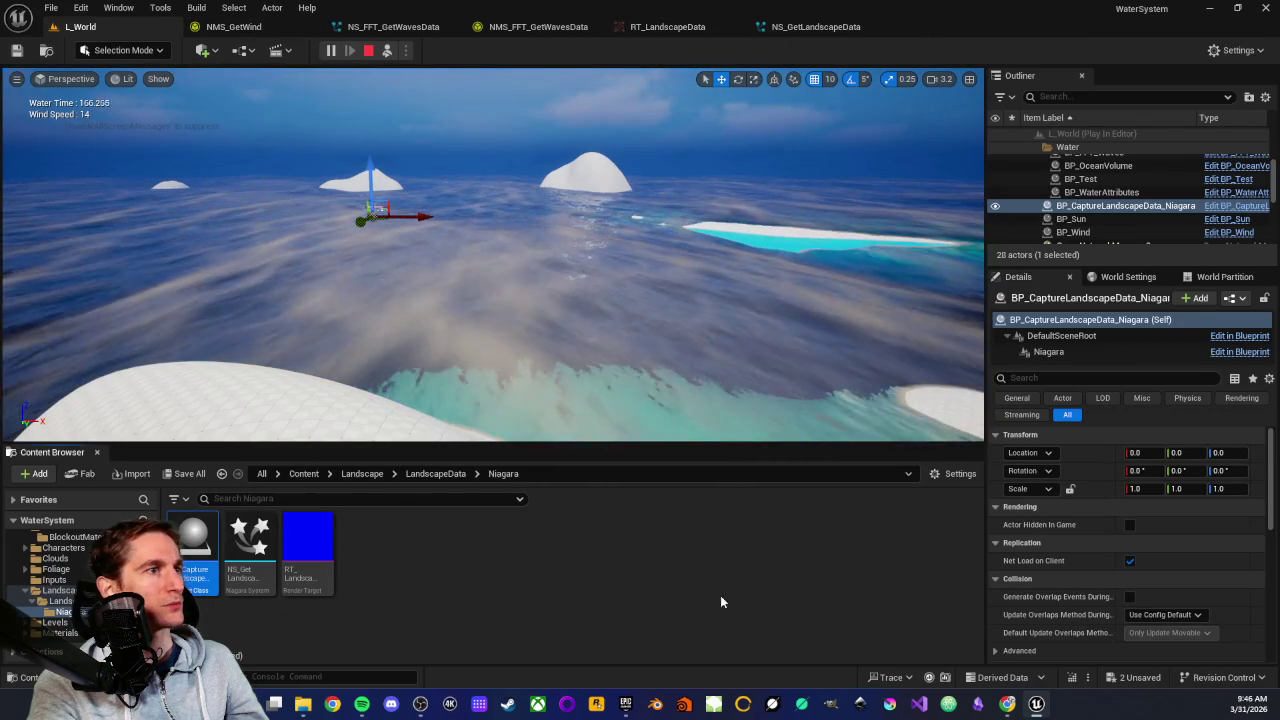
Select BP_CaptureLandscapeData_Niagara in the level and review its details
left_click(1125, 205)
scroll(1048, 504, "down", 1)
scroll(1065, 540, "down", 1)
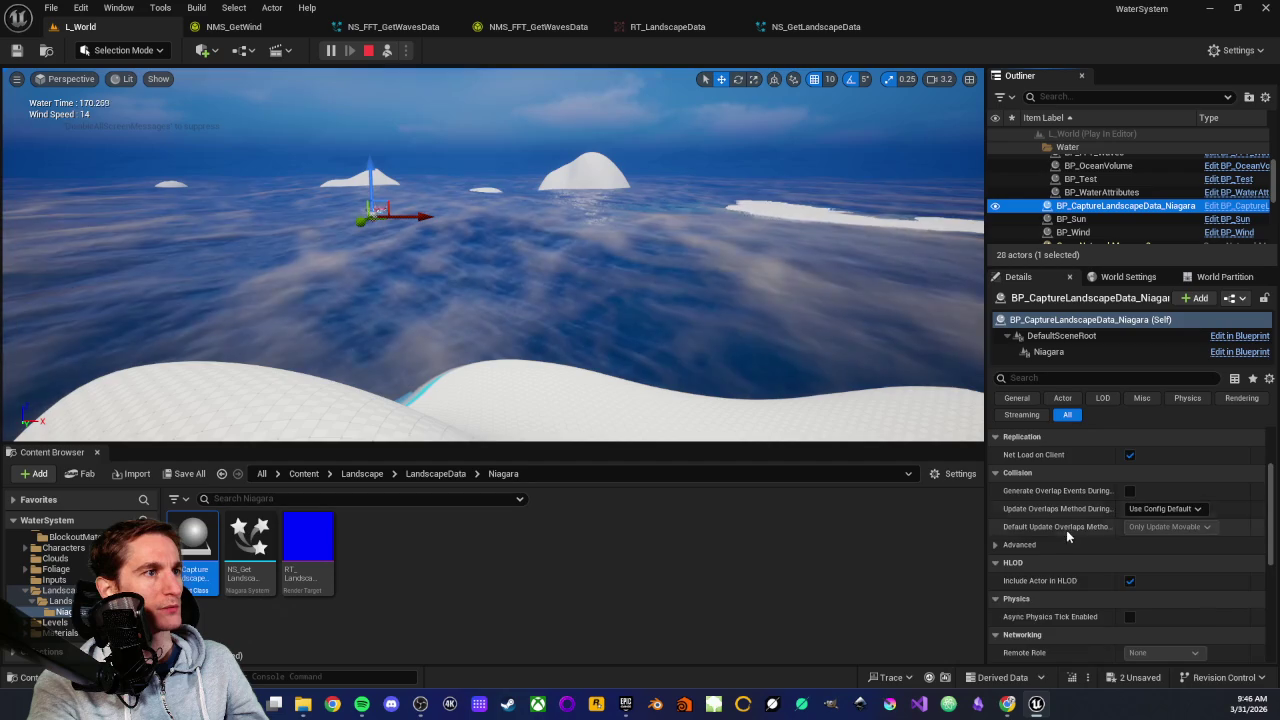
scroll(1078, 538, "up", 2)
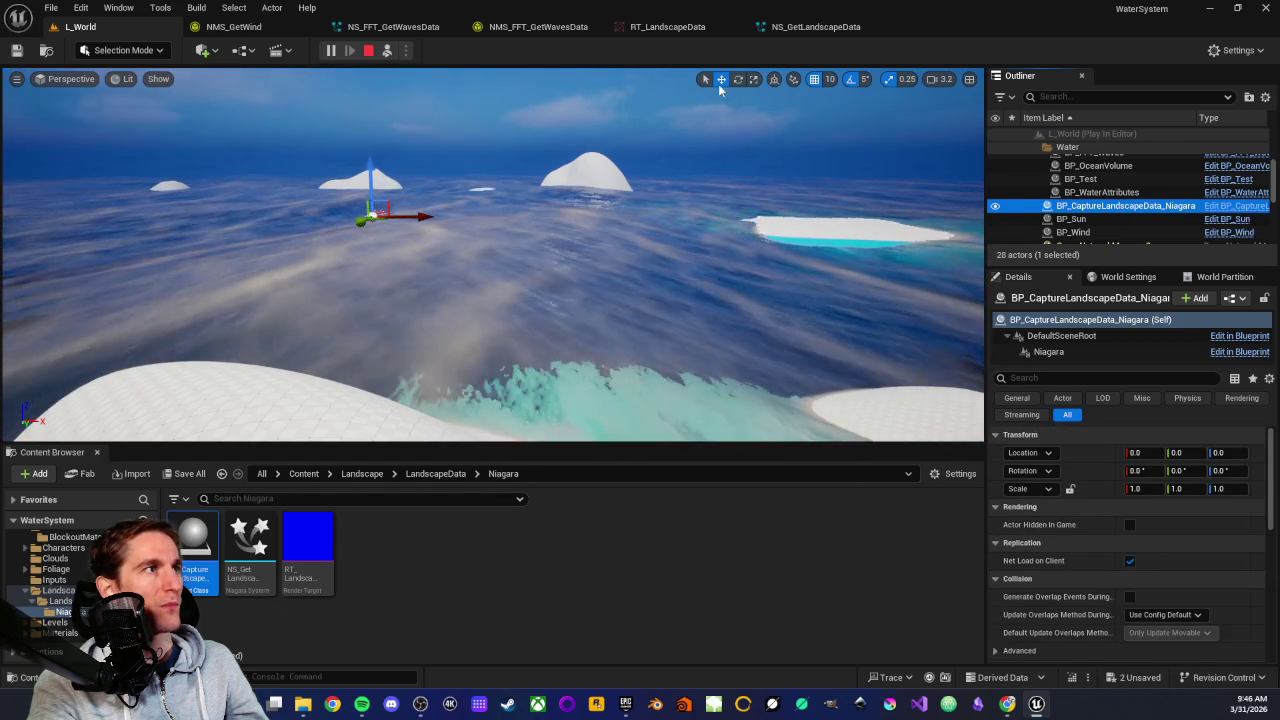
left_click(814, 27)
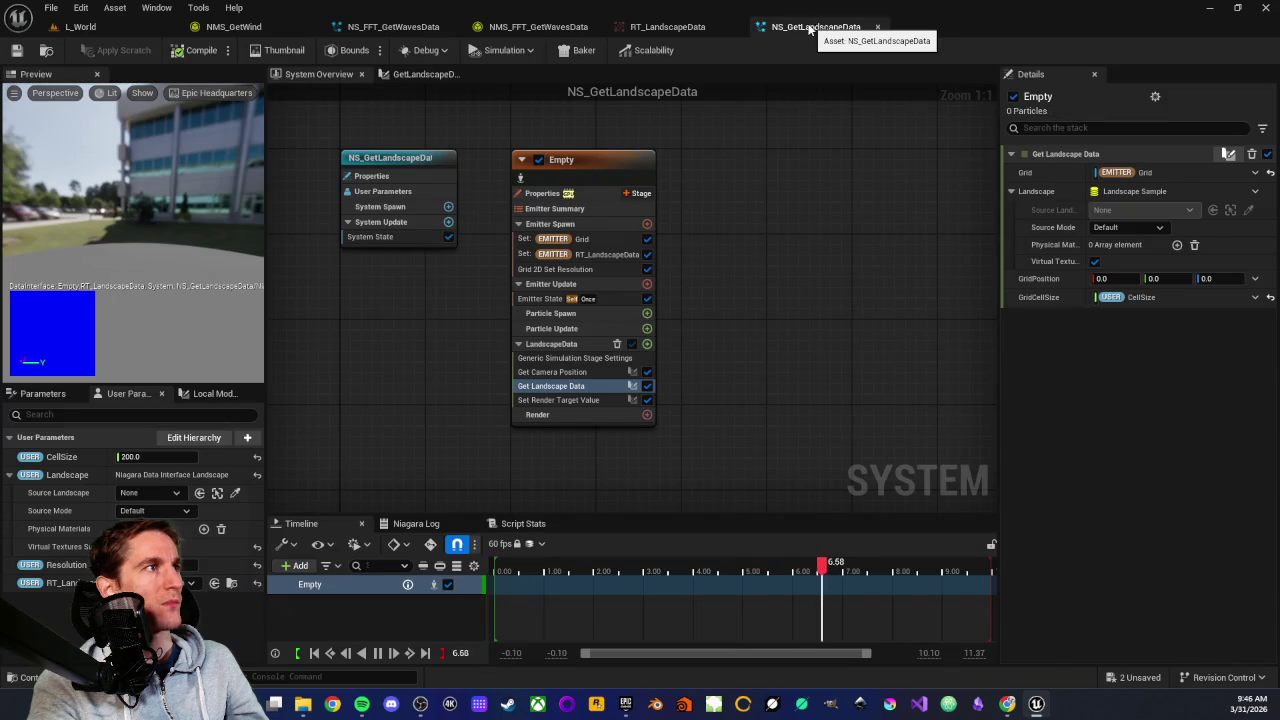
left_click(117, 32)
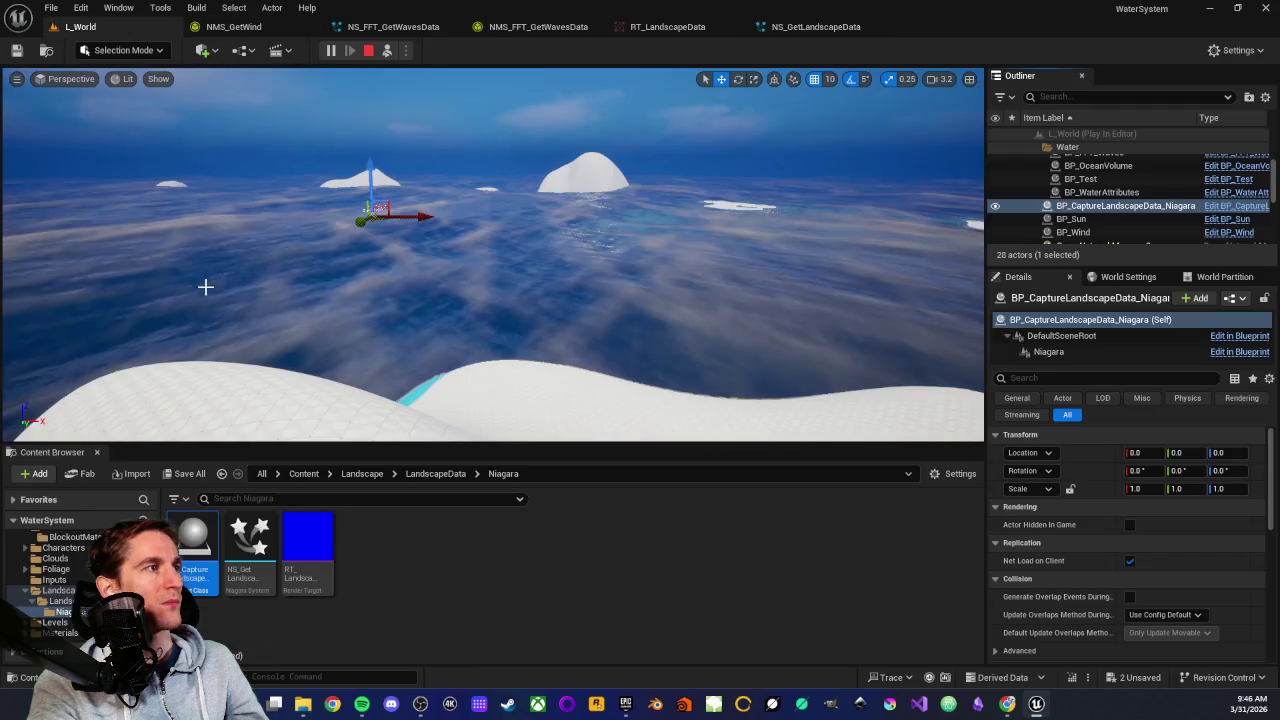
Open the capture Blueprint, stop simulating, and delete Event ActorBeginOverlap and Event Tick
double_click(194, 573)
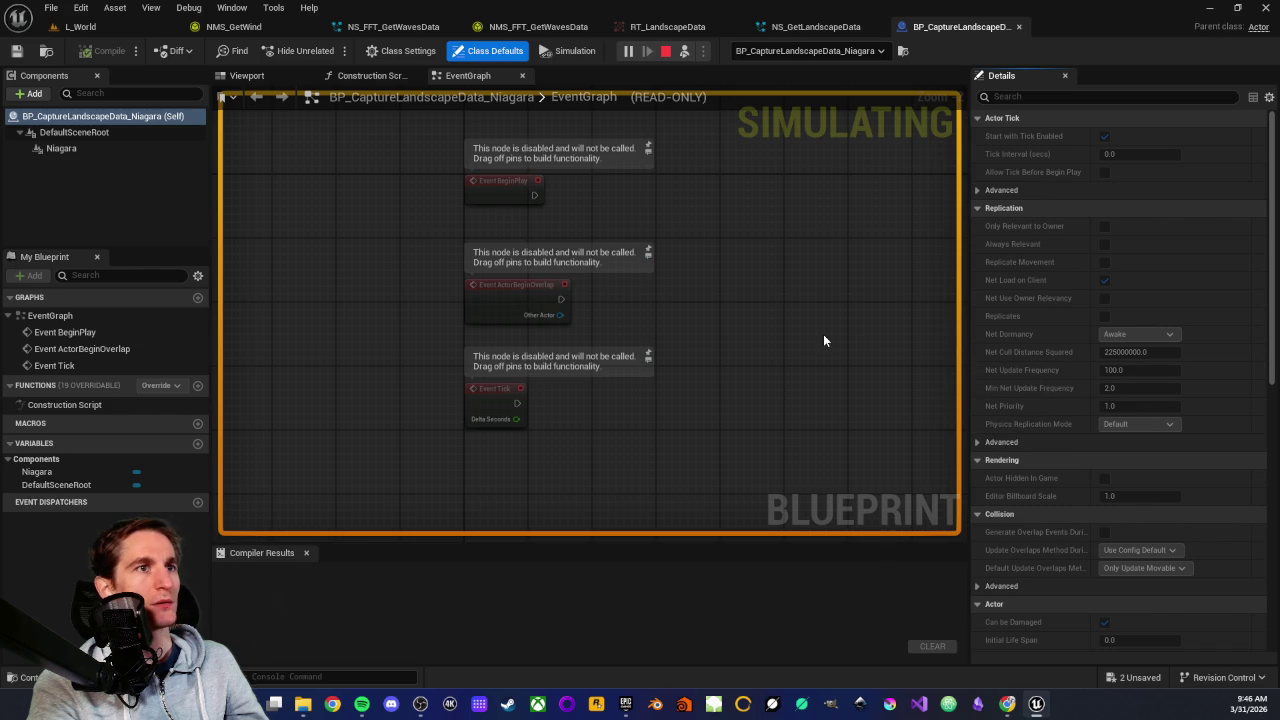
left_click(90, 149)
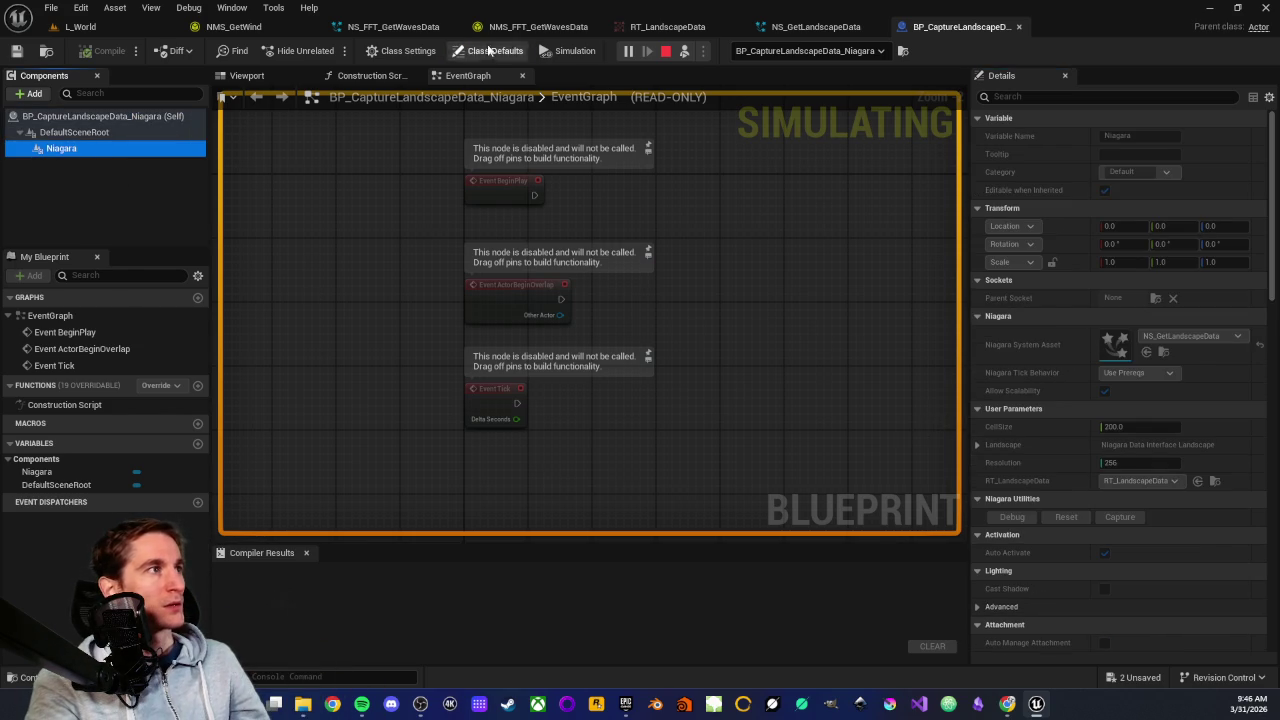
left_click(668, 51)
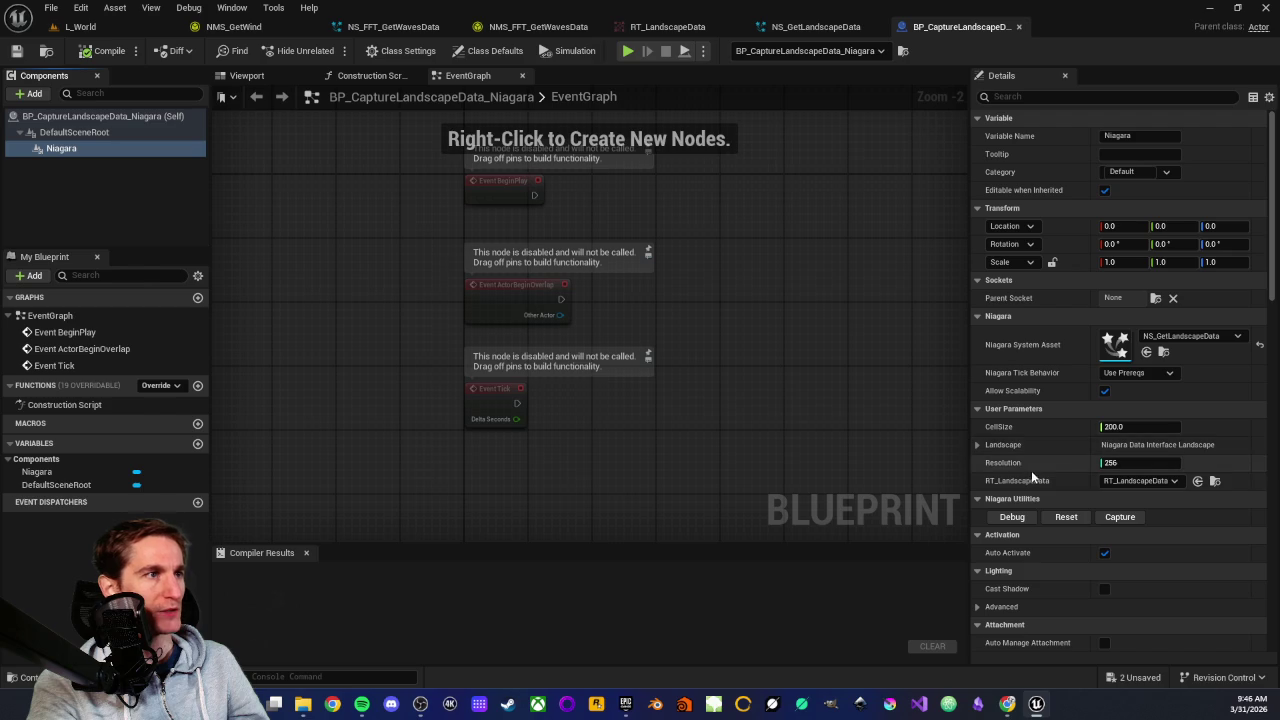
left_click_drag(590, 430, 620, 404)
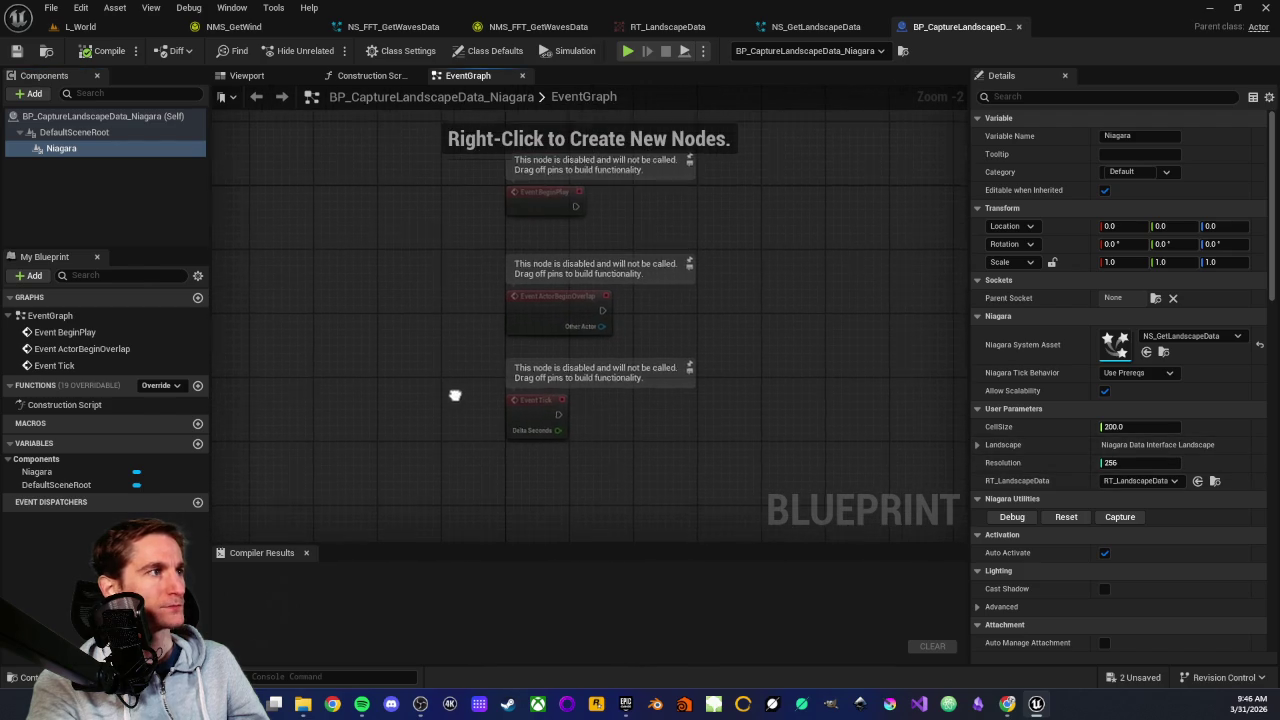
left_click_drag(538, 379, 657, 486)
key("Delete")
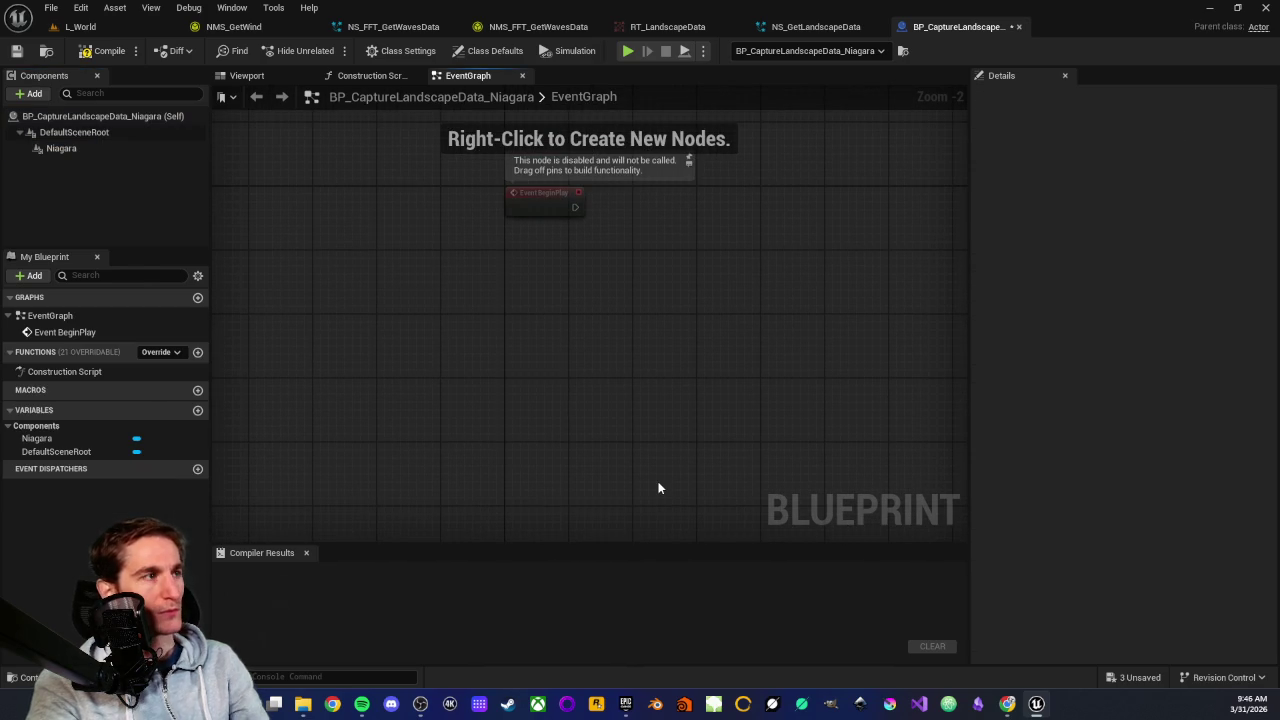
left_click_drag(432, 425, 283, 403)
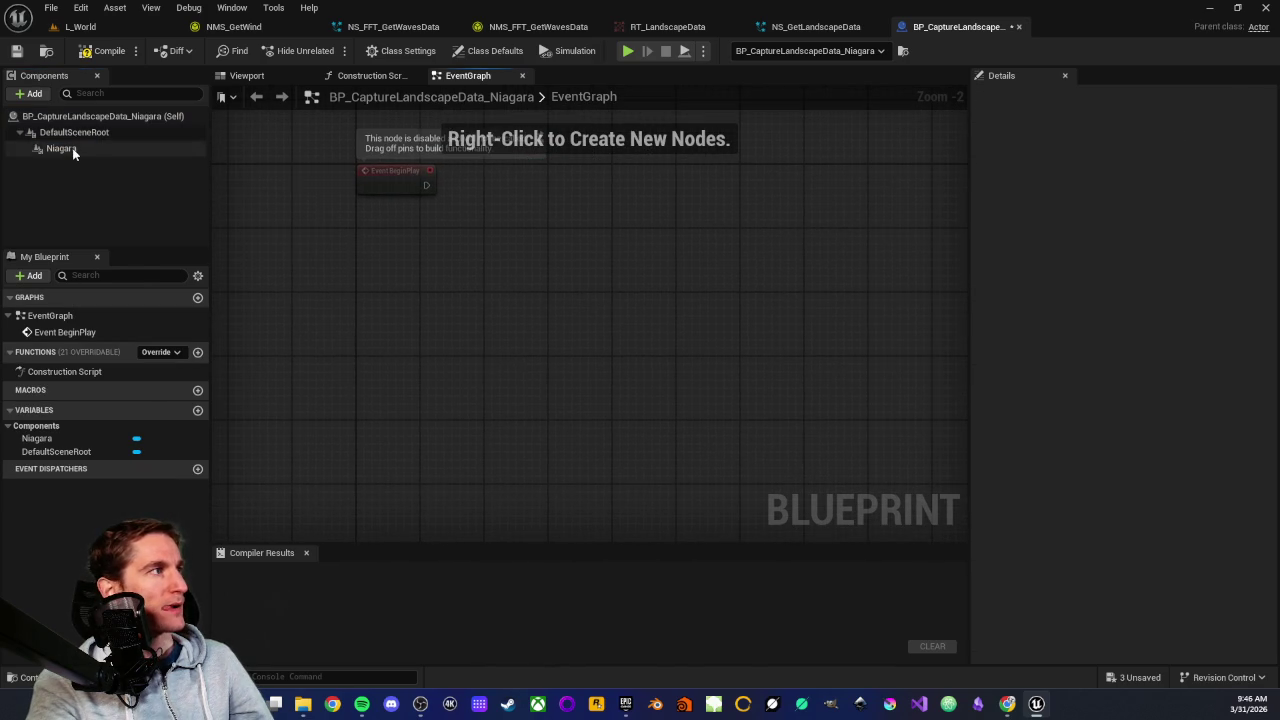
Review the Niagara component's Landscape parameter, compile the Blueprint, and close it
left_click(72, 148)
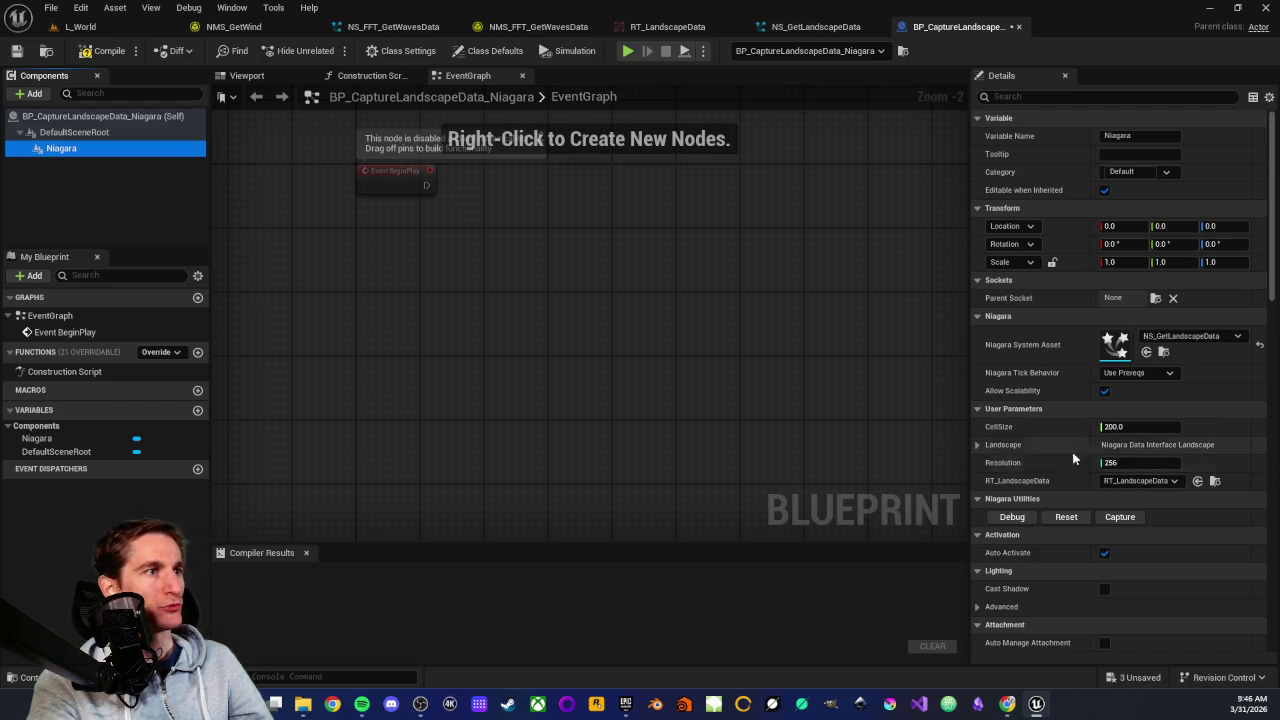
left_click(977, 446)
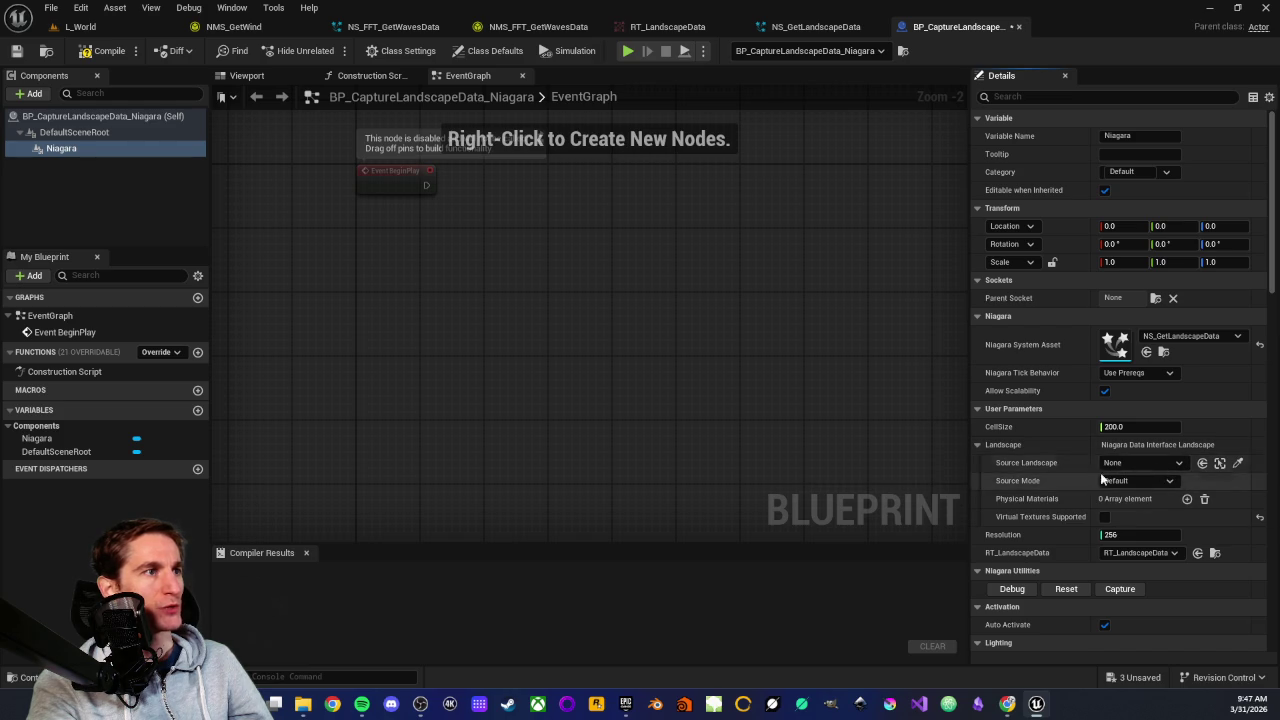
left_click(984, 450)
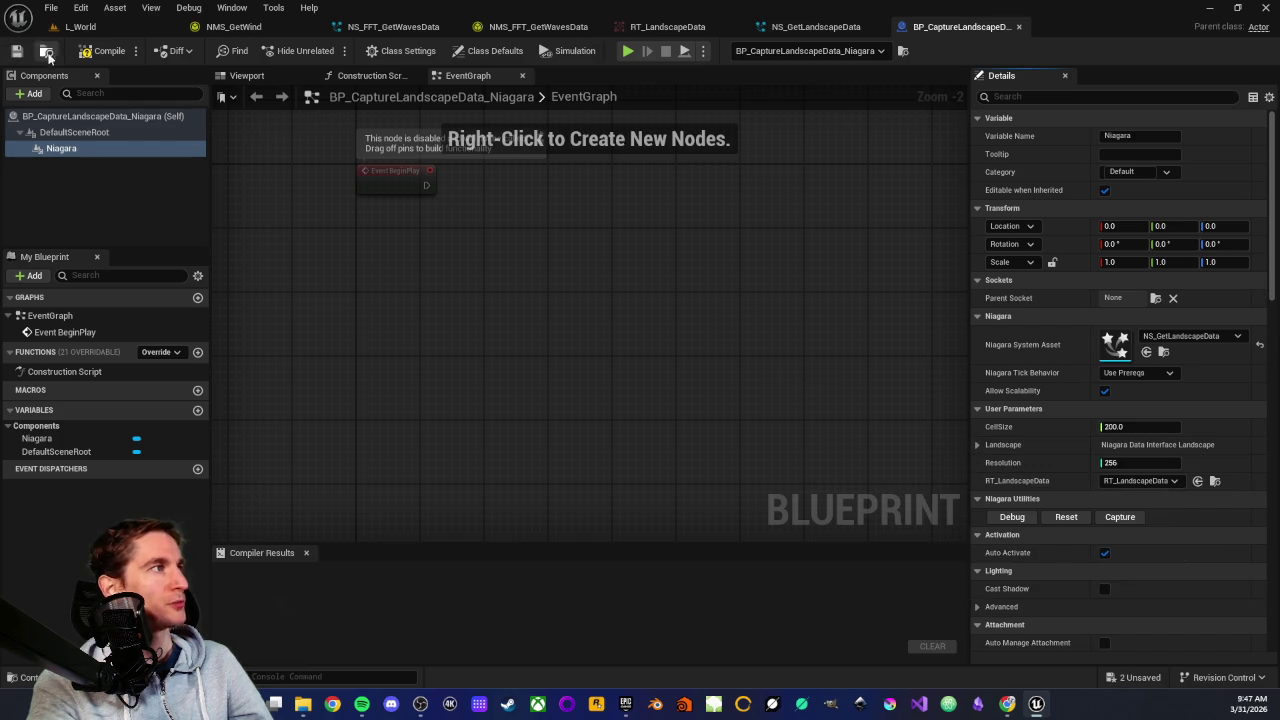
left_click(88, 54)
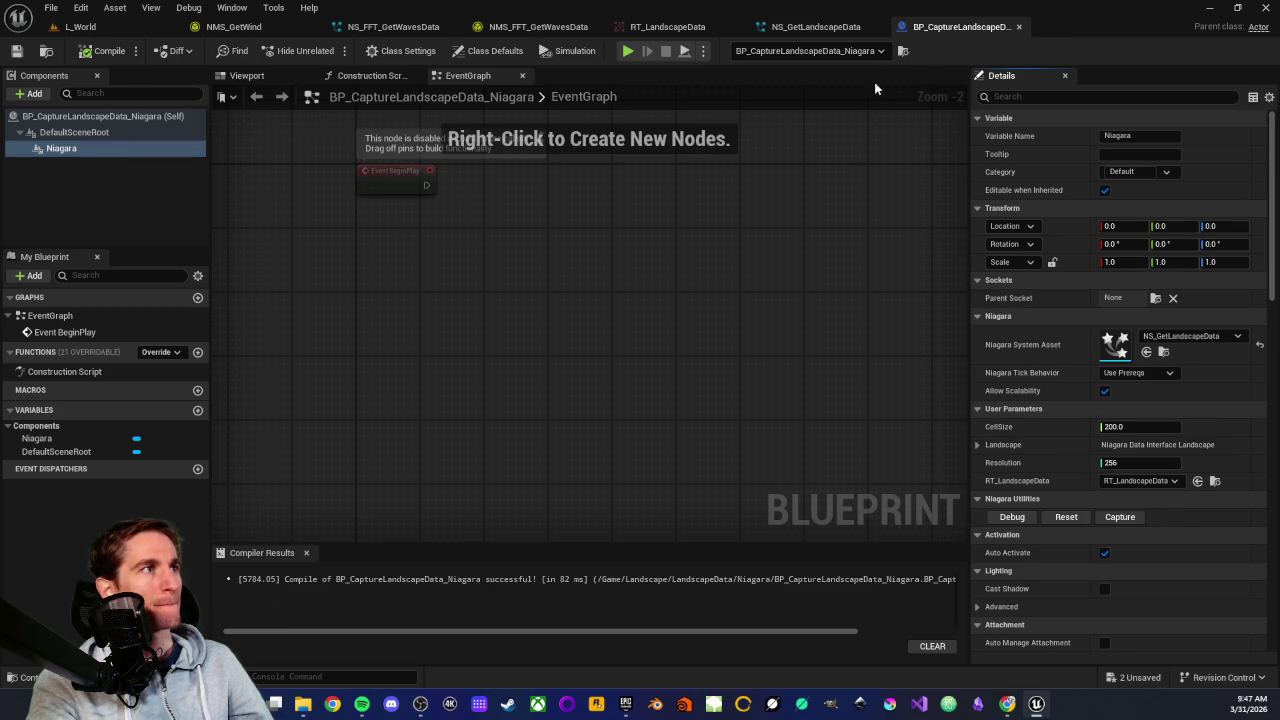
left_click(1018, 27)
left_click(665, 27)
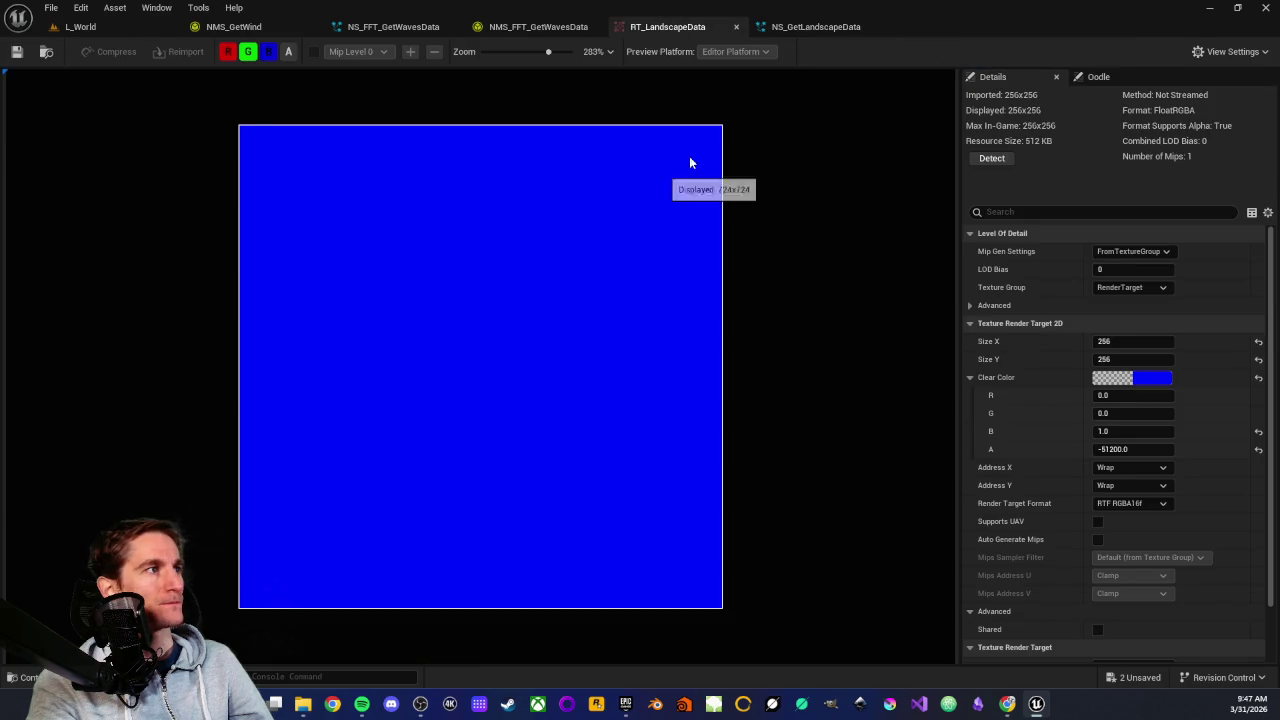
left_click(100, 27)
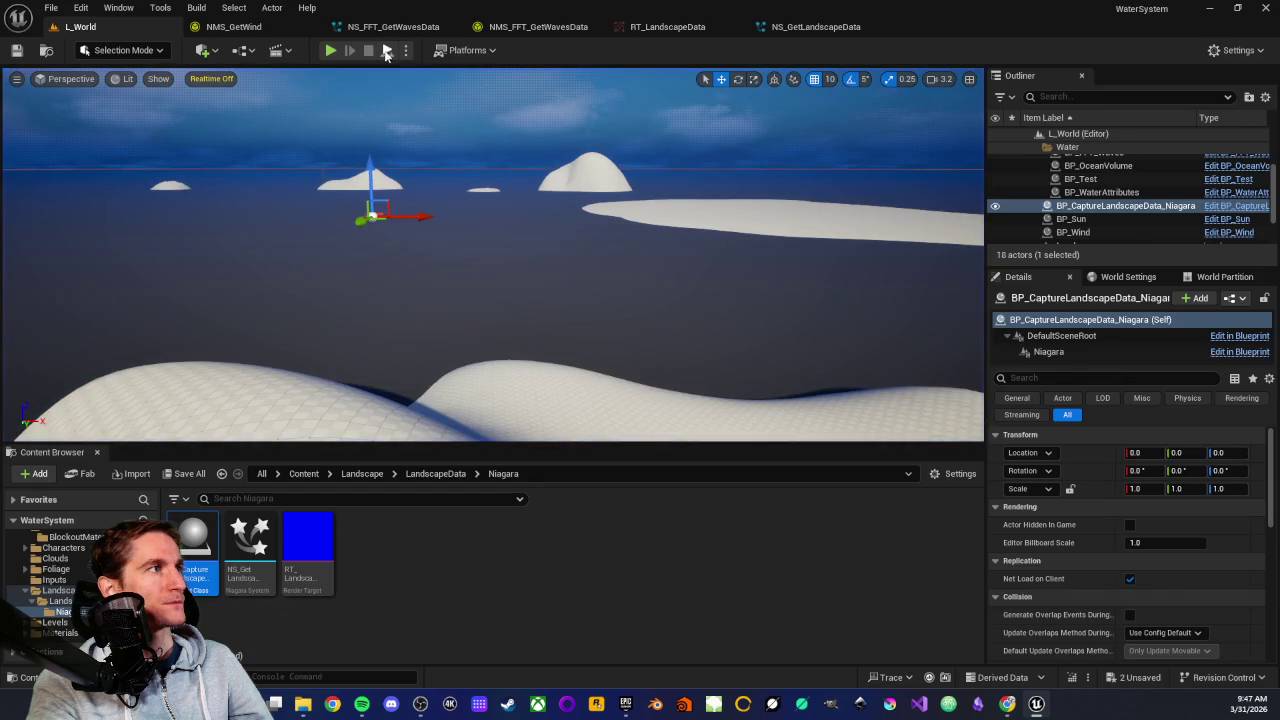
Simulate the level and inspect RT_LandscapeData with its alpha channel shown
left_click(387, 52)
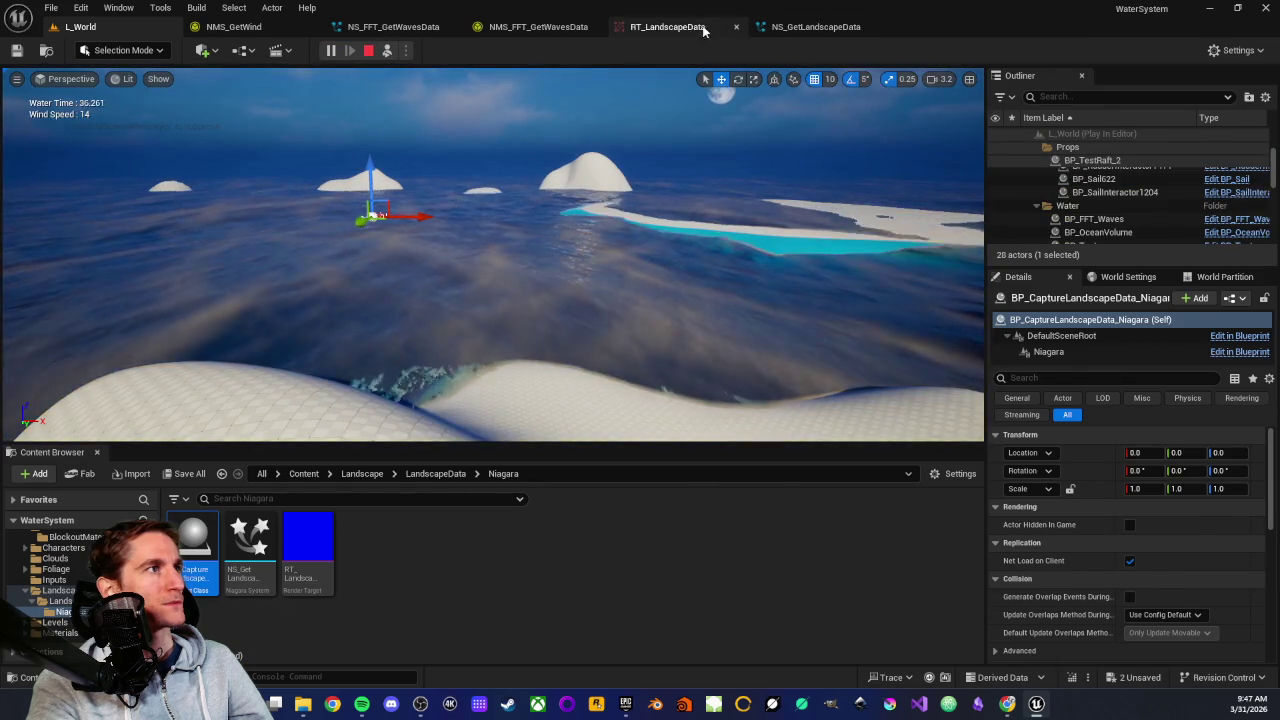
left_click(670, 27)
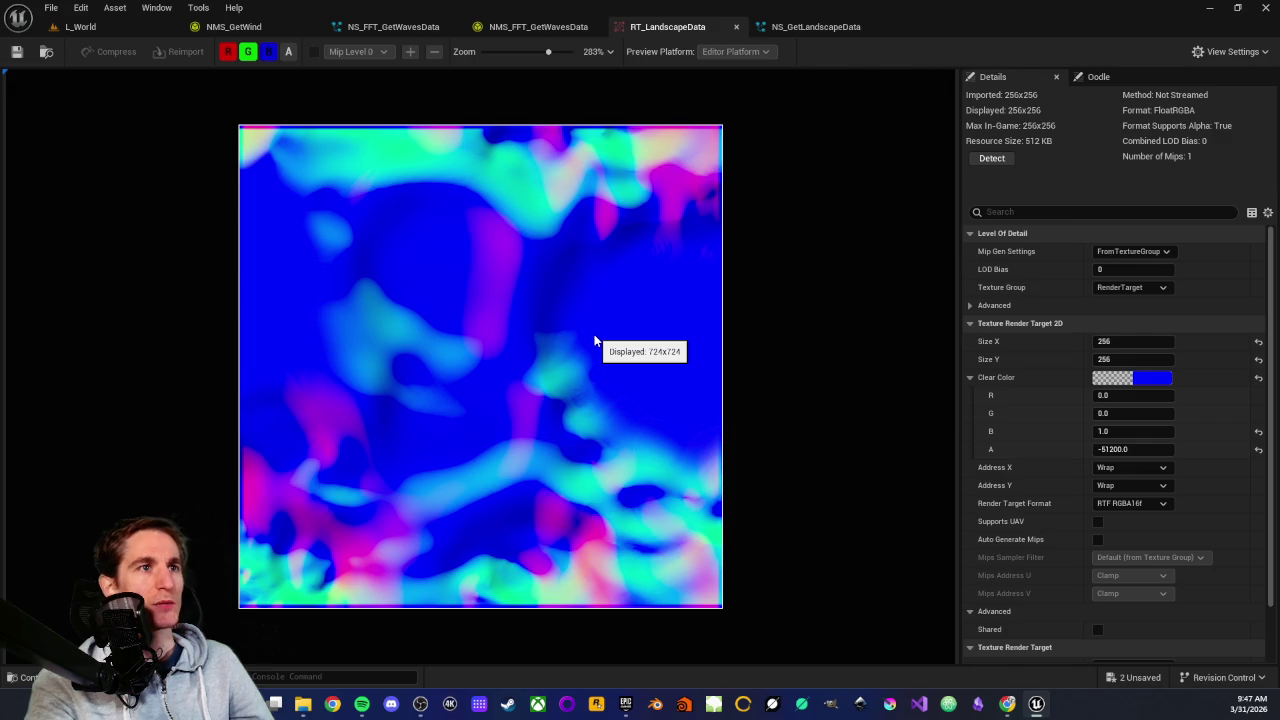
left_click(288, 52)
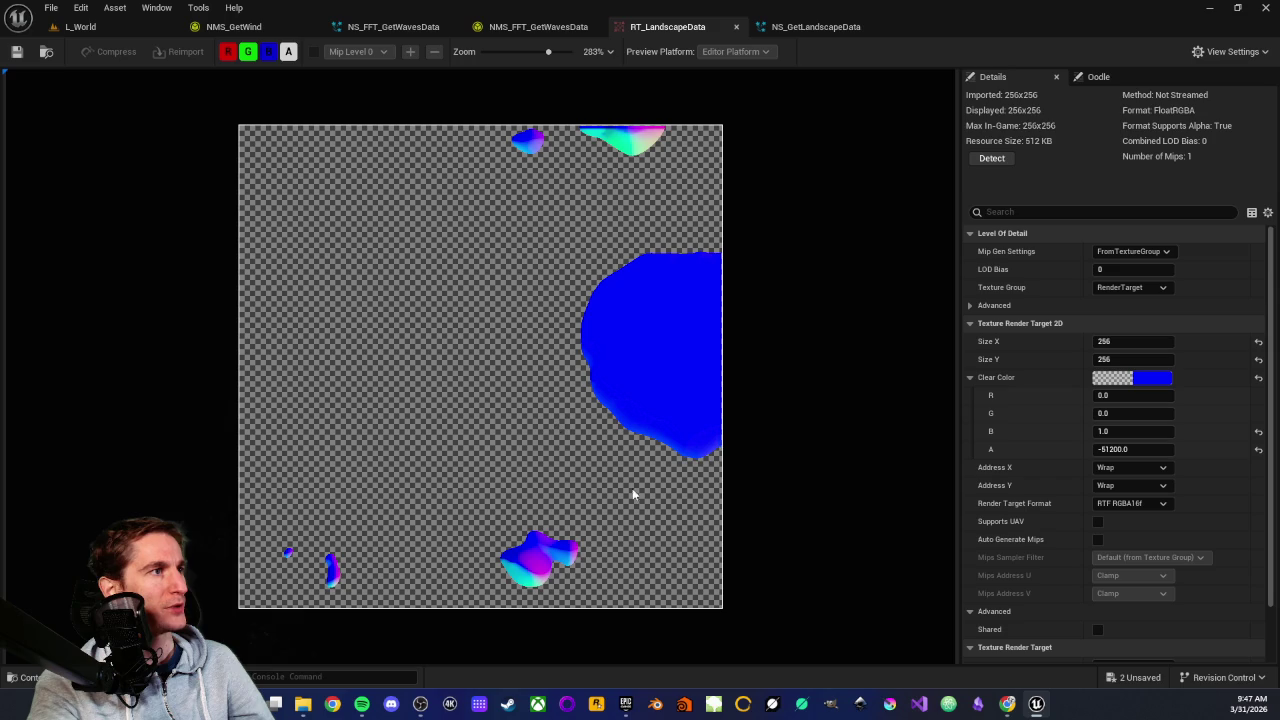
left_click(80, 26)
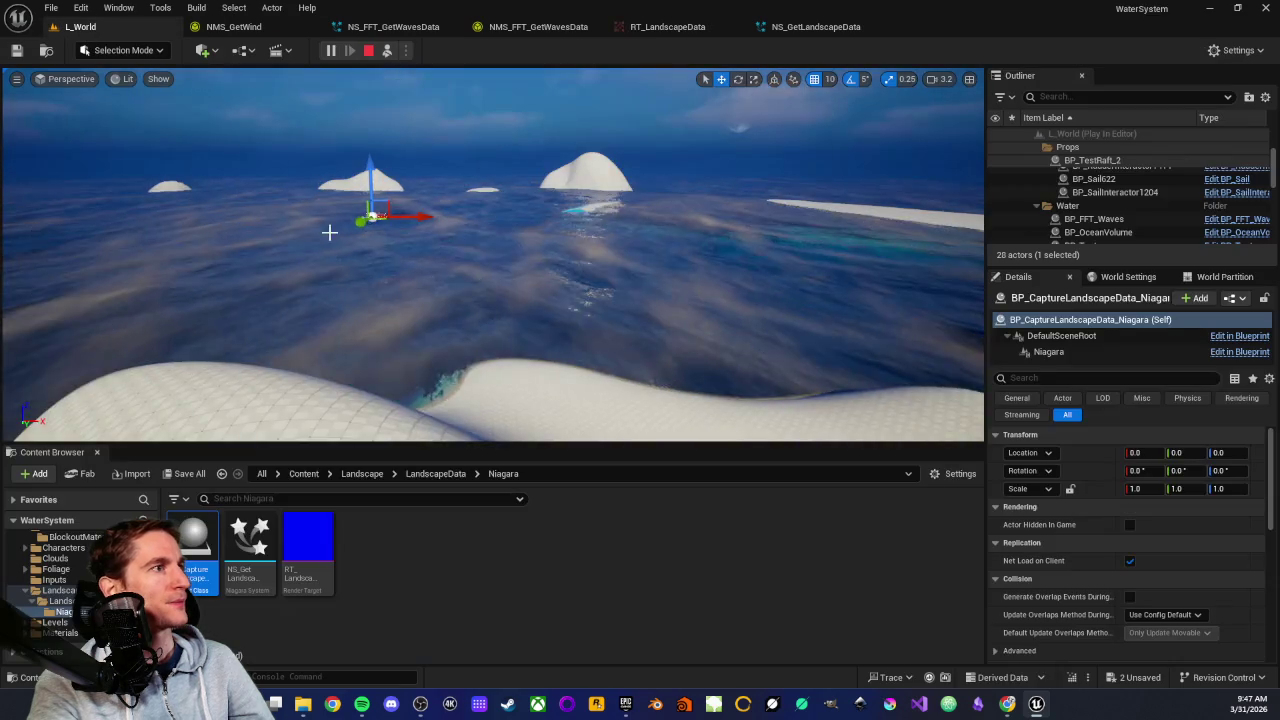
Fly toward the islands, recheck RT_LandscapeData, and stop the play session
scroll(253, 181, "up", 2)
left_click_drag(578, 336, 578, 336)
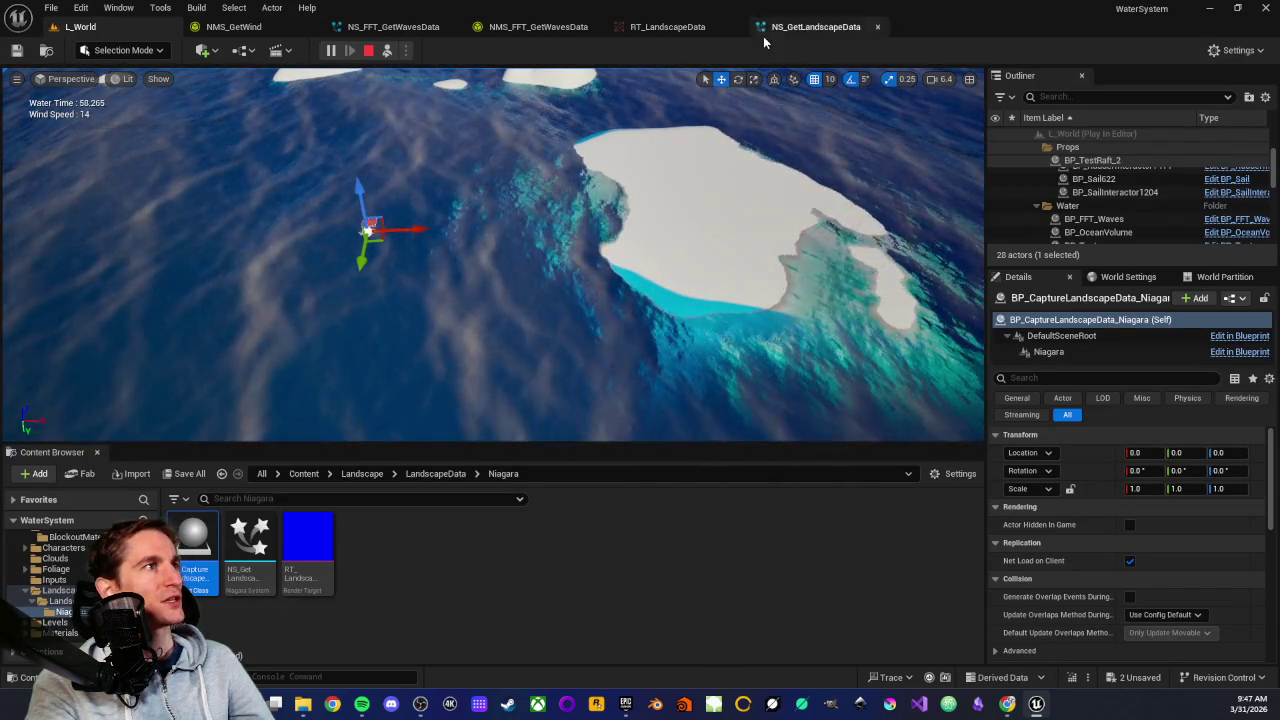
left_click(681, 32)
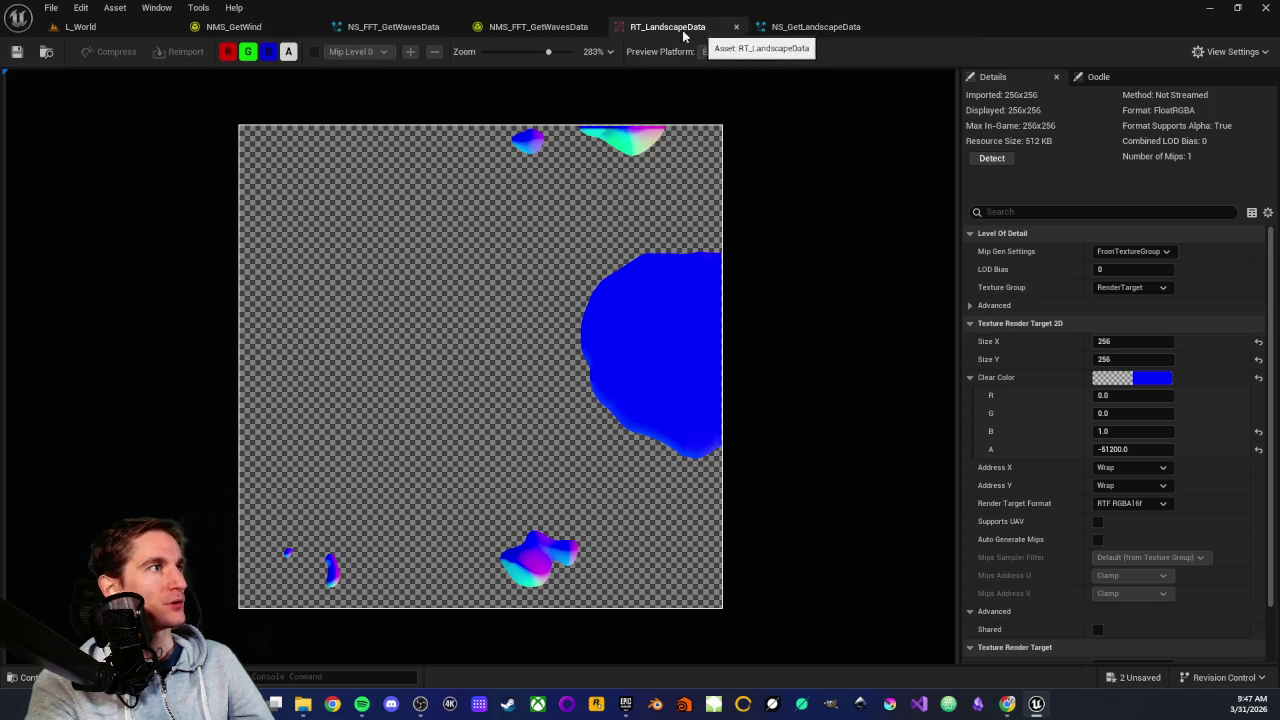
left_click(118, 27)
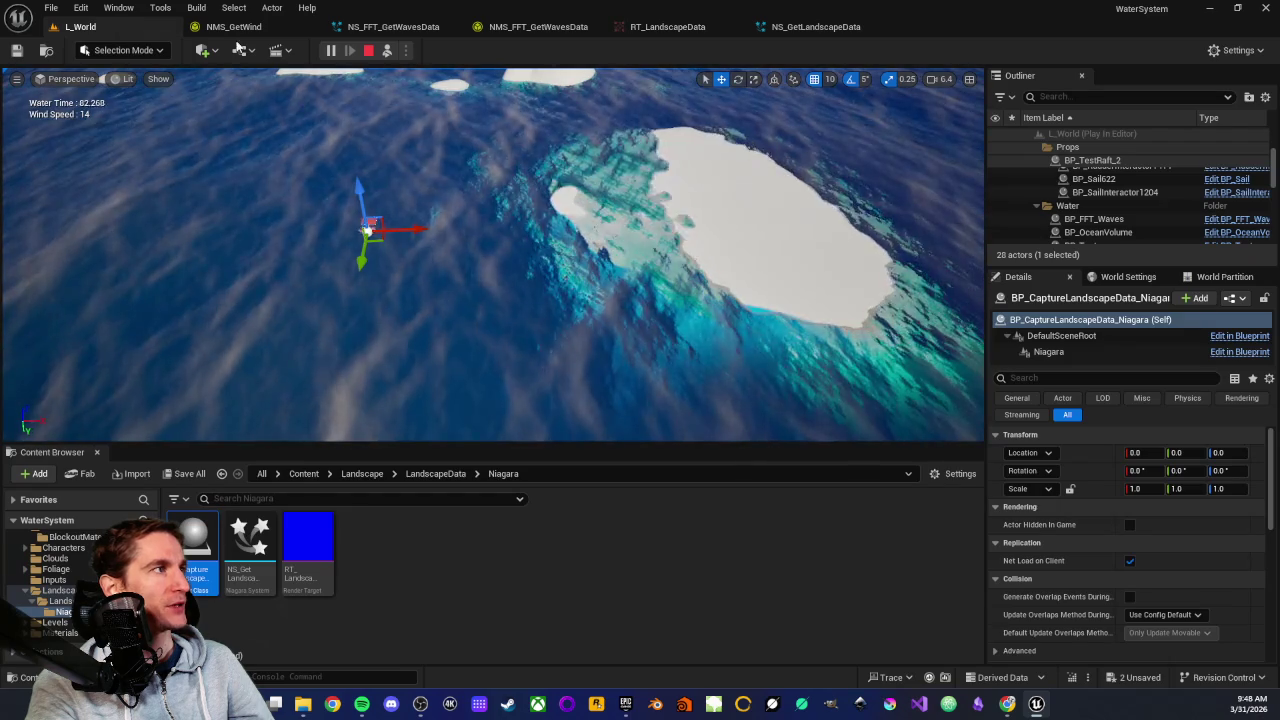
key("Escape")
mouse_move(465, 250)
left_mouse_down()
mouse_move(483, 154)
mouse_move(570, 126)
left_mouse_up()
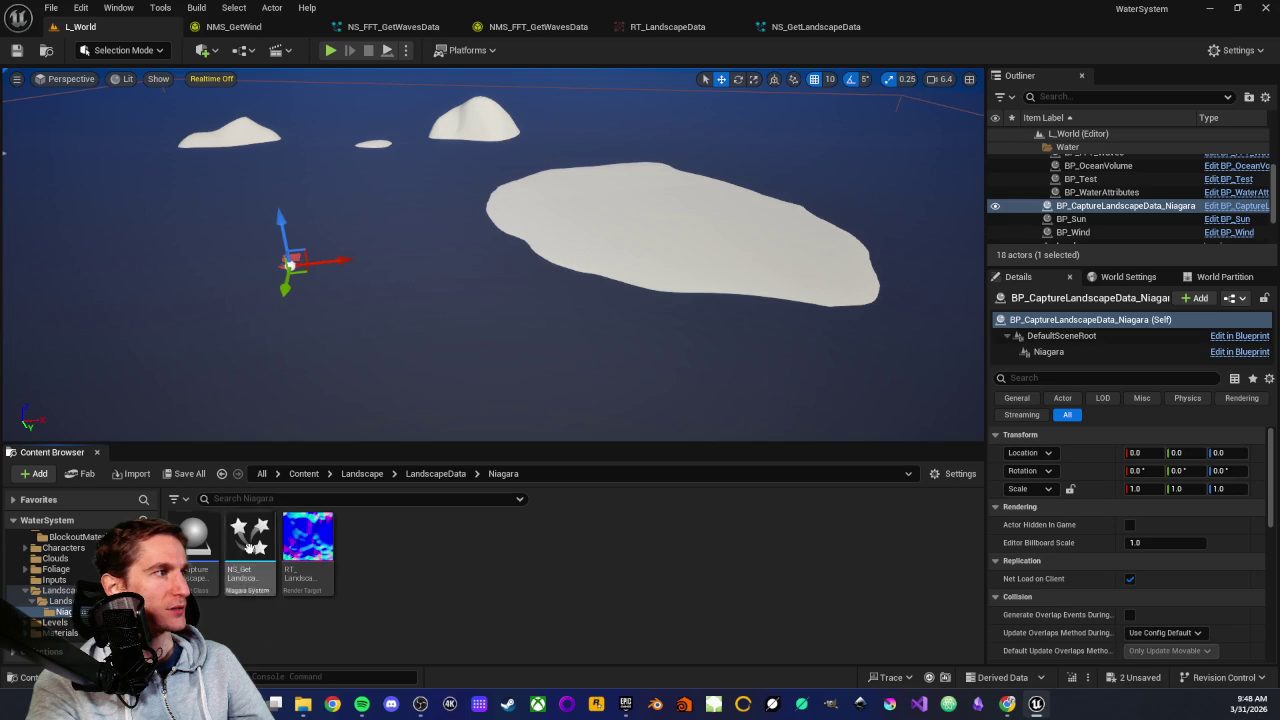
left_click(813, 27)
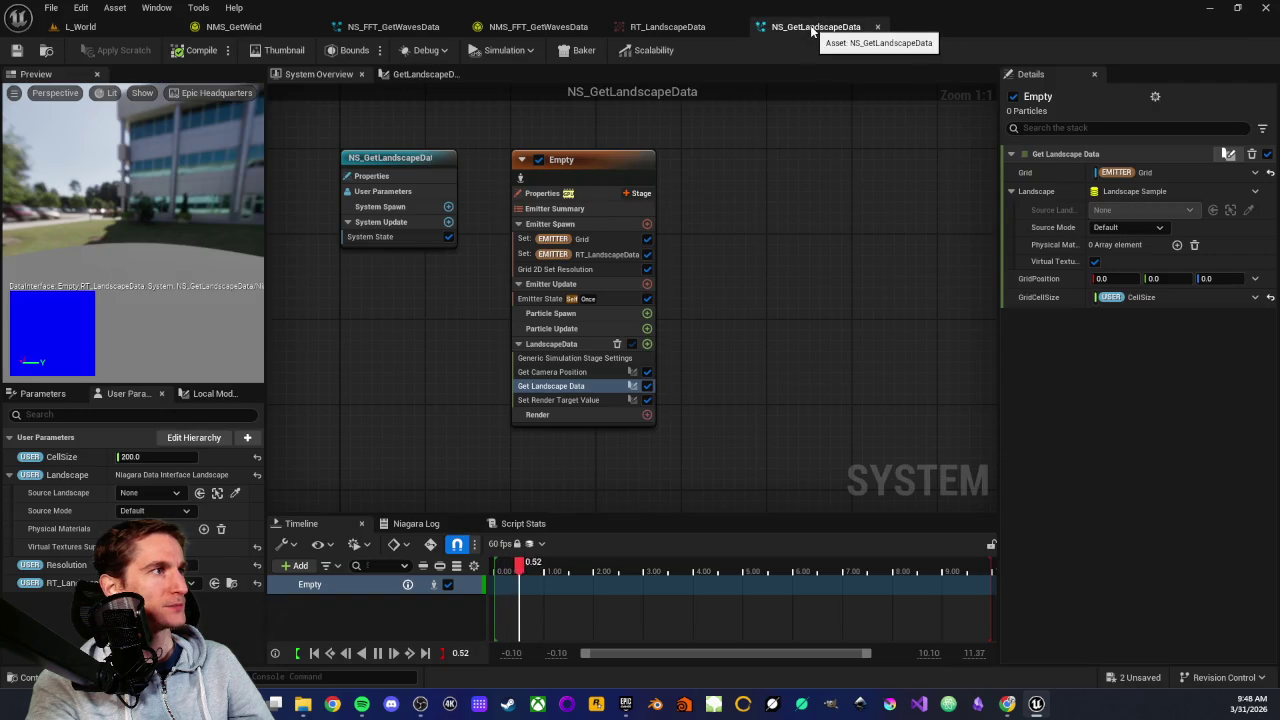
Close NS_GetLandscapeData and RT_LandscapeData, then review the NFS_GetLandscapeData function script
left_click(650, 27)
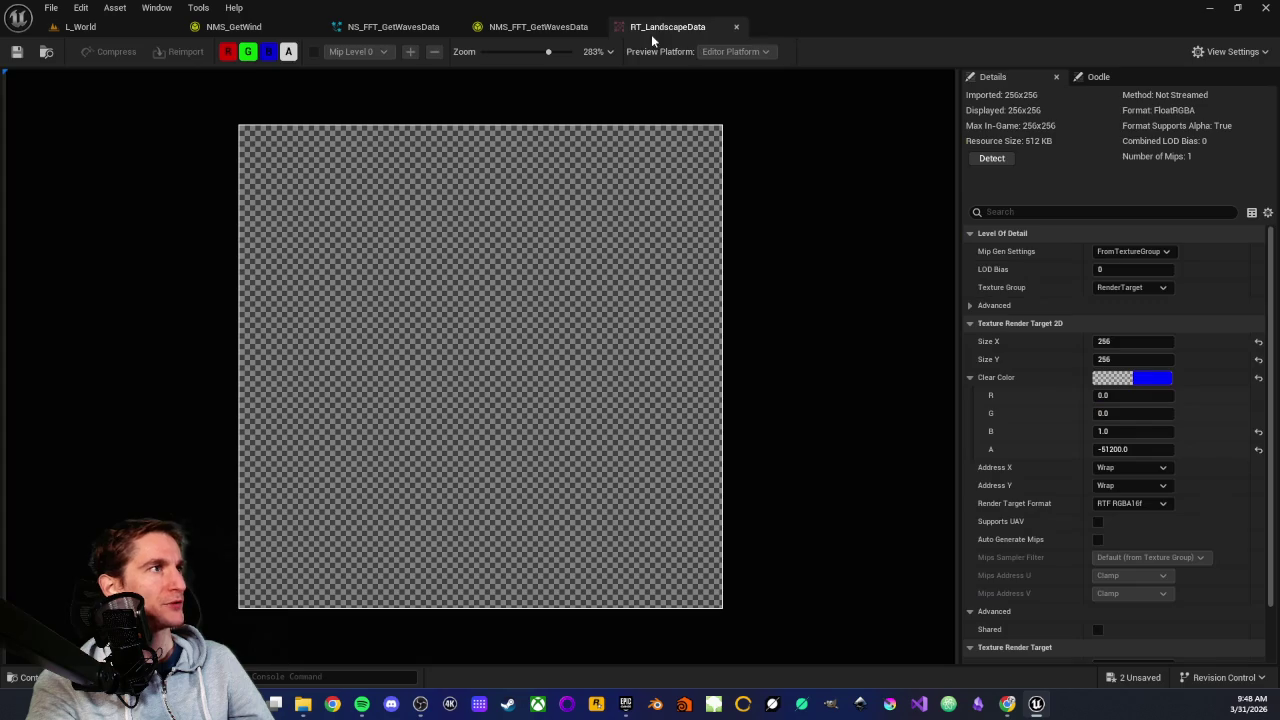
left_click(505, 27)
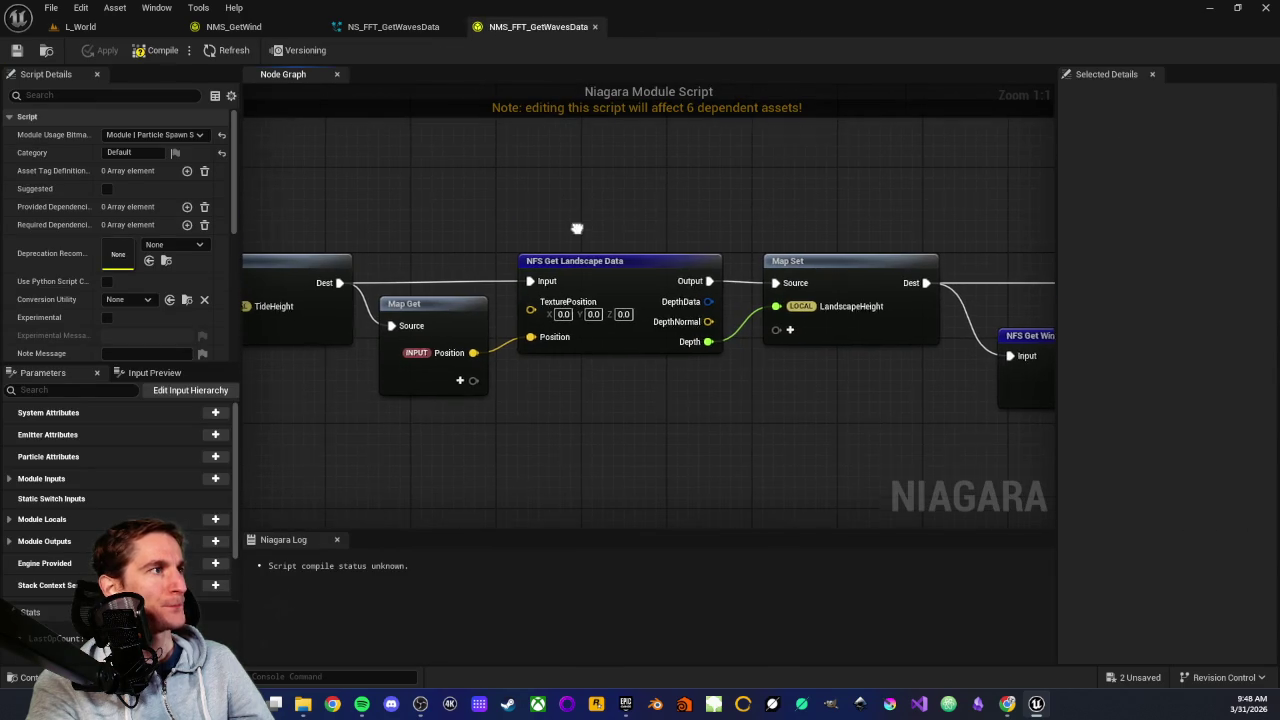
double_click(593, 260)
scroll(572, 305, "up", 5)
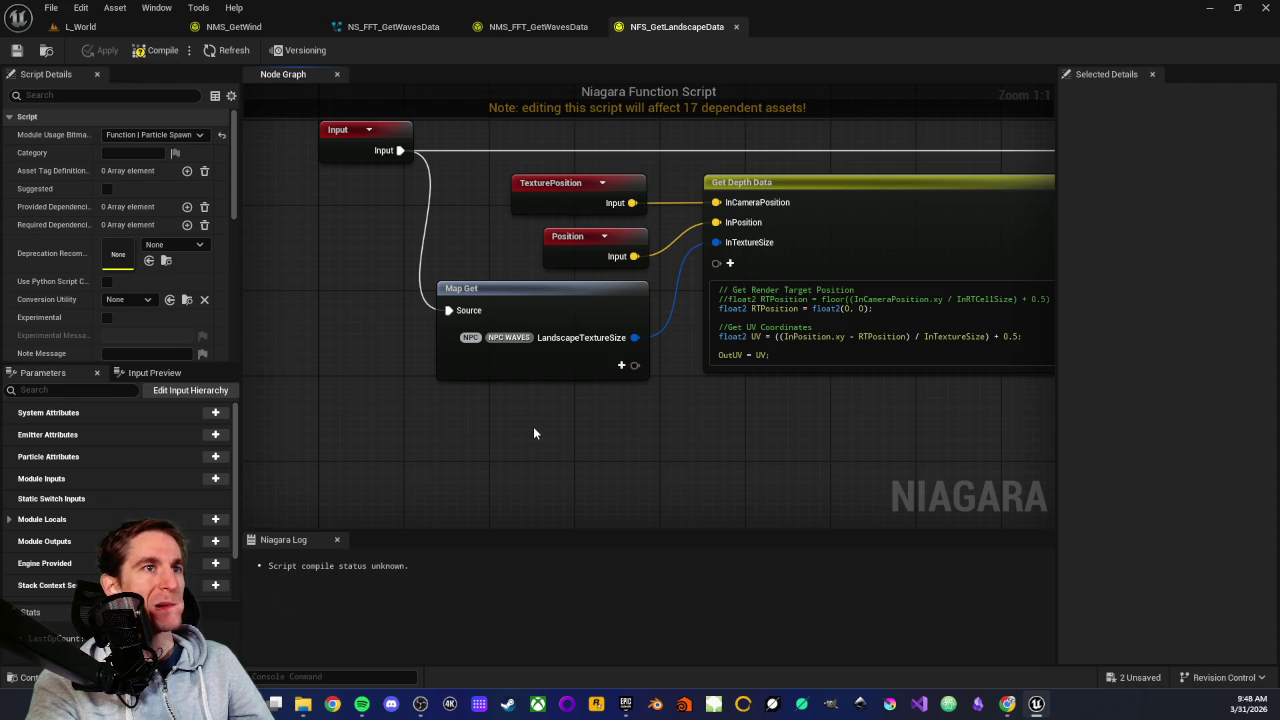
scroll(110, 510, "down", 2)
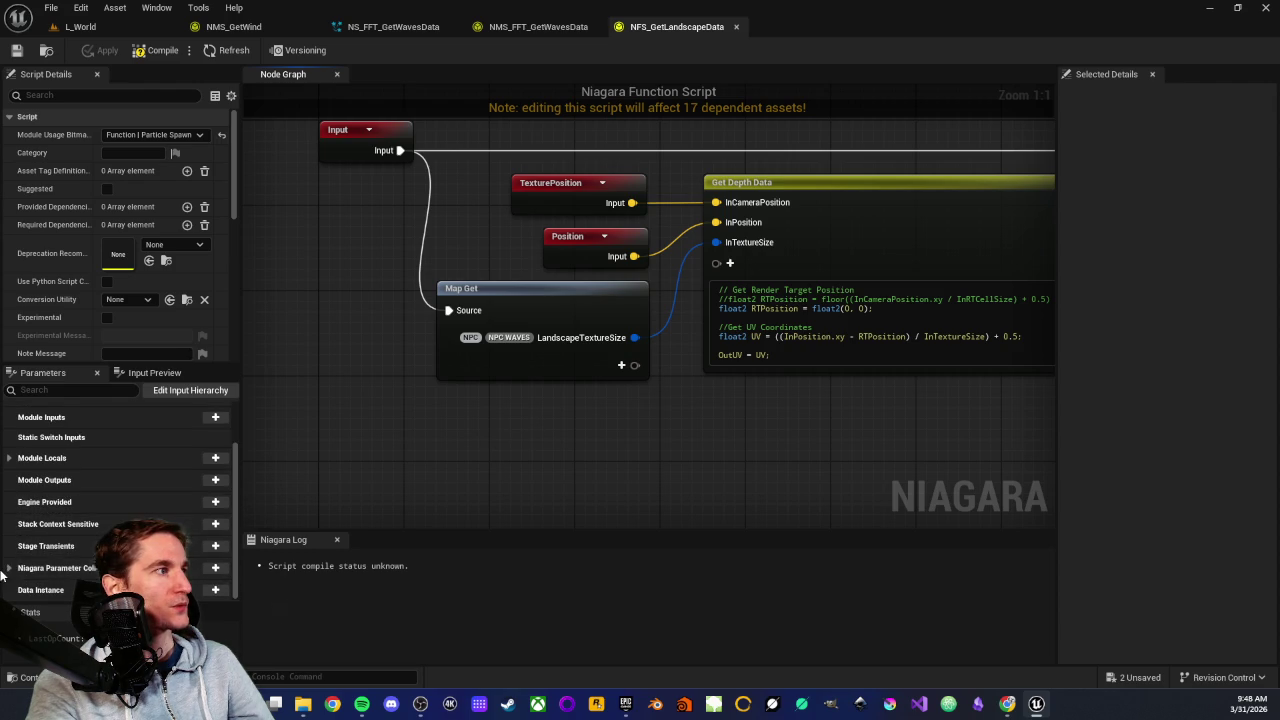
left_click(128, 30)
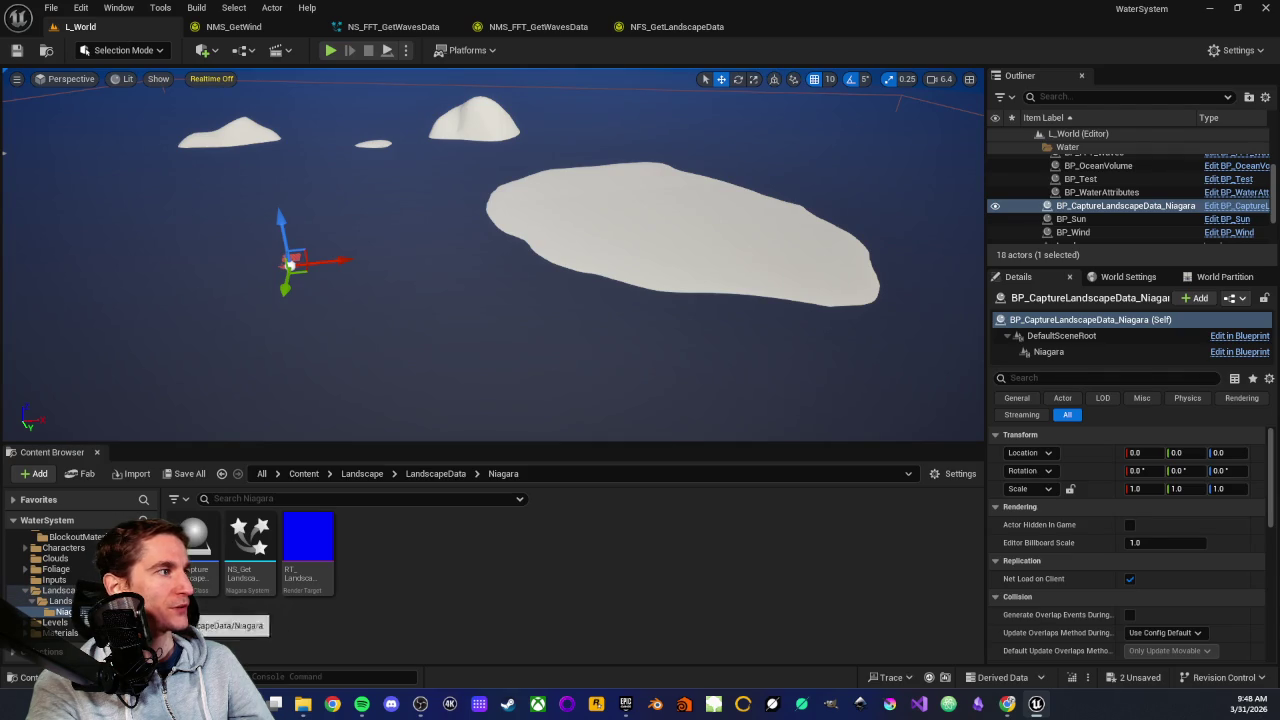
Add a Niagara Parameter Collection named NPC_Landscape in the Niagara folder and select it
right_click(417, 577)
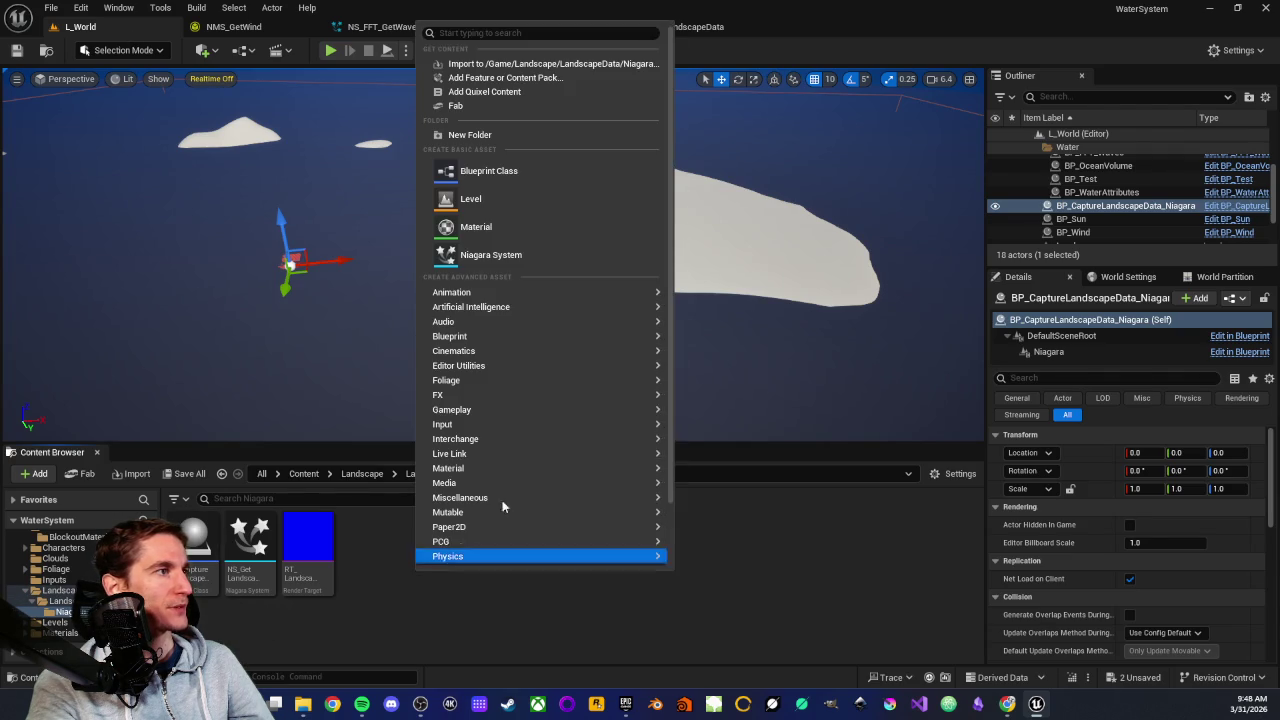
mouse_move(586, 395)
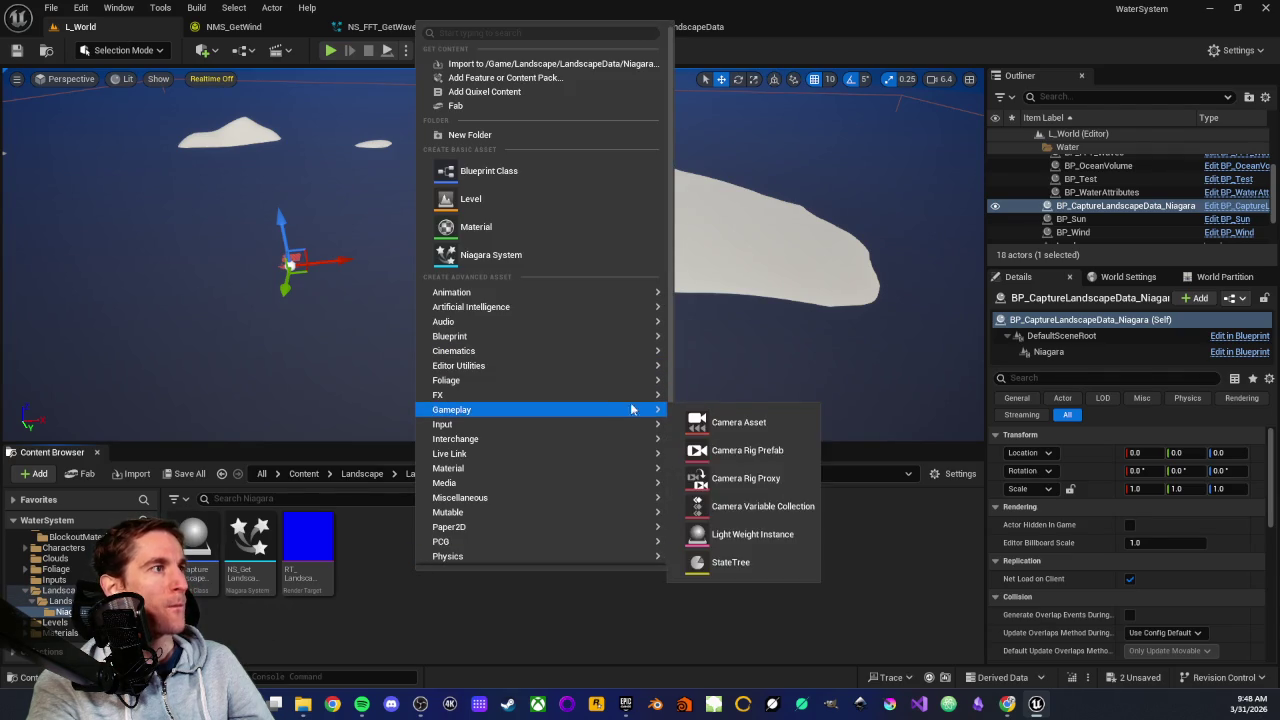
mouse_move(729, 487)
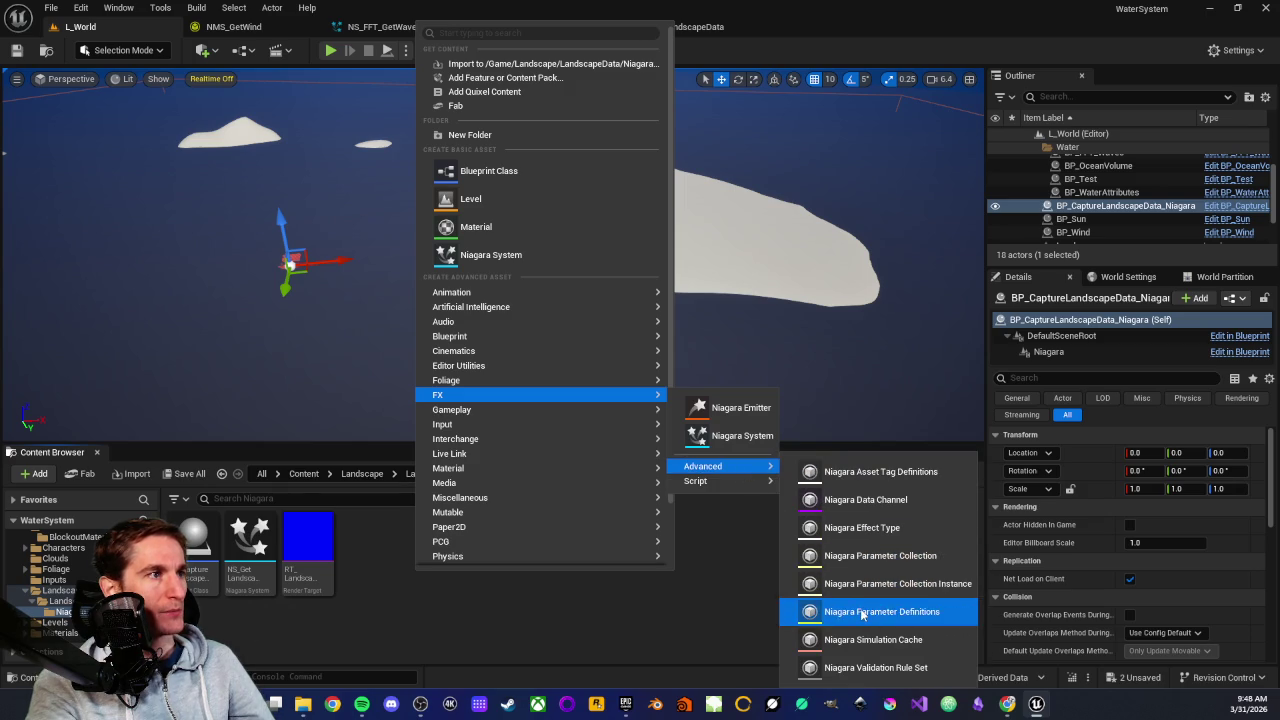
left_click(862, 557)
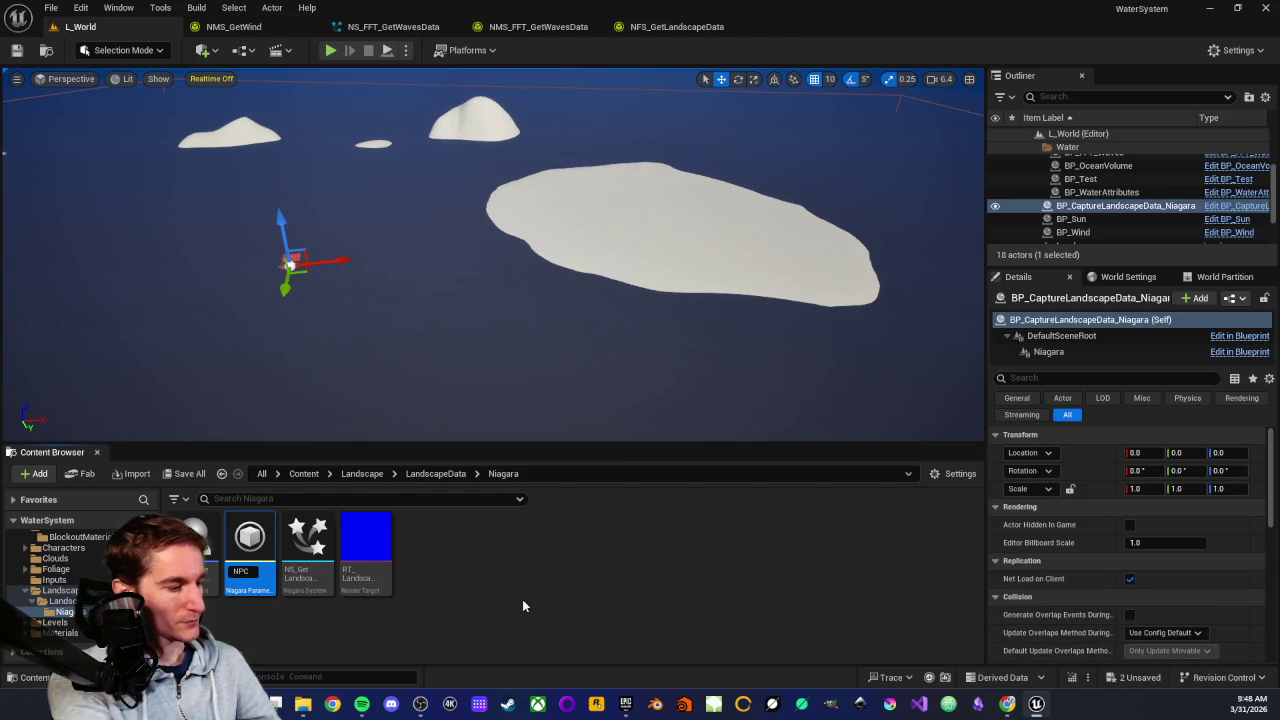
type("_Landsc")
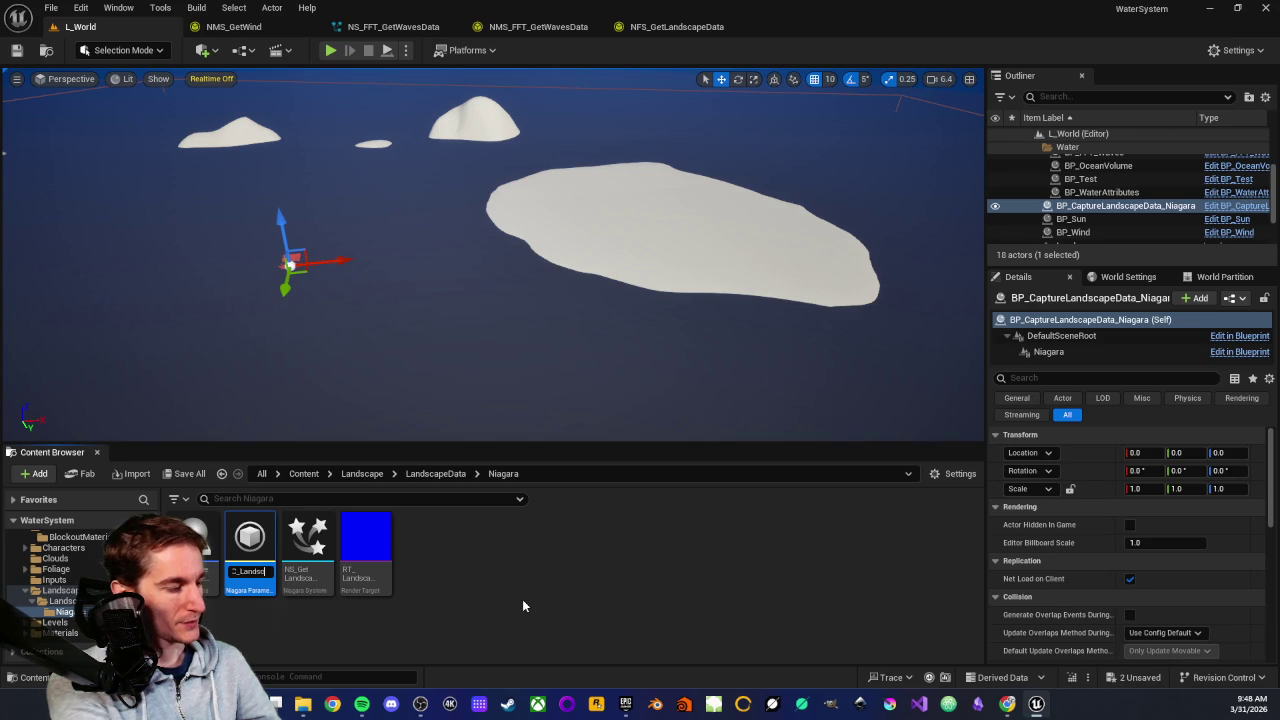
type("e")
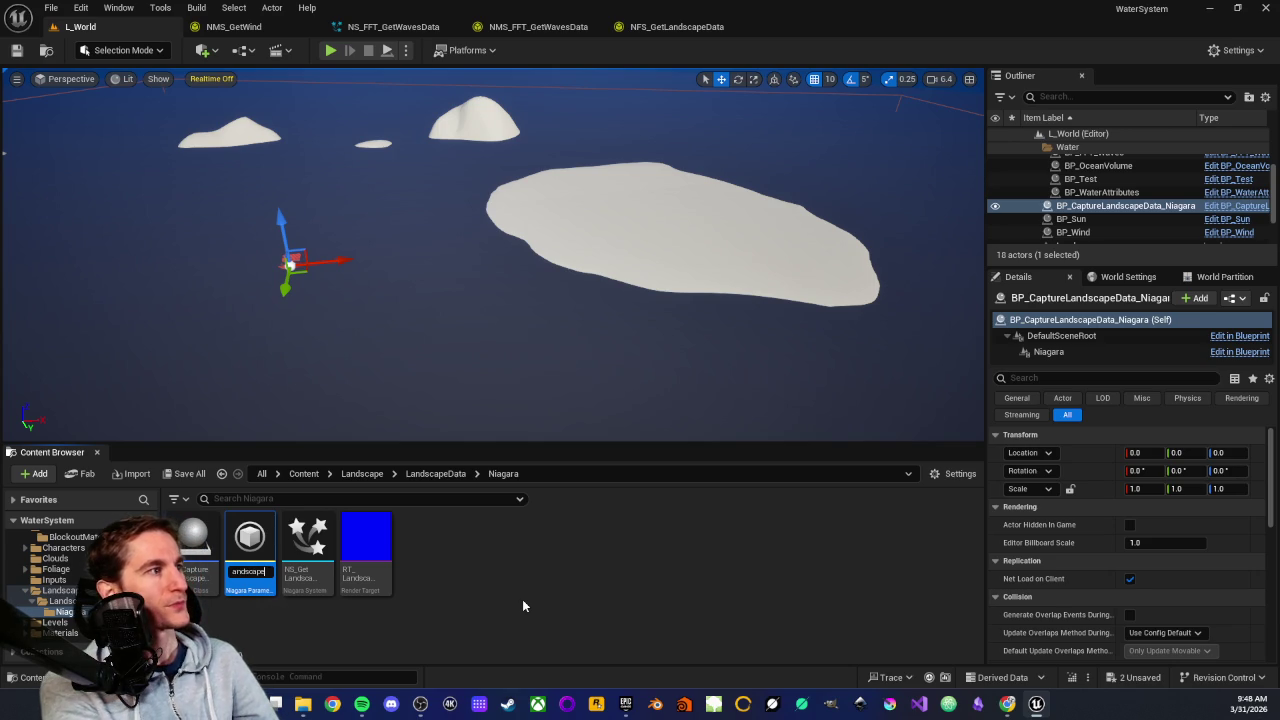
key("Return")
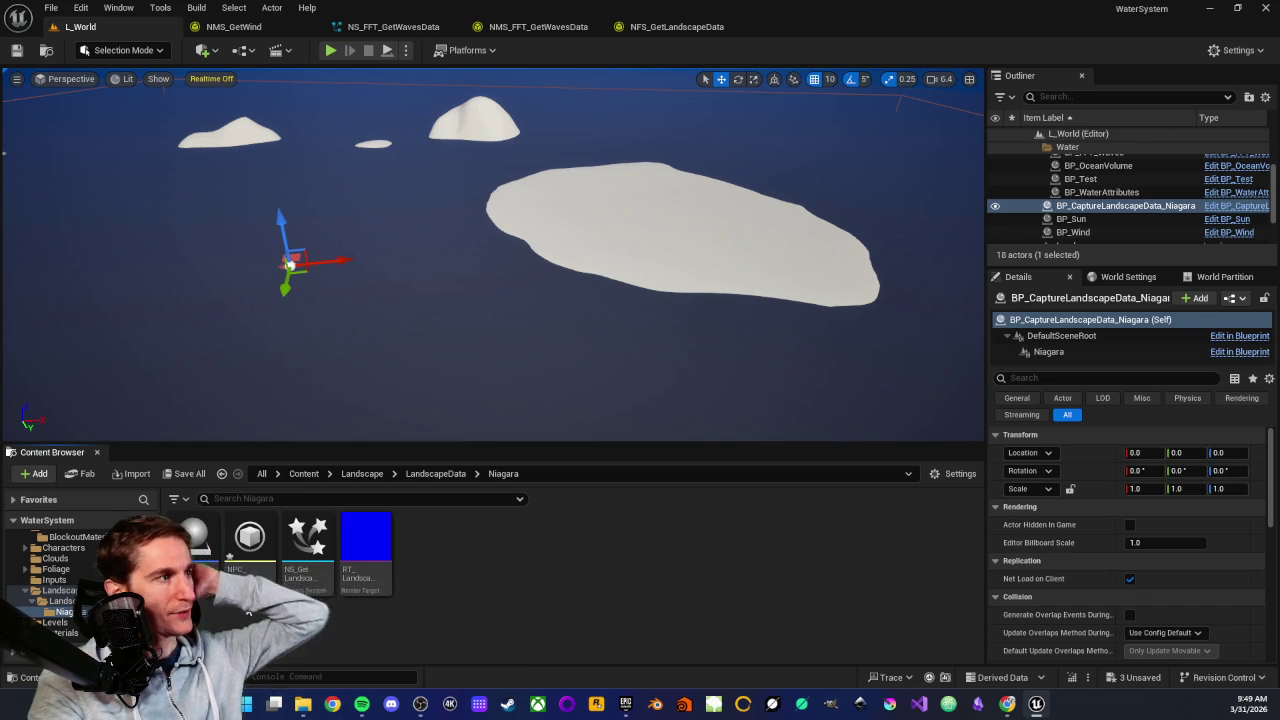
left_click(251, 550)
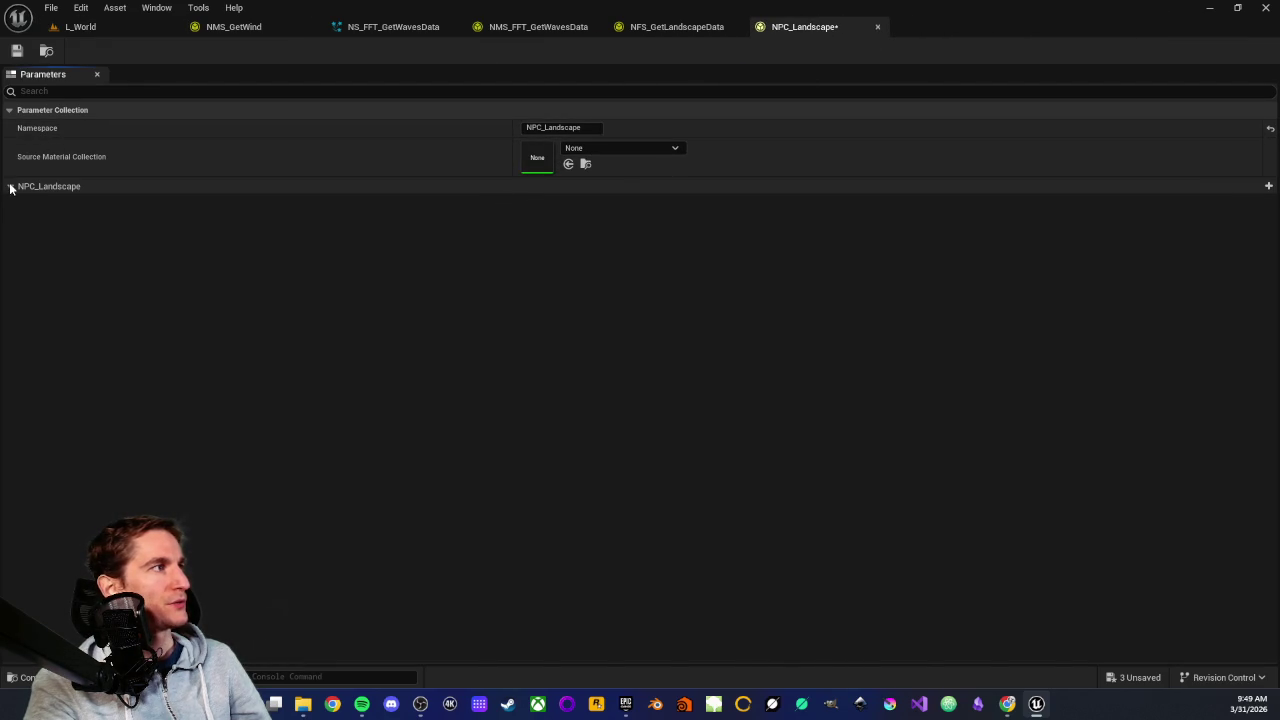
Add a Texture Sample parameter to NPC_Landscape and name it RT_LandscapeData
left_click(1237, 188)
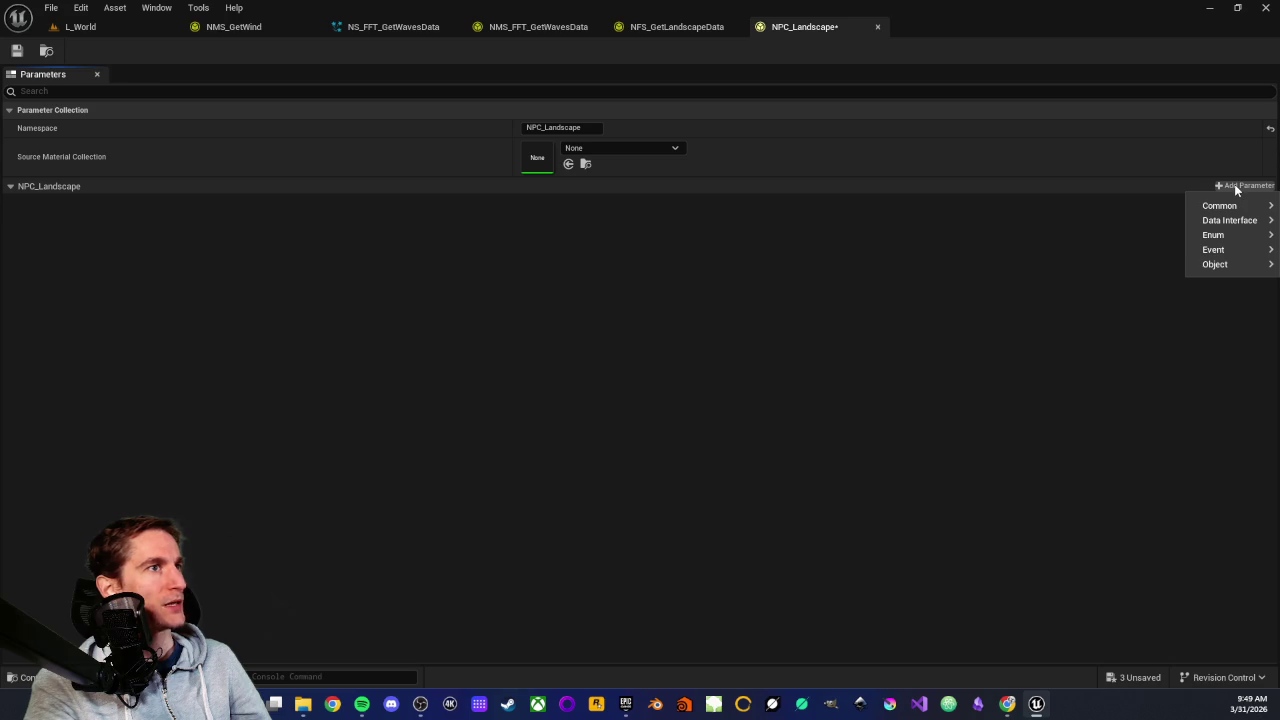
mouse_move(1226, 208)
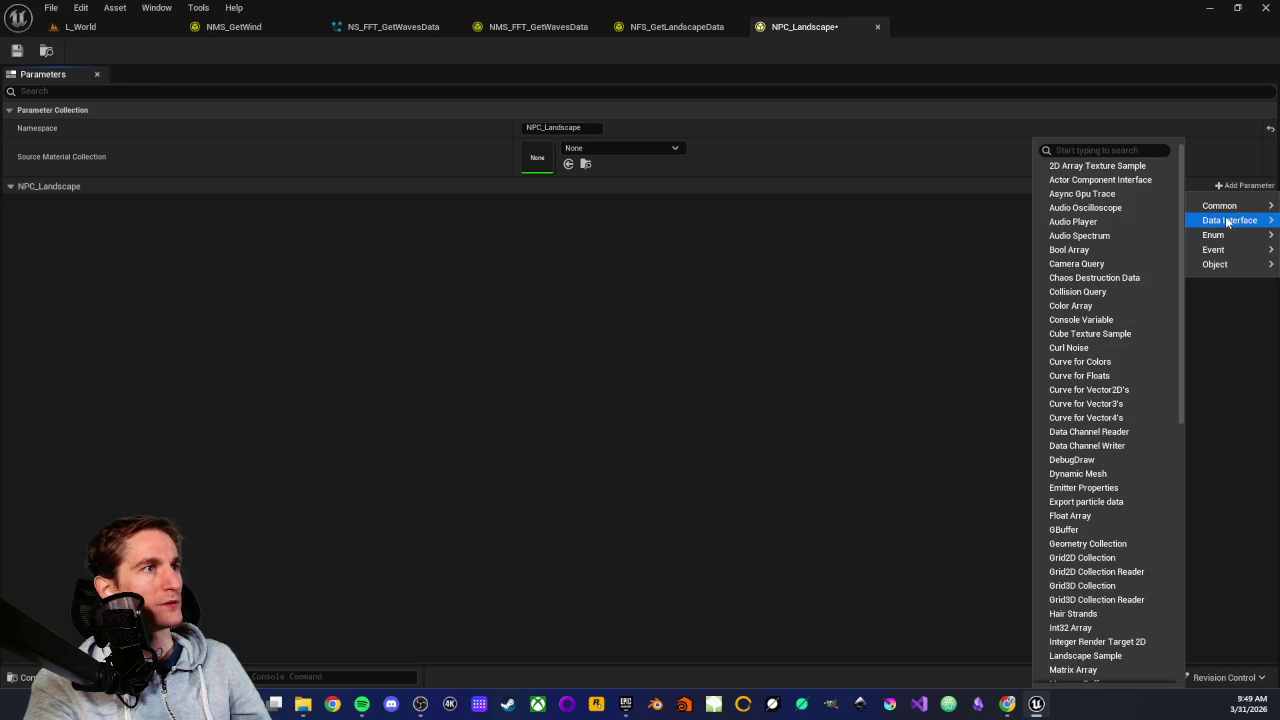
scroll(1129, 488, "down", 1)
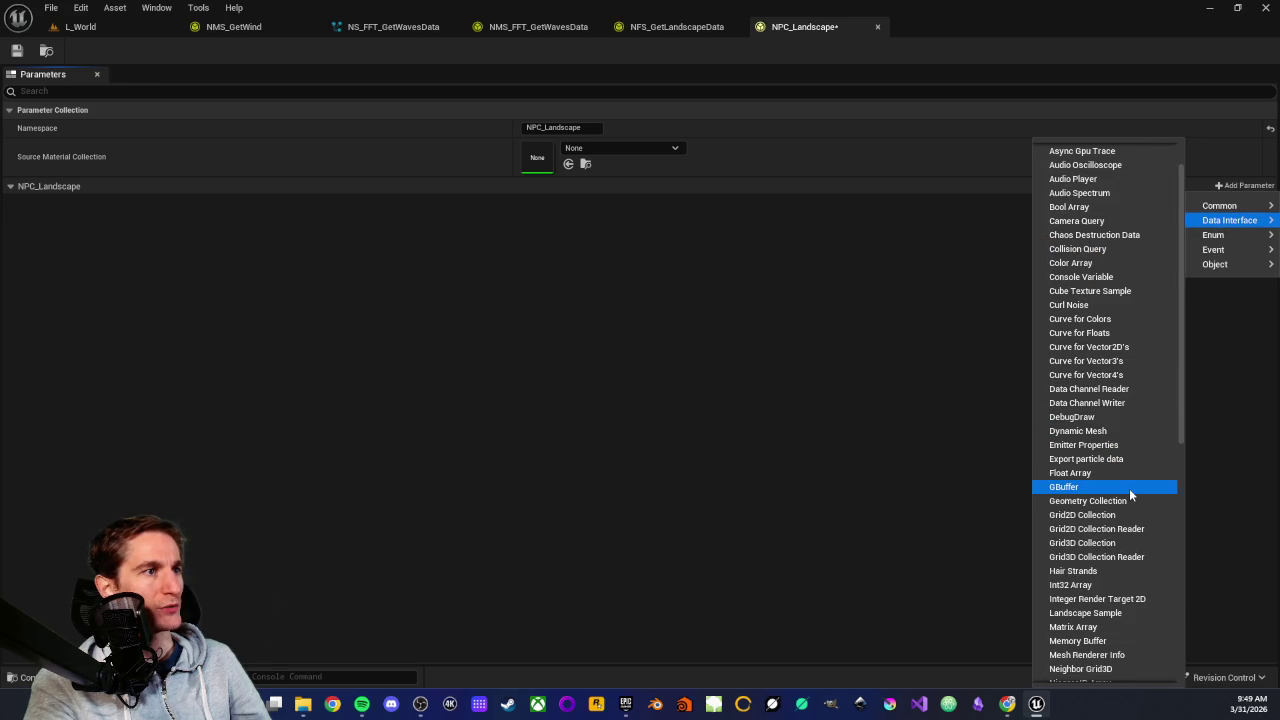
scroll(1107, 481, "down", 2)
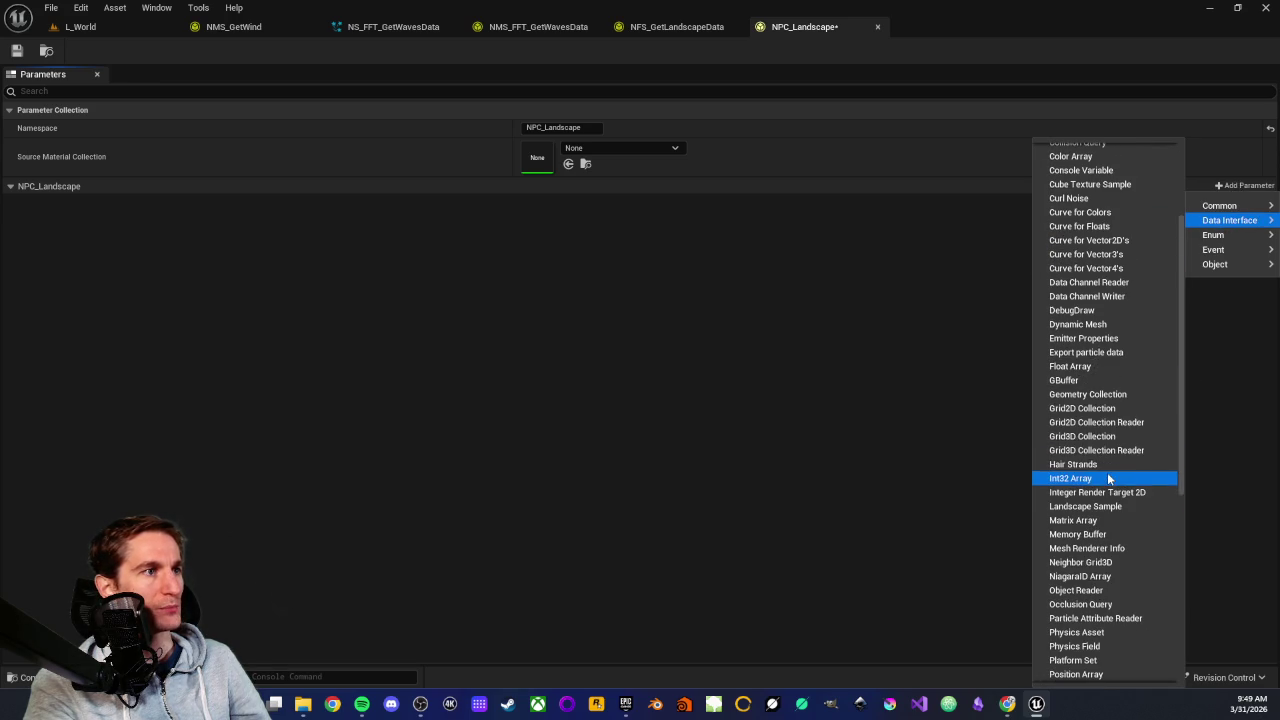
scroll(1107, 505, "down", 1)
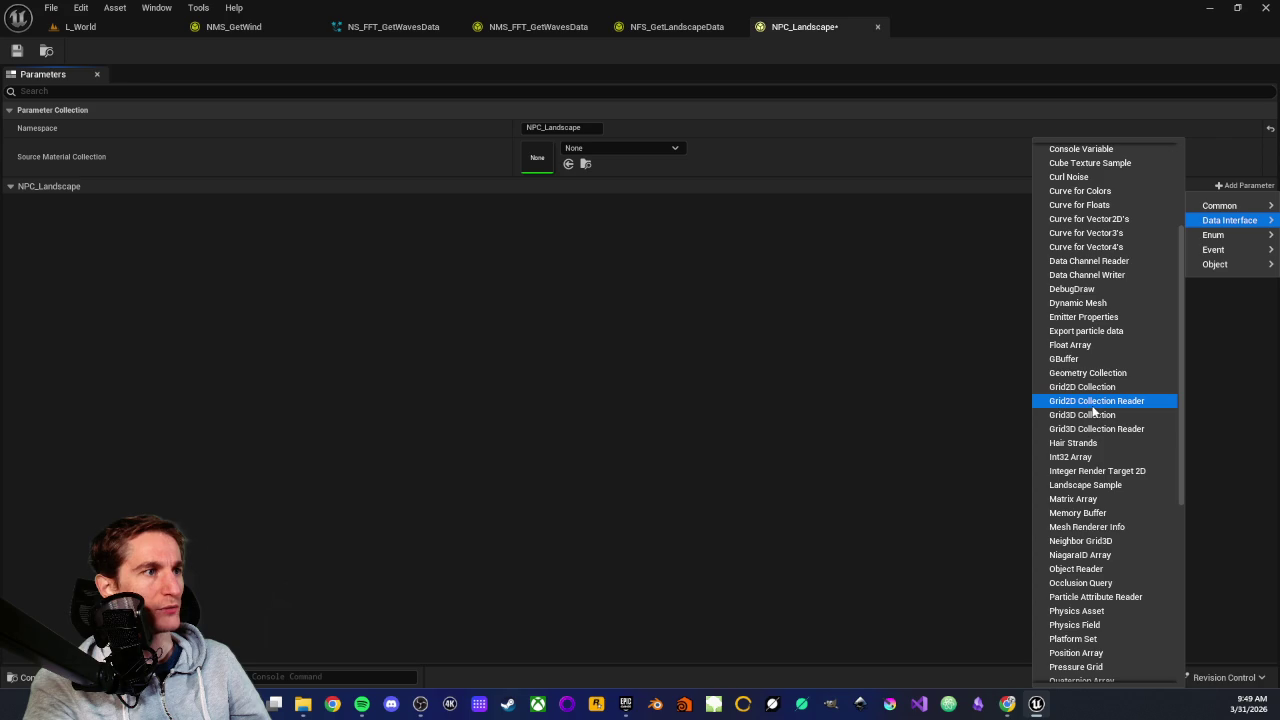
scroll(1100, 510, "down", 2)
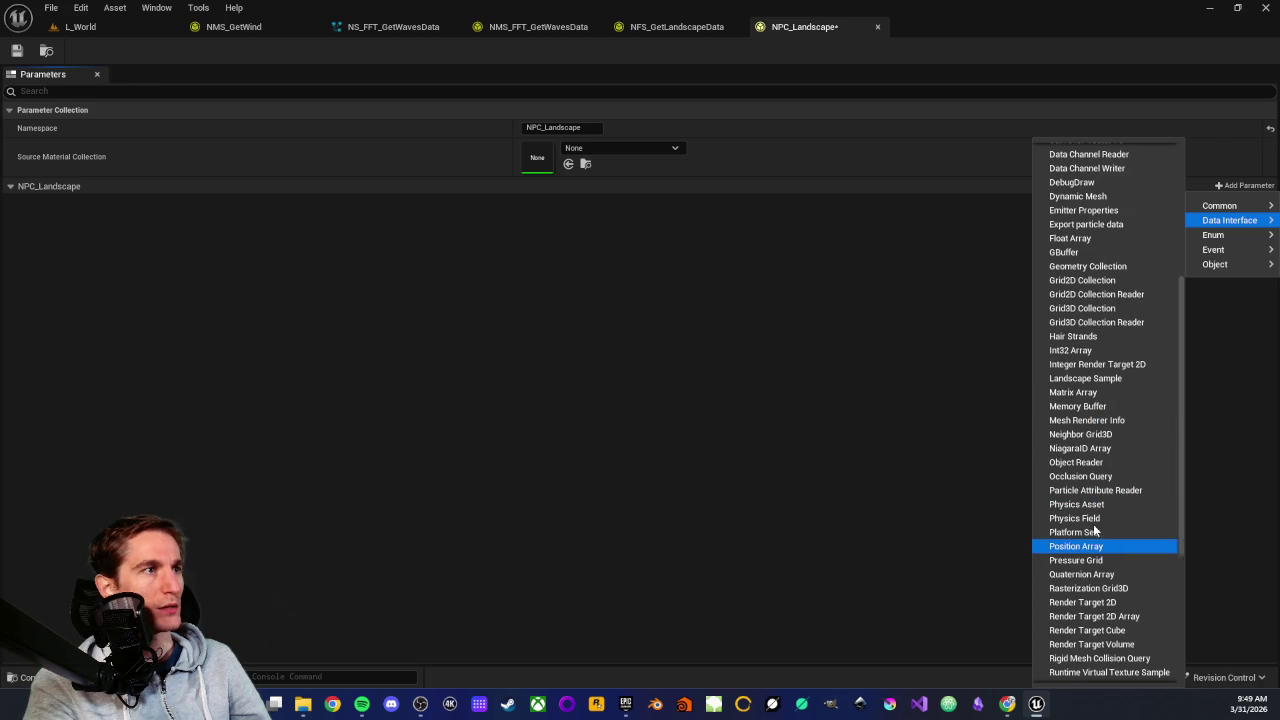
scroll(1098, 548, "down", 2)
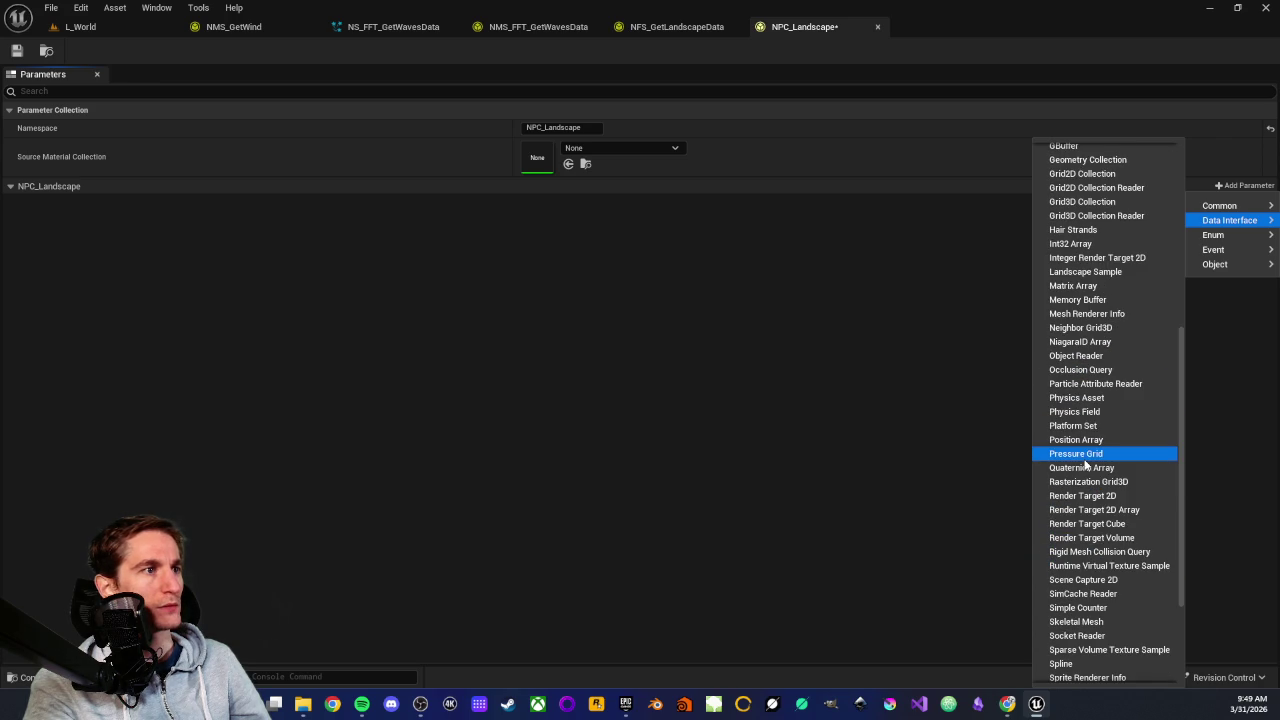
scroll(1094, 558, "down", 1)
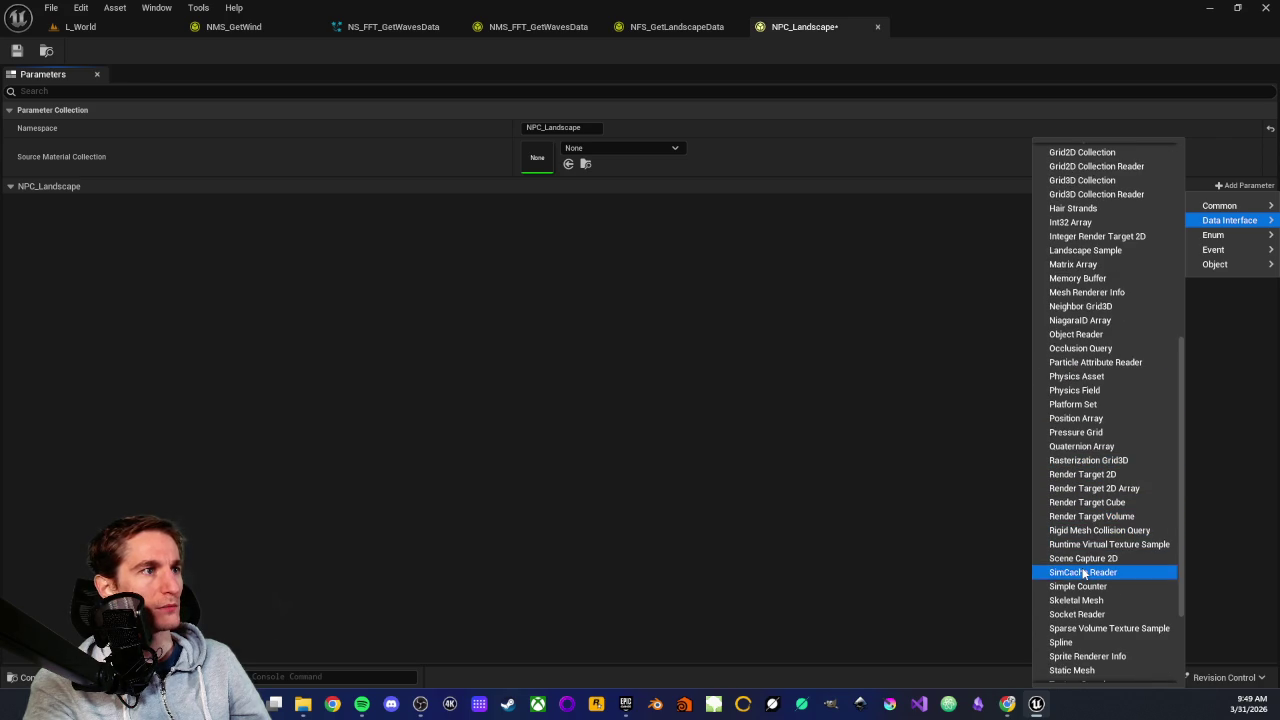
scroll(1090, 565, "down", 3)
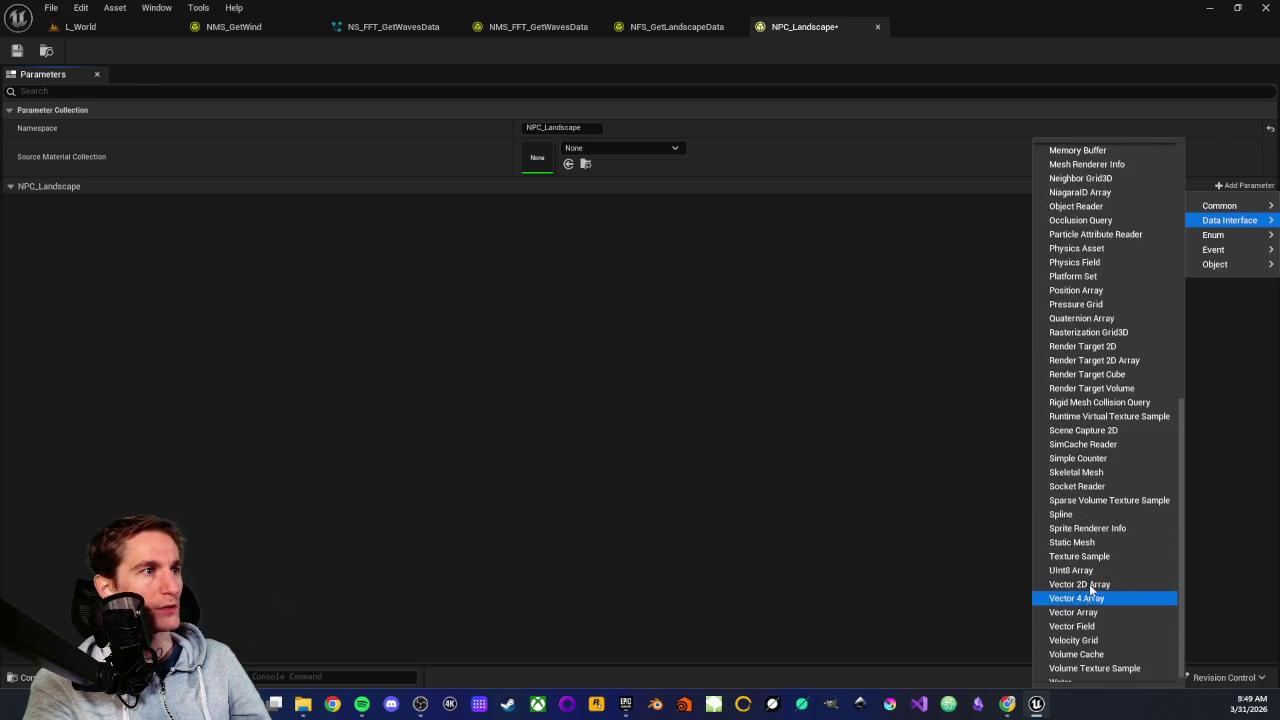
left_click(1094, 556)
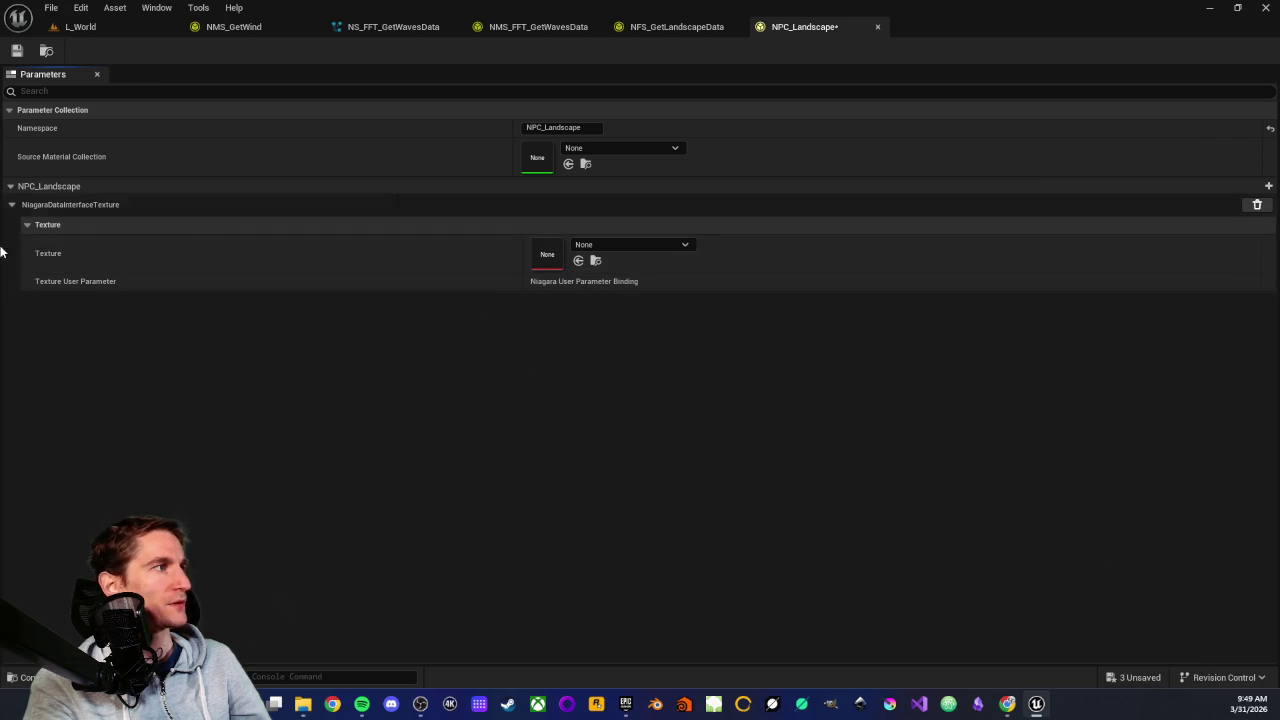
left_click(63, 204)
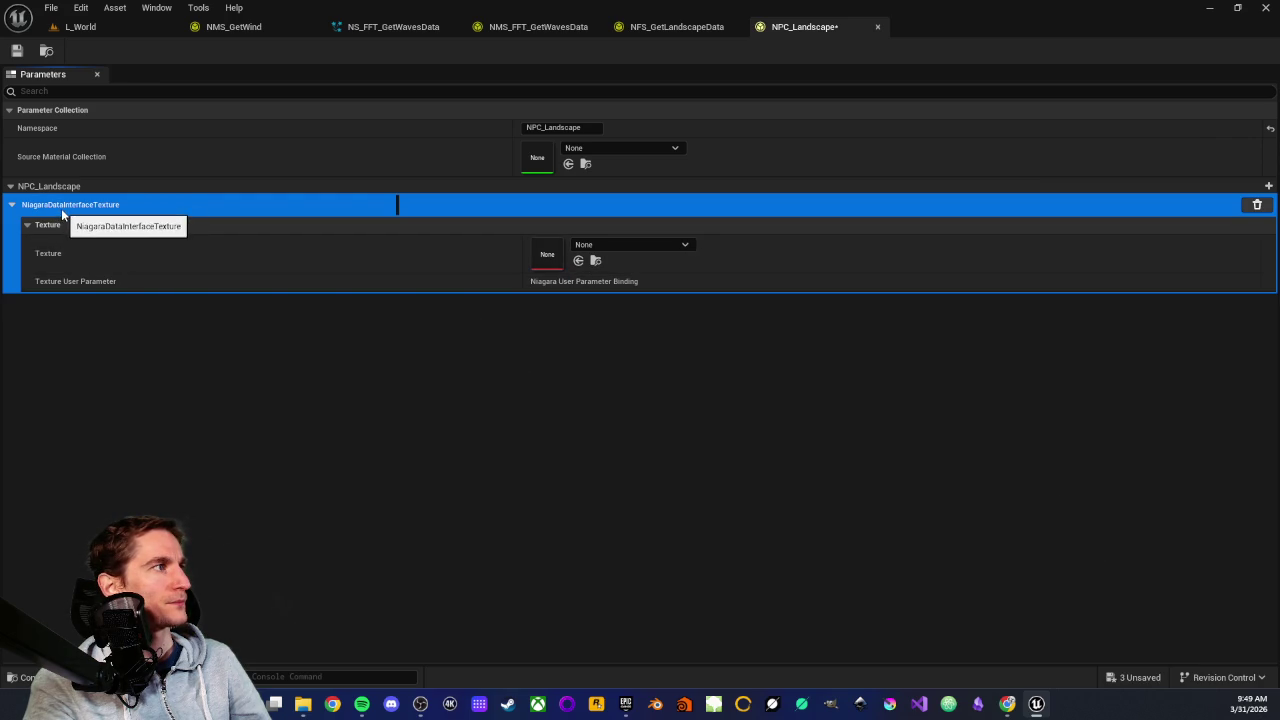
left_click(63, 205)
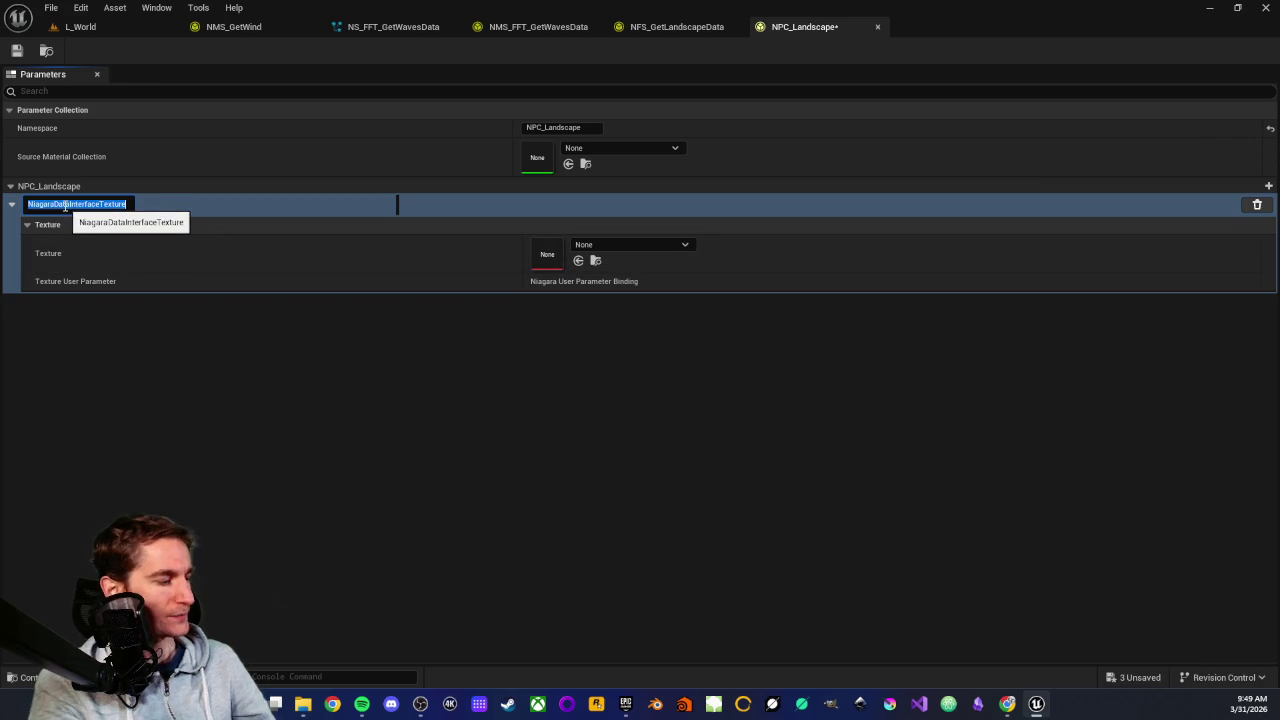
type("RT_LandscapeData")
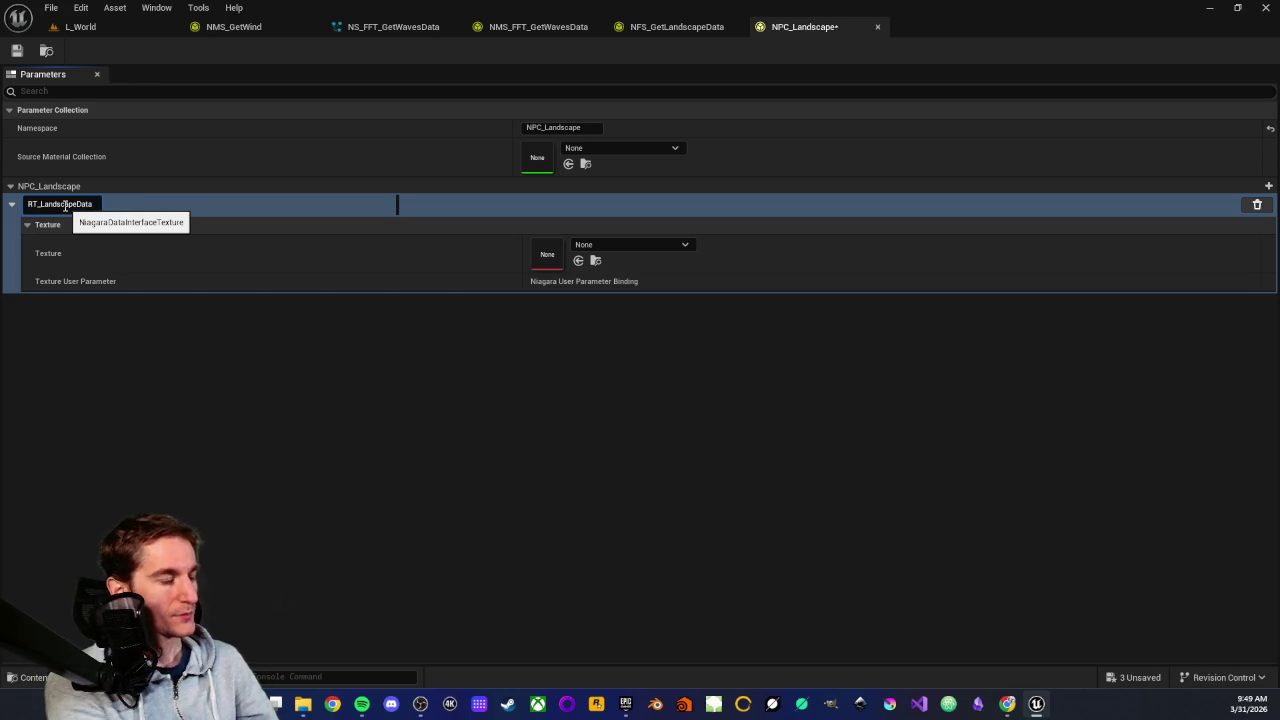
key("Return")
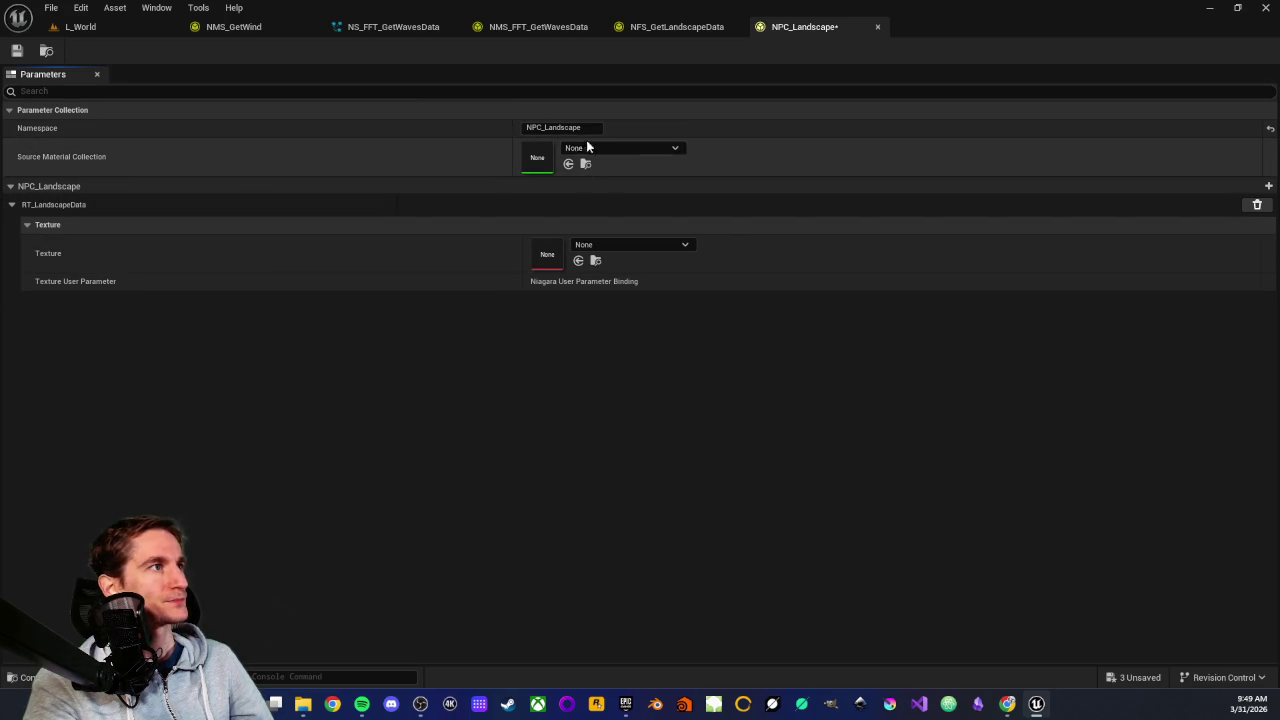
Assign the RT_LandscapeData render target as its texture and return to NFS_GetLandscapeData
left_click(683, 244)
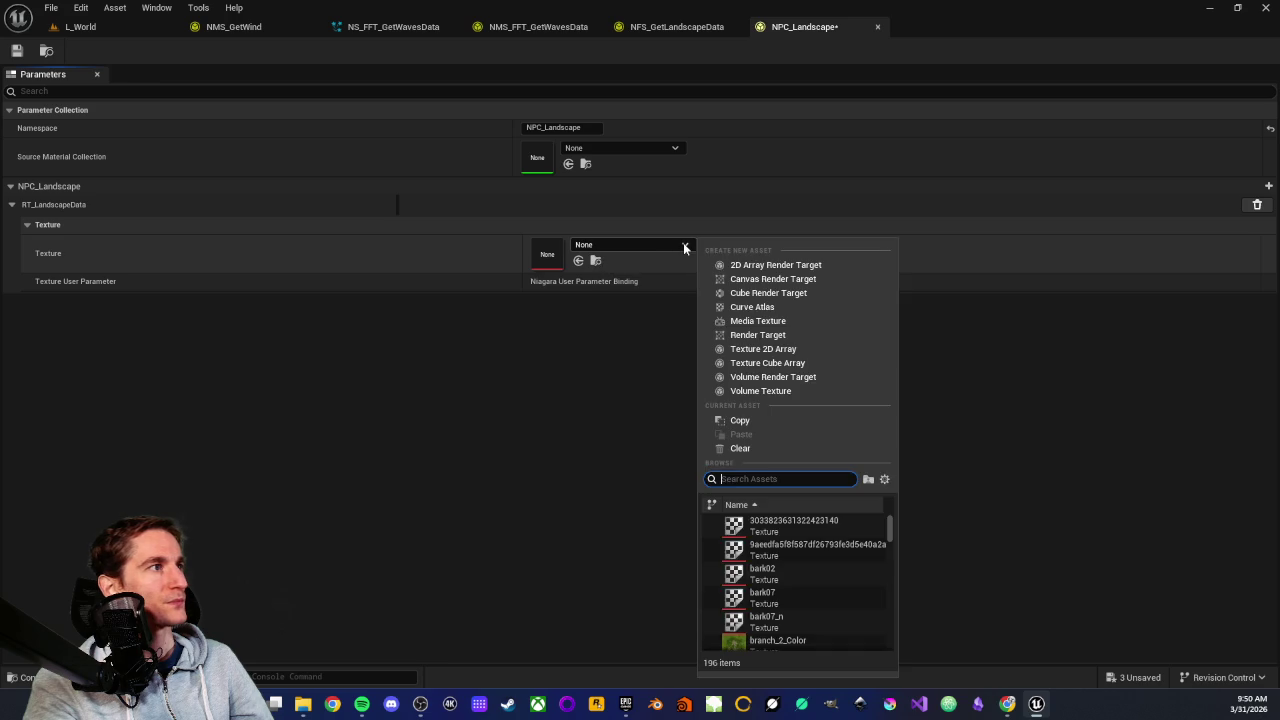
mouse_move(771, 526)
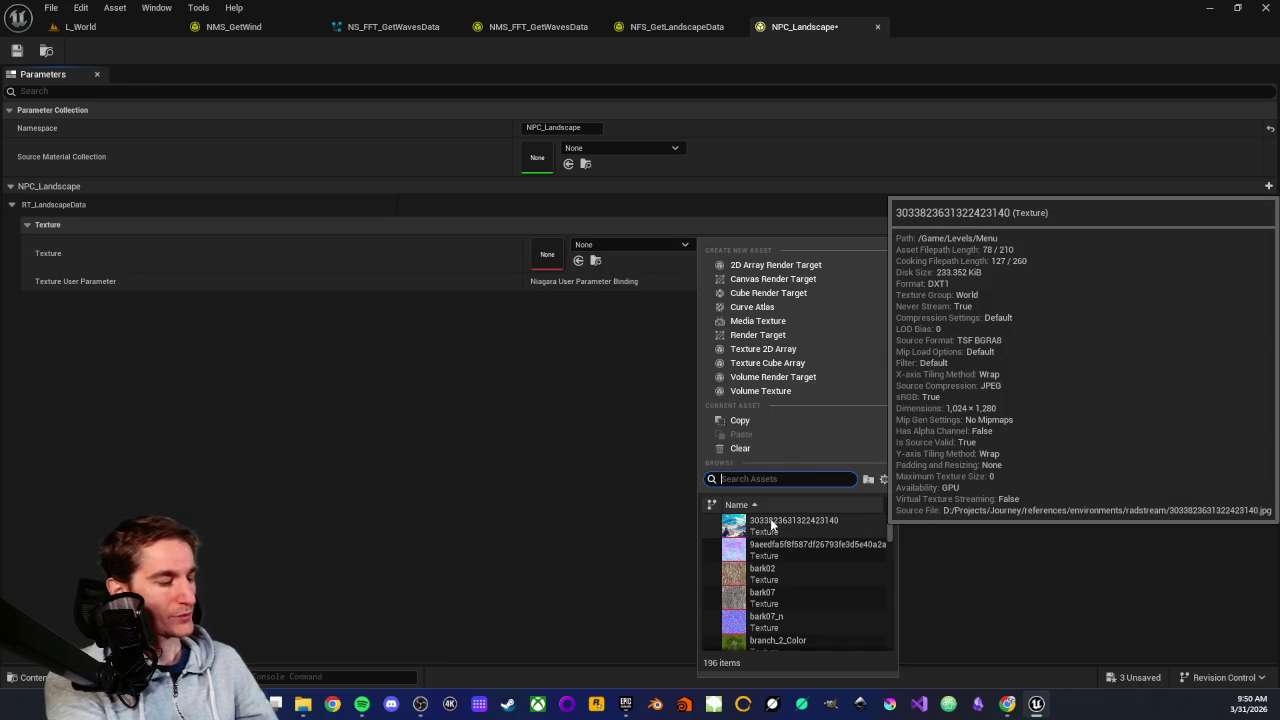
type("r_lands")
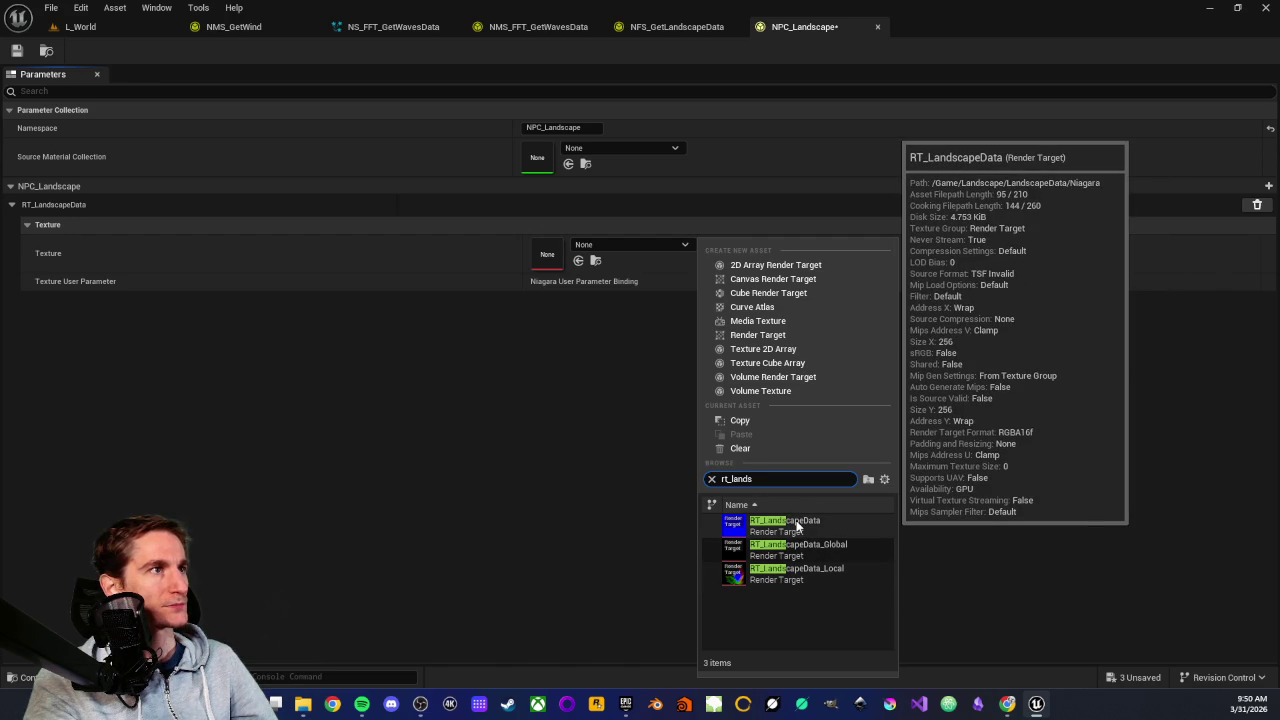
left_click(797, 527)
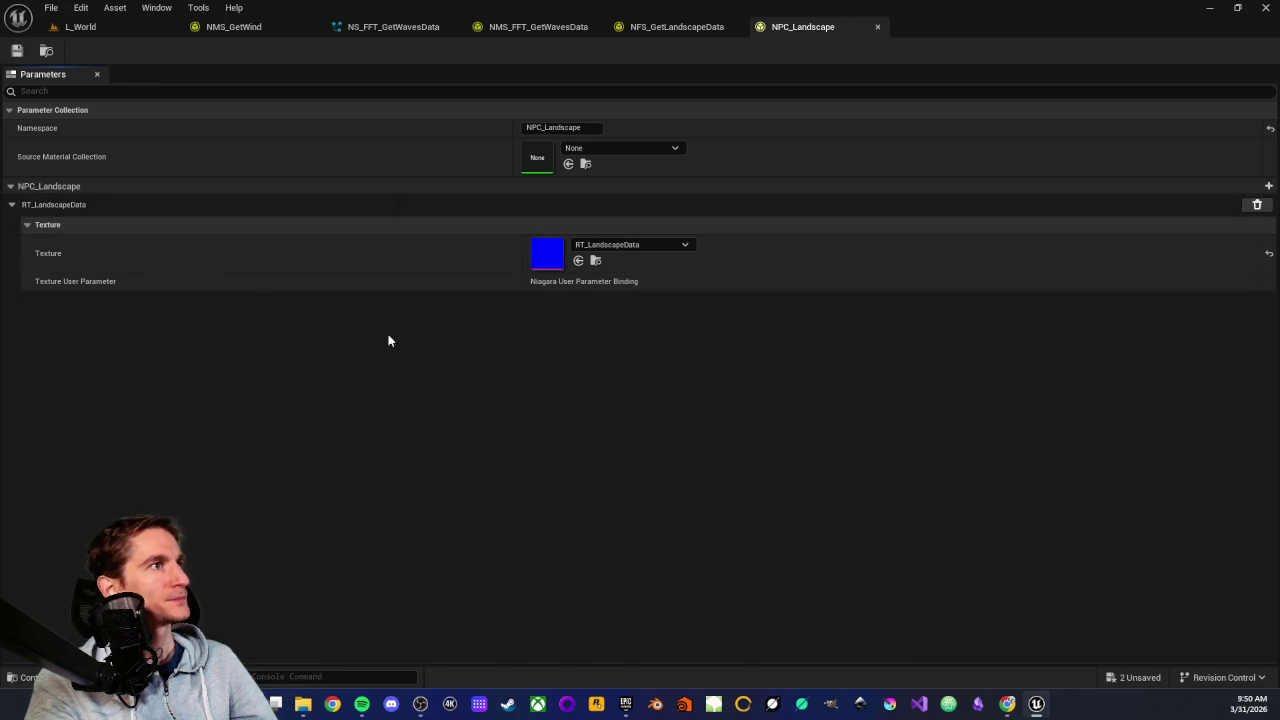
left_click(640, 29)
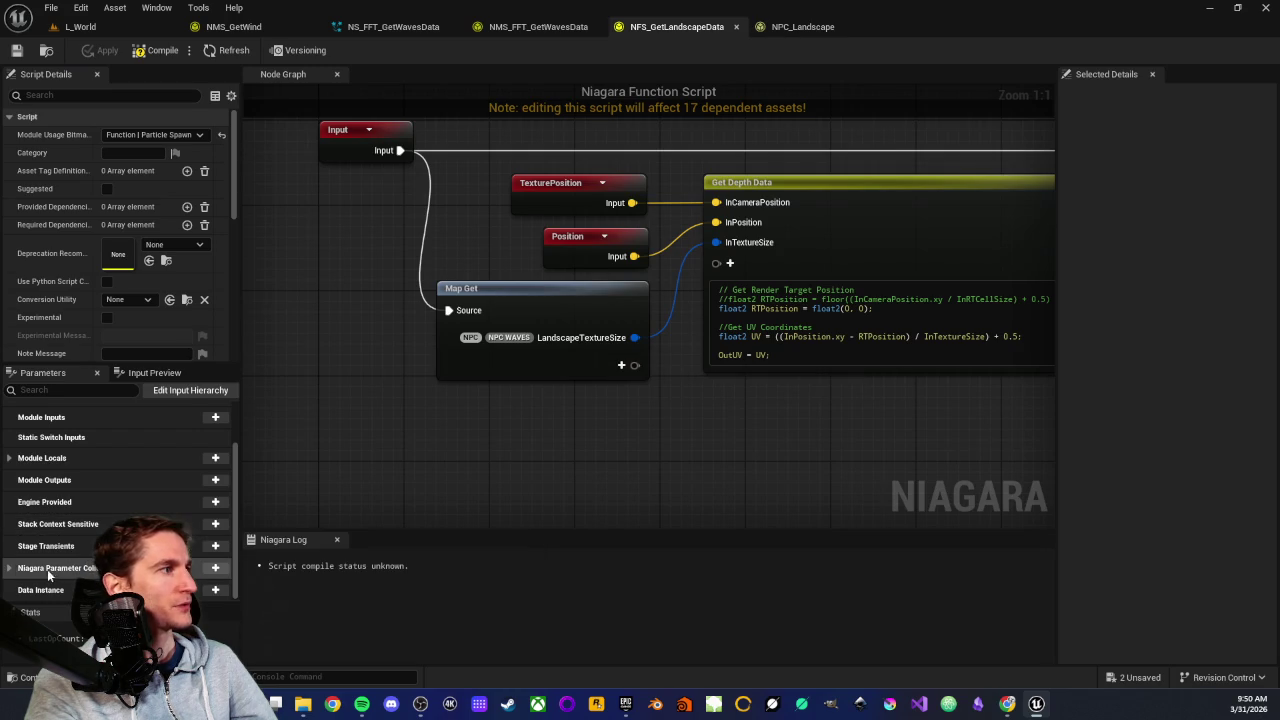
Add NPC_Landscape's RT_LandscapeData collection parameter to the NFS_GetLandscapeData script
left_click(7, 569)
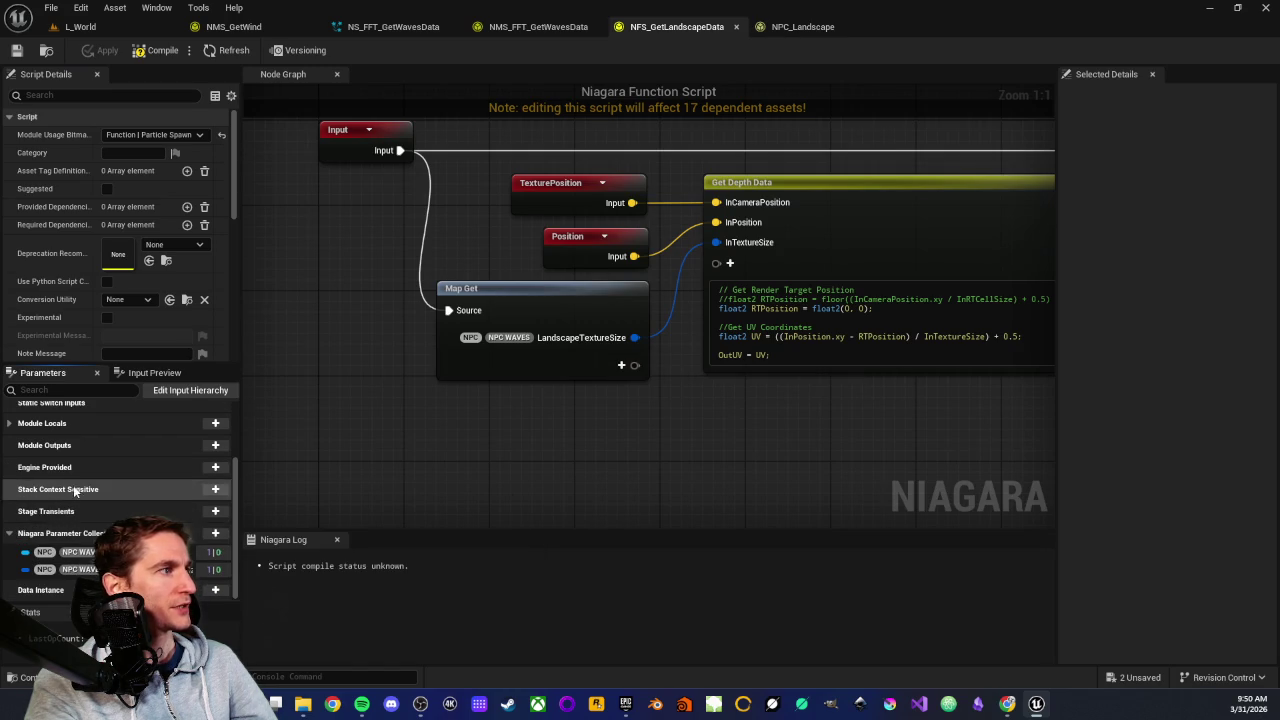
left_click(215, 533)
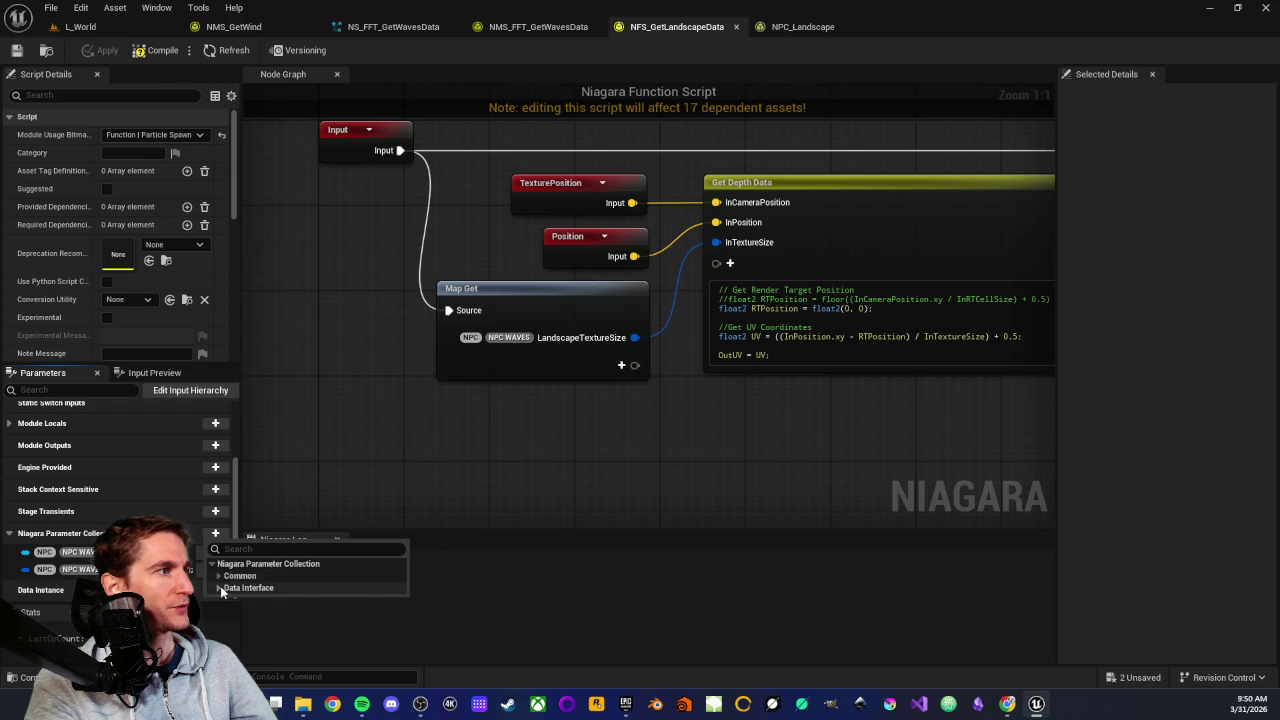
left_click(221, 588)
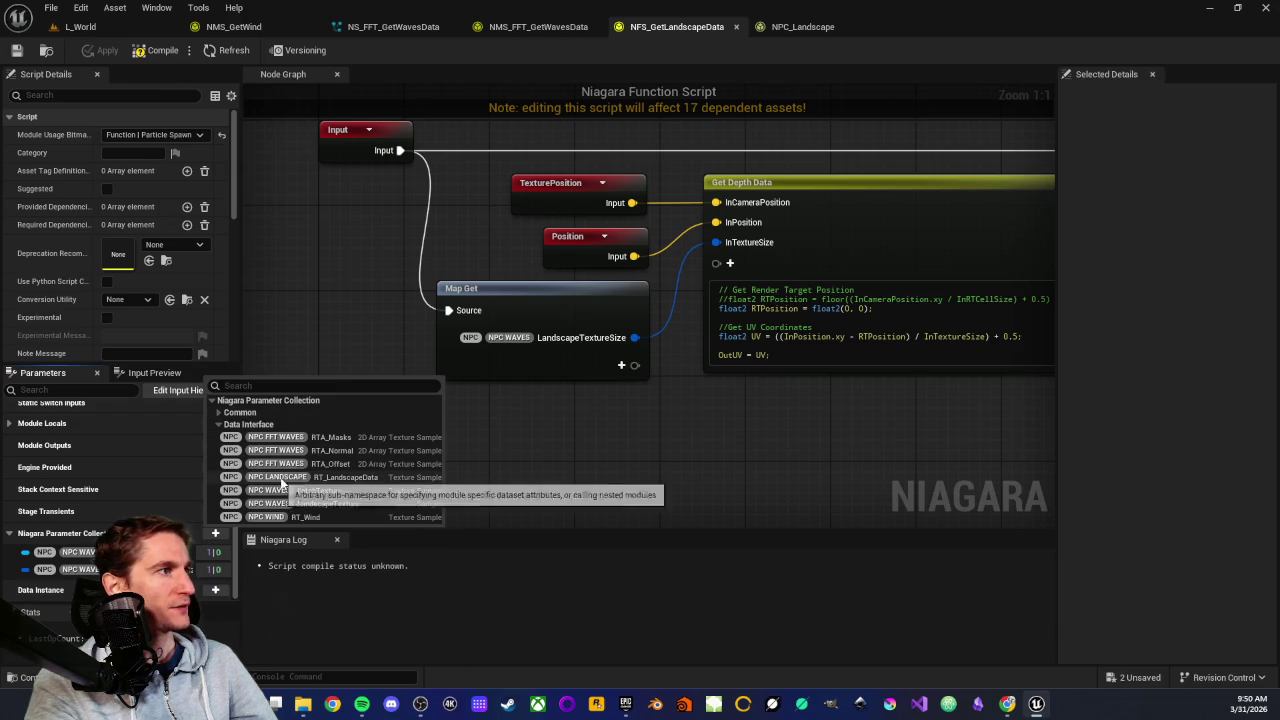
left_click(320, 477)
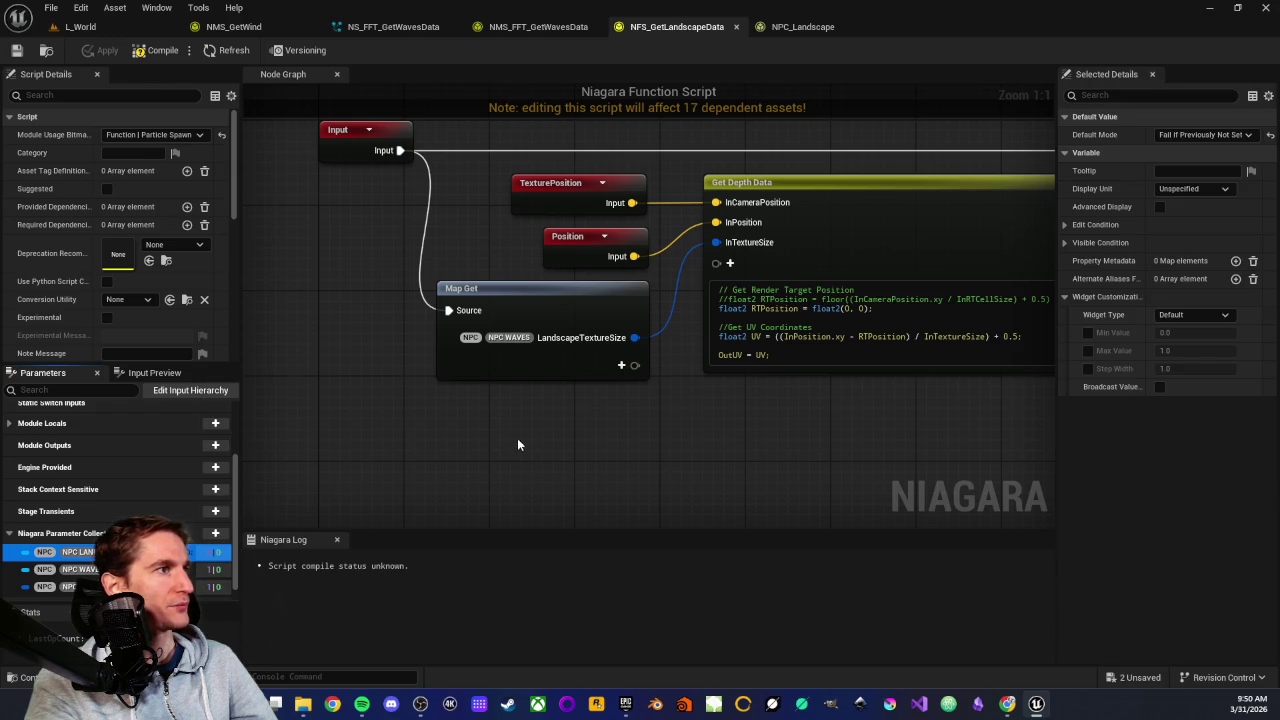
Add an RT_LandscapeData pin to a Map Get node, then remove the misplaced pin
left_click_drag(70, 552, 520, 380)
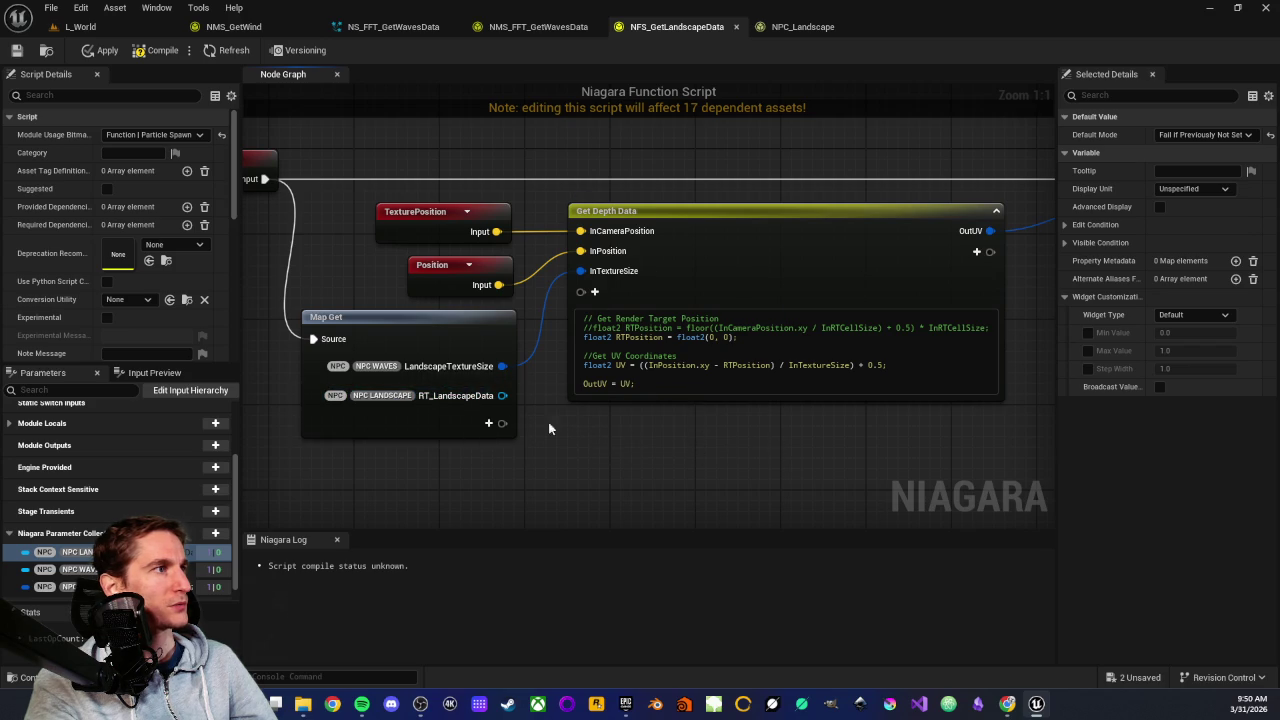
right_click(462, 397)
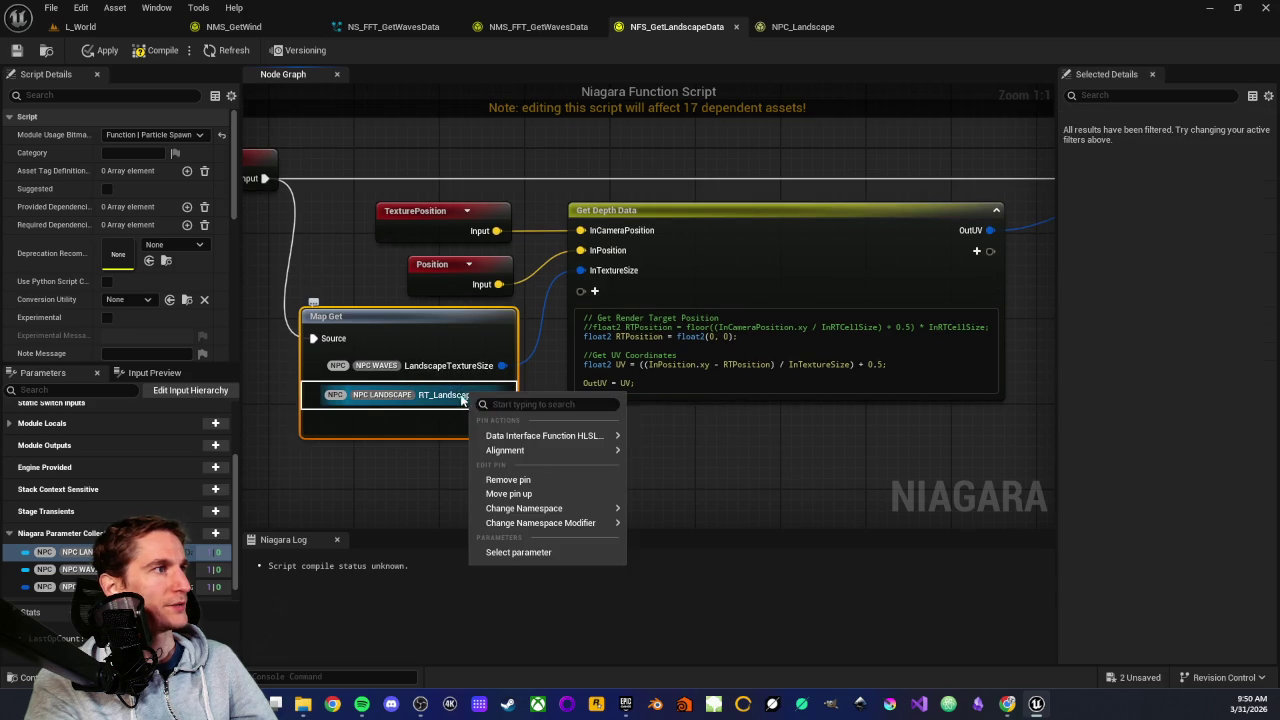
left_click(505, 479)
mouse_move(740, 451)
left_mouse_down()
mouse_move(646, 403)
mouse_move(451, 451)
left_mouse_up()
left_click_drag(560, 380, 505, 398)
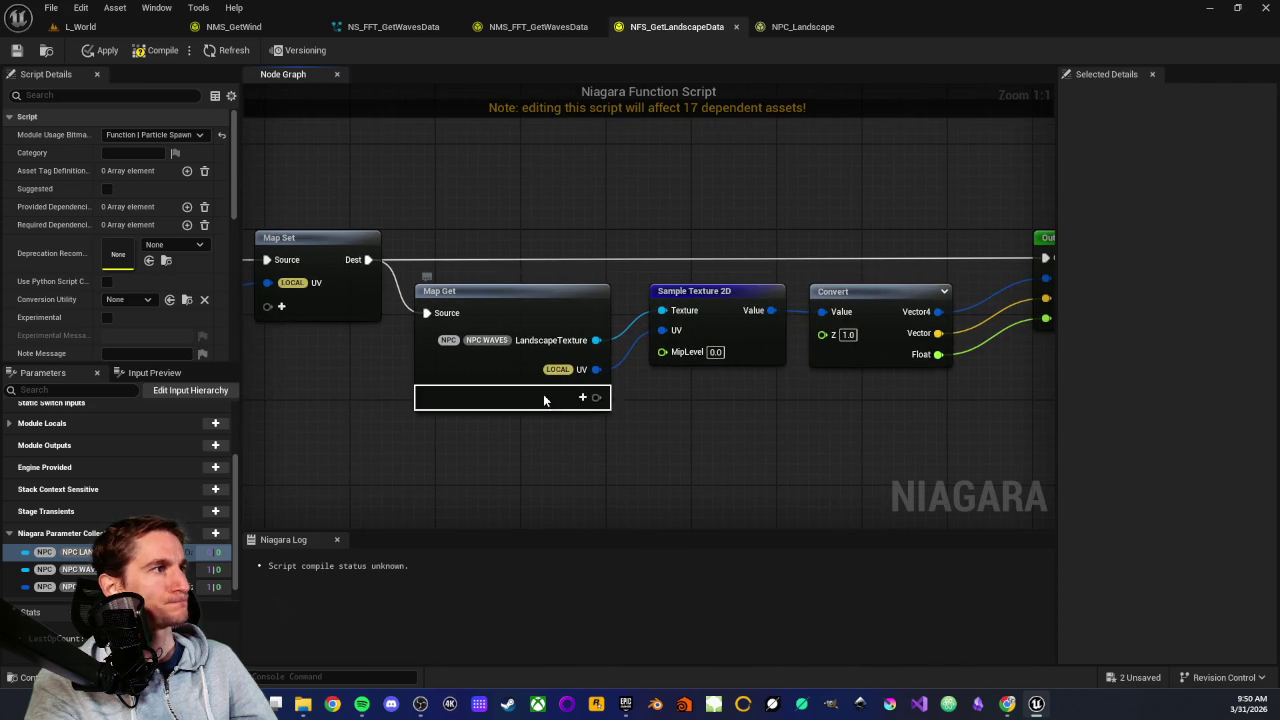
Put RT_LandscapeData at the top of the texture-sampling Map Get and wire it into Sample Texture 2D
mouse_move(80, 552)
left_mouse_down()
mouse_move(346, 479)
mouse_move(480, 385)
mouse_move(540, 400)
left_mouse_up()
right_click(561, 398)
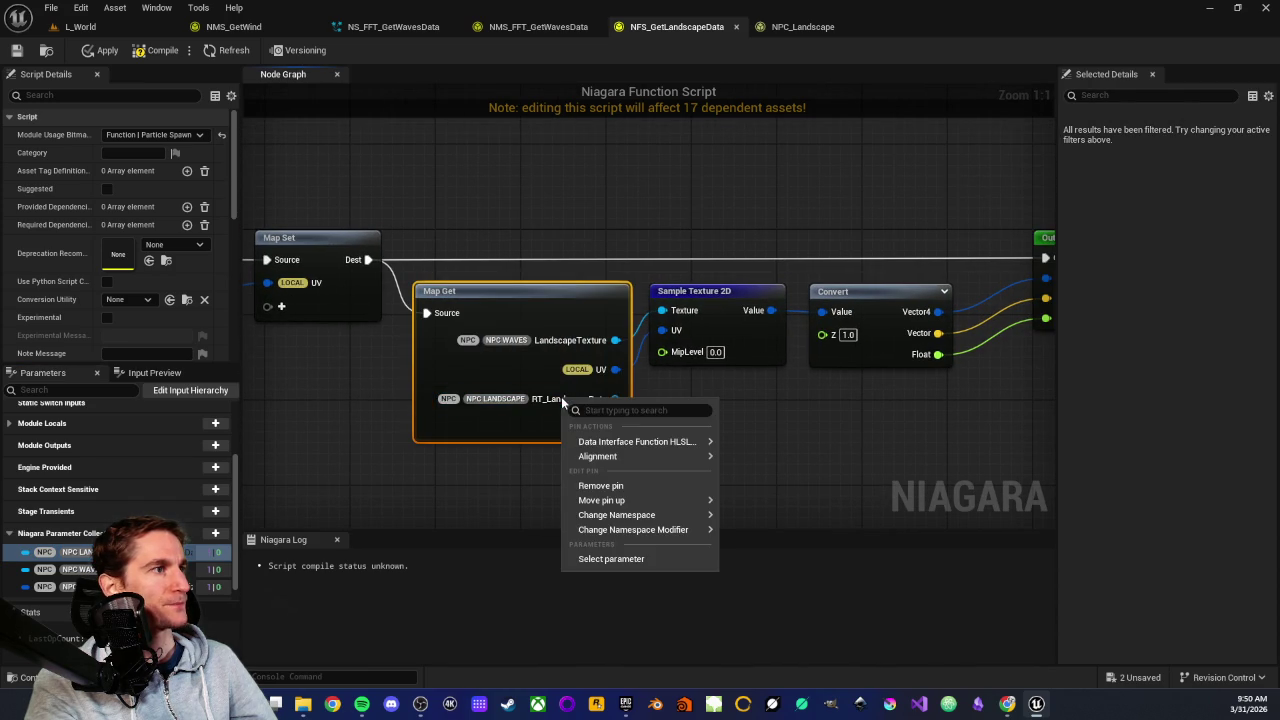
mouse_move(606, 500)
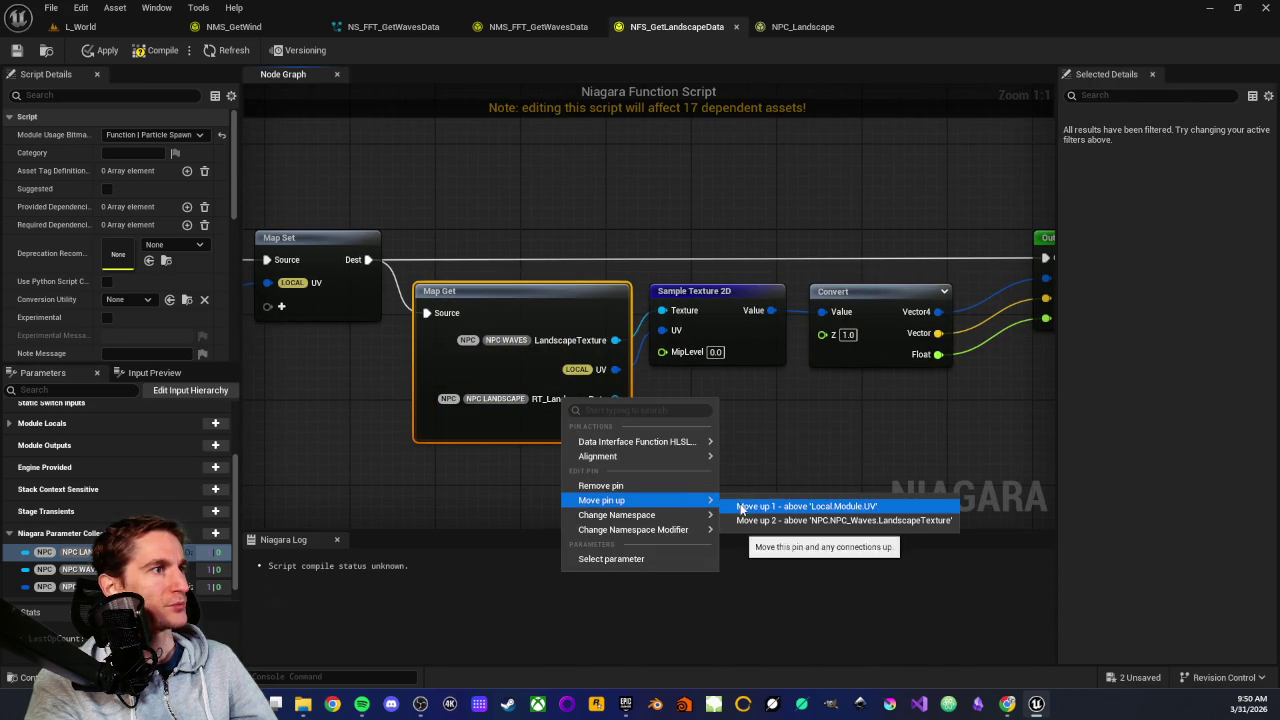
left_click(745, 520)
left_click_drag(615, 340, 662, 310)
left_click(690, 420)
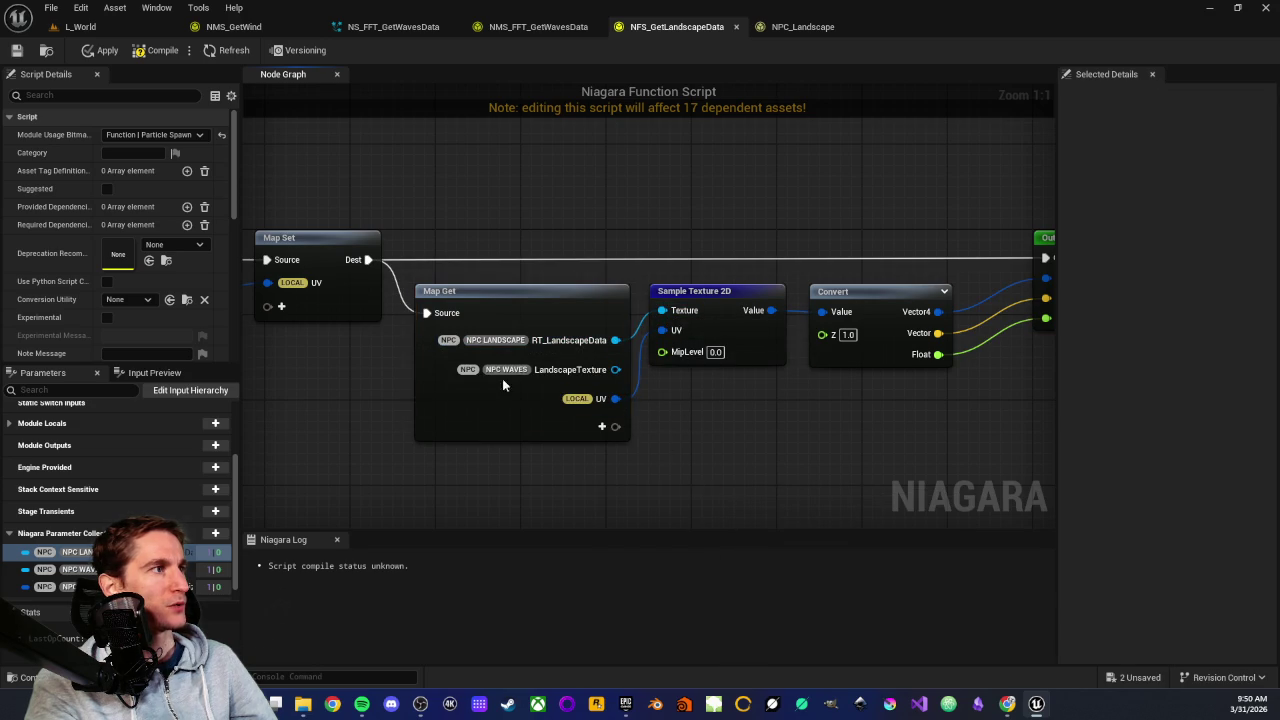
Compile the NFS_GetLandscapeData function script and return to L_World
left_click_drag(731, 433, 634, 429)
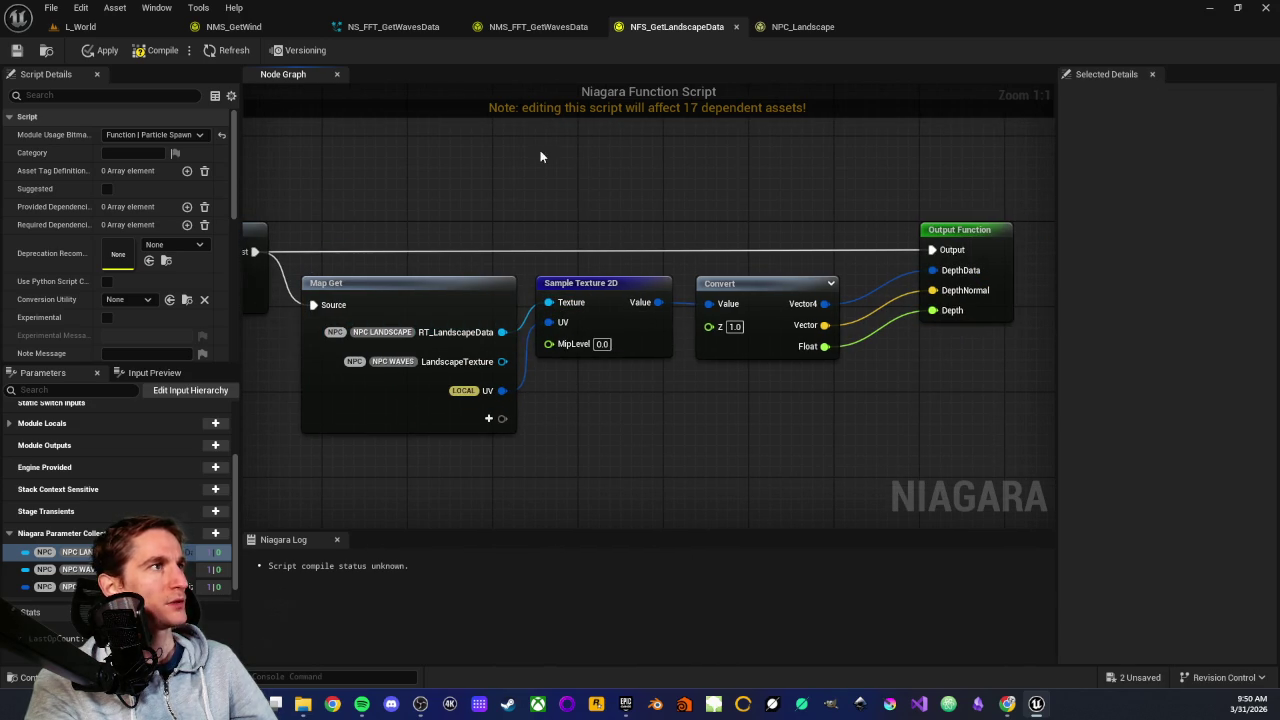
left_click(106, 50)
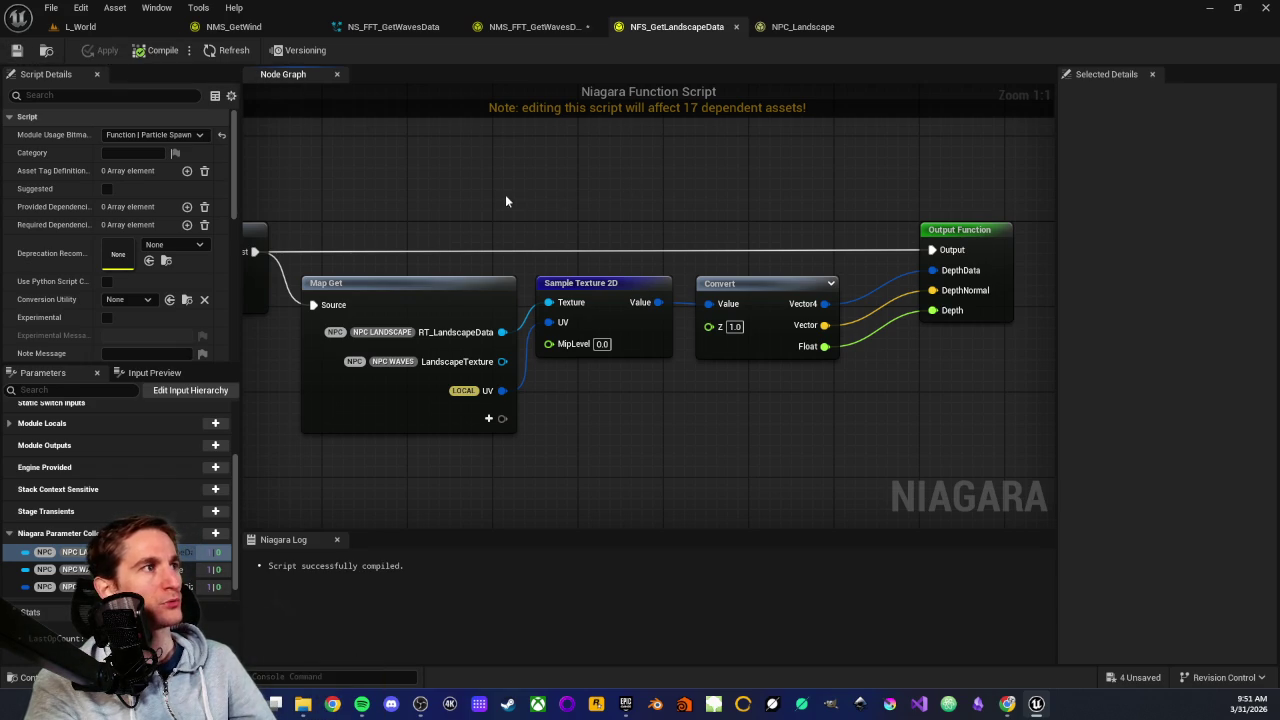
left_click_drag(506, 201, 576, 201)
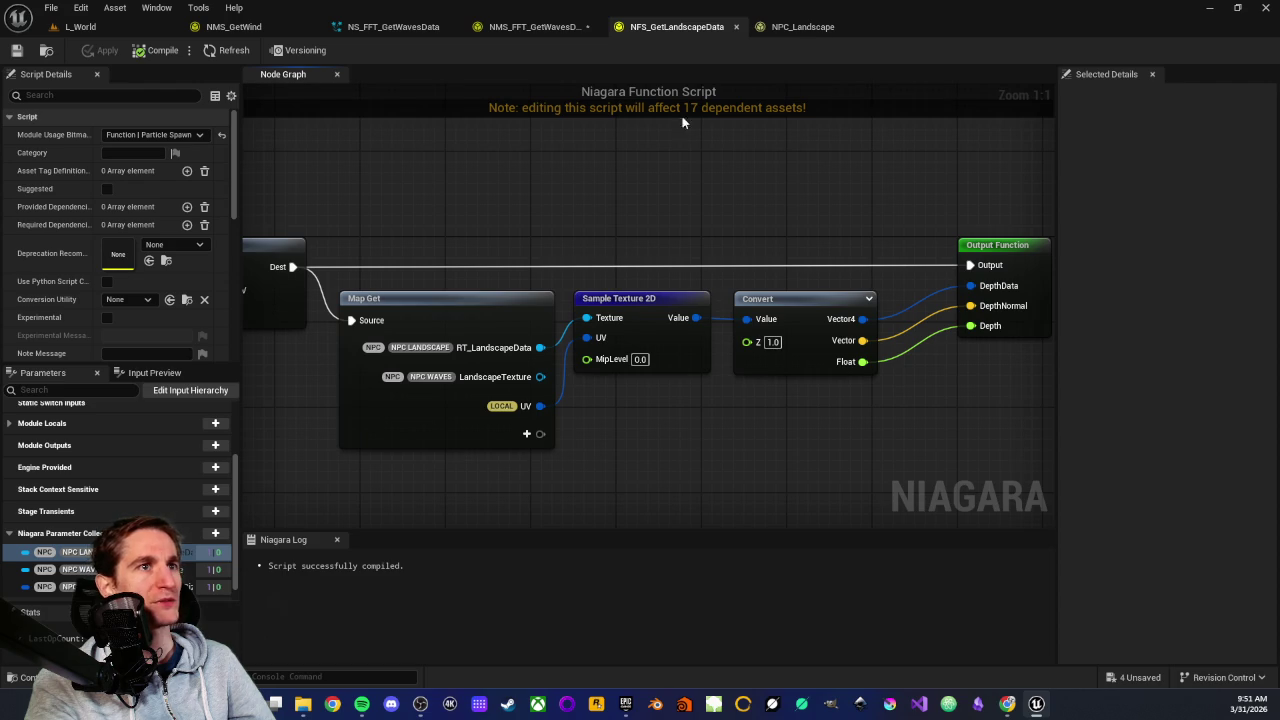
left_click(104, 28)
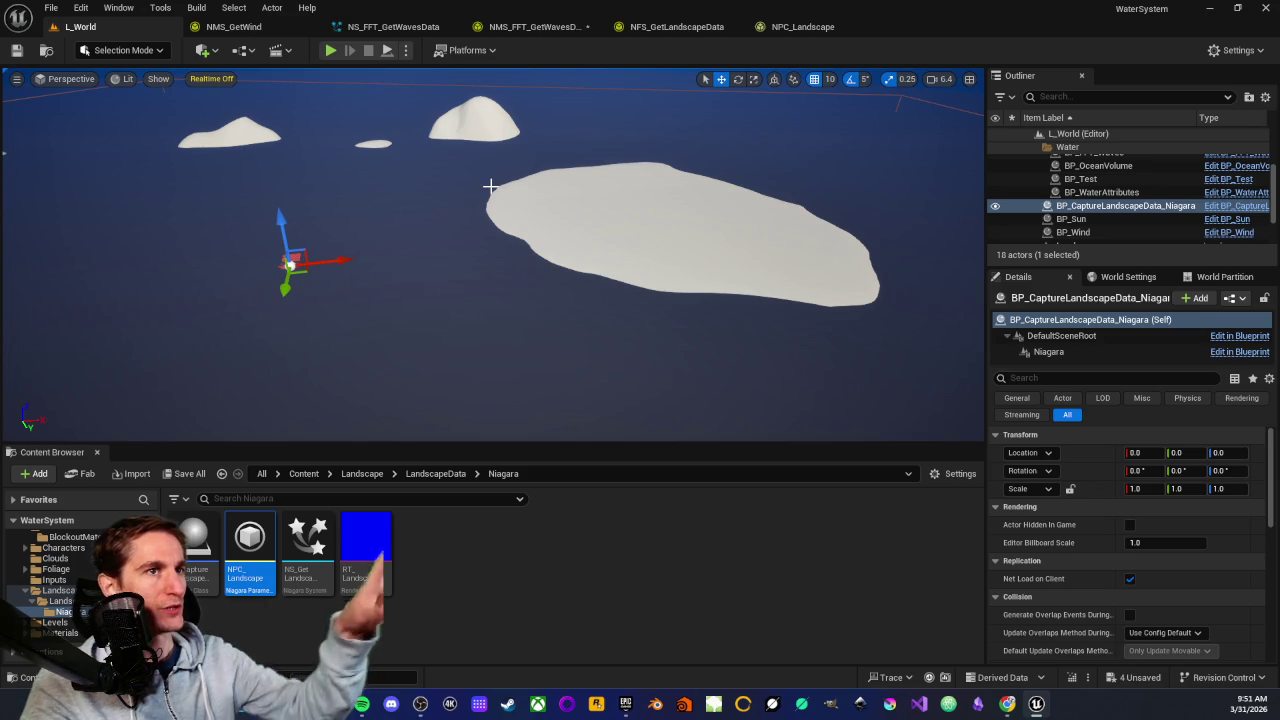
Browse to Landscape > LandscapeData in the Content Browser and open MF_GetLandscapeData
mouse_move(346, 208)
left_mouse_down()
mouse_move(326, 180)
mouse_move(503, 123)
left_mouse_up()
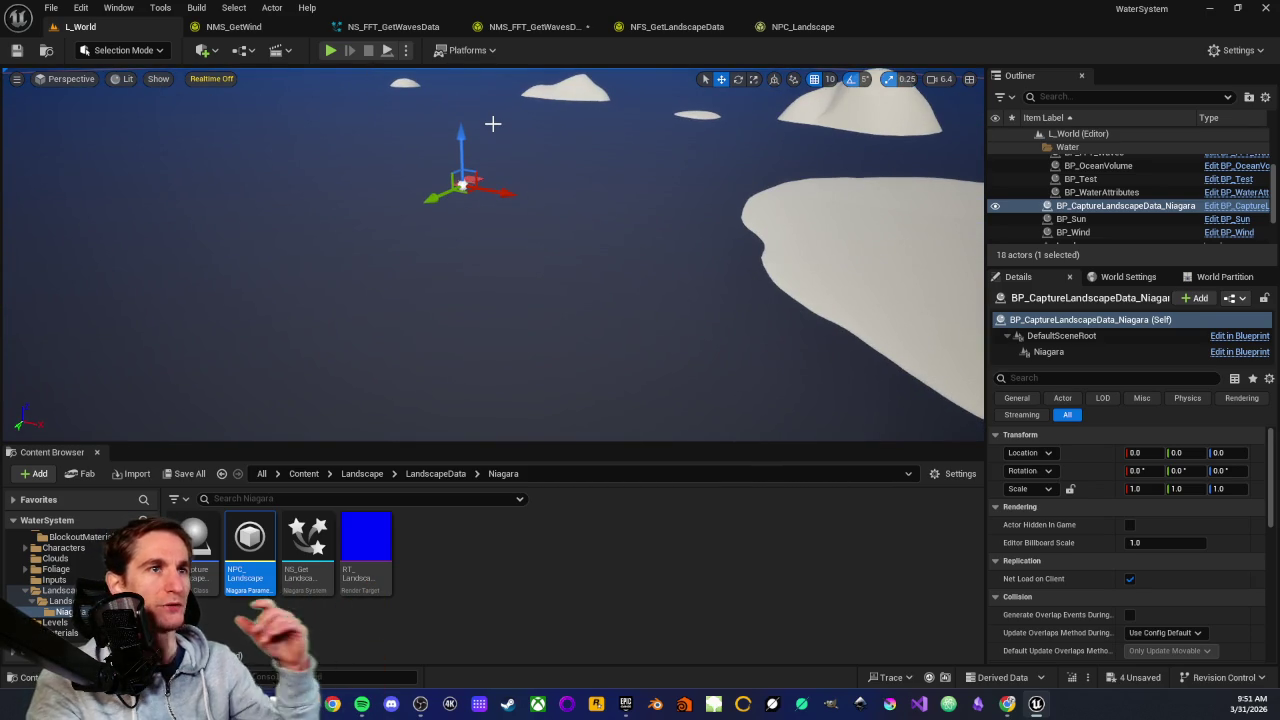
left_click_drag(386, 186, 404, 140)
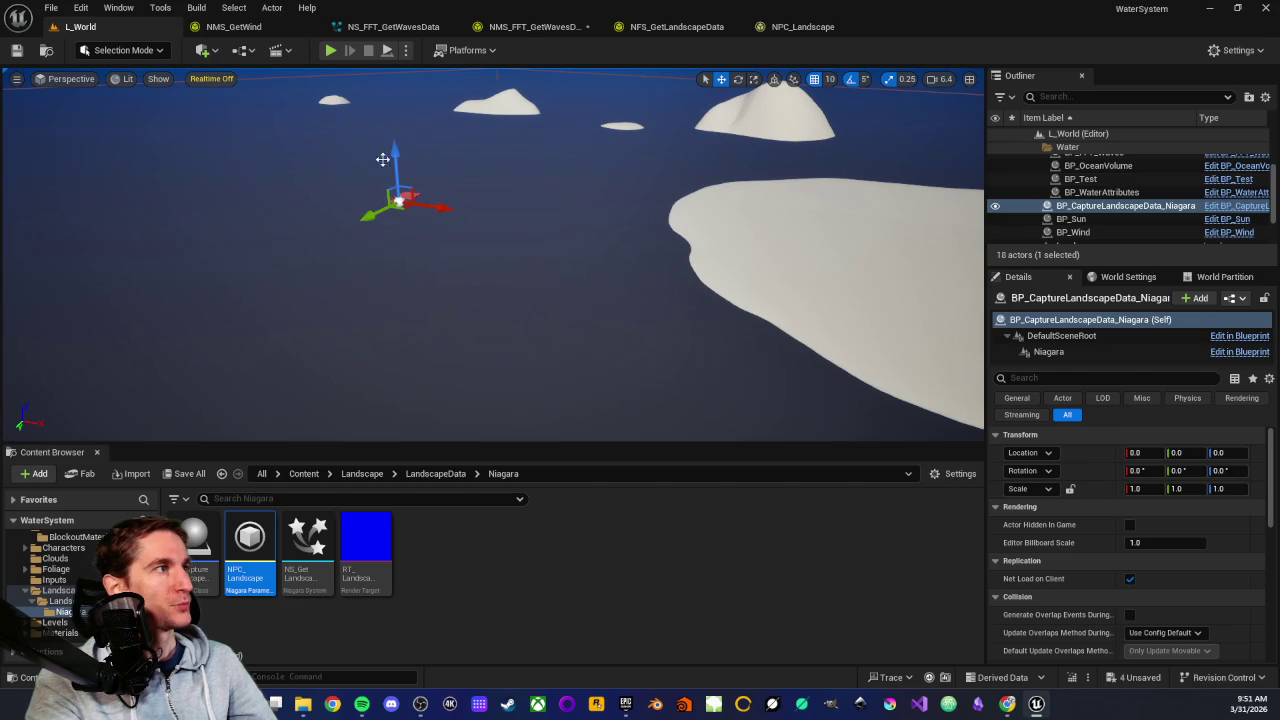
mouse_move(307, 209)
left_mouse_down()
mouse_move(357, 251)
mouse_move(451, 217)
left_mouse_up()
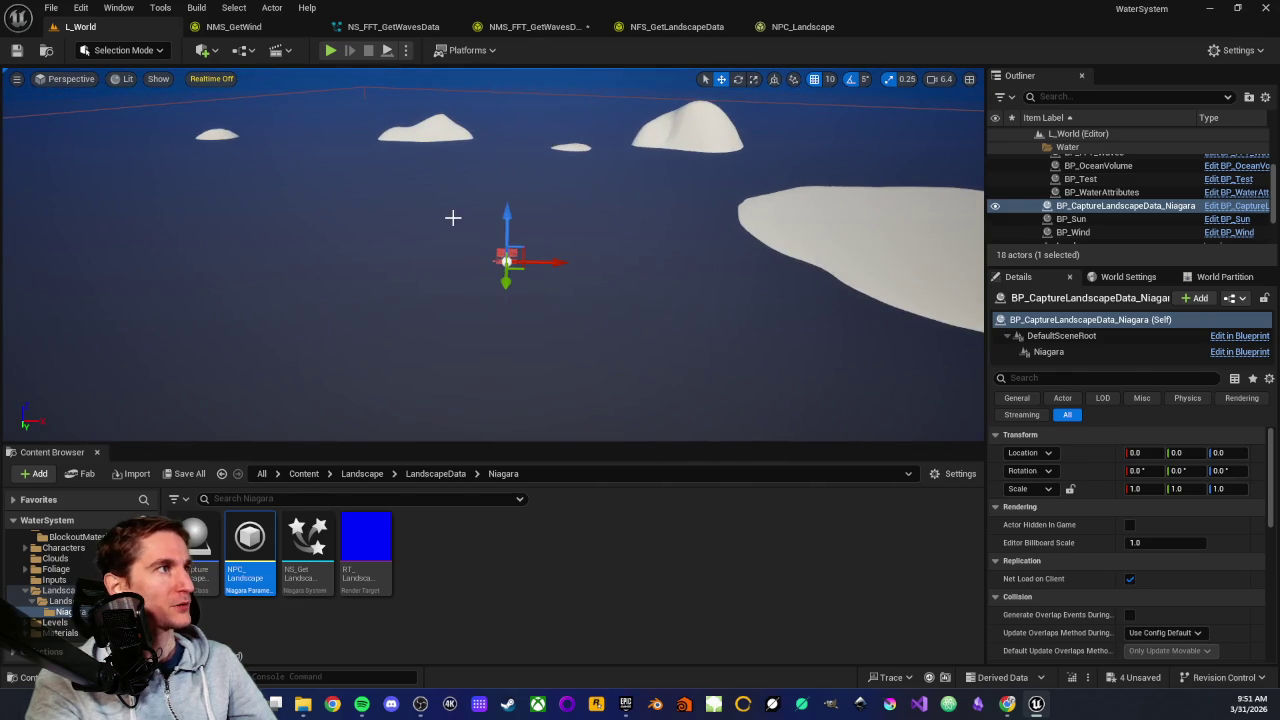
scroll(62, 545, "down", 5)
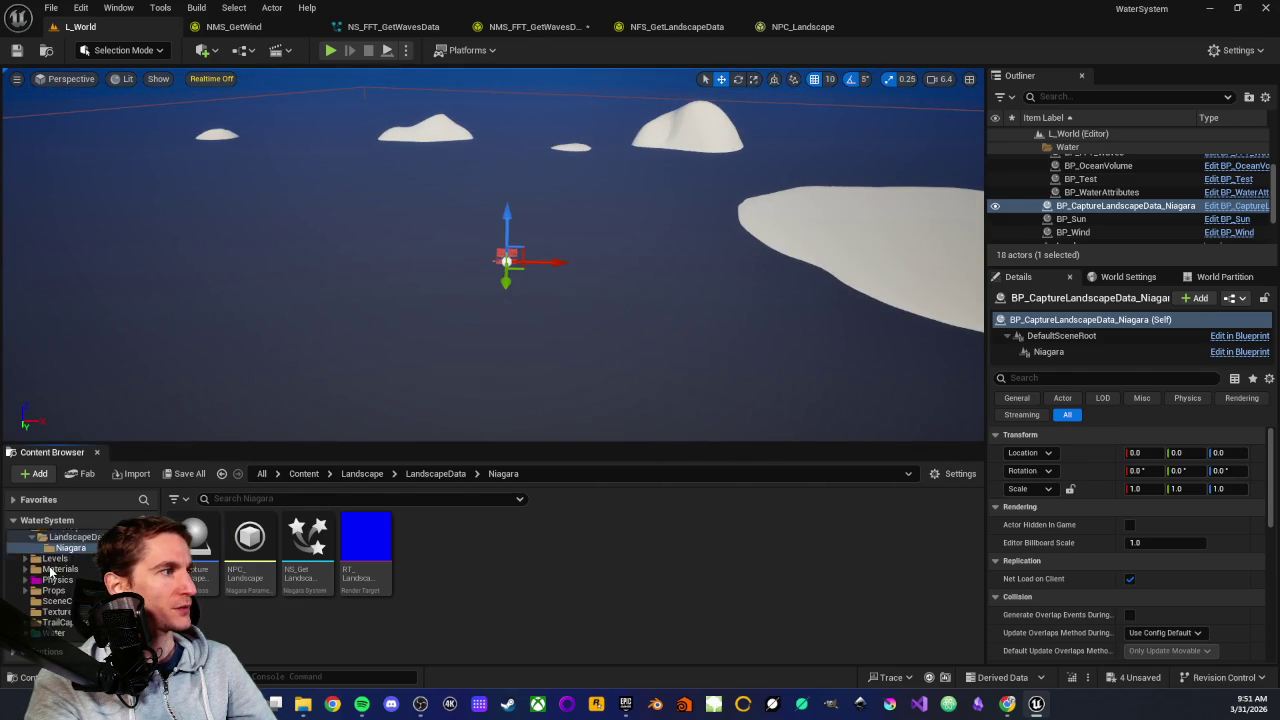
scroll(80, 588, "down", 1)
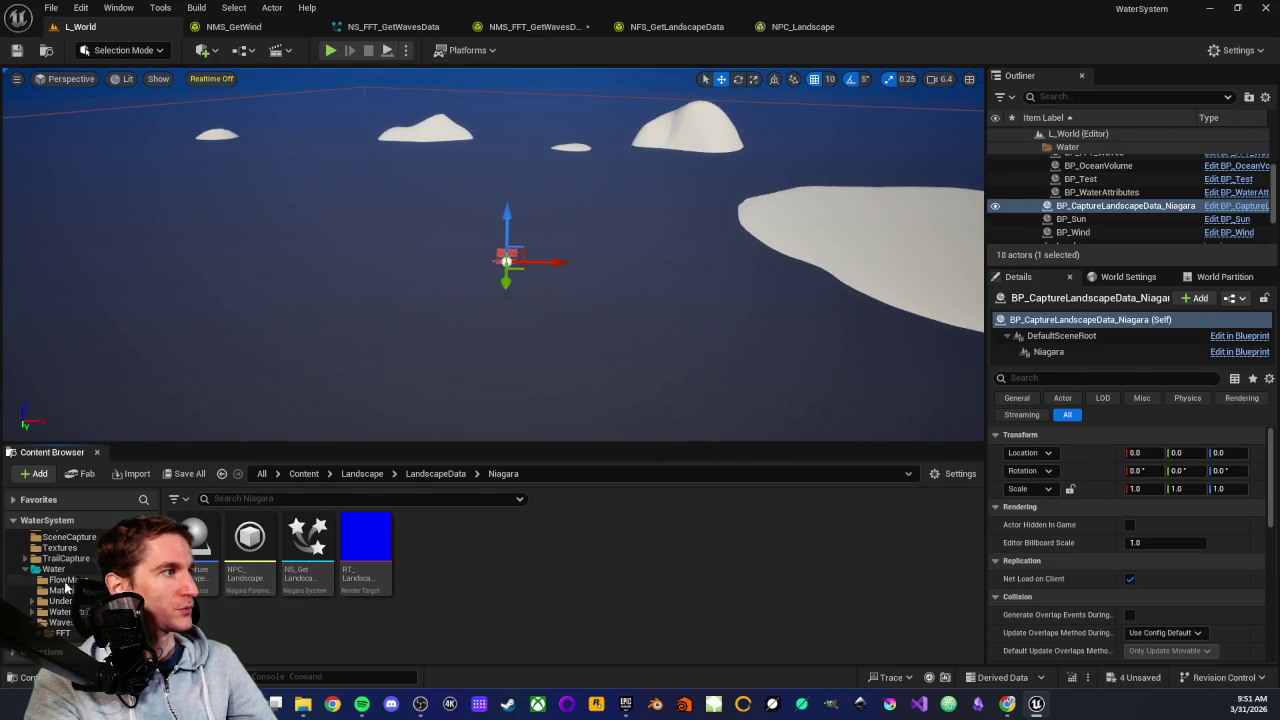
scroll(70, 590, "down", 2)
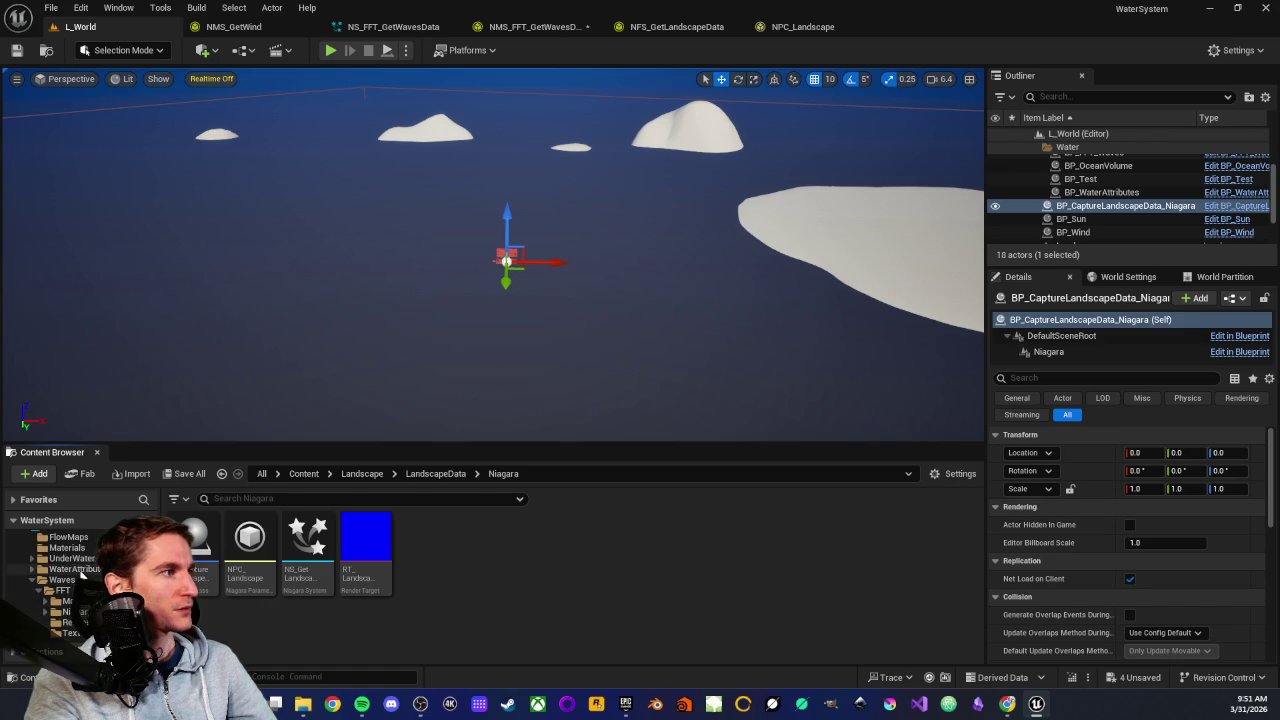
left_click(68, 601)
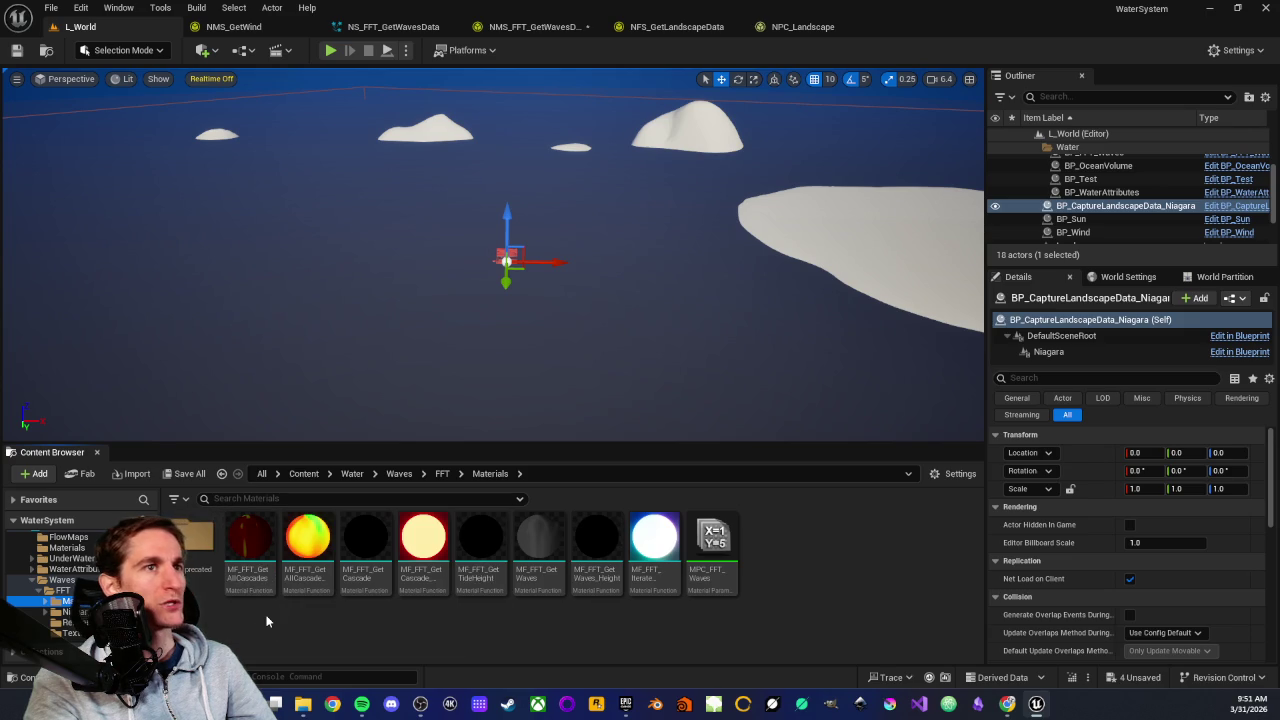
scroll(67, 575, "up", 5)
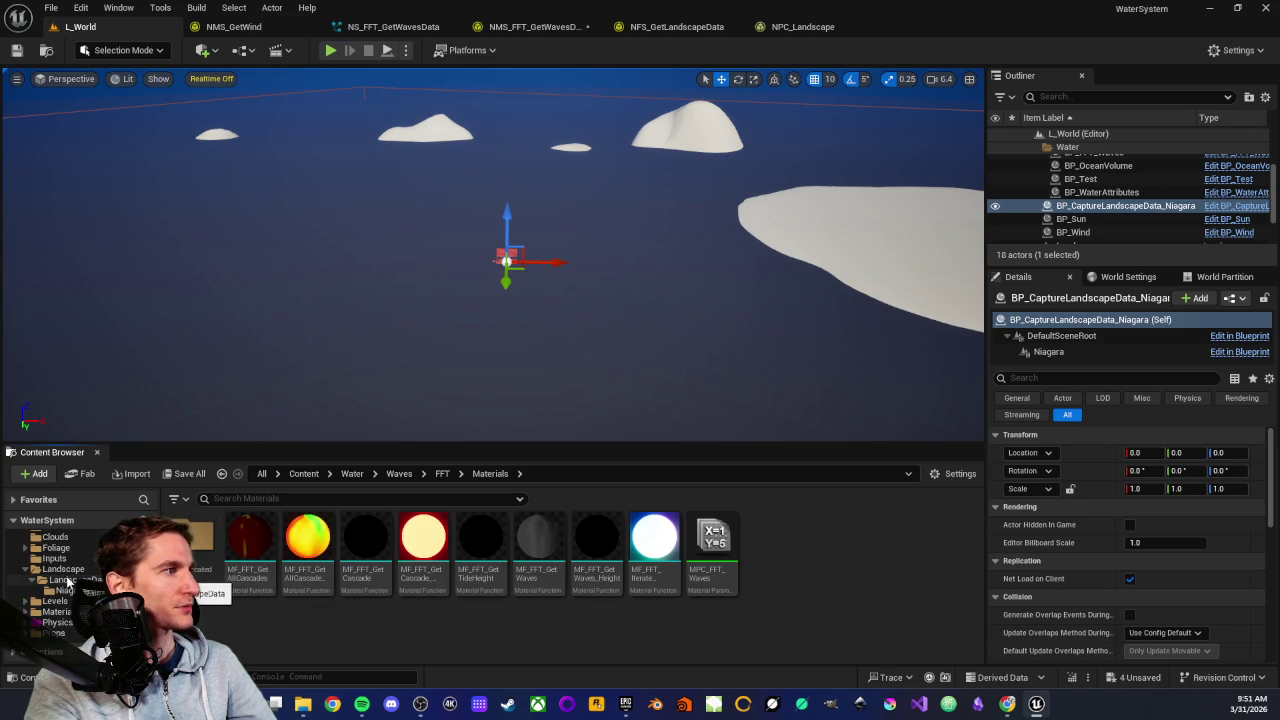
left_click(62, 569)
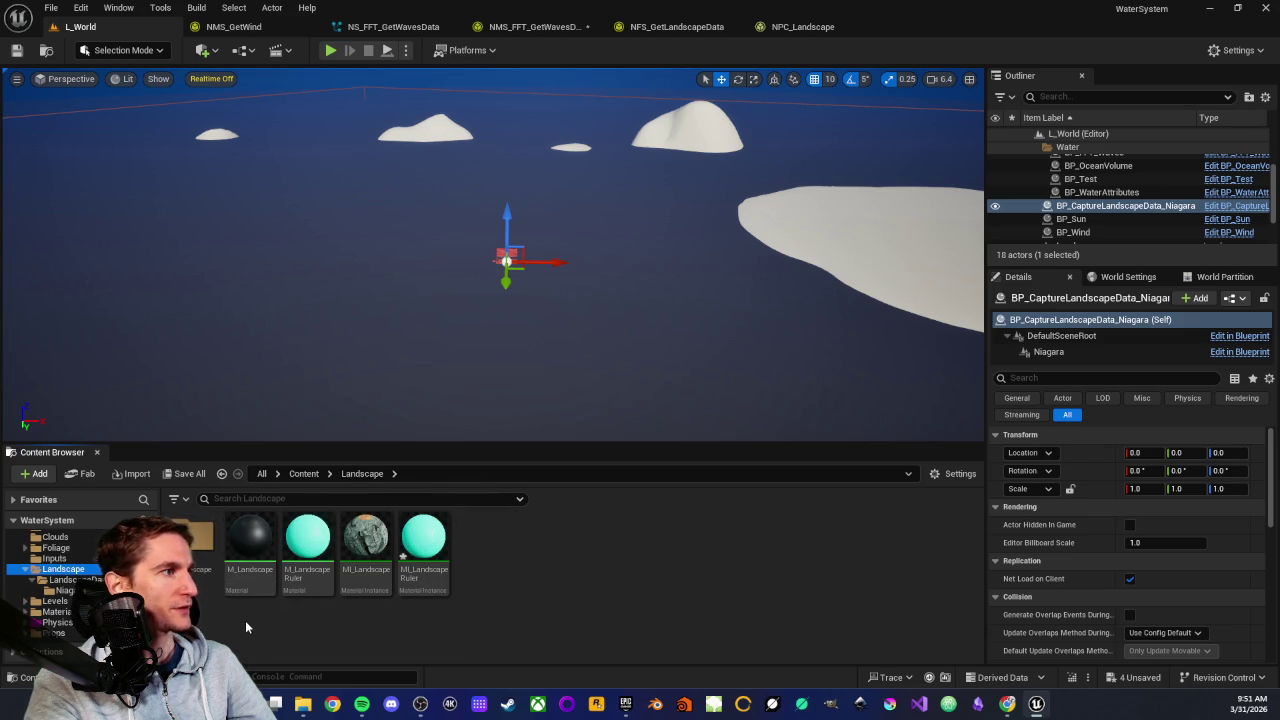
double_click(196, 561)
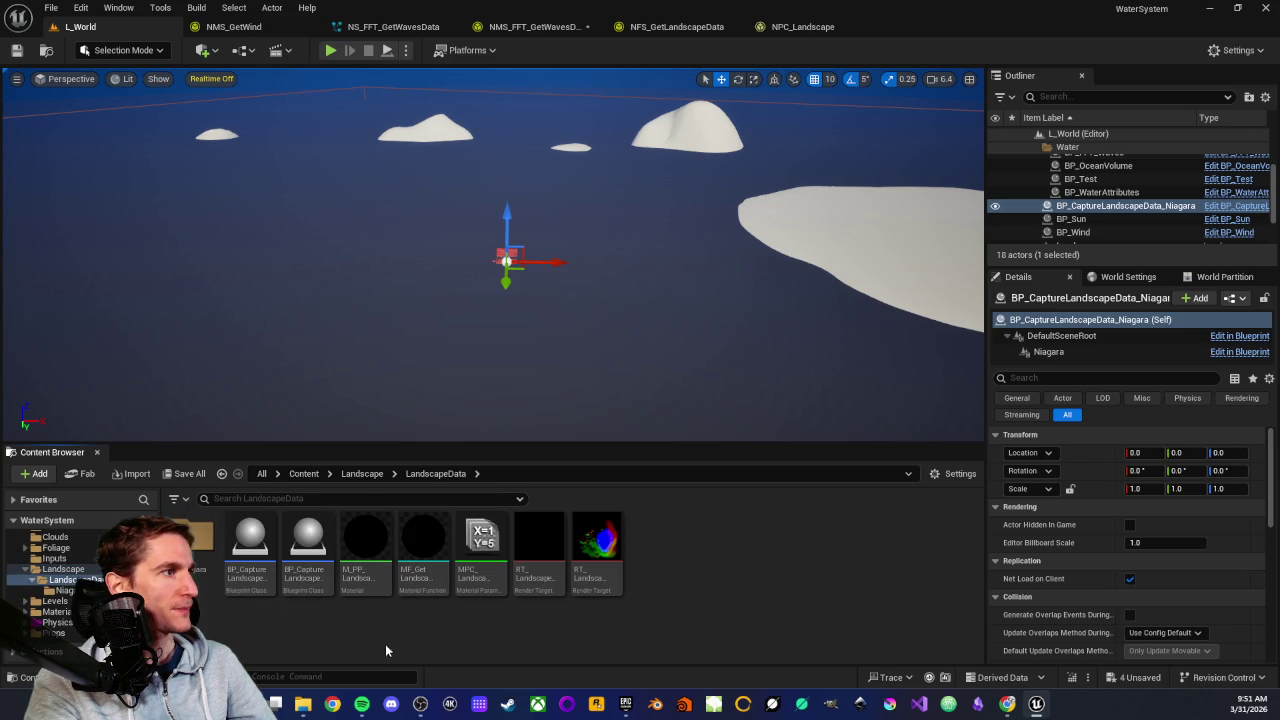
double_click(423, 548)
scroll(929, 418, "down", 4)
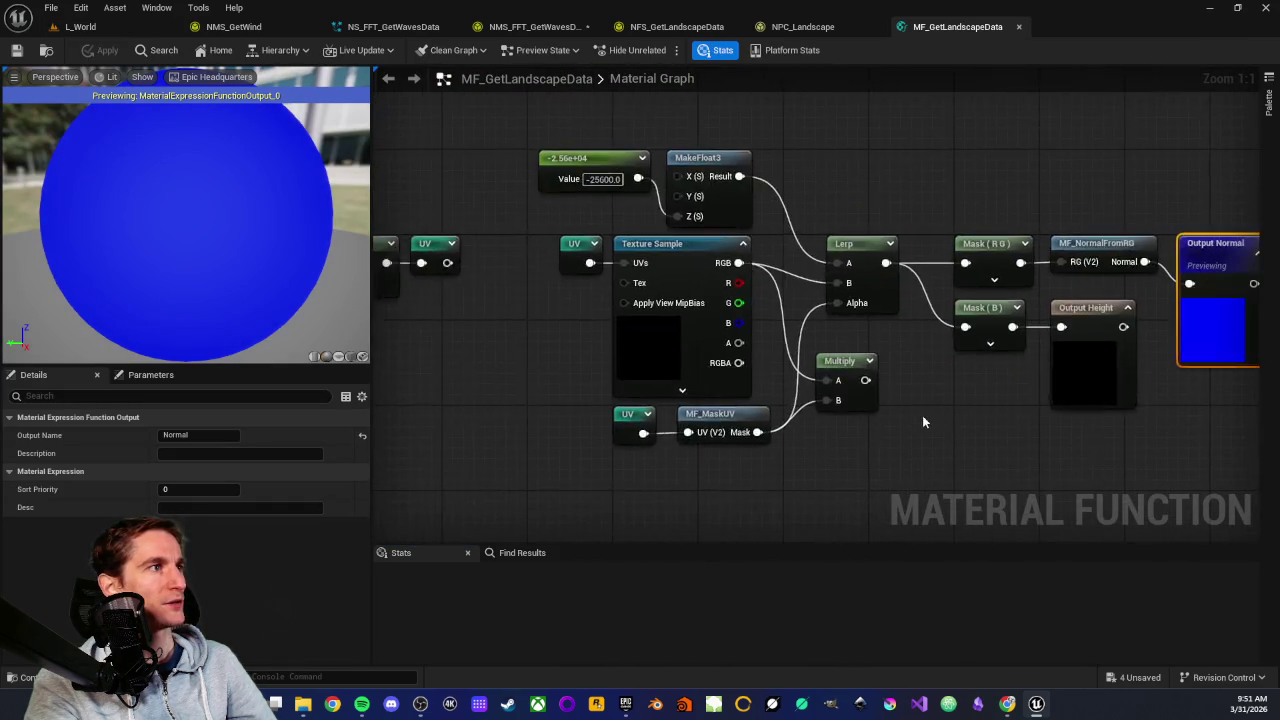
Switch the Texture Sample node's texture from RT_LandscapeData_Global to RT_LandscapeData
scroll(668, 370, "up", 2)
scroll(926, 254, "down", 2)
scroll(706, 287, "up", 3)
left_click(771, 237)
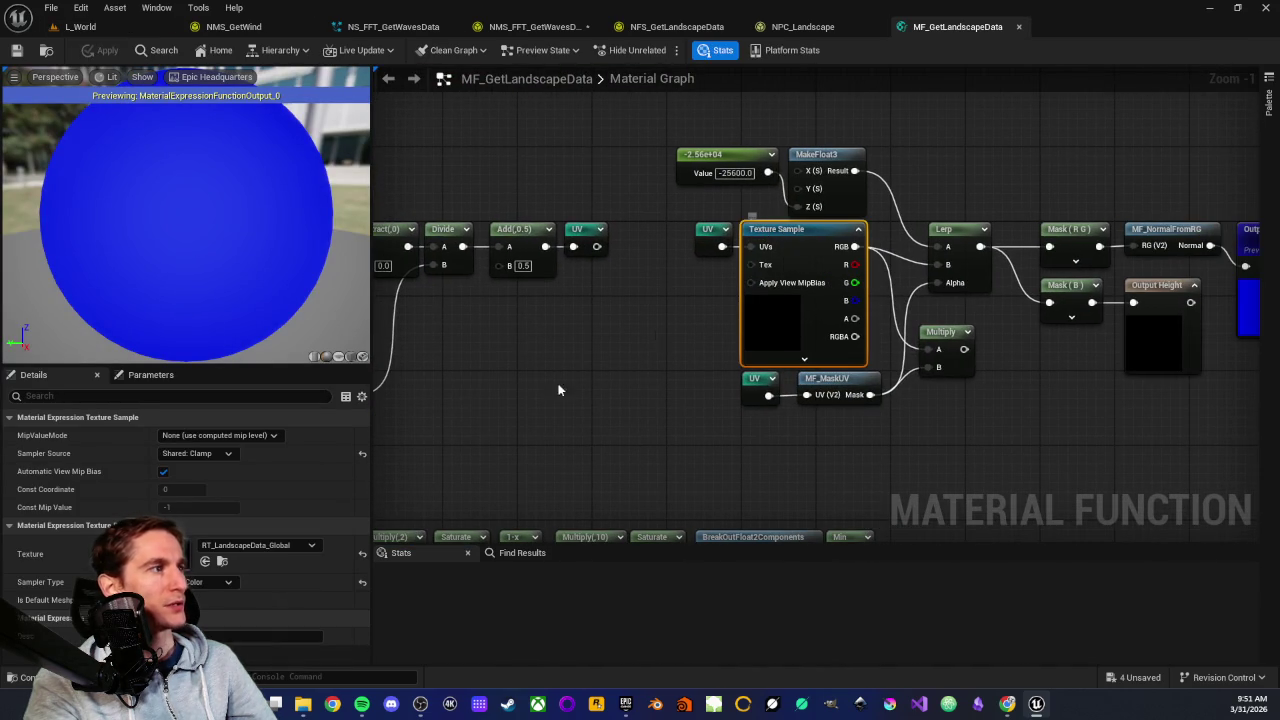
left_click(291, 547)
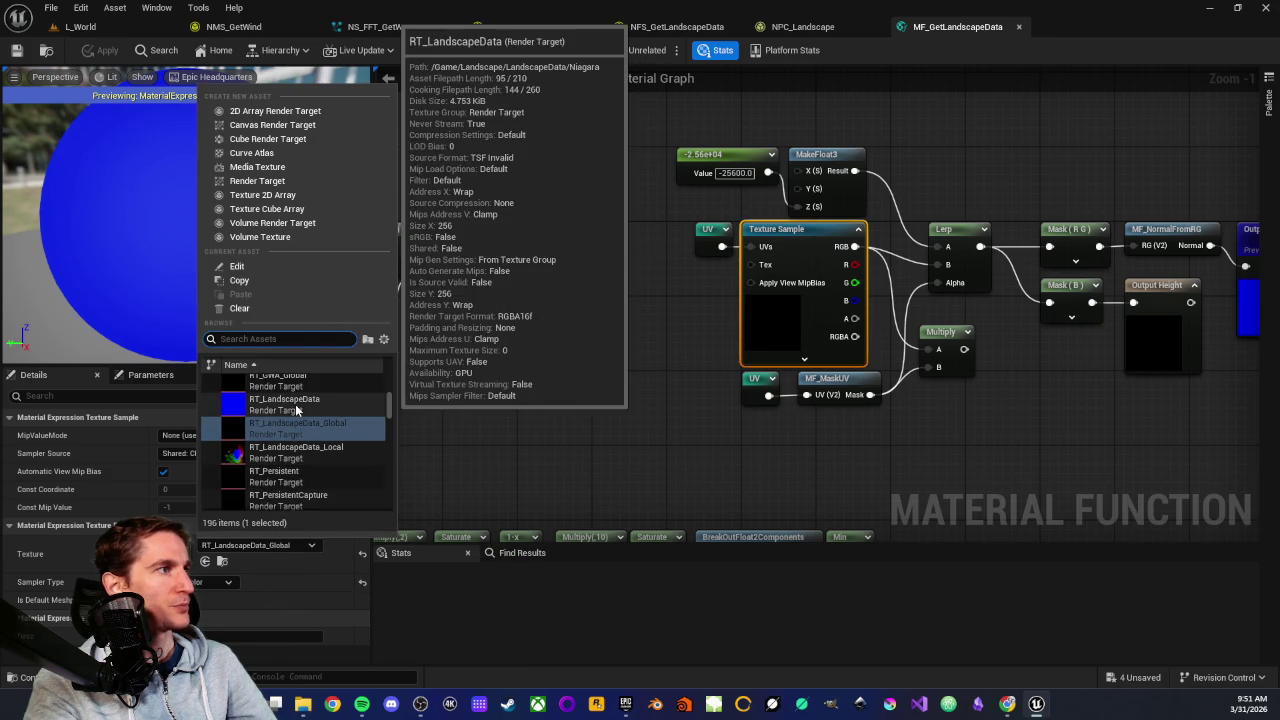
left_click(289, 402)
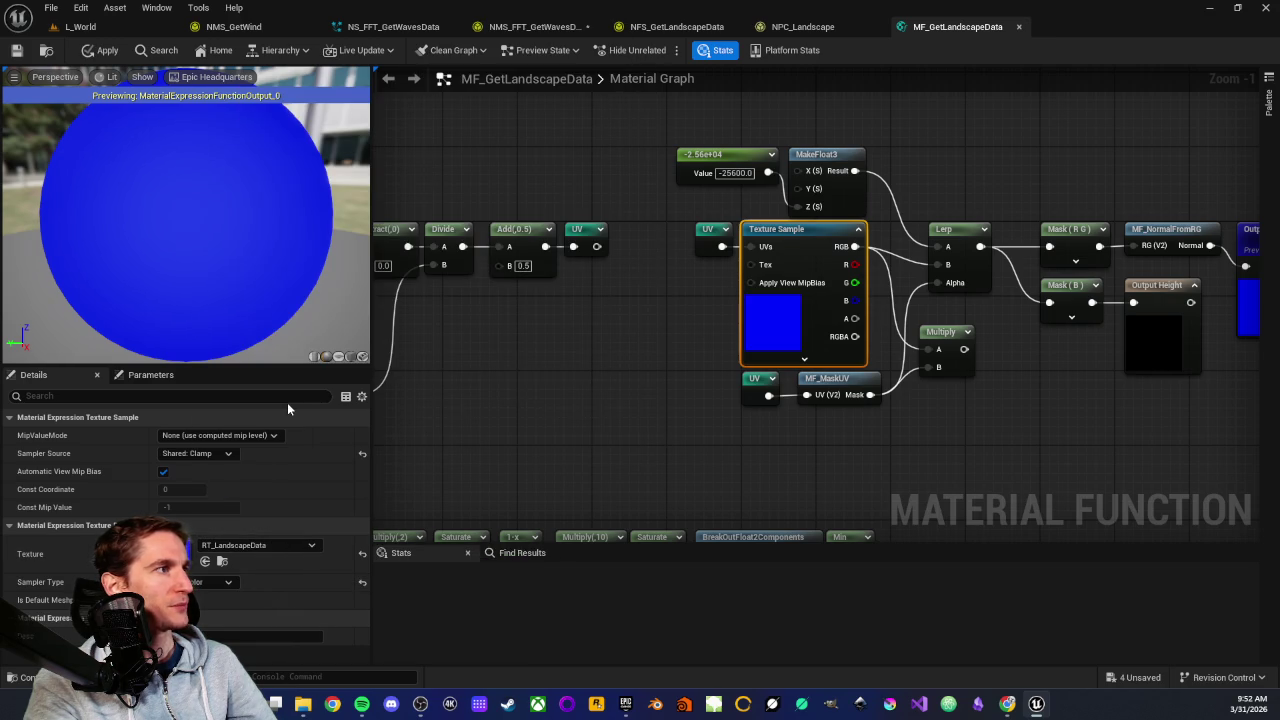
left_click(683, 305)
left_click_drag(683, 305, 592, 294)
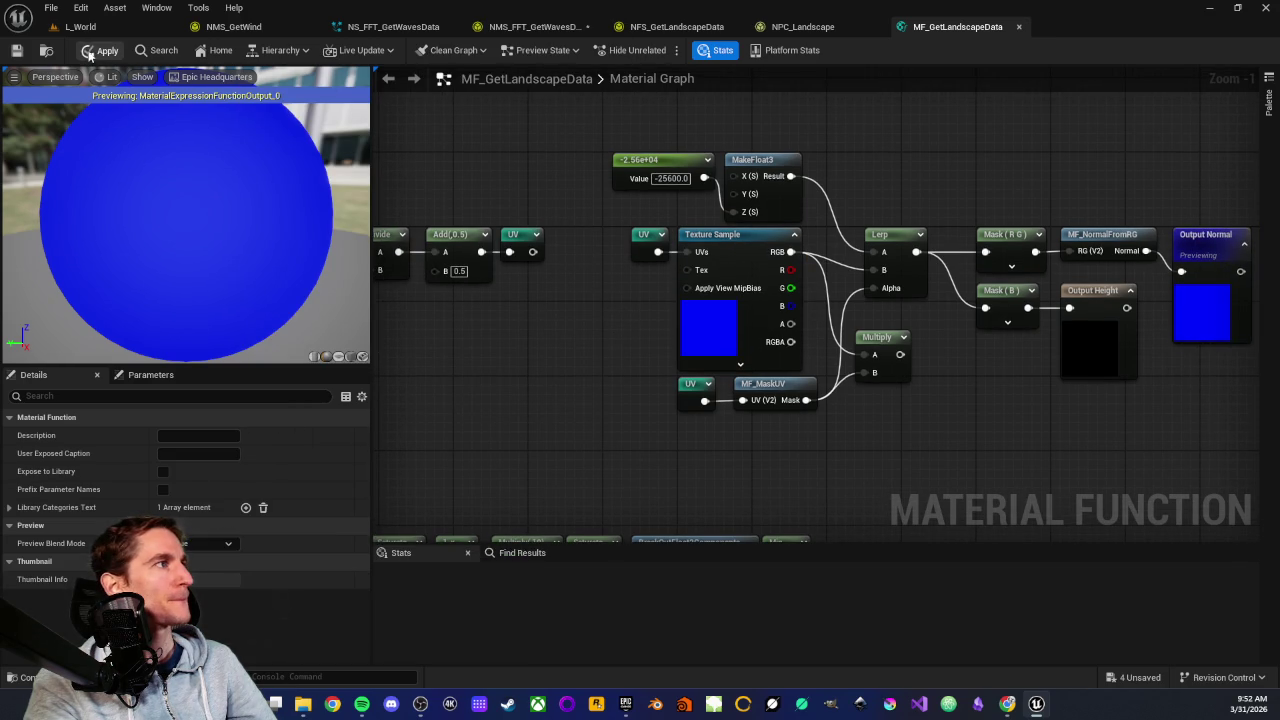
Apply the material function changes and return to the L_World level
left_click(91, 54)
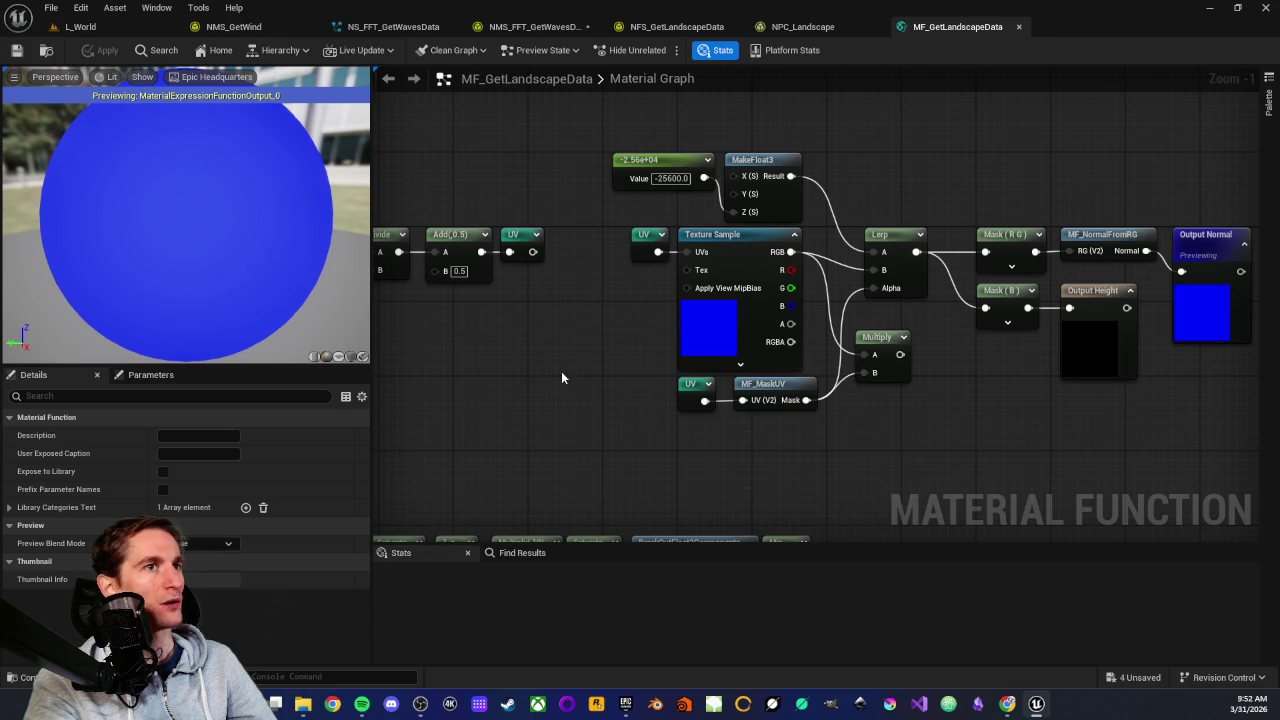
key("Home")
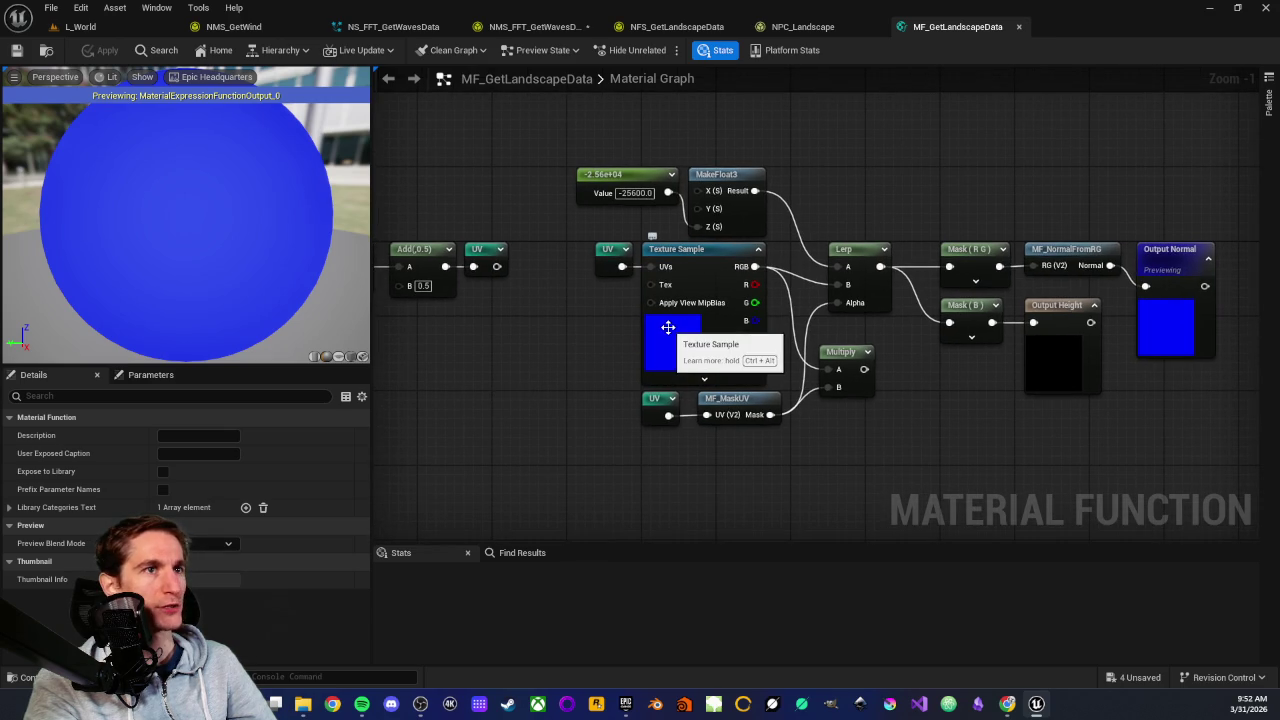
key("Home")
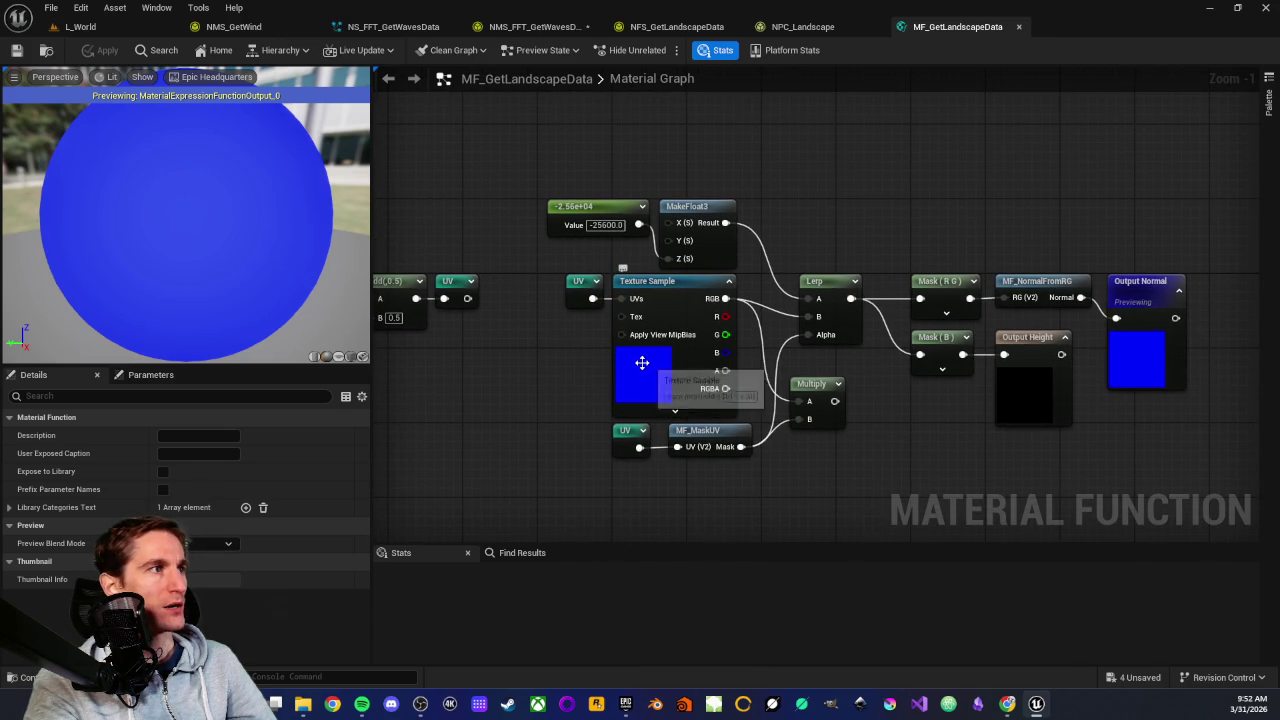
key("Home")
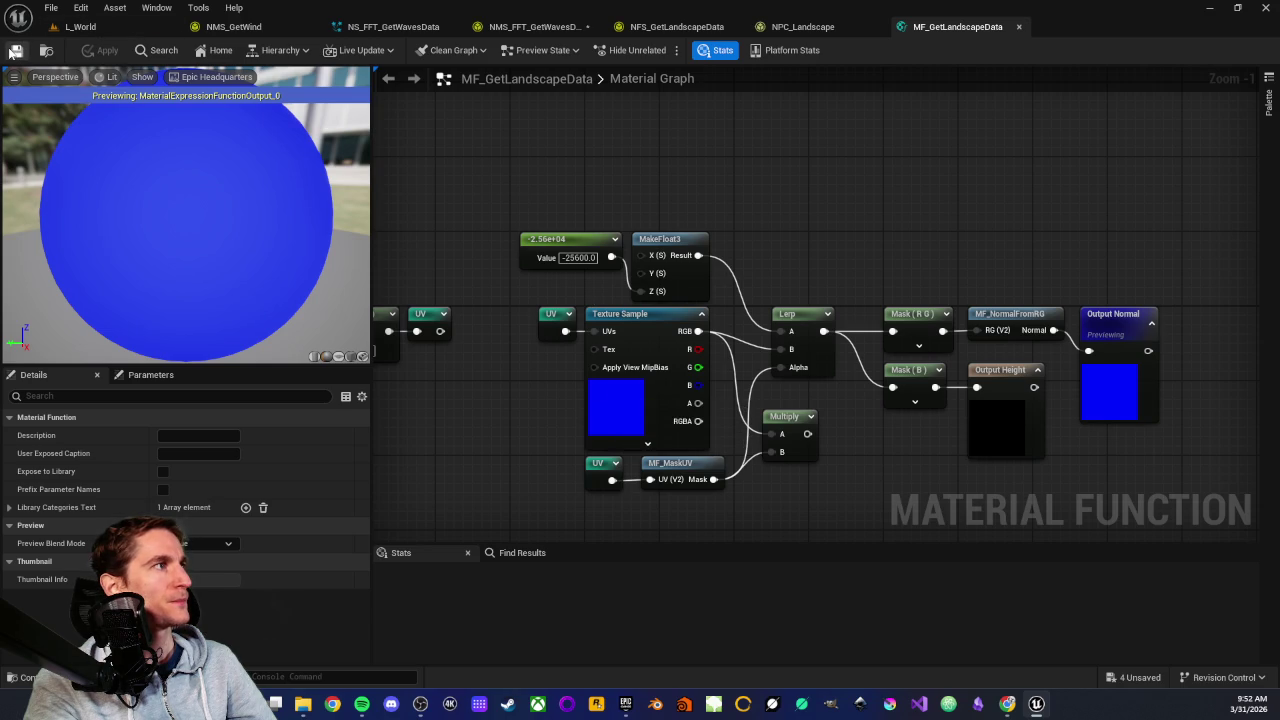
left_click(85, 27)
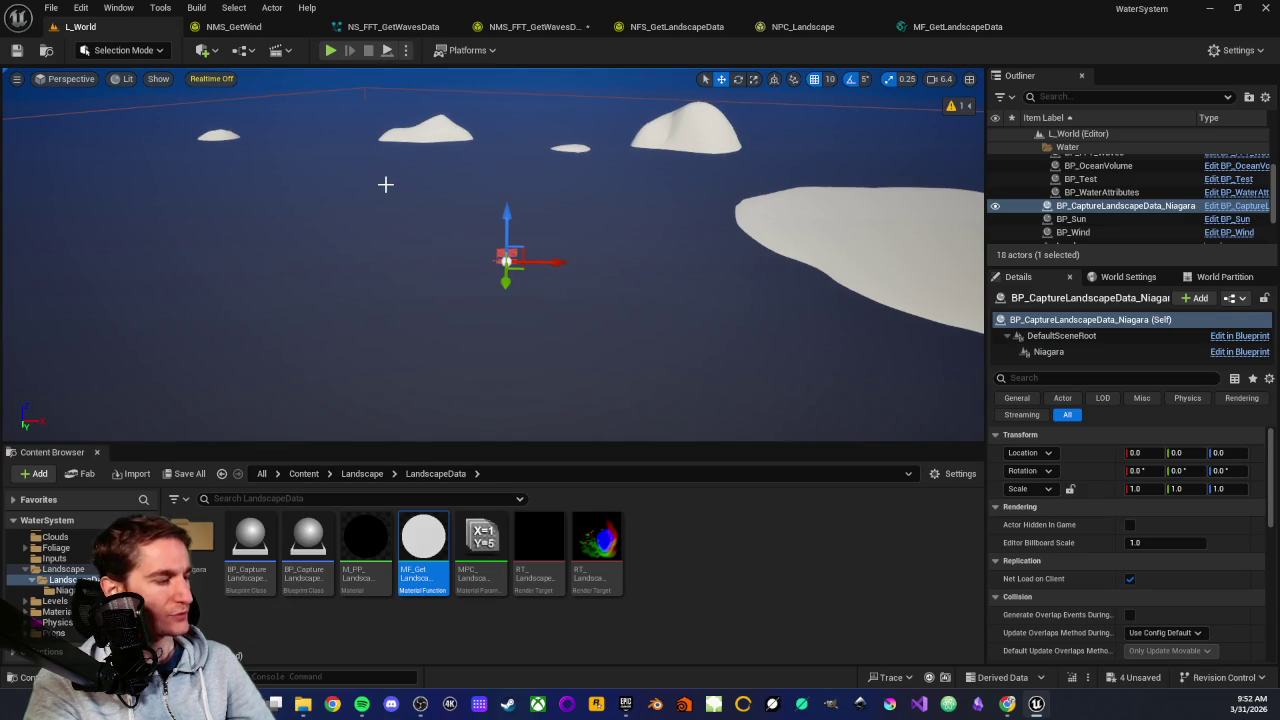
Start Play in Editor and fly toward the large white island
key("alt+p")
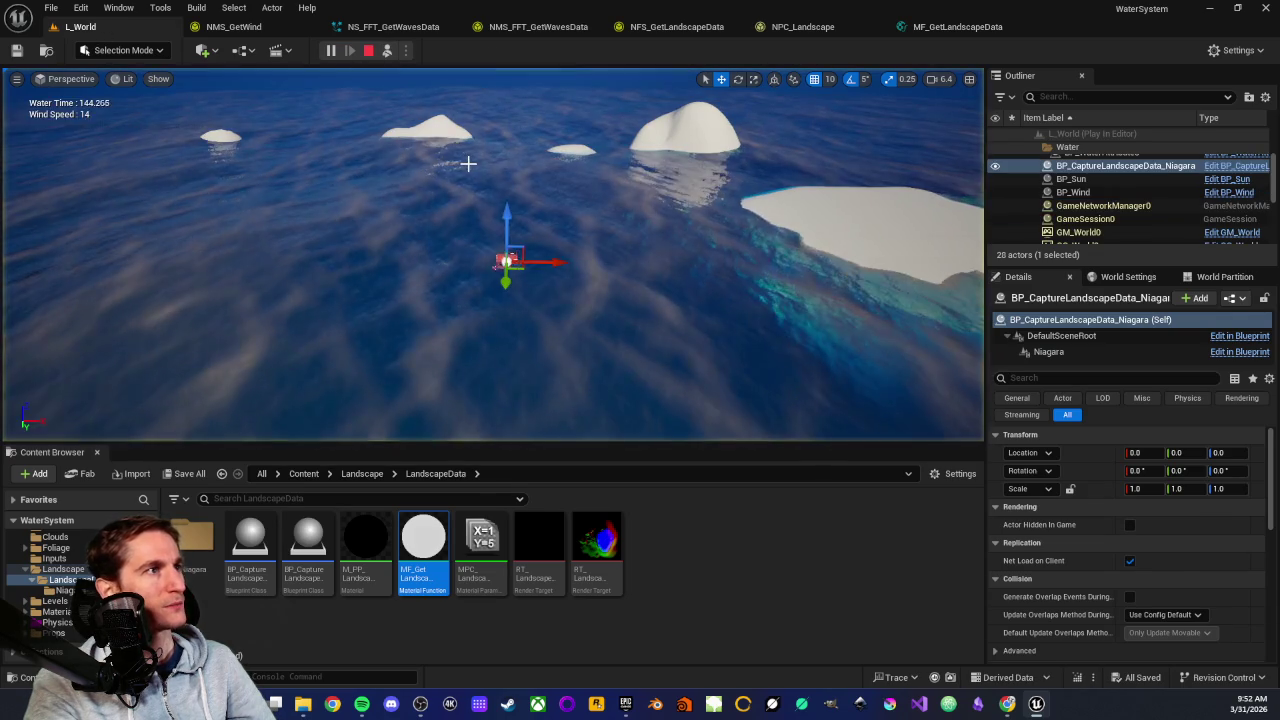
mouse_move(613, 240)
left_mouse_down()
mouse_move(635, 210)
mouse_move(613, 240)
left_mouse_up()
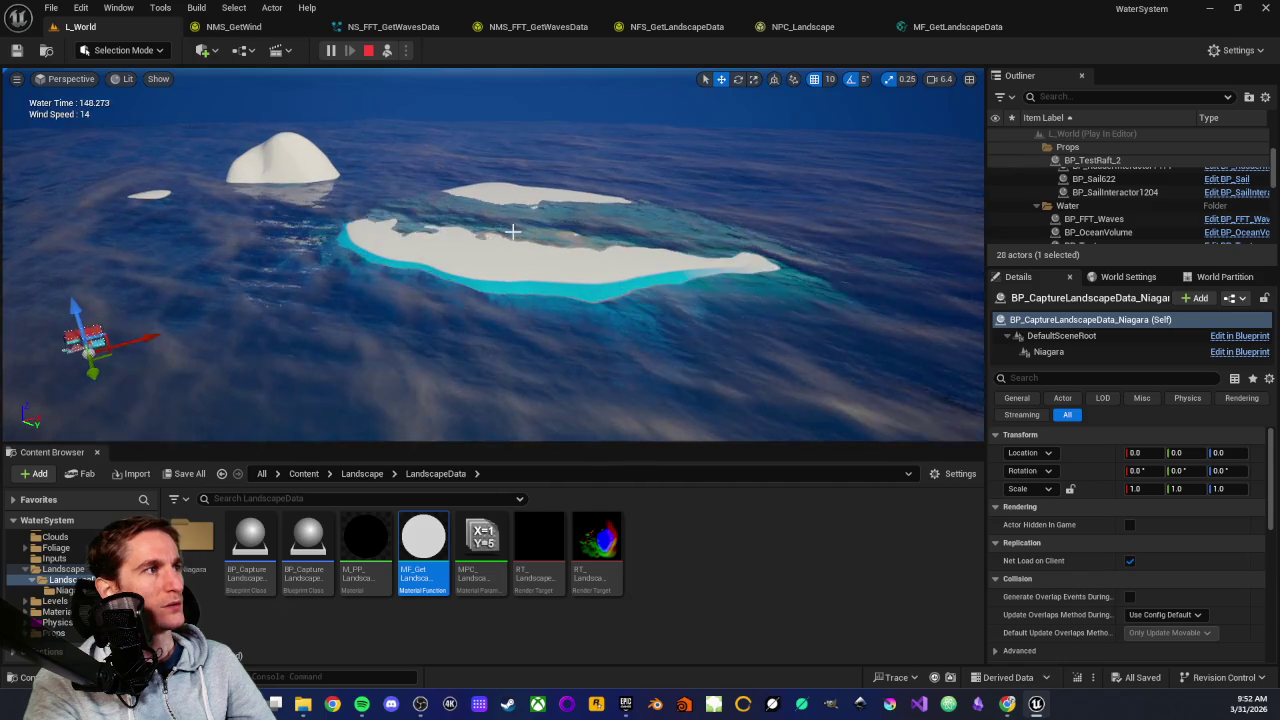
key("w")
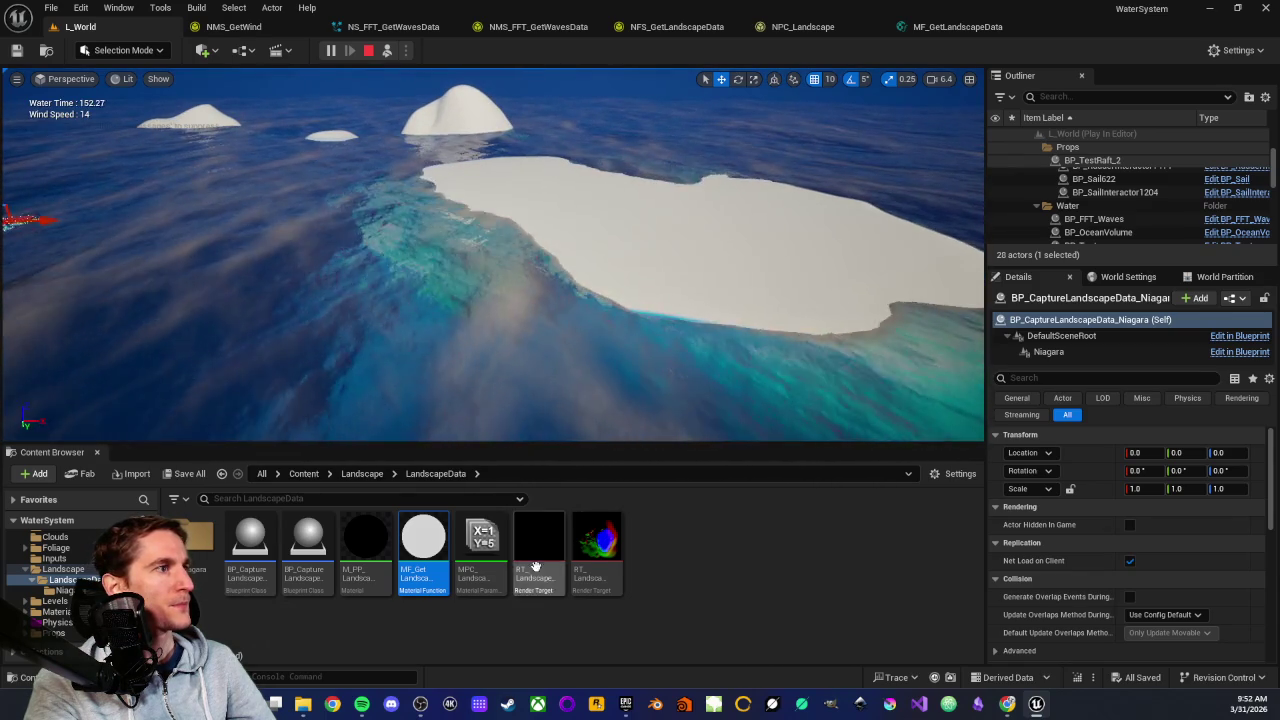
Open the LandscapeData Niagara folder, detach to the free camera, and inspect the ocean volume
double_click(195, 540)
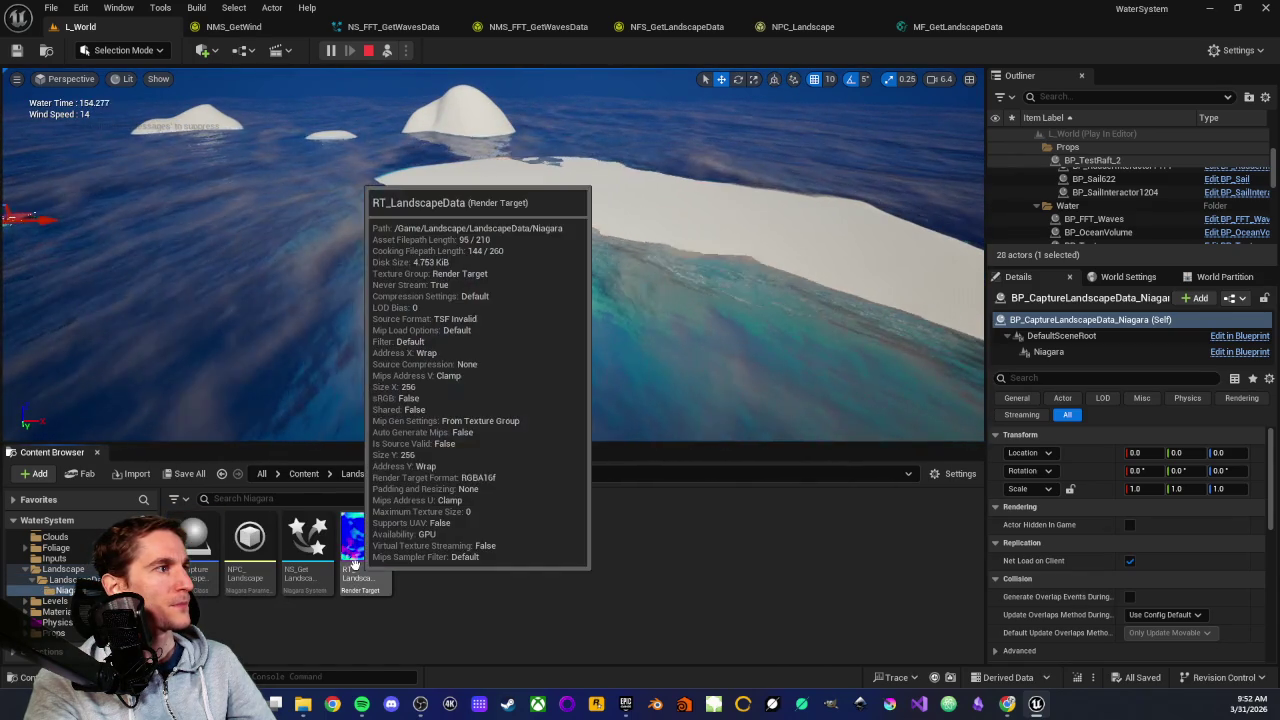
mouse_move(360, 572)
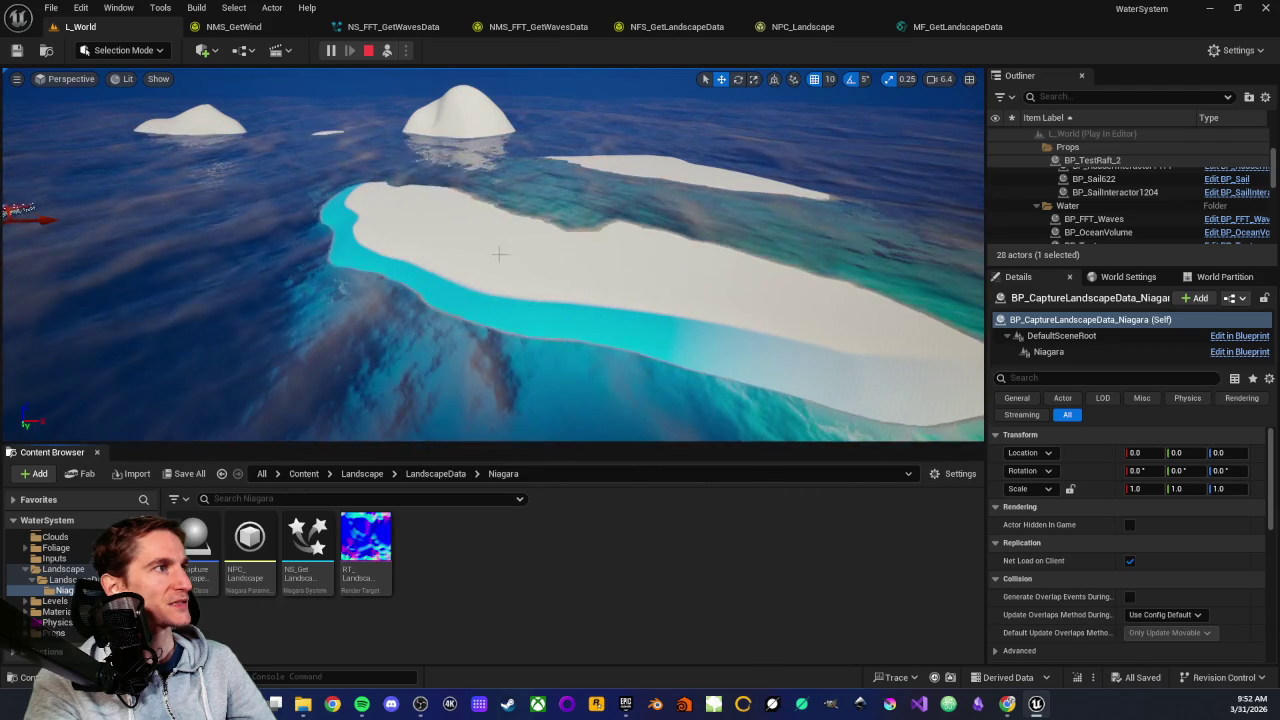
key("F8")
left_click_drag(539, 246, 882, 126)
left_click(945, 81)
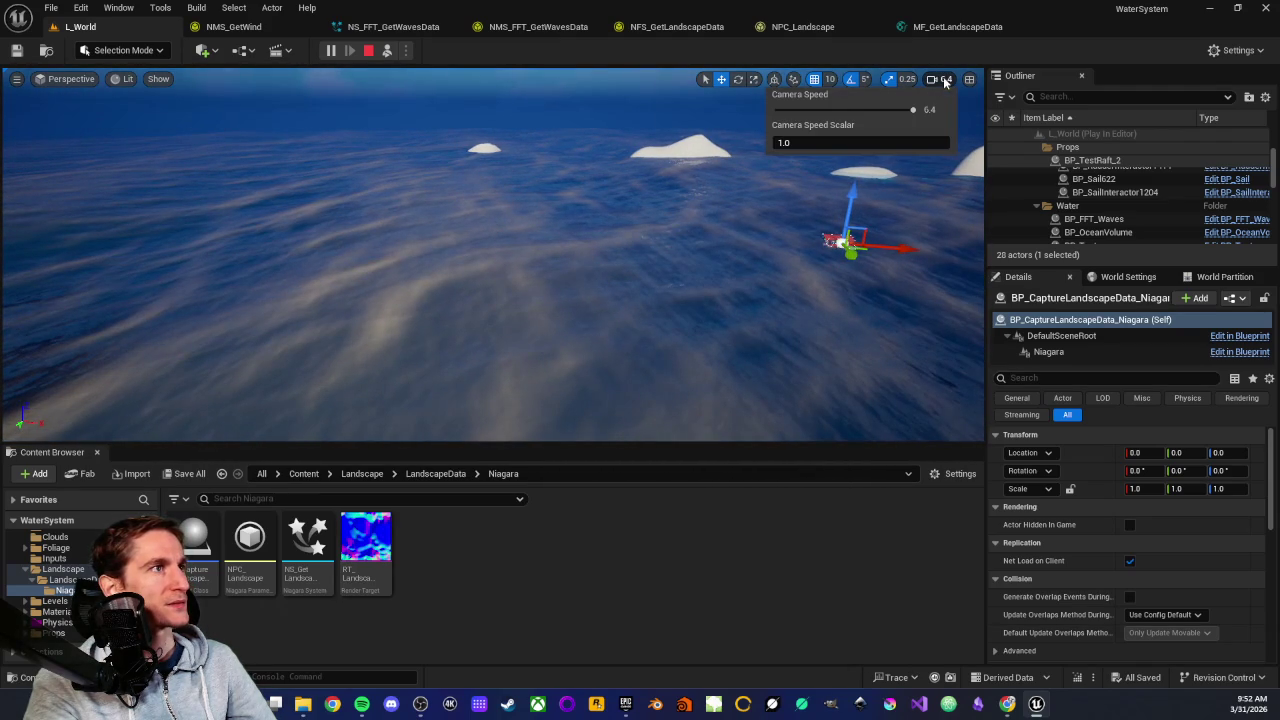
right_click(702, 217)
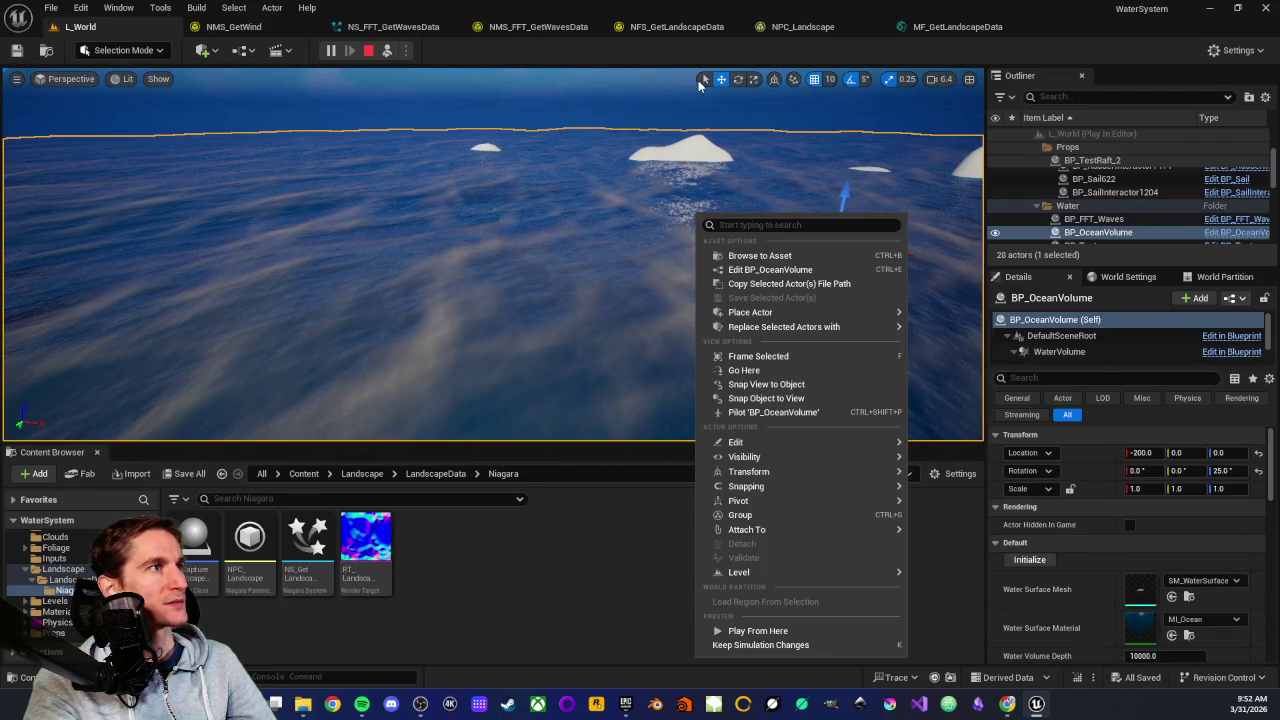
left_click(629, 97)
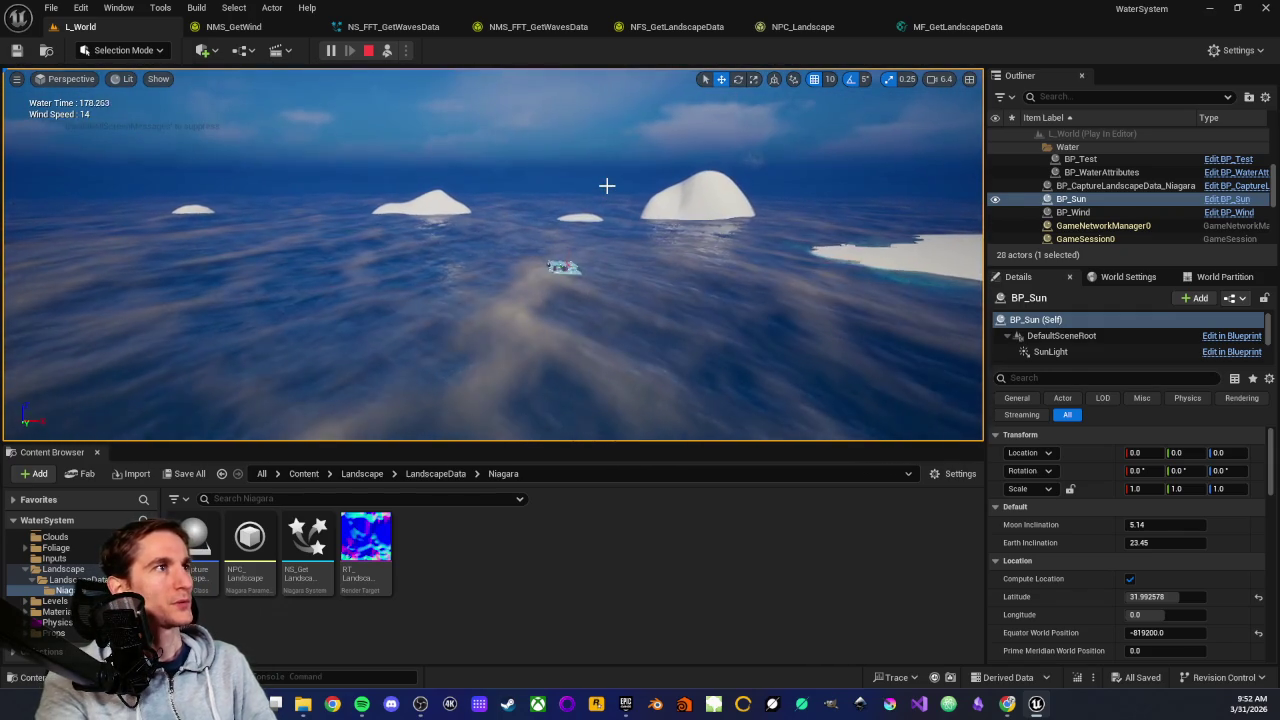
Raise the camera speed scalar and fly over the water toward the icebergs
left_click(935, 82)
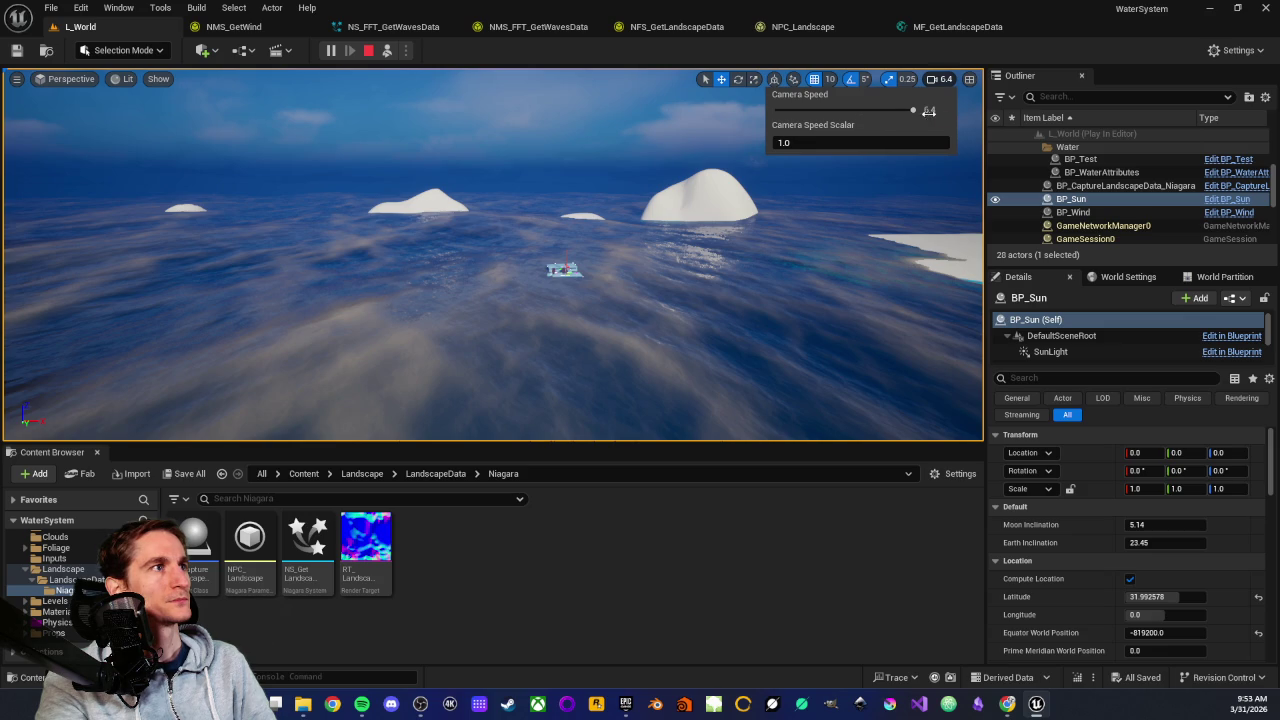
left_click_drag(804, 143, 858, 143)
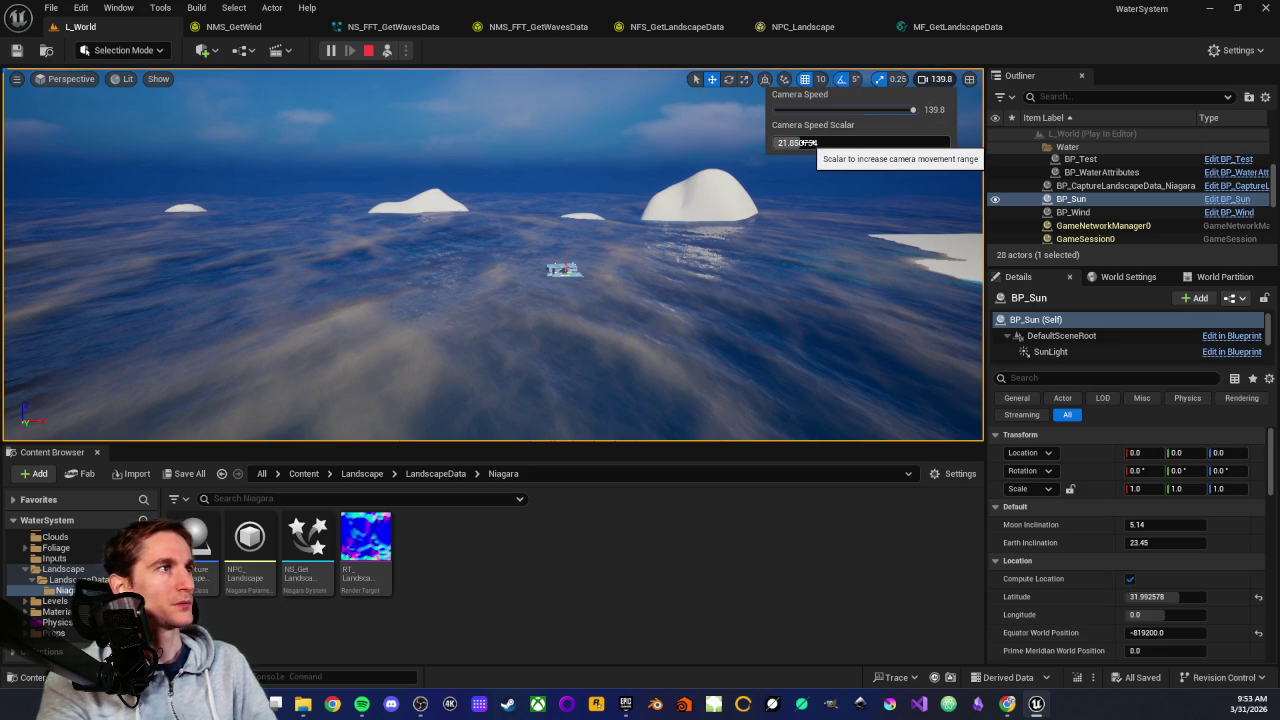
left_click(648, 118)
key("e")
key("q")
key("e")
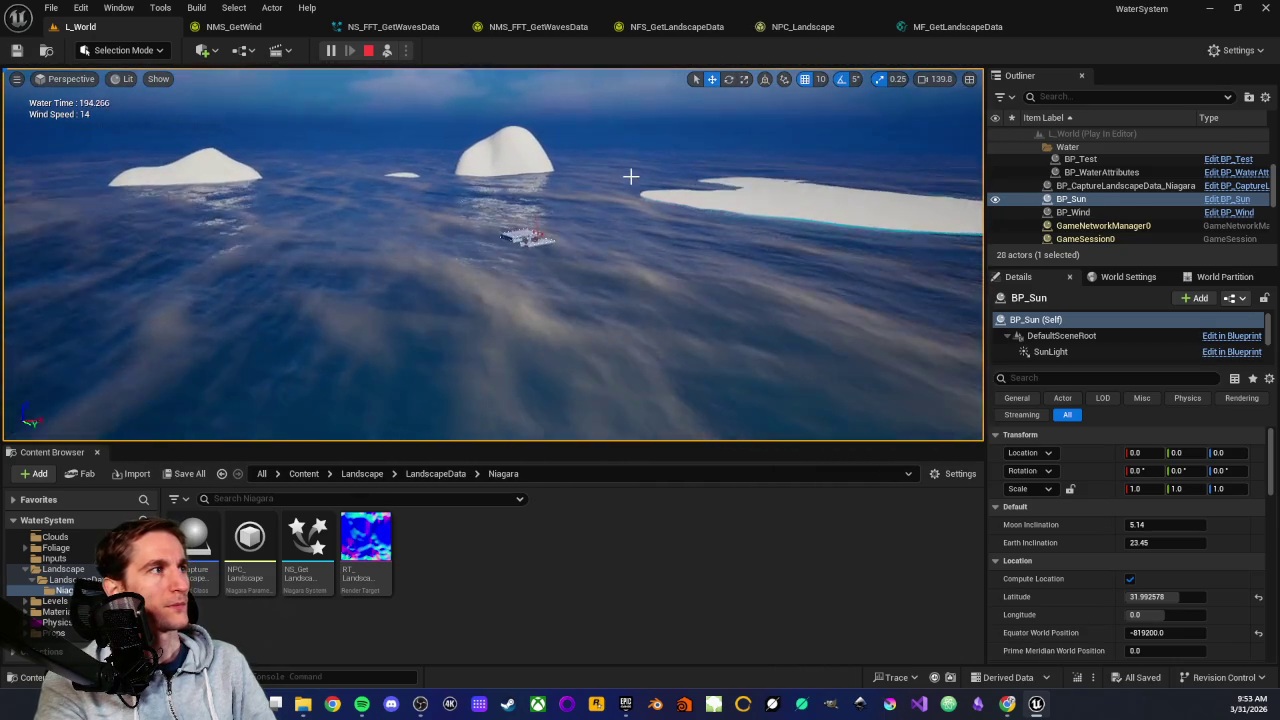
key("w")
key("q")
key("e")
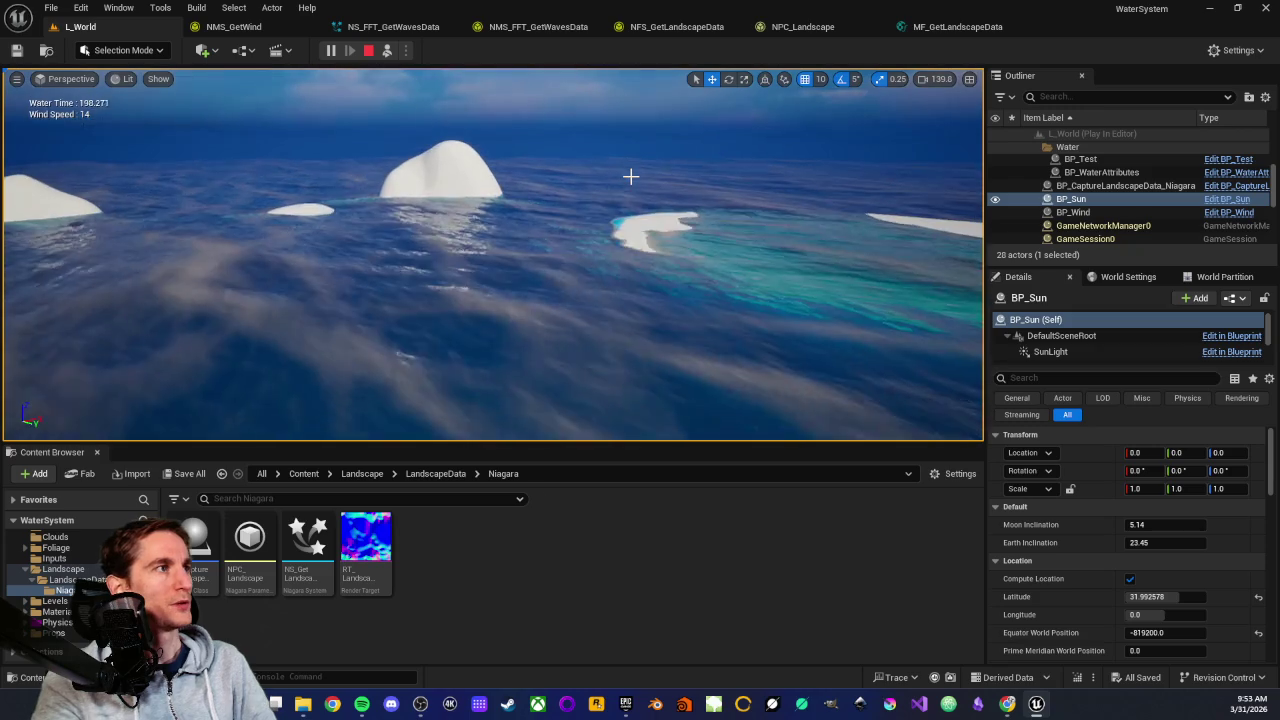
Set the camera speed scalar to 1, then 8, lower it, and select BP_OceanVolume
left_click(927, 80)
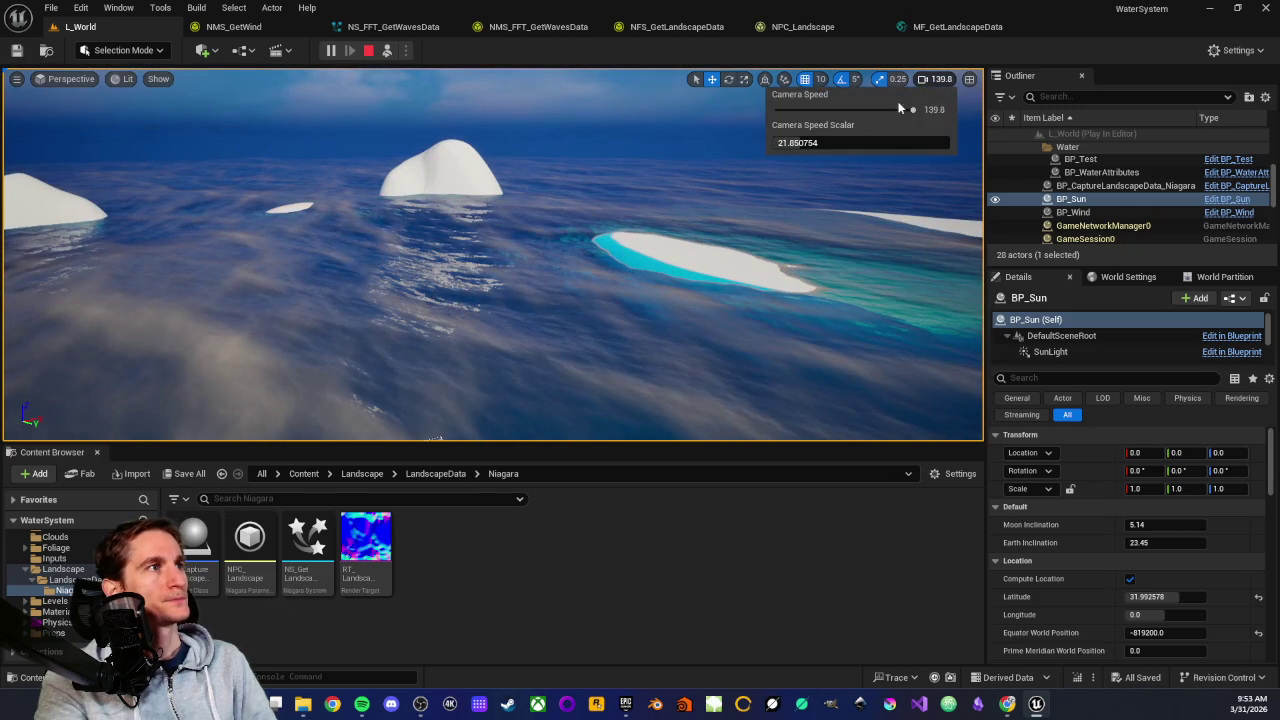
left_click(810, 143)
type("1")
key("Return")
left_click(795, 143)
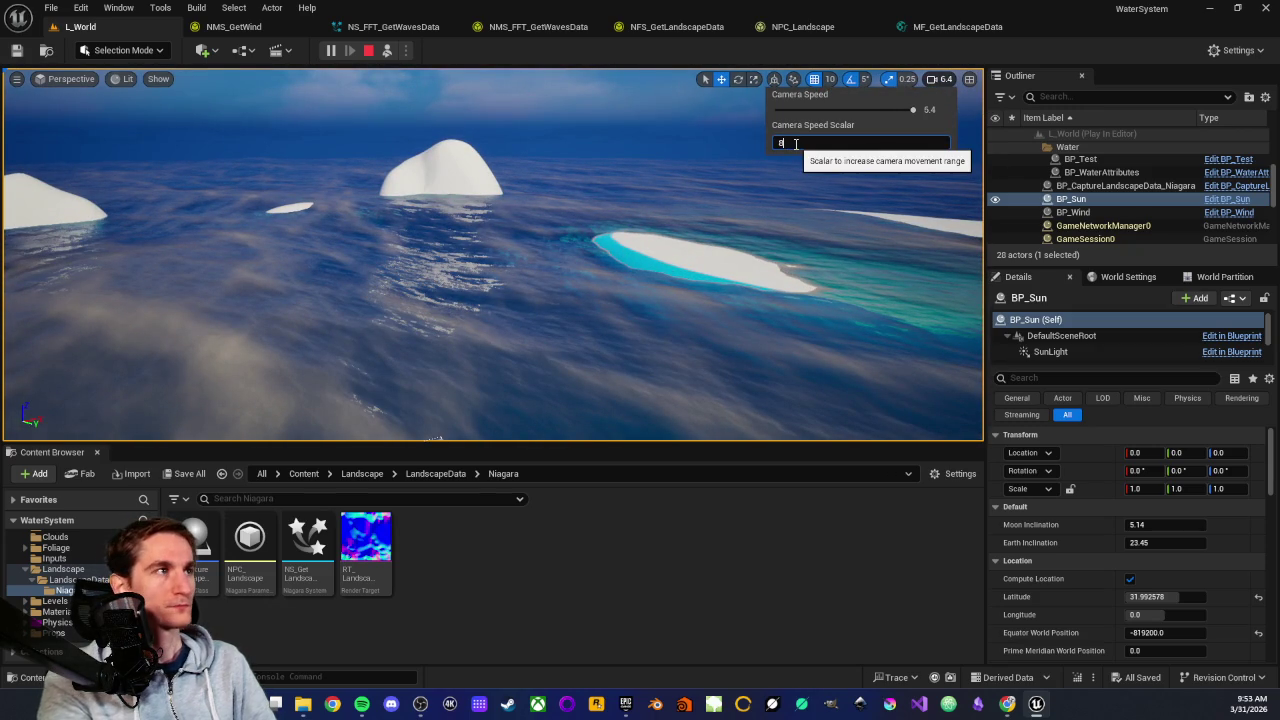
left_click(614, 109)
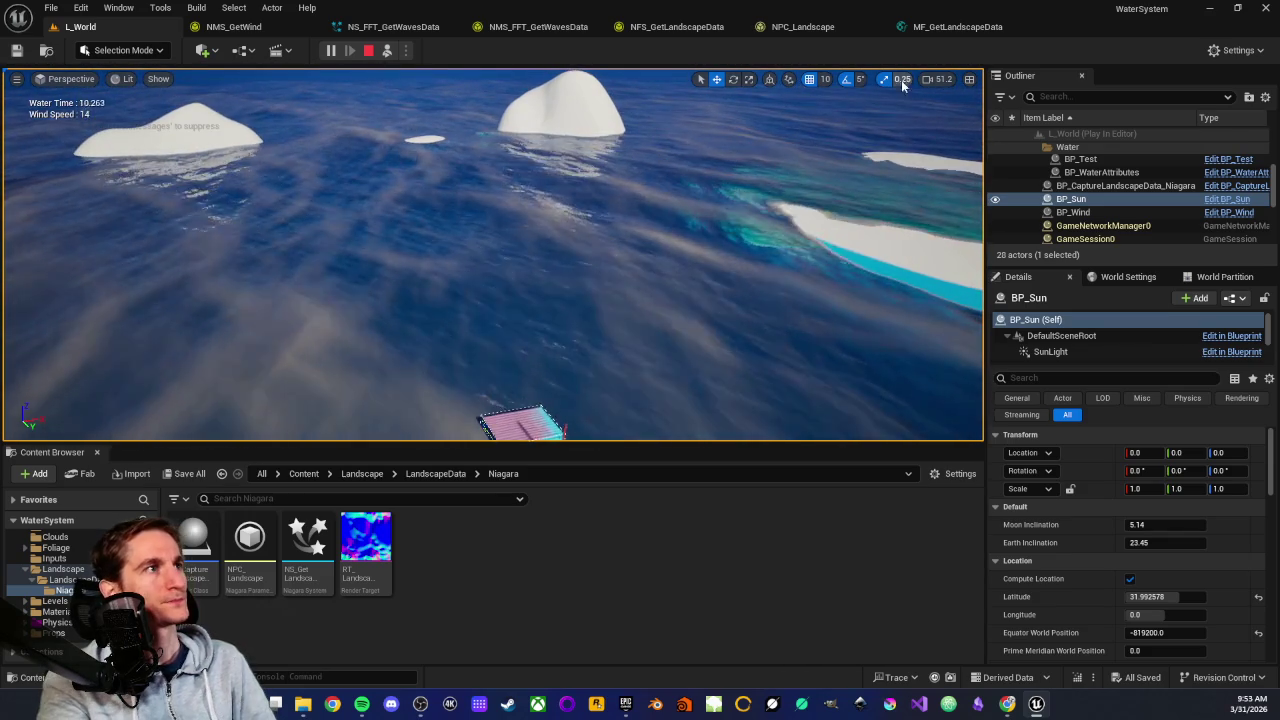
left_click(929, 80)
left_click_drag(878, 109, 845, 119)
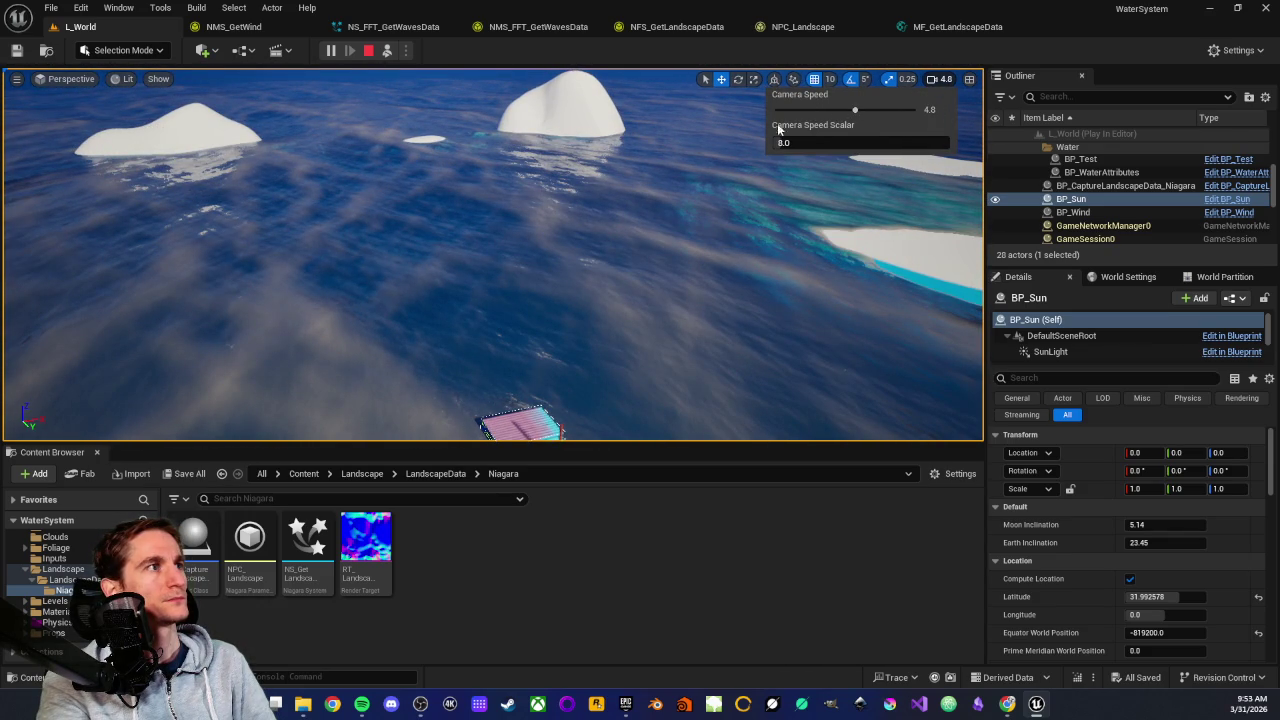
left_click(707, 129)
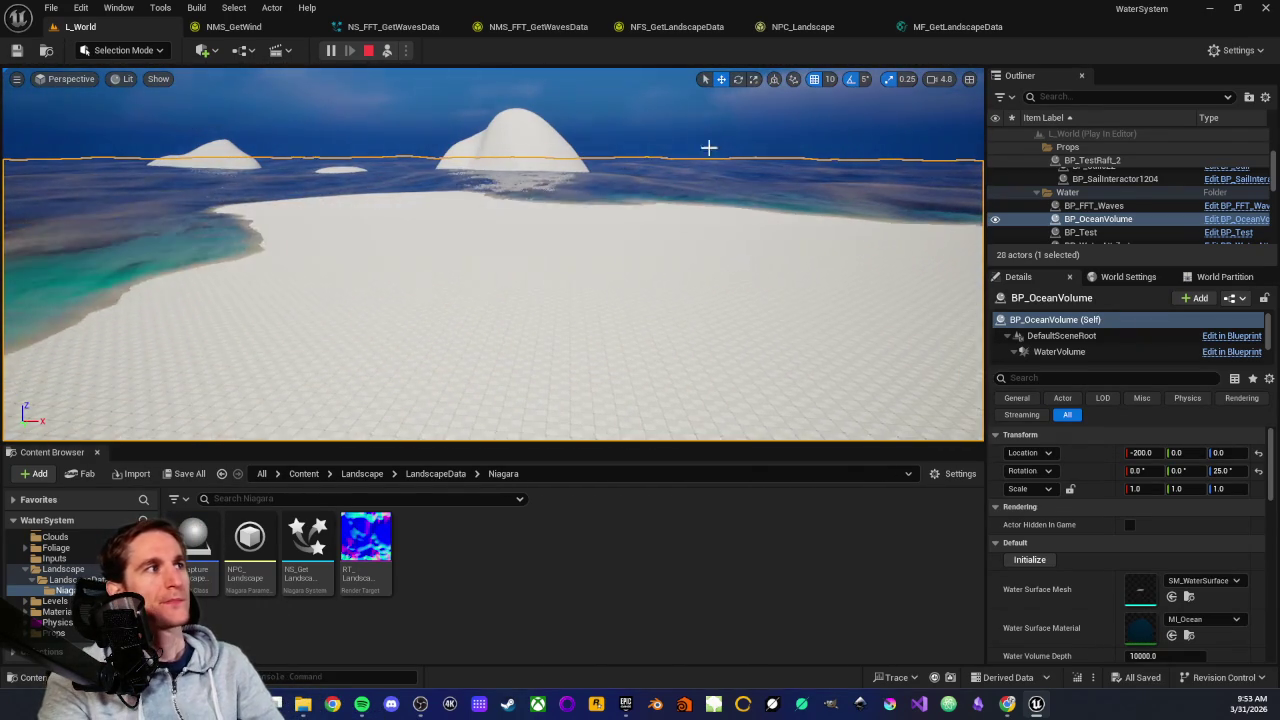
Stop the play session and bring up the MF_GetLandscapeData graph
key("Escape")
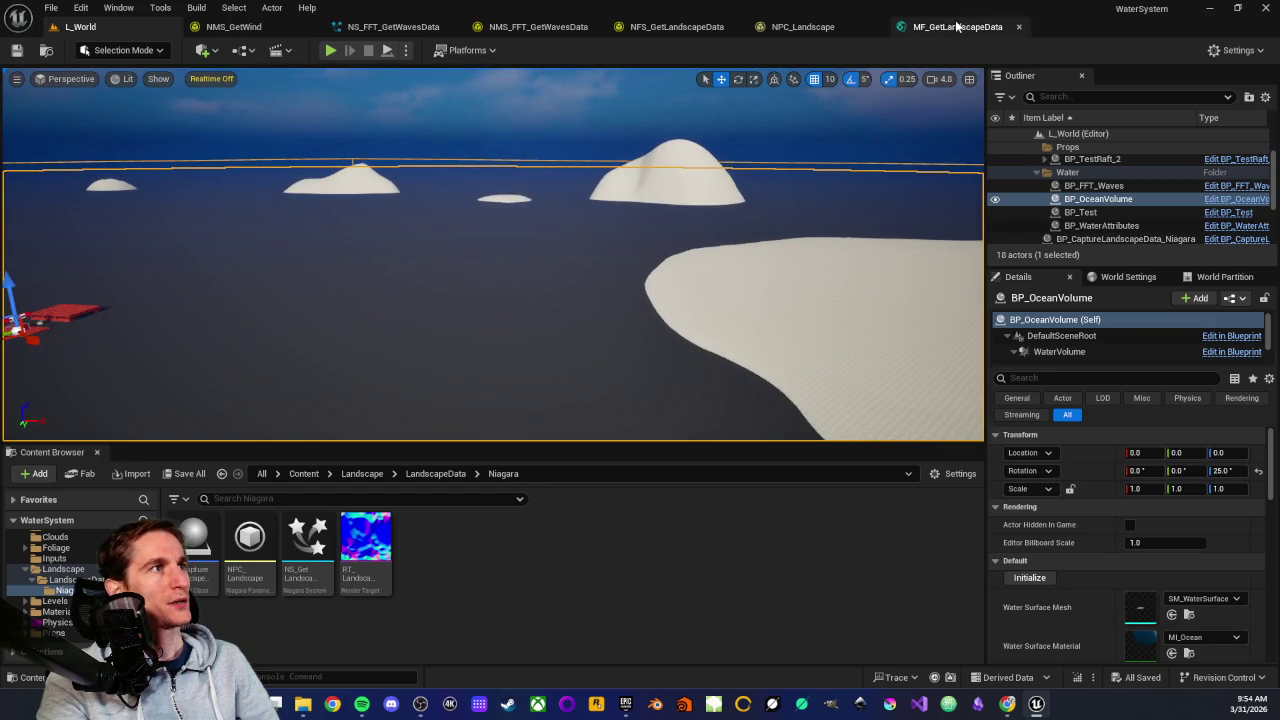
left_click(955, 27)
scroll(880, 250, "up", 1)
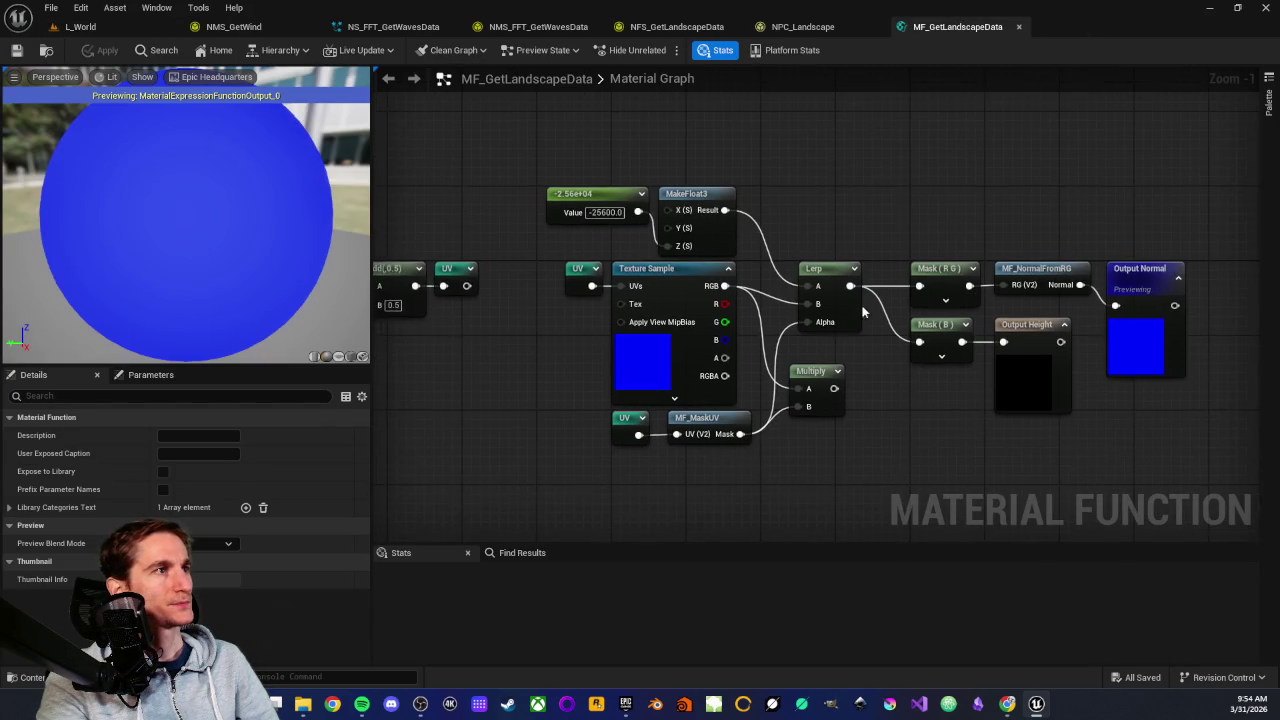
Connect the Texture Sample's A pin to the Mask (B) node feeding Output Height
left_click_drag(801, 347, 733, 355)
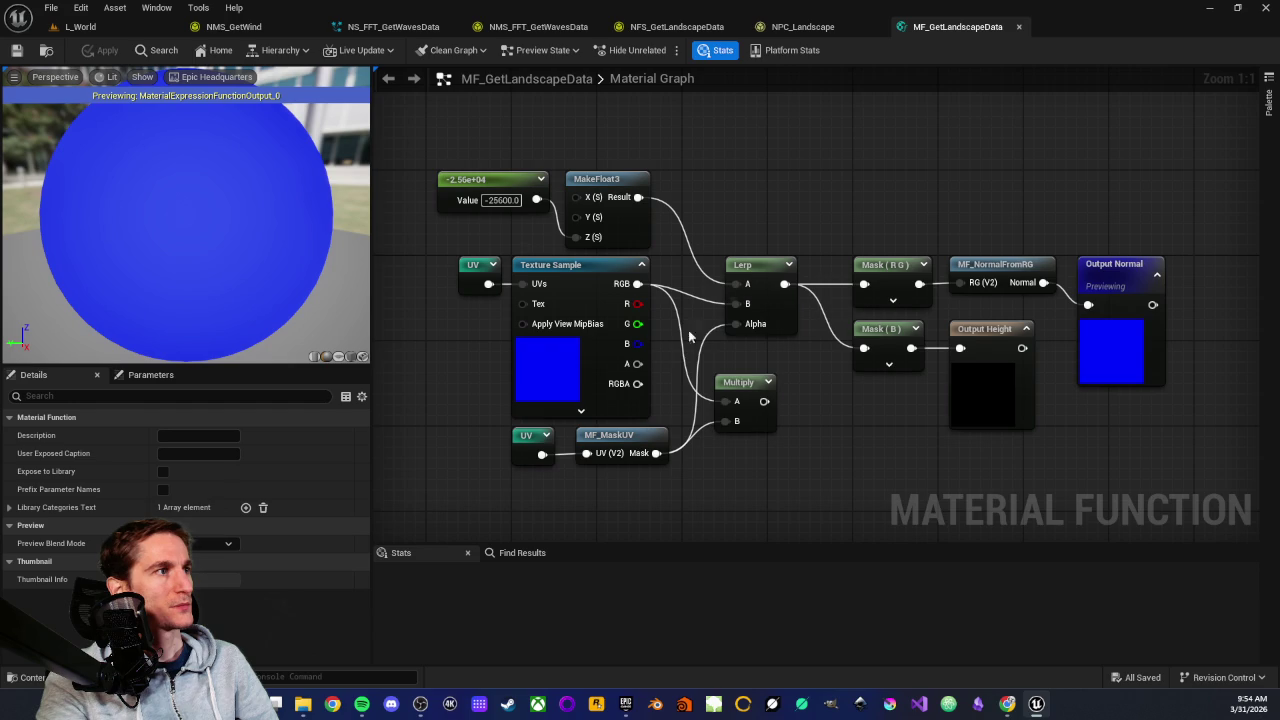
left_click_drag(424, 321, 448, 323)
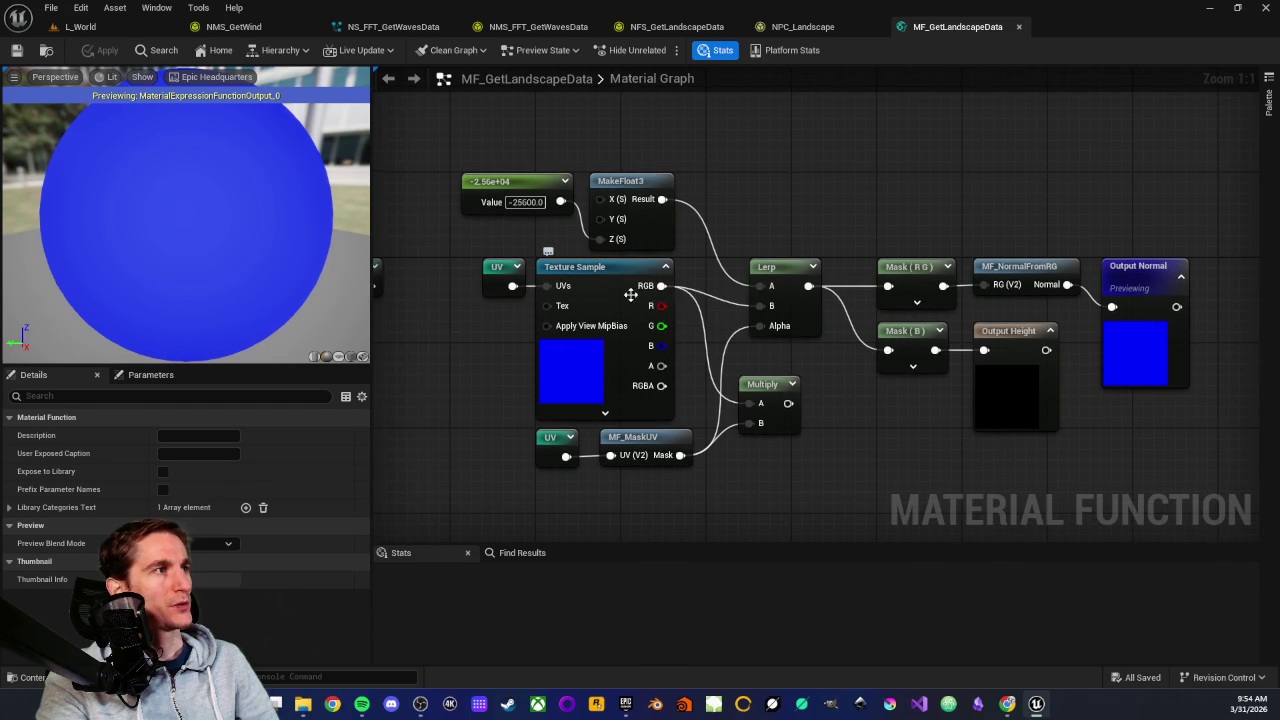
left_click_drag(845, 374, 732, 384)
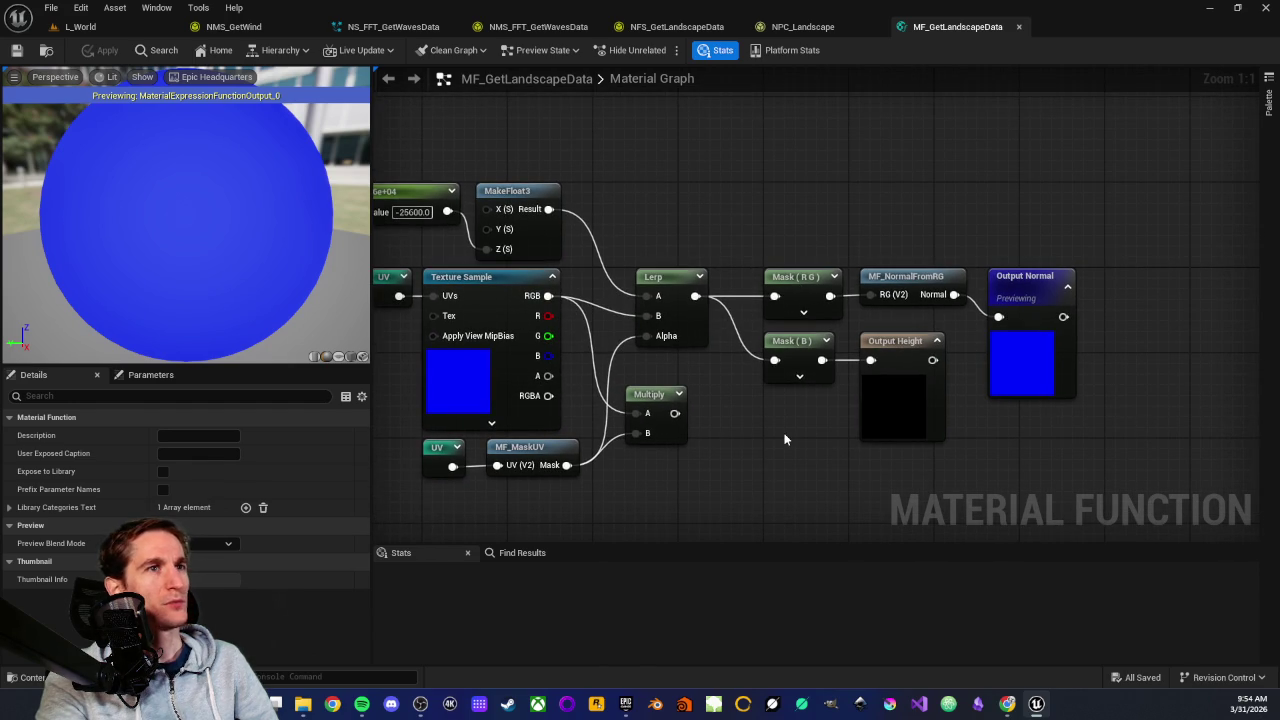
mouse_move(772, 453)
left_mouse_down()
mouse_move(806, 434)
mouse_move(737, 437)
mouse_move(813, 435)
left_mouse_up()
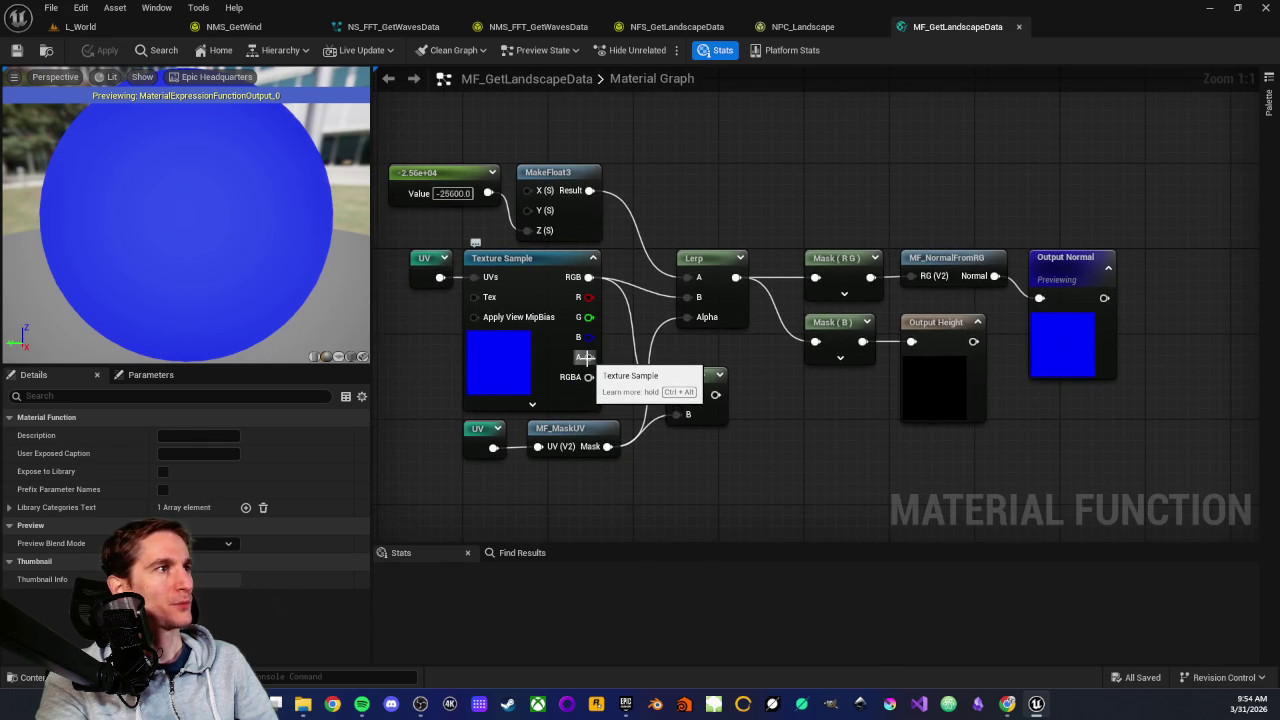
mouse_move(585, 357)
left_mouse_down()
mouse_move(850, 428)
mouse_move(911, 343)
left_mouse_up()
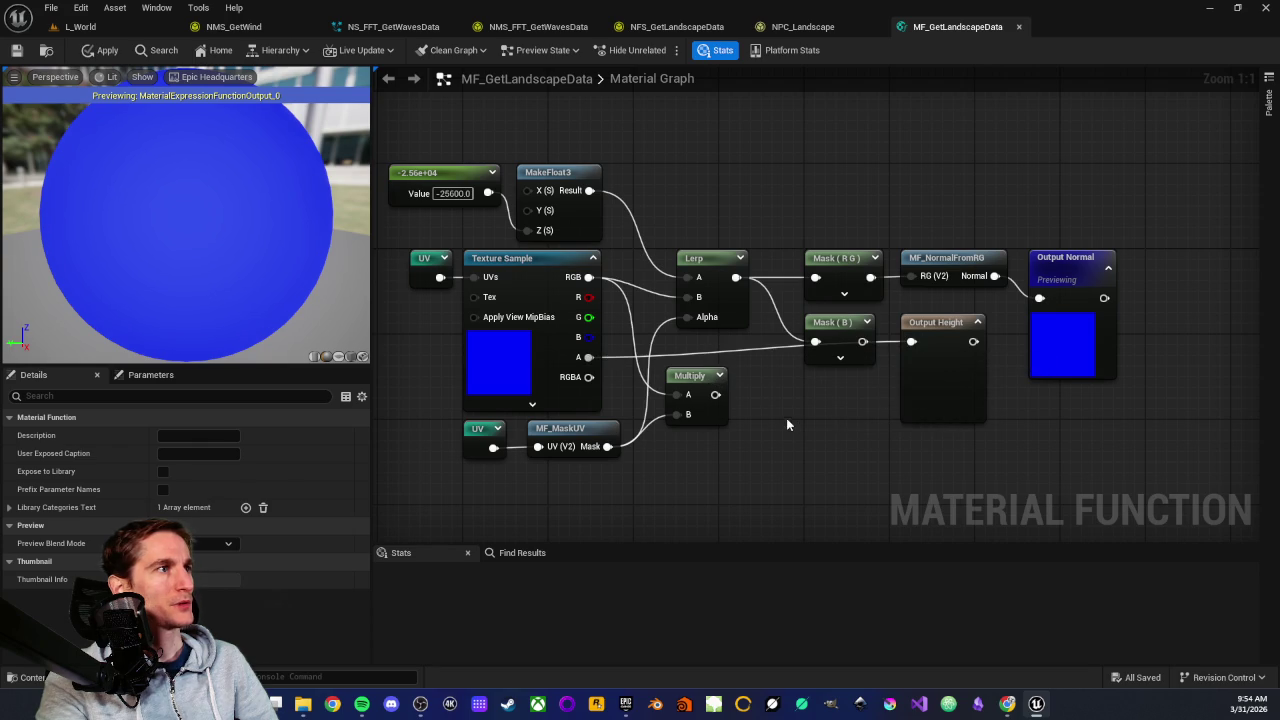
left_click_drag(830, 446, 769, 446)
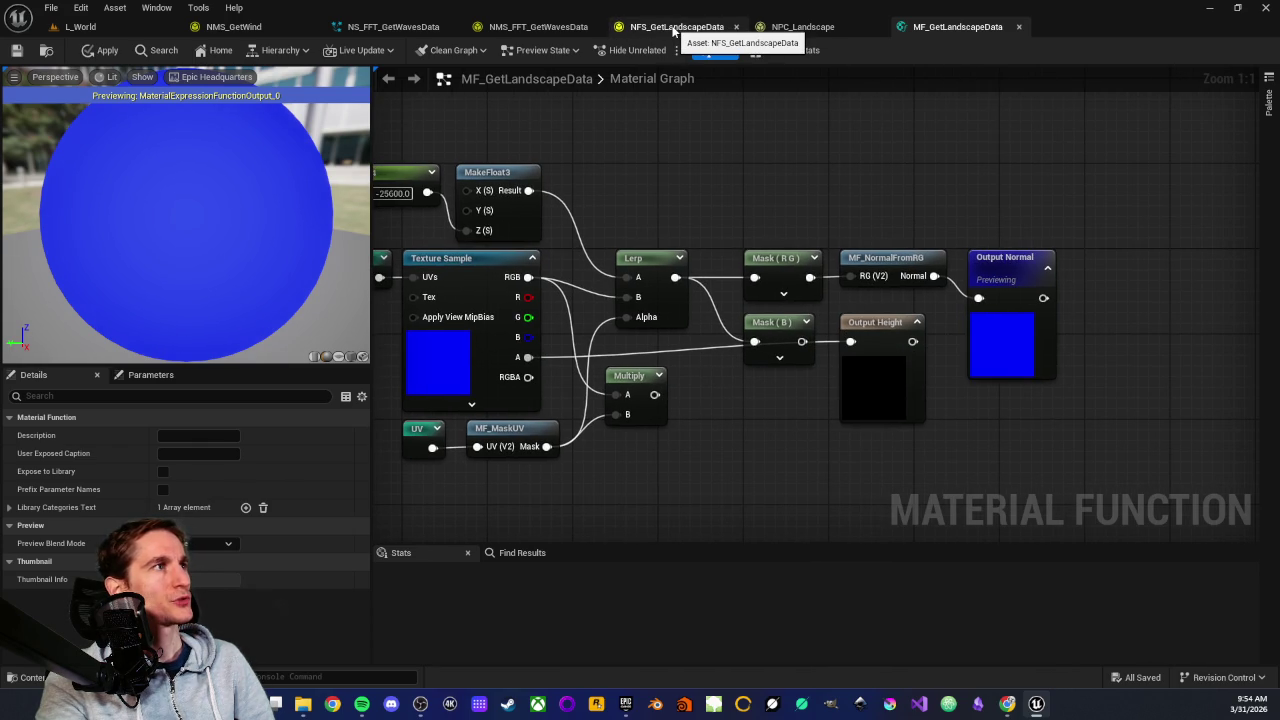
Open NFS_GetLandscapeData and pan to the Sample Texture 2D and Convert nodes
left_click(673, 31)
mouse_move(560, 217)
left_mouse_down()
mouse_move(720, 228)
mouse_move(640, 257)
mouse_move(846, 248)
left_mouse_up()
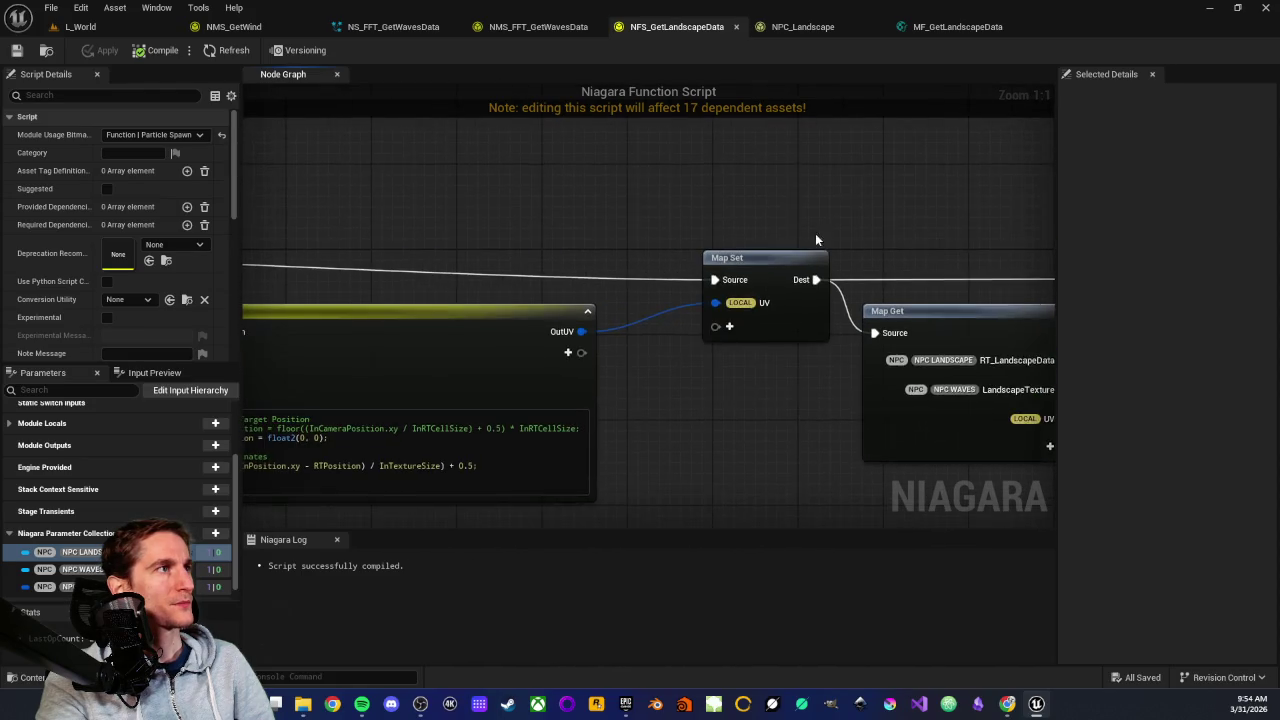
scroll(846, 248, "down", 2)
mouse_move(760, 211)
left_mouse_down()
mouse_move(812, 187)
mouse_move(852, 190)
left_mouse_up()
scroll(771, 357, "up", 3)
mouse_move(771, 357)
left_mouse_down()
mouse_move(720, 377)
mouse_move(545, 325)
left_mouse_up()
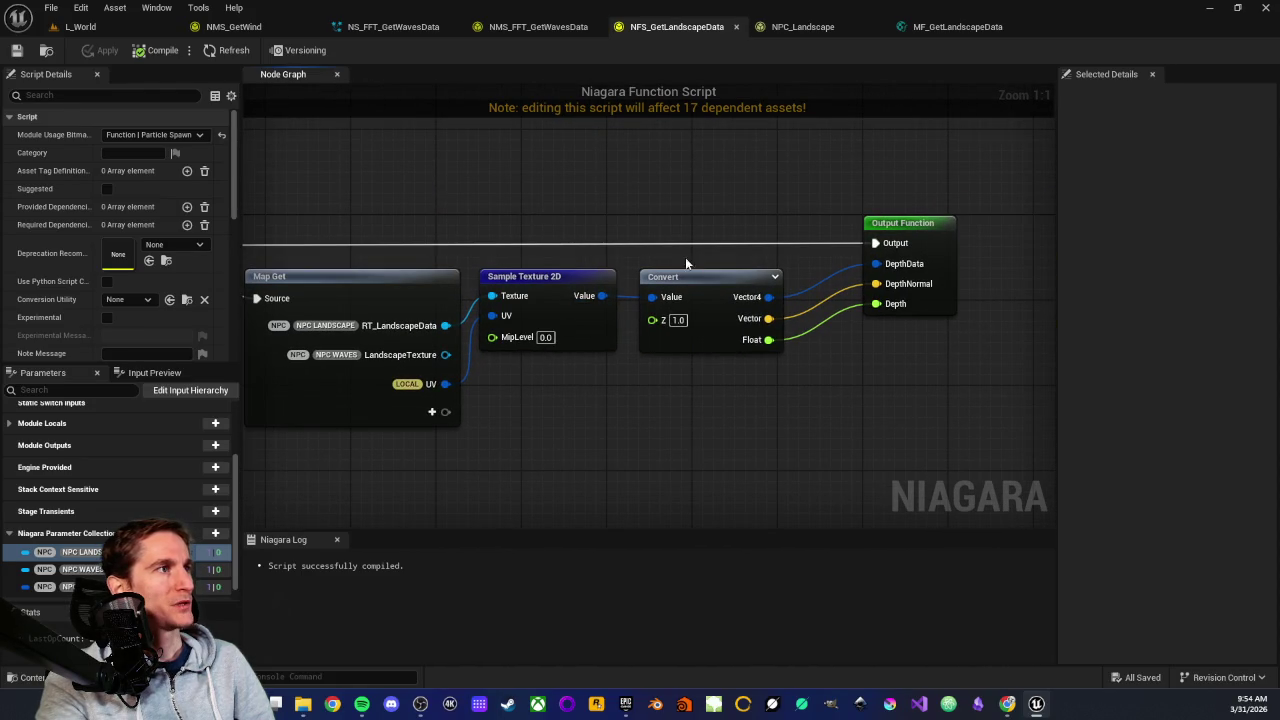
left_click_drag(673, 267, 557, 283)
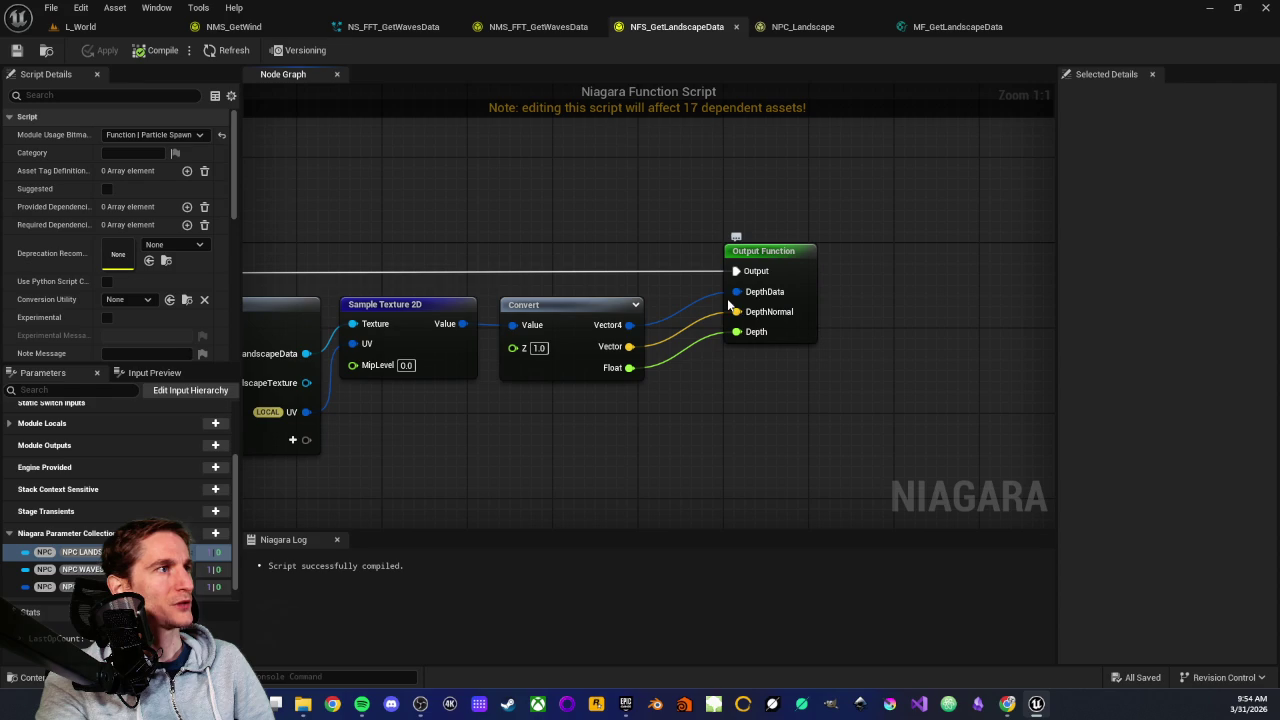
Expand the Convert node to inspect its pin mapping, collapse it, and close the script
left_click(635, 305)
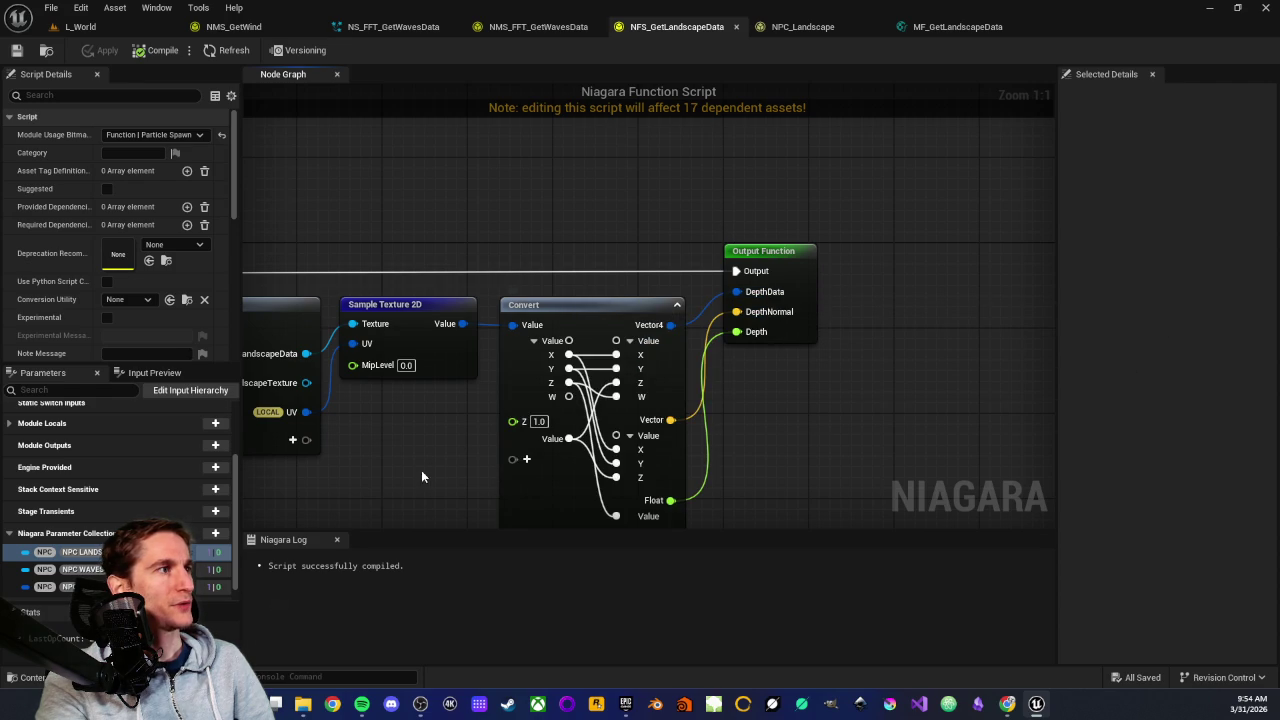
left_click_drag(428, 471, 468, 389)
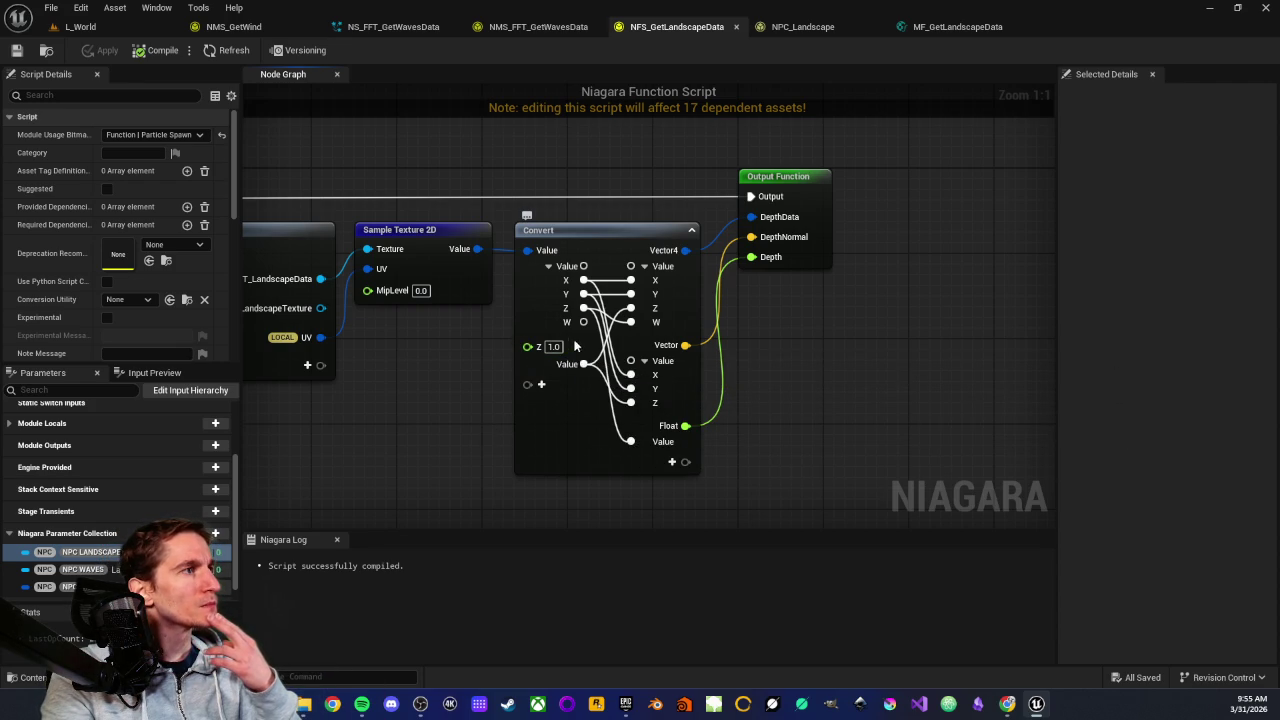
left_click(691, 231)
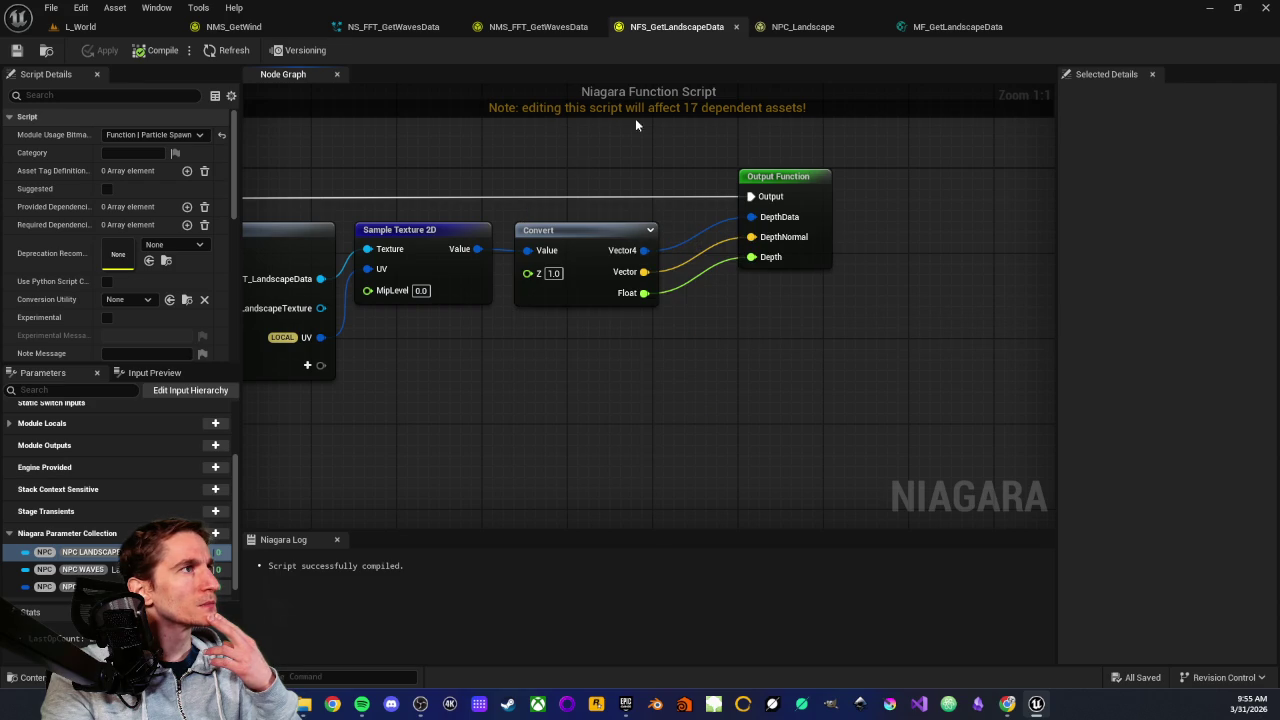
middle_click(680, 30)
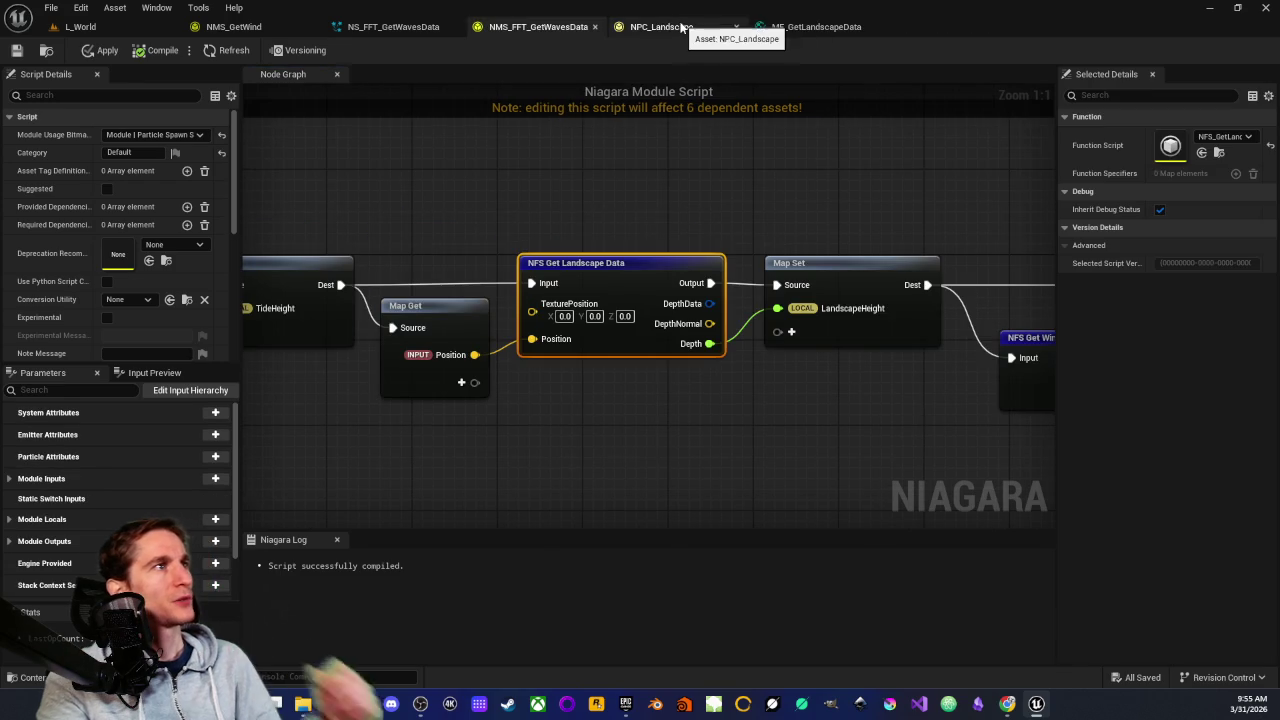
Answer MF_GetLandscapeData's apply prompt, check NPC_Landscape's texture, and open NS_GetLandscapeData from L_World
left_click(822, 27)
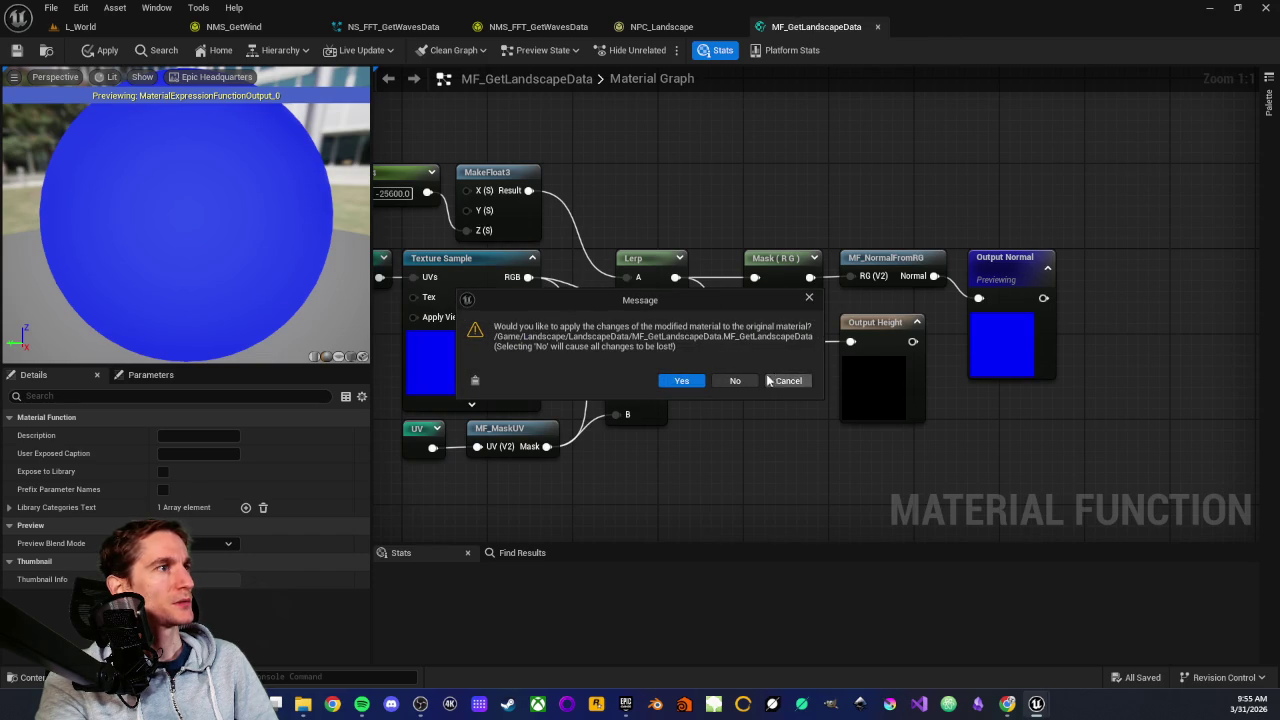
left_click(775, 381)
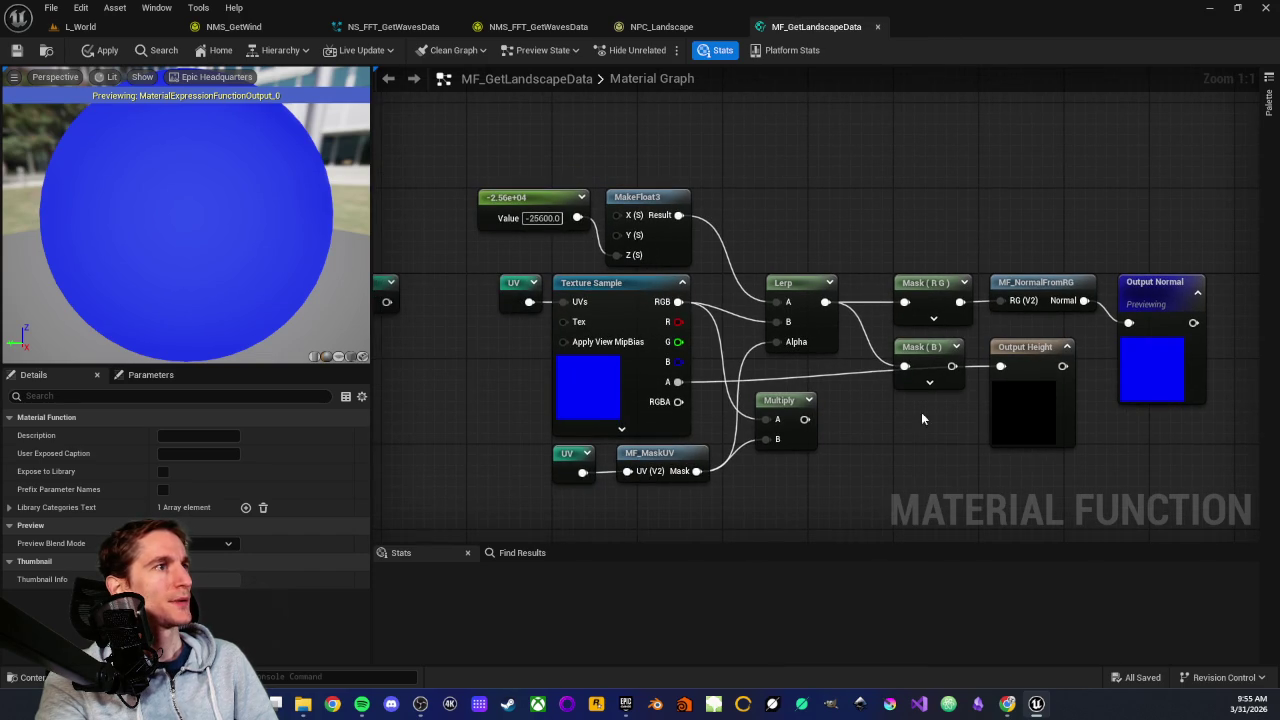
left_click(651, 30)
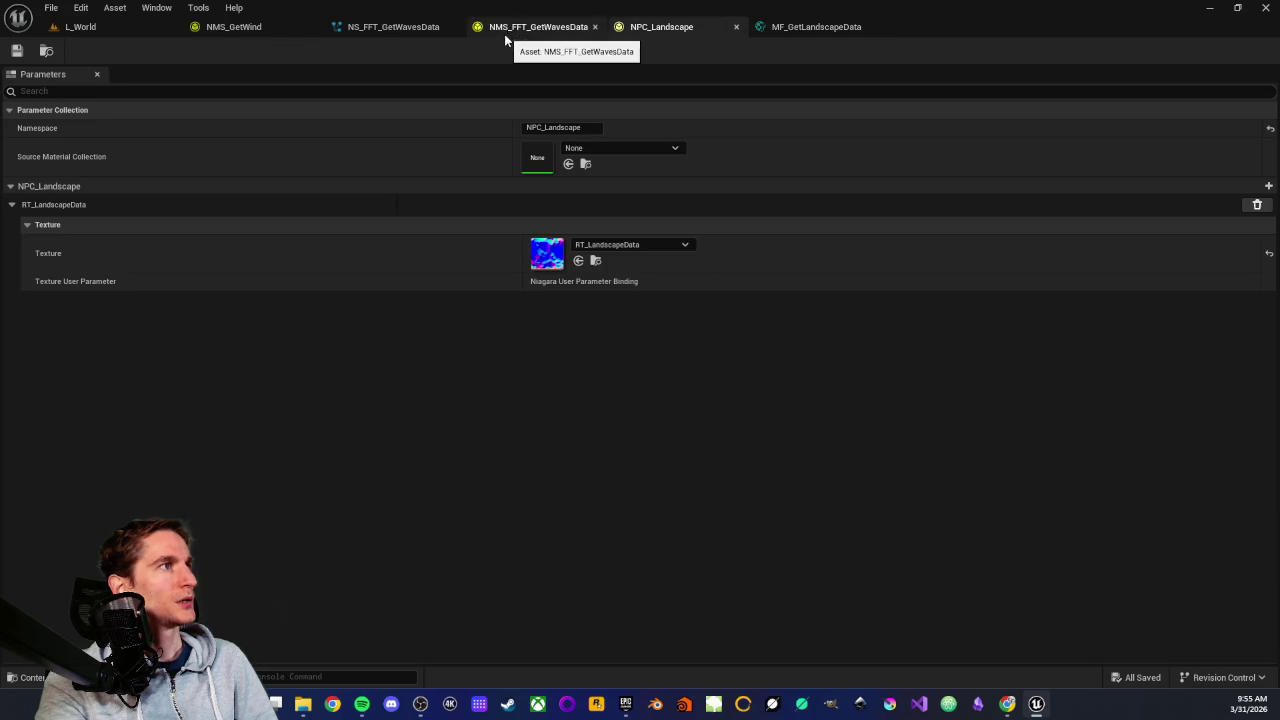
left_click(150, 27)
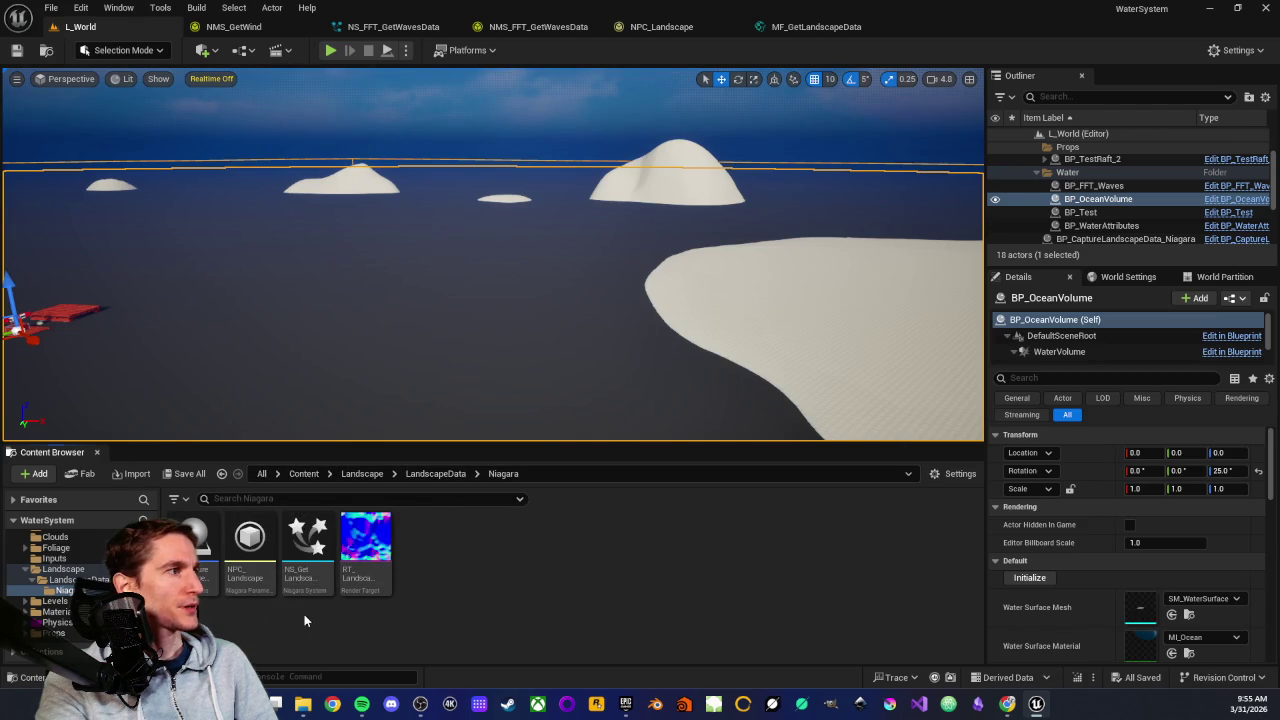
double_click(309, 567)
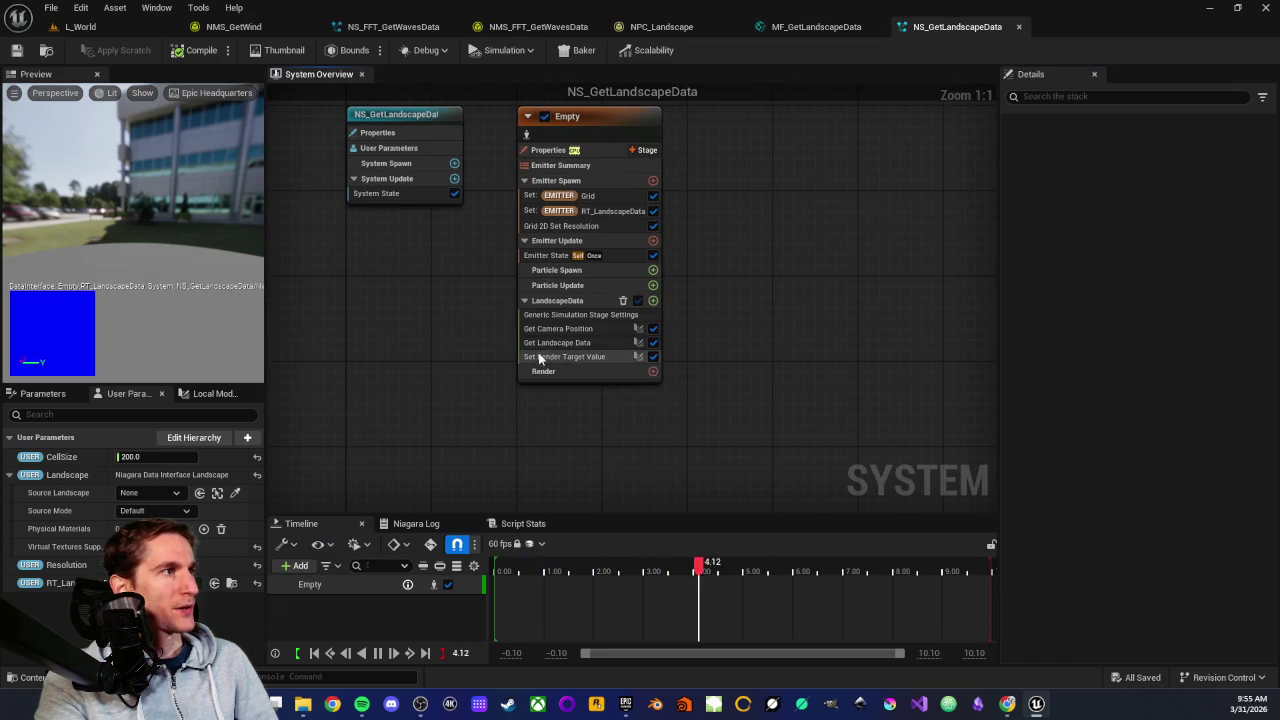
Review the Get Landscape Data module script, then close it
double_click(565, 342)
scroll(577, 344, "up", 5)
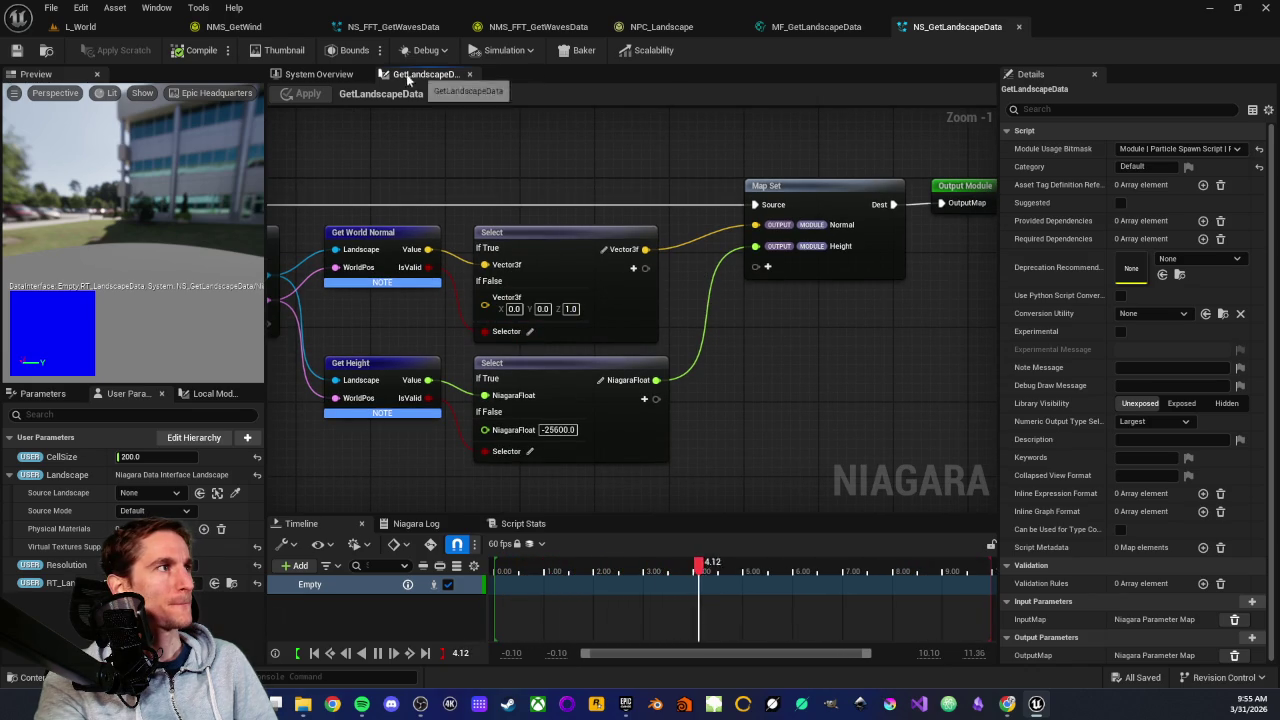
left_click(469, 74)
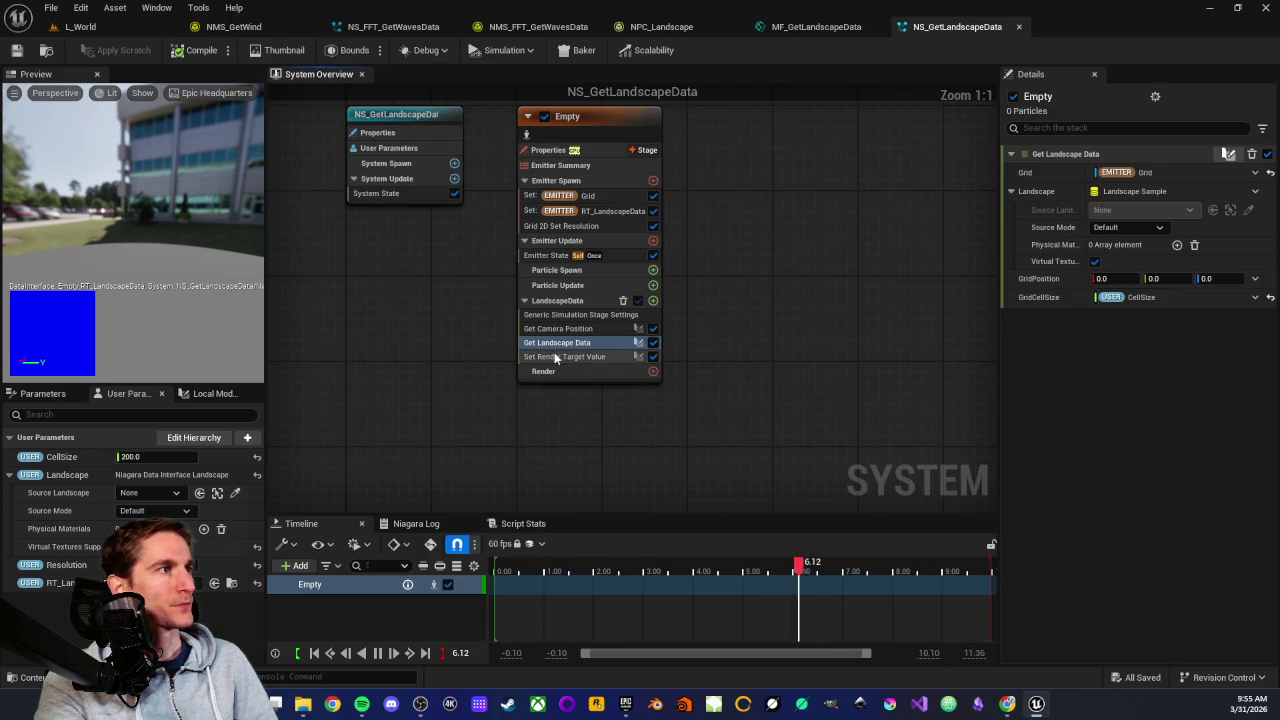
Inspect the Map Get and Set Render Target Value wiring, then close that script
double_click(556, 356)
scroll(600, 370, "up", 5)
mouse_move(594, 391)
left_mouse_down()
mouse_move(443, 354)
mouse_move(500, 372)
left_mouse_up()
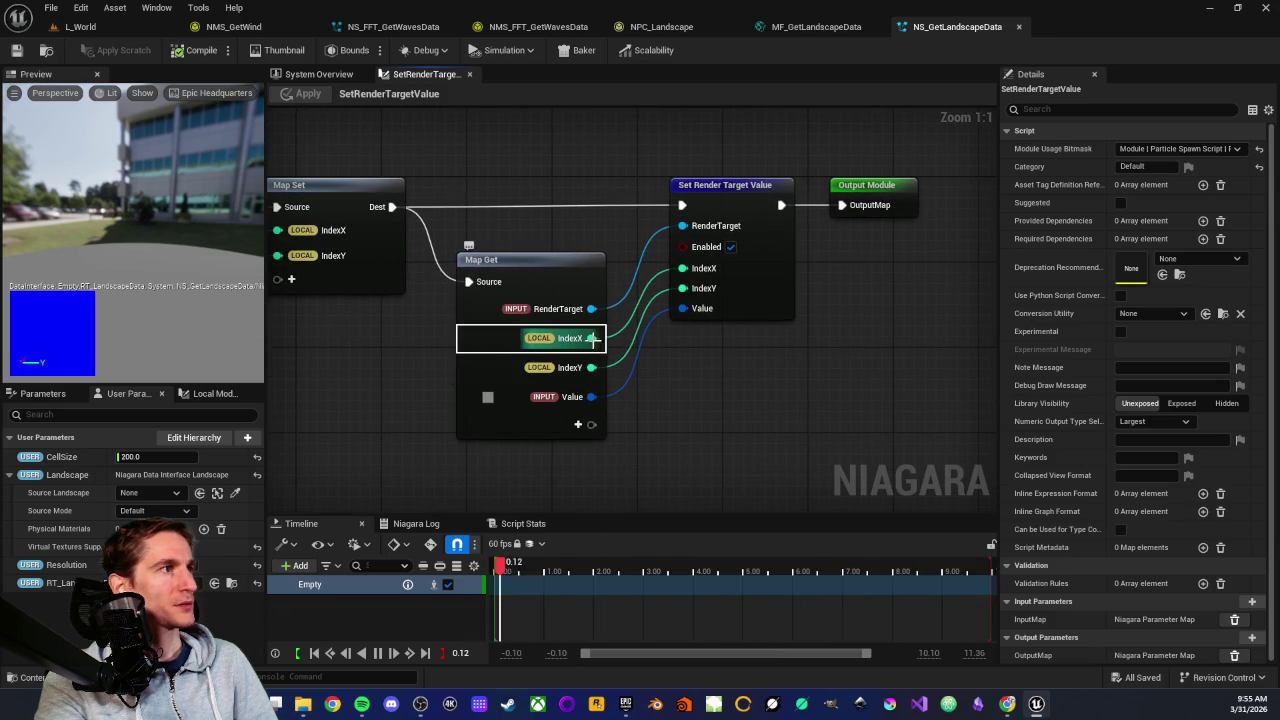
mouse_move(593, 347)
left_mouse_down()
mouse_move(731, 363)
mouse_move(440, 381)
left_mouse_up()
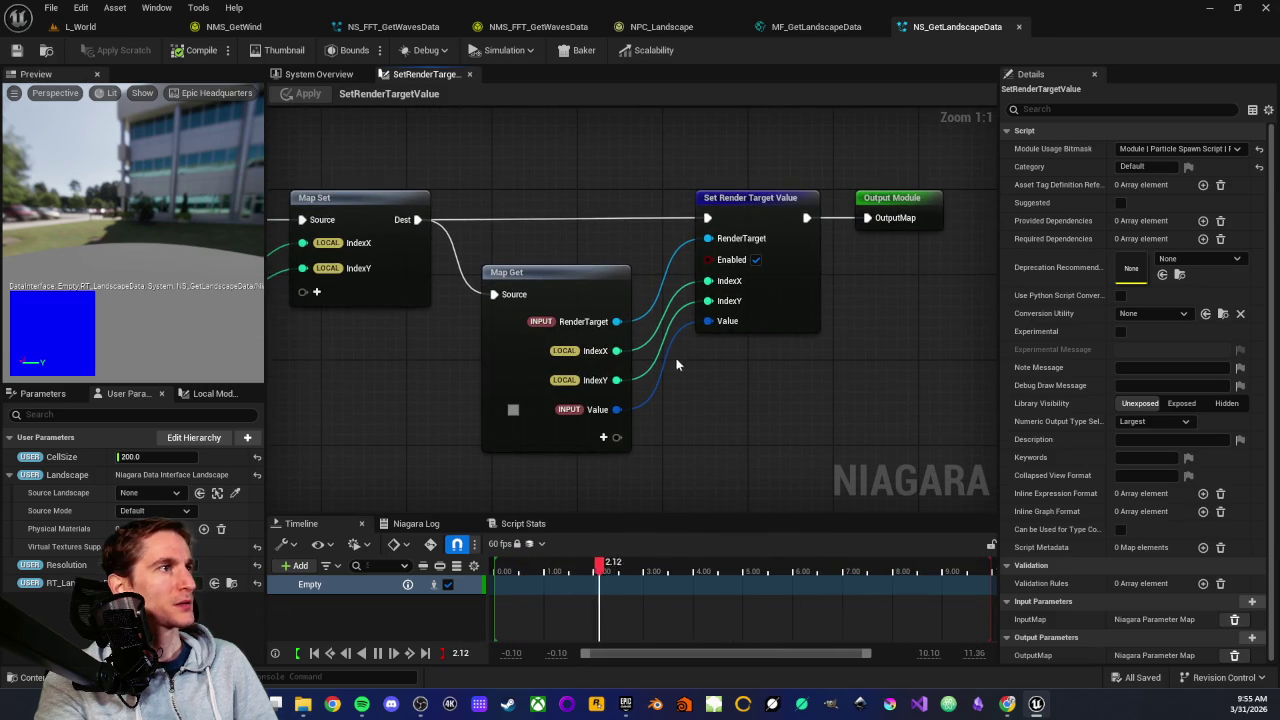
left_click(469, 74)
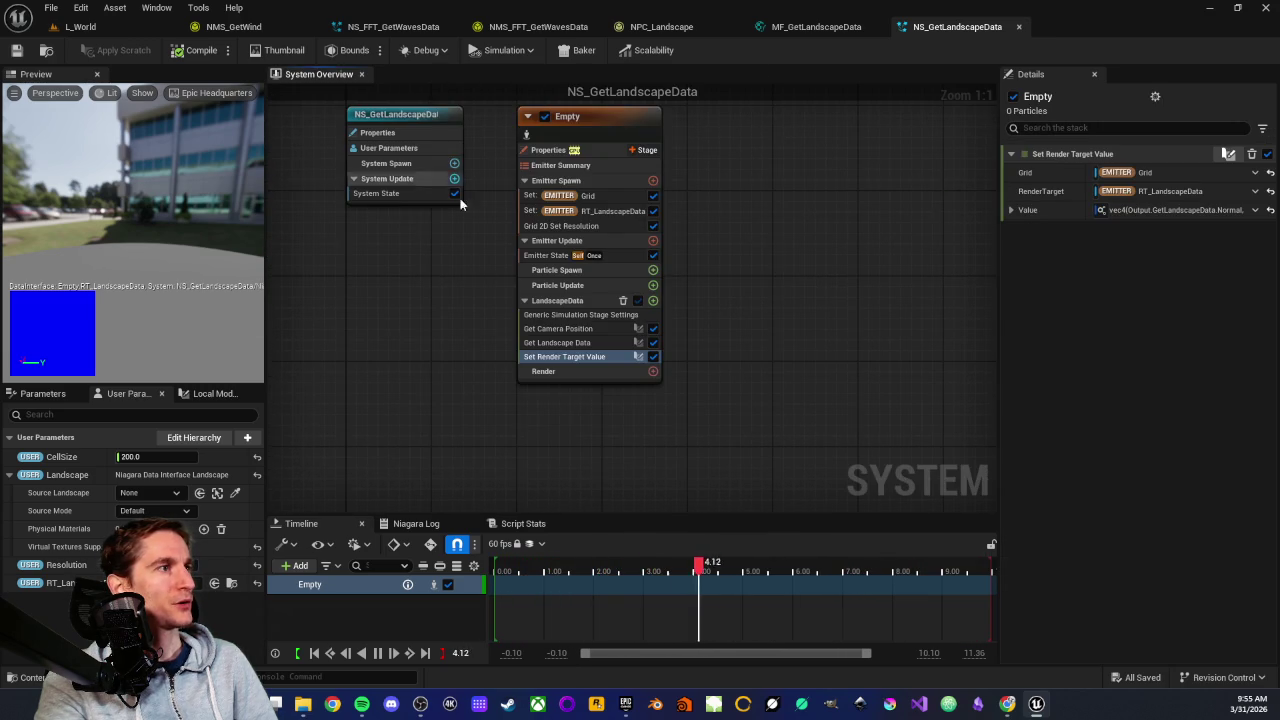
Expand Value to reveal its RGB and alpha sources, then view MF_GetLandscapeData
left_click(1011, 210)
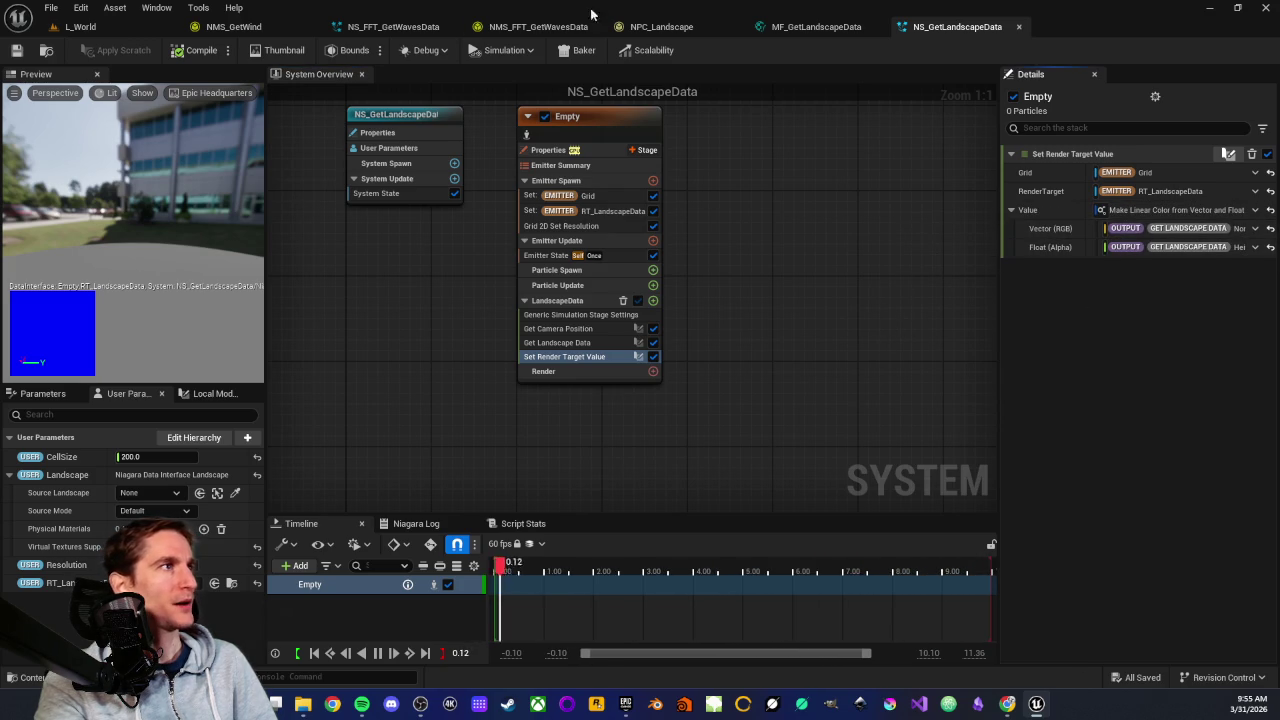
left_click(826, 33)
left_click_drag(938, 456, 810, 350)
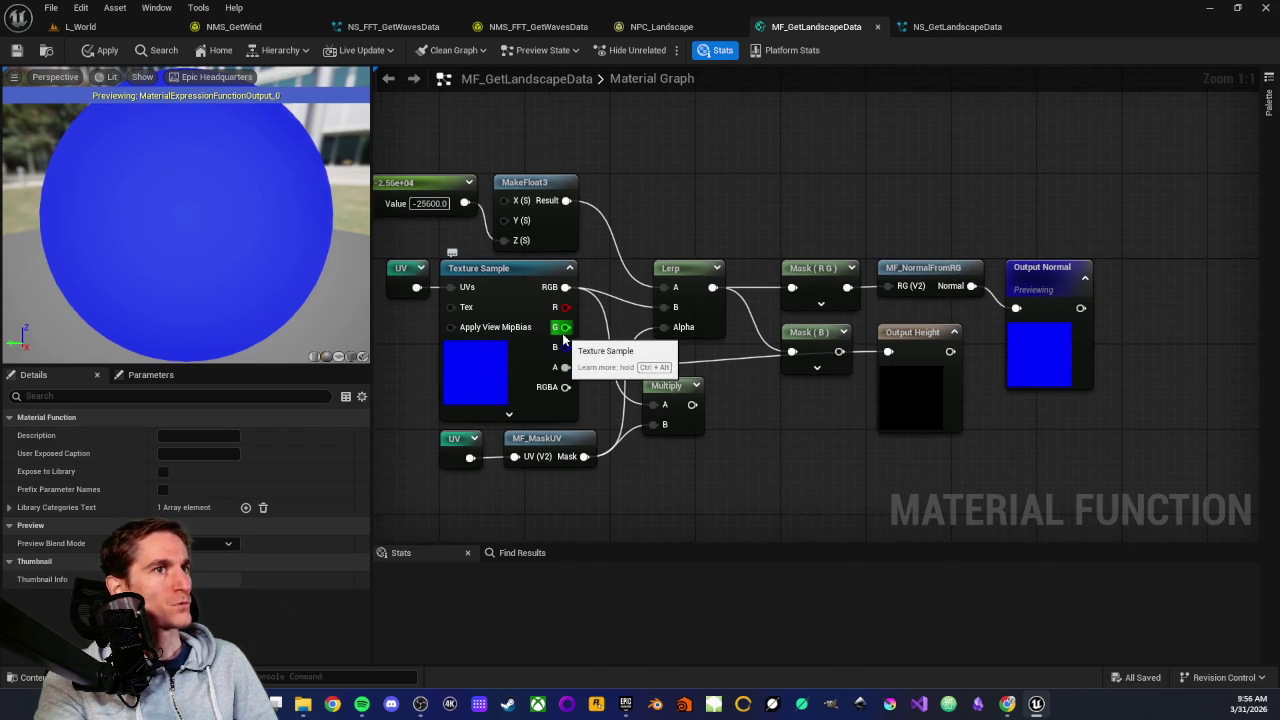
Review the MF_GetLandscapeData graph, then go back to the NS_GetLandscapeData system overview
left_click_drag(799, 425, 763, 437)
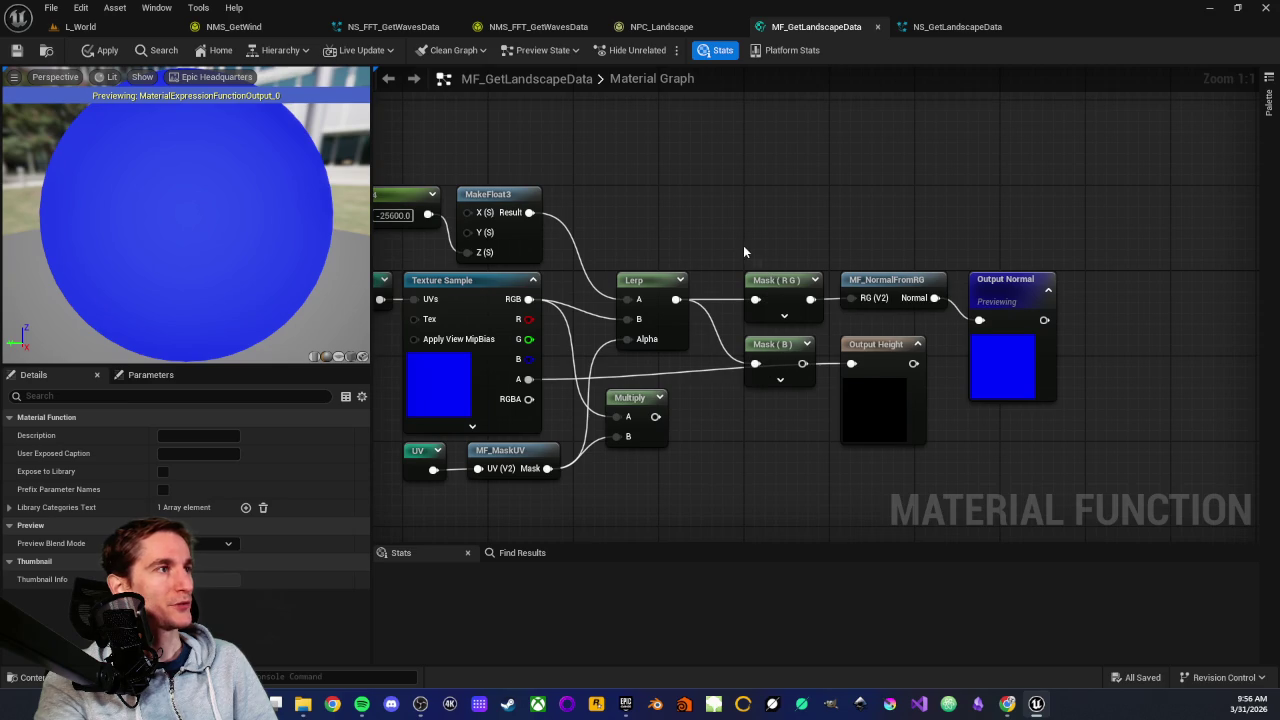
left_click_drag(744, 246, 778, 224)
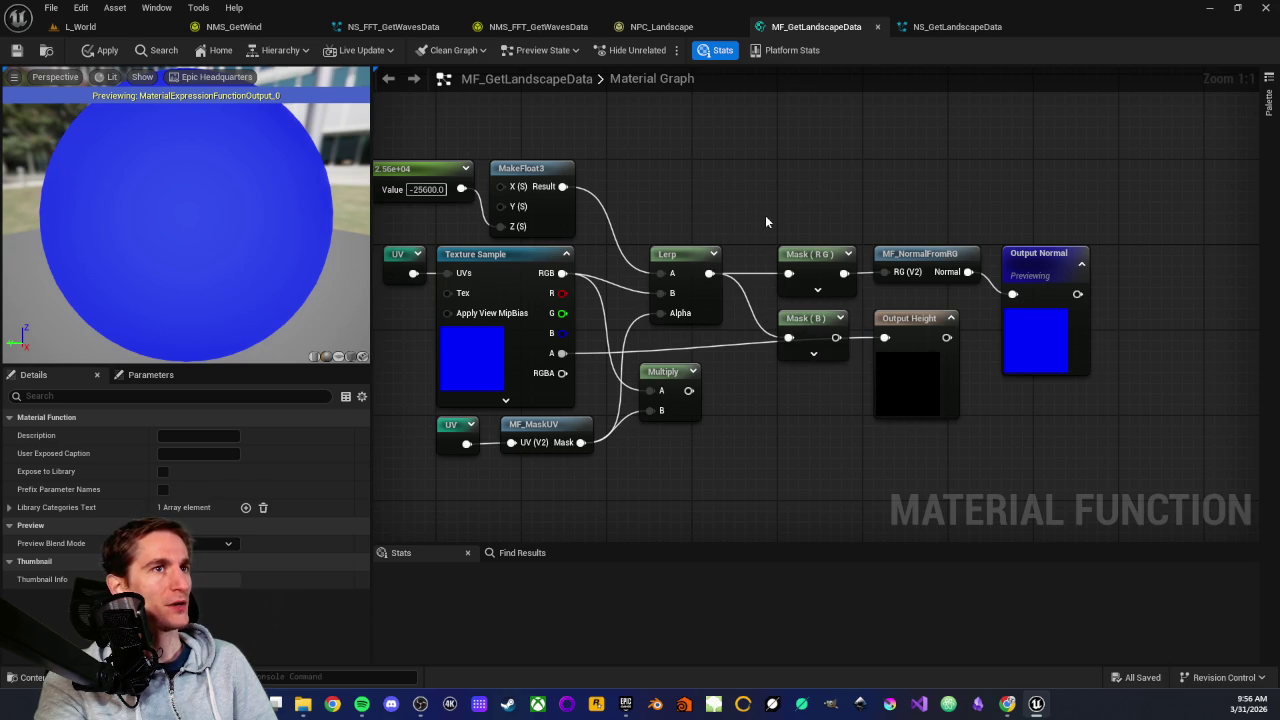
left_click_drag(766, 224, 750, 229)
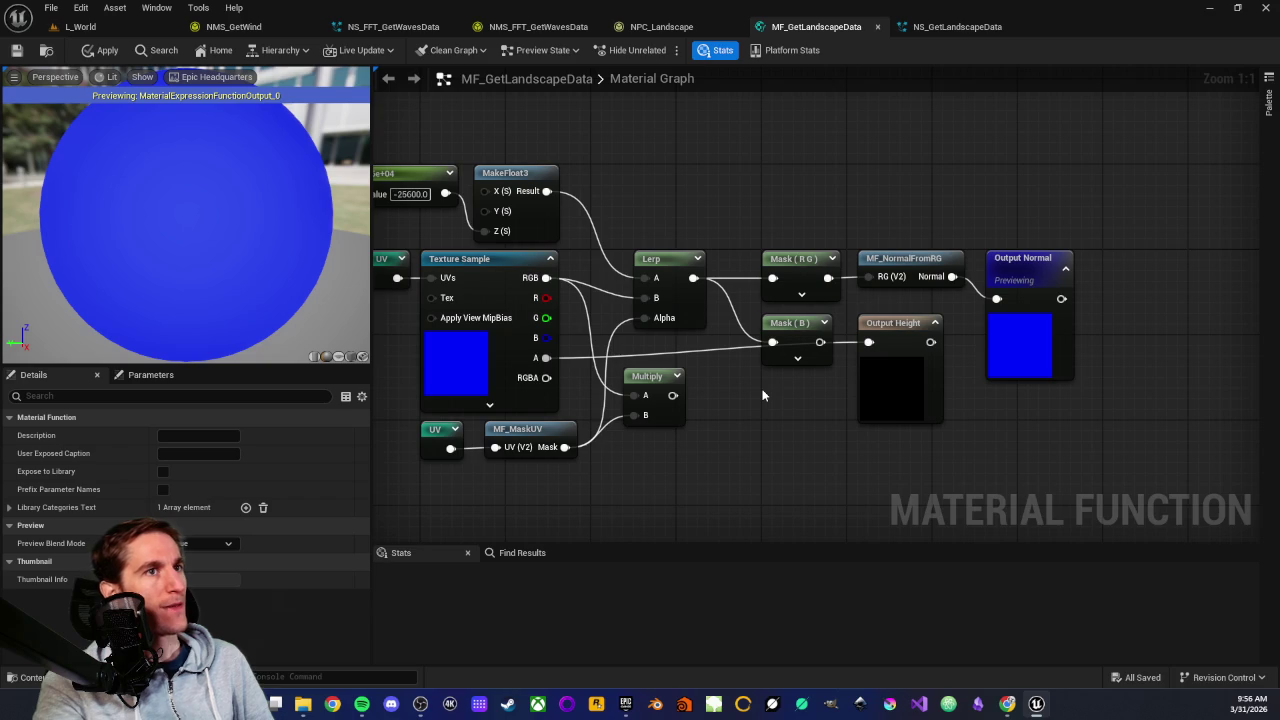
left_click_drag(770, 414, 730, 430)
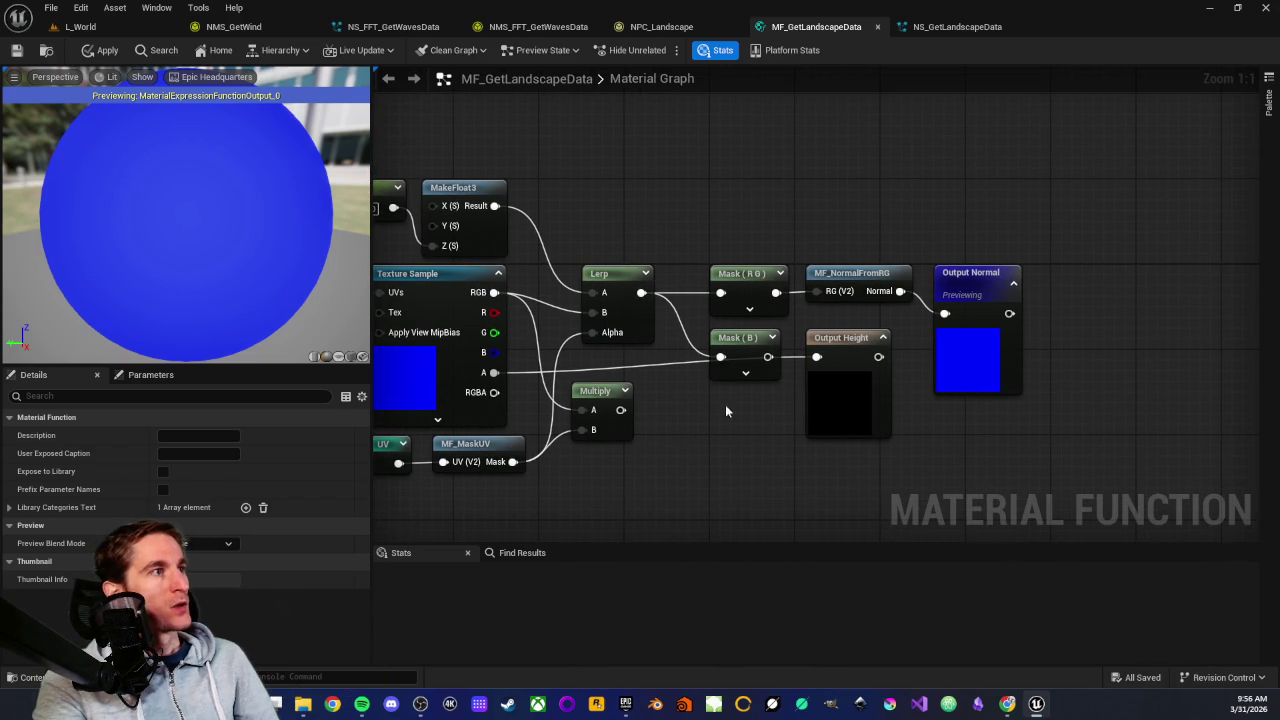
left_click_drag(717, 397, 756, 421)
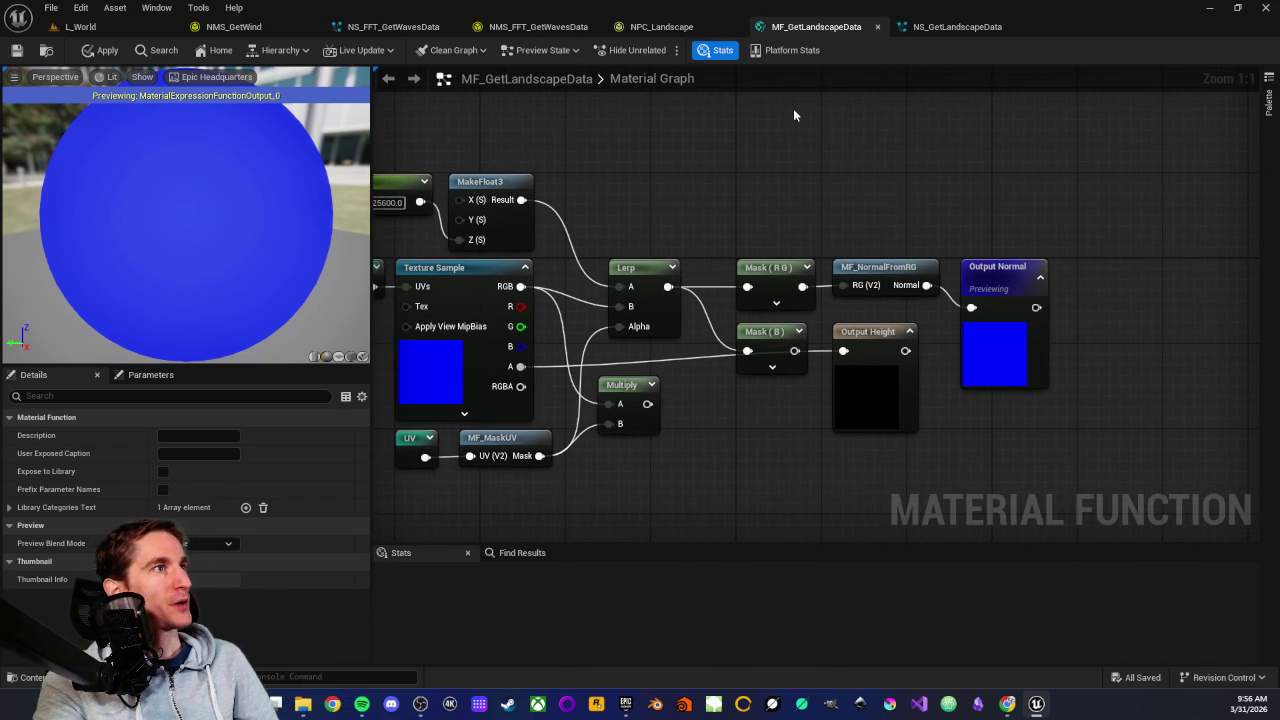
left_click(955, 27)
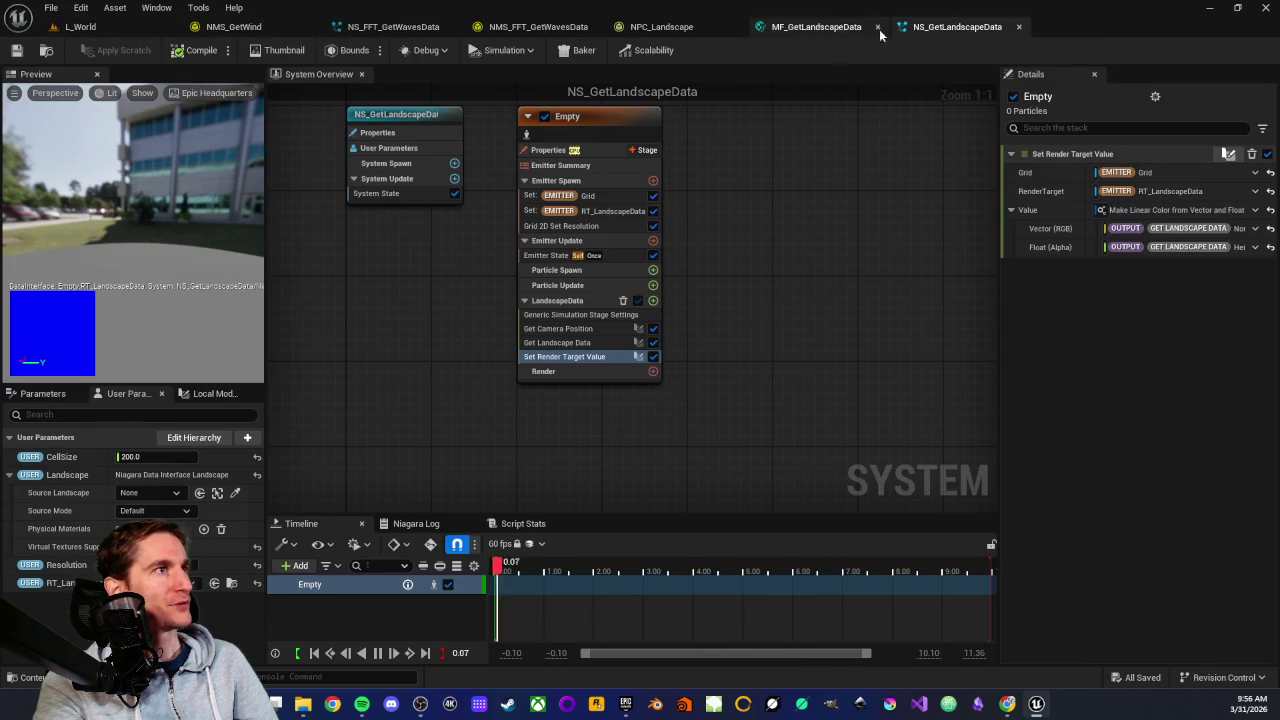
From the L_World level, open the NMS_FFT_GetWavesData module script
left_click(90, 27)
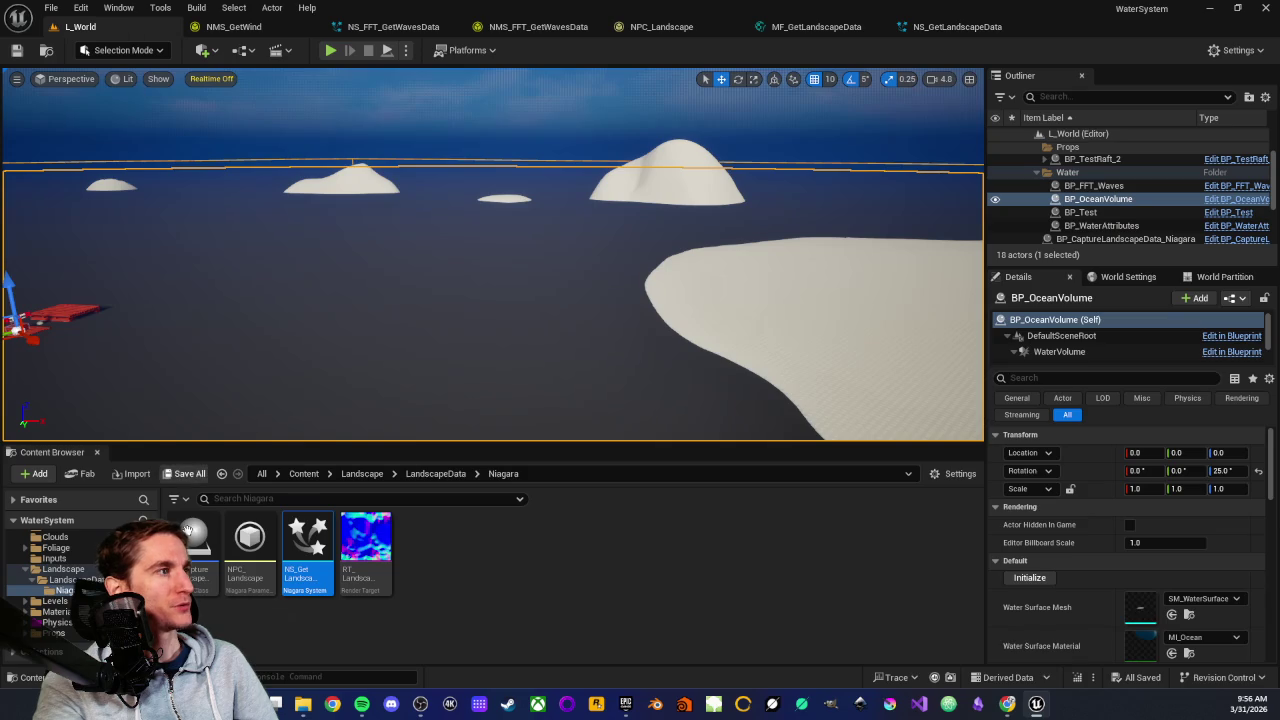
left_click(278, 628)
scroll(60, 580, "down", 5)
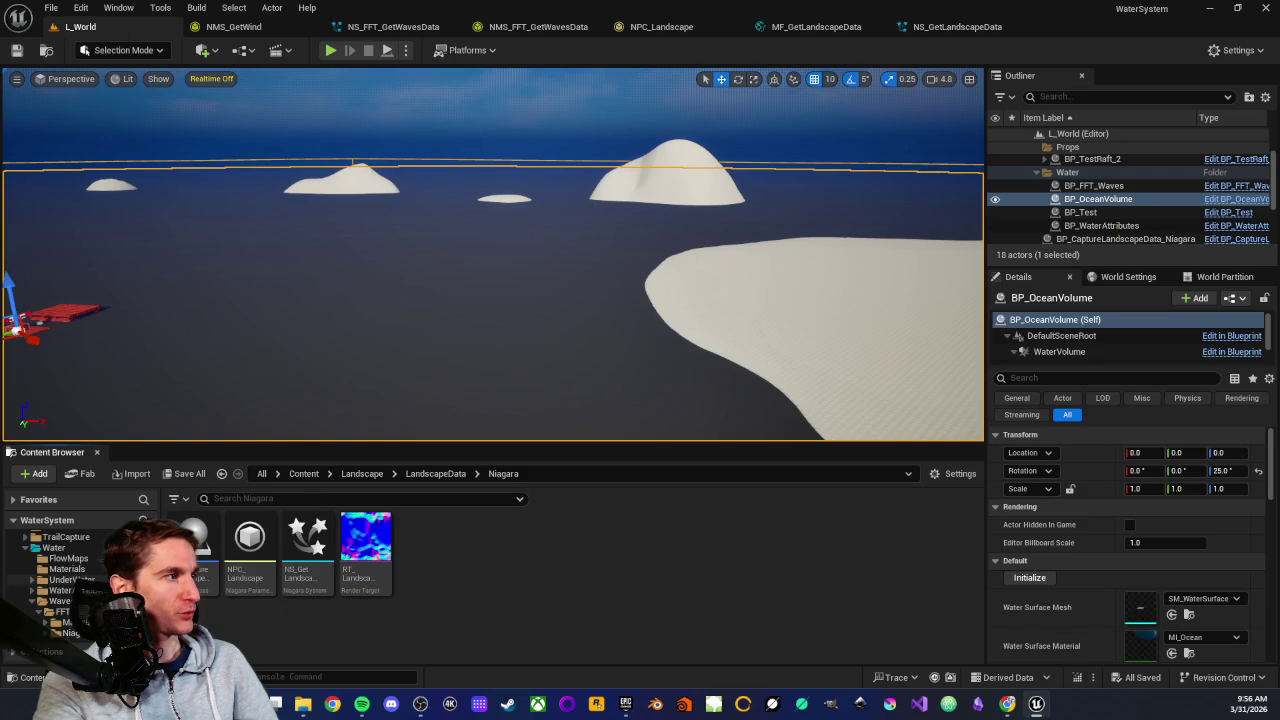
scroll(80, 590, "down", 2)
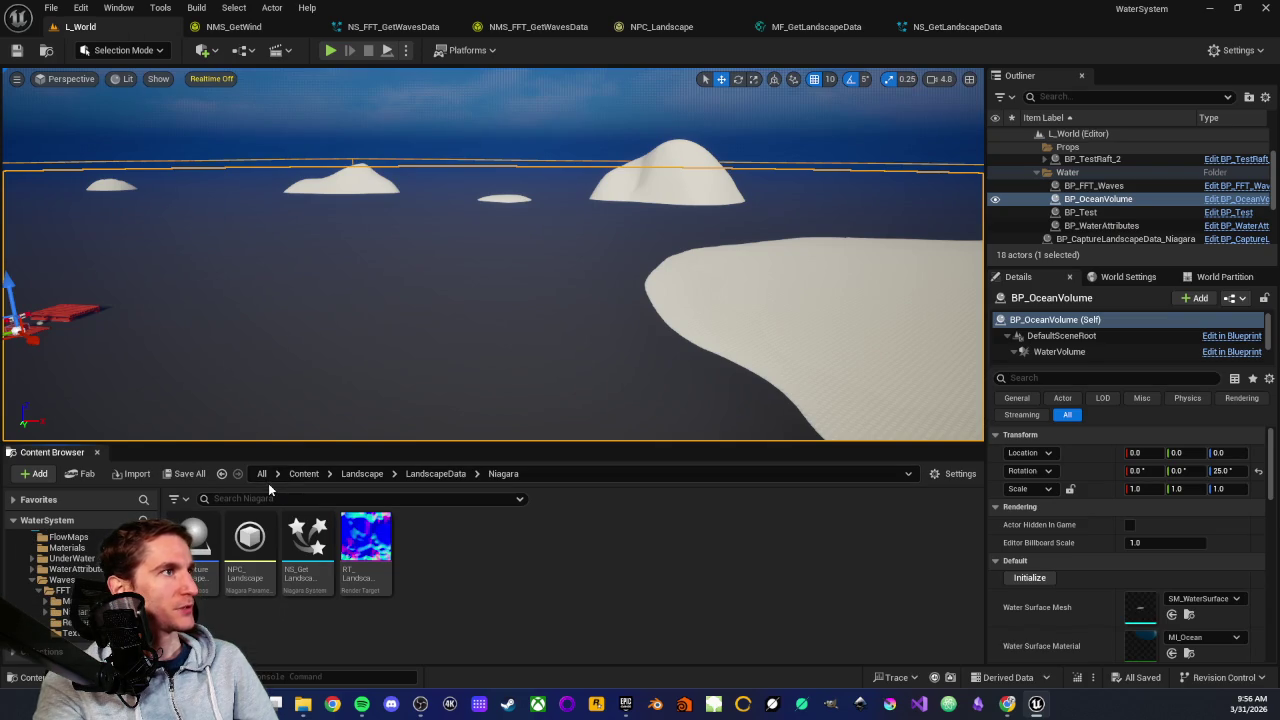
left_click(538, 26)
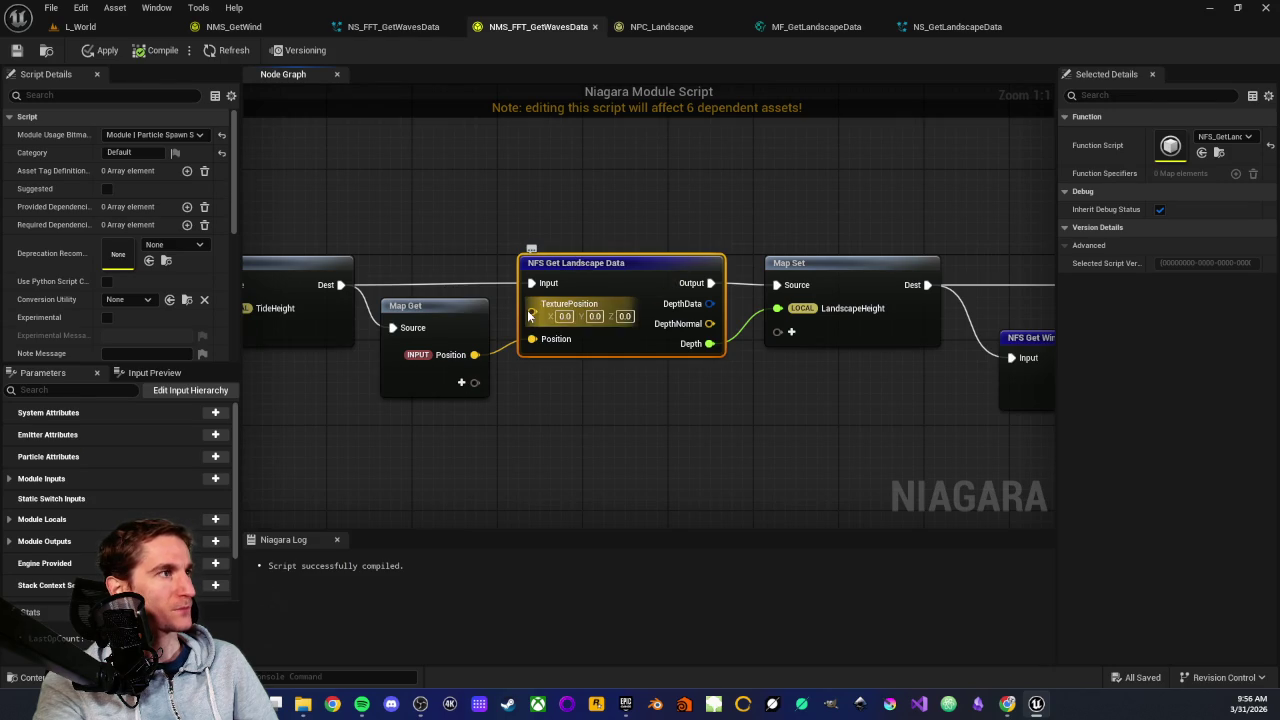
Open the NFS_GetLandscapeData function and expand its Convert node's channel wiring
double_click(590, 265)
scroll(656, 388, "up", 5)
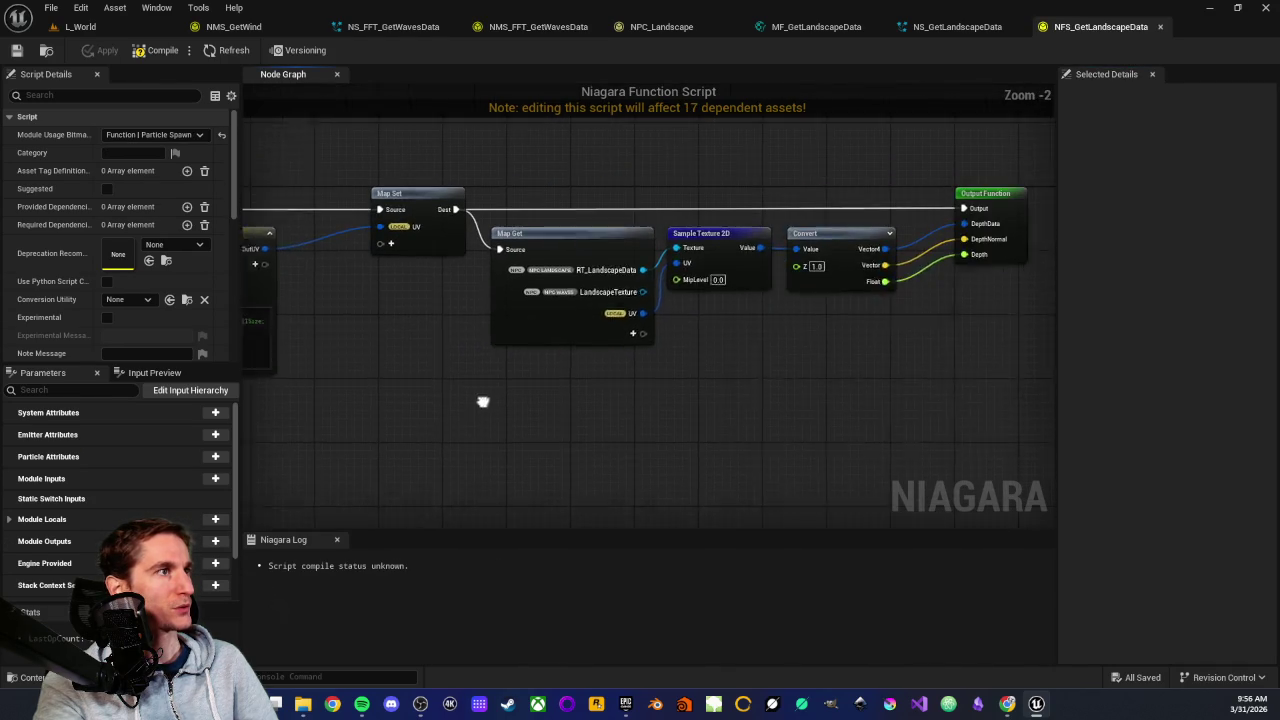
left_click_drag(666, 434, 478, 412)
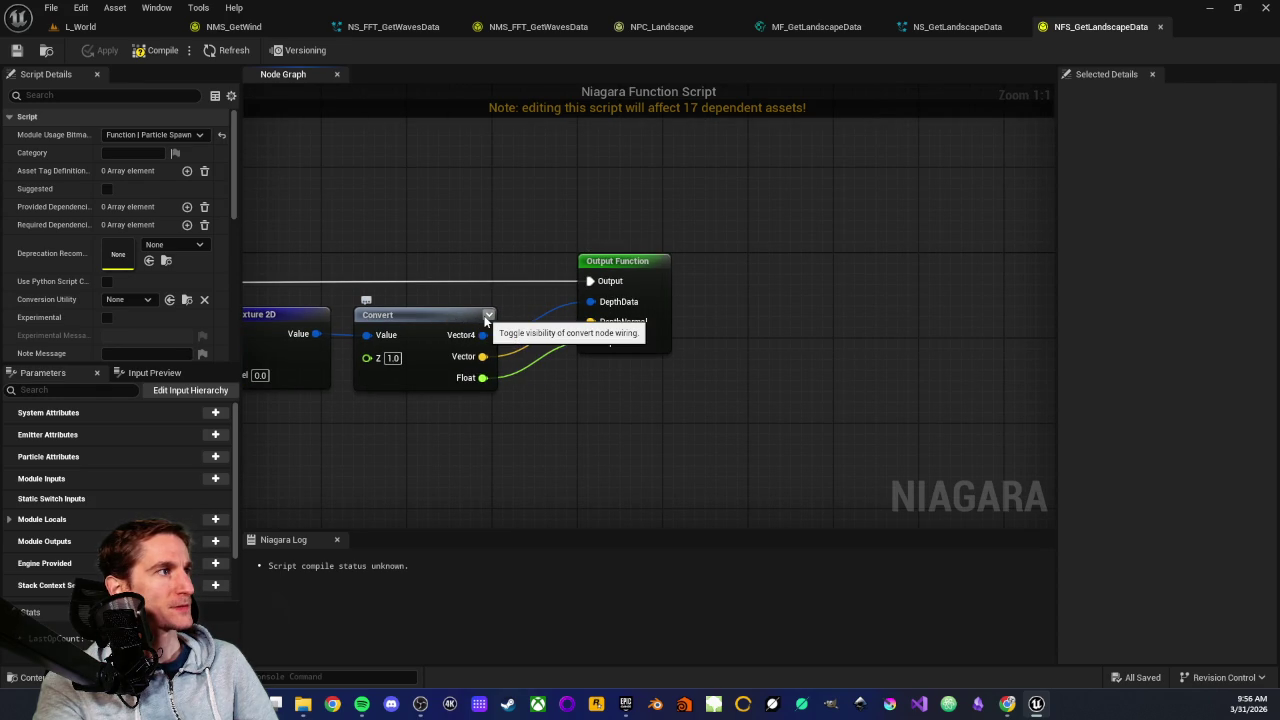
left_click_drag(367, 435, 591, 431)
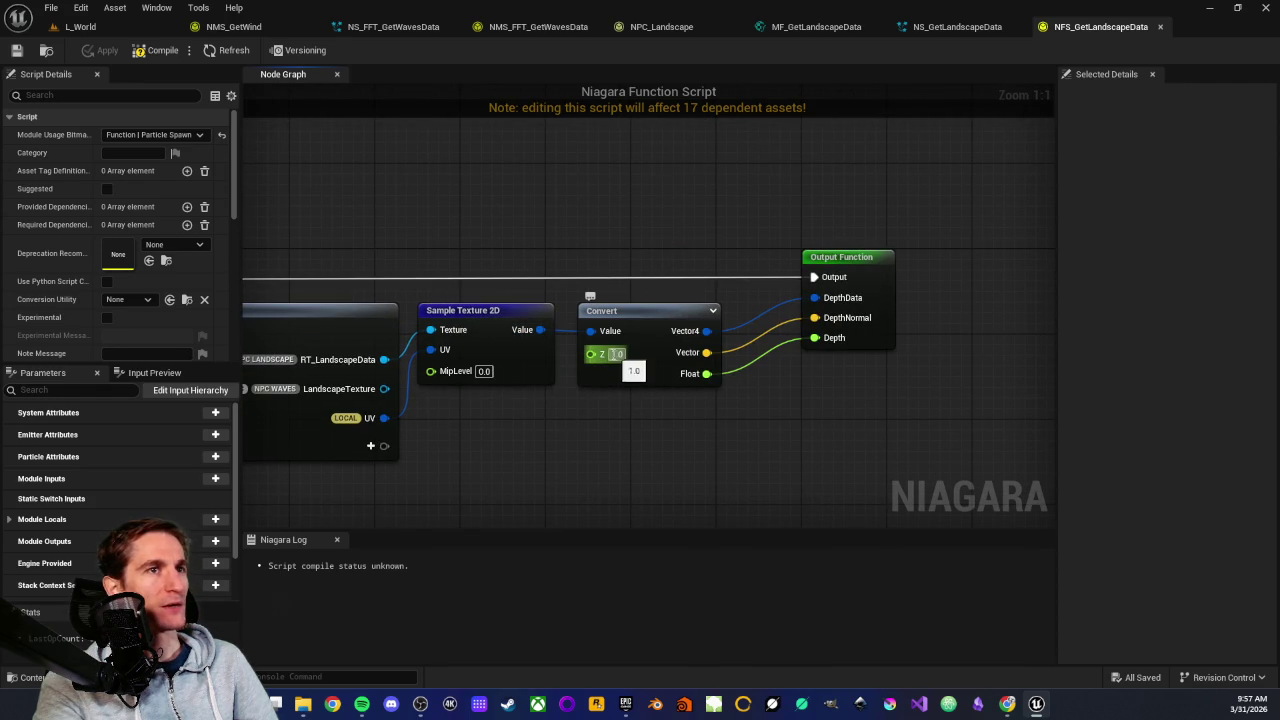
left_click(632, 316)
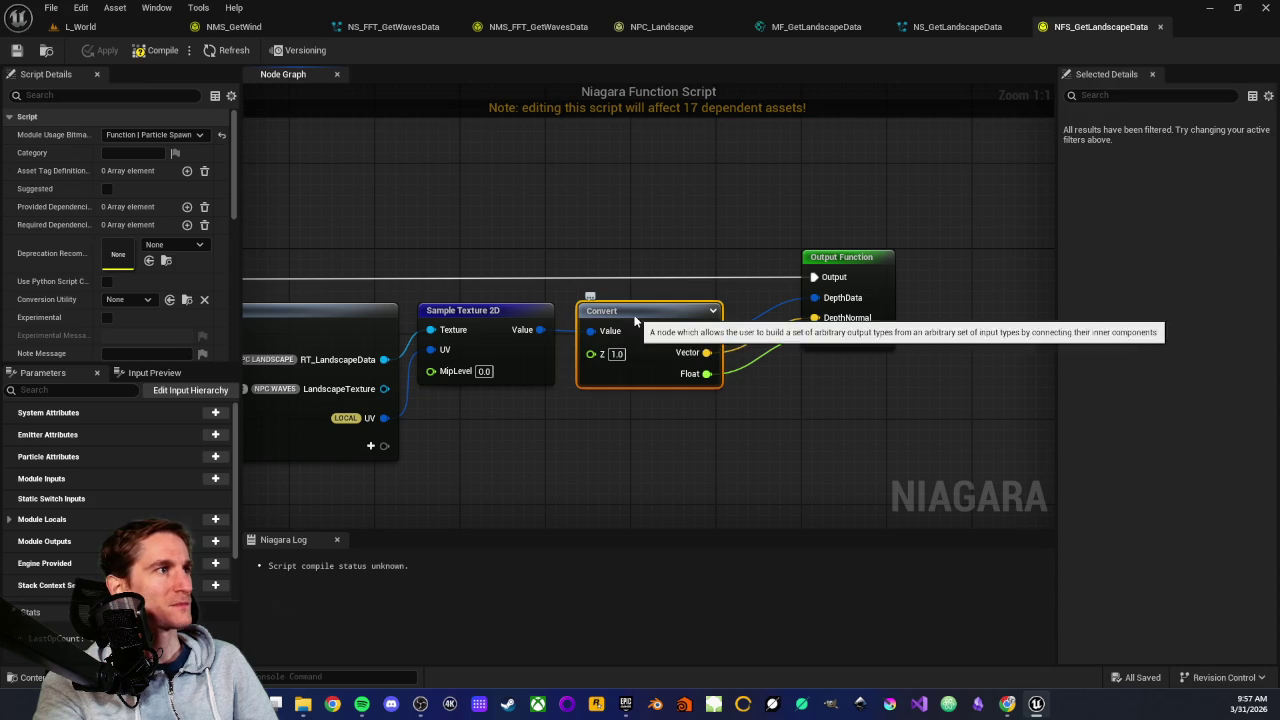
left_click(712, 311)
left_click_drag(537, 443, 502, 360)
left_click_drag(513, 275, 525, 303)
Rewire the Convert channels so W gets its own output and Z no longer uses constant 1.0
left_click(468, 256)
left_click(519, 339)
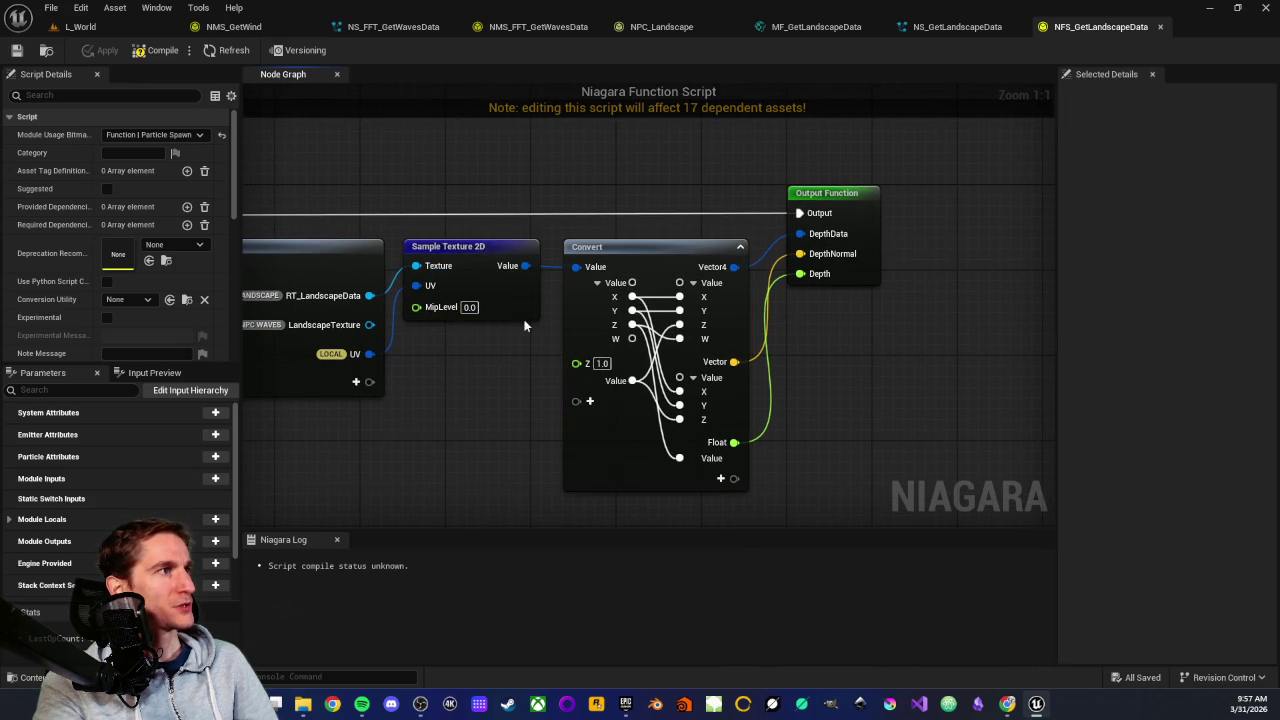
mouse_move(629, 337)
left_mouse_down()
mouse_move(568, 325)
mouse_move(564, 337)
left_mouse_up()
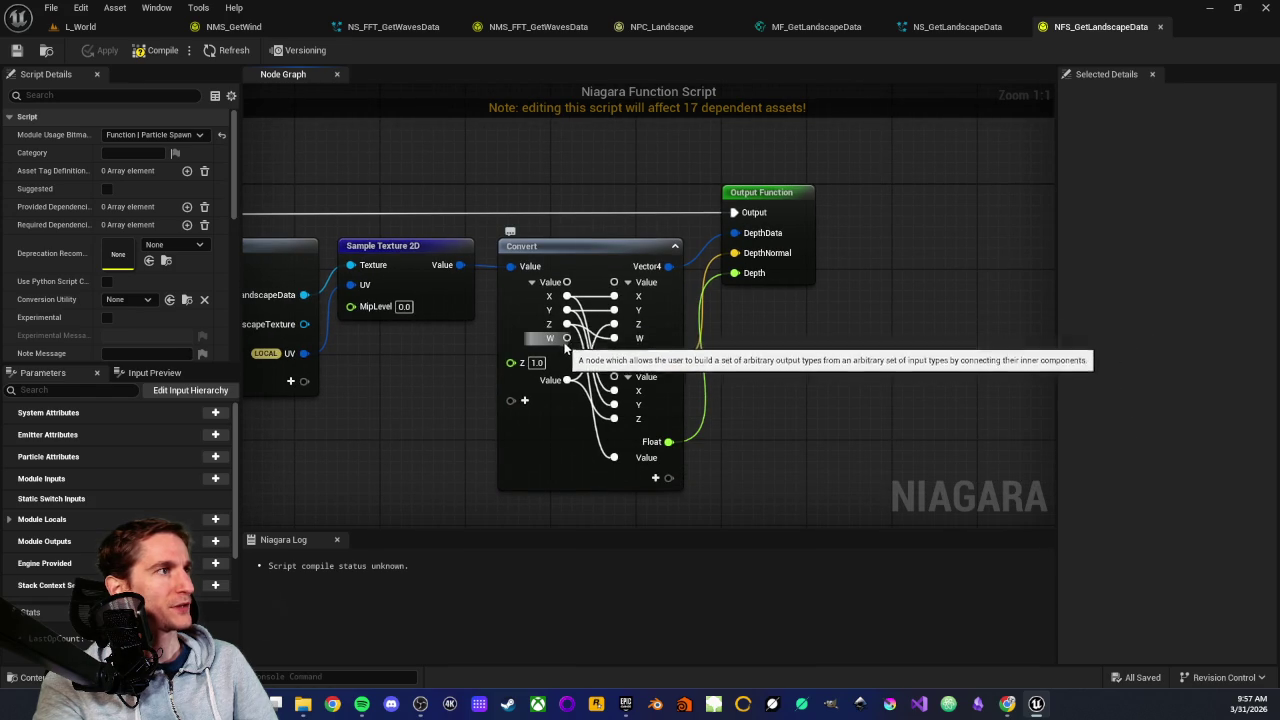
mouse_move(567, 340)
left_mouse_down()
mouse_move(594, 462)
mouse_move(613, 458)
left_mouse_up()
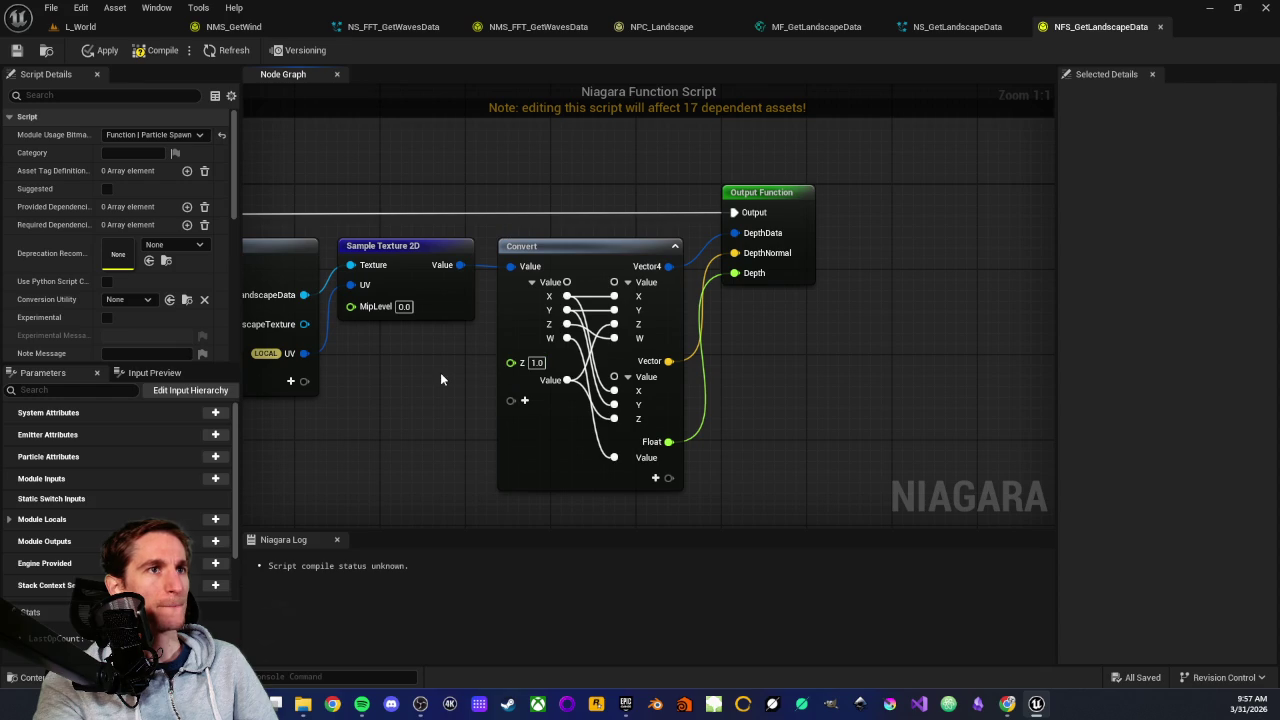
left_click_drag(440, 388, 411, 400)
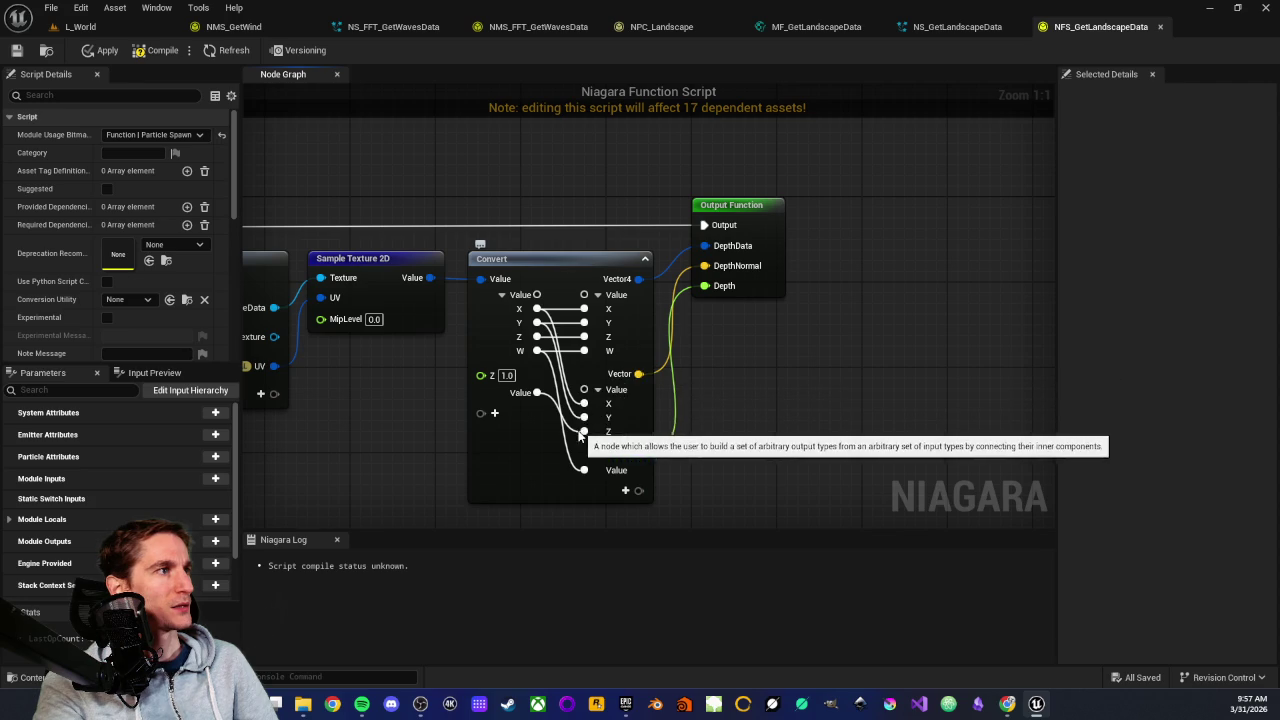
left_click_drag(555, 405, 584, 431)
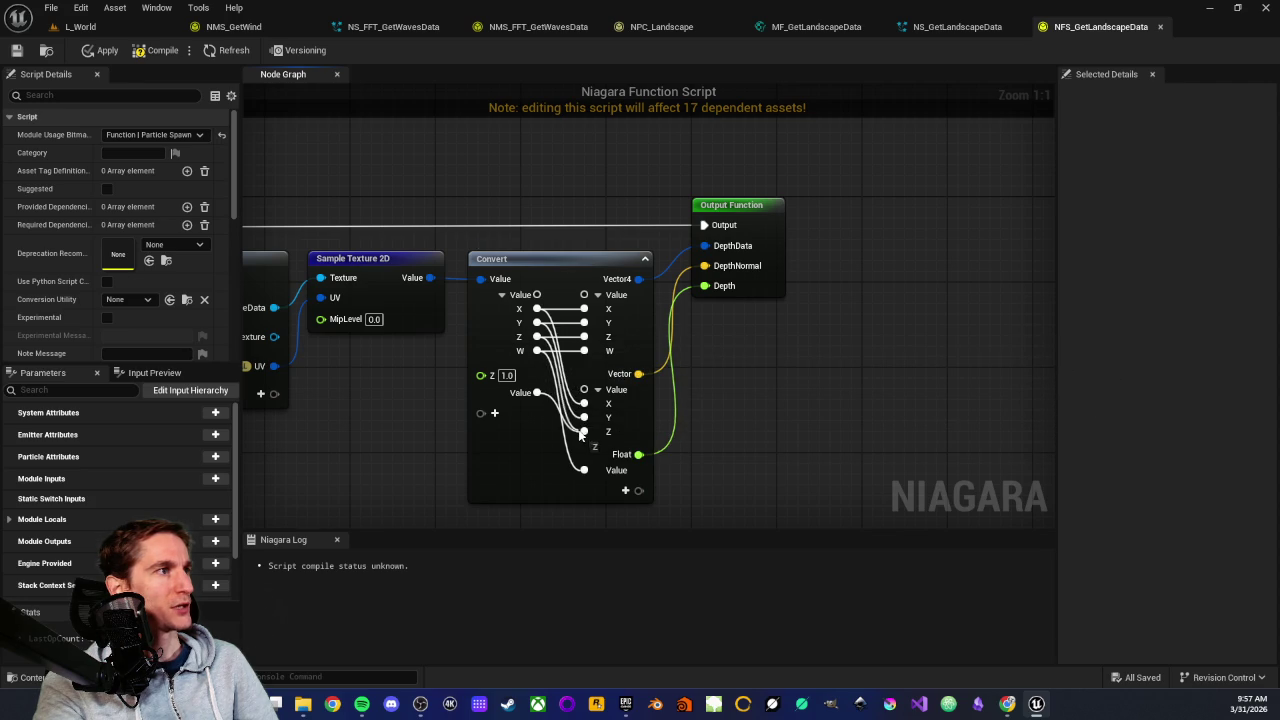
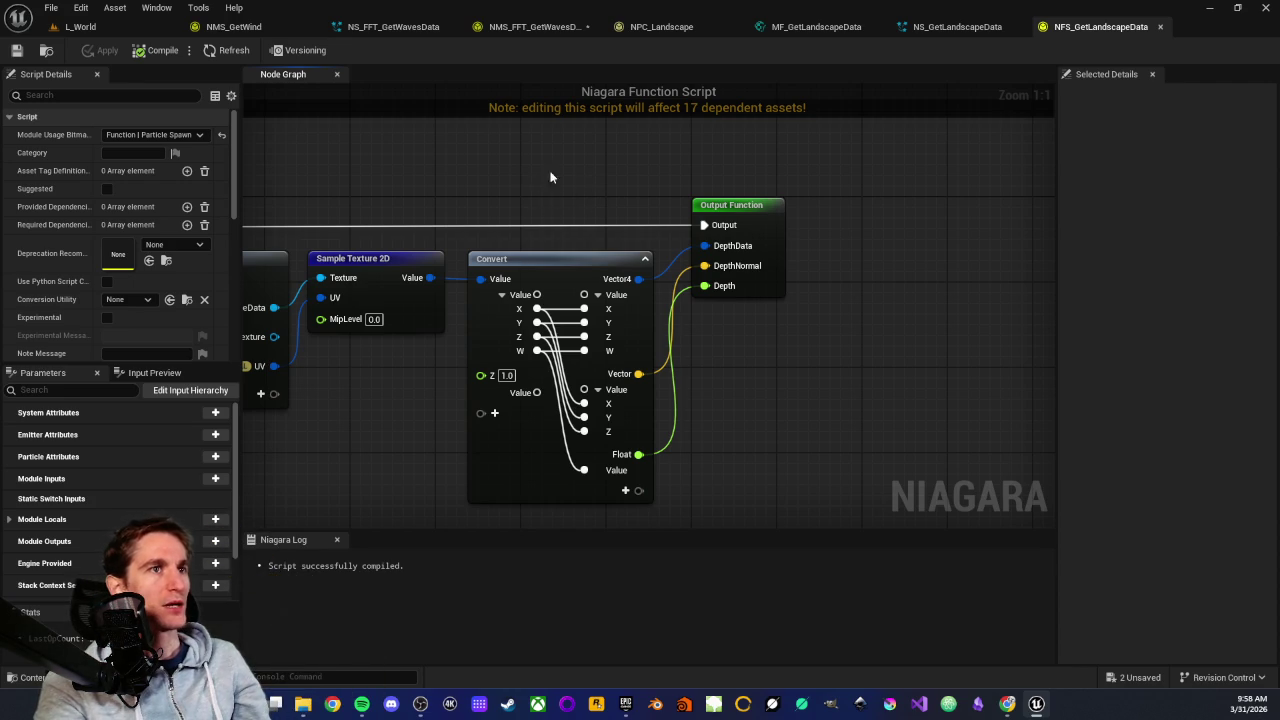
Switch to L_World, aim the camera at the red raft, and save all unsaved assets
scroll(540, 243, "down", 2)
mouse_move(506, 245)
left_mouse_down()
mouse_move(746, 231)
mouse_move(643, 214)
left_mouse_up()
scroll(625, 230, "up", 1)
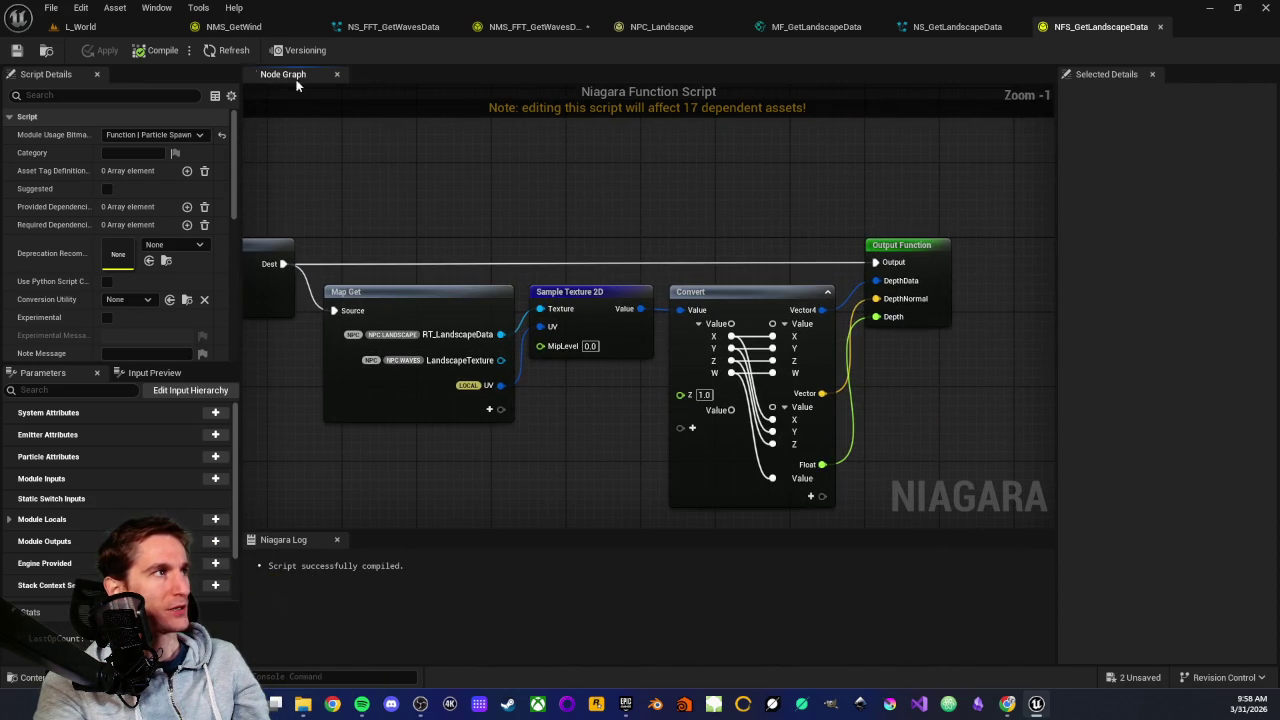
left_click(84, 32)
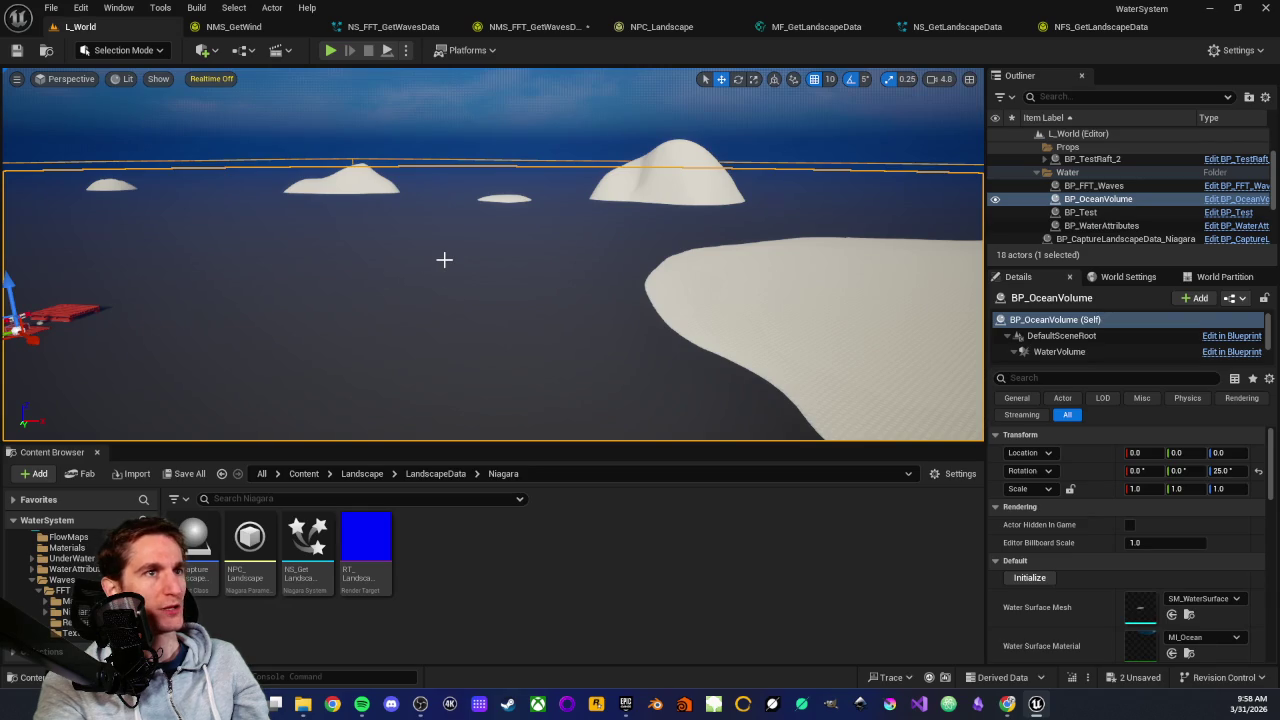
left_click_drag(388, 268, 316, 316)
mouse_move(375, 345)
left_mouse_down()
mouse_move(420, 340)
mouse_move(375, 345)
left_mouse_up()
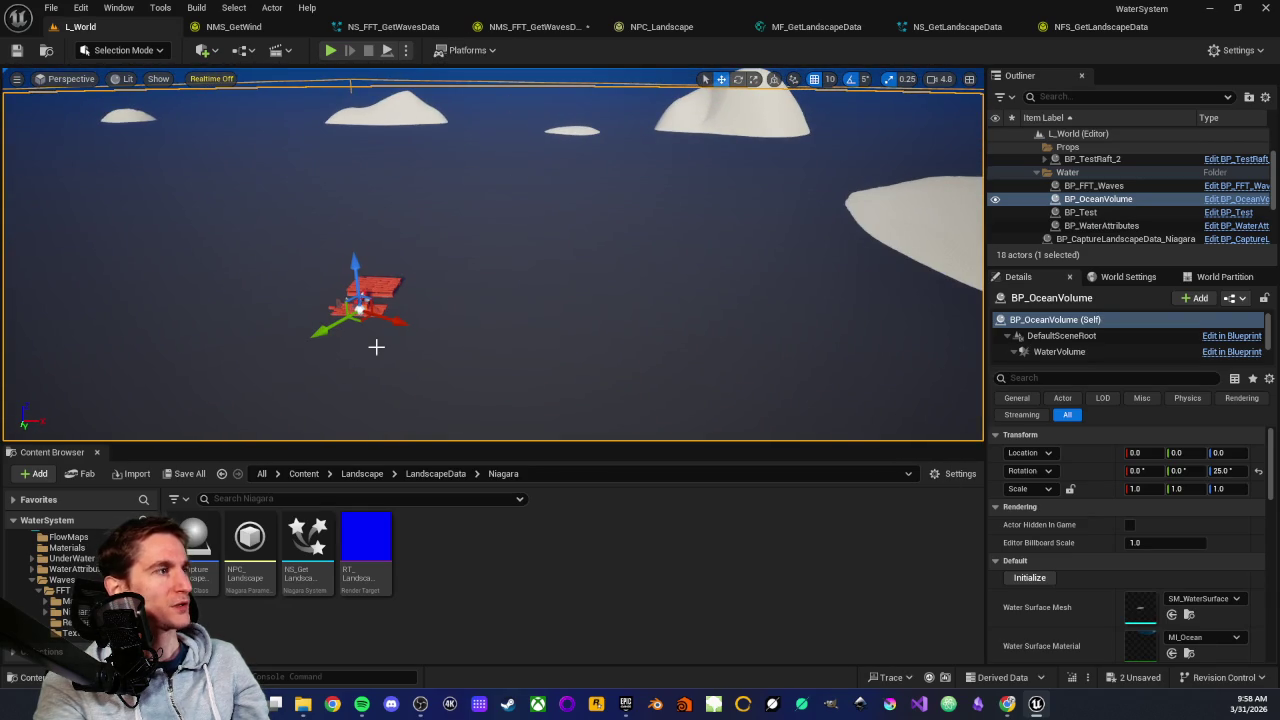
key("ctrl+s")
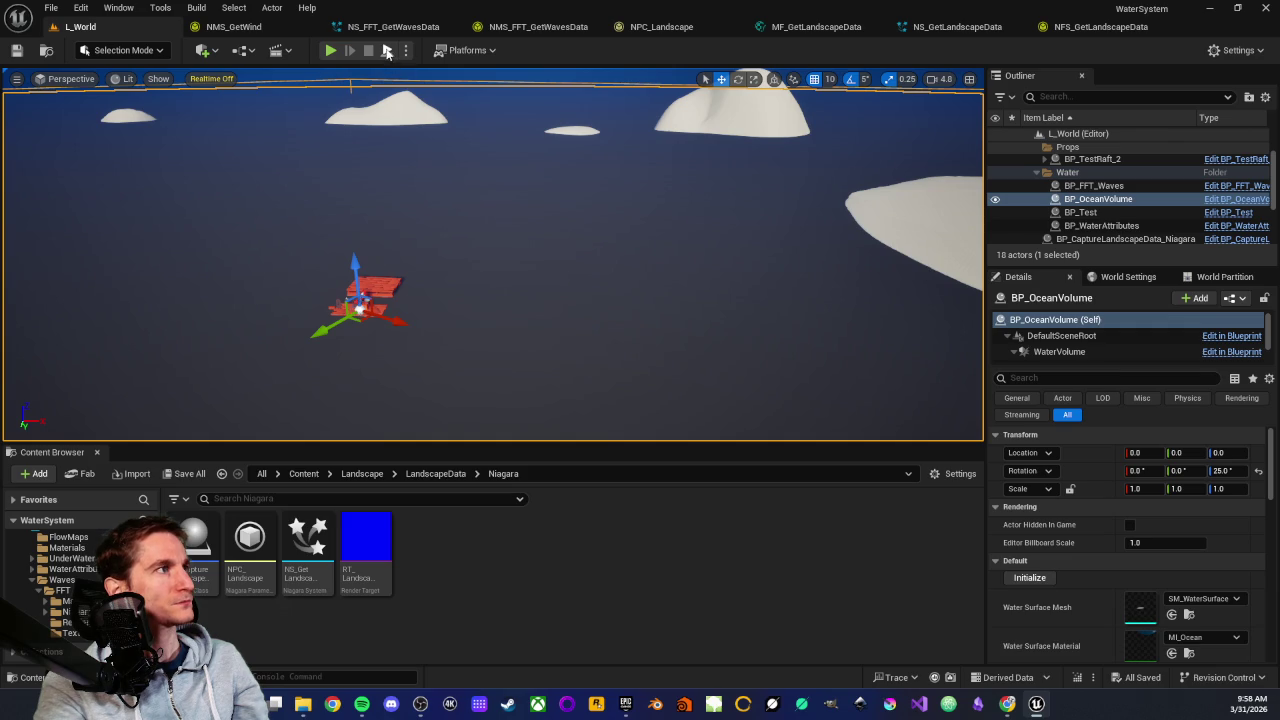
Play the level and fly toward the white island to check its turquoise shallows
key("alt+p")
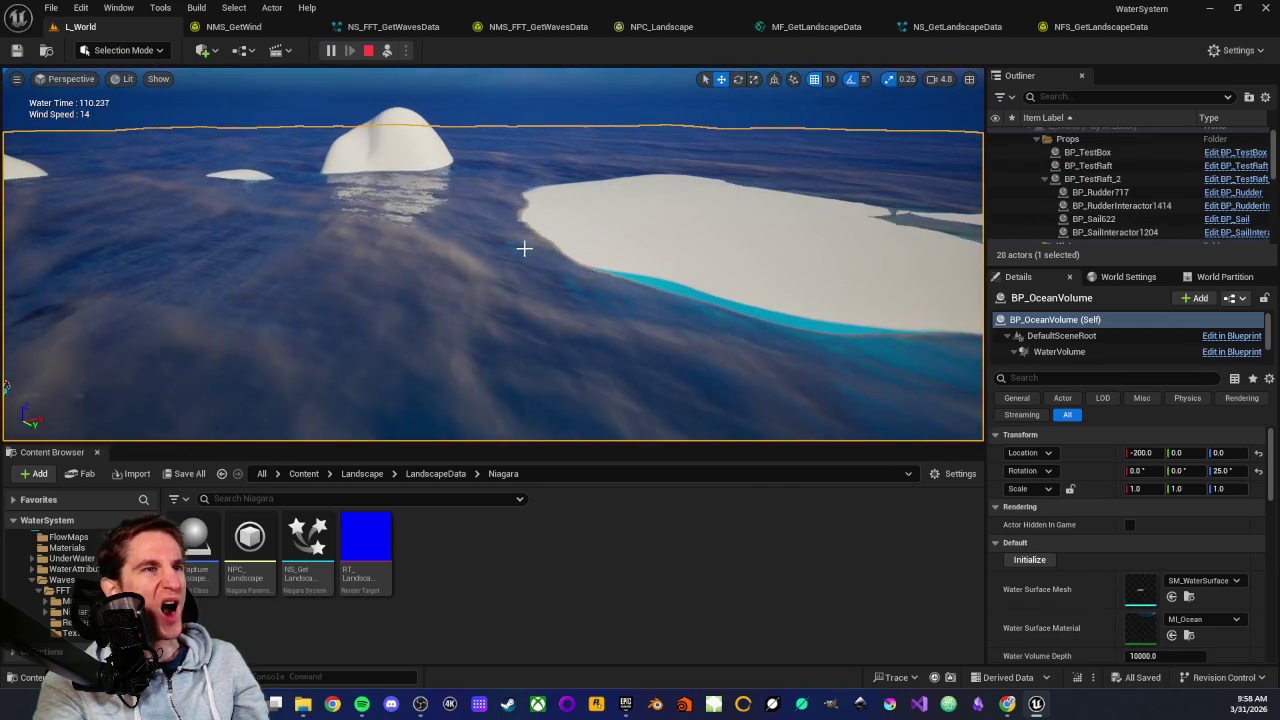
left_click(523, 249)
key("w")
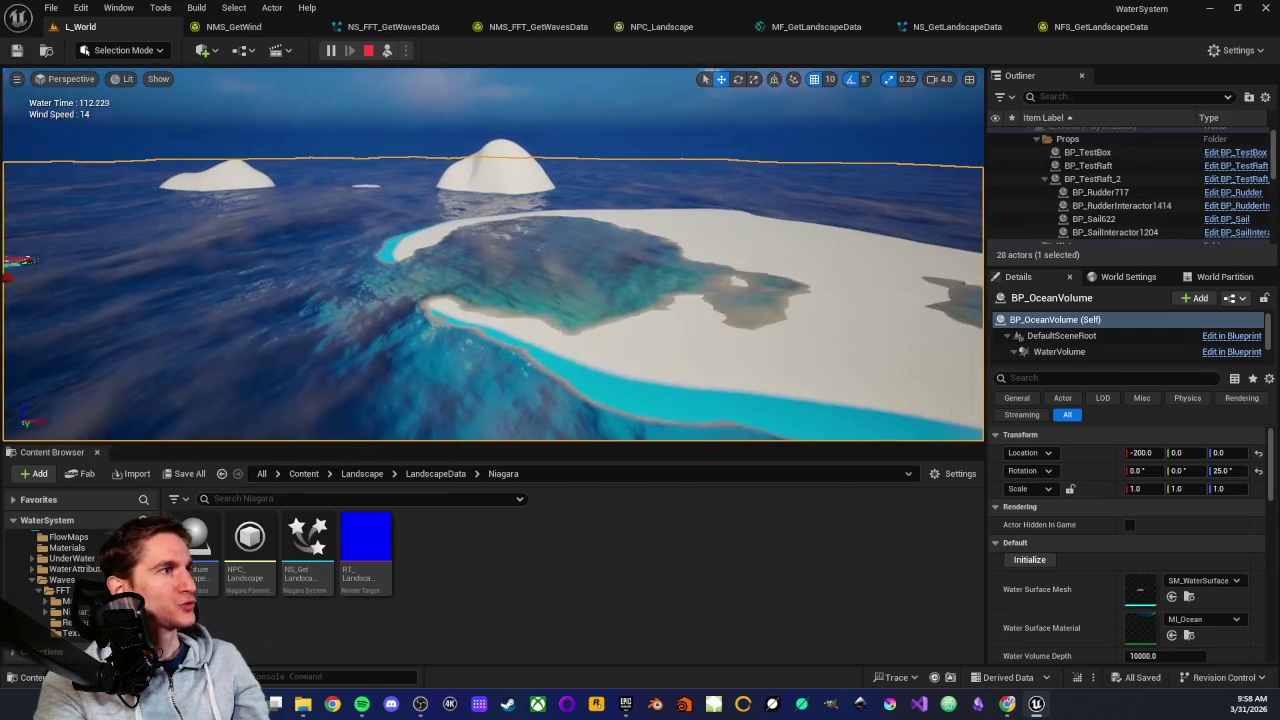
left_click(1092, 27)
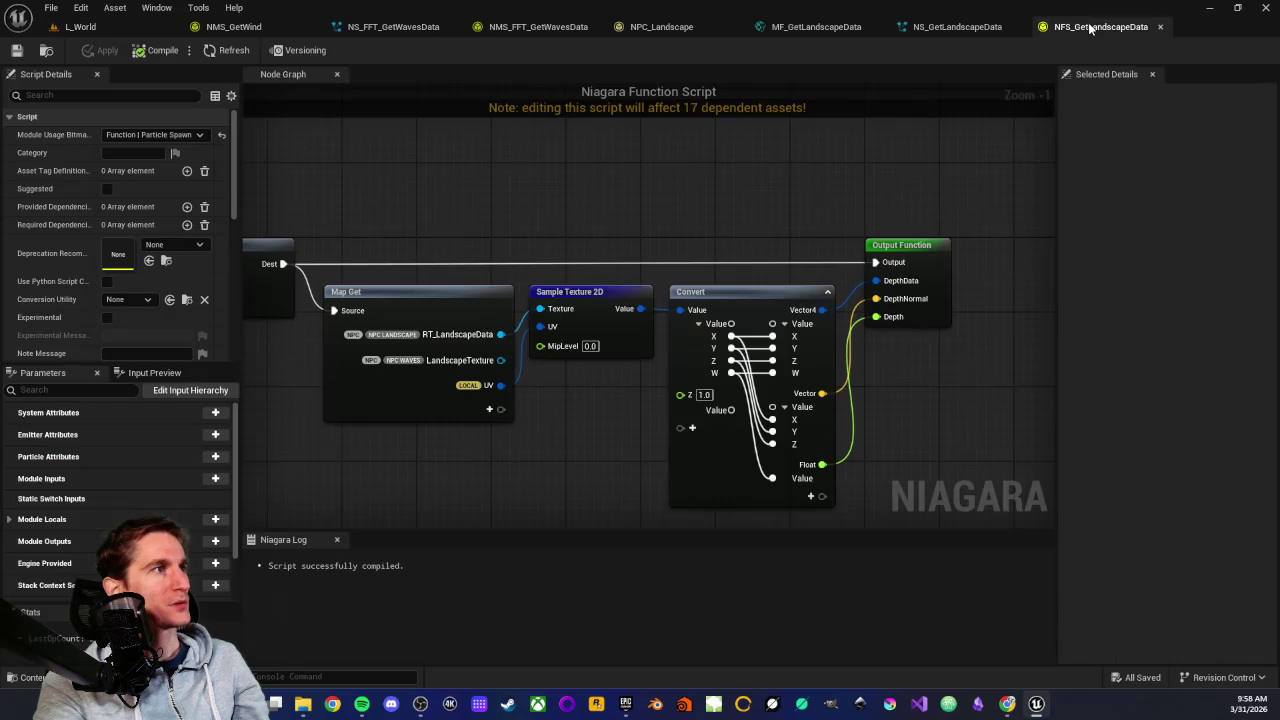
Collapse the Convert node in NFS_GetLandscapeData to its compact form
left_click_drag(699, 256, 535, 165)
scroll(580, 190, "up", 1)
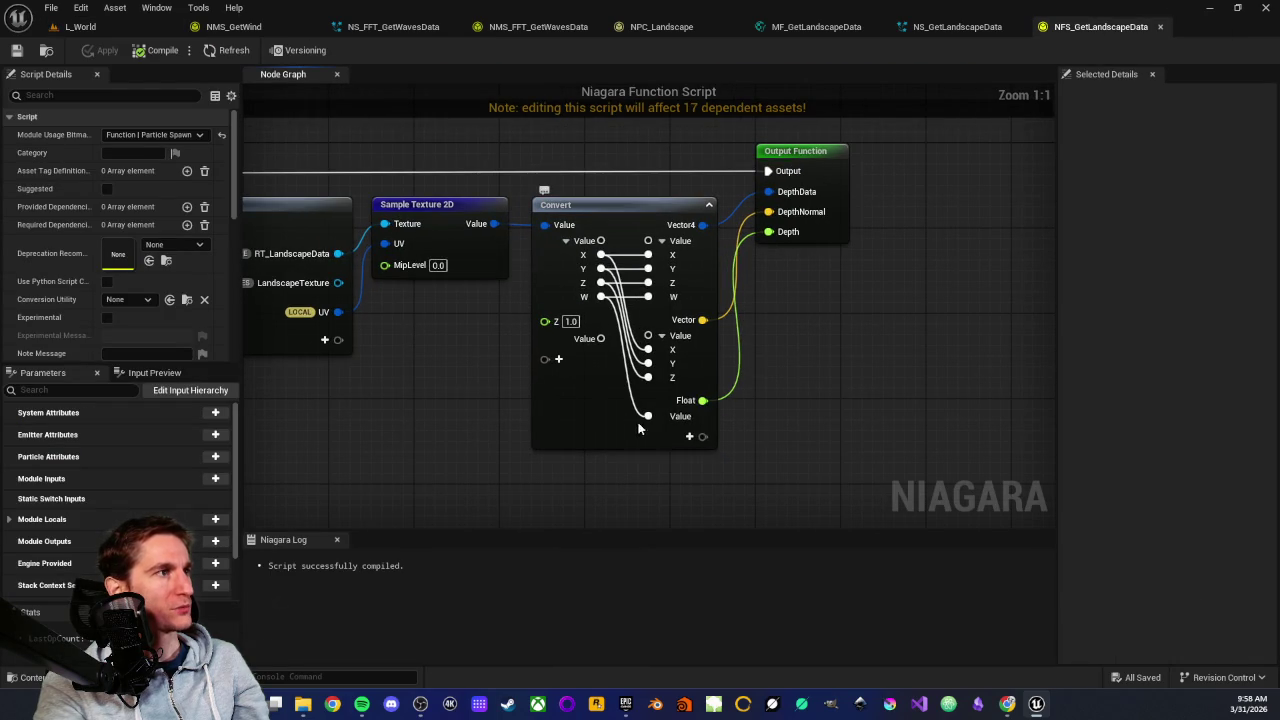
left_click_drag(804, 279, 754, 317)
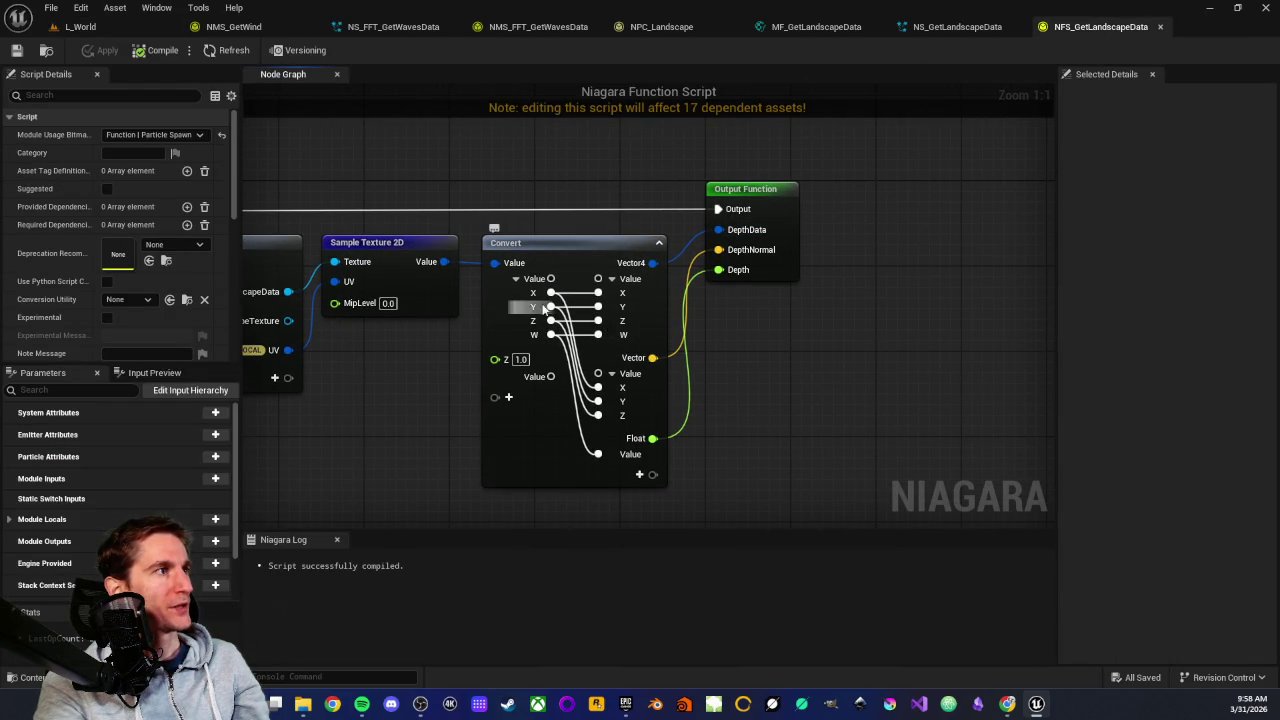
left_click_drag(432, 340, 589, 358)
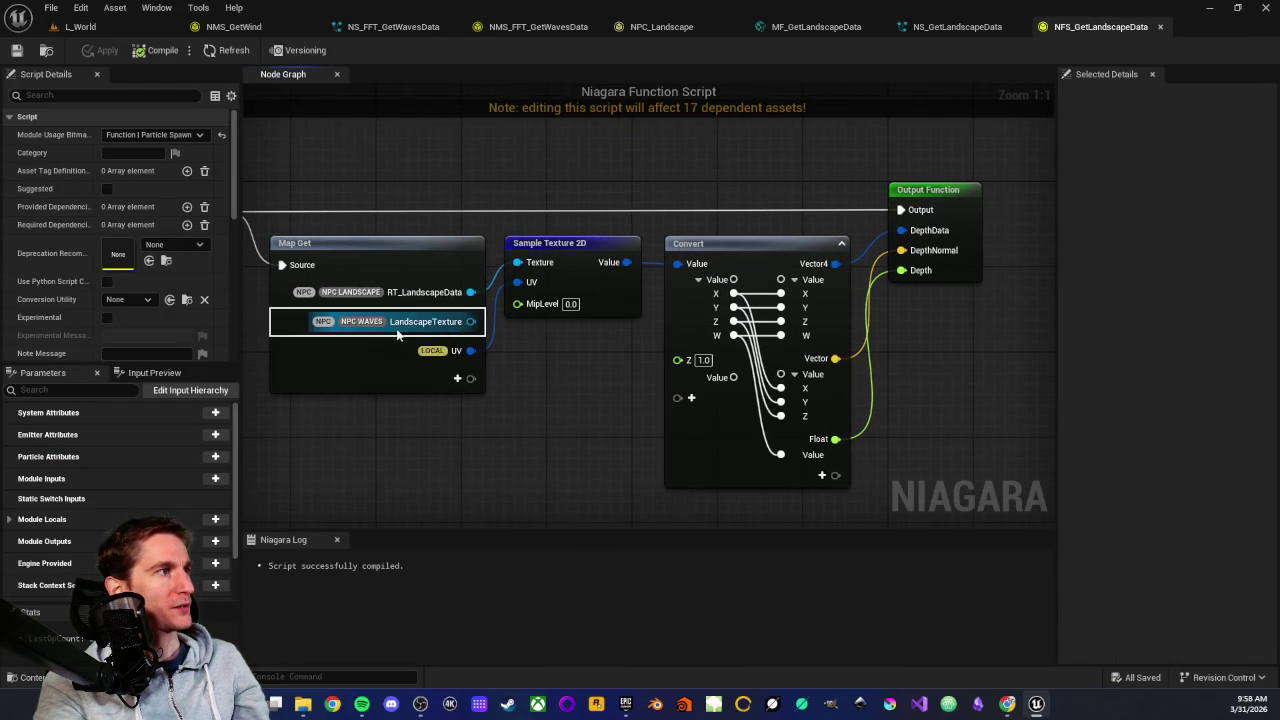
left_click_drag(341, 427, 435, 453)
left_click(500, 323)
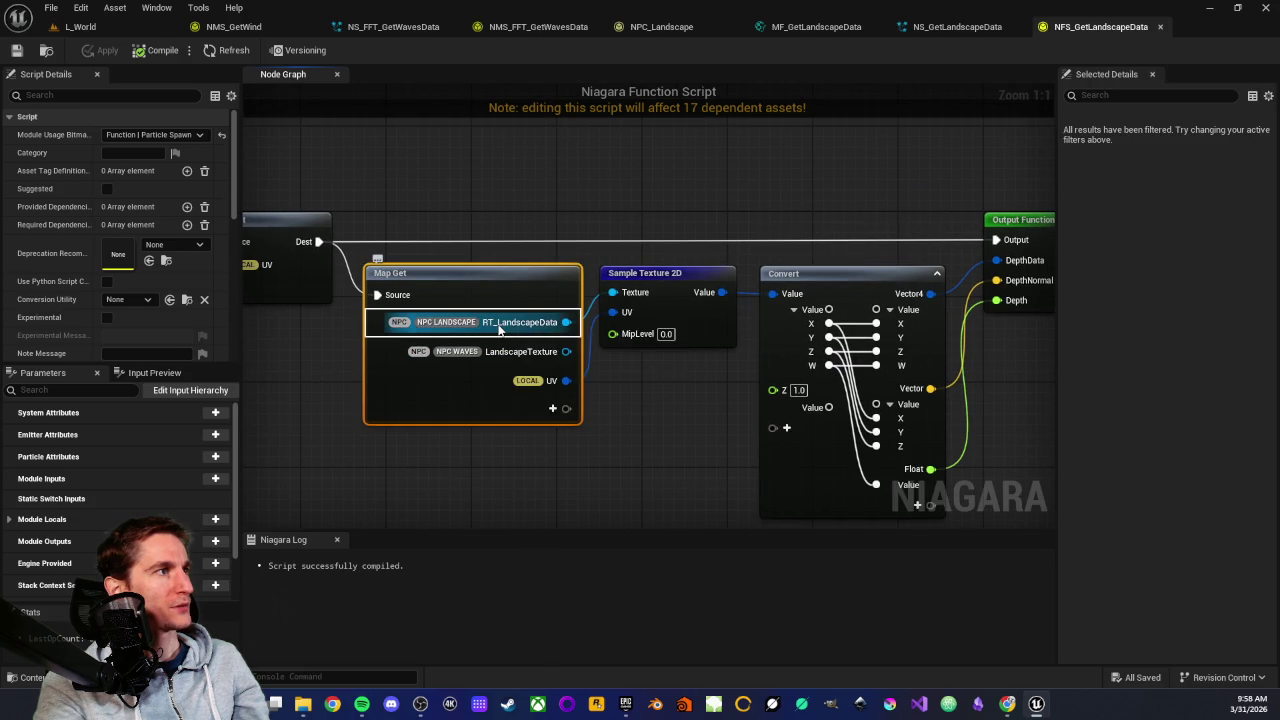
left_click(658, 397)
mouse_move(734, 333)
left_mouse_down()
mouse_move(630, 343)
mouse_move(520, 321)
left_mouse_up()
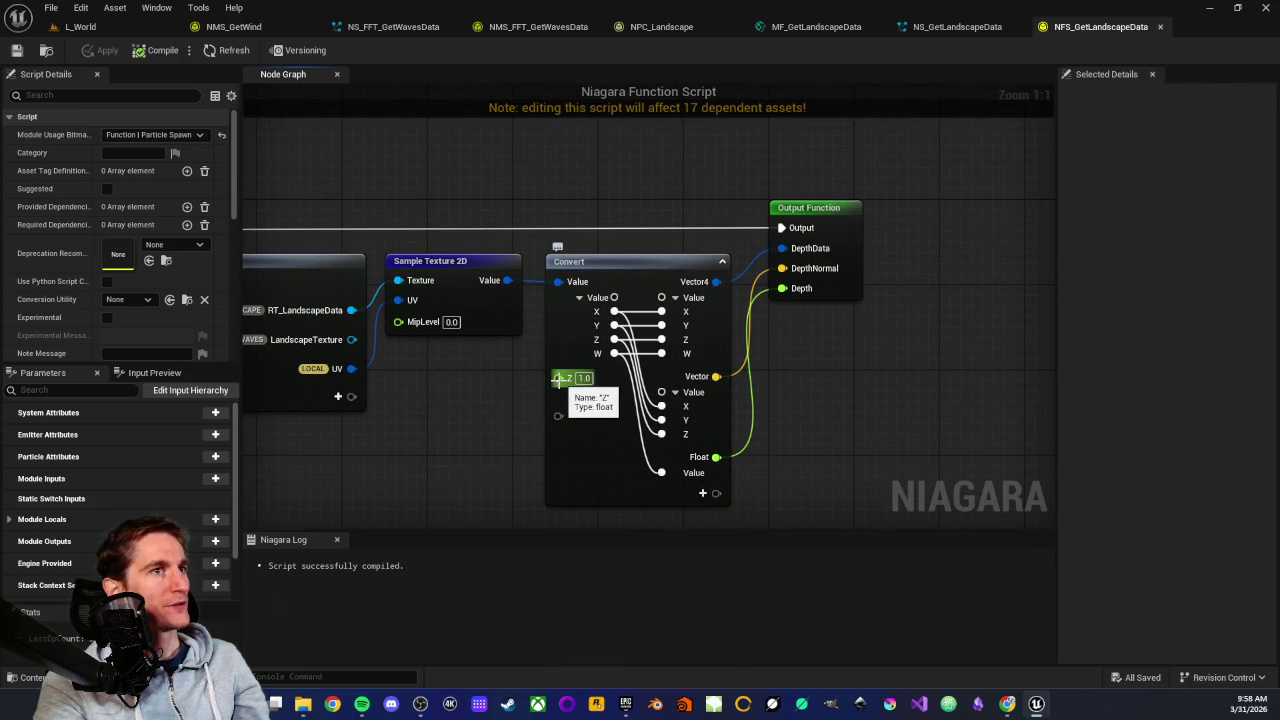
left_click(722, 262)
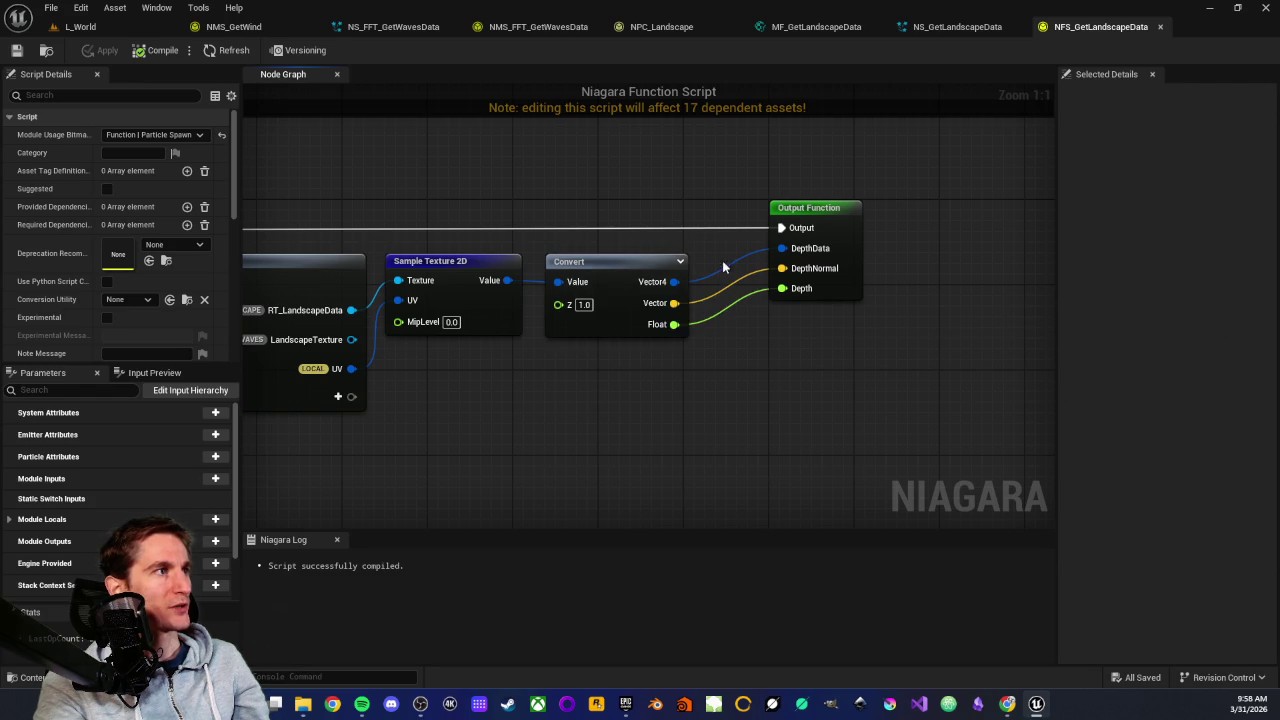
Bring up the MF_GetLandscapeData material function via the NS_GetLandscapeData system
left_click_drag(547, 384, 652, 390)
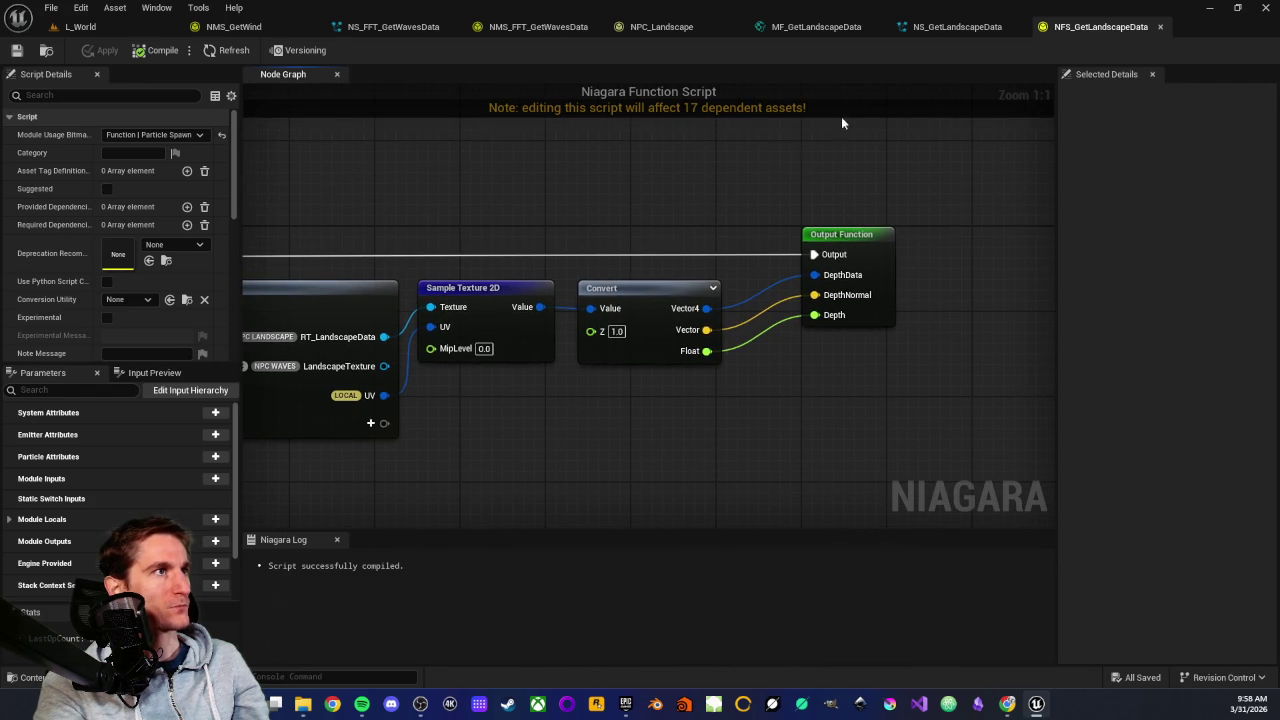
left_click(947, 27)
left_click(818, 29)
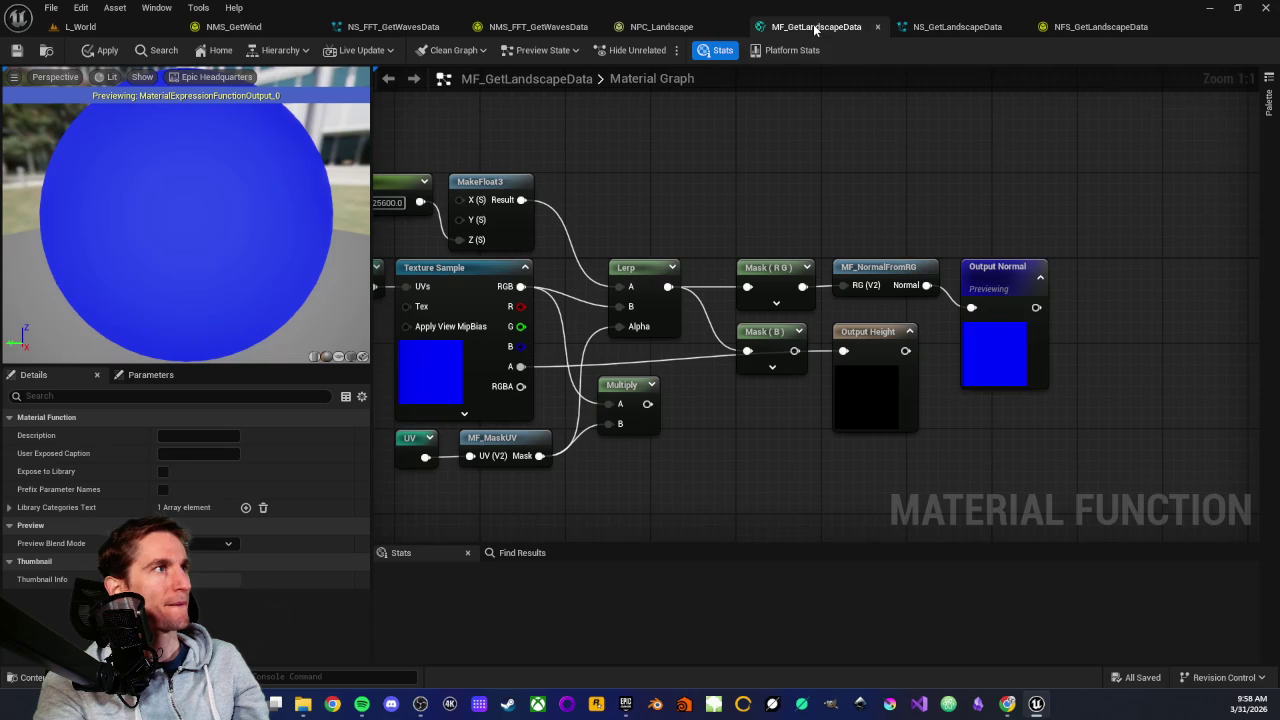
Apply MF_GetLandscapeData, restart and stop the L_World play session, then return to the function
left_click(82, 52)
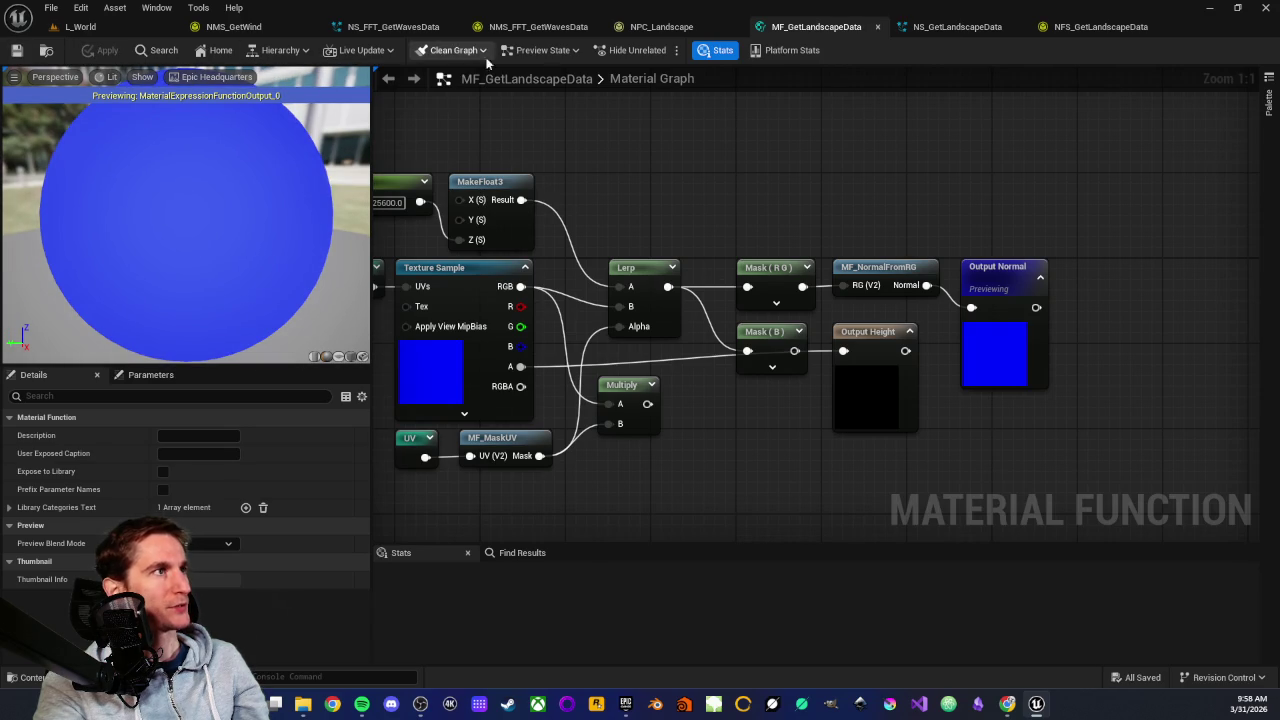
left_click(133, 28)
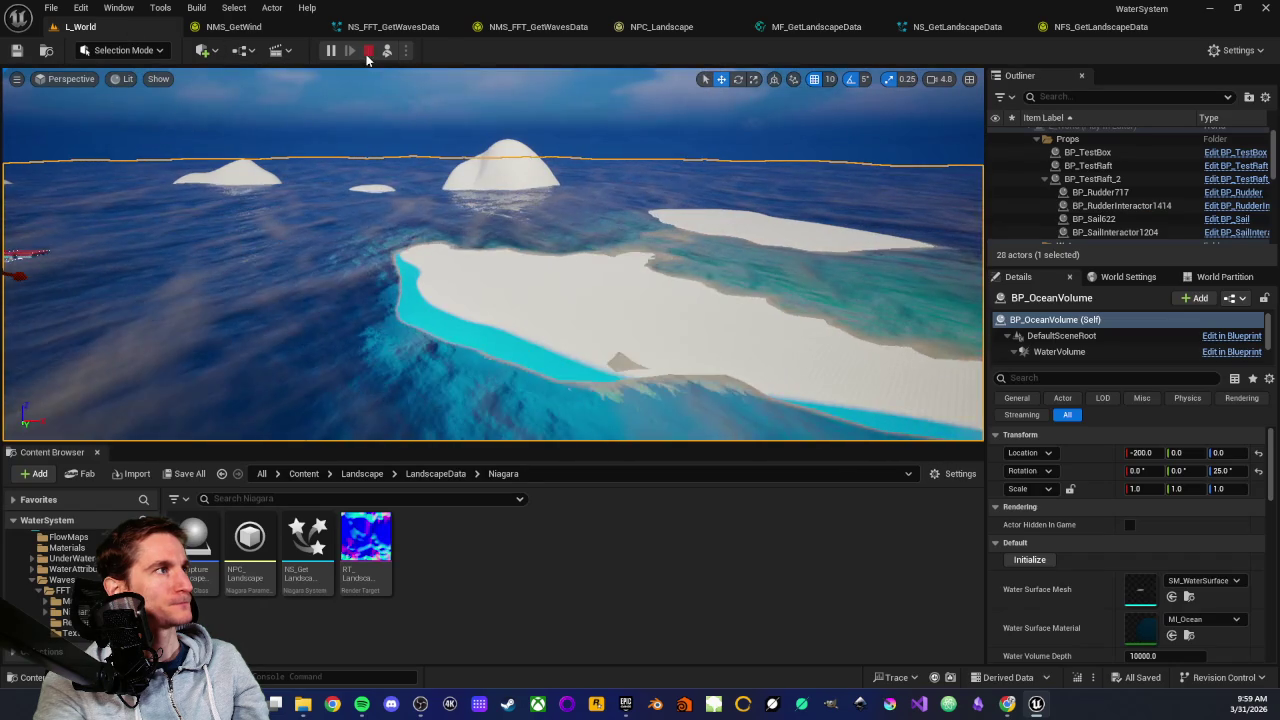
left_click(368, 50)
left_click(388, 52)
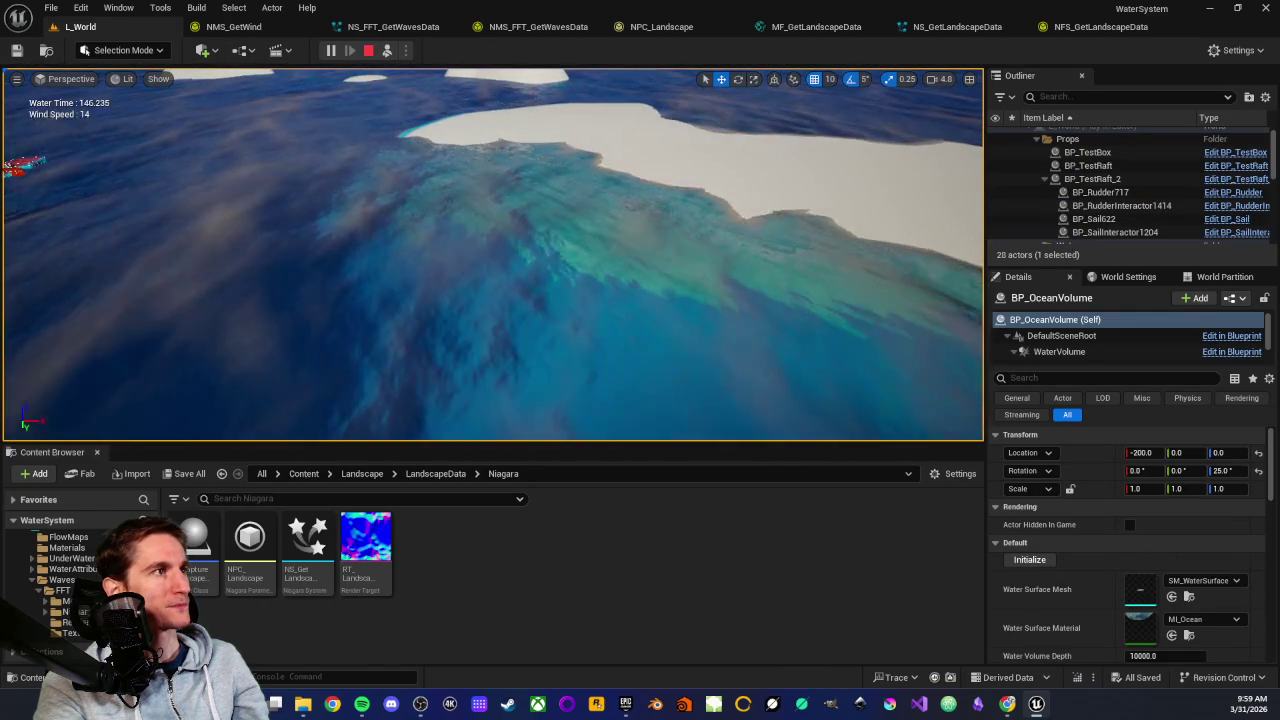
left_click(366, 51)
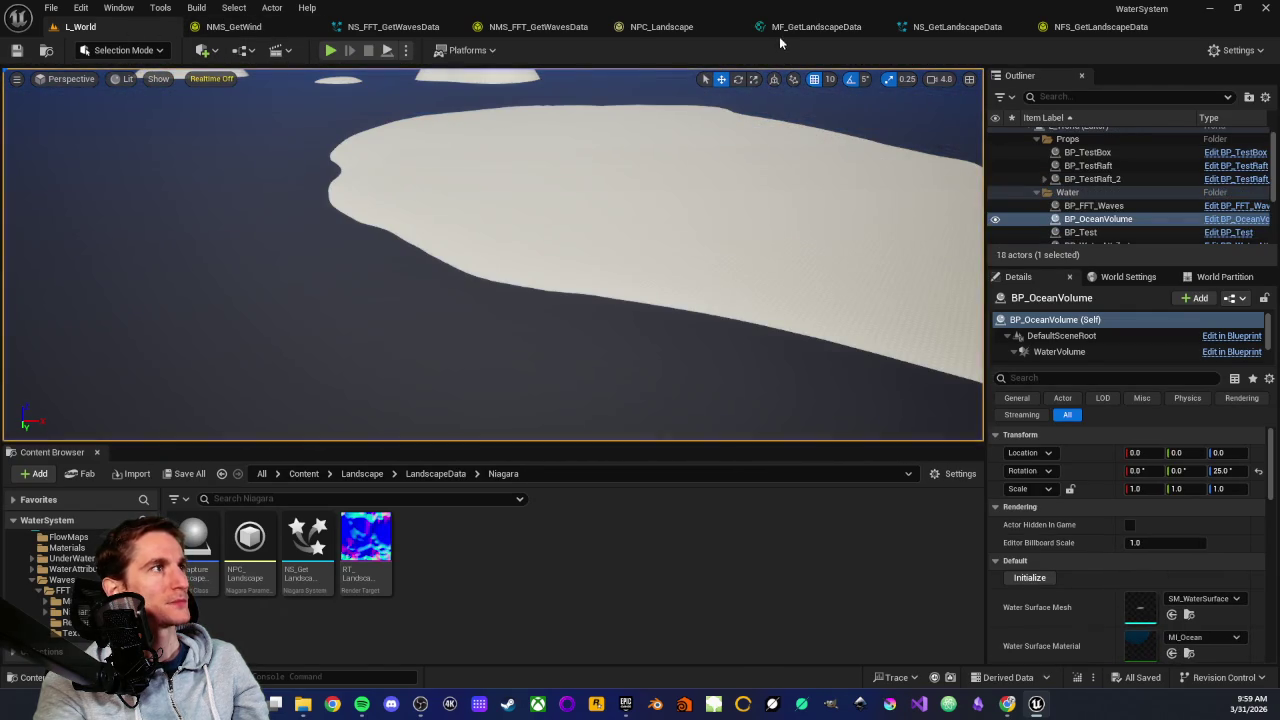
left_click(805, 27)
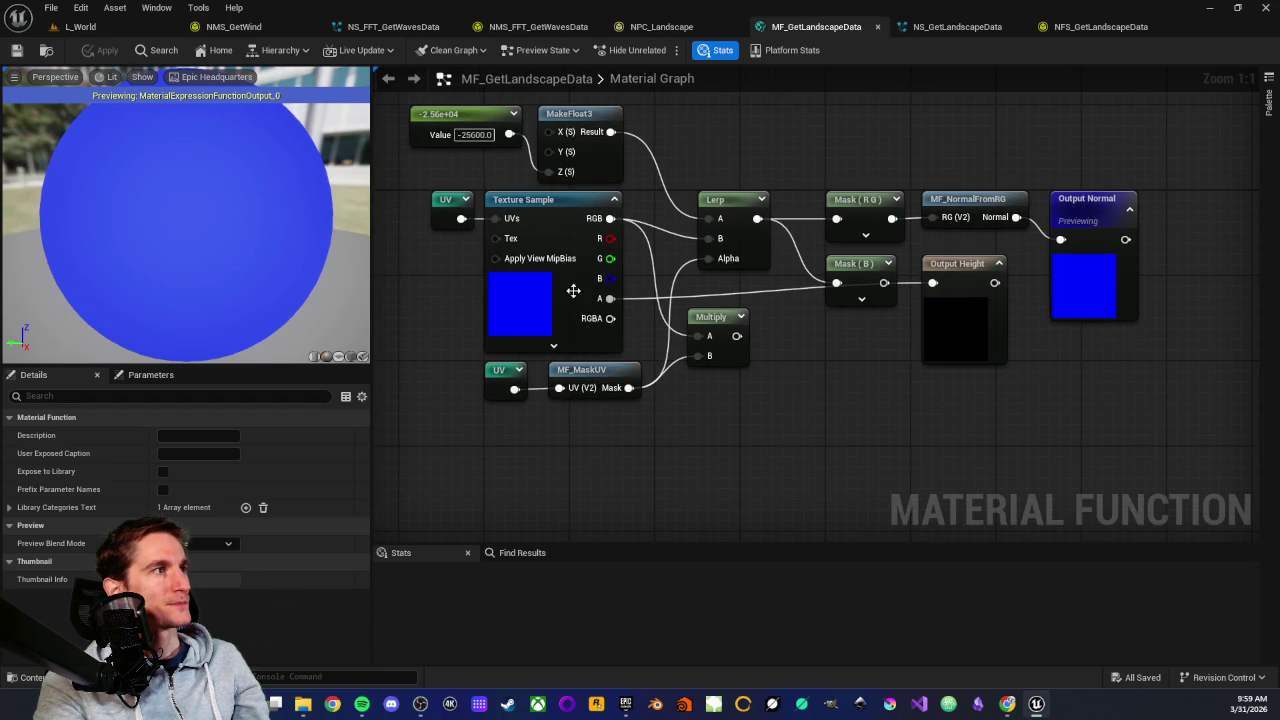
left_click_drag(519, 210, 637, 172)
left_click(637, 172)
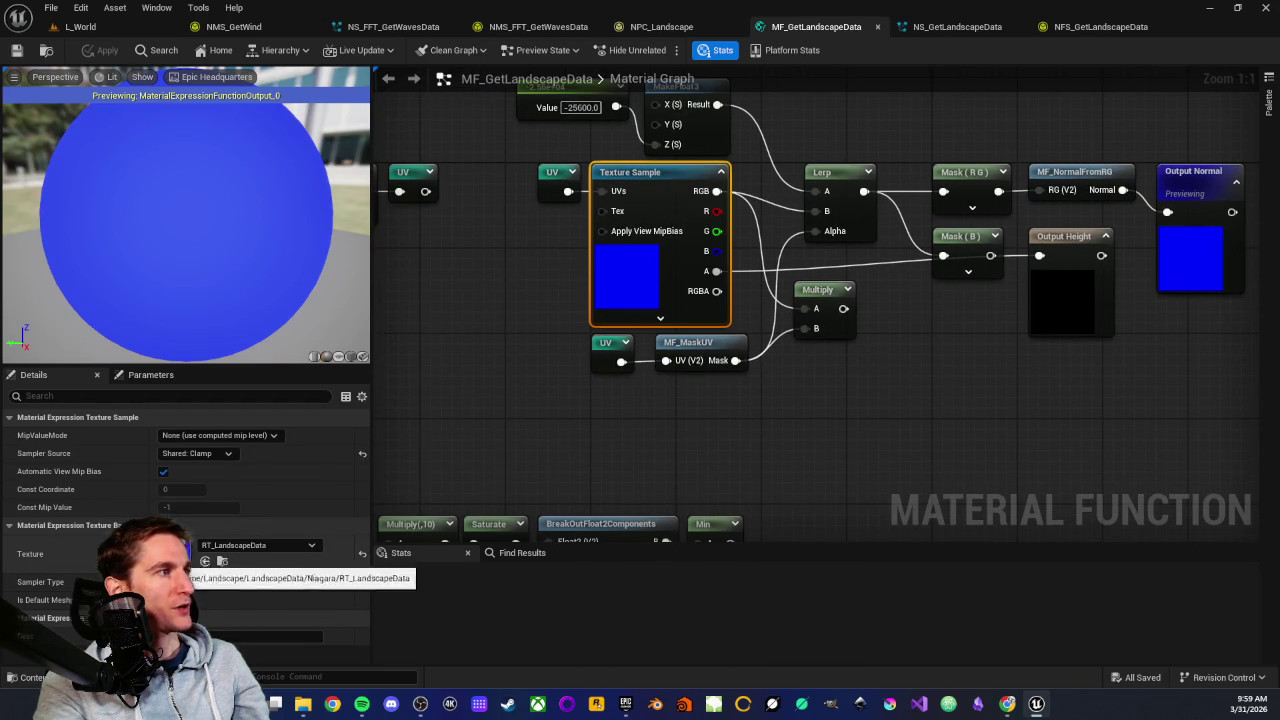
left_click_drag(591, 451, 460, 471)
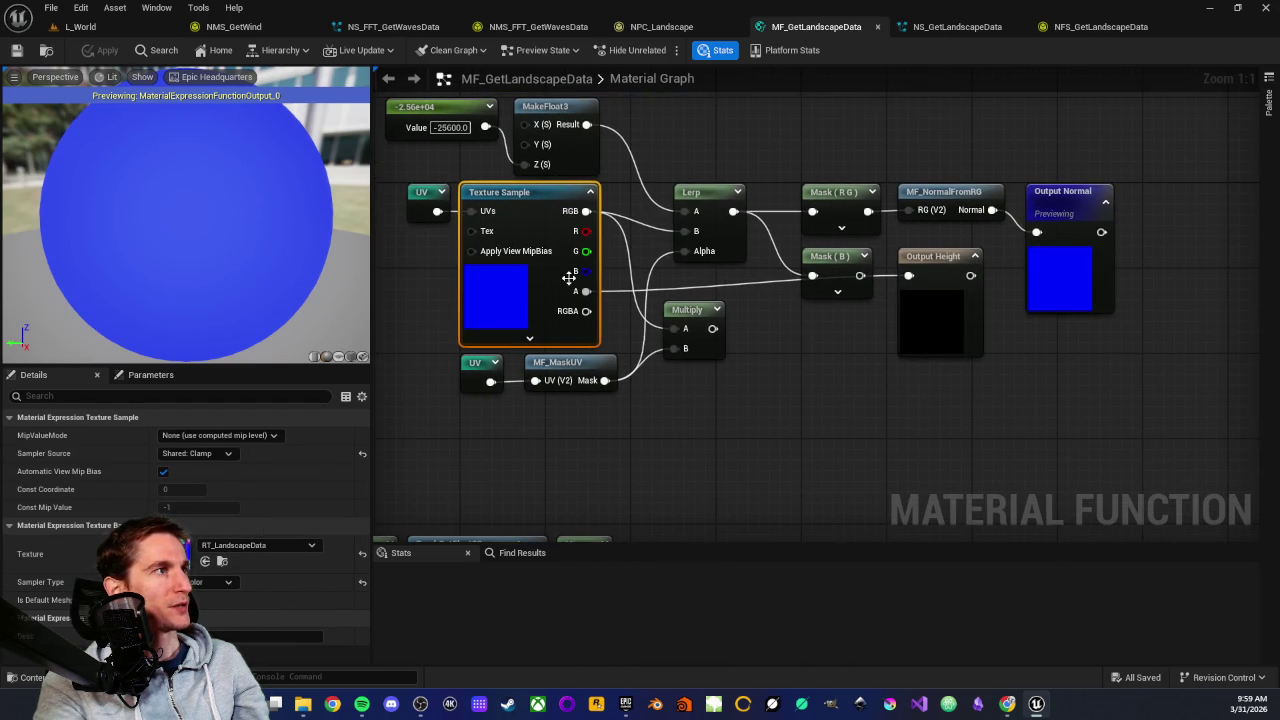
mouse_move(762, 295)
left_mouse_down()
mouse_move(814, 374)
mouse_move(810, 320)
left_mouse_up()
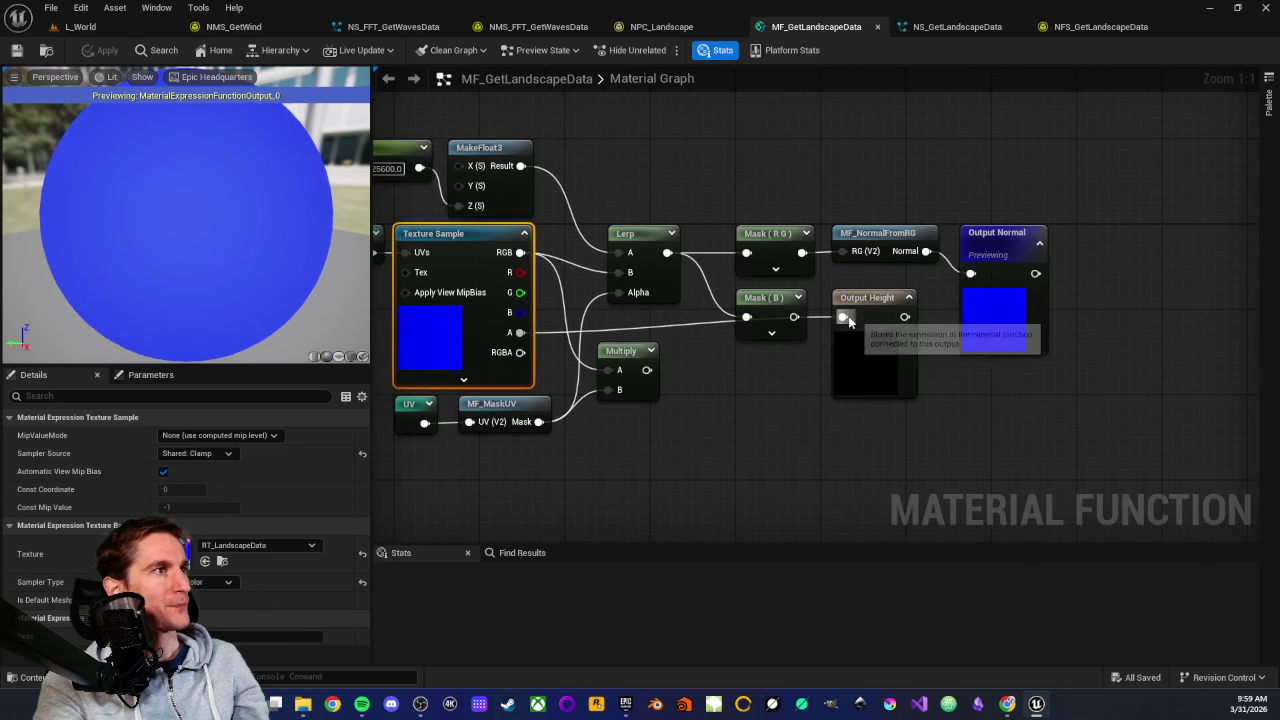
key("Home")
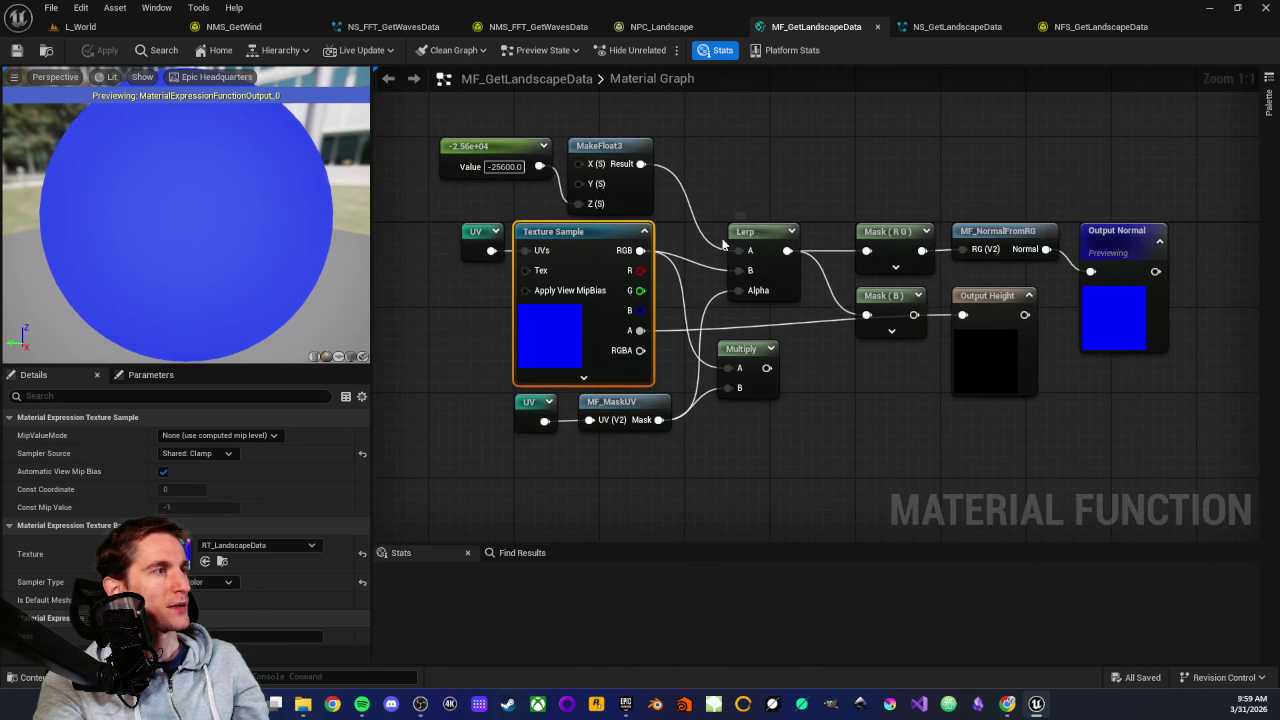
left_click_drag(472, 400, 663, 466)
left_click(695, 412)
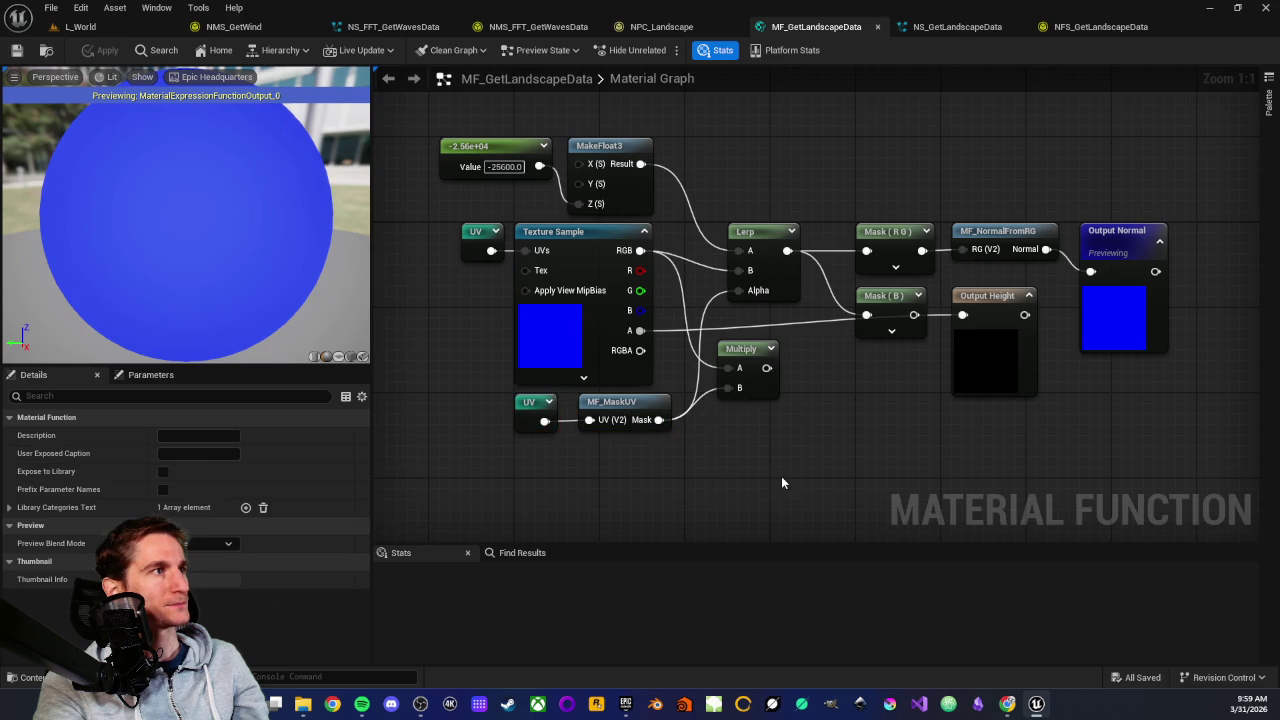
left_click_drag(778, 472, 757, 460)
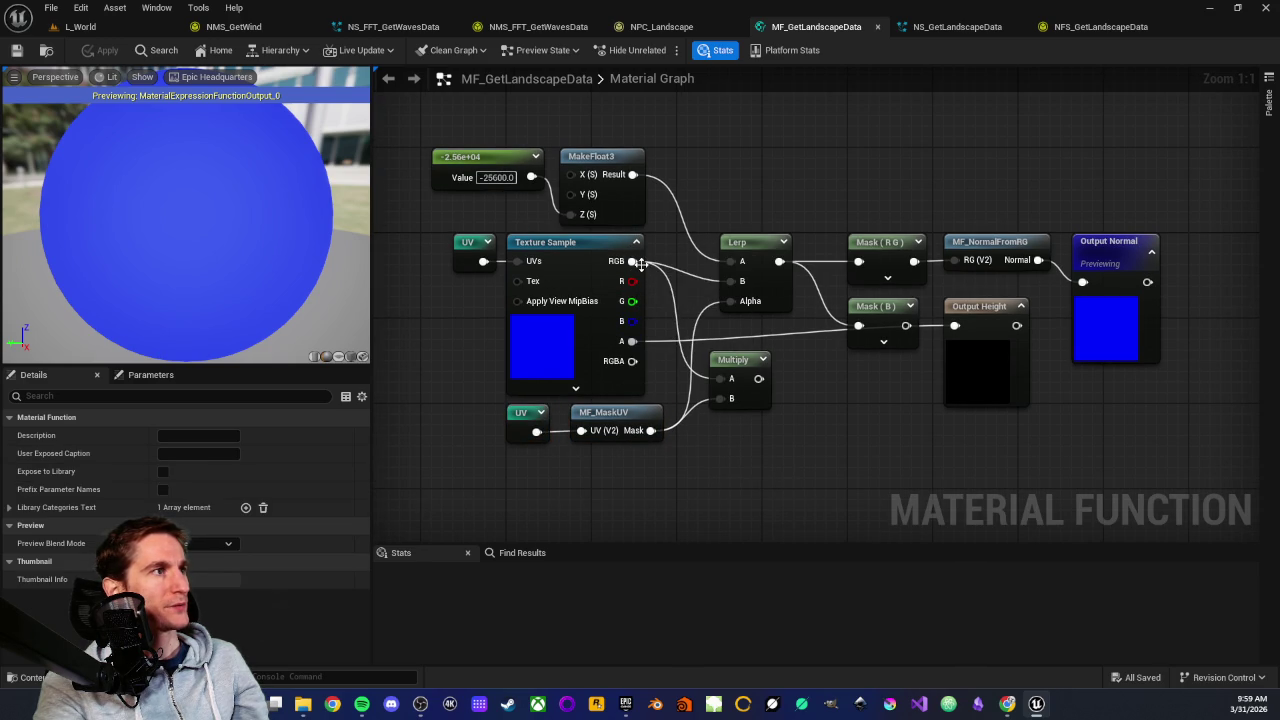
left_click_drag(763, 453, 706, 467)
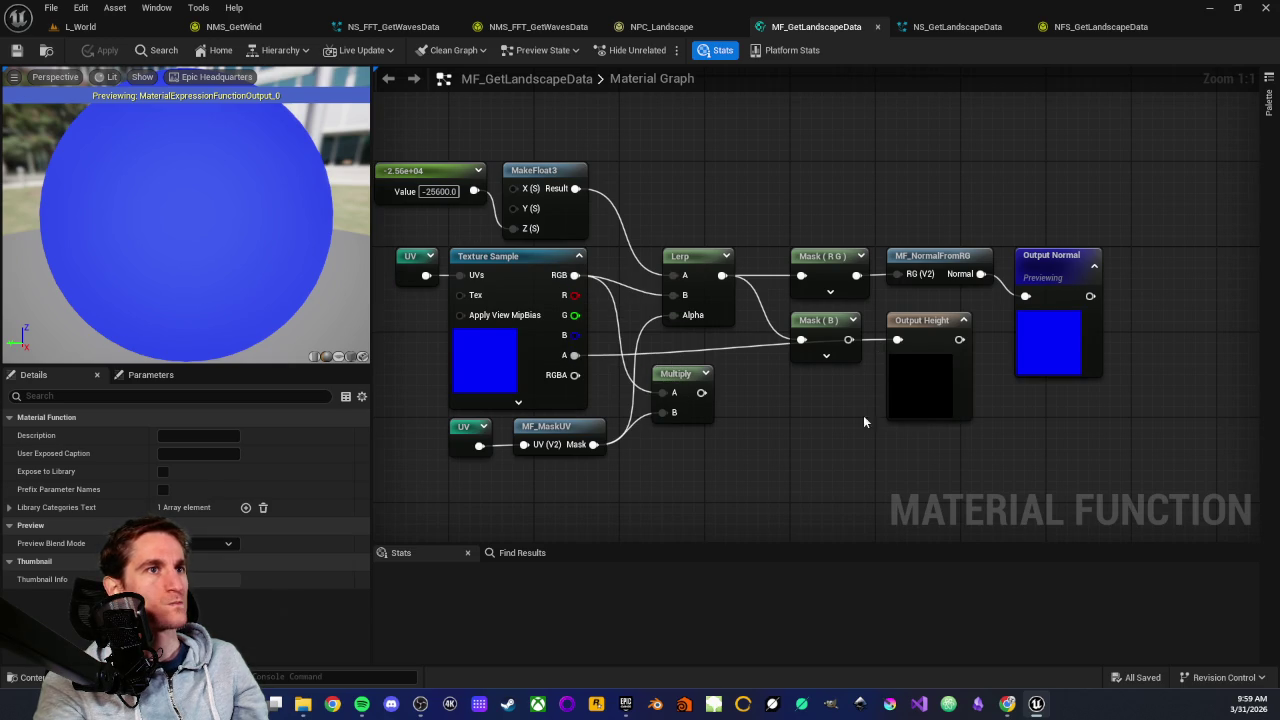
left_click_drag(822, 443, 867, 424)
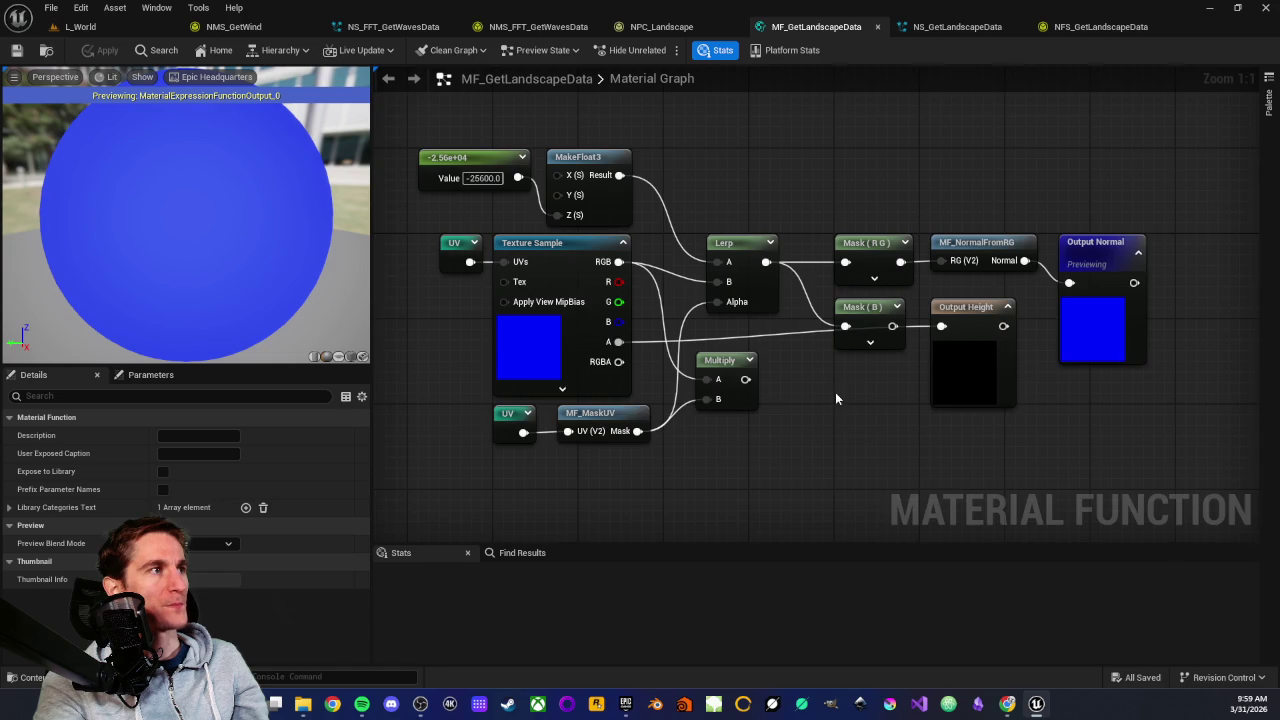
left_click_drag(835, 398, 959, 430)
left_click_drag(556, 127, 752, 216)
left_click(835, 183)
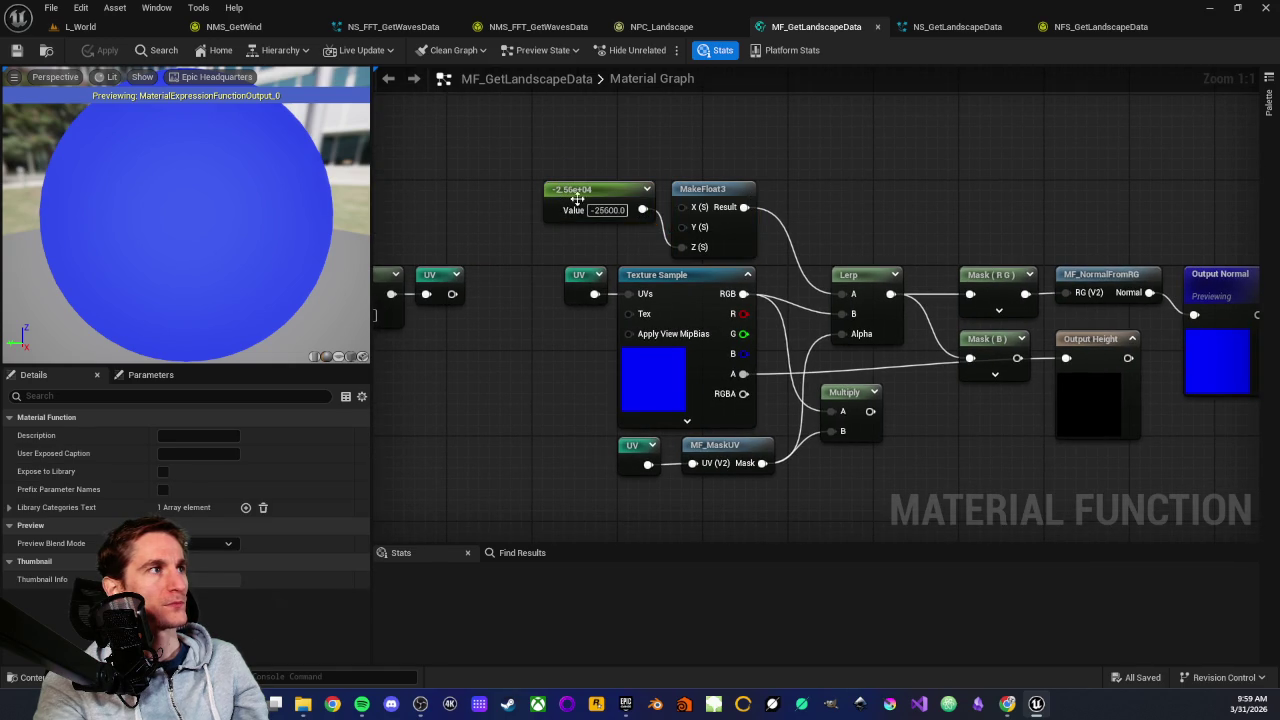
left_click_drag(557, 157, 713, 228)
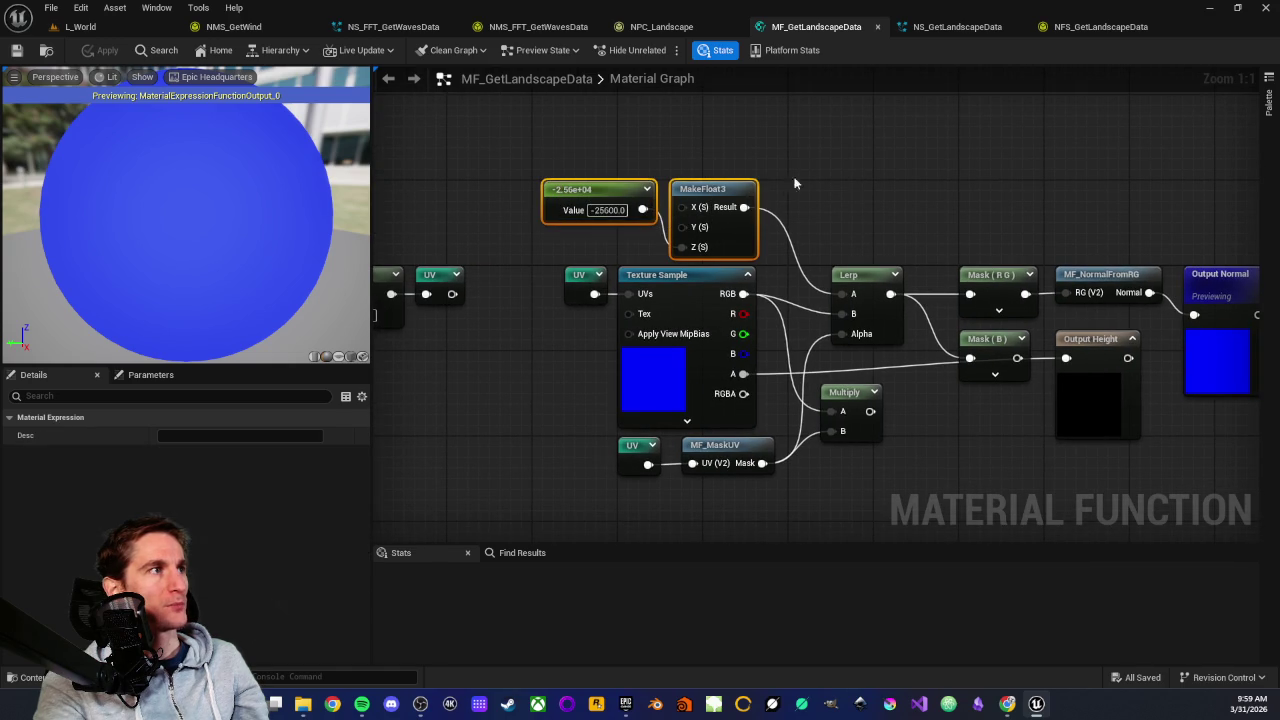
left_click(810, 167)
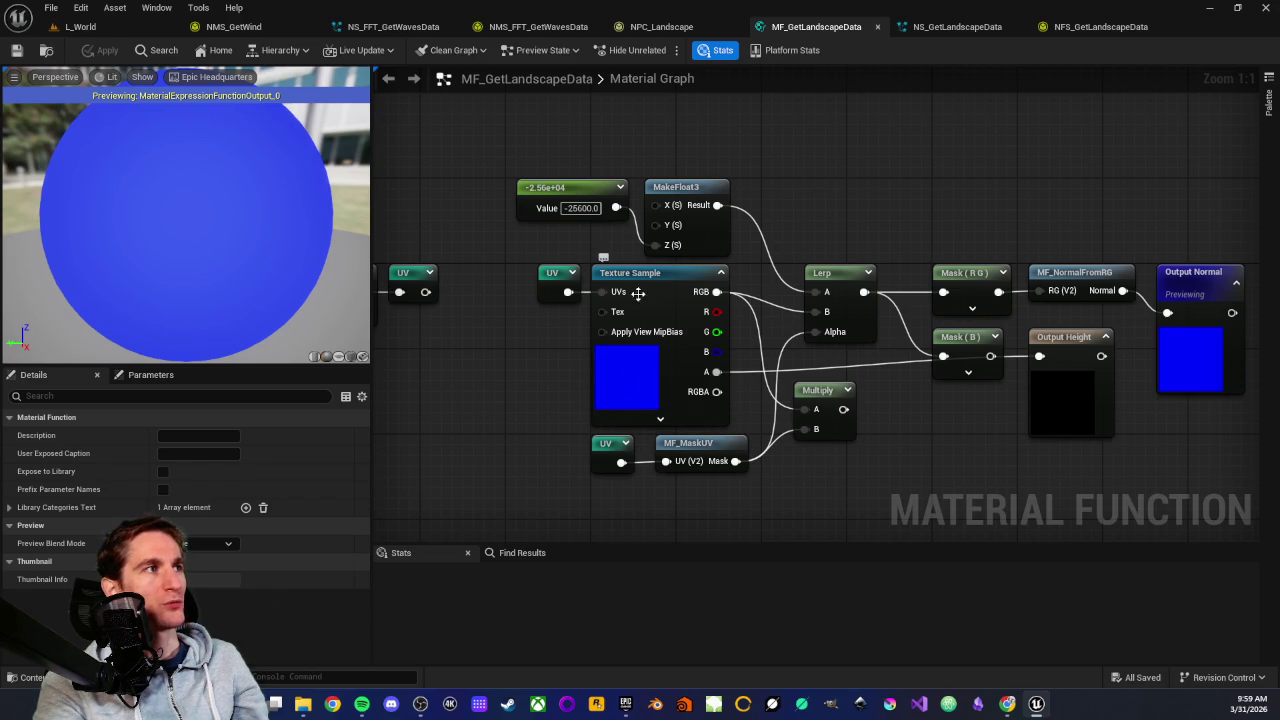
mouse_move(825, 516)
left_mouse_down()
mouse_move(746, 486)
mouse_move(740, 466)
mouse_move(784, 437)
left_mouse_up()
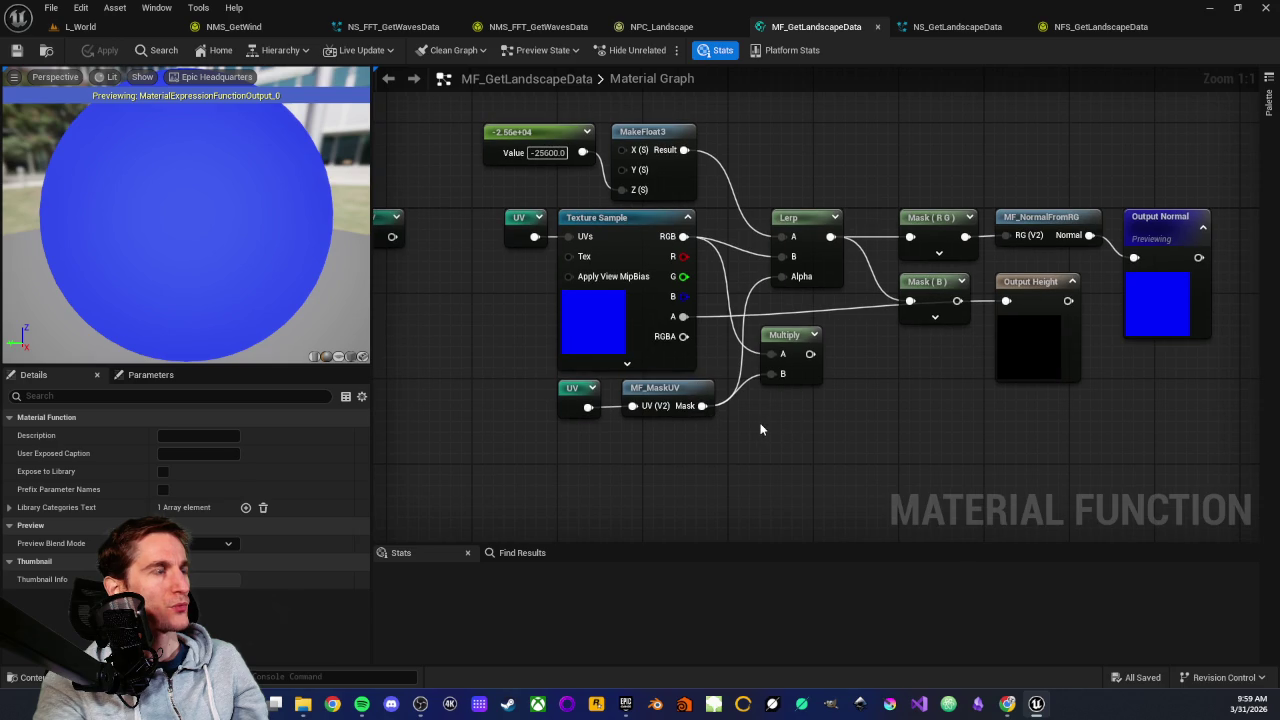
left_click(803, 327)
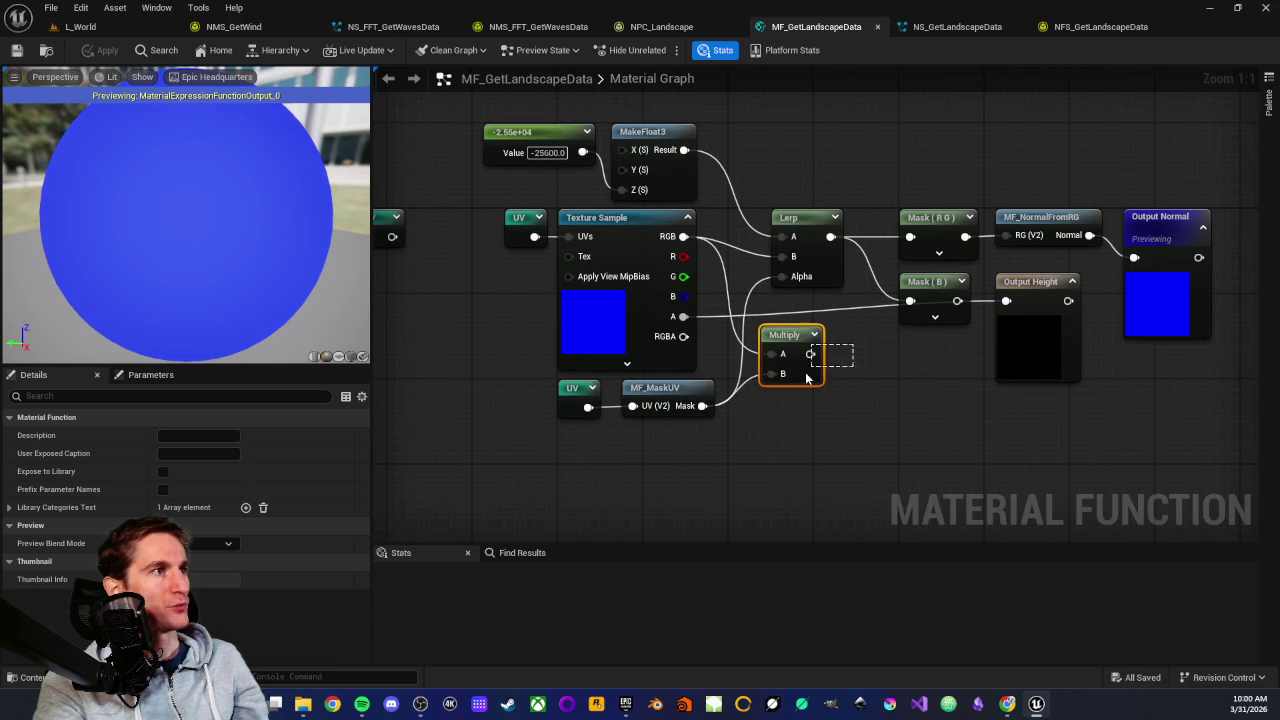
Delete the Multiply node and both Mask nodes, feeding Texture Sample RGB into Lerp B
key("Delete")
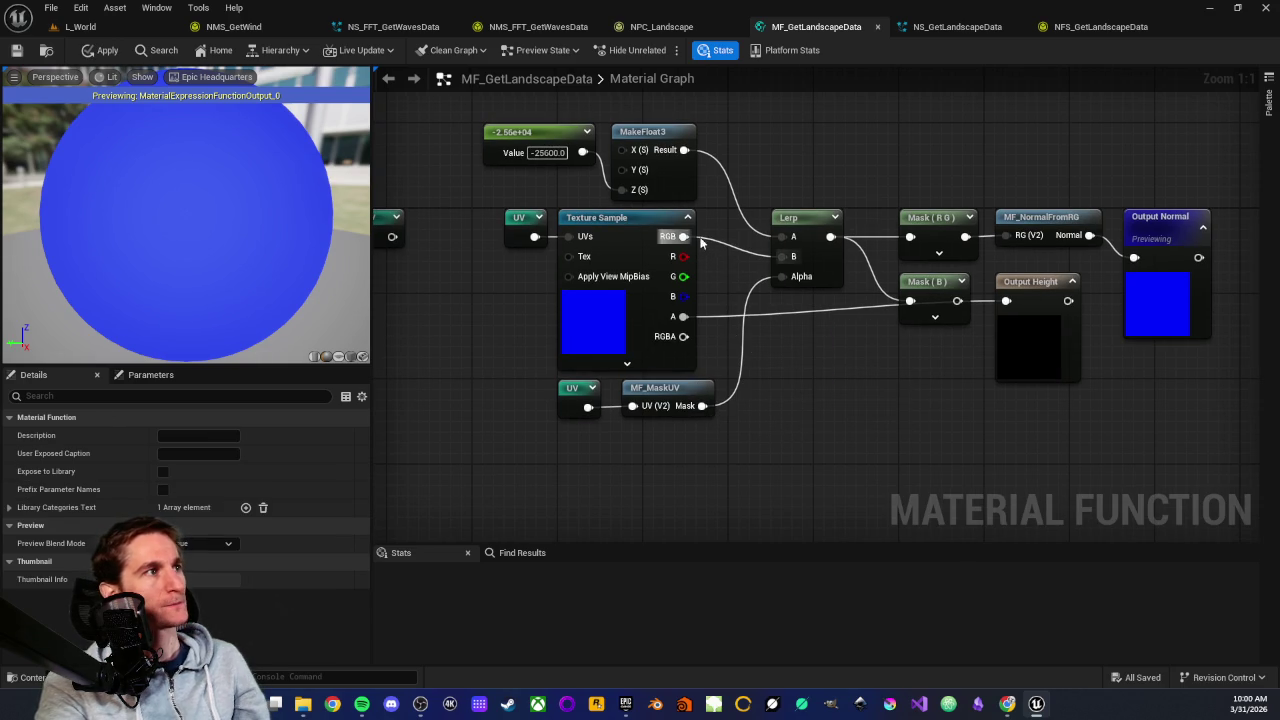
left_click_drag(671, 238, 781, 256)
left_click_drag(912, 255, 872, 265)
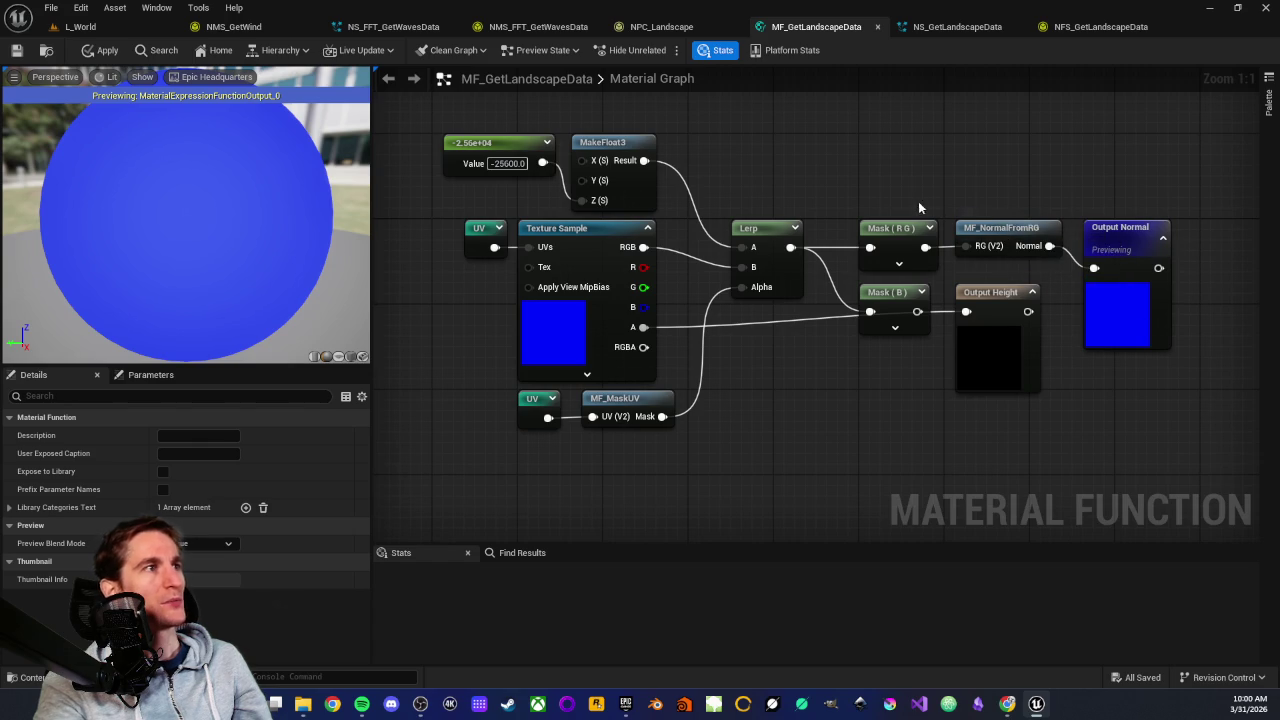
left_click_drag(881, 199, 794, 210)
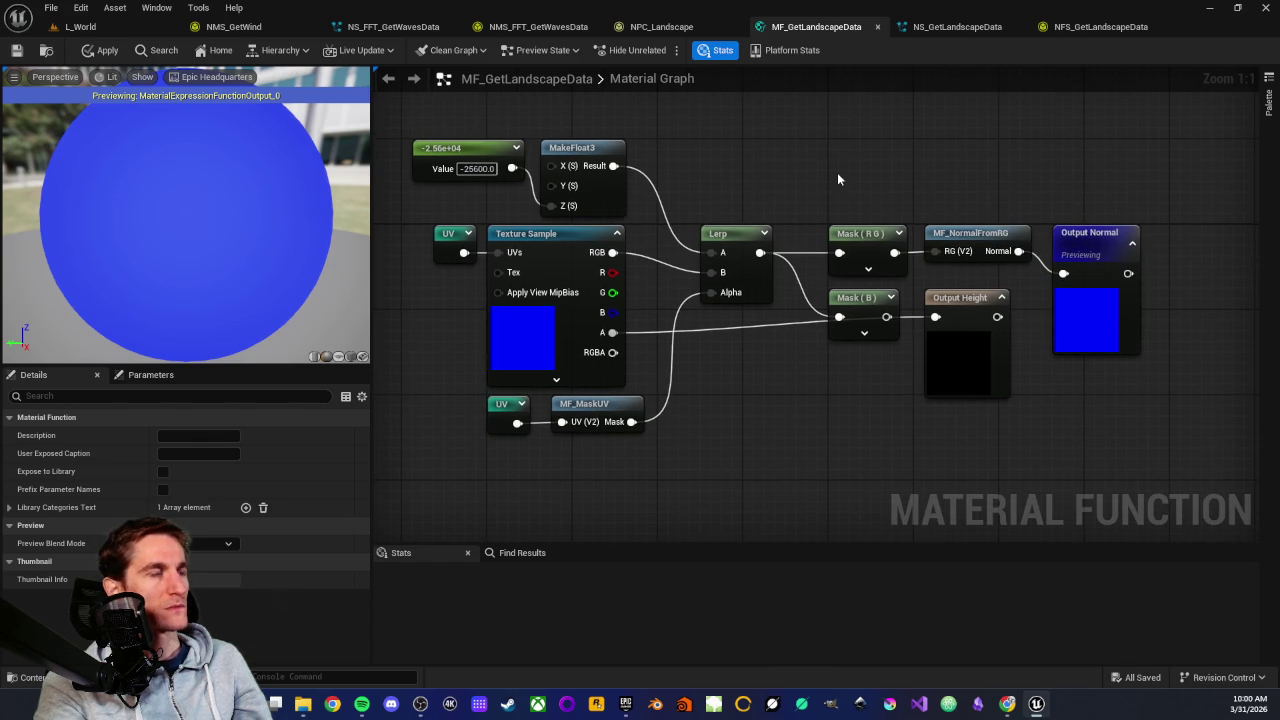
left_click_drag(837, 172, 856, 432)
key("Delete")
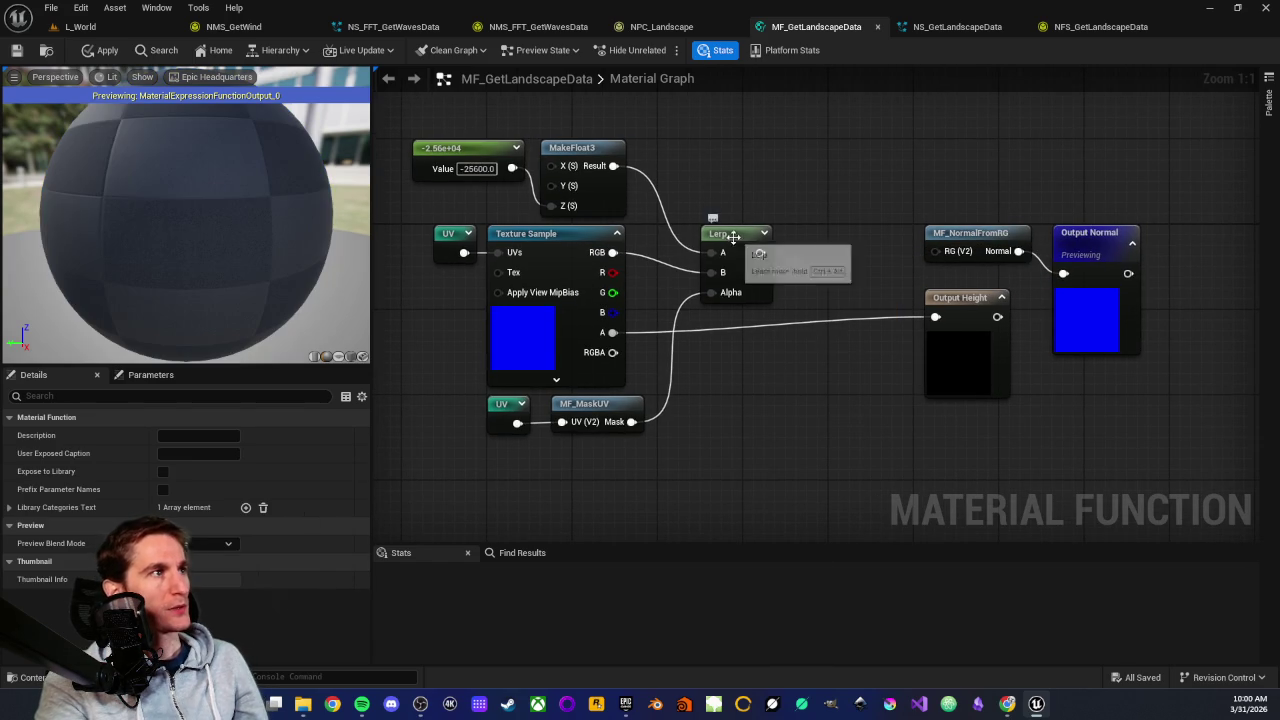
Reposition the Lerp and Texture Sample nodes and inspect the MF_NormalFromRG function
left_click_drag(745, 234, 776, 373)
mouse_move(613, 260)
left_mouse_down()
mouse_move(787, 270)
mouse_move(616, 271)
left_mouse_up()
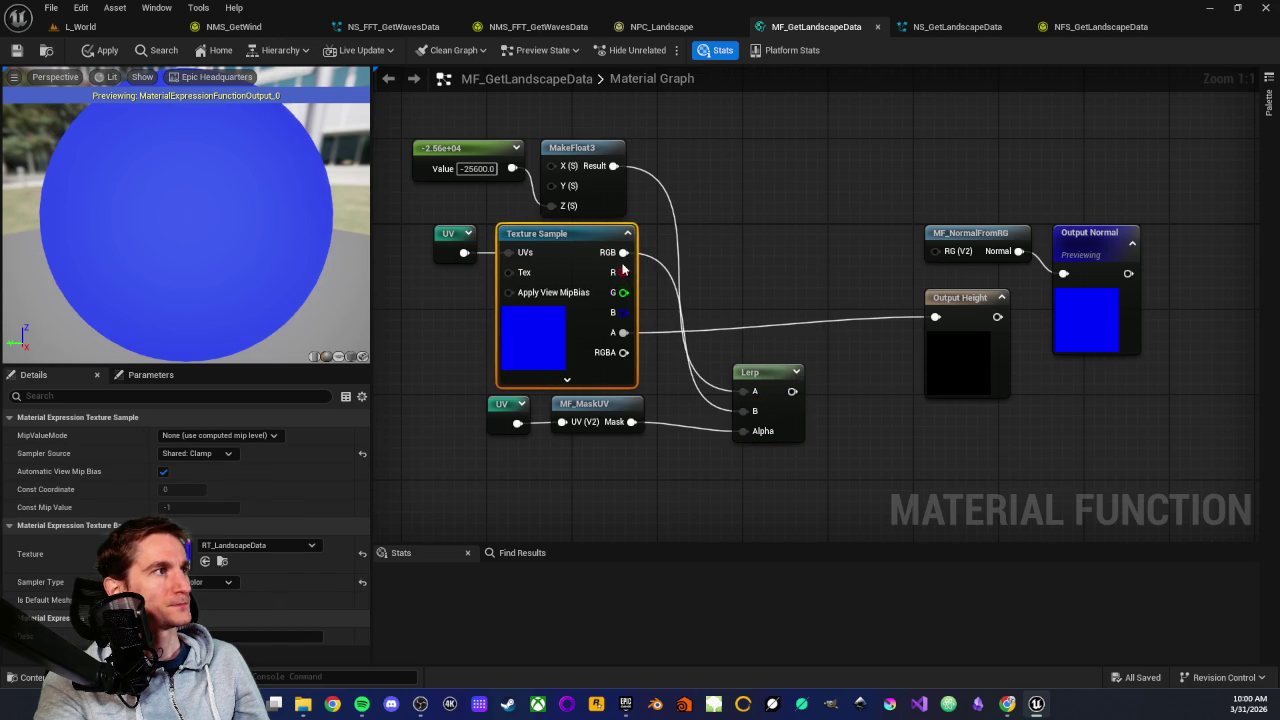
left_click(718, 243)
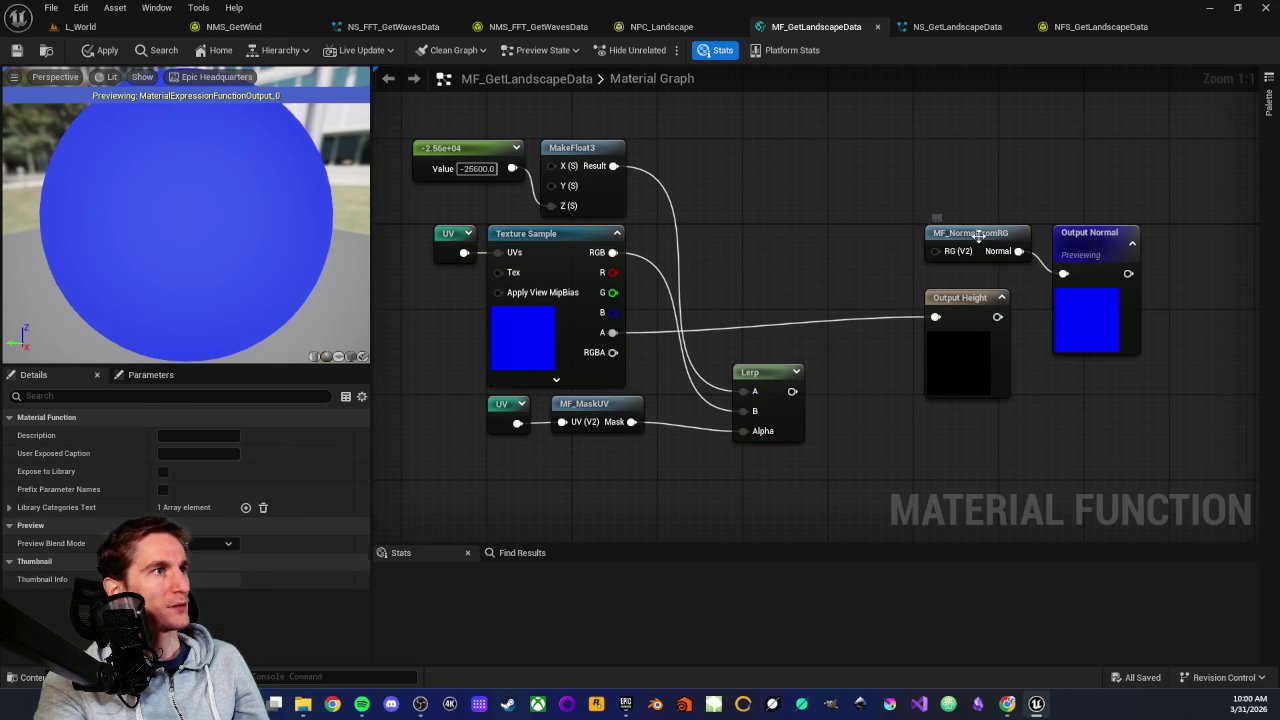
double_click(977, 251)
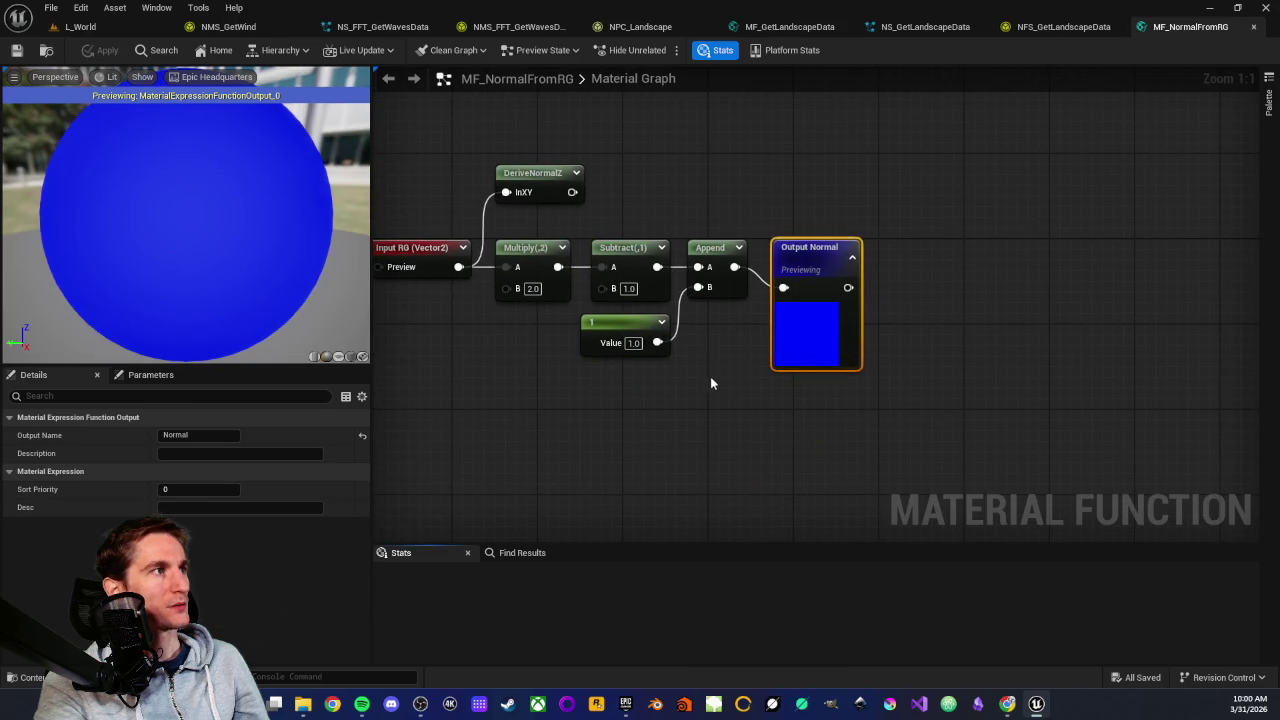
left_click_drag(716, 379, 899, 411)
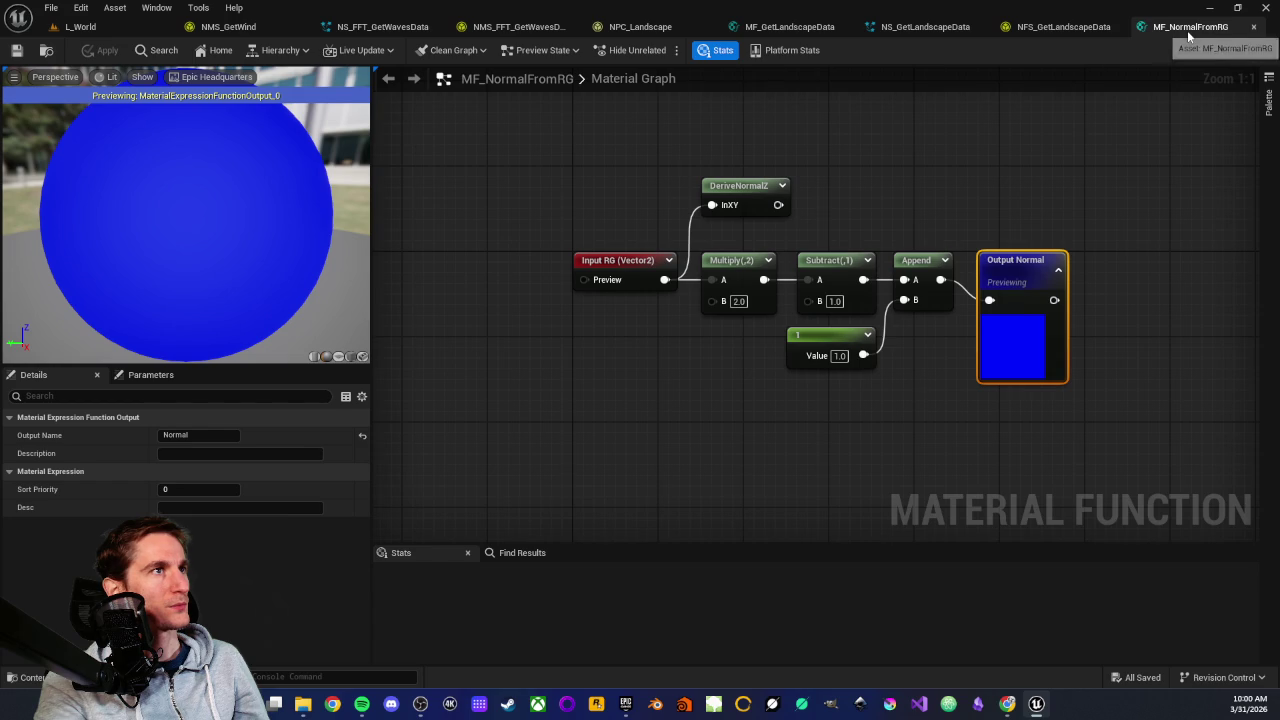
middle_click(1187, 30)
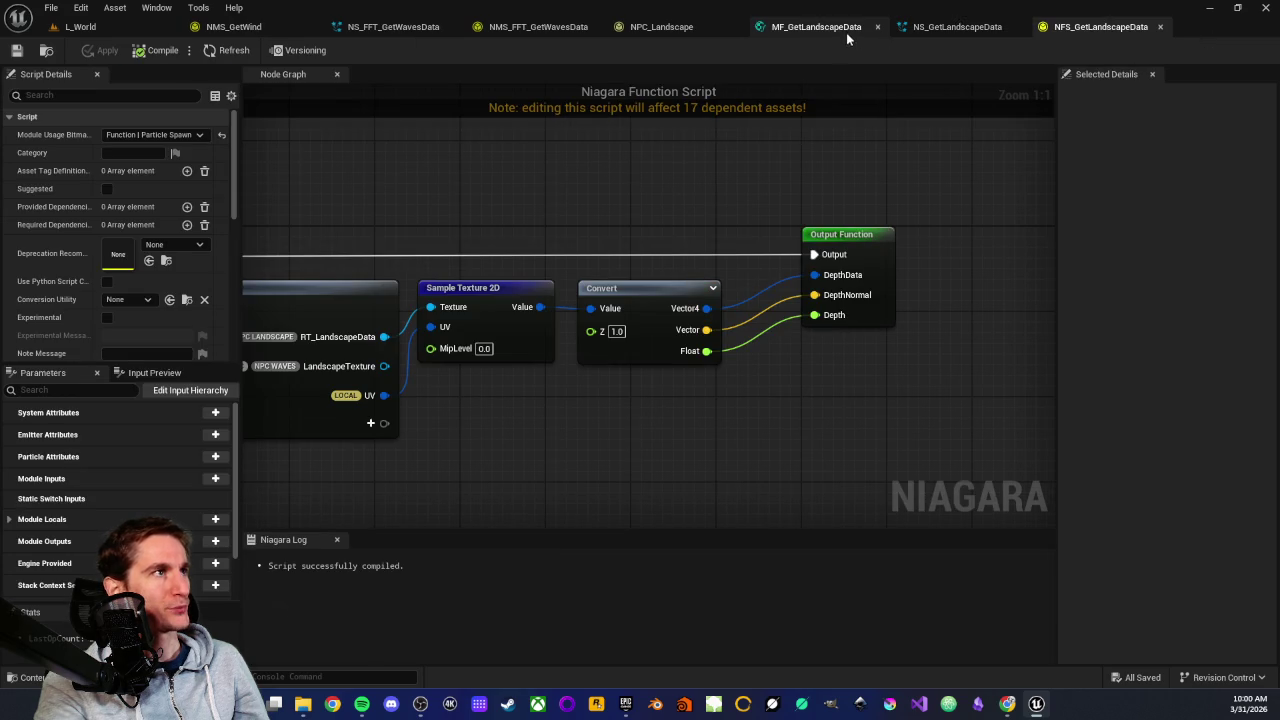
left_click(840, 30)
Move MF_NormalFromRG out of the chain and place the Lerp beside the Texture Sample
left_click_drag(866, 246, 845, 182)
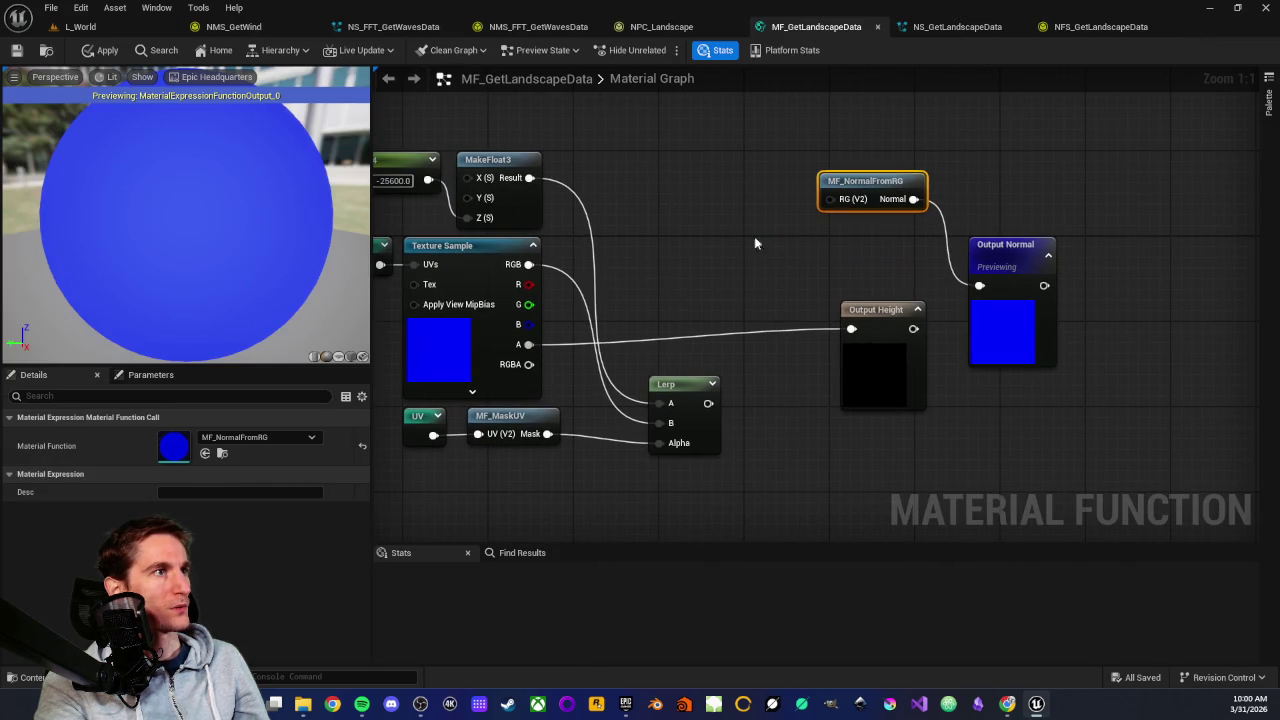
mouse_move(531, 266)
left_mouse_down()
mouse_move(977, 288)
mouse_move(846, 300)
mouse_move(785, 285)
left_mouse_up()
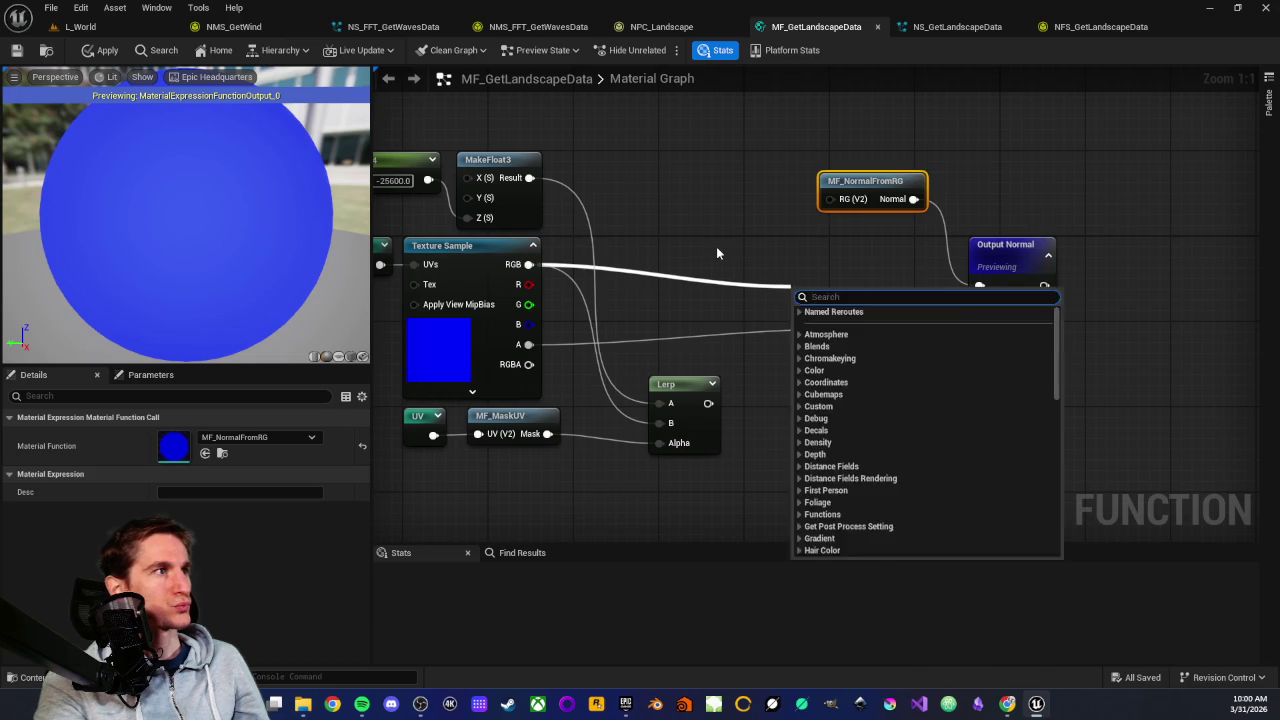
left_click(704, 258)
right_click(652, 276)
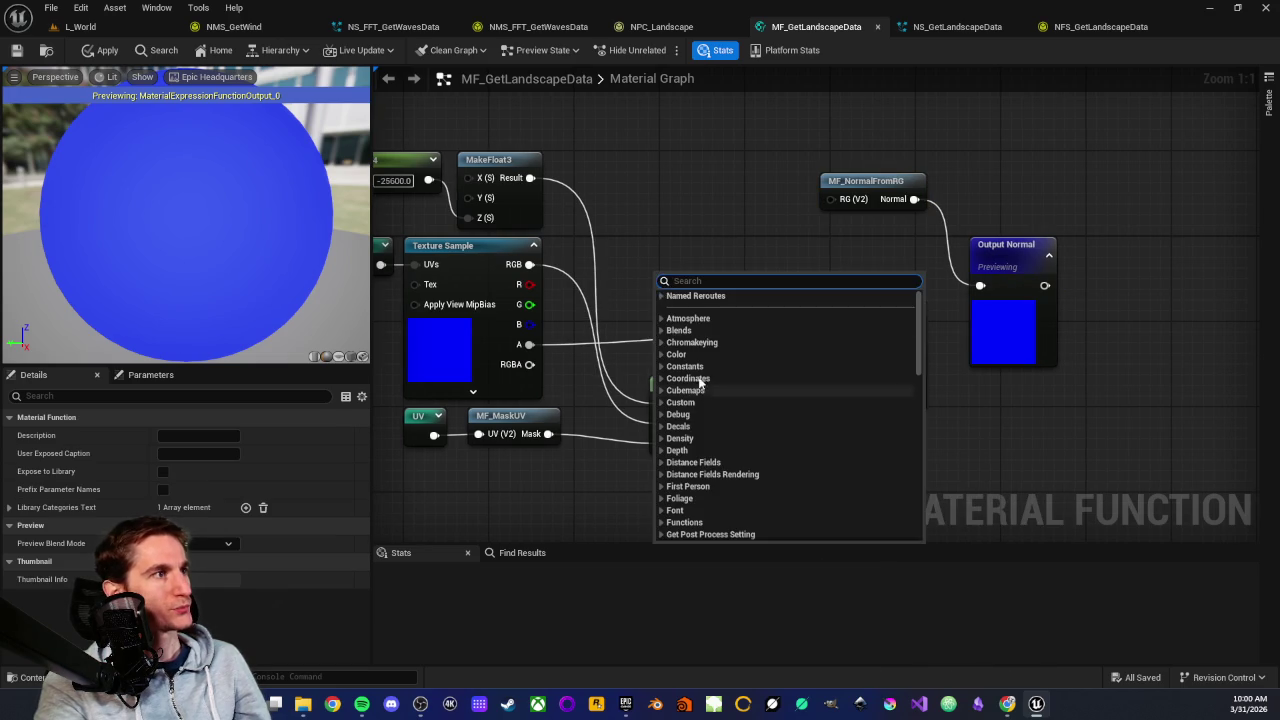
left_click(661, 218)
mouse_move(690, 384)
left_mouse_down()
mouse_move(690, 320)
mouse_move(660, 247)
left_mouse_up()
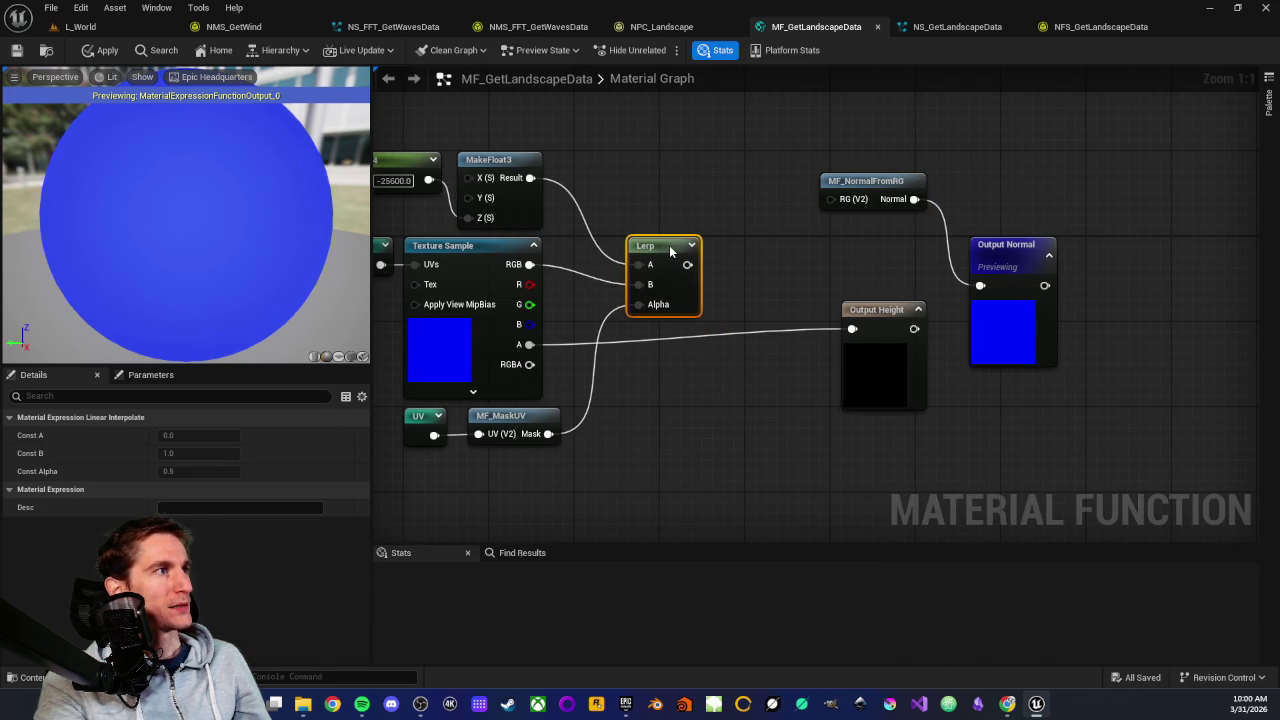
left_click(700, 213)
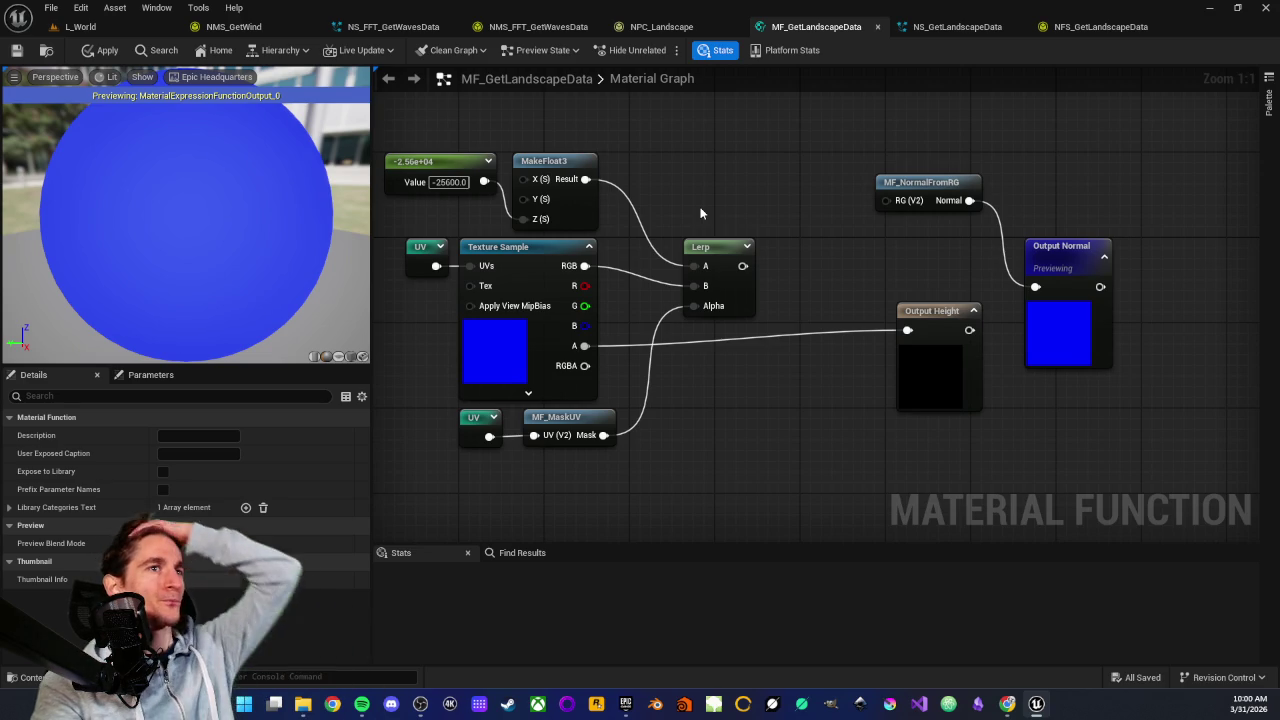
Review the UV, MF_MaskUV and helper-node rows and free space above the graph
mouse_move(434, 422)
left_mouse_down()
mouse_move(576, 456)
mouse_move(588, 479)
left_mouse_up()
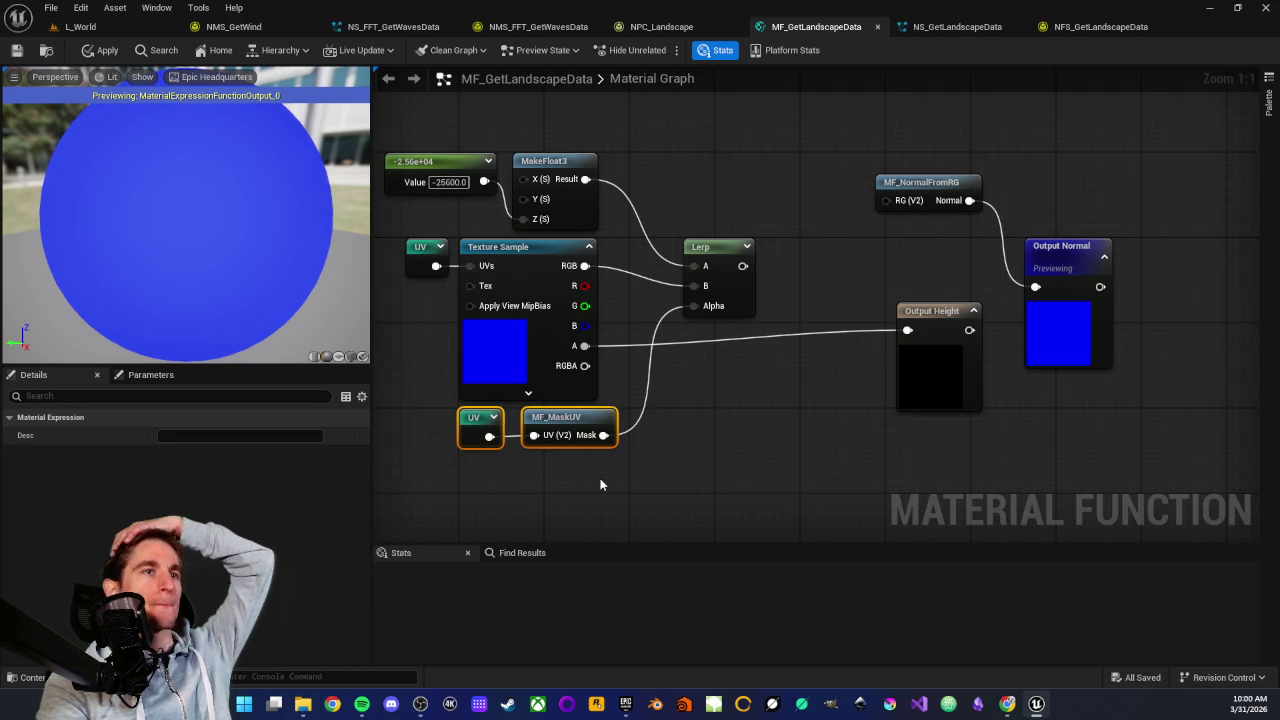
mouse_move(578, 506)
left_mouse_down()
mouse_move(566, 451)
mouse_move(757, 406)
mouse_move(700, 297)
mouse_move(583, 335)
left_mouse_up()
left_click_drag(644, 276, 852, 351)
left_click(686, 361)
mouse_move(686, 361)
left_mouse_down()
mouse_move(662, 413)
mouse_move(663, 337)
mouse_move(918, 291)
mouse_move(841, 297)
left_mouse_up()
mouse_move(553, 336)
left_mouse_down()
mouse_move(1243, 449)
mouse_move(1185, 449)
mouse_move(1166, 423)
mouse_move(867, 347)
mouse_move(793, 439)
left_mouse_up()
left_click(1182, 433)
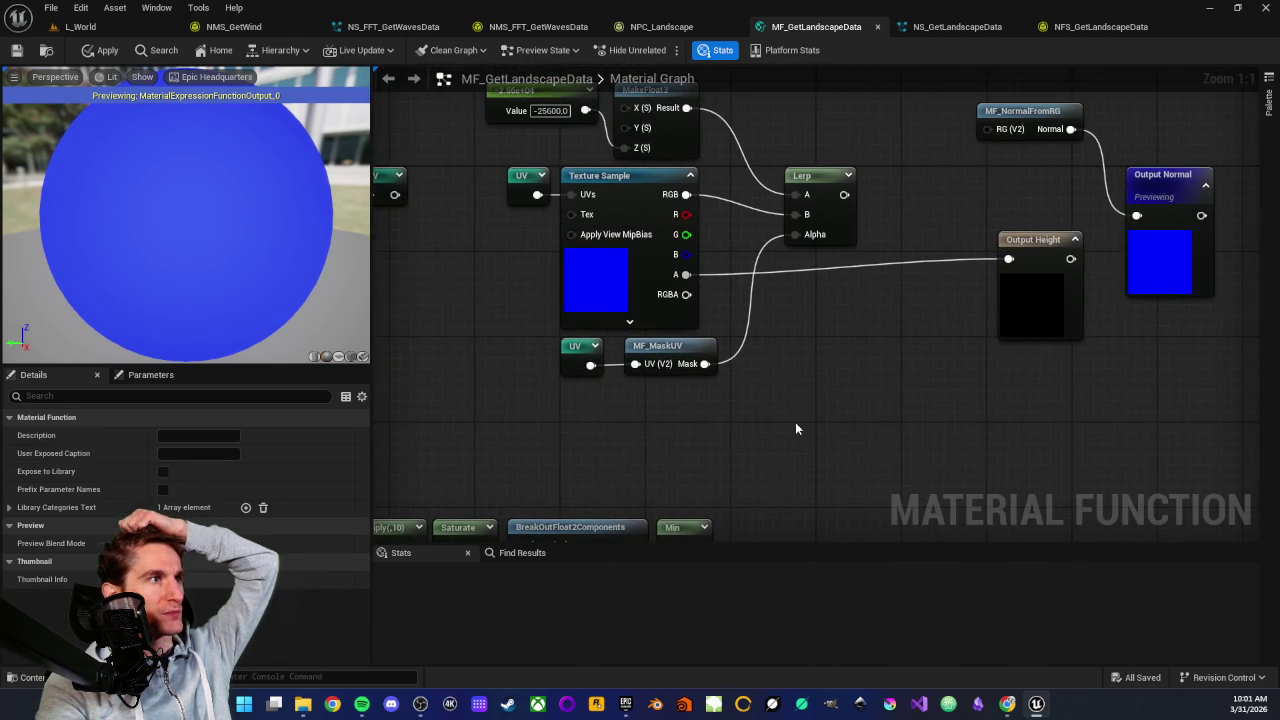
left_click_drag(809, 357, 794, 471)
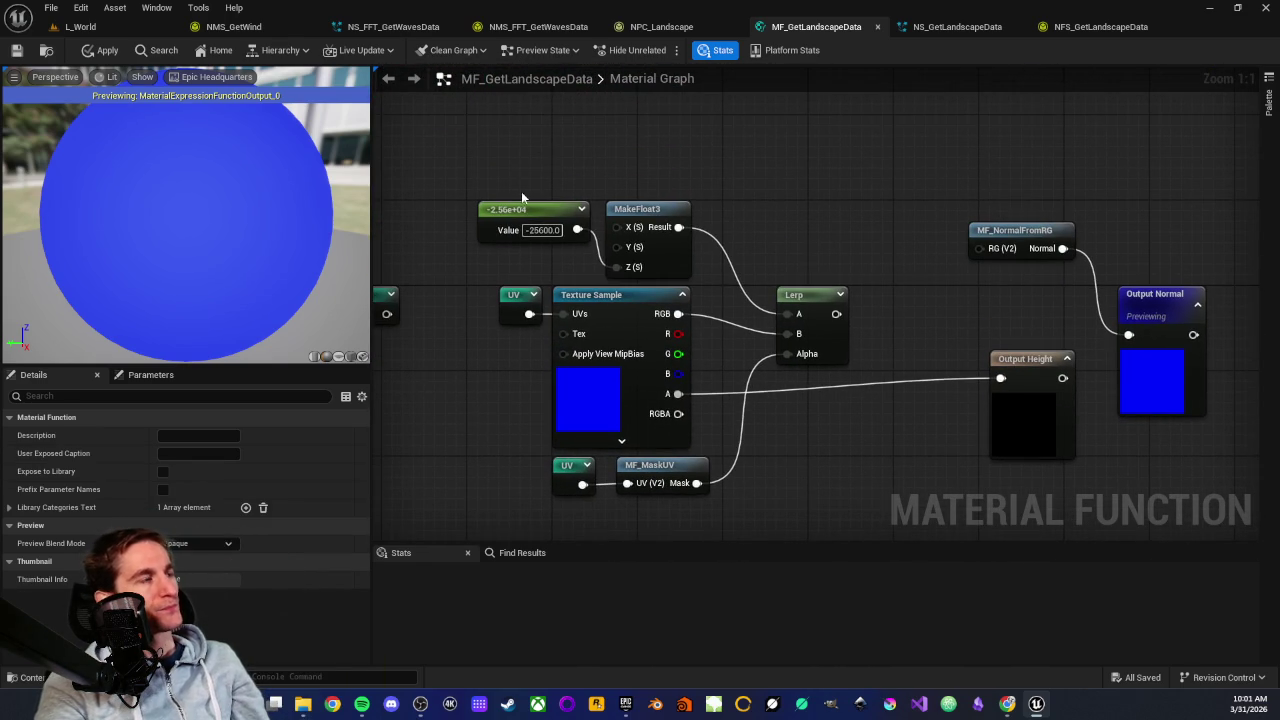
Move the -25600 constant aside and unplug it from MakeFloat3's Z input
left_click_drag(554, 204, 520, 185)
left_click(688, 205)
mouse_move(637, 259)
left_mouse_down()
mouse_move(668, 272)
mouse_move(641, 262)
left_mouse_up()
key("Escape")
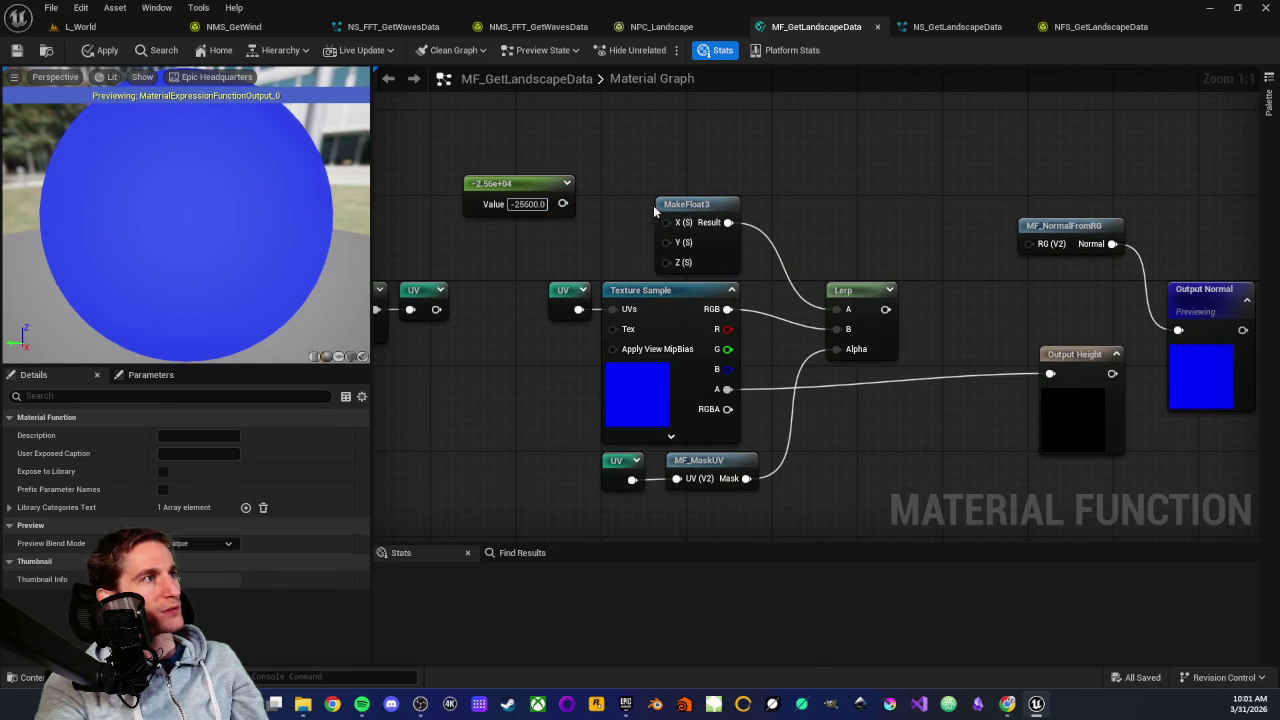
Replace MakeFloat3 with a Constant3Vector of 0,0,1 placed above the texture
left_click(670, 204)
key("Delete")
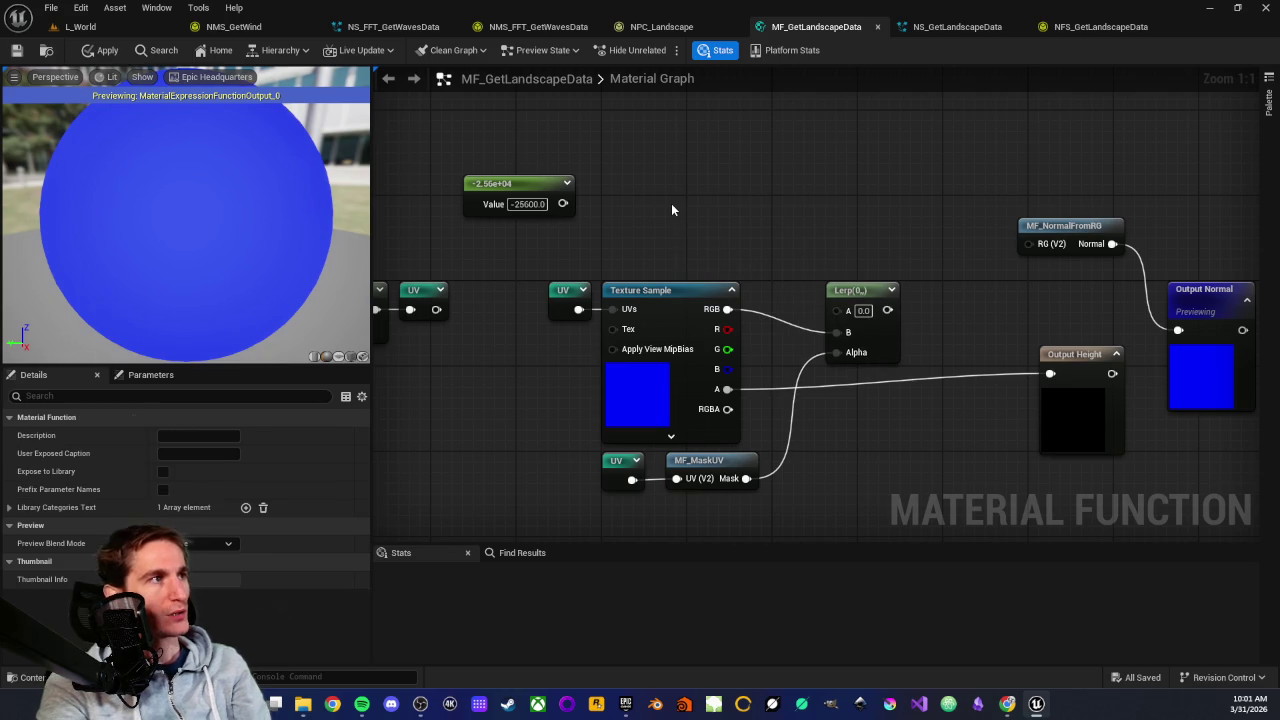
right_click(671, 203)
type("cons")
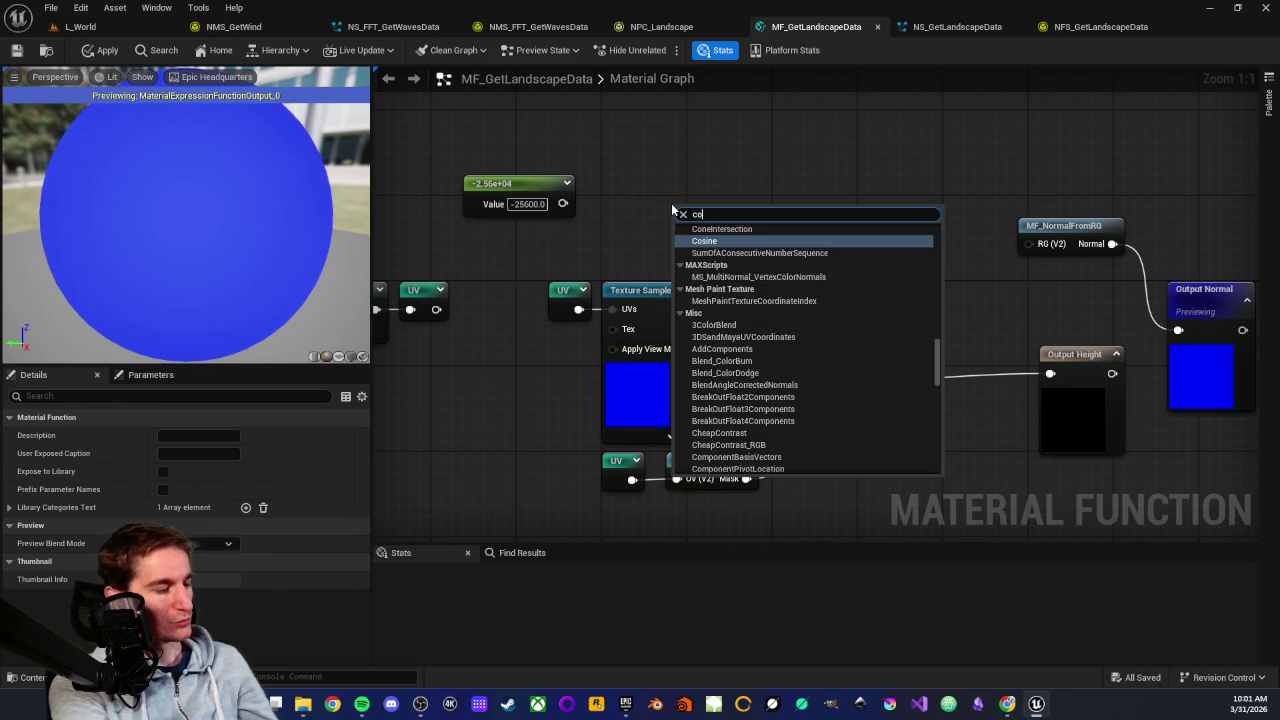
key("Down")
key("Down")
key("Return")
left_click_drag(715, 207, 671, 157)
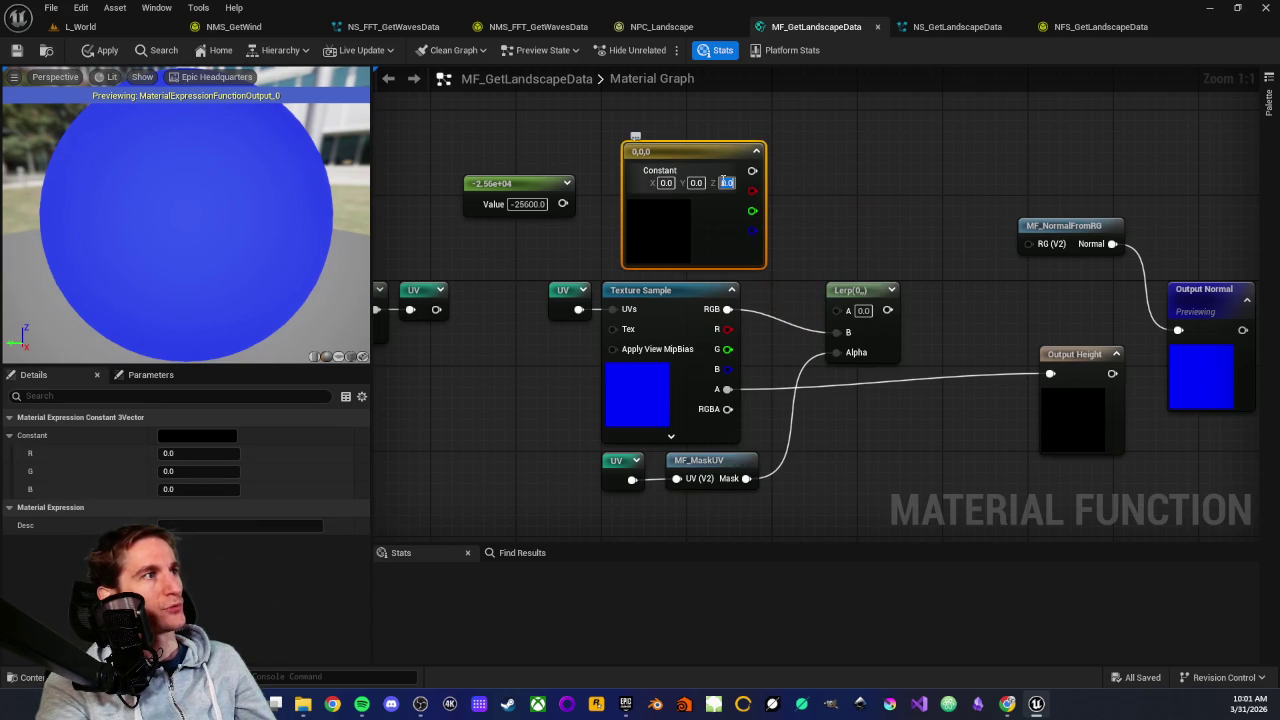
type("1")
key("Return")
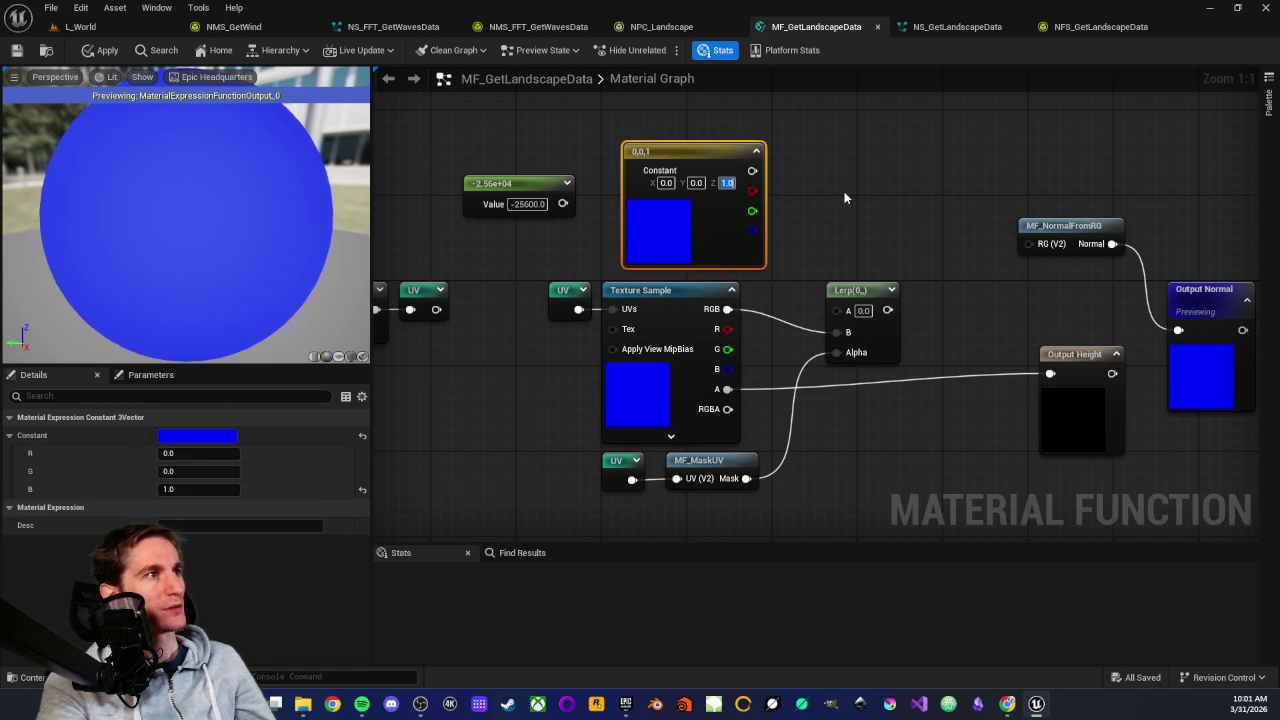
left_click(845, 193)
left_click_drag(718, 152, 696, 152)
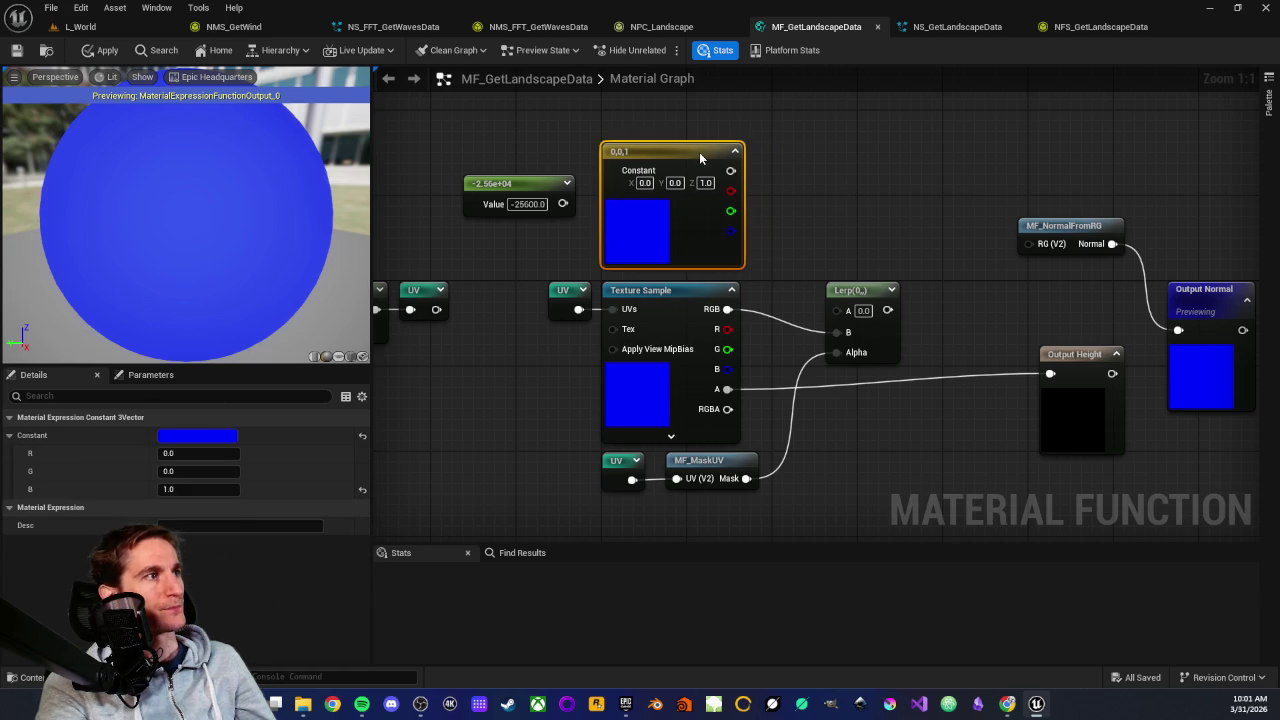
Connect the 0,0,1 vector constant into the Lerp's A input
left_click_drag(788, 260, 756, 258)
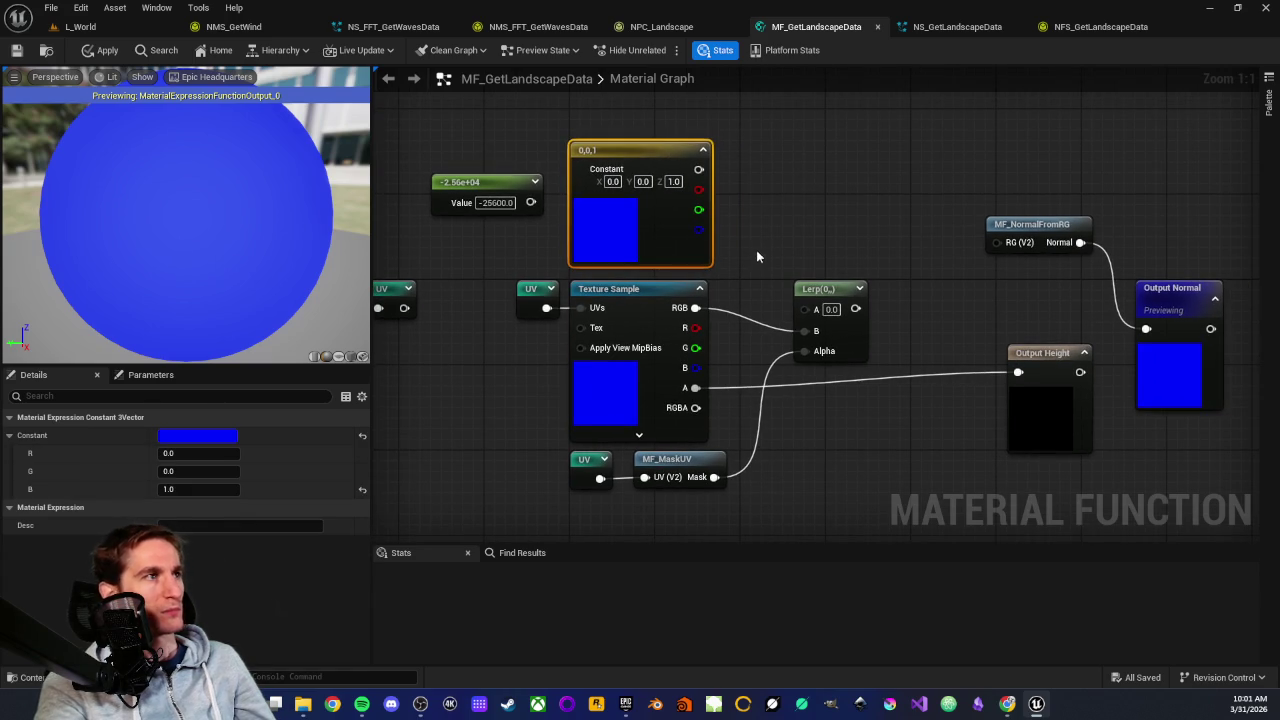
left_click_drag(538, 461, 695, 513)
left_click(659, 523)
mouse_move(699, 169)
left_mouse_down()
mouse_move(800, 310)
mouse_move(970, 340)
mouse_move(963, 316)
mouse_move(1153, 335)
left_mouse_up()
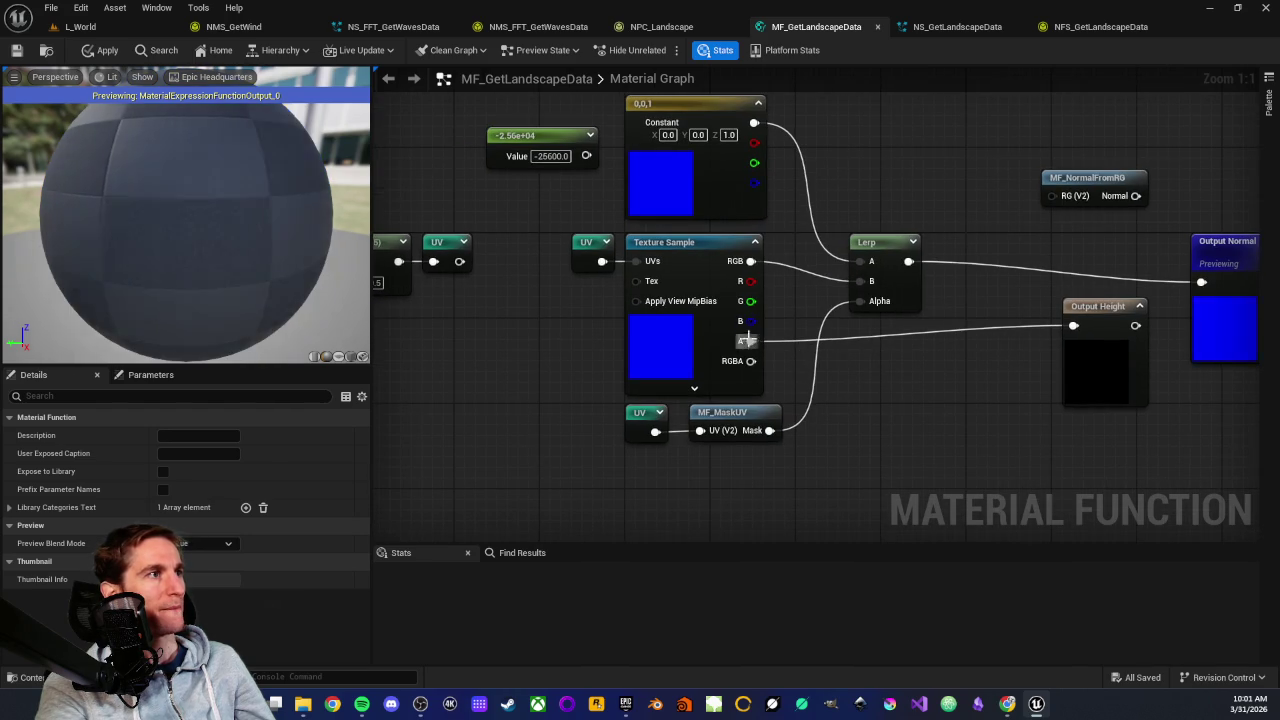
Duplicate the Lerp, blending -25600 and texture alpha by the UV mask into Output Height
left_click(878, 240)
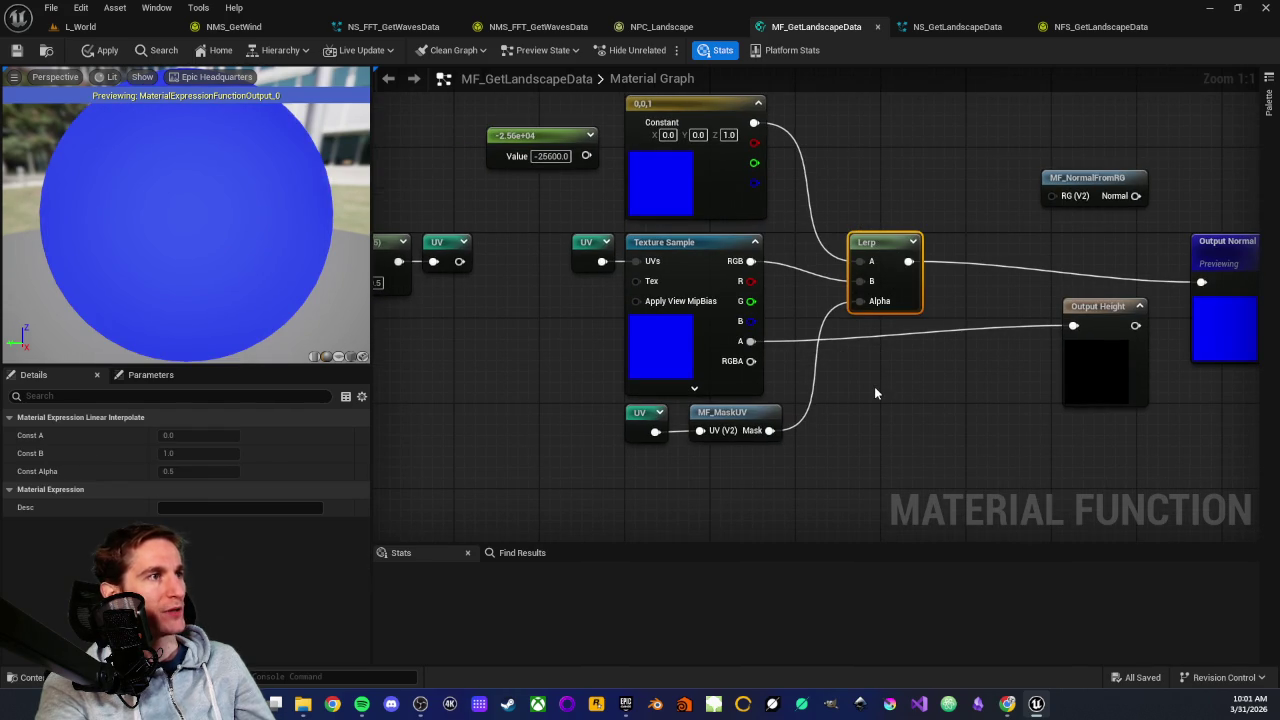
key("ctrl+c")
key("ctrl+v")
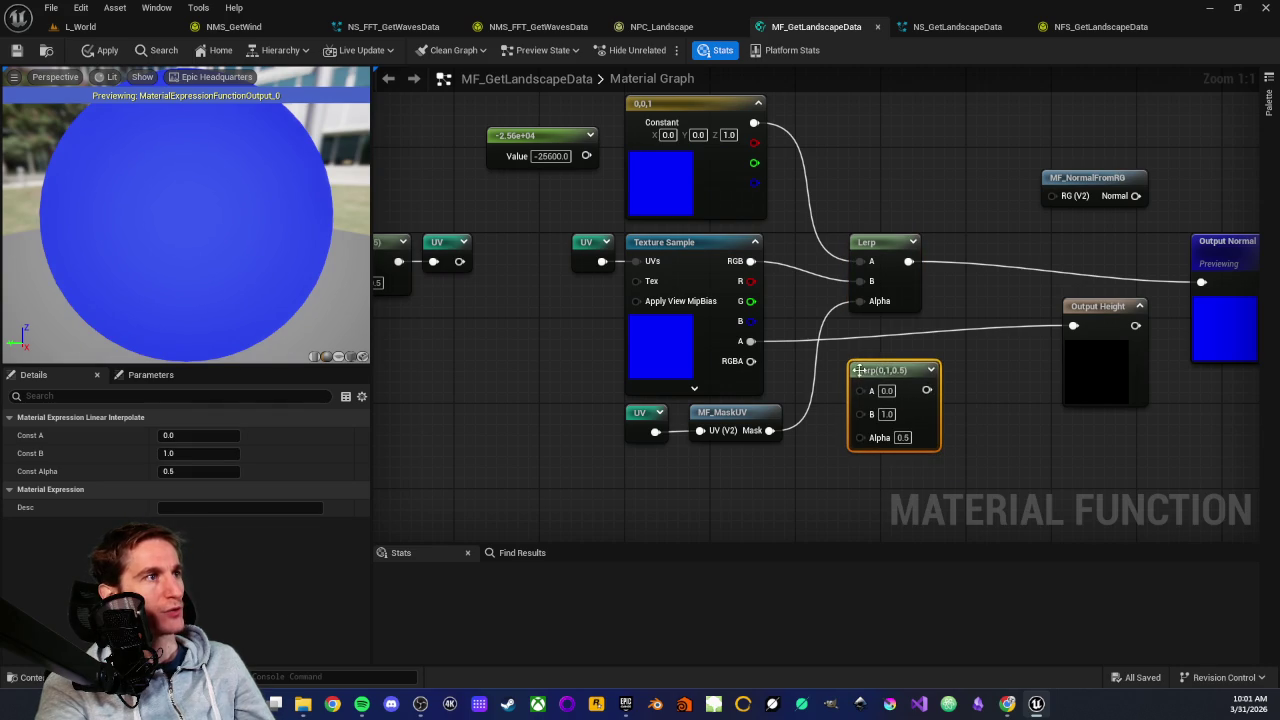
left_click_drag(770, 430, 858, 437)
left_click_drag(751, 341, 859, 412)
mouse_move(560, 147)
left_mouse_down()
mouse_move(783, 467)
mouse_move(751, 488)
mouse_move(792, 505)
mouse_move(859, 390)
left_mouse_up()
mouse_move(941, 402)
left_mouse_down()
mouse_move(789, 400)
mouse_move(837, 403)
mouse_move(932, 342)
left_mouse_up()
Collapse the output nodes' previews, then apply and save MF_GetLandscapeData
left_click(998, 323)
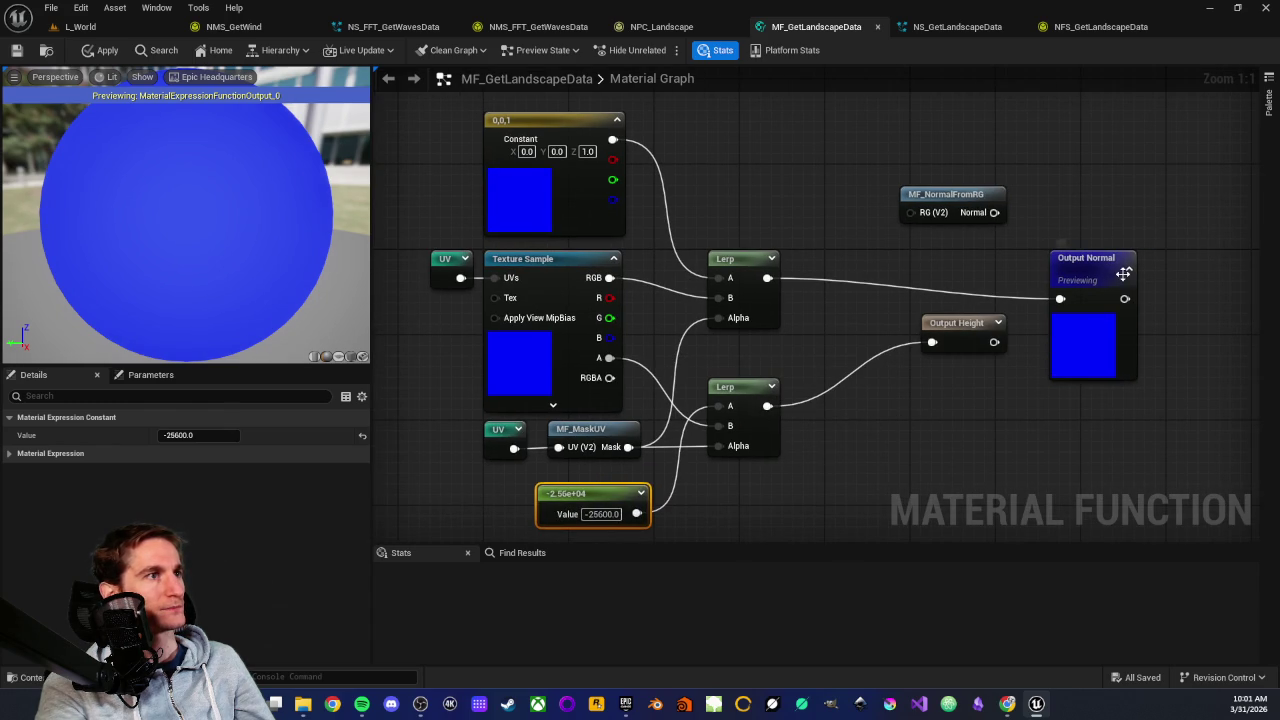
left_click(1129, 268)
left_click(918, 437)
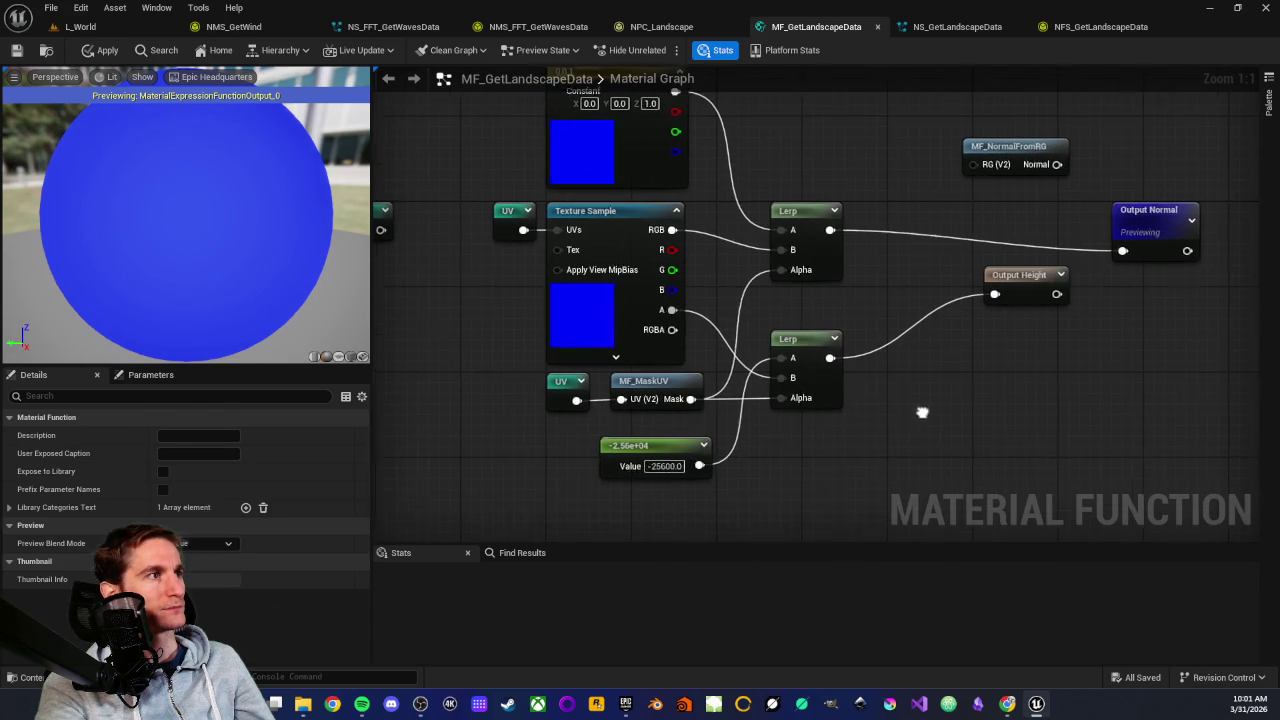
left_click(100, 50)
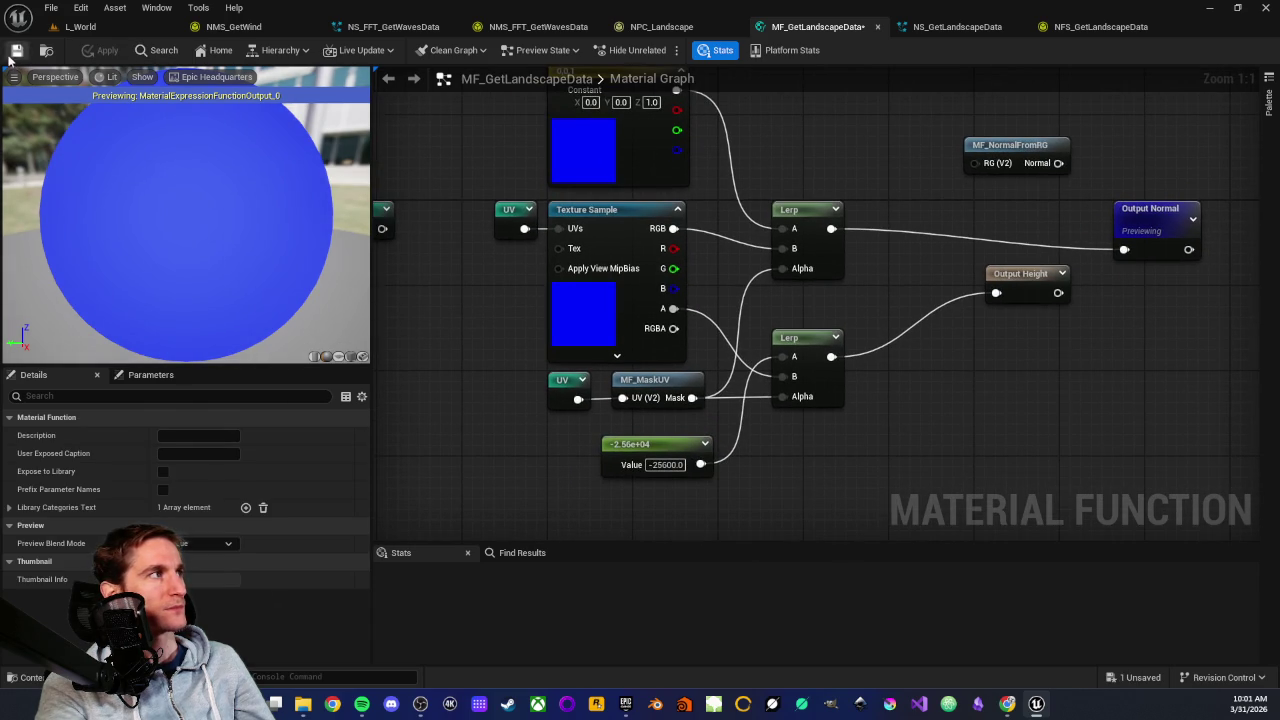
key("Home")
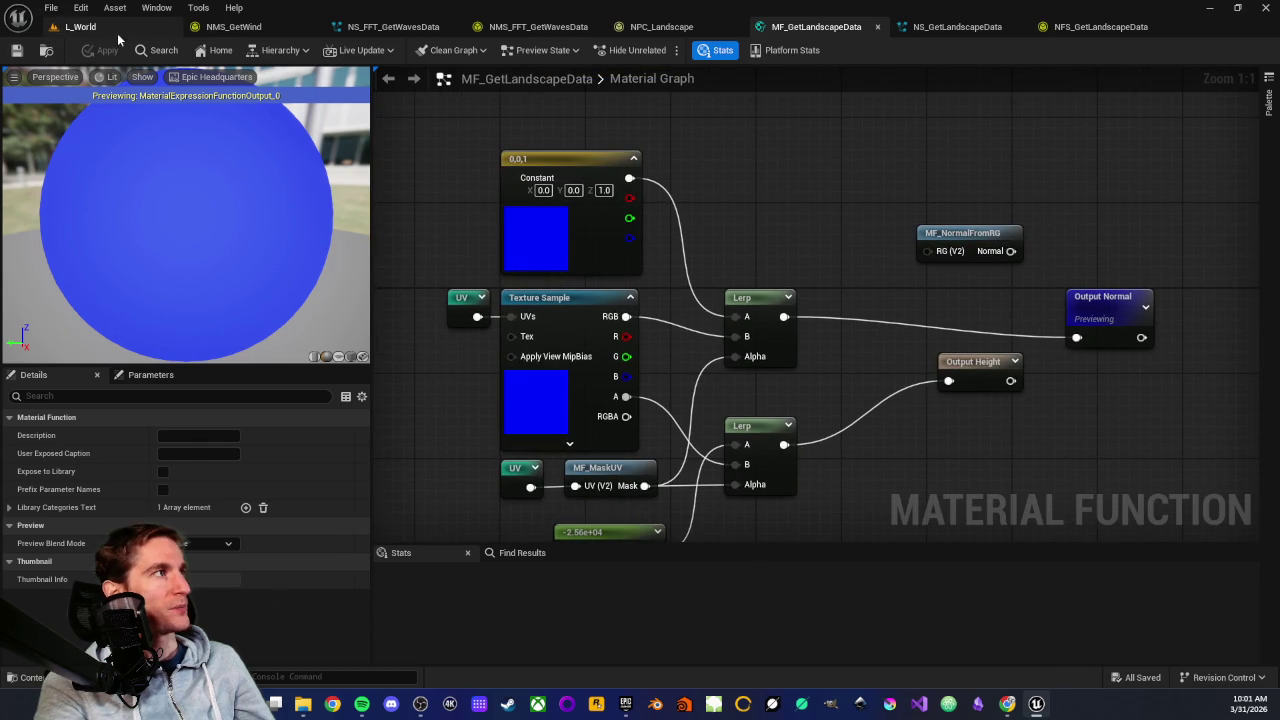
left_click(80, 26)
Simulate the level with Alt+S, fly over the island to inspect the shallows, then stop
key("alt+s")
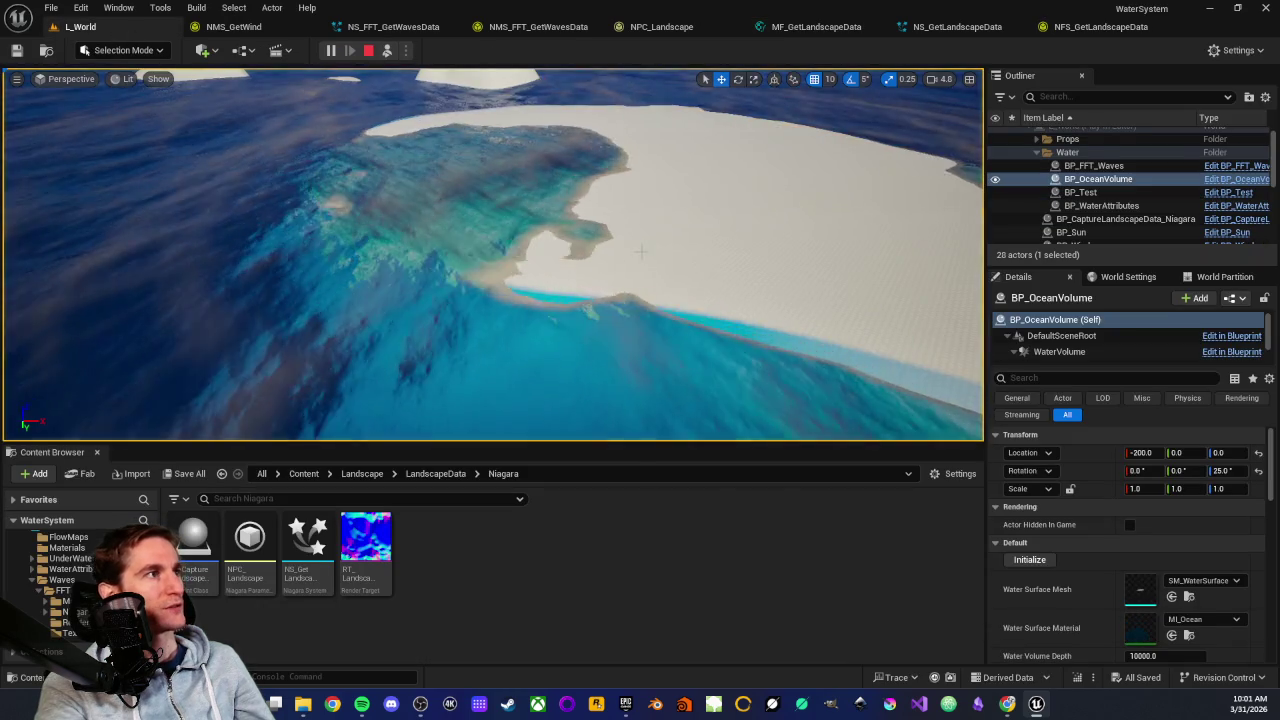
mouse_move(645, 211)
left_mouse_down()
mouse_move(501, 225)
mouse_move(561, 256)
mouse_move(540, 230)
left_mouse_up()
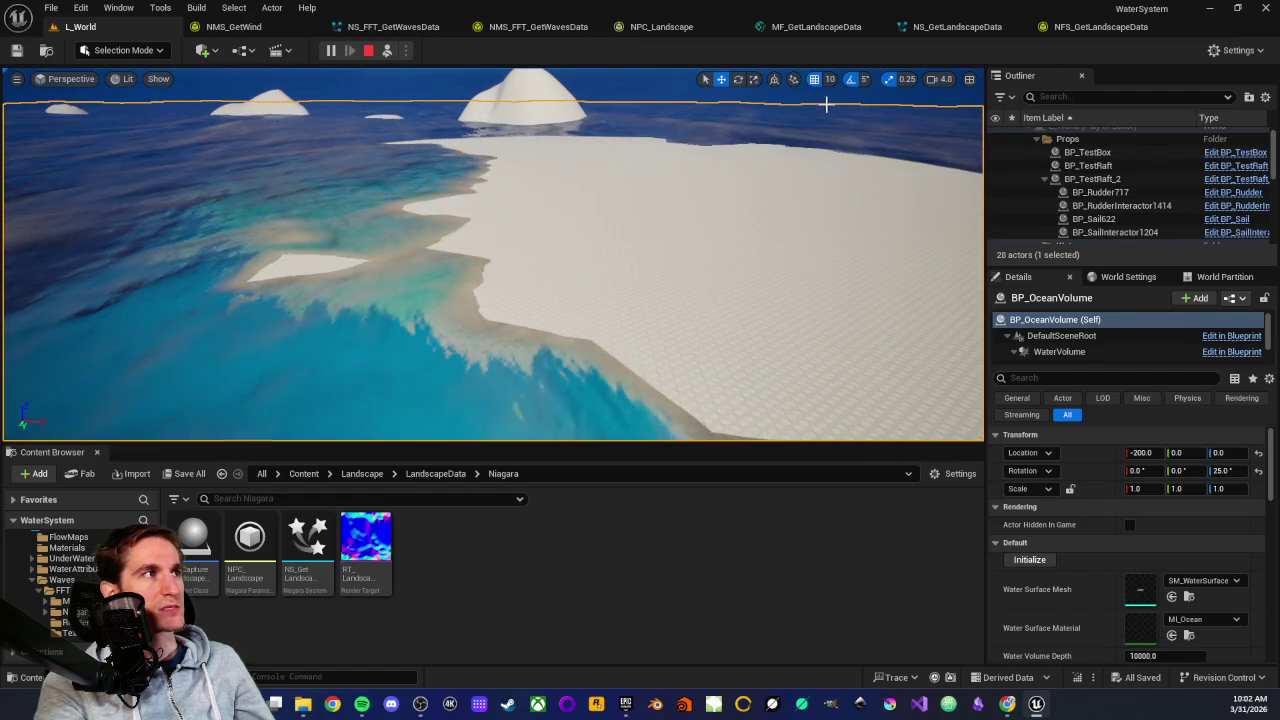
left_click(1082, 31)
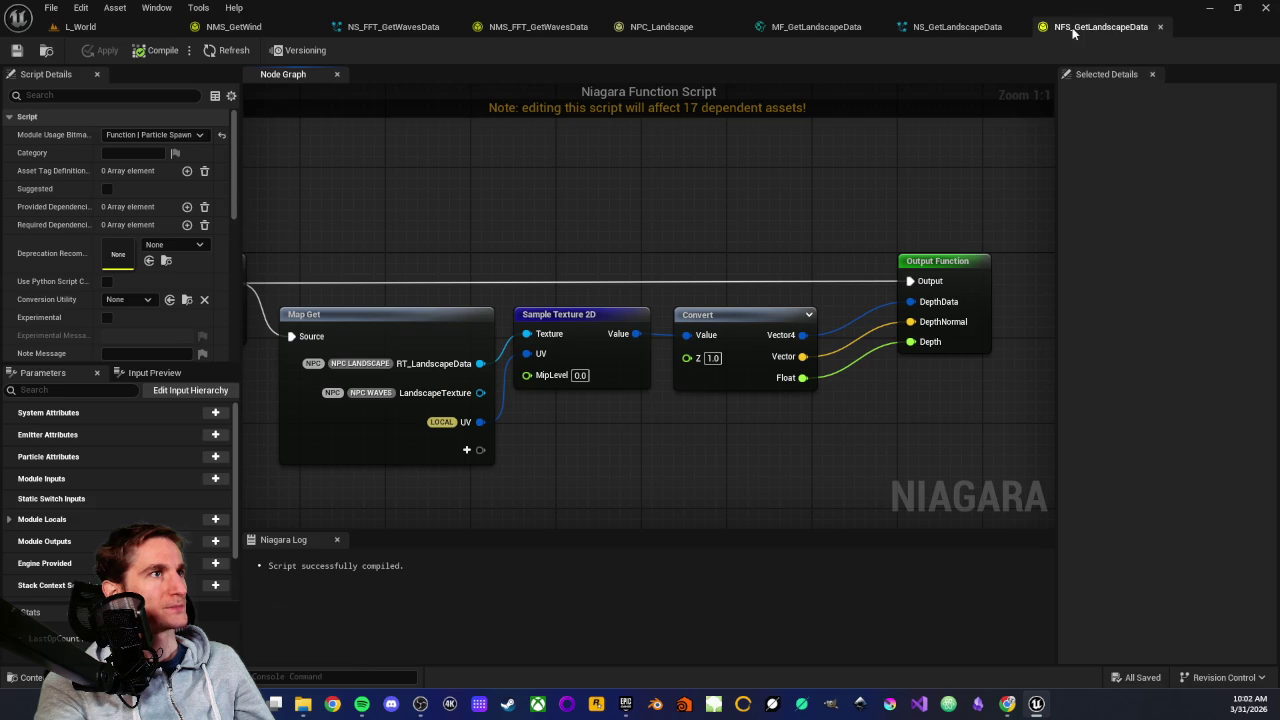
left_click(90, 26)
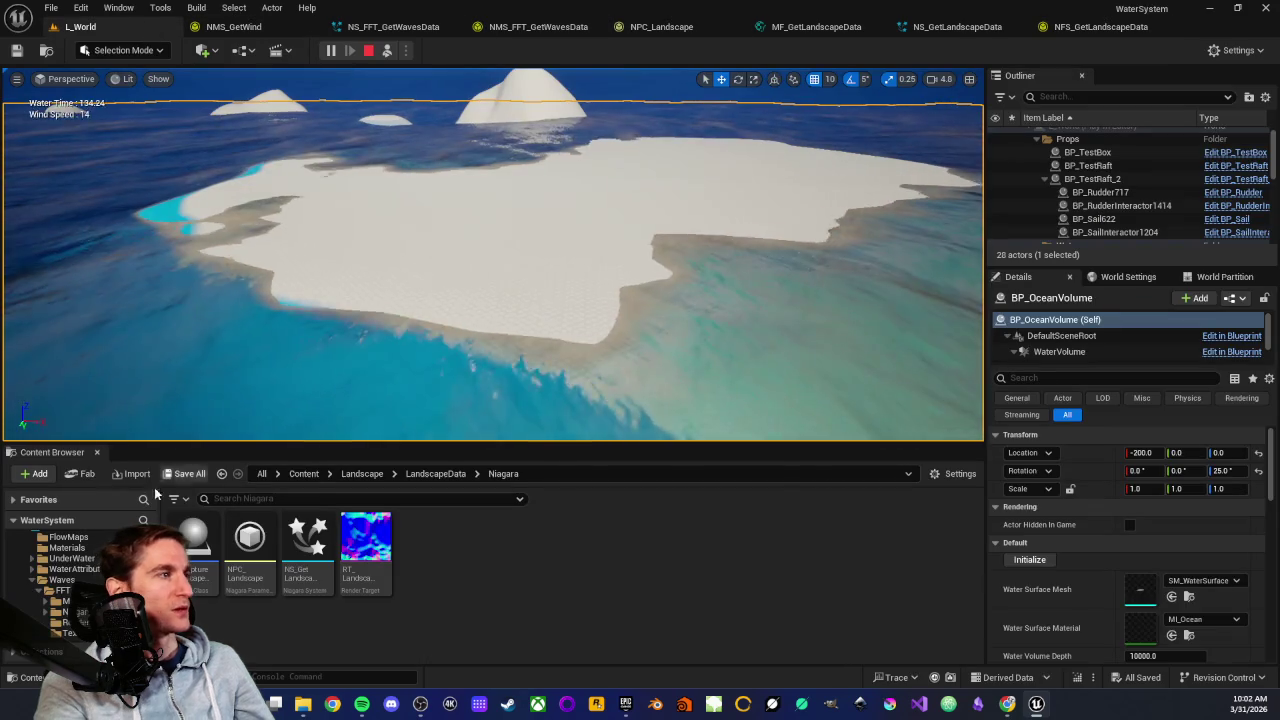
key("Escape")
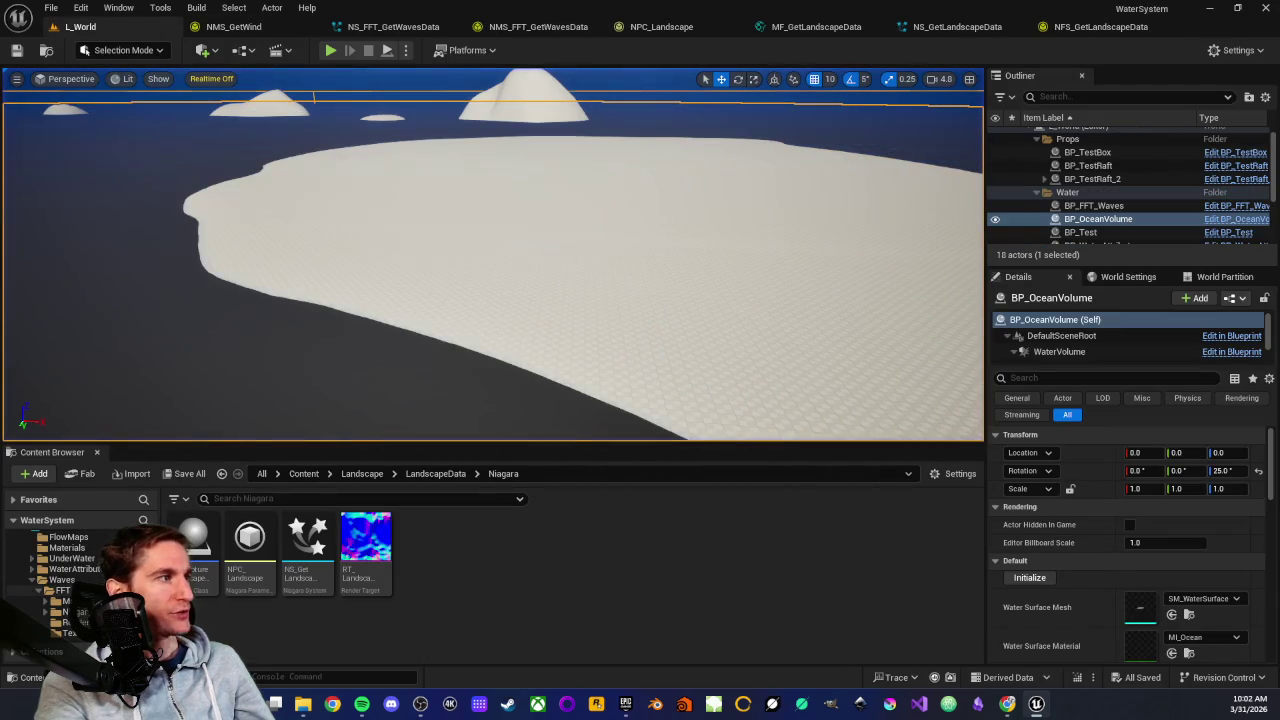
Open MF_FFT_GetCascade from the Water > Waves > FFT > Materials folder
scroll(80, 585, "up", 2)
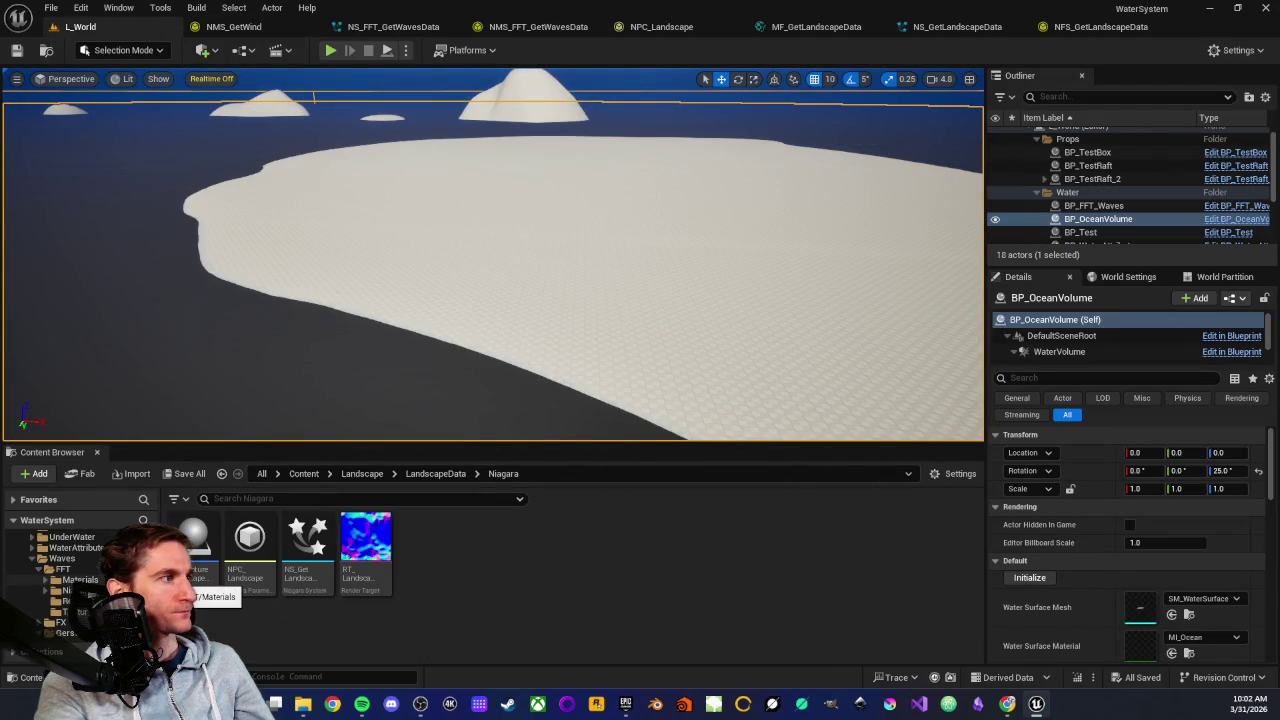
scroll(77, 567, "up", 1)
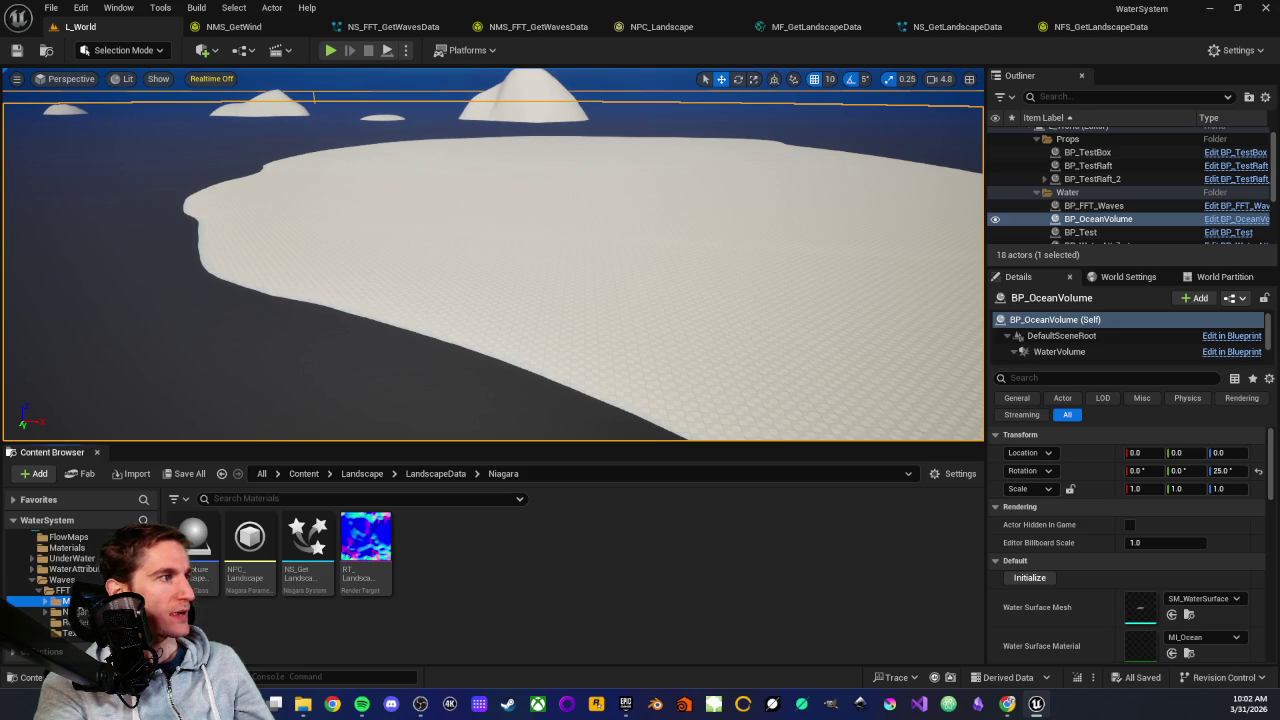
left_click(65, 601)
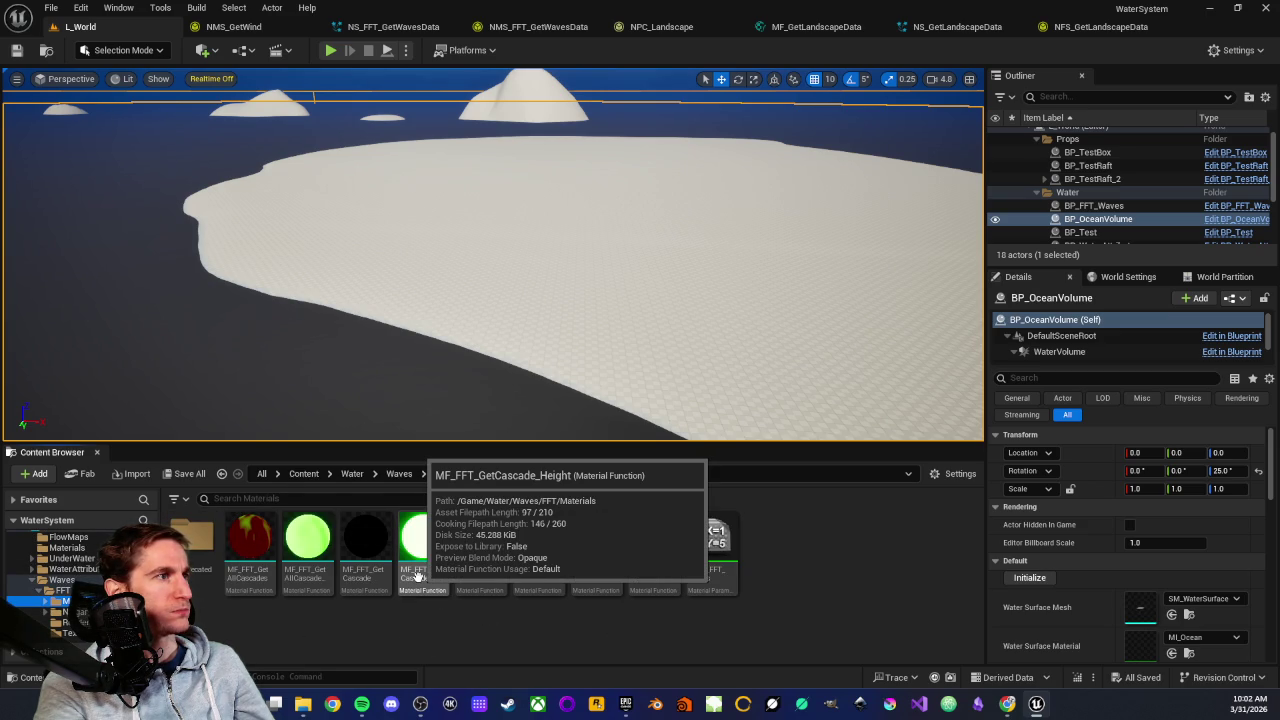
left_click(367, 578)
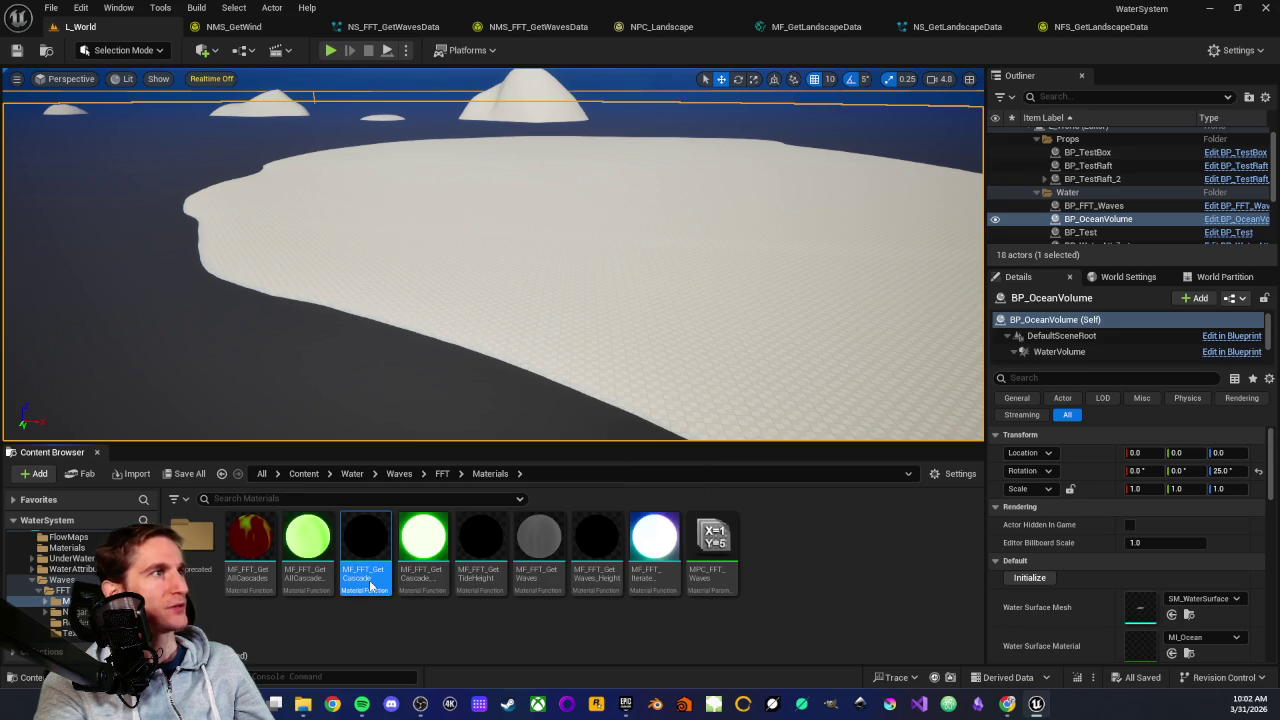
double_click(370, 585)
Wire DepthAttenuation into the Cascade Attenuation Multiply's A input
mouse_move(745, 234)
left_mouse_down()
mouse_move(789, 277)
mouse_move(824, 383)
left_mouse_up()
scroll(824, 383, "up", 1)
mouse_move(766, 334)
left_mouse_down()
mouse_move(948, 384)
mouse_move(623, 391)
left_mouse_up()
scroll(975, 394, "up", 3)
left_click_drag(991, 394, 800, 406)
left_click_drag(808, 323, 849, 323)
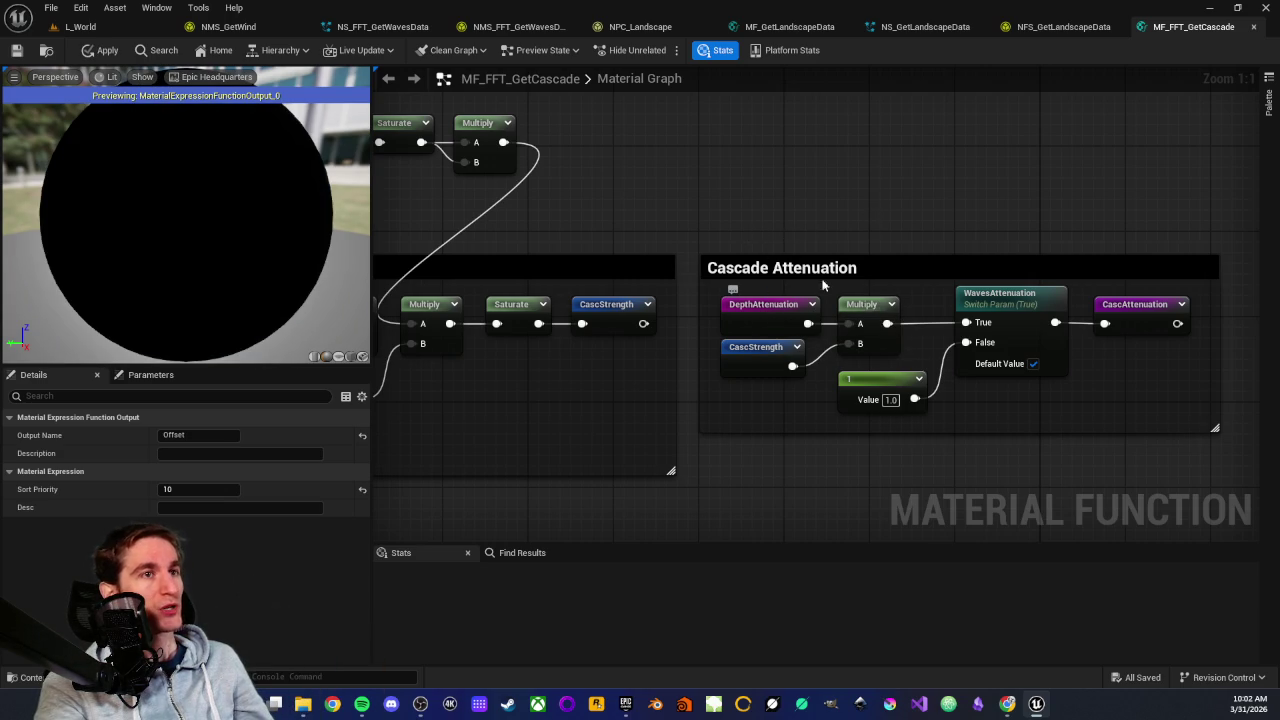
left_click(811, 207)
Inspect the Get Depth Falloff section and its MF_GetLandscapeData function, then return
scroll(811, 207, "down", 2)
mouse_move(853, 409)
left_mouse_down()
mouse_move(711, 424)
mouse_move(943, 429)
mouse_move(620, 380)
mouse_move(676, 428)
left_mouse_up()
scroll(675, 428, "up", 2)
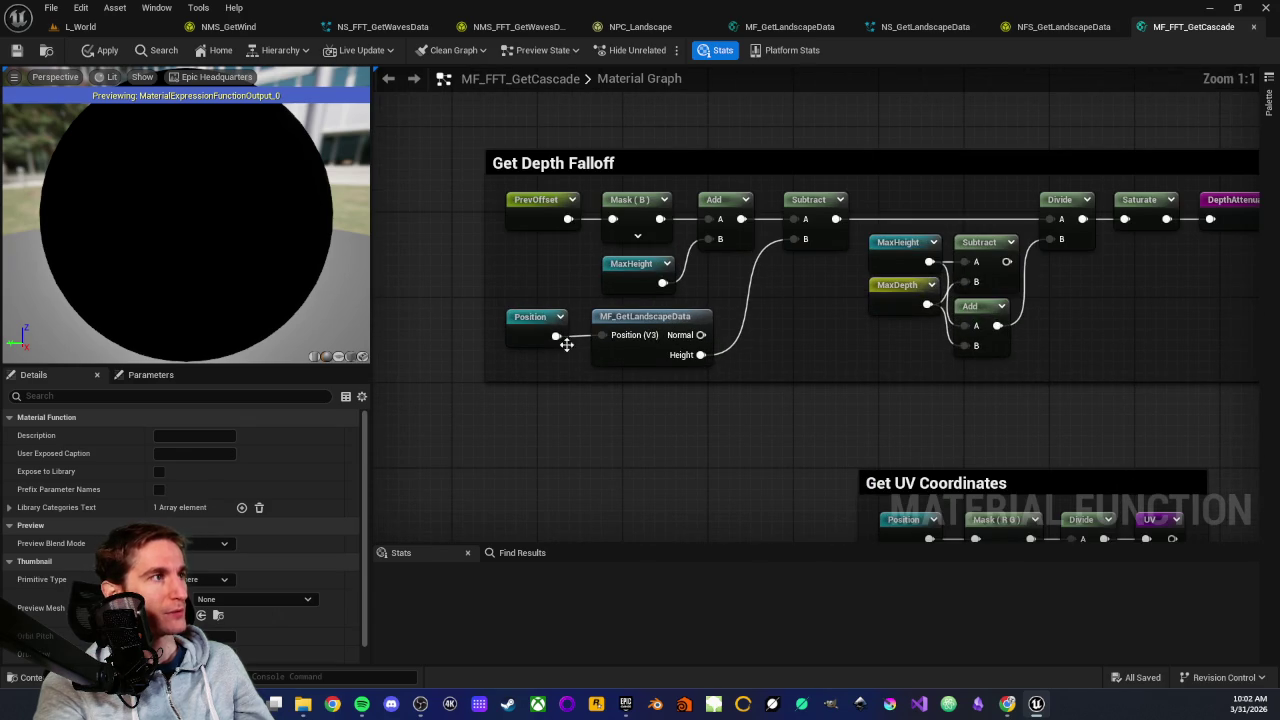
double_click(648, 344)
scroll(648, 349, "down", 2)
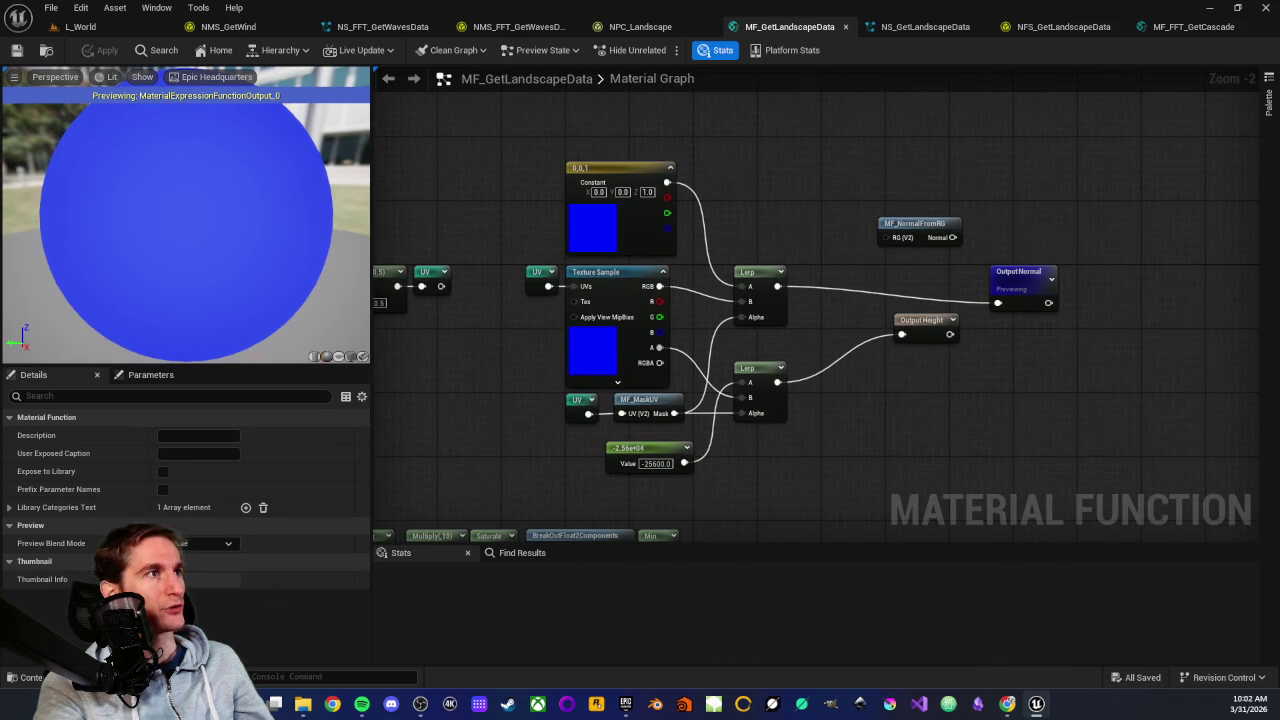
left_click_drag(846, 225, 741, 256)
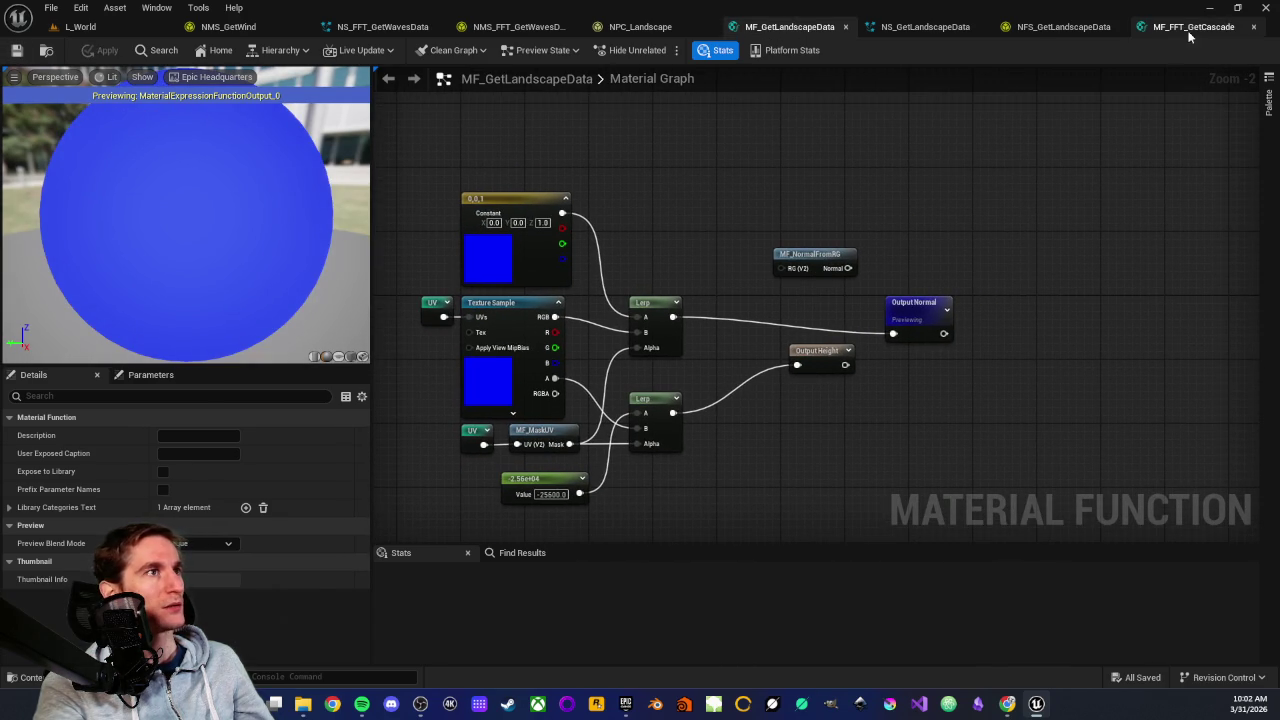
left_click(1192, 27)
Review the cascade strength and Cascade Attenuation section of MF_FFT_GetCascade
left_click(794, 429)
scroll(800, 430, "down", 2)
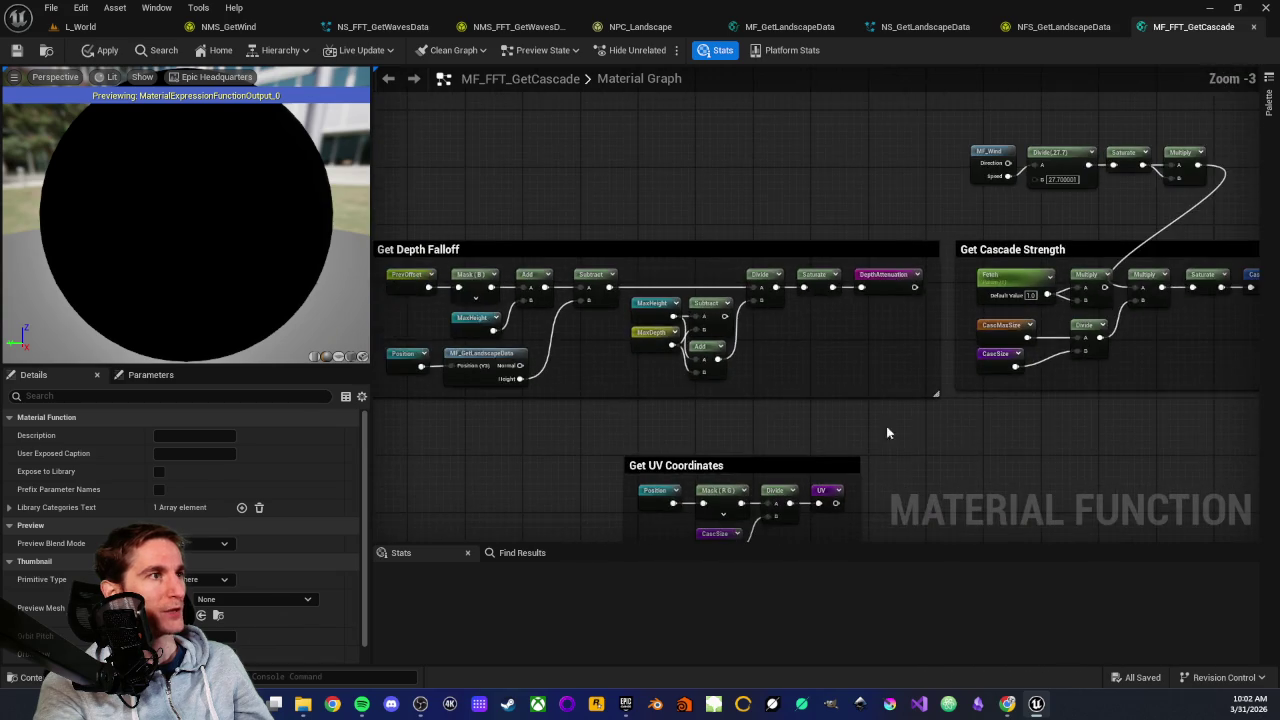
left_click_drag(871, 434, 486, 481)
scroll(700, 478, "up", 2)
left_click_drag(886, 473, 591, 493)
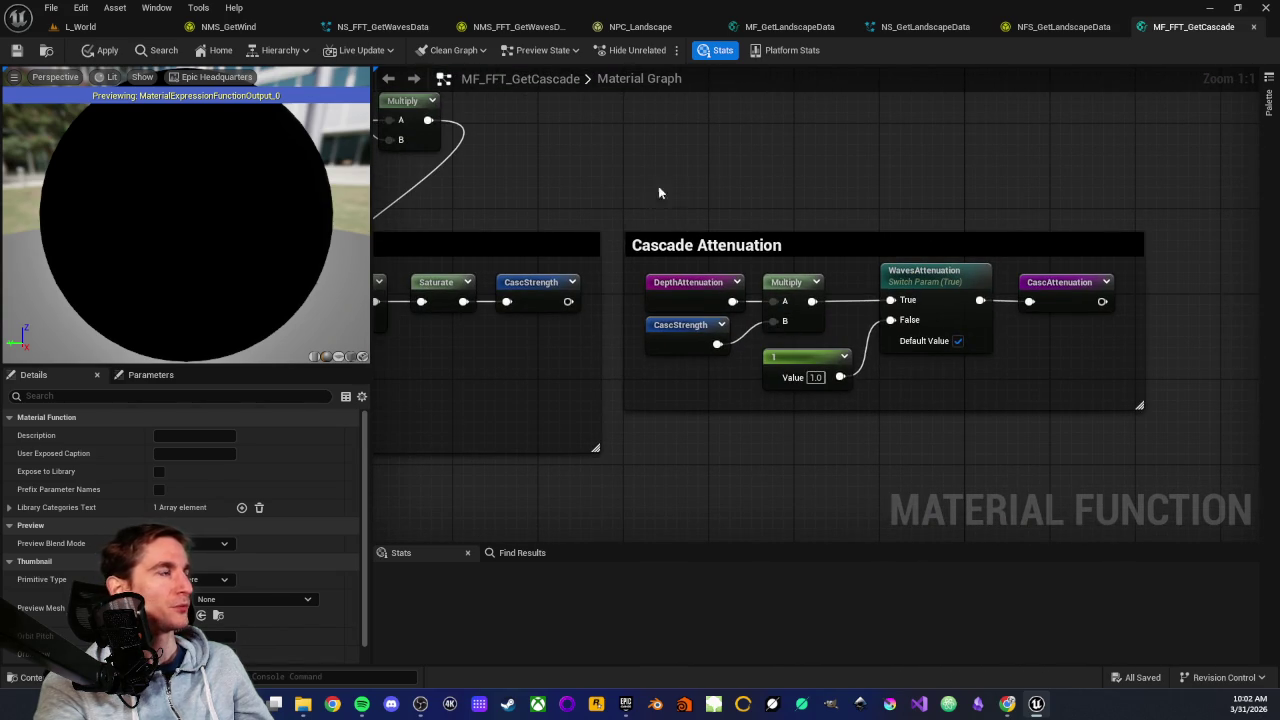
left_click_drag(748, 222, 722, 243)
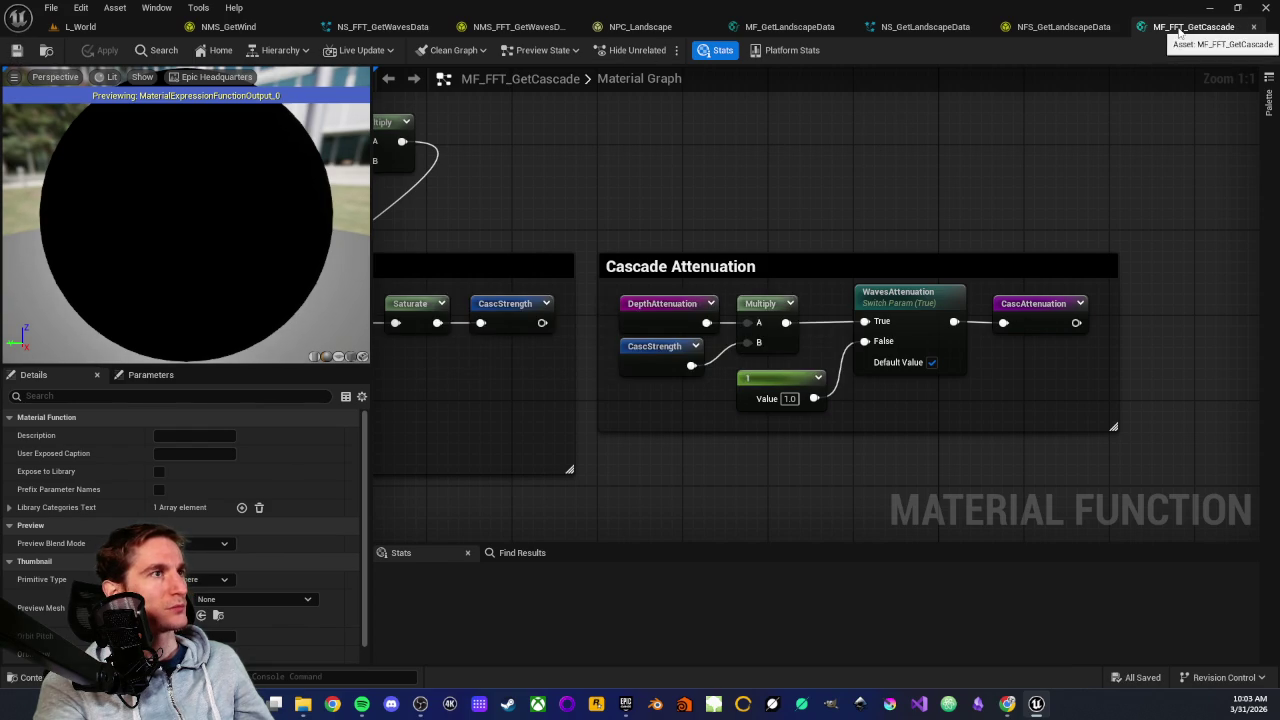
Close the NS_GetLandscapeData and MF_GetLandscapeData editors, leaving NFS_GetLandscapeData showing
middle_click(930, 30)
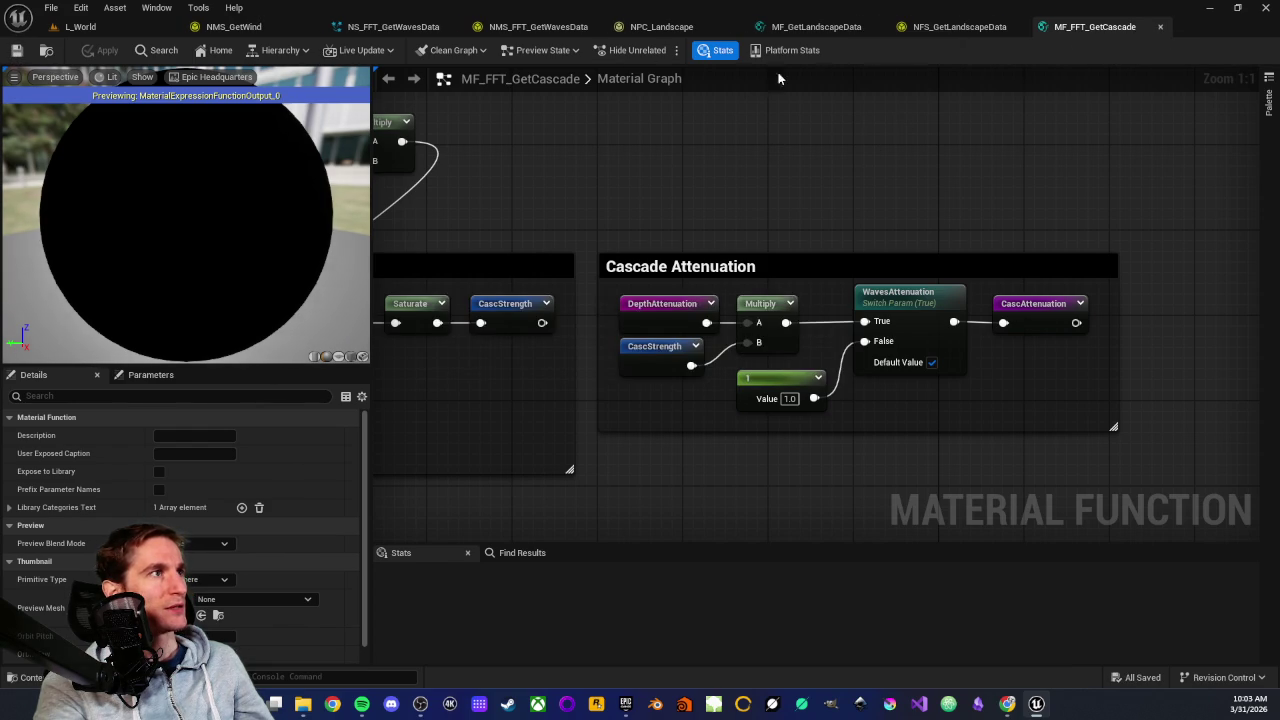
left_click(822, 30)
mouse_move(719, 196)
left_mouse_down()
mouse_move(755, 141)
mouse_move(784, 193)
left_mouse_up()
scroll(931, 218, "up", 2)
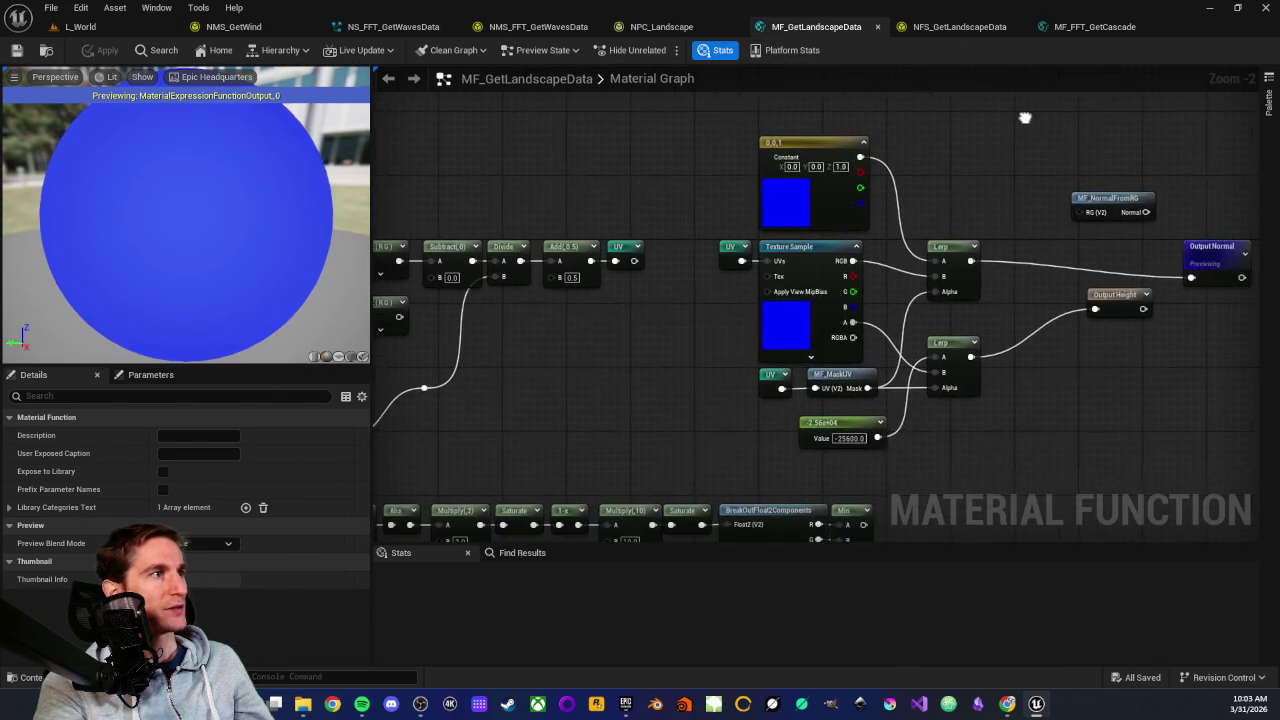
scroll(931, 218, "down", 1)
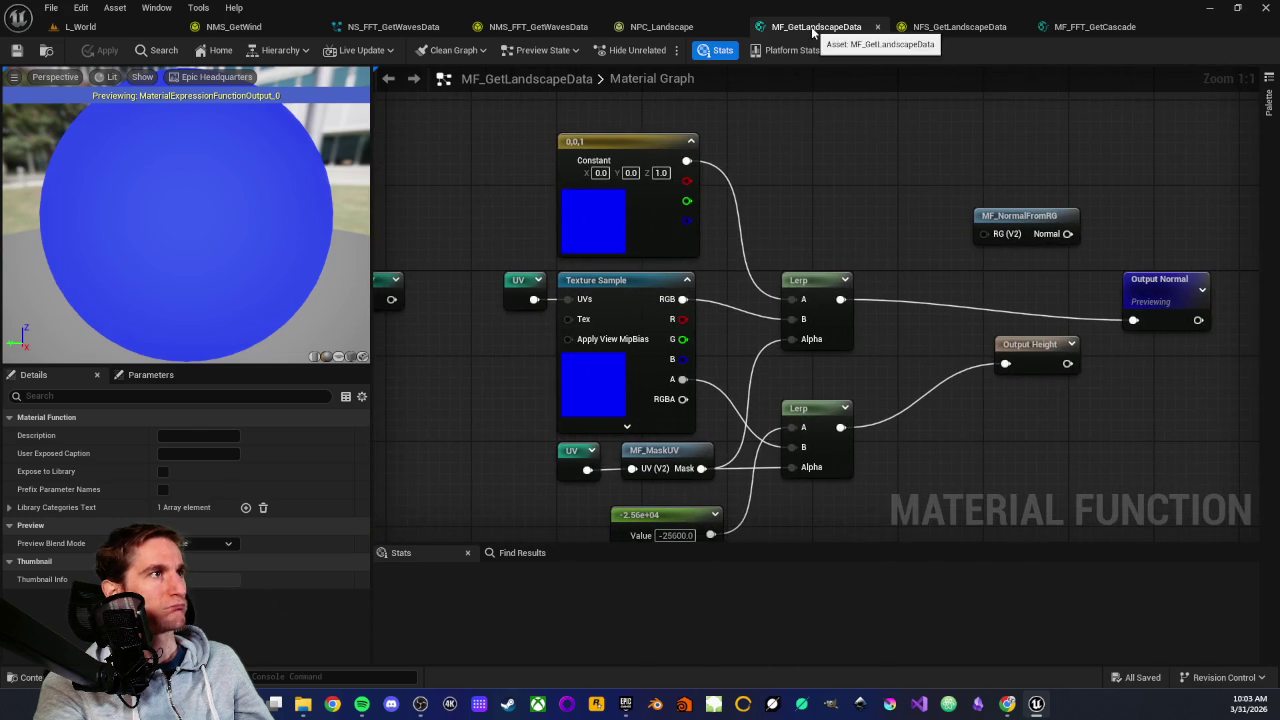
middle_click(812, 30)
left_click(812, 28)
mouse_move(634, 177)
left_mouse_down()
mouse_move(786, 172)
mouse_move(744, 383)
mouse_move(674, 200)
mouse_move(733, 226)
left_mouse_up()
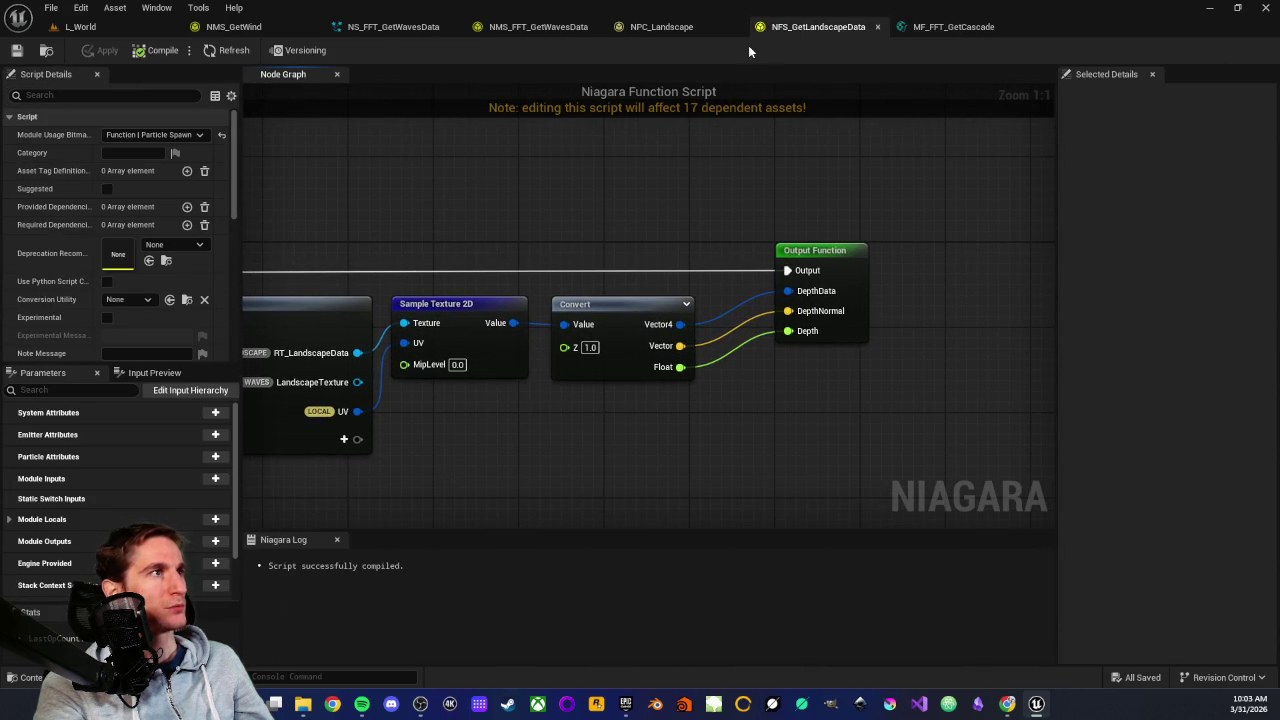
Close NFS_GetLandscapeData and NPC_Landscape, then view the CascAttenuation HLSL in NMS_FFT_GetWavesData
middle_click(808, 27)
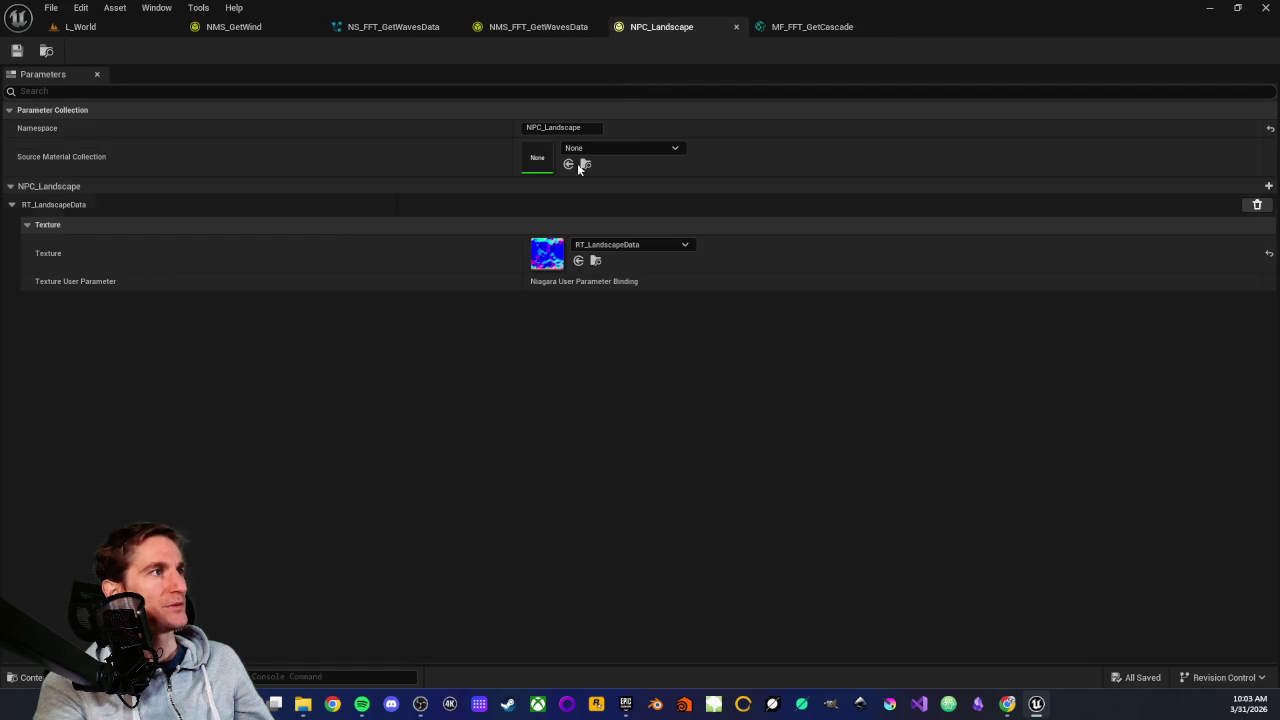
middle_click(664, 28)
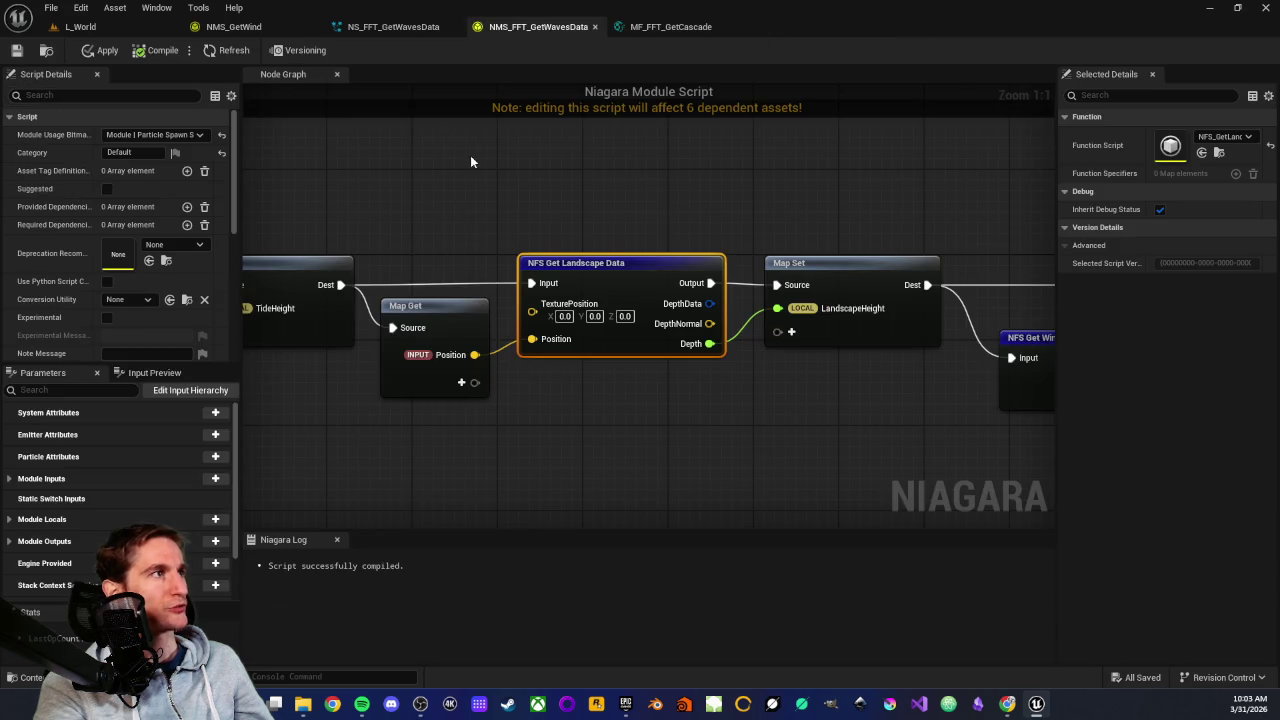
scroll(755, 220, "down", 2)
mouse_move(755, 220)
left_mouse_down()
mouse_move(555, 382)
mouse_move(347, 256)
left_mouse_up()
scroll(695, 475, "up", 2)
mouse_move(695, 475)
left_mouse_down()
mouse_move(553, 328)
mouse_move(431, 314)
left_mouse_up()
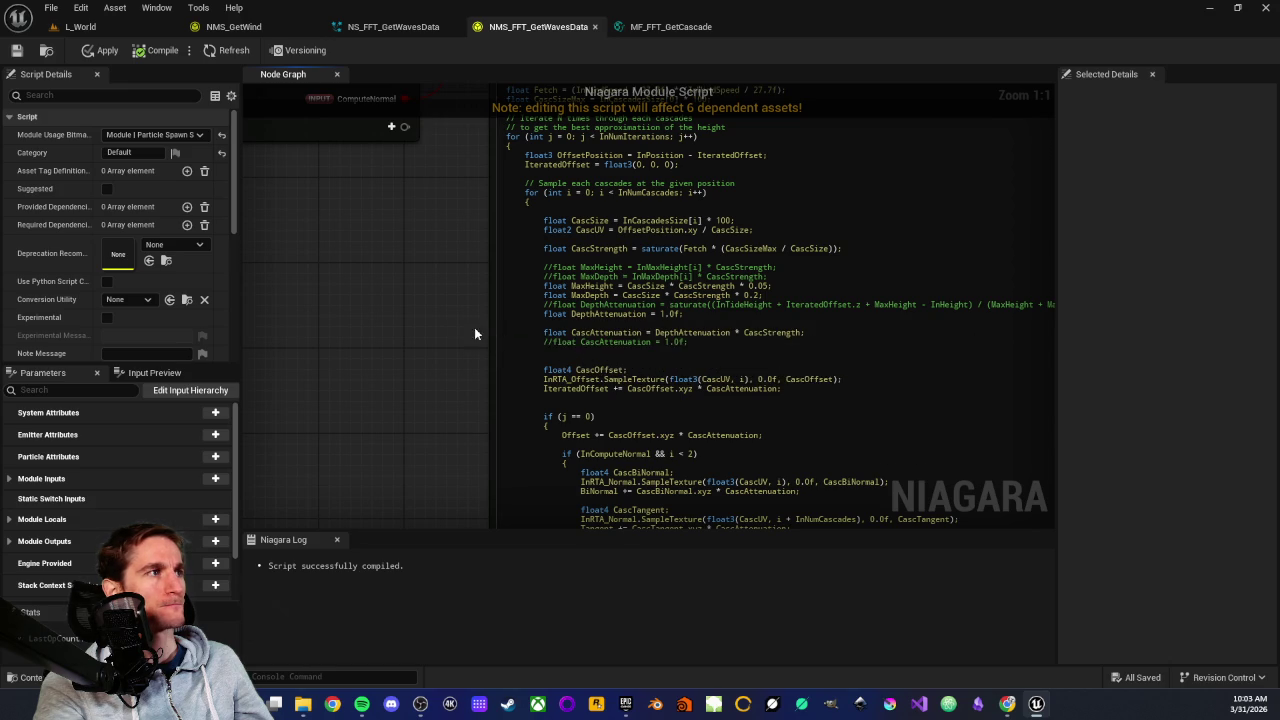
left_click_drag(453, 294, 475, 329)
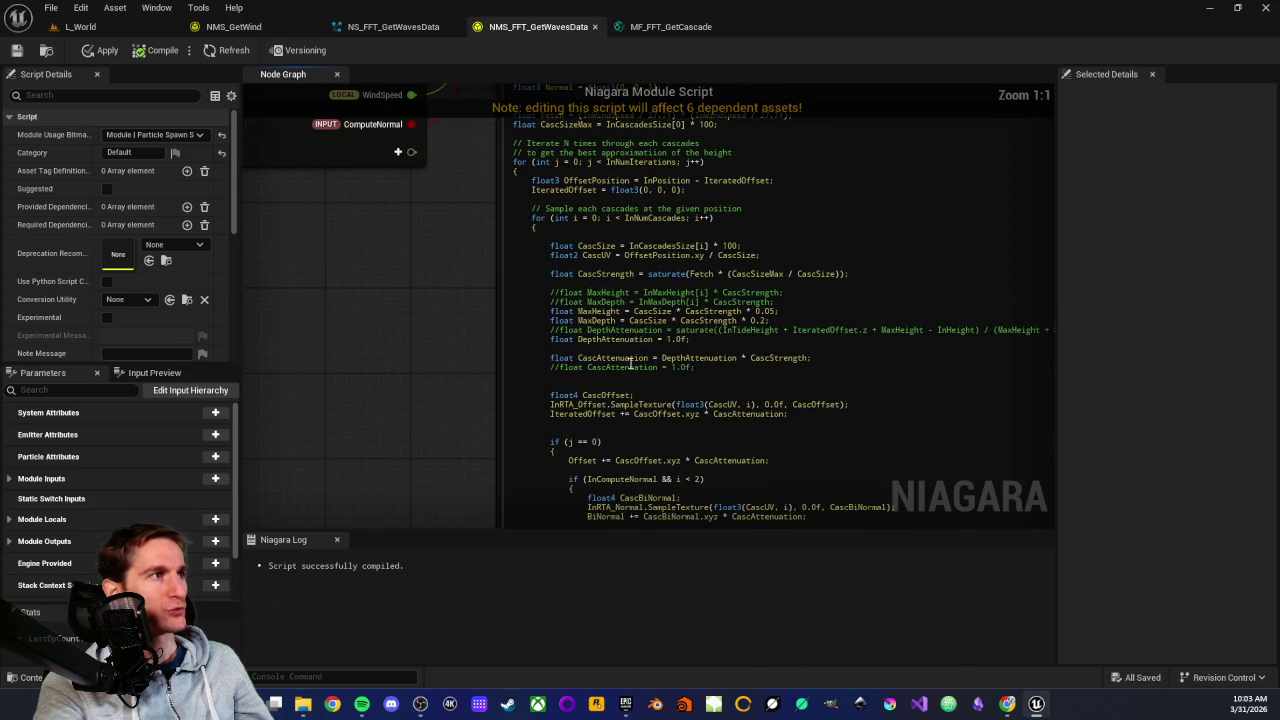
Scroll through the NMS_FFT_GetWavesData HLSL code to find the DepthAttenuation lines
scroll(452, 291, "down", 3)
scroll(570, 500, "up", 3)
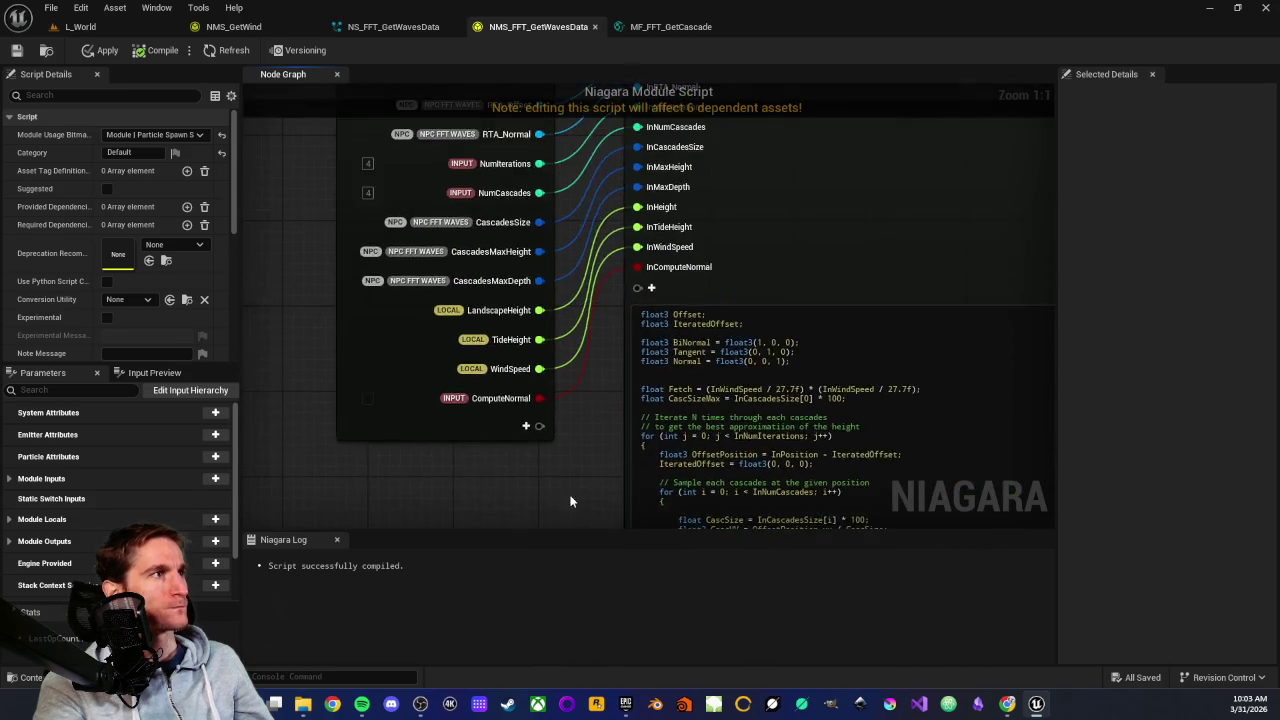
scroll(570, 500, "down", 1)
scroll(604, 331, "down", 2)
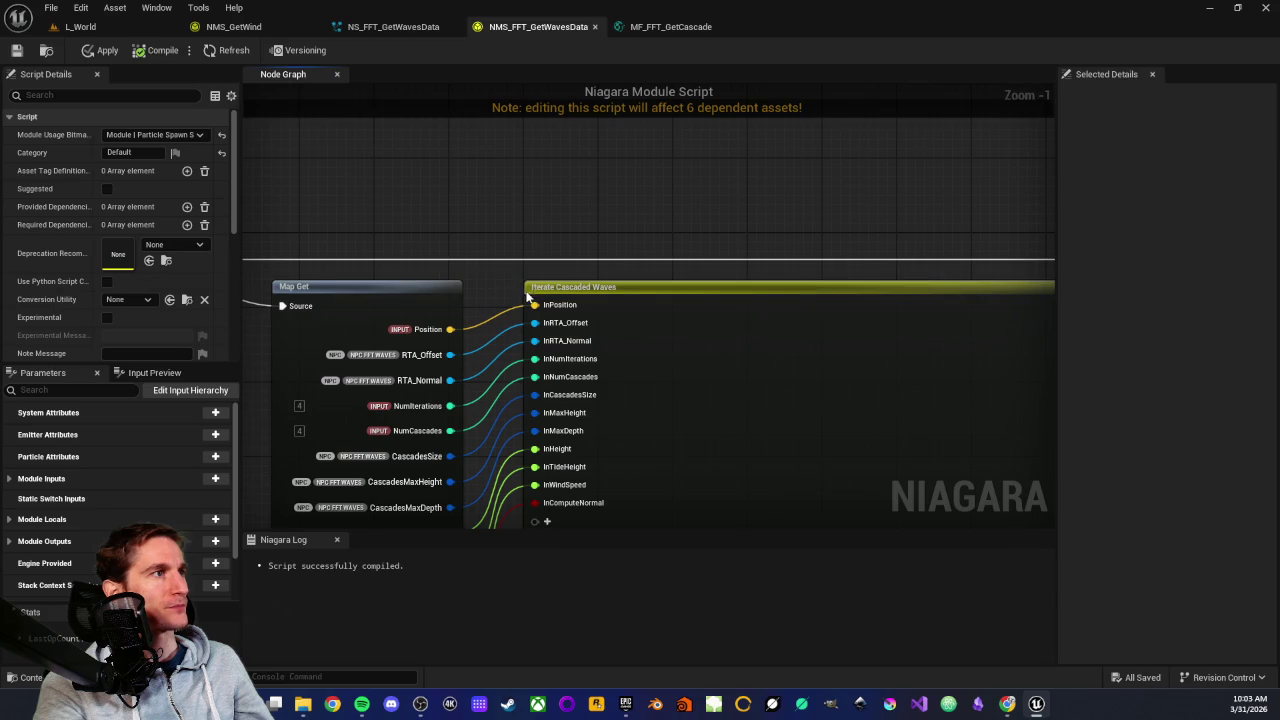
scroll(556, 270, "up", 1)
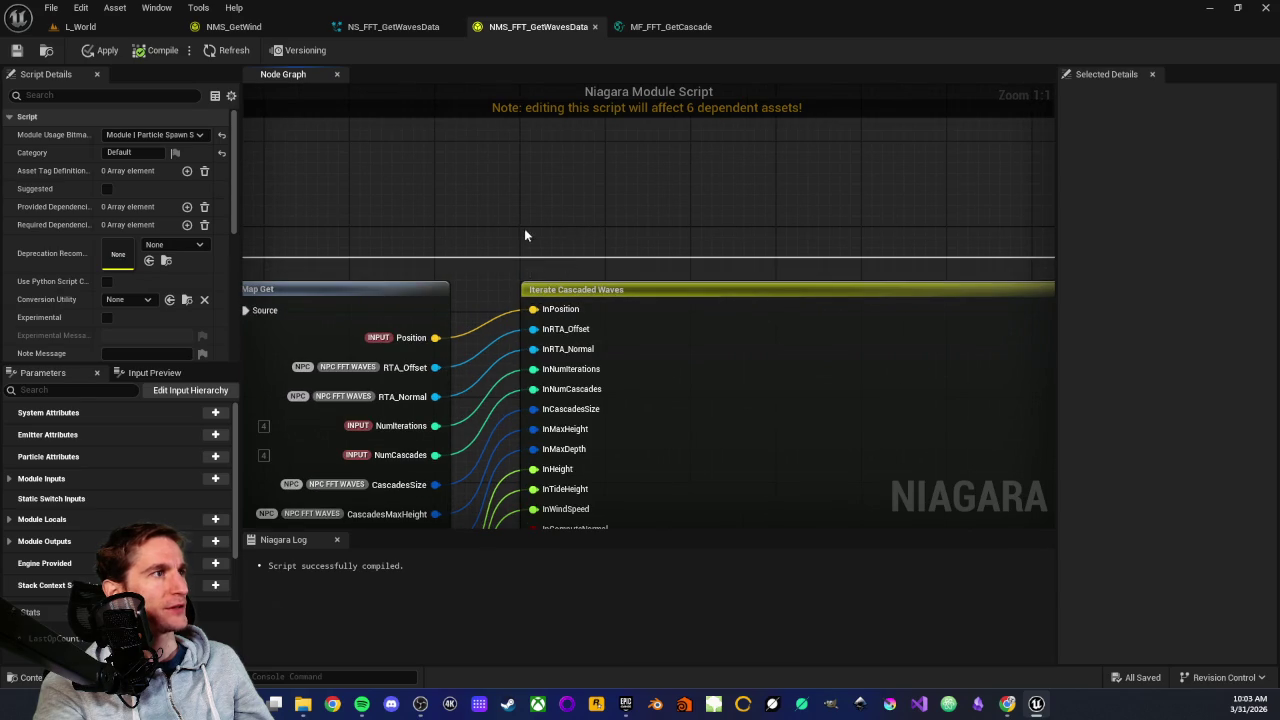
scroll(523, 234, "down", 4)
left_click_drag(485, 500, 485, 419)
scroll(485, 419, "up", 4)
left_click_drag(458, 360, 410, 252)
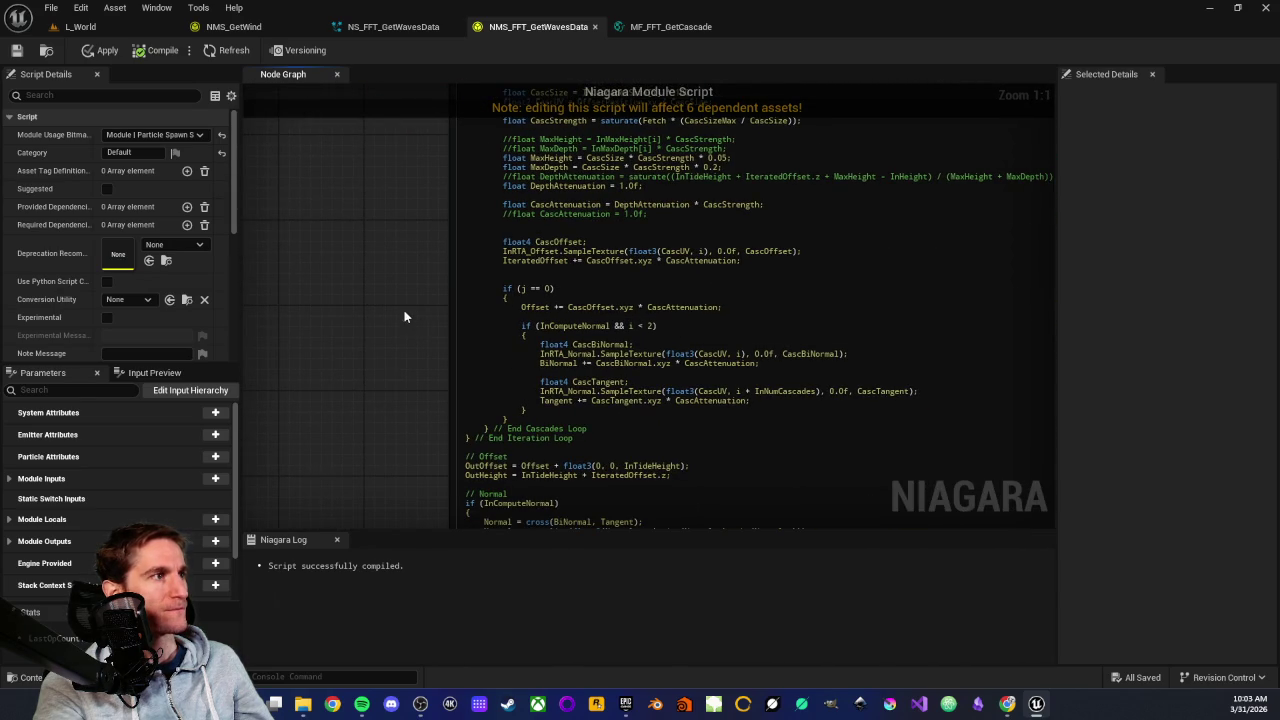
left_click_drag(404, 310, 458, 337)
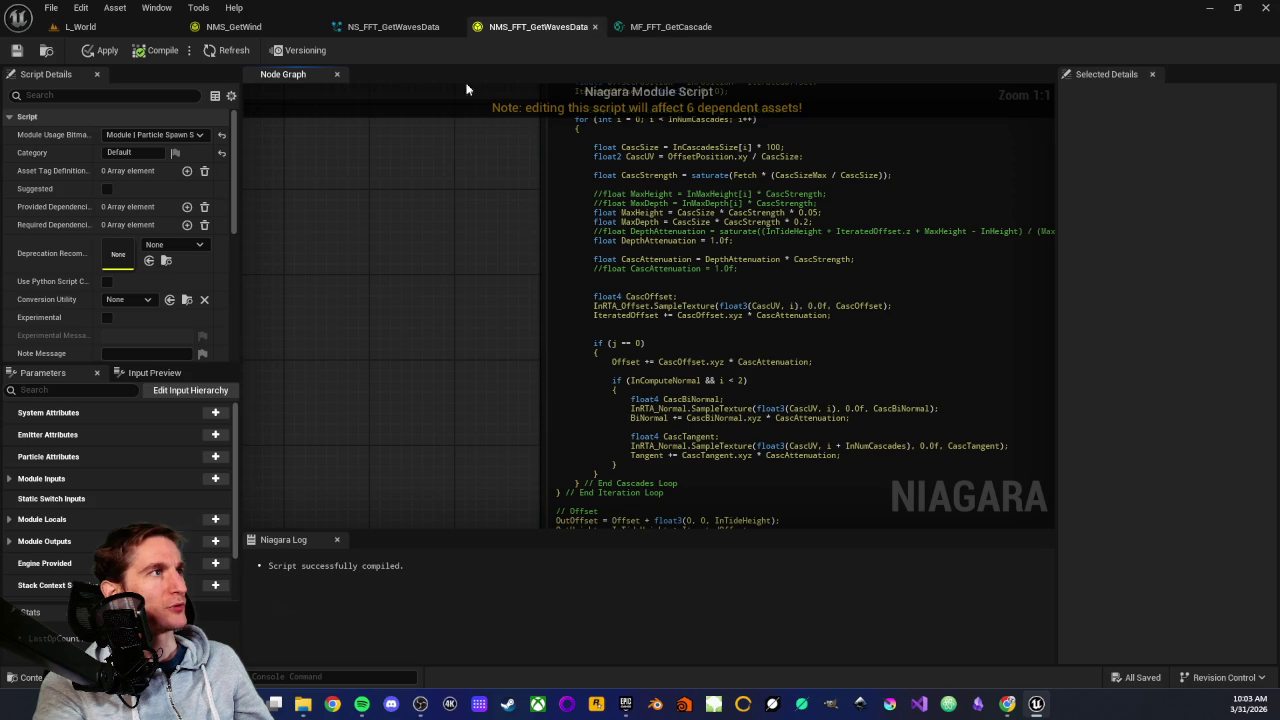
Uncomment the saturate DepthAttenuation line, comment out the 1.0f line, and apply the change
mouse_move(498, 368)
left_mouse_down()
mouse_move(440, 331)
mouse_move(460, 363)
left_mouse_up()
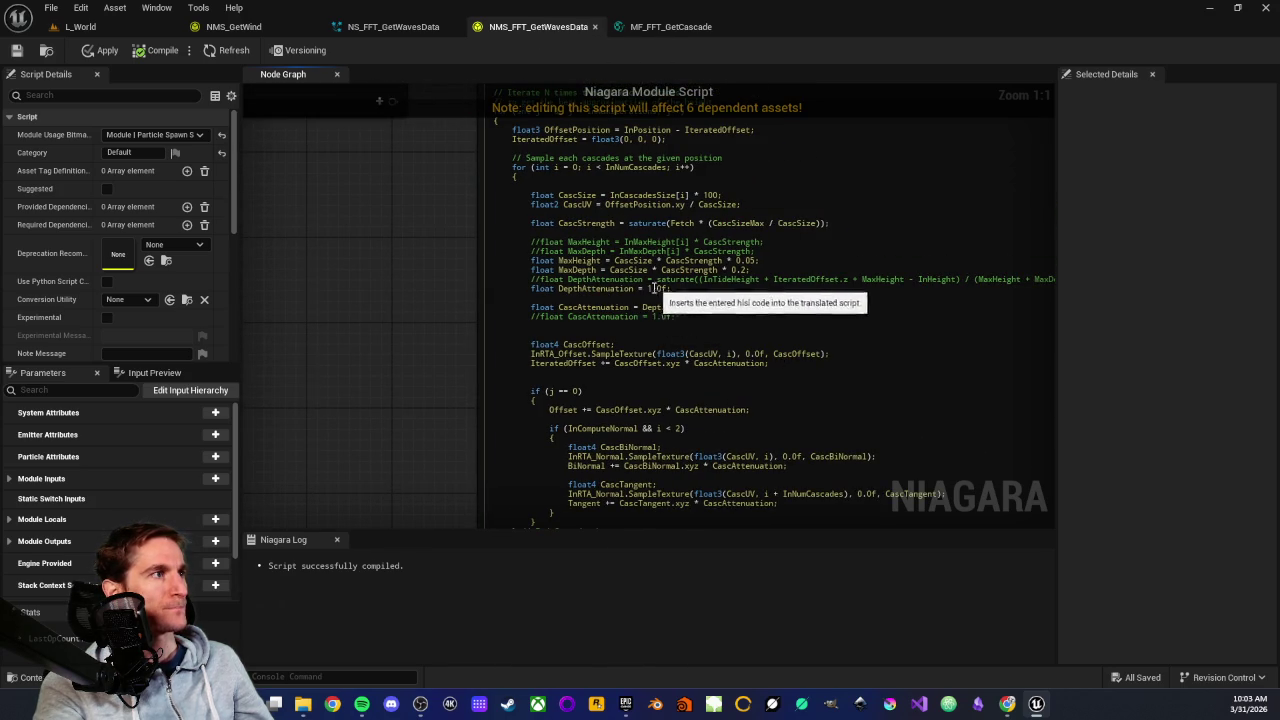
left_click_drag(423, 251, 408, 301)
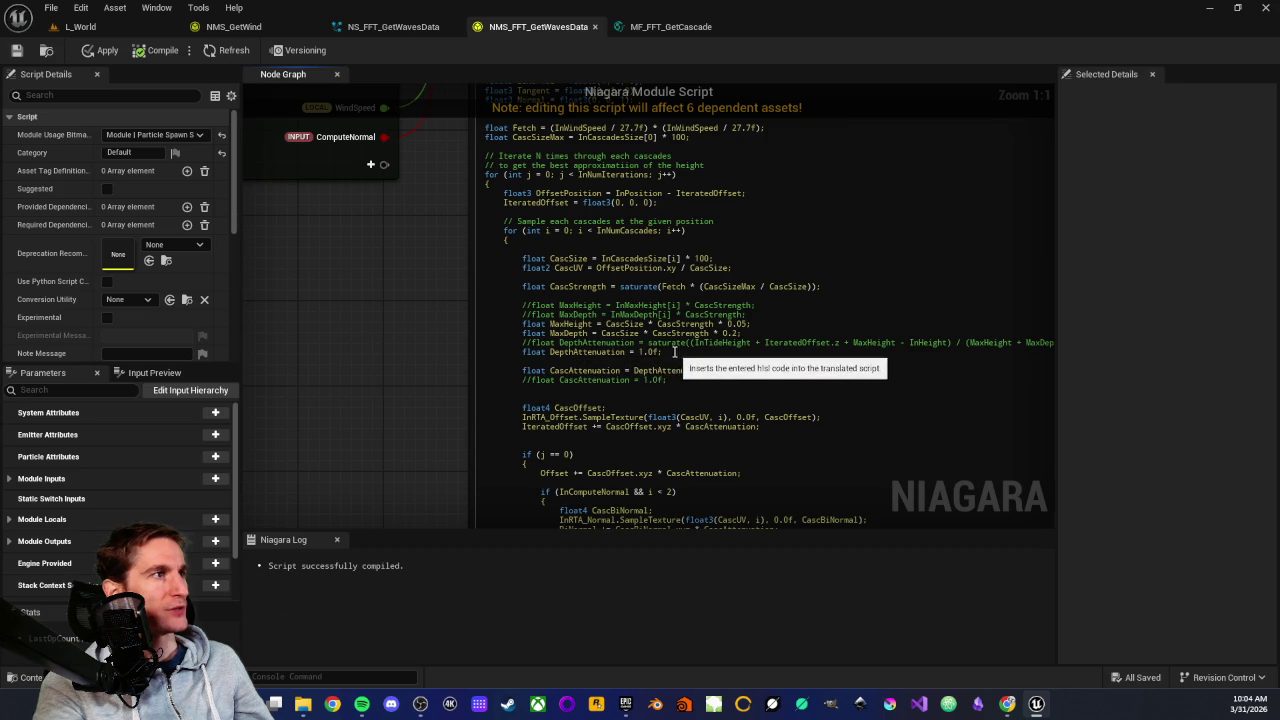
left_click(522, 352)
type("//")
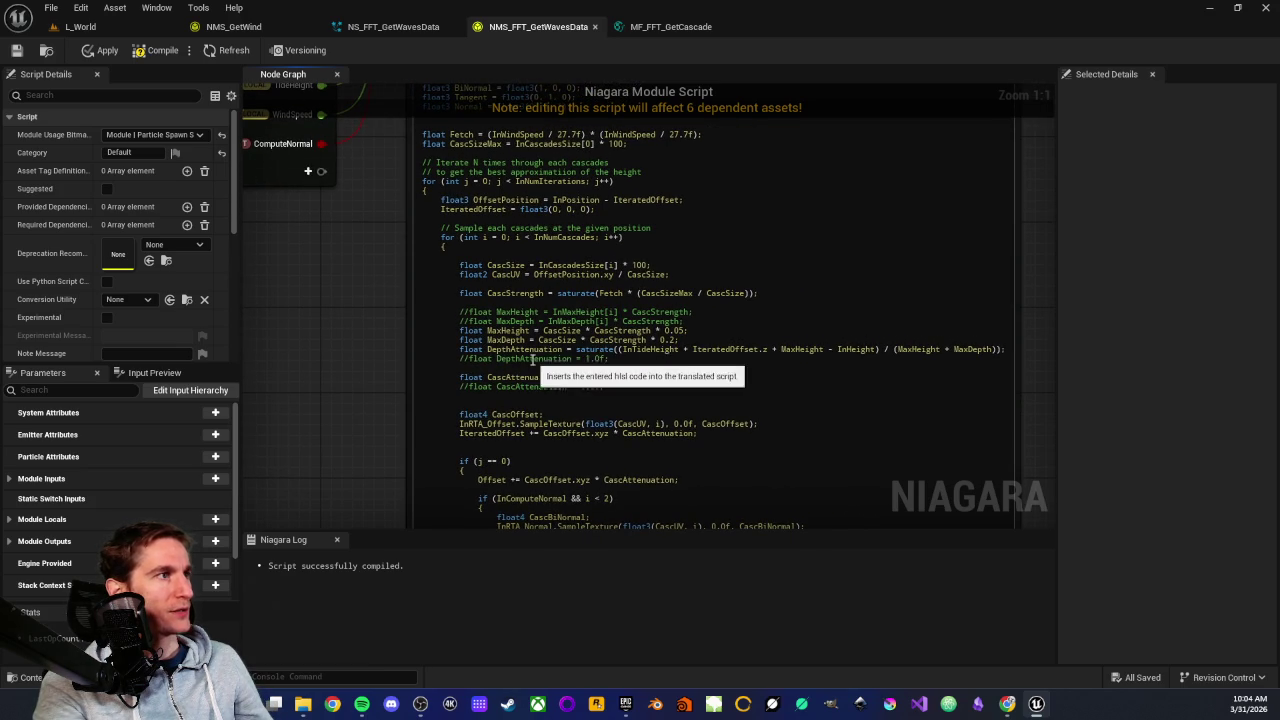
left_click(109, 54)
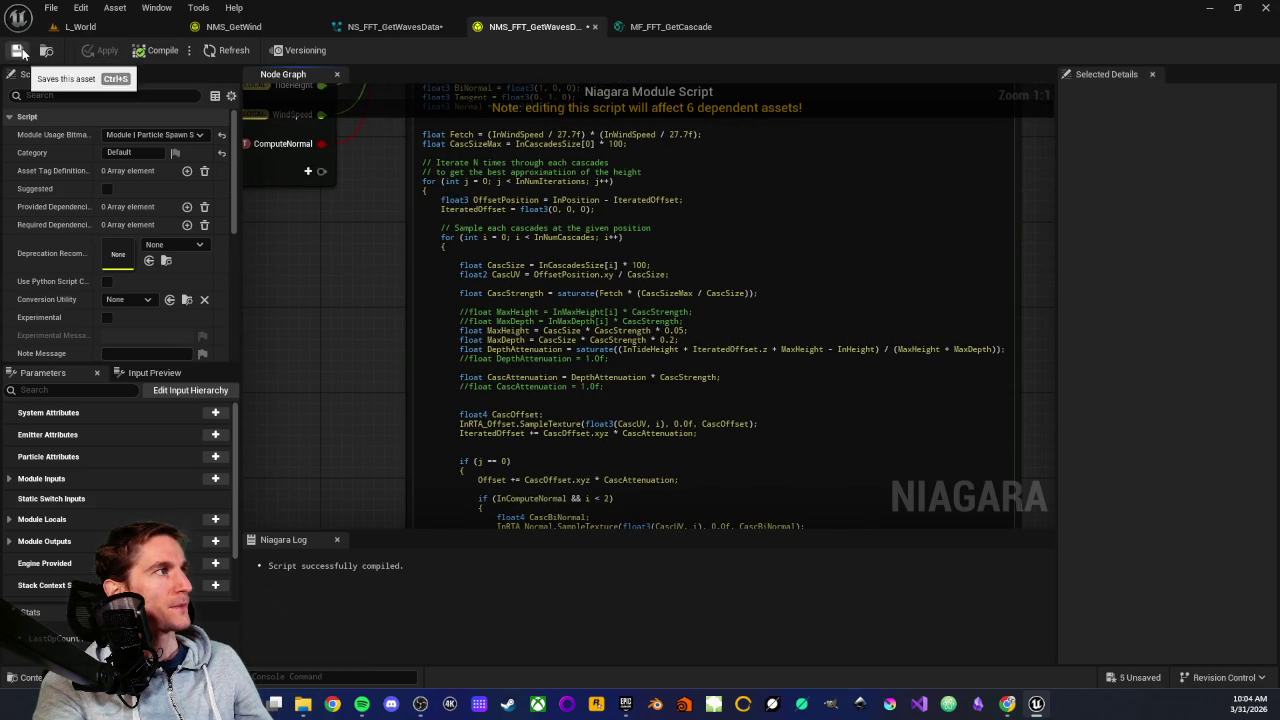
Simulate L_World, orbiting around the islands to check the turquoise shallow water, then stop
left_click(88, 30)
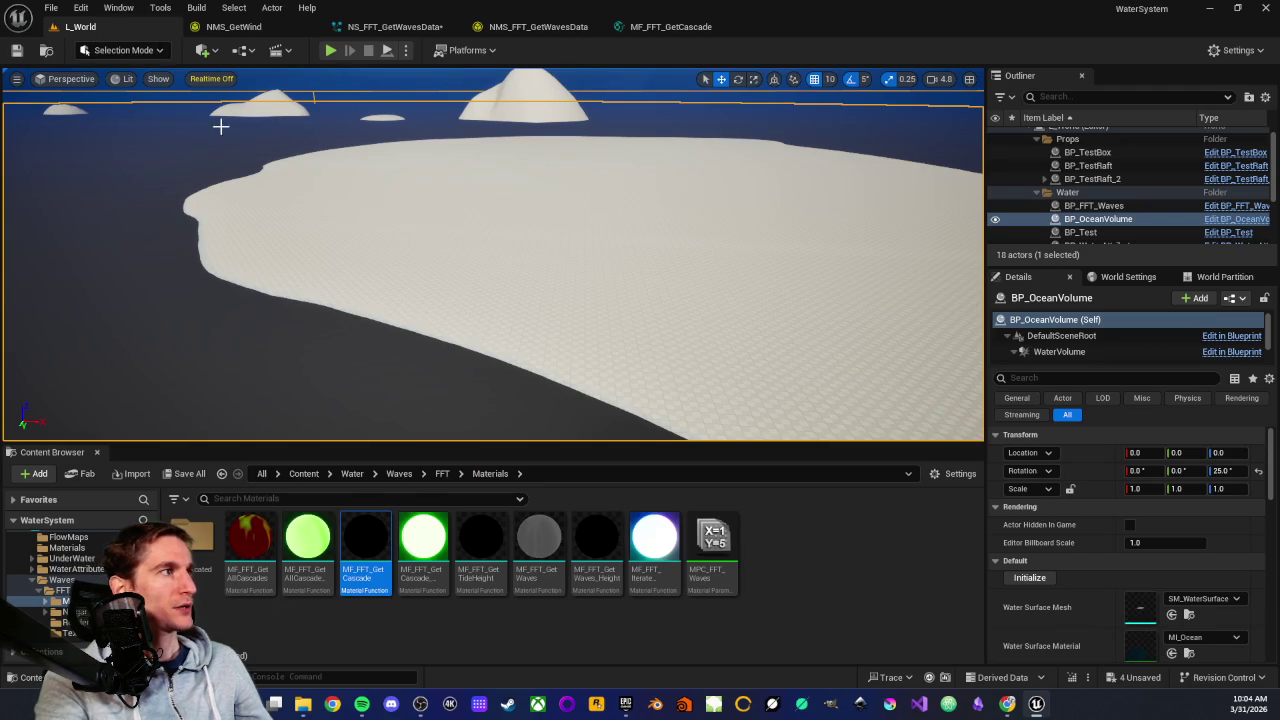
left_click(389, 50)
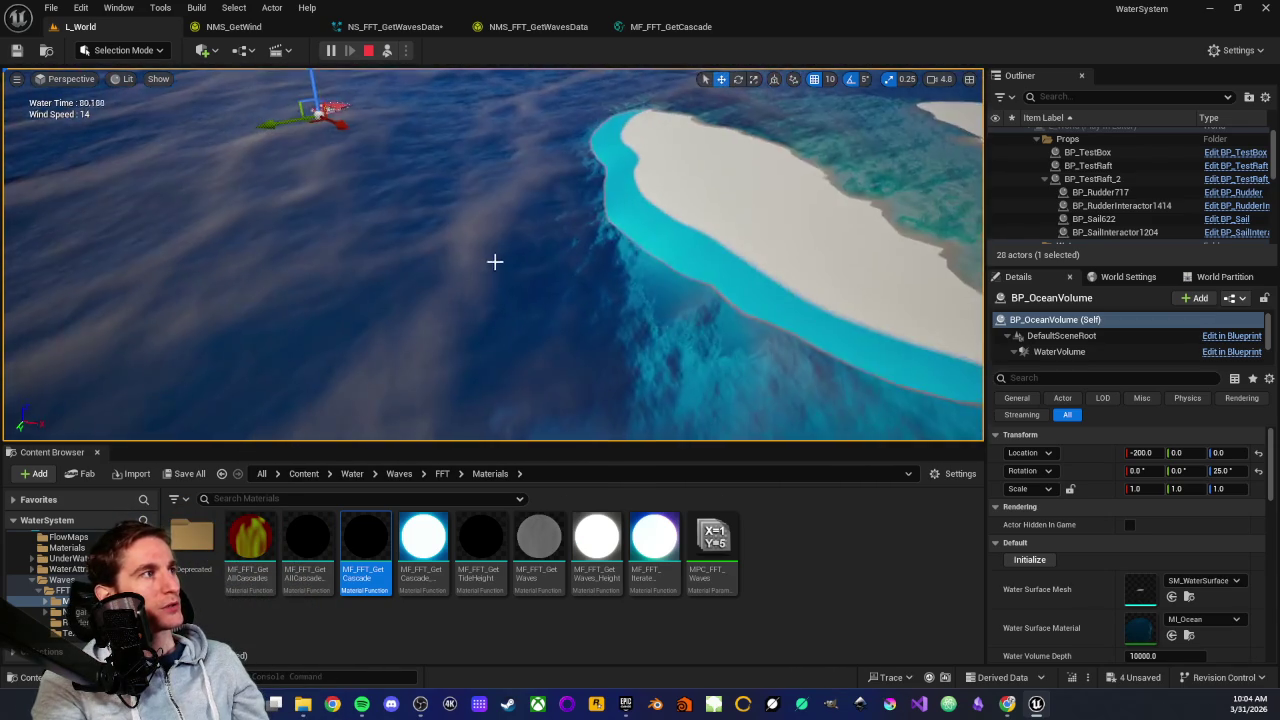
left_click_drag(494, 261, 494, 185)
mouse_move(510, 264)
left_mouse_down()
mouse_move(498, 238)
mouse_move(450, 240)
mouse_move(520, 220)
mouse_move(434, 251)
left_mouse_up()
left_click_drag(375, 288, 420, 285)
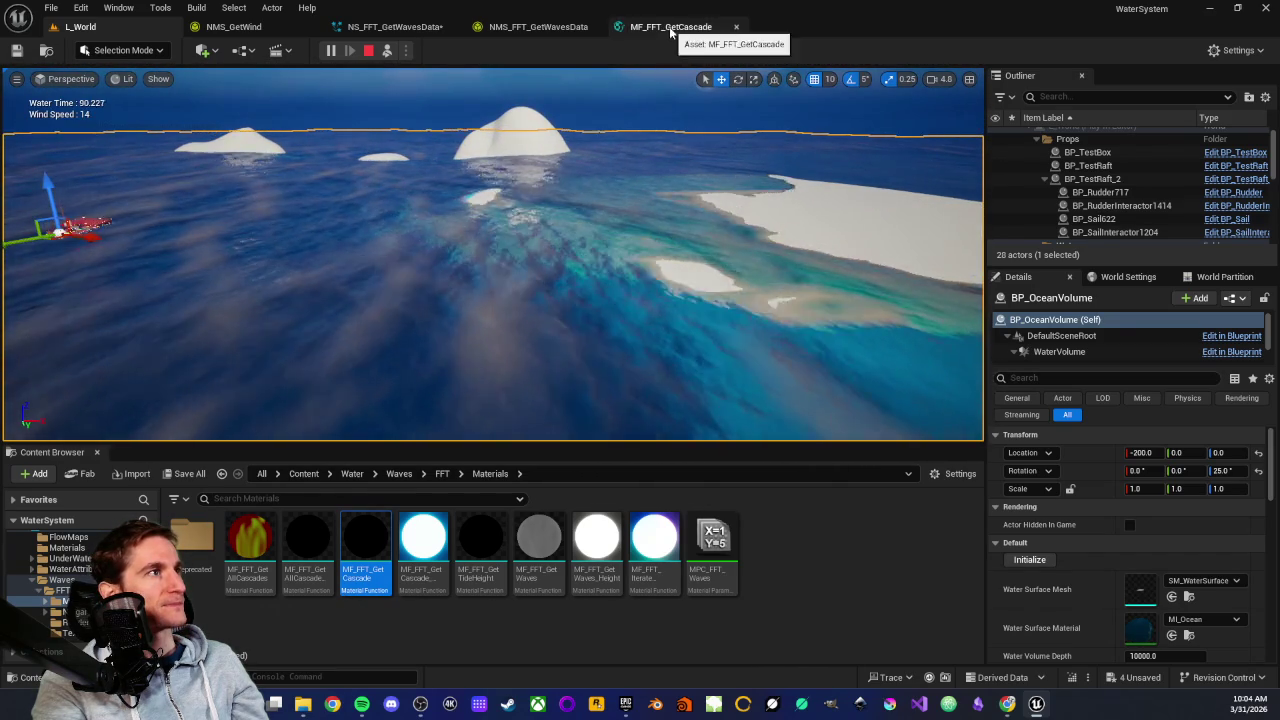
key("Escape")
left_click(695, 30)
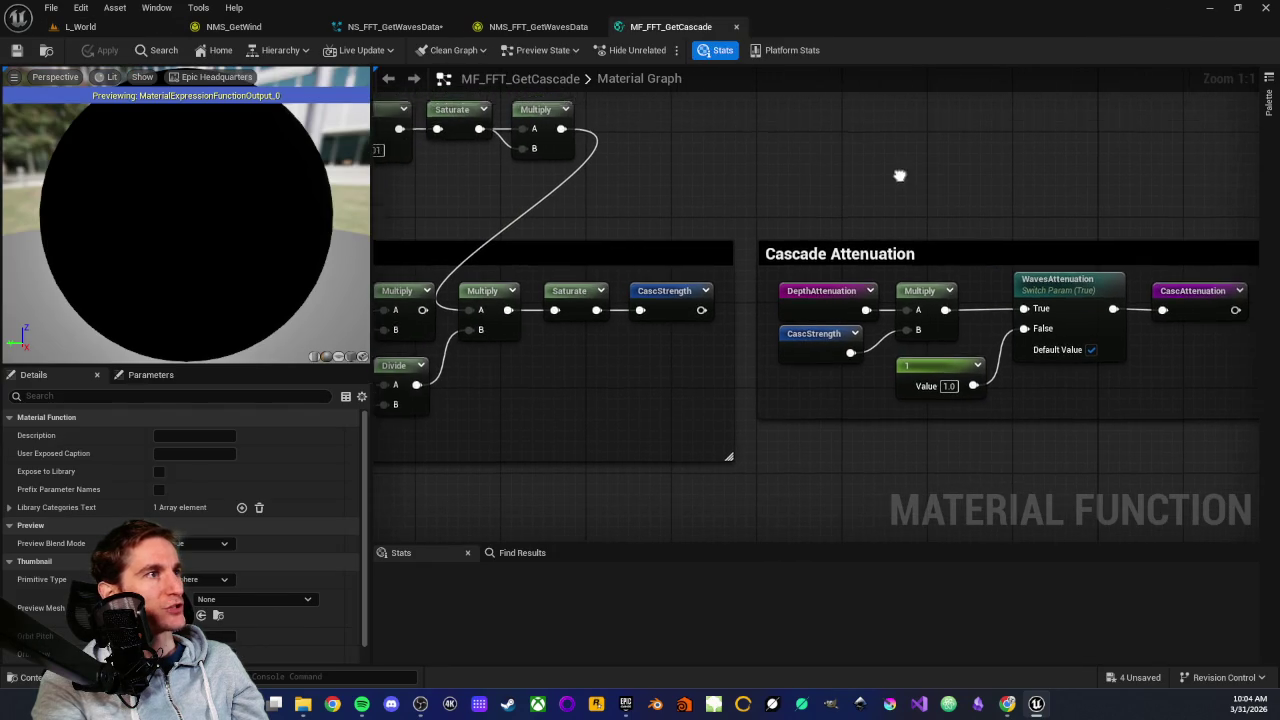
Pan from the Get Depth Falloff nodes to the Cascade Attenuation group and inspect its 1 constant
left_click_drag(614, 163, 966, 271)
left_click_drag(657, 350, 915, 360)
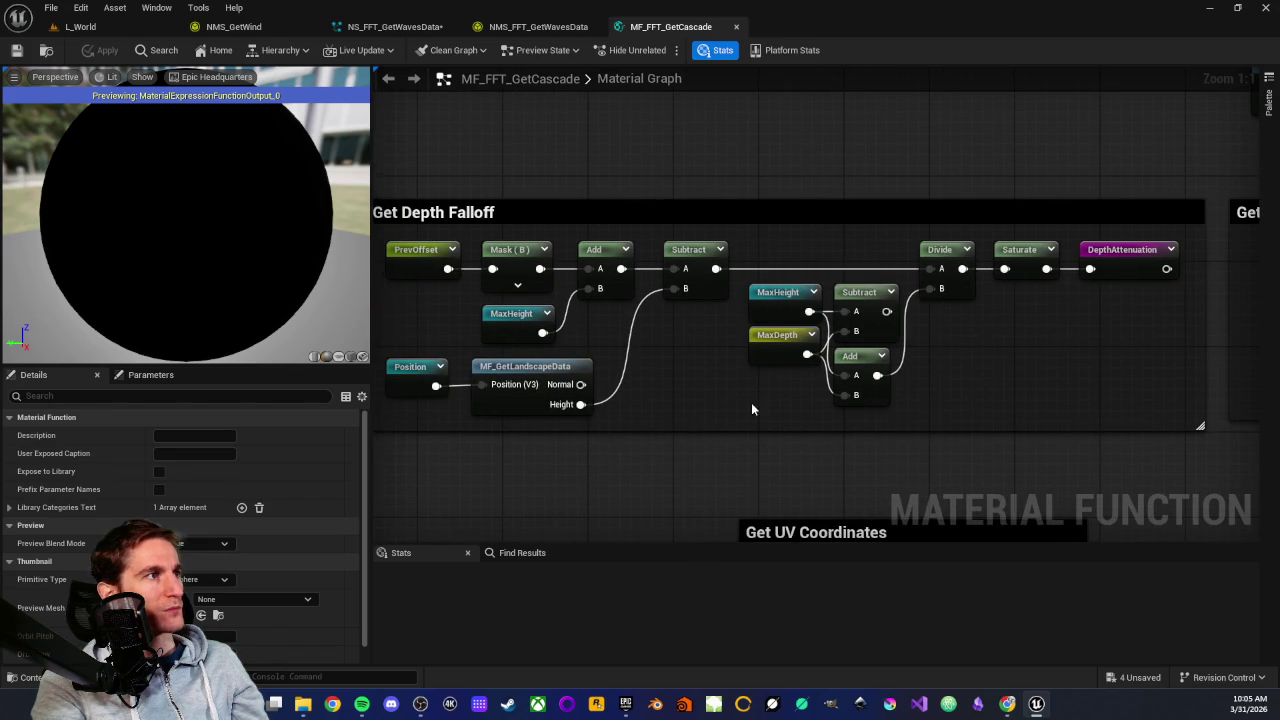
left_click_drag(765, 381, 950, 364)
left_click_drag(1023, 308, 737, 320)
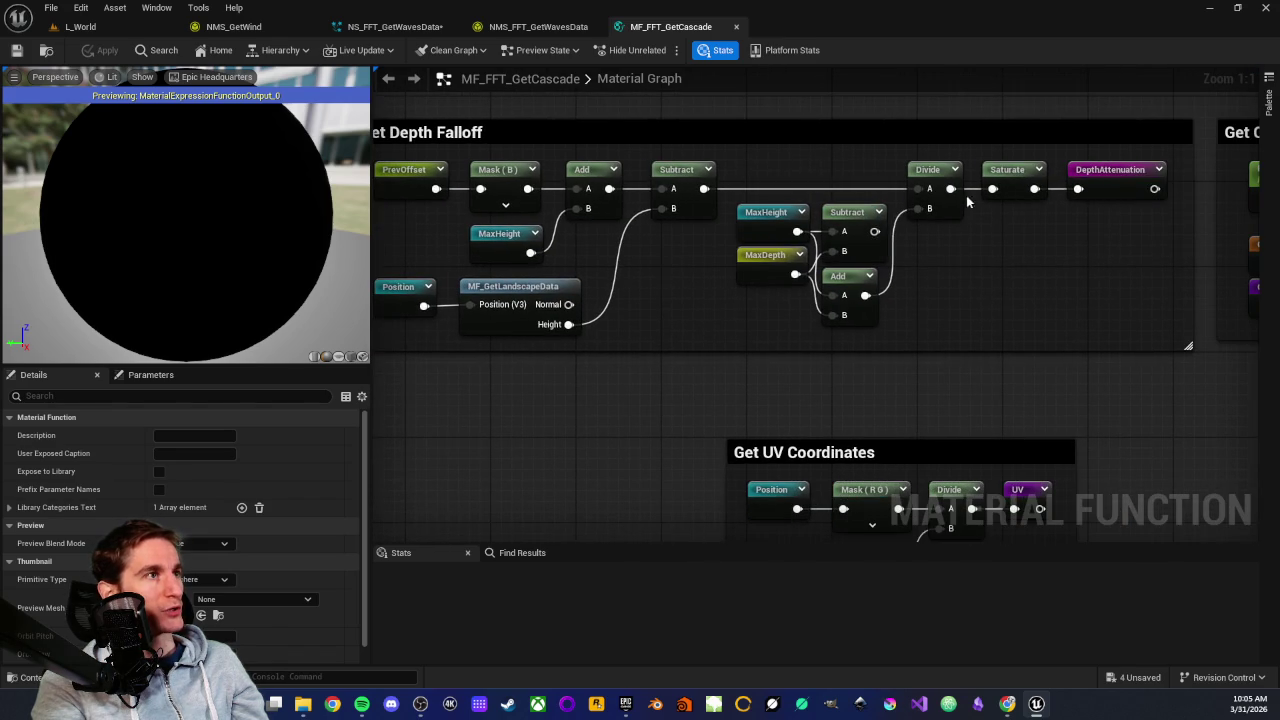
left_click_drag(1121, 285, 501, 339)
left_click_drag(1097, 352, 600, 372)
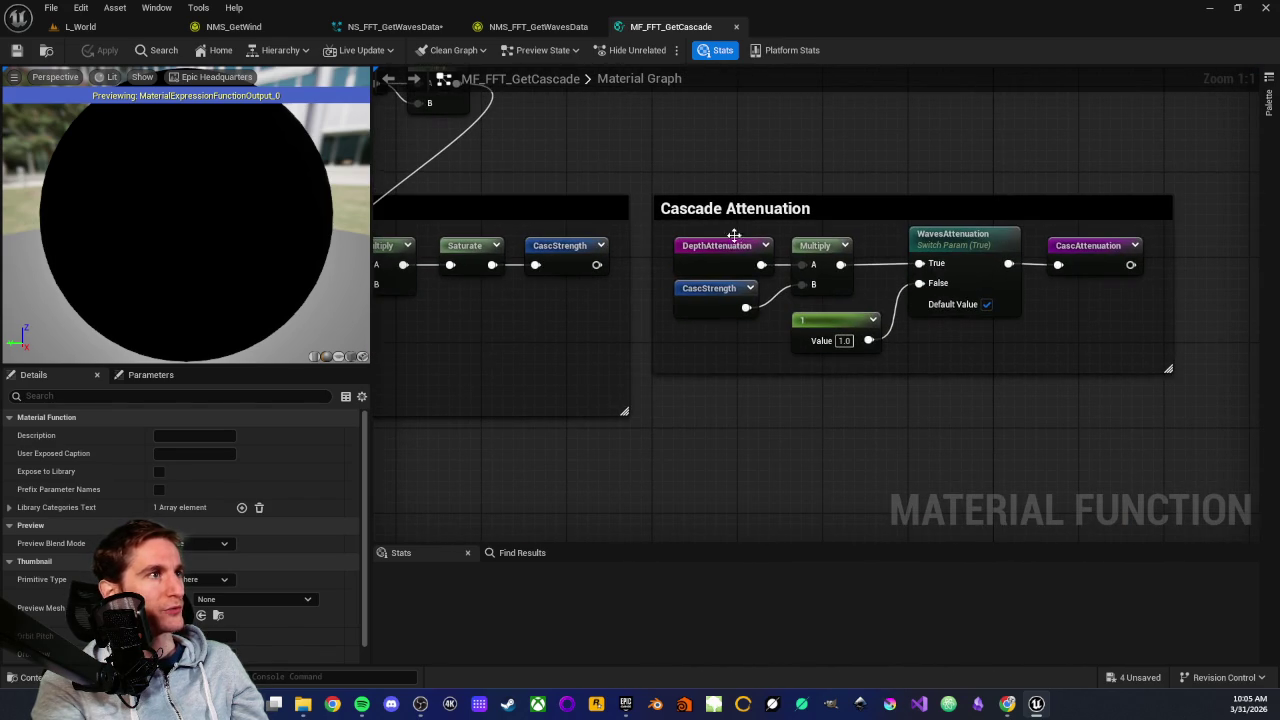
left_click_drag(747, 331, 663, 356)
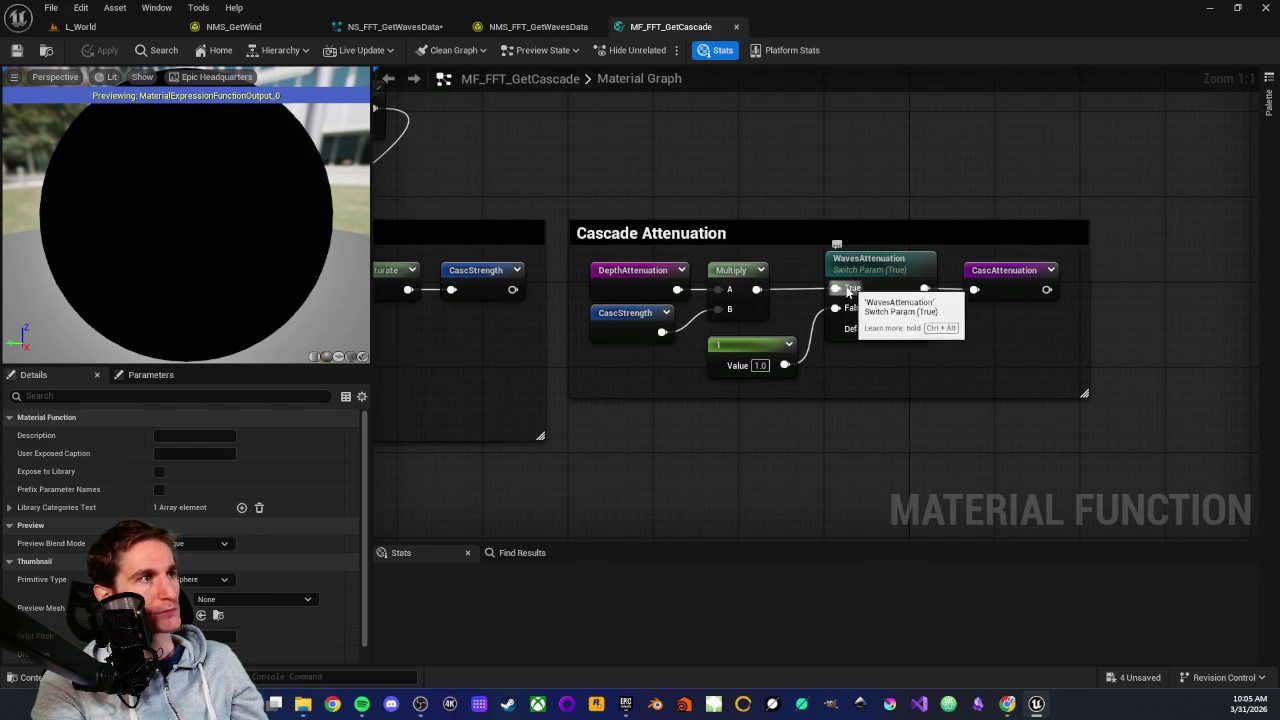
left_click(859, 362)
left_click_drag(852, 385, 852, 381)
left_click(831, 352)
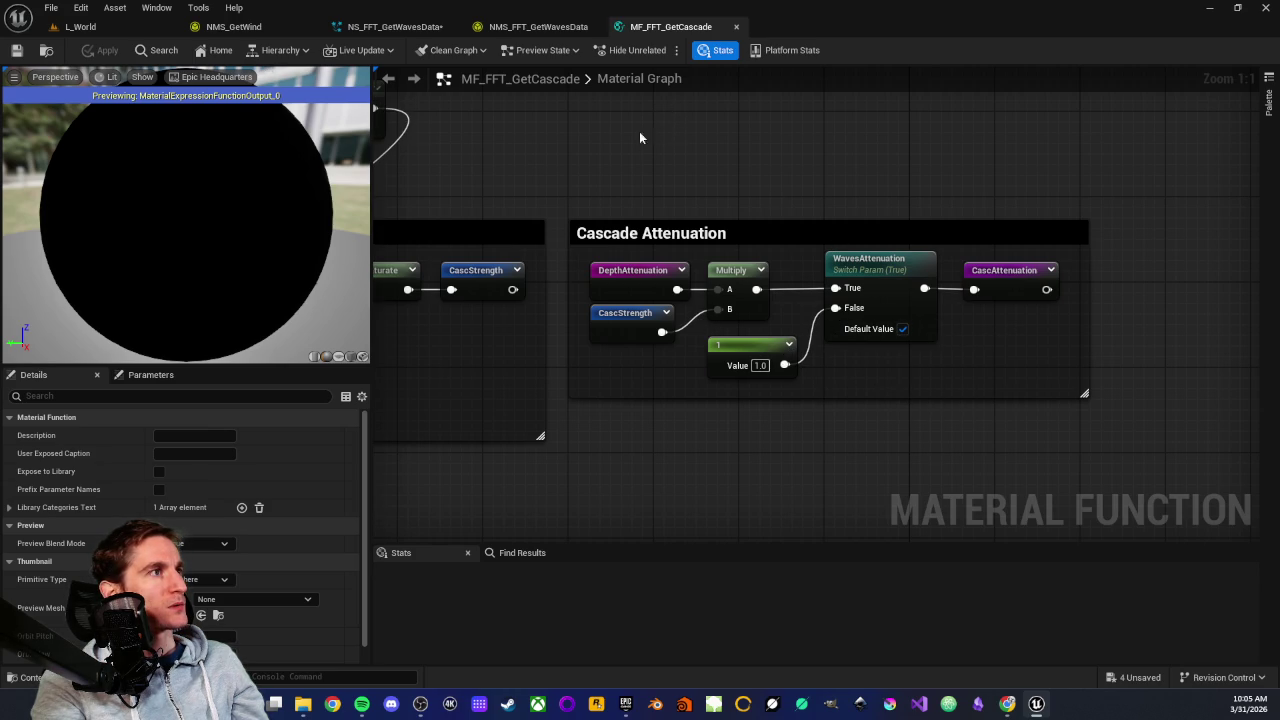
Zoom out over the whole material network, then bring the Get Cascade Strength group closer
left_click_drag(581, 145, 962, 180)
scroll(766, 429, "down", 7)
mouse_move(783, 449)
left_mouse_down()
mouse_move(762, 253)
mouse_move(763, 297)
left_mouse_up()
scroll(729, 371, "up", 5)
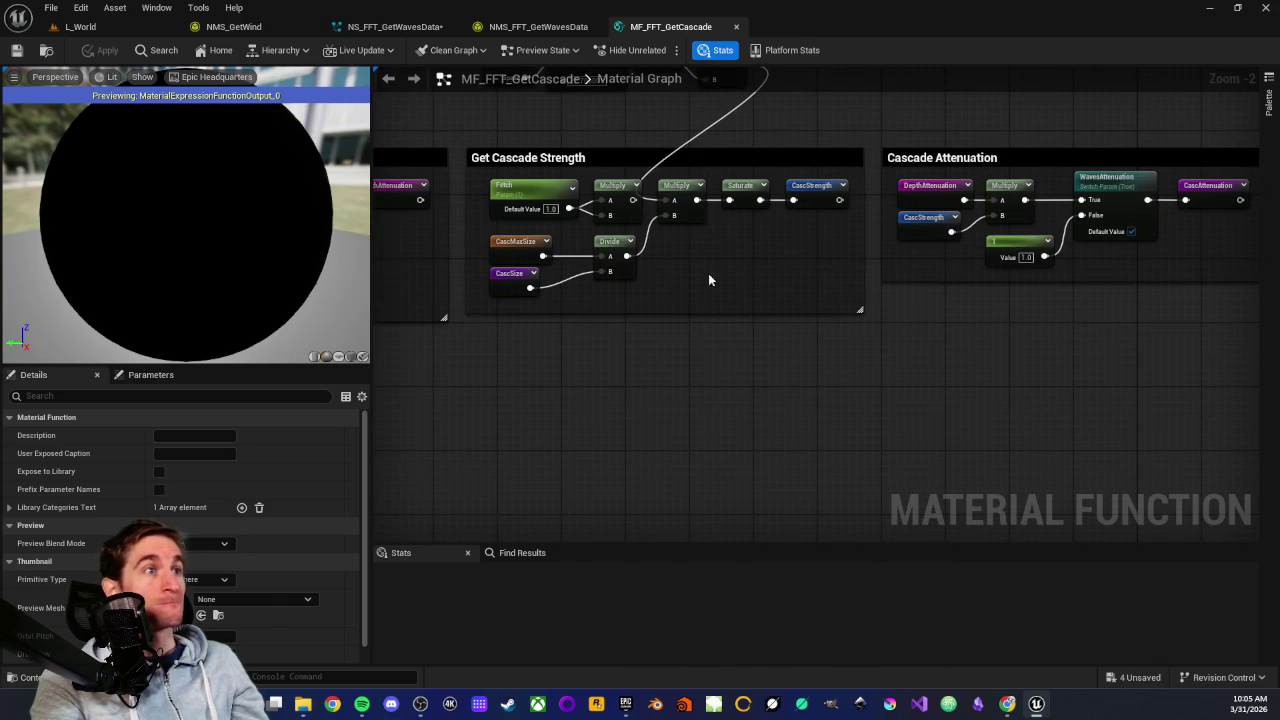
left_click_drag(668, 352, 740, 466)
scroll(688, 386, "up", 2)
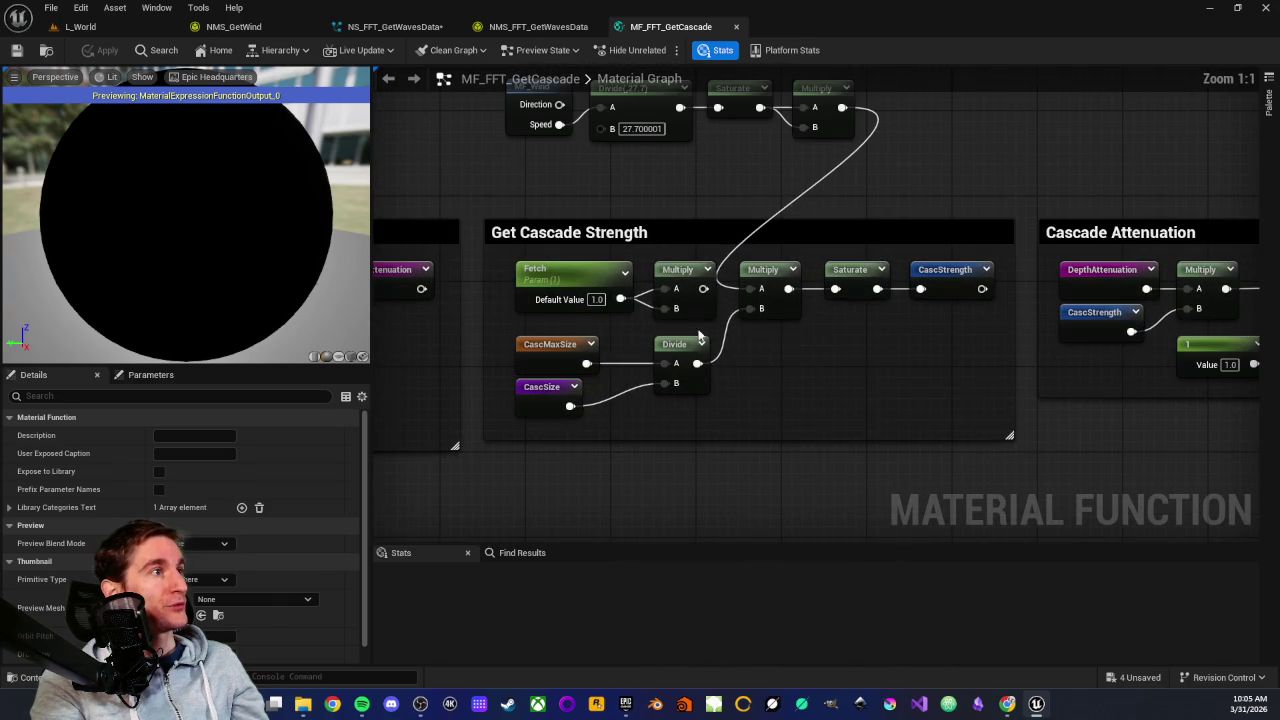
Inspect the wind nodes and wind Multiply node feeding Get Cascade Strength
left_click_drag(676, 310, 676, 310)
left_click(687, 182)
left_click_drag(687, 182, 687, 313)
left_click_drag(461, 167, 891, 313)
left_click(597, 304)
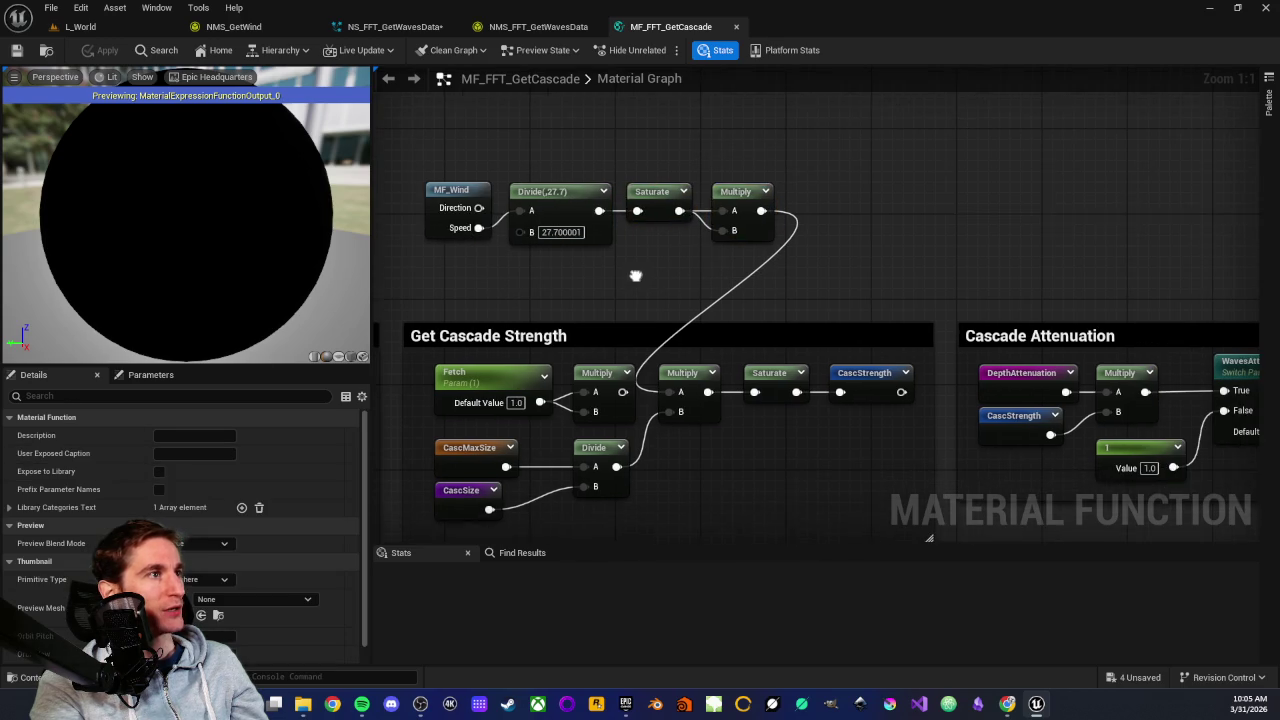
left_click(714, 190)
left_click(707, 280)
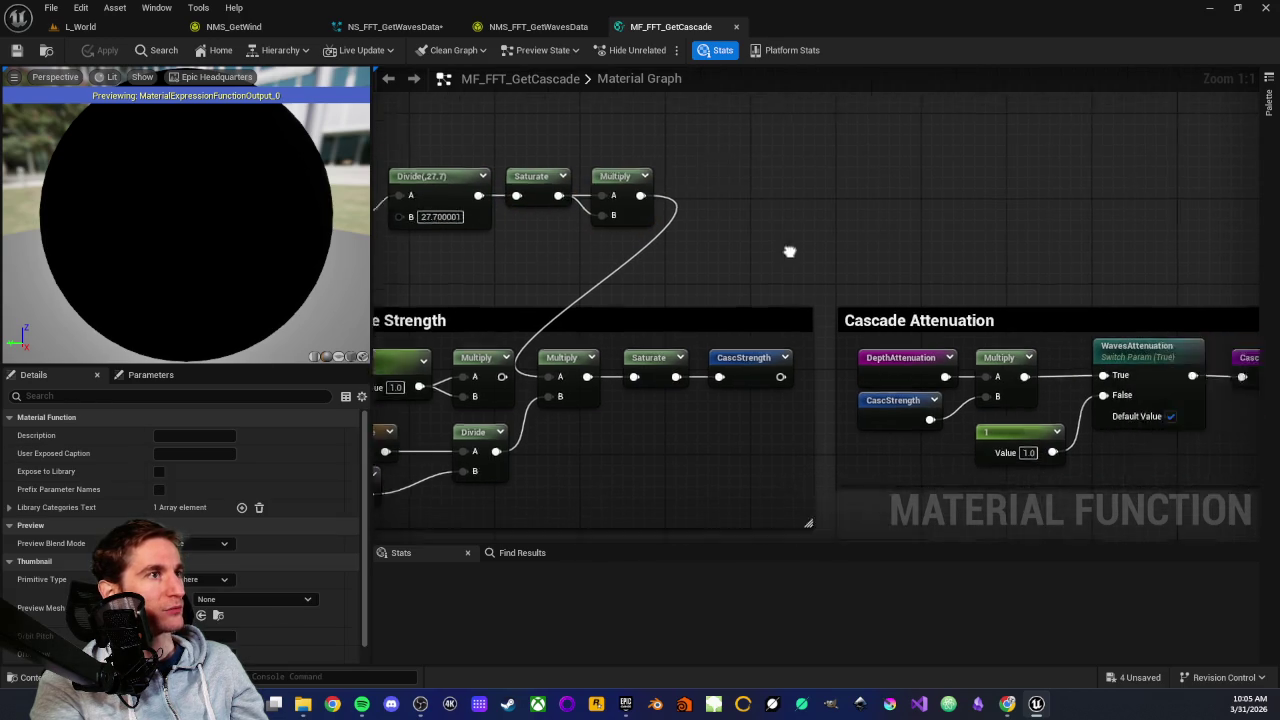
left_click_drag(877, 257, 793, 230)
left_click_drag(572, 228, 797, 229)
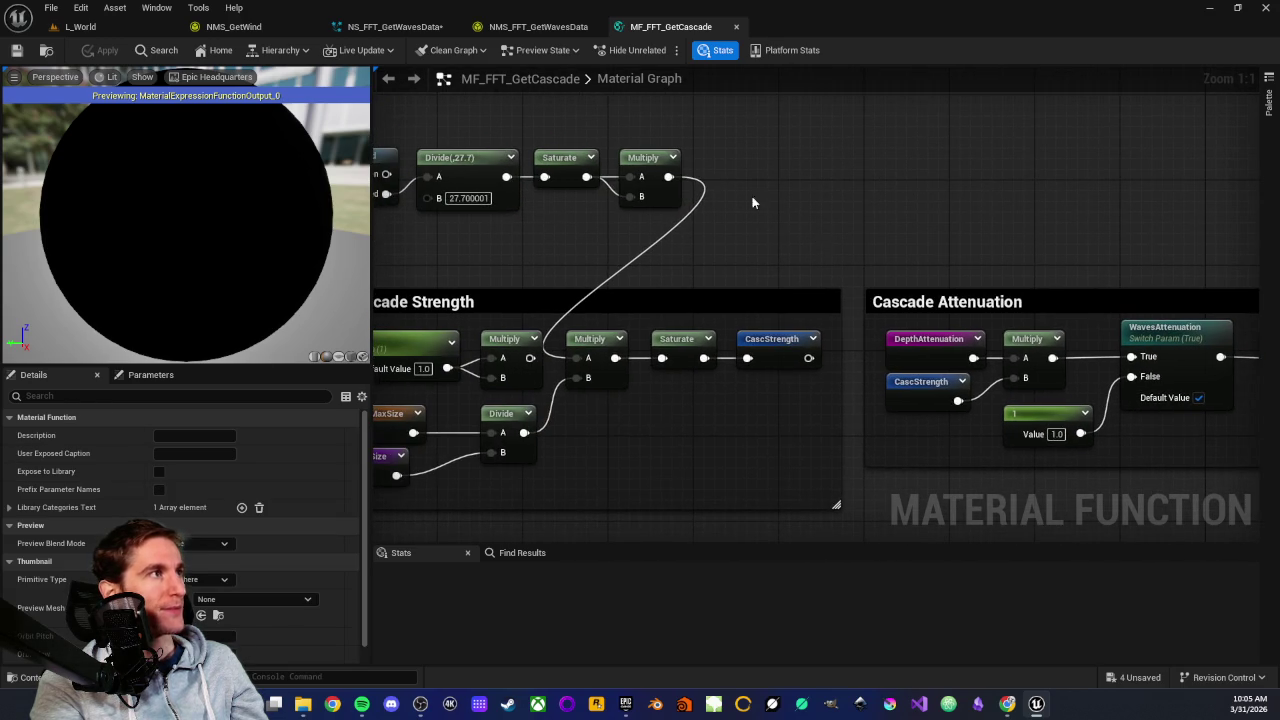
Glance at the level, then return to MF_FFT_GetCascade and view the Get Depth Falloff group
left_click(110, 27)
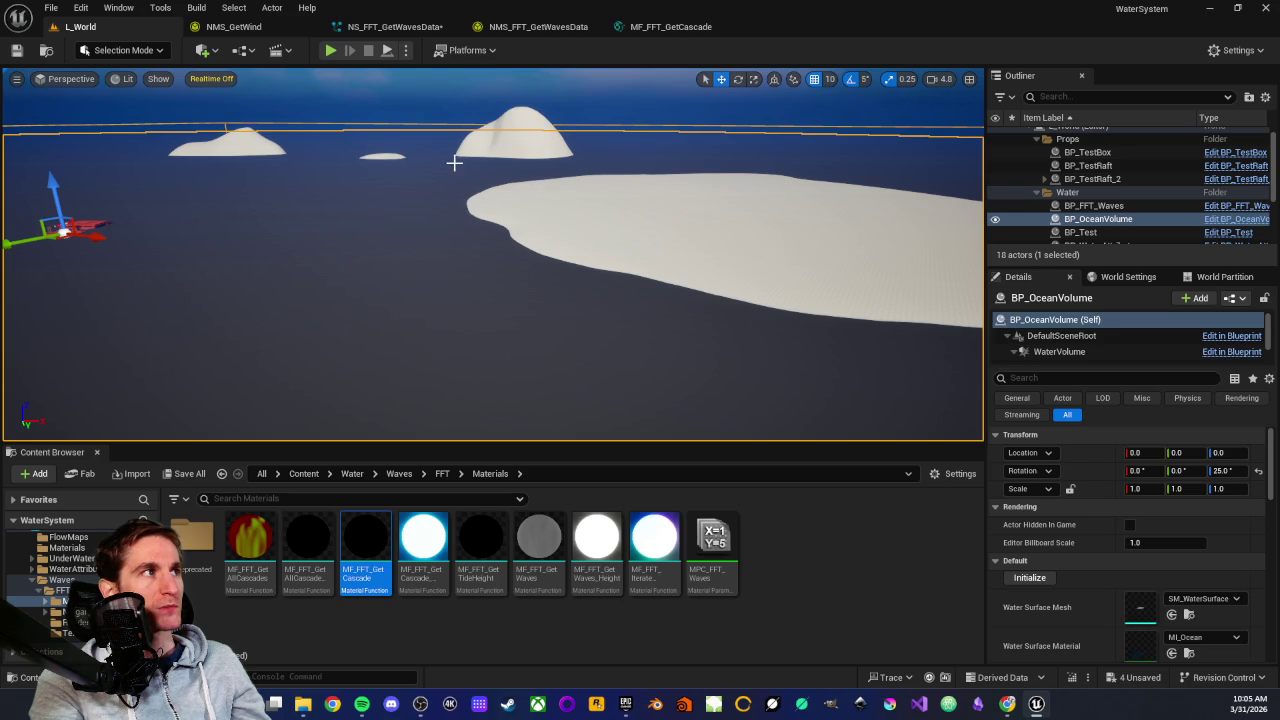
left_click(670, 26)
mouse_move(556, 200)
left_mouse_down()
mouse_move(944, 153)
mouse_move(1056, 153)
left_mouse_up()
mouse_move(484, 427)
left_mouse_down()
mouse_move(730, 392)
mouse_move(590, 430)
left_mouse_up()
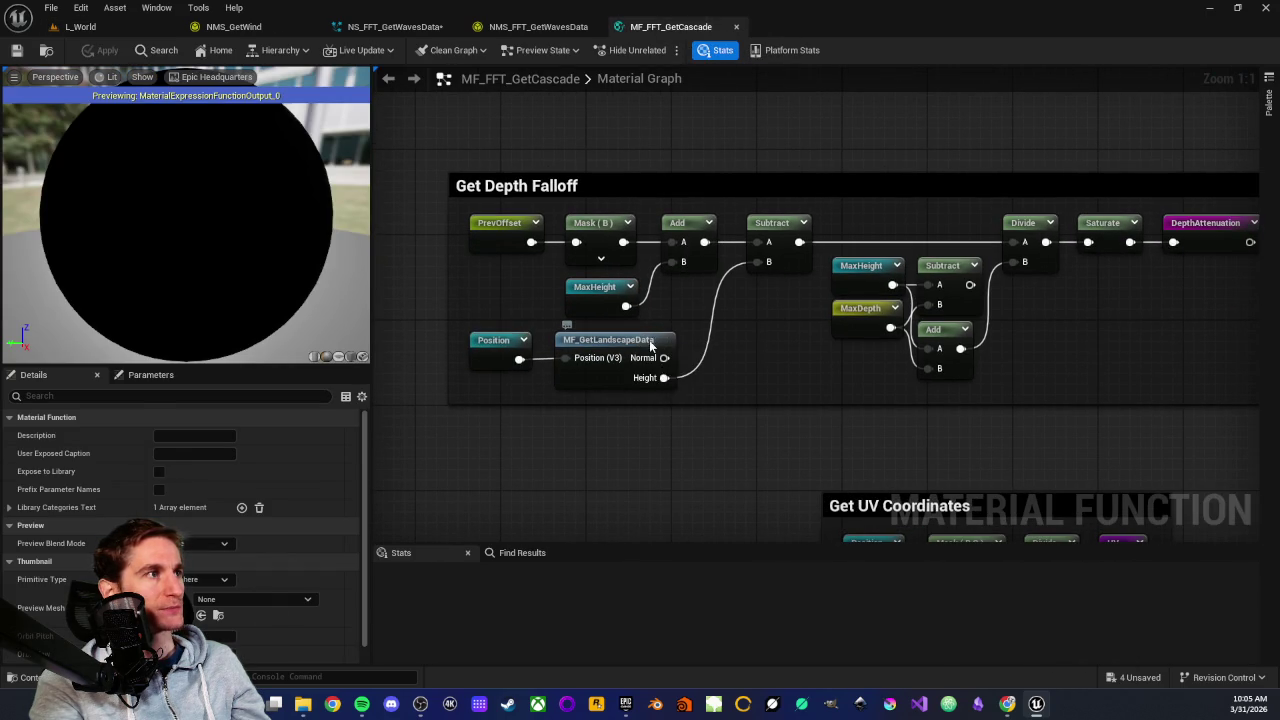
double_click(650, 345)
left_click_drag(687, 277, 868, 230)
left_click_drag(870, 303, 878, 369)
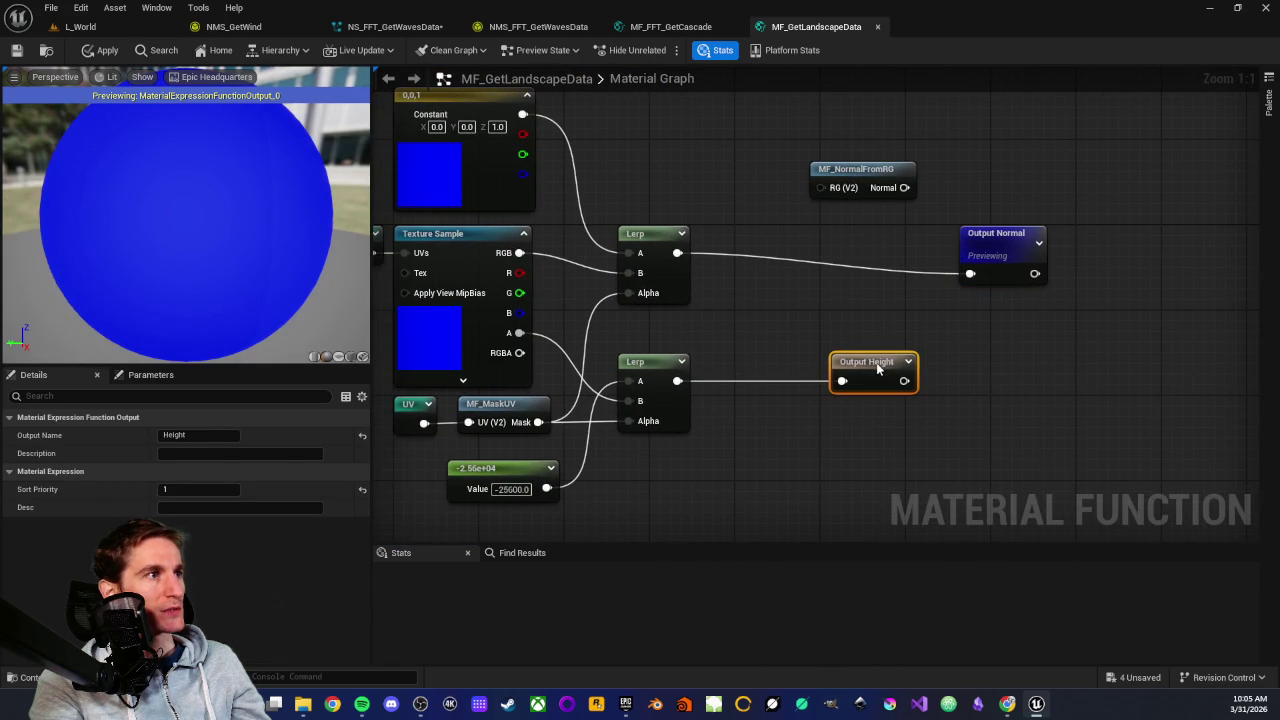
left_click_drag(826, 324, 940, 306)
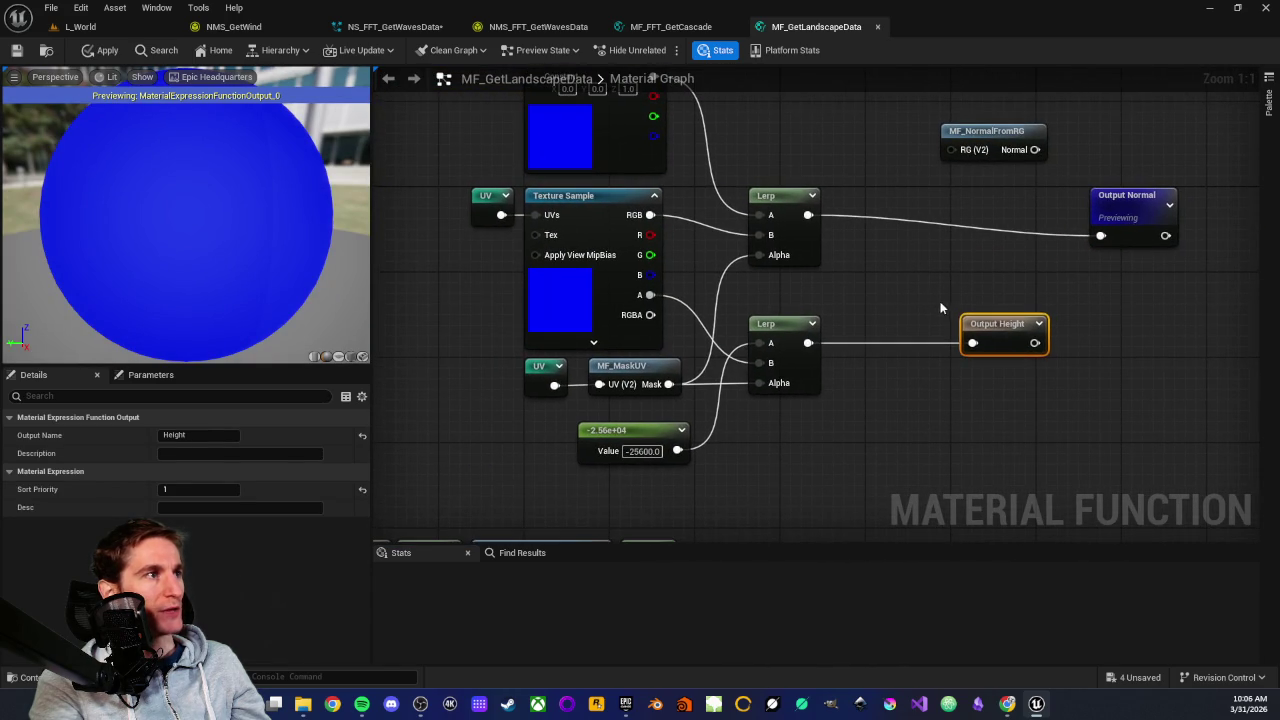
left_click_drag(1002, 332, 912, 342)
left_click_drag(1099, 220, 875, 220)
left_click(911, 282)
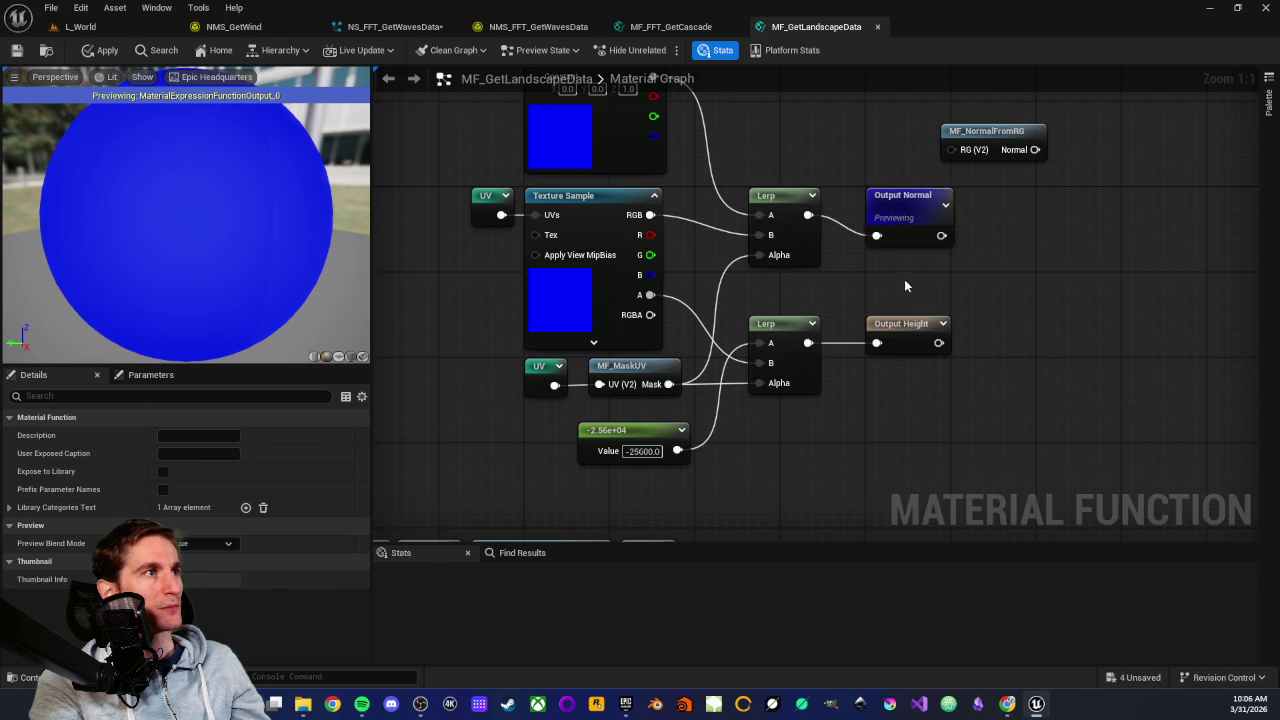
left_click_drag(911, 282, 844, 366)
left_click(929, 213)
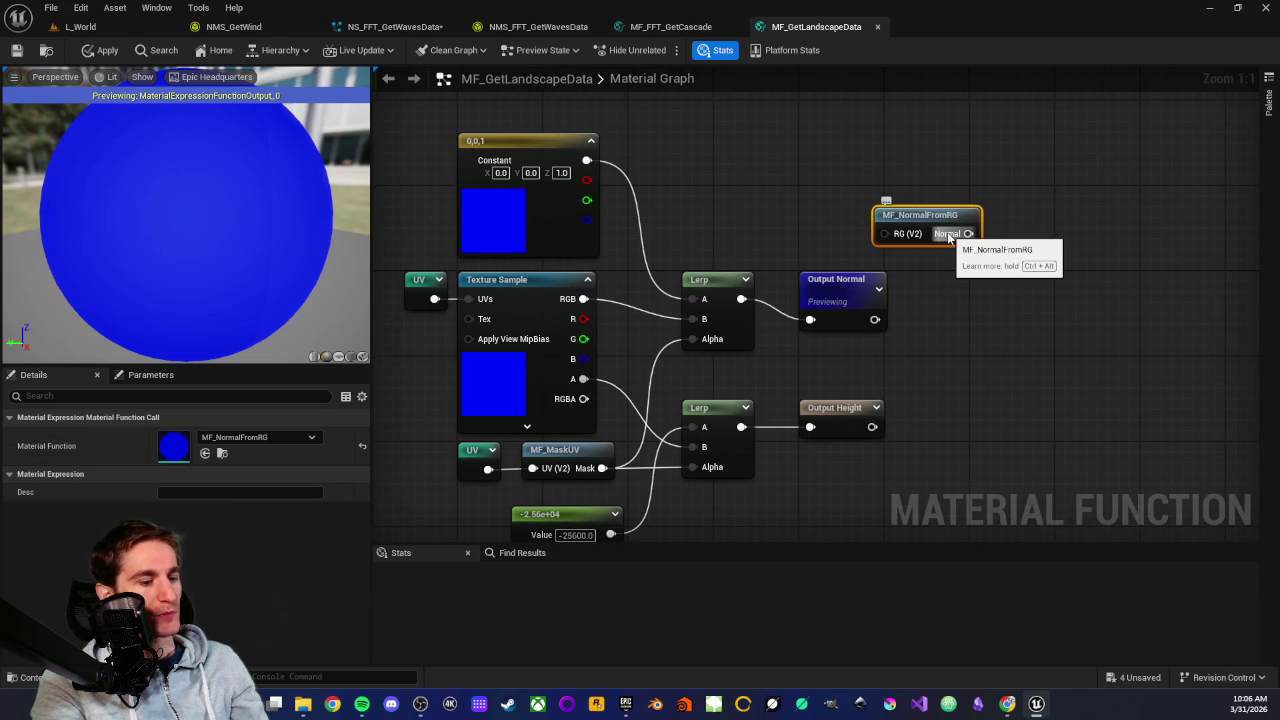
mouse_move(929, 213)
left_mouse_down()
mouse_move(833, 160)
mouse_move(858, 162)
left_mouse_up()
left_click(767, 228)
left_click_drag(702, 415, 833, 362)
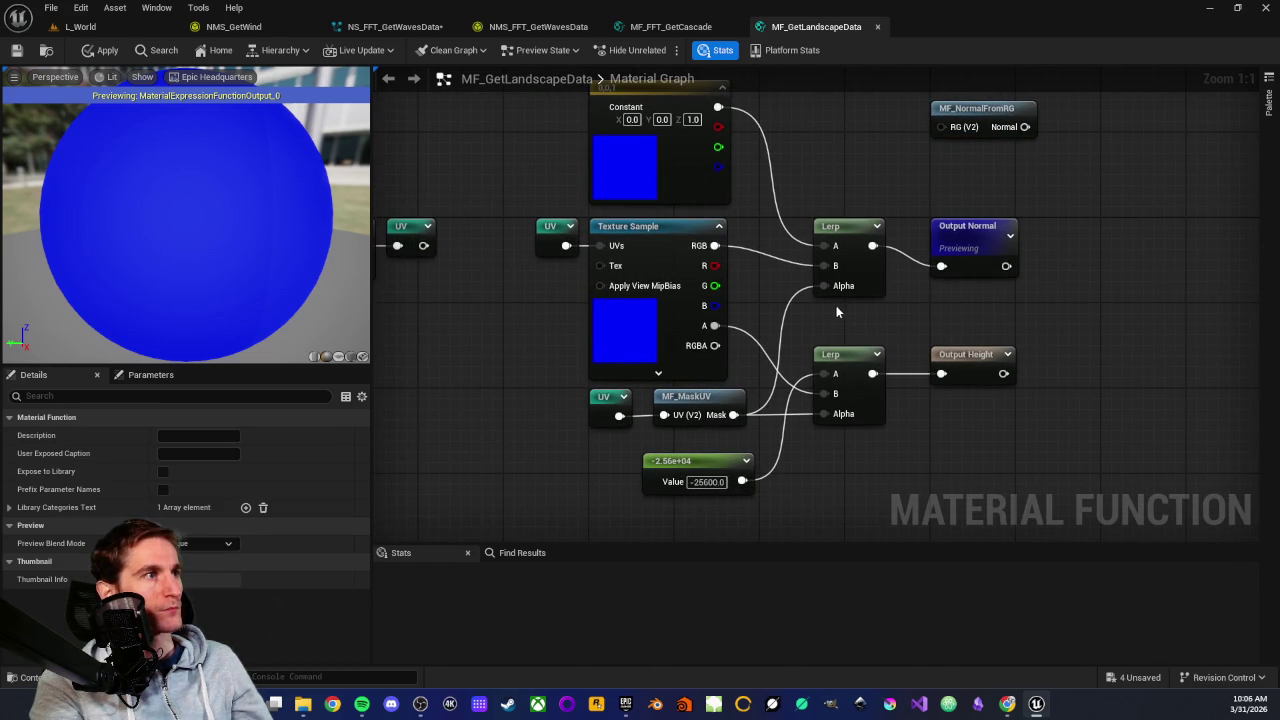
left_click_drag(544, 400, 714, 443)
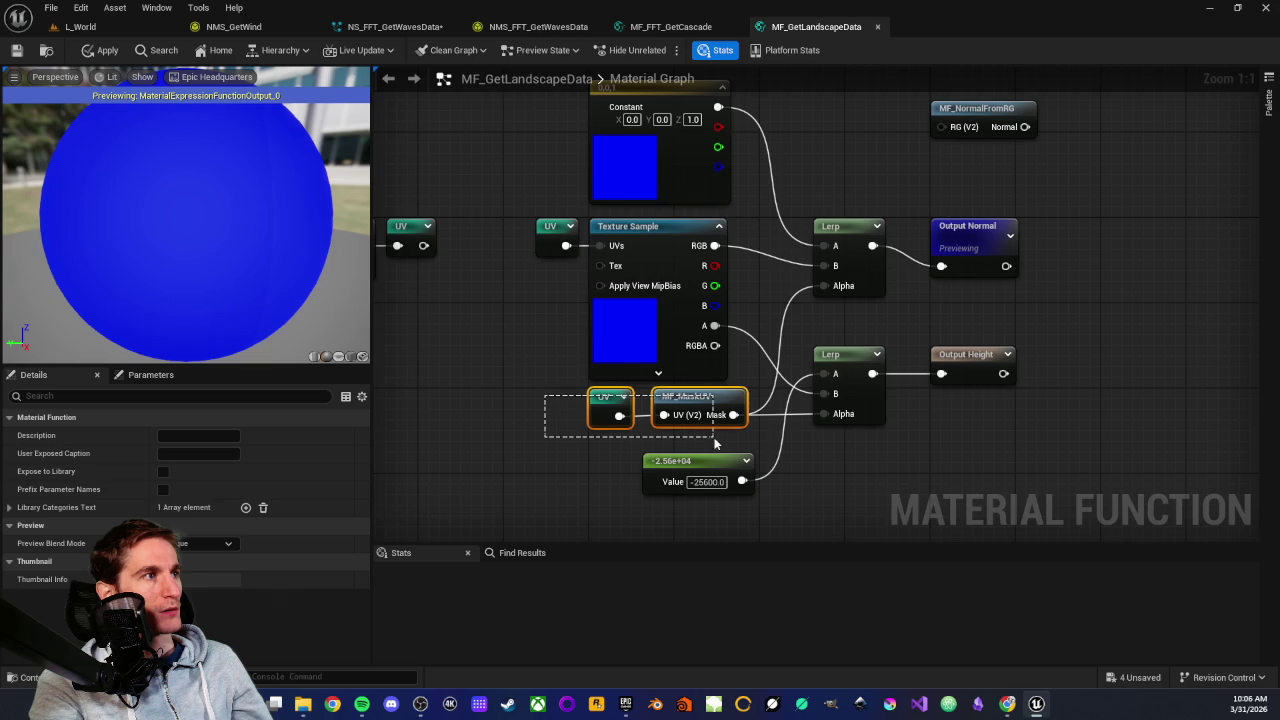
mouse_move(534, 390)
left_mouse_down()
mouse_move(770, 495)
mouse_move(770, 441)
mouse_move(757, 441)
left_mouse_up()
mouse_move(528, 389)
left_mouse_down()
mouse_move(726, 438)
mouse_move(702, 437)
left_mouse_up()
left_click(546, 423)
left_click(530, 345)
mouse_move(539, 339)
left_mouse_down()
mouse_move(581, 367)
mouse_move(496, 350)
left_mouse_up()
left_click(692, 250)
left_click(570, 362)
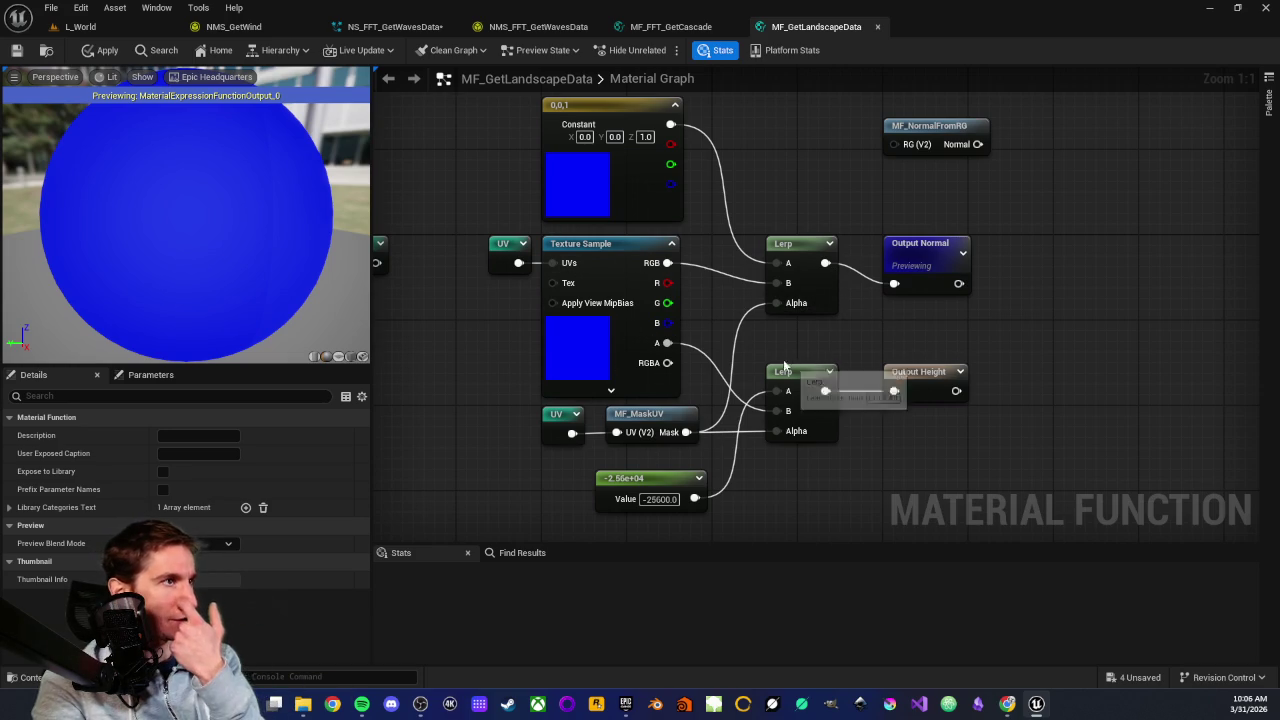
left_click(640, 477)
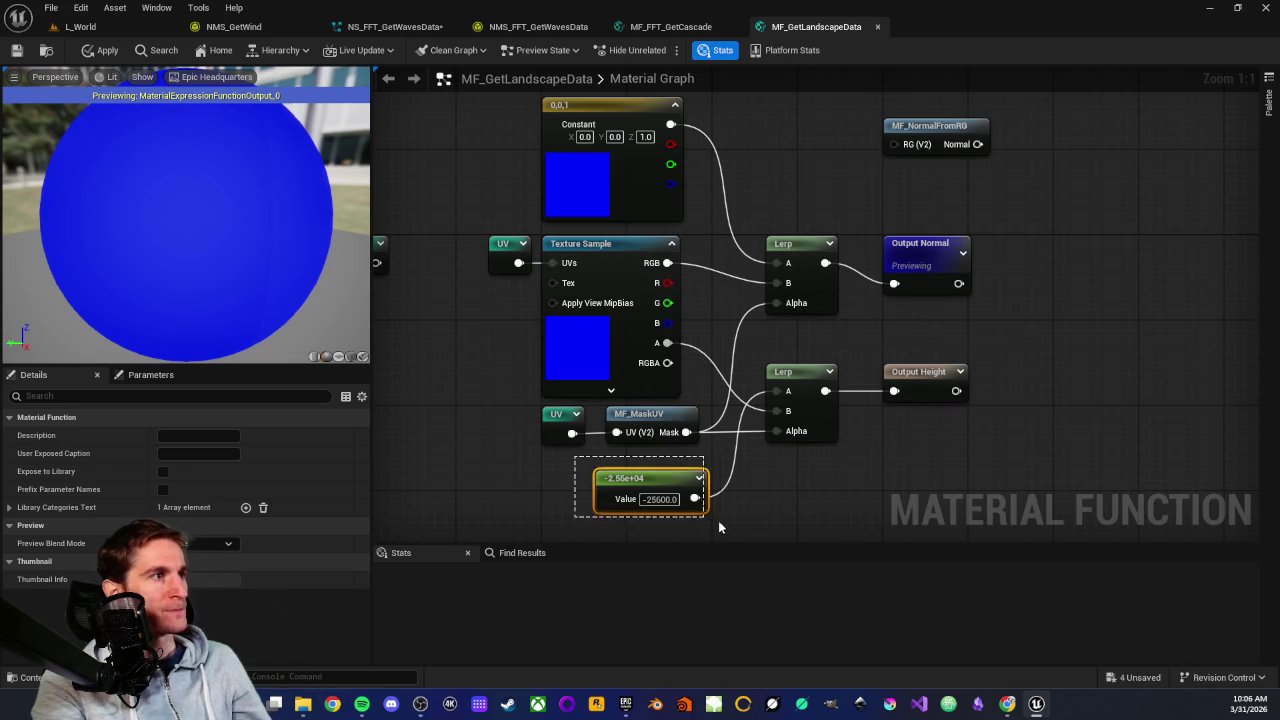
left_click(745, 410)
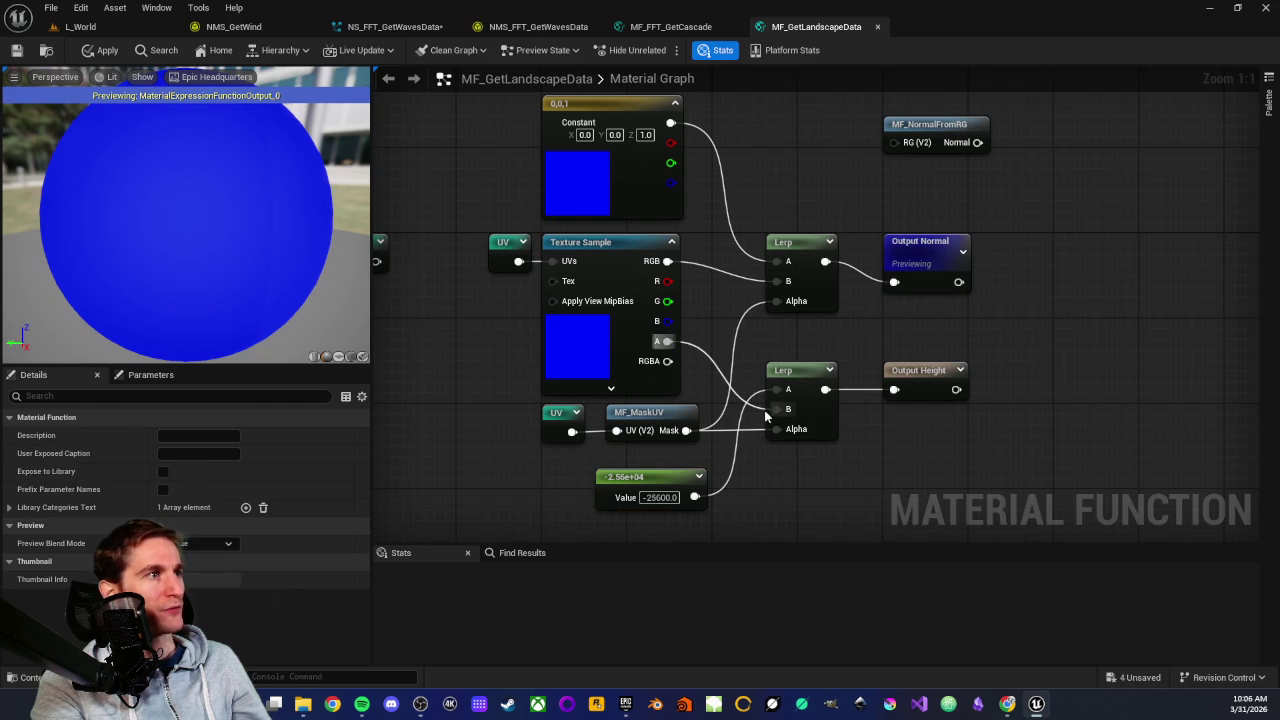
left_click(604, 243)
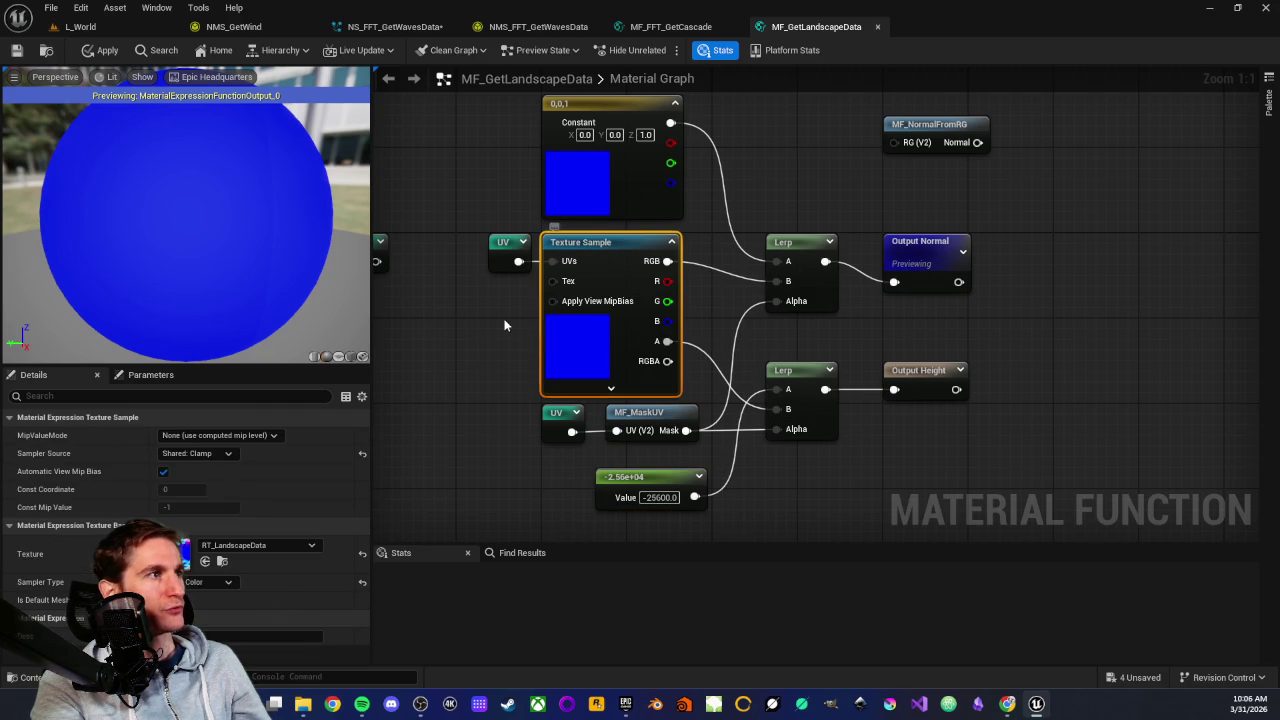
left_click(760, 402)
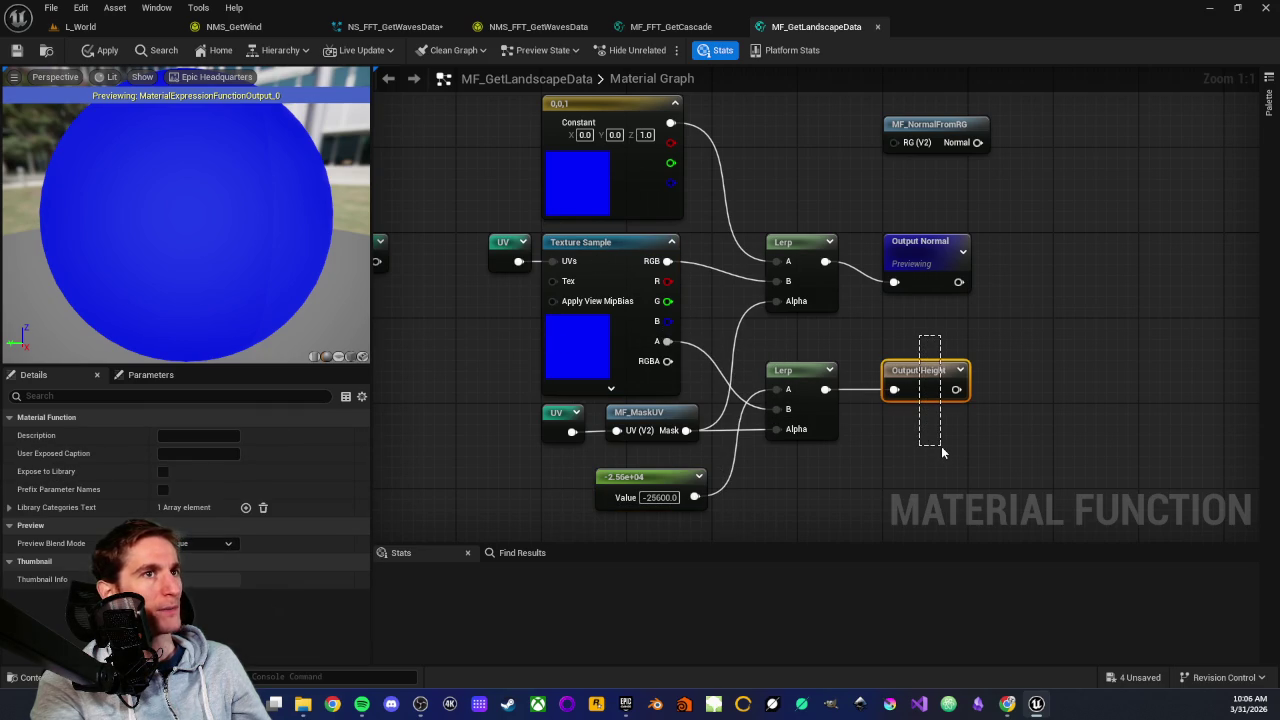
left_click_drag(941, 446, 896, 311)
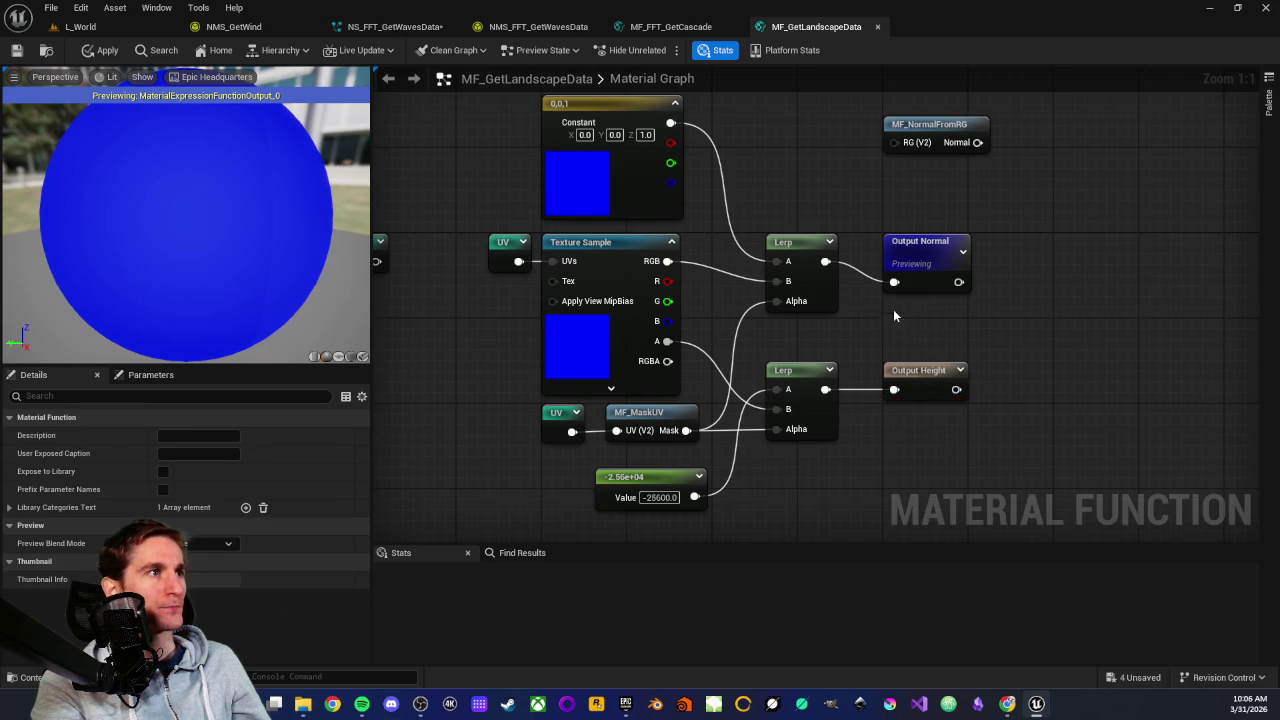
mouse_move(934, 427)
left_mouse_down()
mouse_move(991, 449)
mouse_move(960, 443)
mouse_move(900, 352)
mouse_move(851, 395)
left_mouse_up()
left_click_drag(842, 342, 860, 456)
left_click(683, 176)
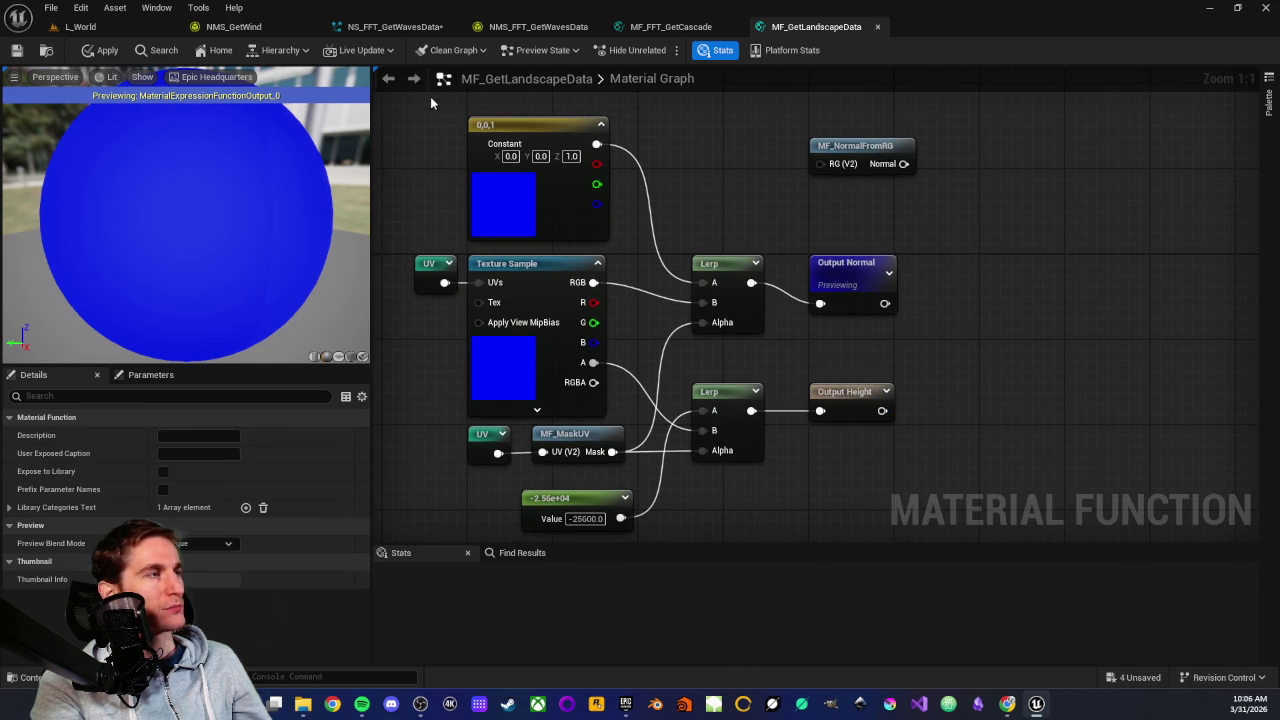
Change the 1.024e+05 width constant to 51200
scroll(717, 180, "down", 3)
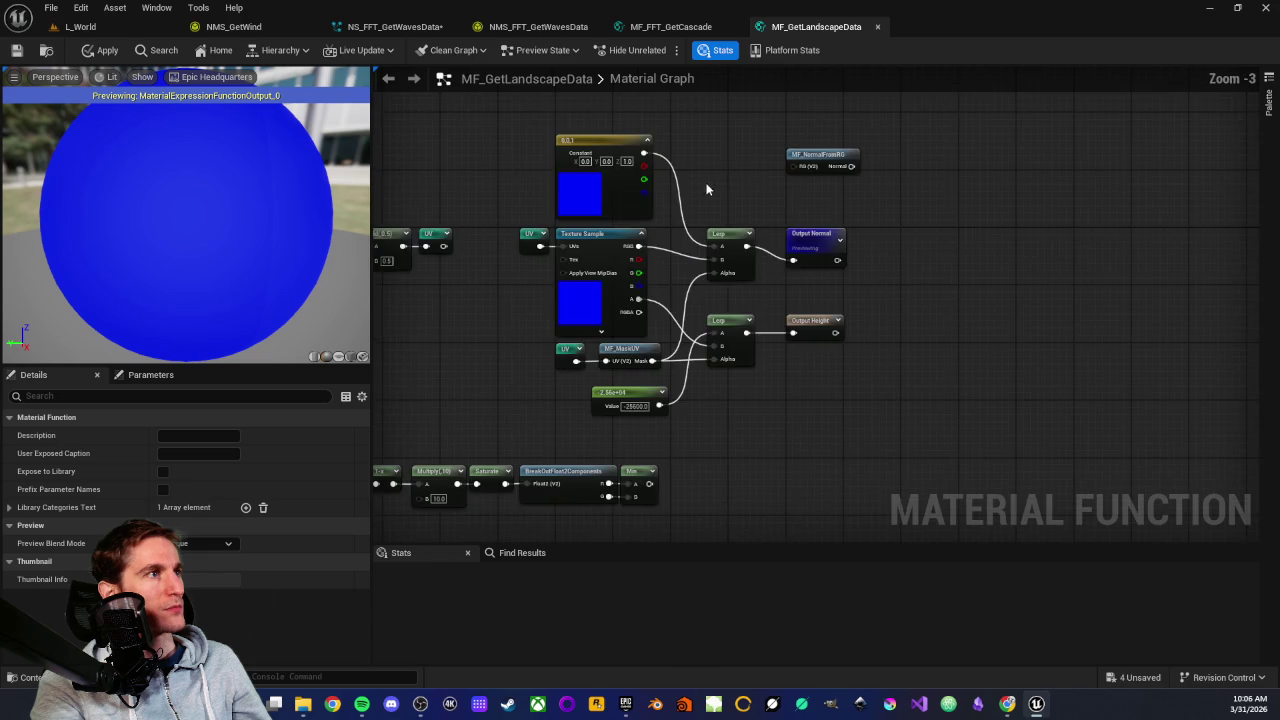
scroll(932, 383, "up", 4)
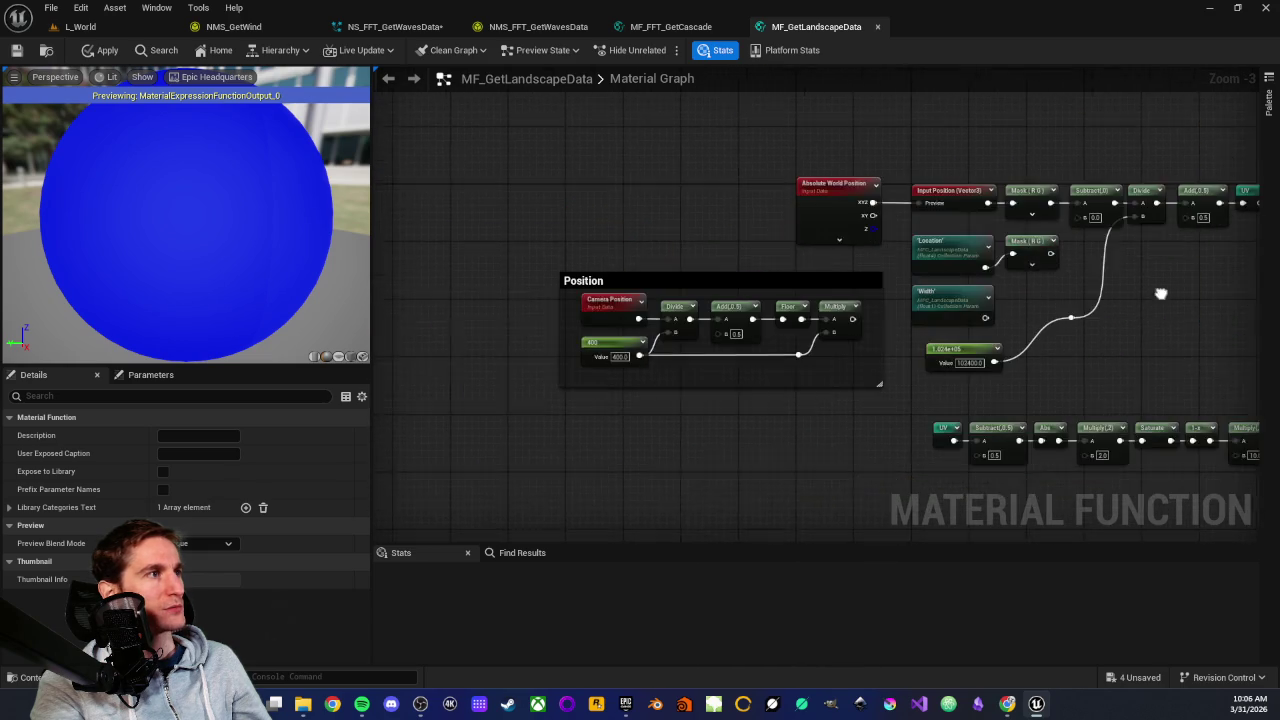
mouse_move(888, 421)
left_mouse_down()
mouse_move(979, 424)
mouse_move(926, 426)
left_mouse_up()
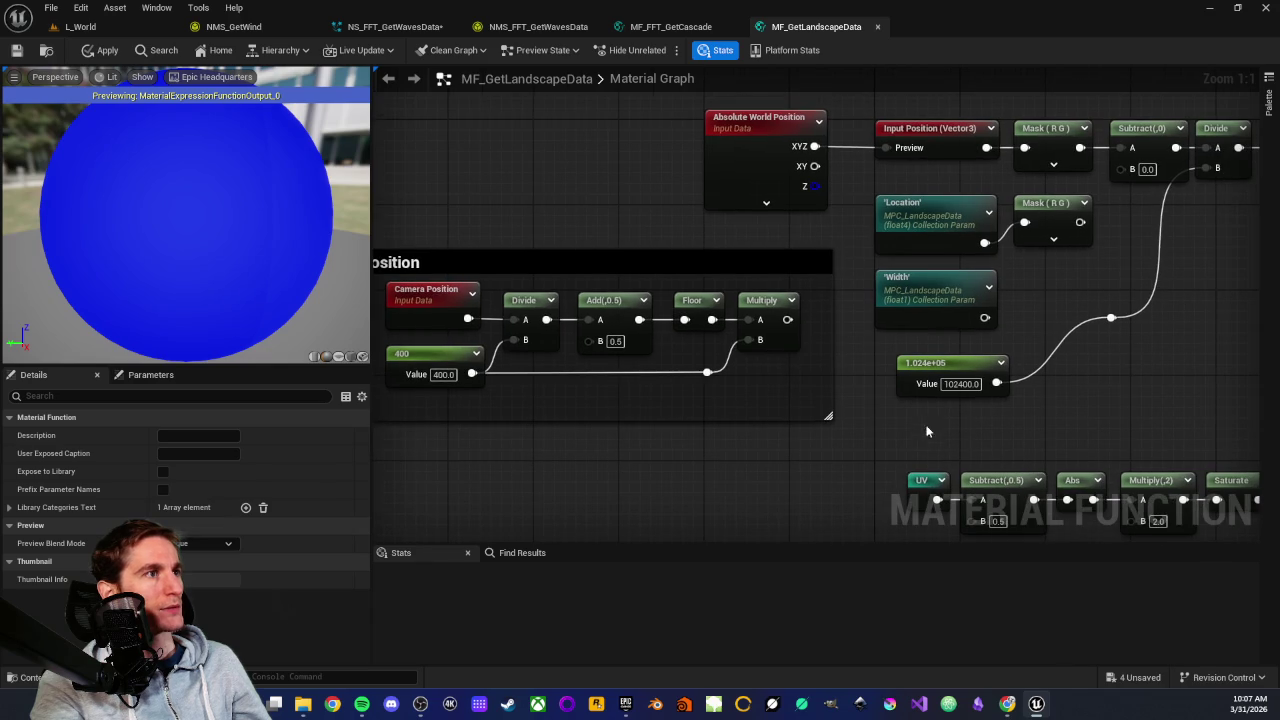
left_click_drag(1032, 402, 1035, 408)
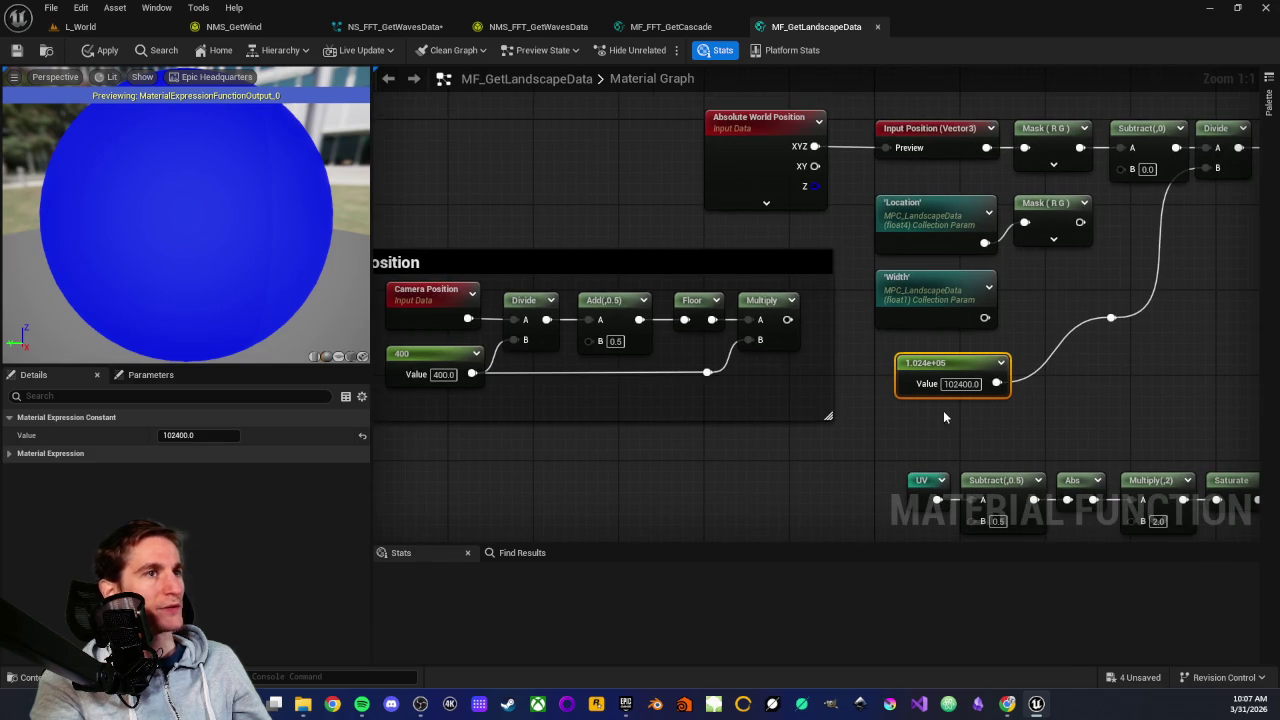
left_click(948, 402)
left_click_drag(947, 402, 1083, 407)
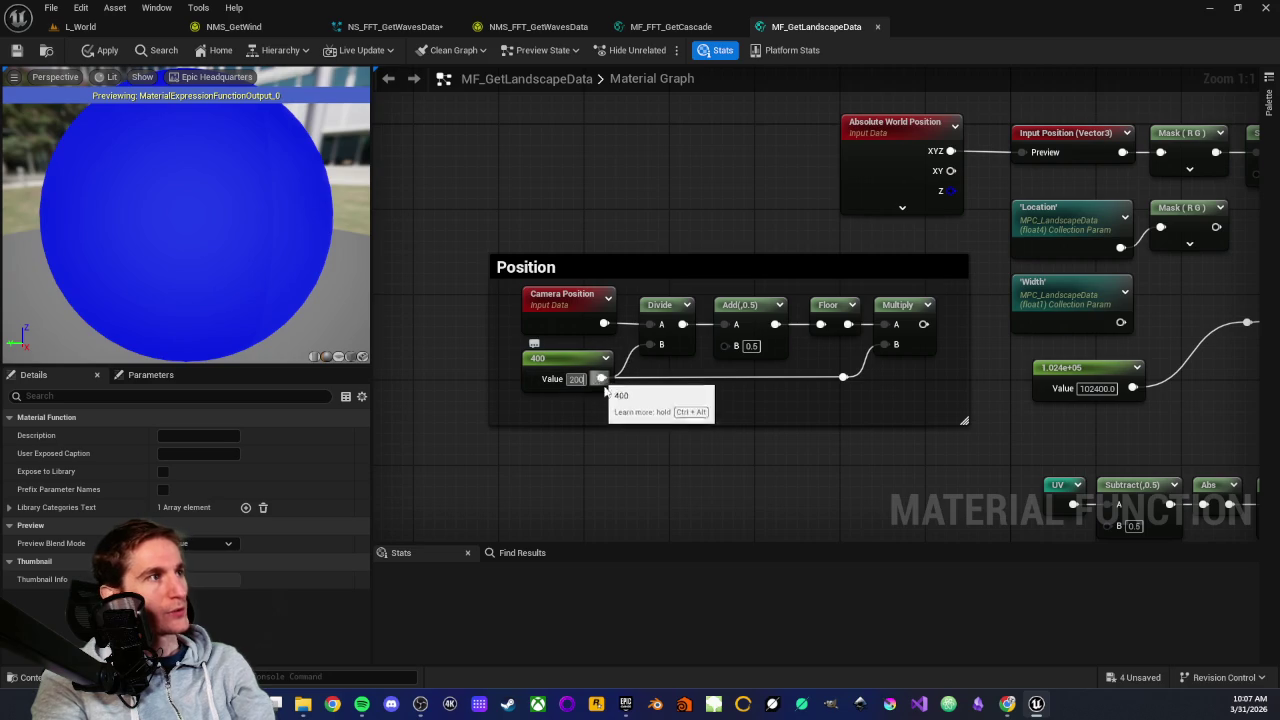
left_click_drag(762, 483, 586, 464)
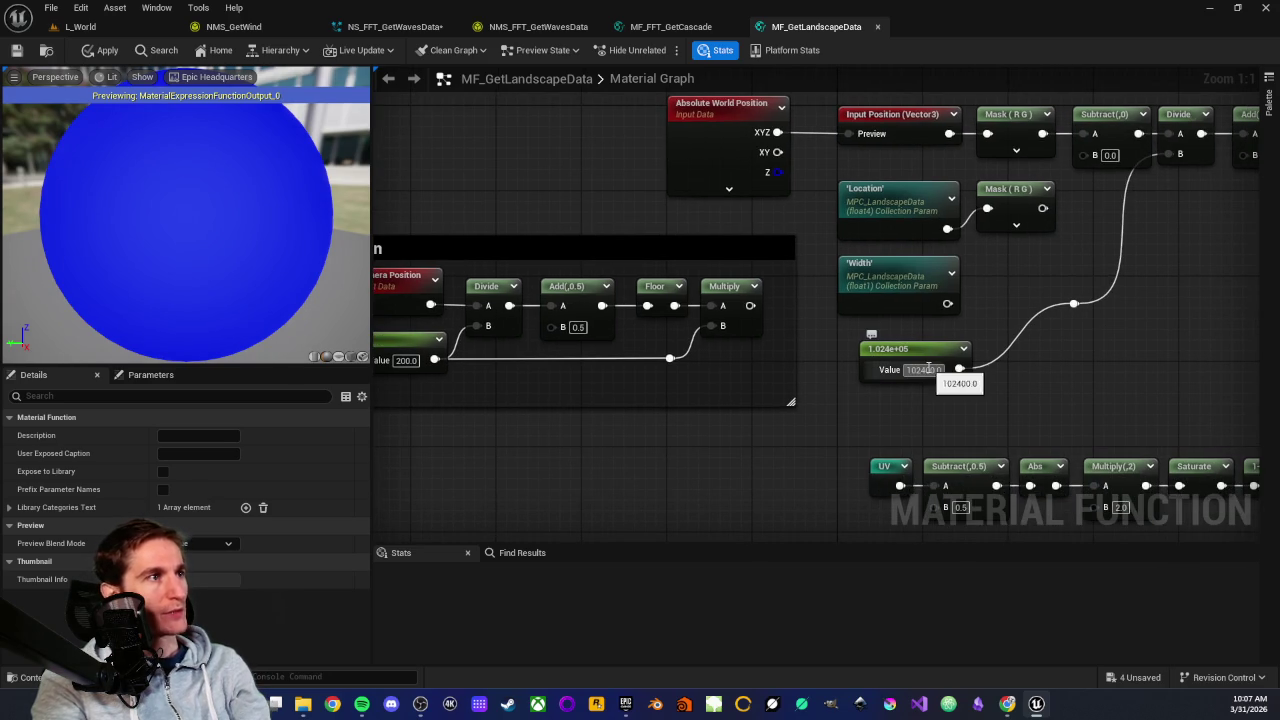
type("51200")
key("Return")
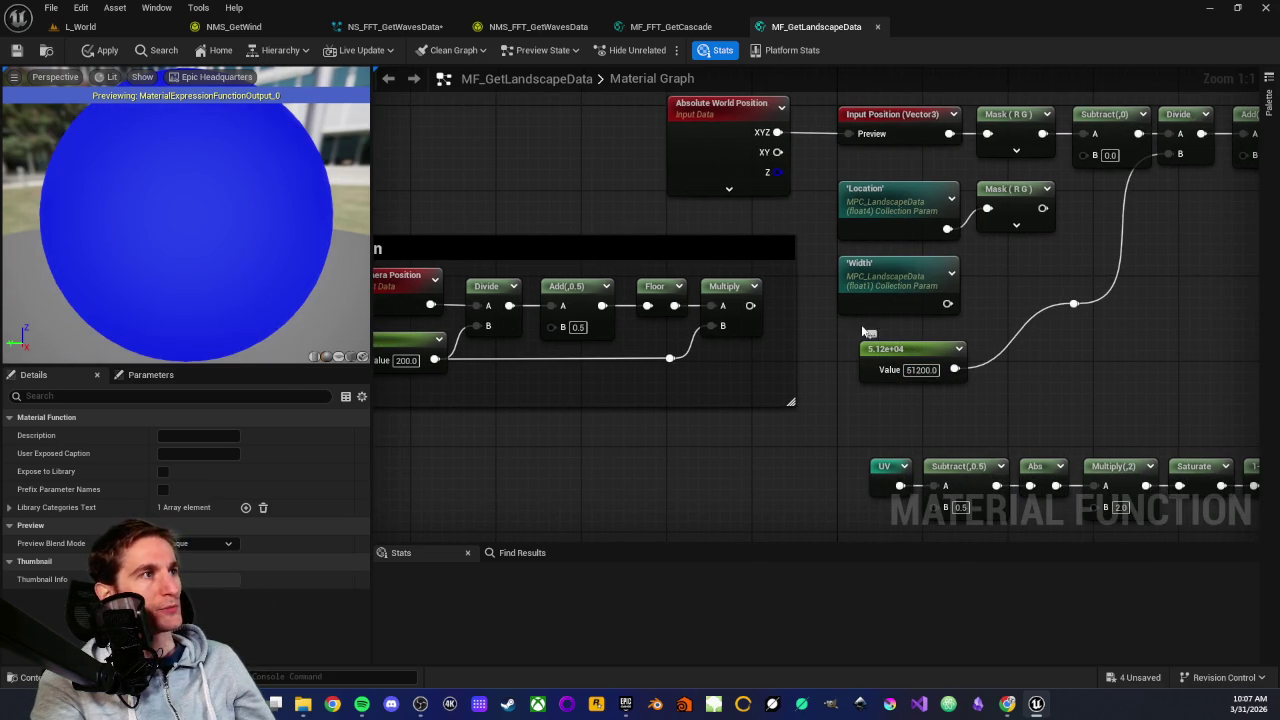
Check the new 5.12e+04 constant alongside the Texture Sample, Lerp, Location, Width and Mask nodes
left_click_drag(985, 410, 990, 408)
left_click(990, 408)
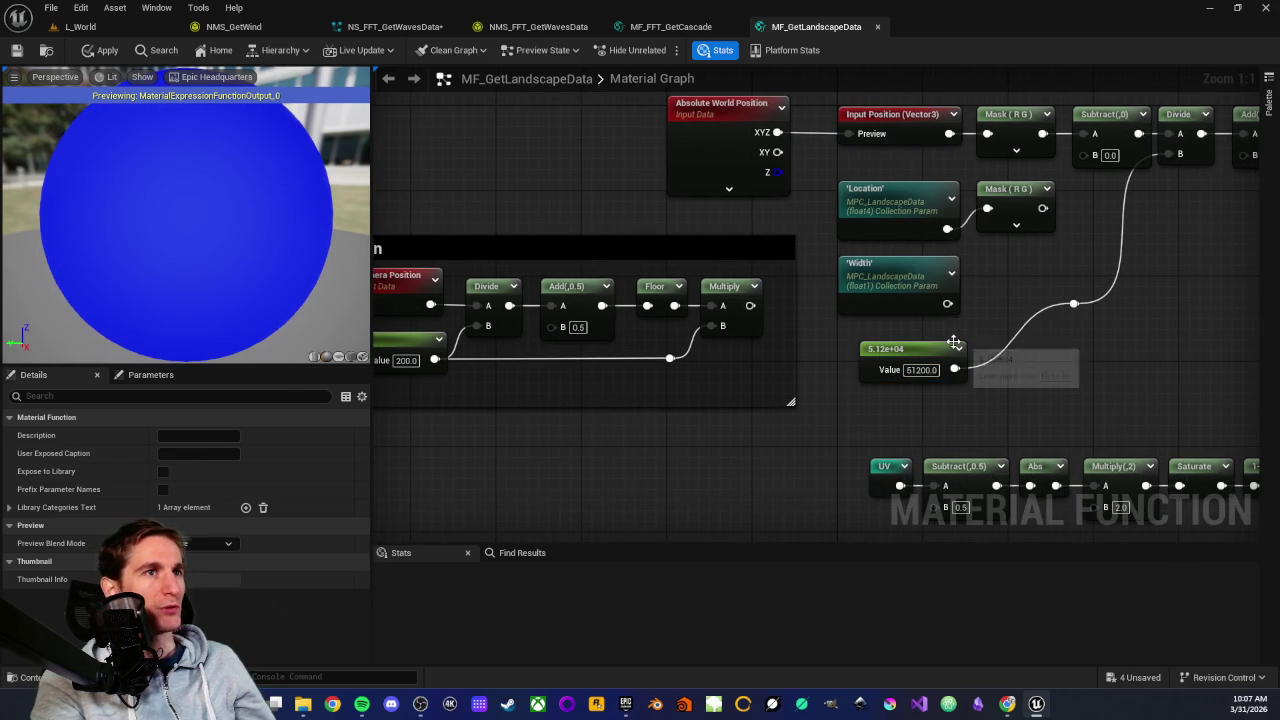
scroll(580, 228, "down", 1)
mouse_move(1018, 372)
left_mouse_down()
mouse_move(776, 372)
mouse_move(785, 298)
left_mouse_up()
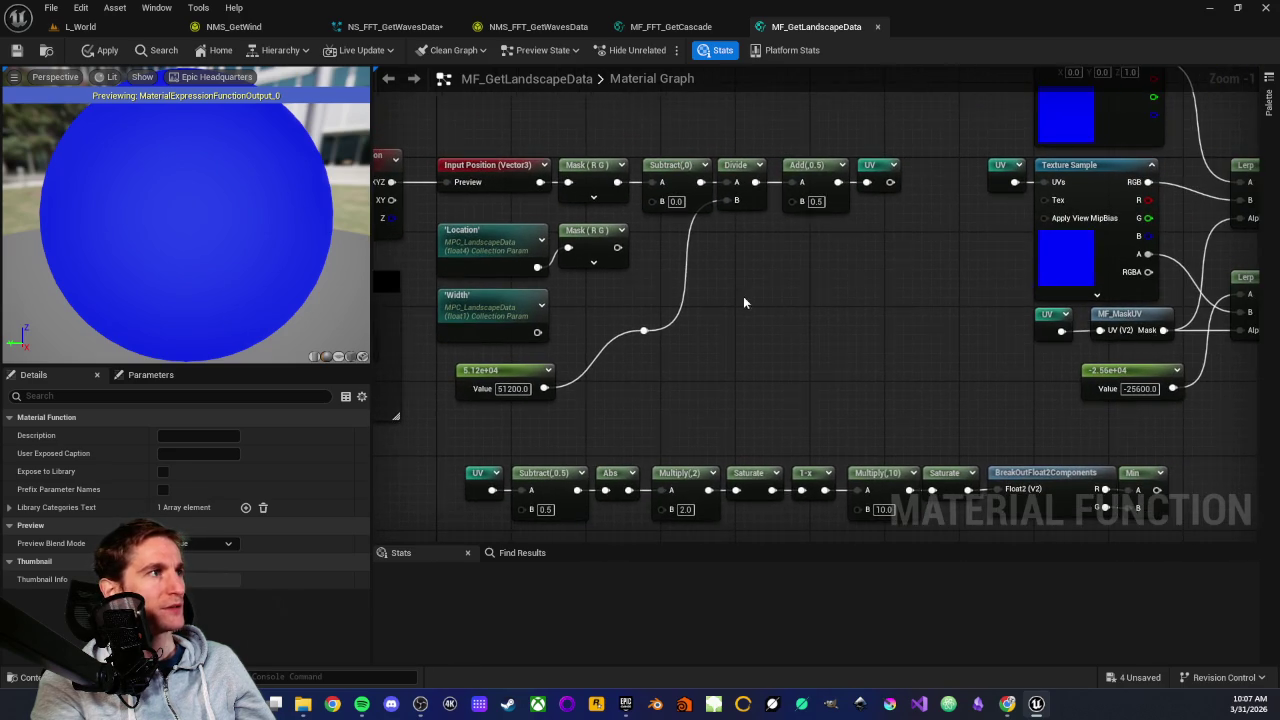
scroll(742, 302, "up", 1)
left_click_drag(836, 362, 836, 360)
left_click(702, 372)
left_click_drag(702, 372, 993, 205)
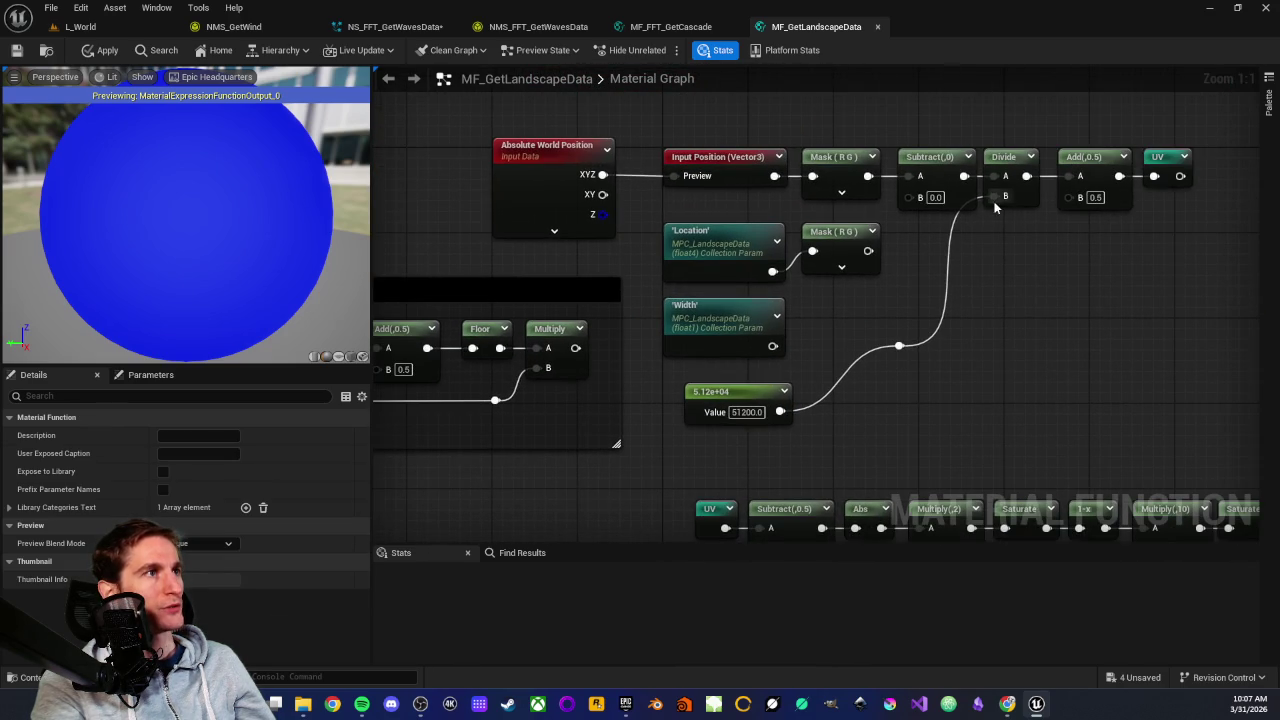
left_click_drag(932, 409, 888, 445)
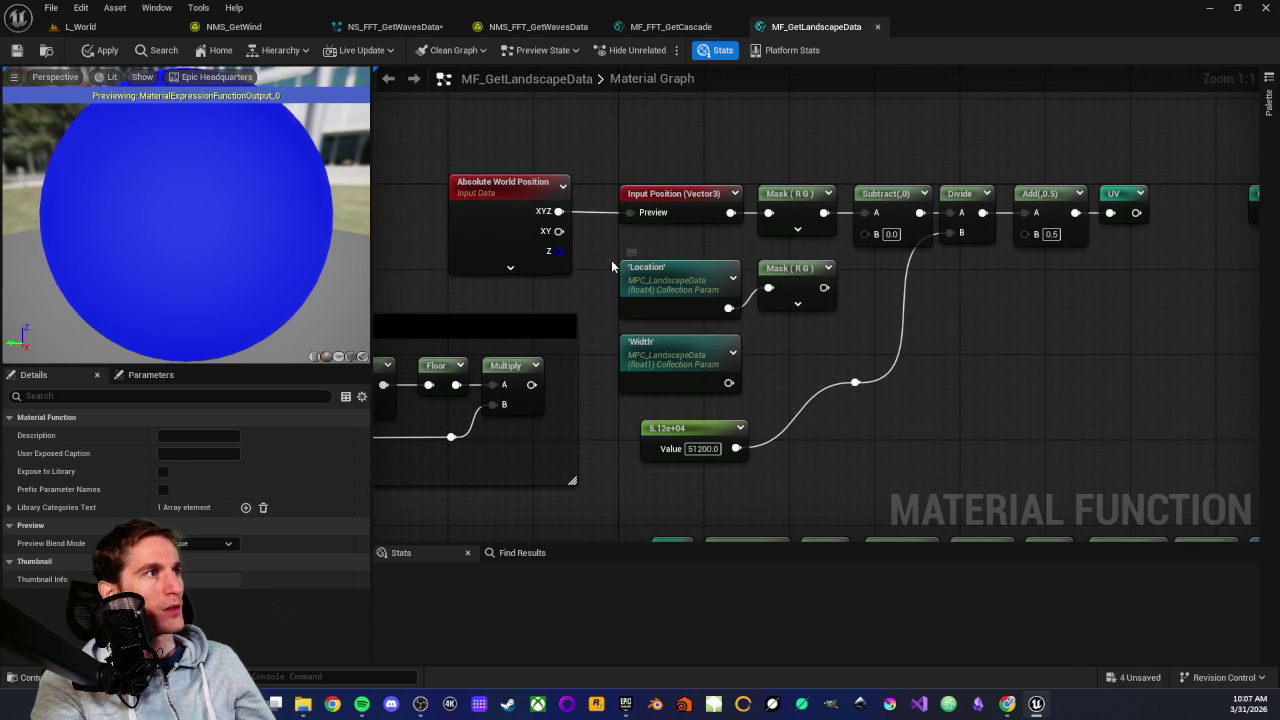
mouse_move(601, 244)
left_mouse_down()
mouse_move(797, 374)
mouse_move(831, 318)
left_mouse_up()
left_click(856, 336)
Check the Position group's 200 constant and the world position nodes
left_click_drag(751, 399, 1018, 348)
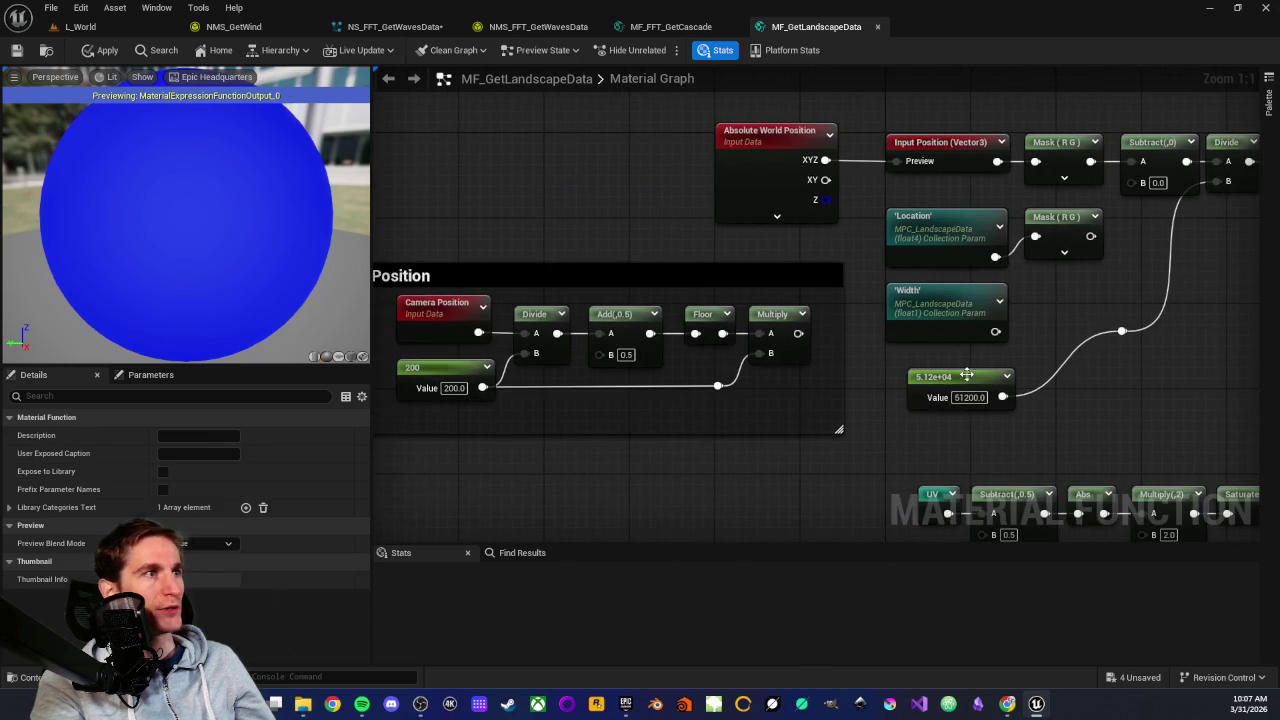
left_click_drag(729, 495, 920, 441)
left_click_drag(648, 392, 575, 401)
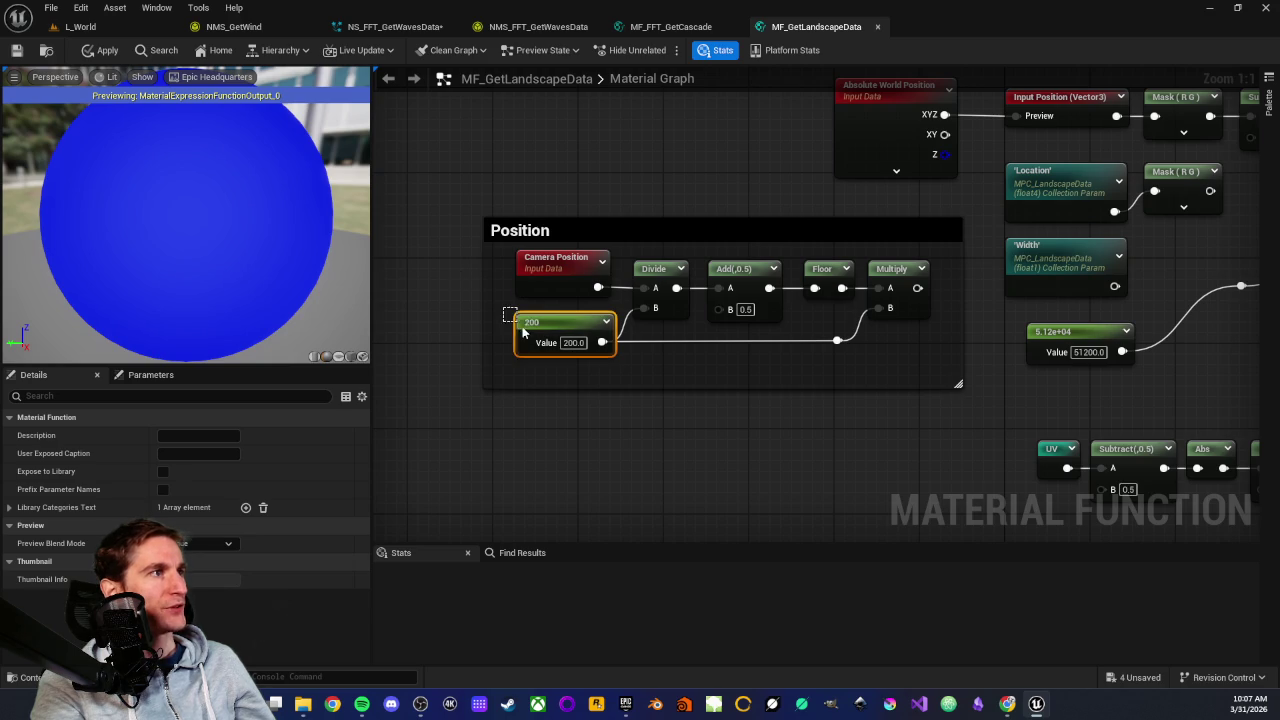
left_click_drag(570, 368, 575, 367)
left_click(563, 428)
mouse_move(563, 428)
left_mouse_down()
mouse_move(640, 466)
mouse_move(551, 451)
mouse_move(566, 398)
left_mouse_up()
mouse_move(612, 298)
left_mouse_down()
mouse_move(586, 234)
mouse_move(520, 263)
mouse_move(405, 264)
left_mouse_up()
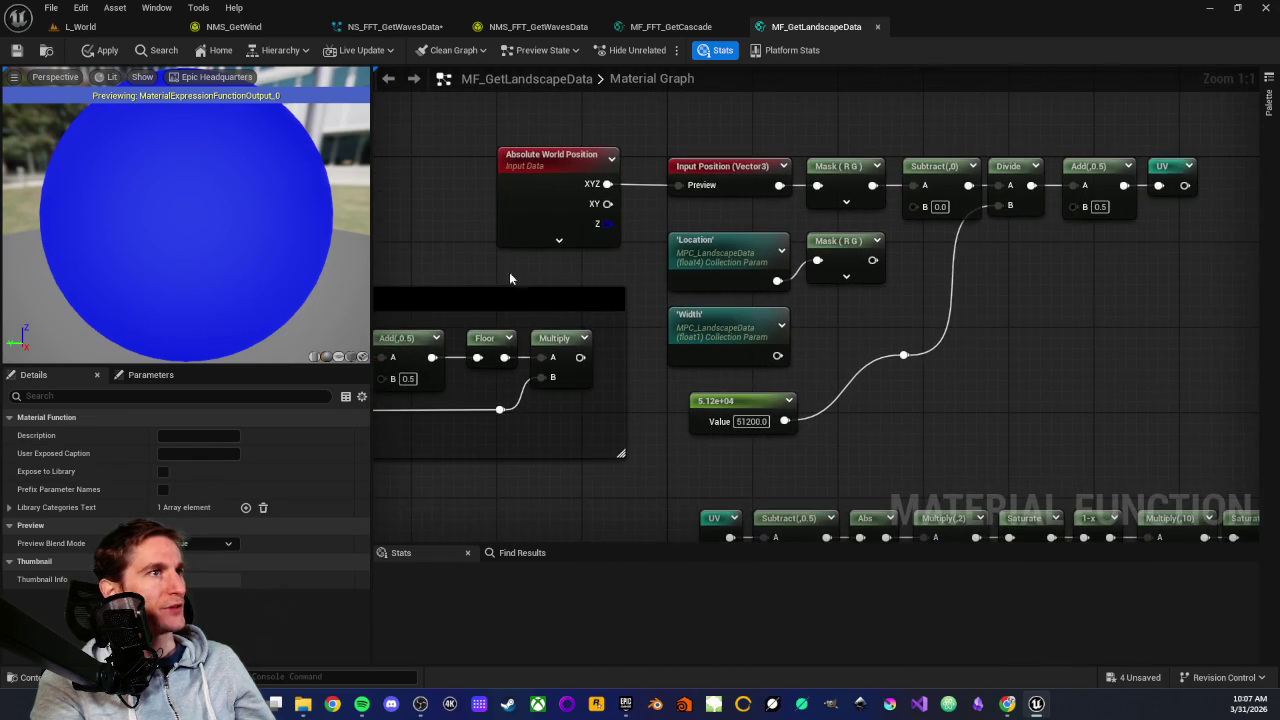
mouse_move(995, 313)
left_mouse_down()
mouse_move(914, 360)
mouse_move(1006, 330)
left_mouse_up()
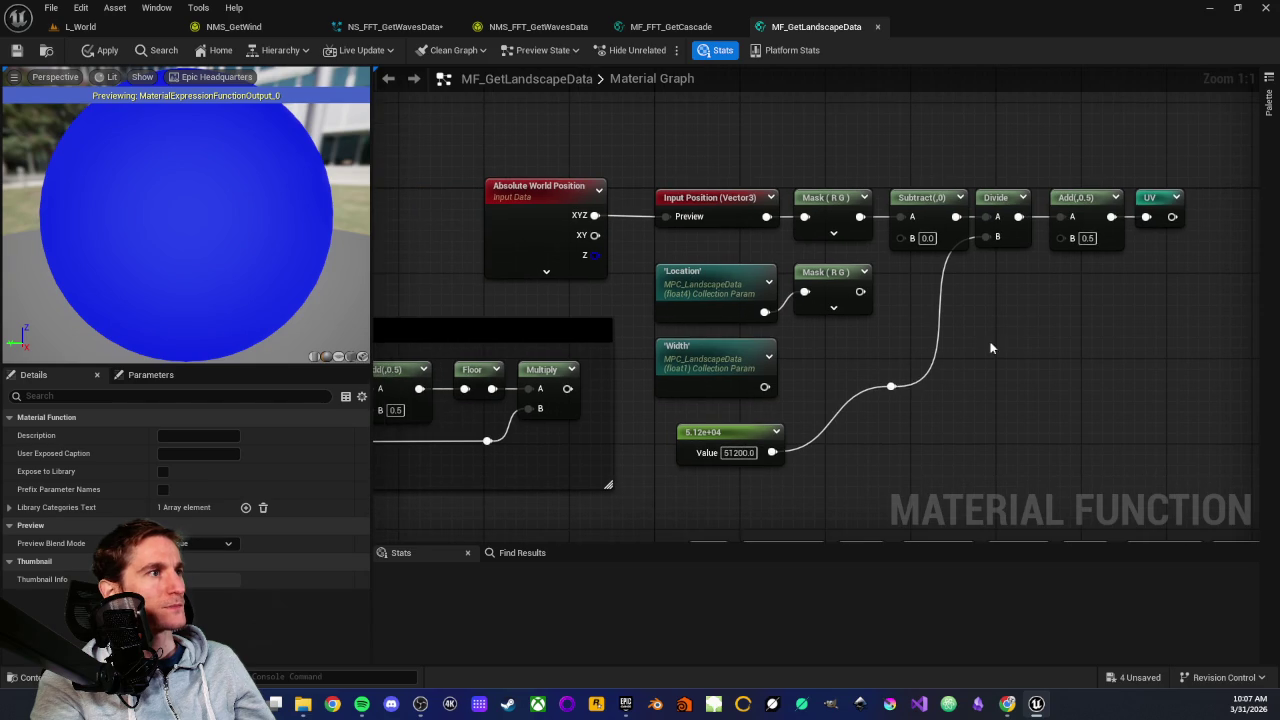
left_click_drag(549, 376, 884, 276)
left_click(580, 345)
left_click(595, 373)
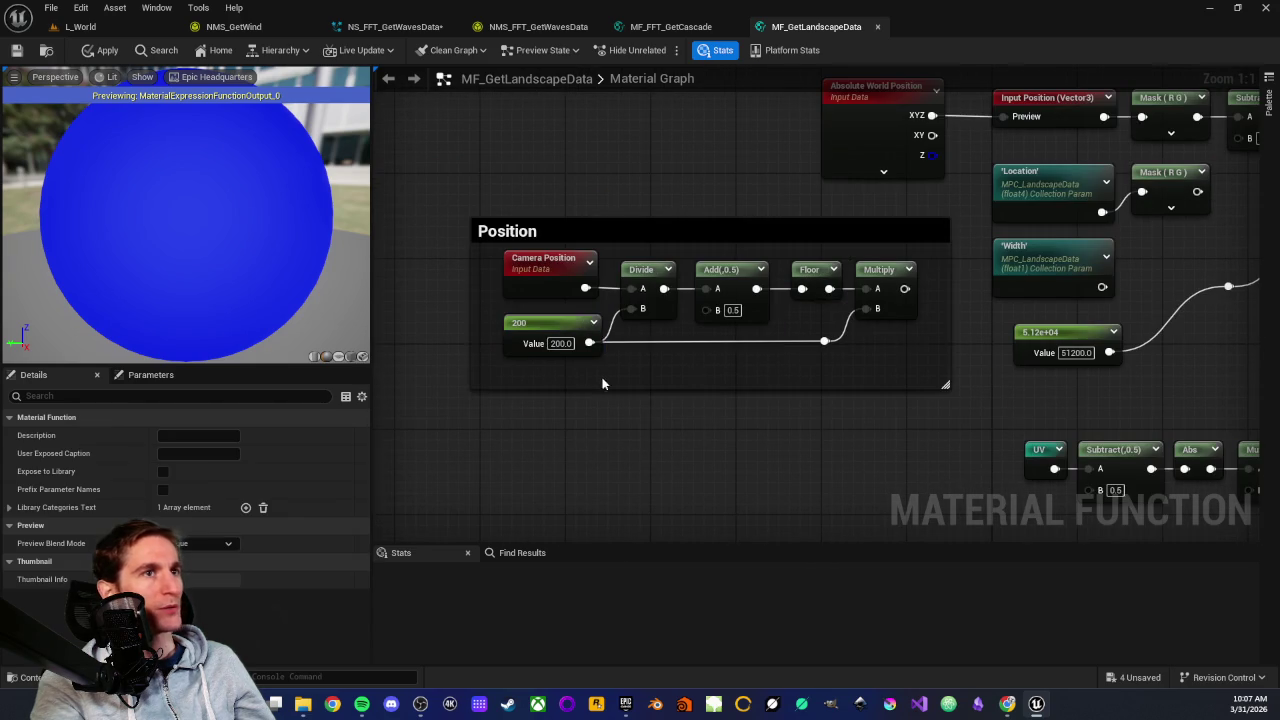
Look over the Lerp and output nodes of MF_GetLandscapeData
scroll(595, 373, "down", 2)
scroll(565, 250, "down", 2)
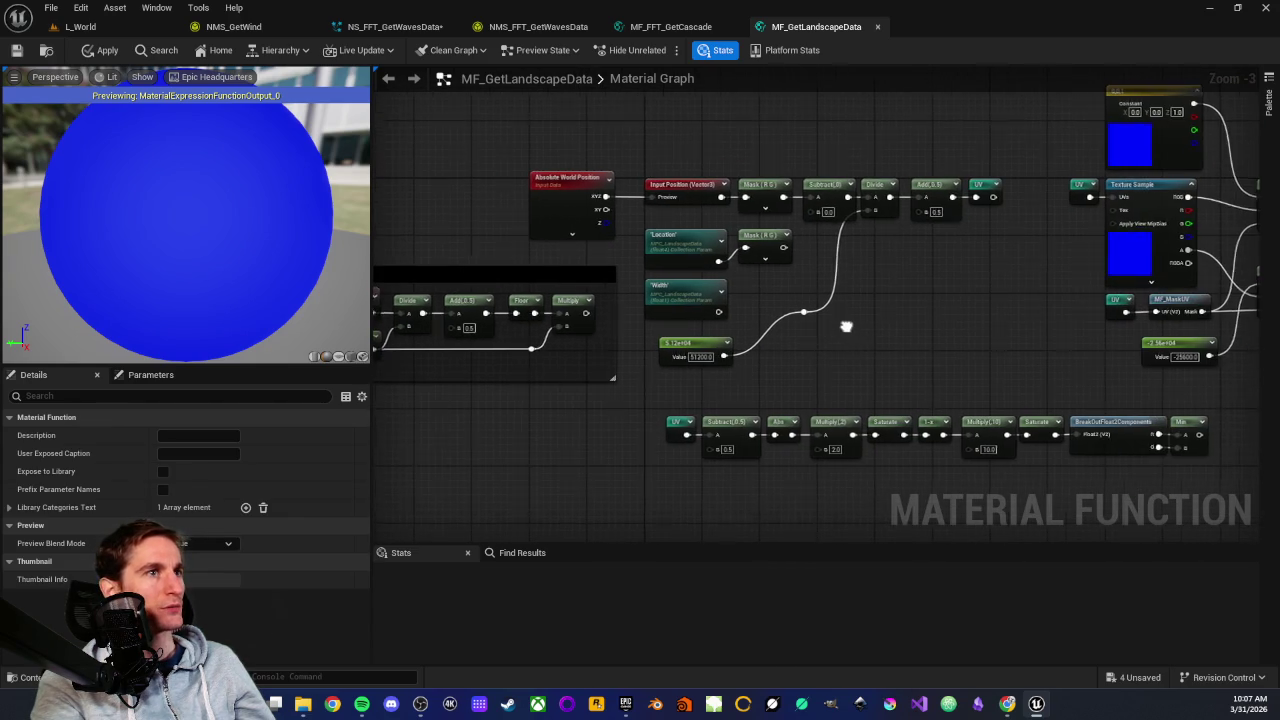
scroll(908, 320, "up", 1)
left_click_drag(1065, 344, 810, 347)
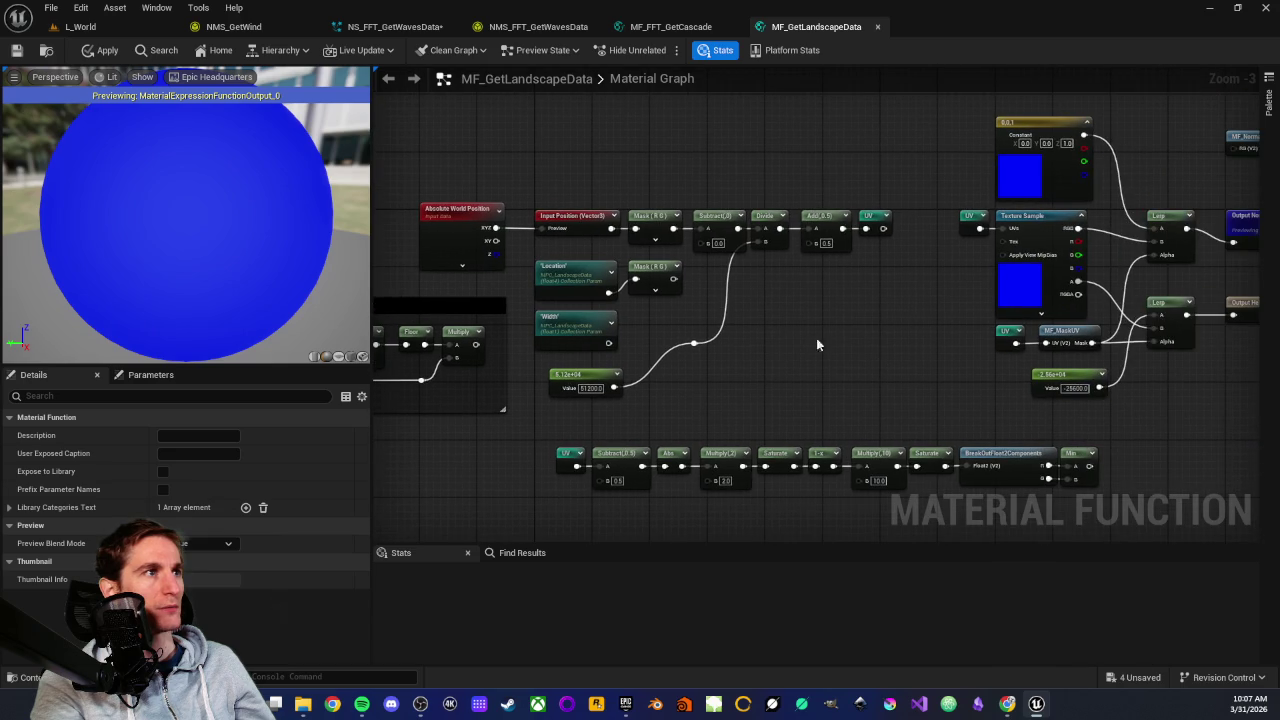
left_click_drag(767, 262, 701, 266)
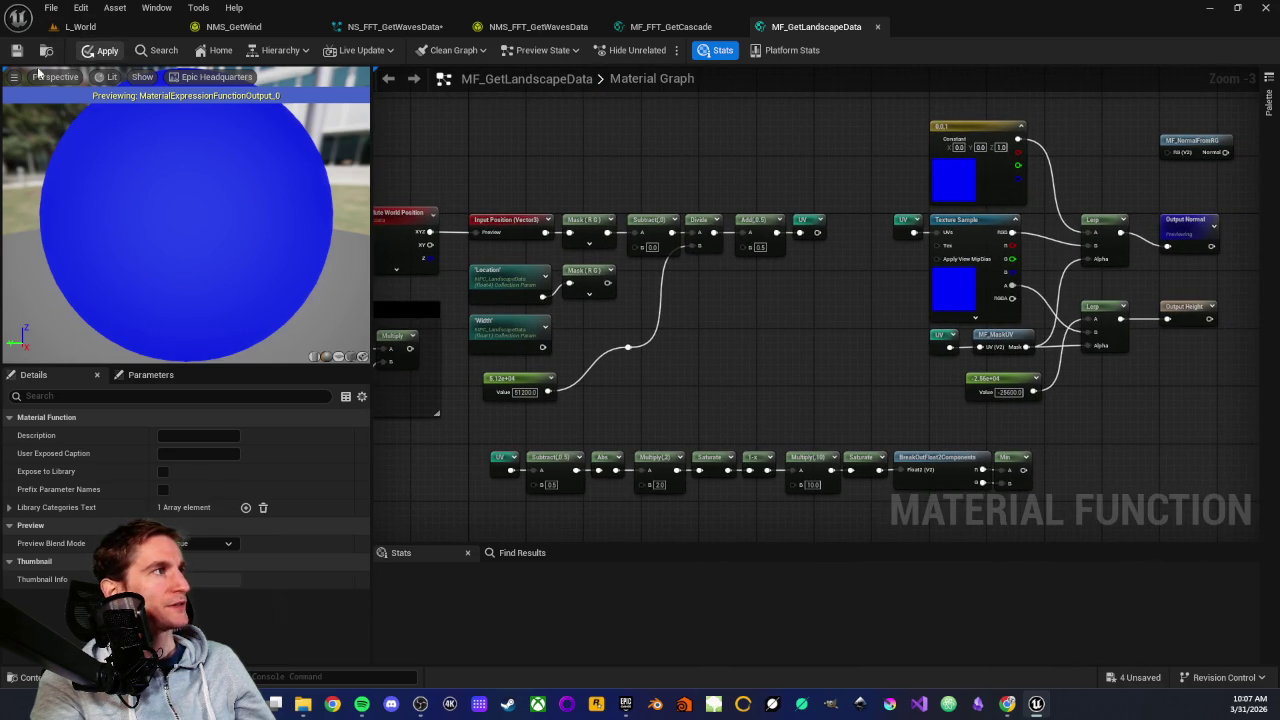
left_click(80, 26)
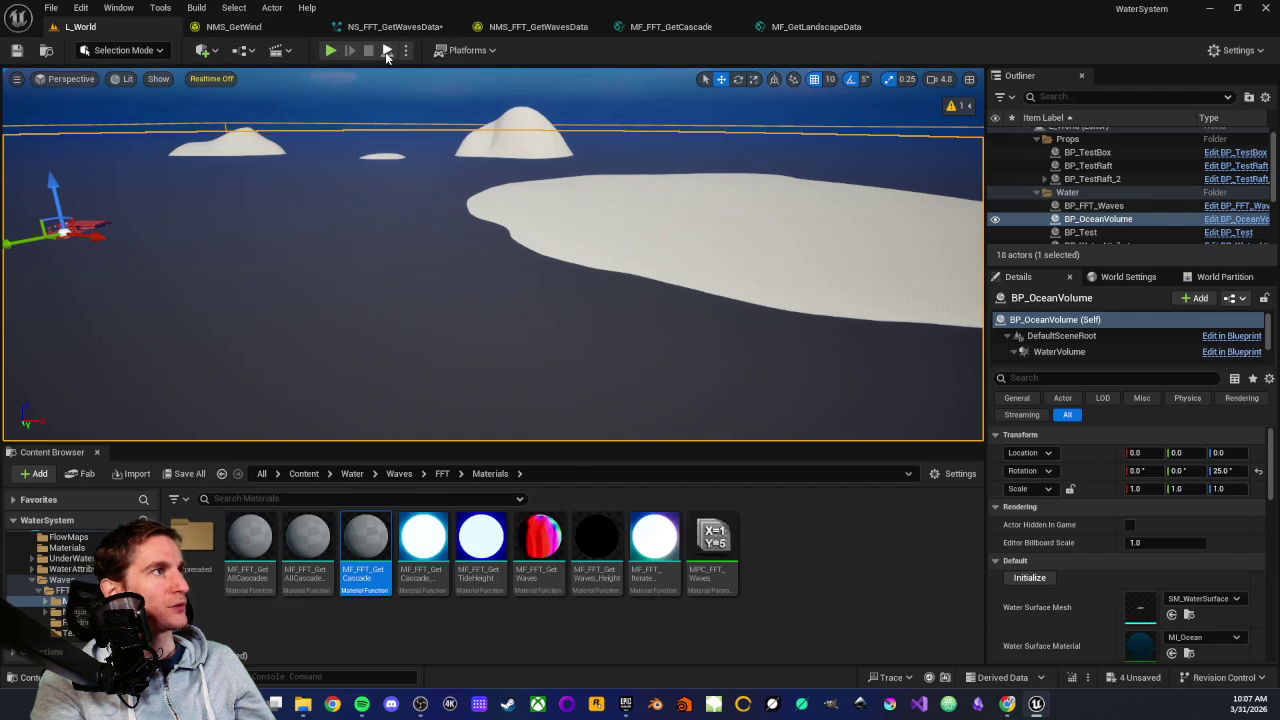
left_click(386, 51)
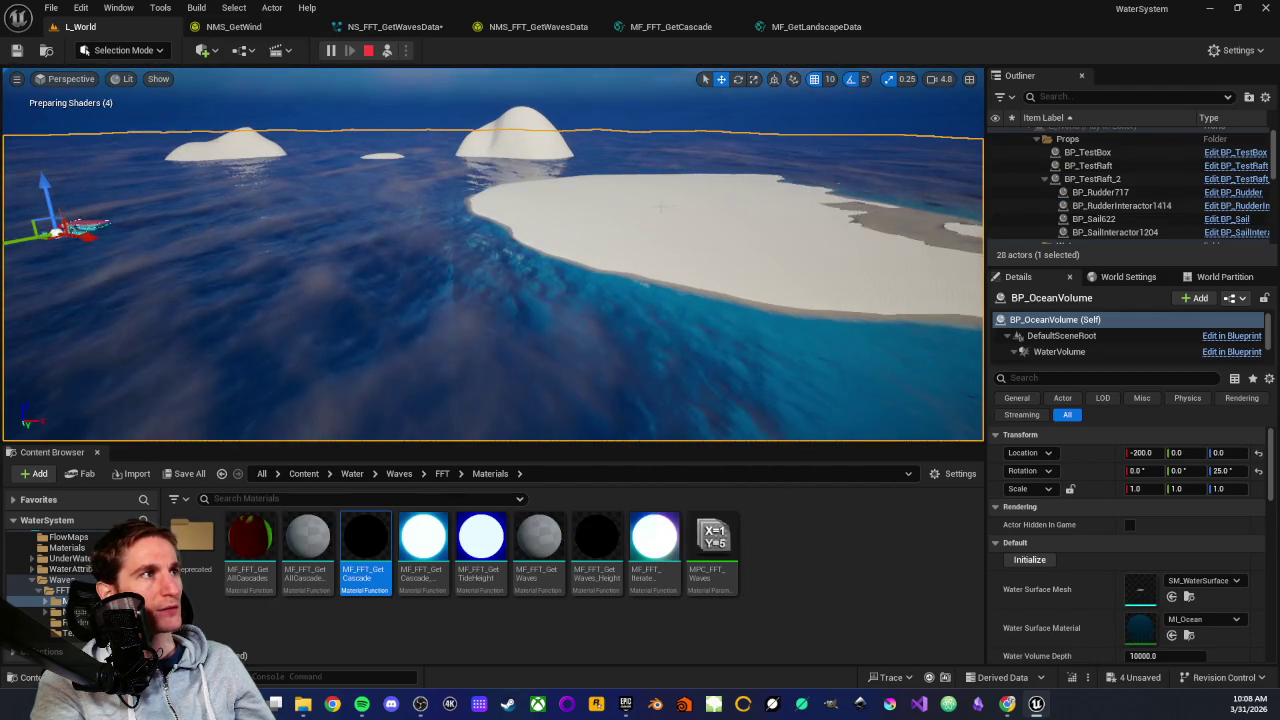
mouse_move(727, 205)
left_mouse_down()
mouse_move(654, 223)
mouse_move(640, 200)
mouse_move(677, 194)
mouse_move(557, 155)
left_mouse_up()
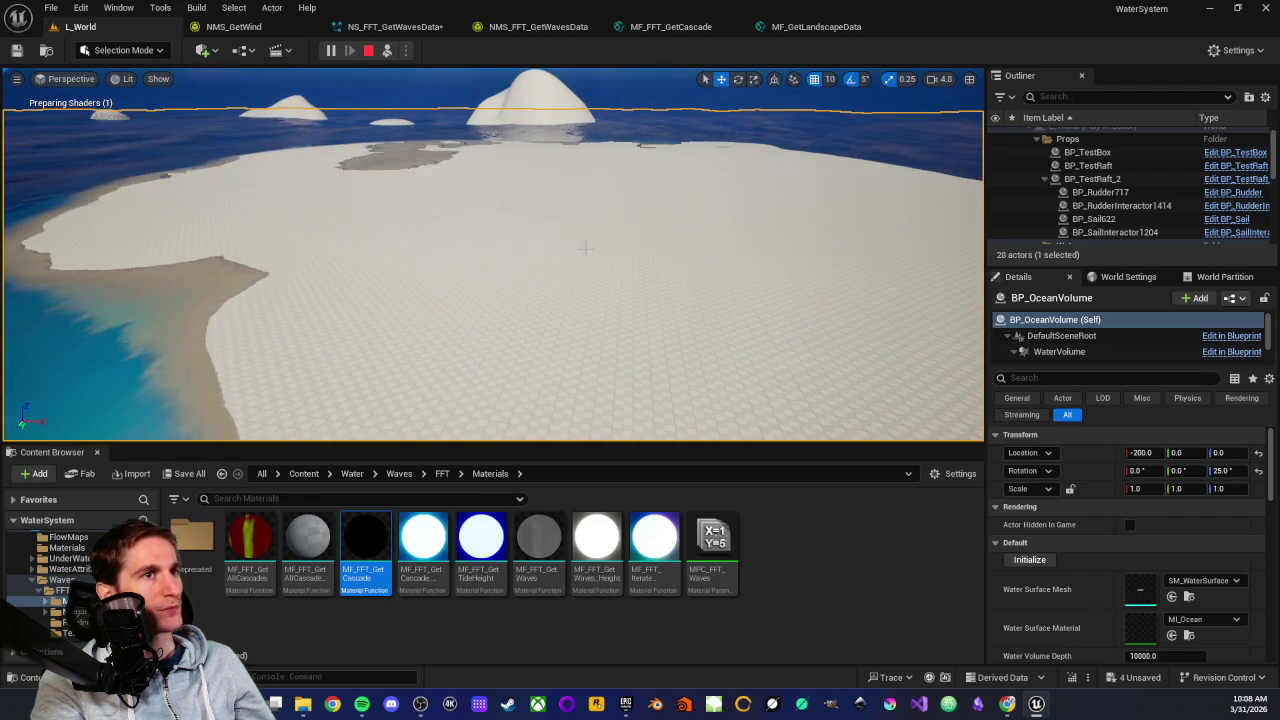
left_click_drag(583, 247, 470, 192)
mouse_move(632, 222)
left_mouse_down()
mouse_move(600, 260)
mouse_move(620, 230)
mouse_move(514, 257)
mouse_move(665, 200)
left_mouse_up()
left_click_drag(566, 312, 566, 312)
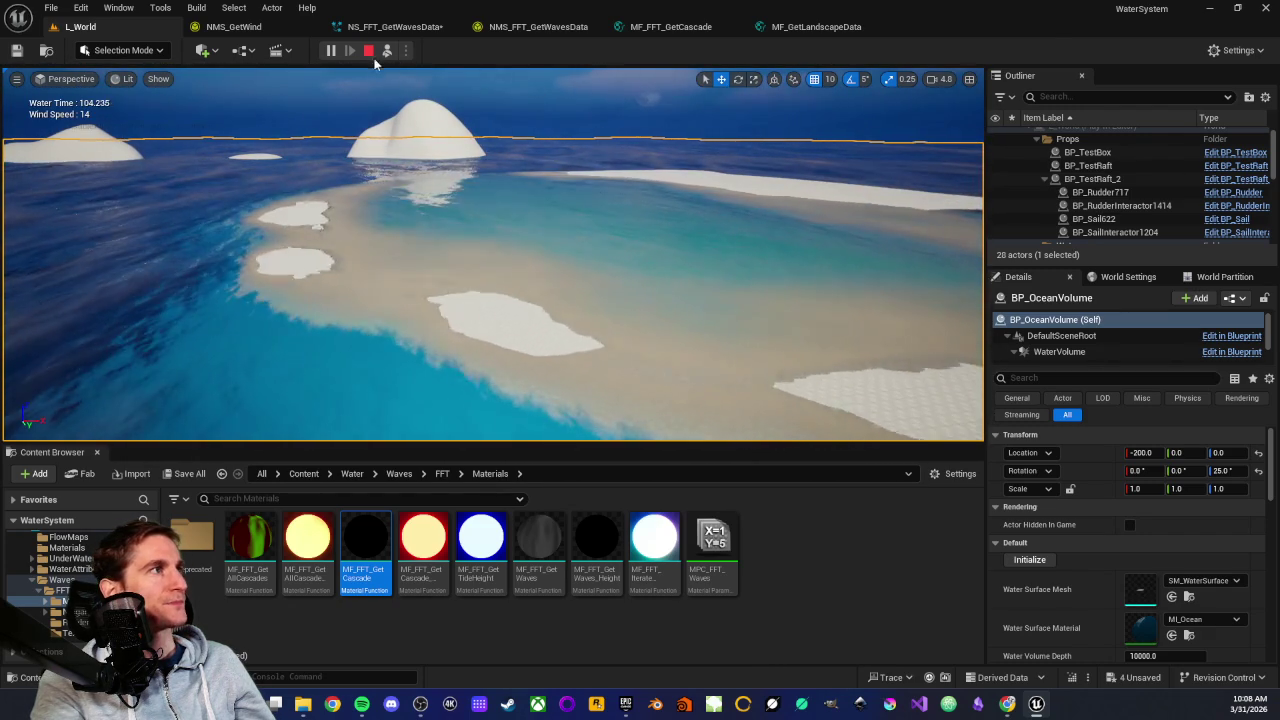
left_click(369, 50)
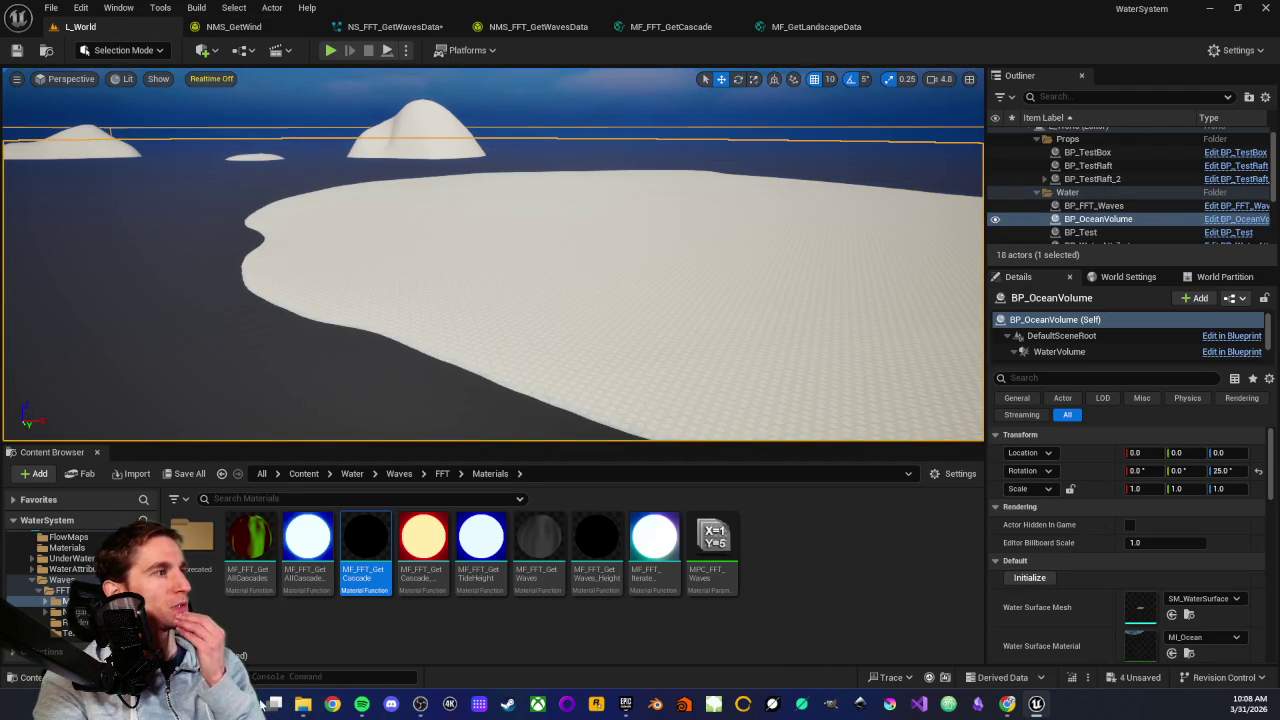
scroll(70, 580, "down", 2)
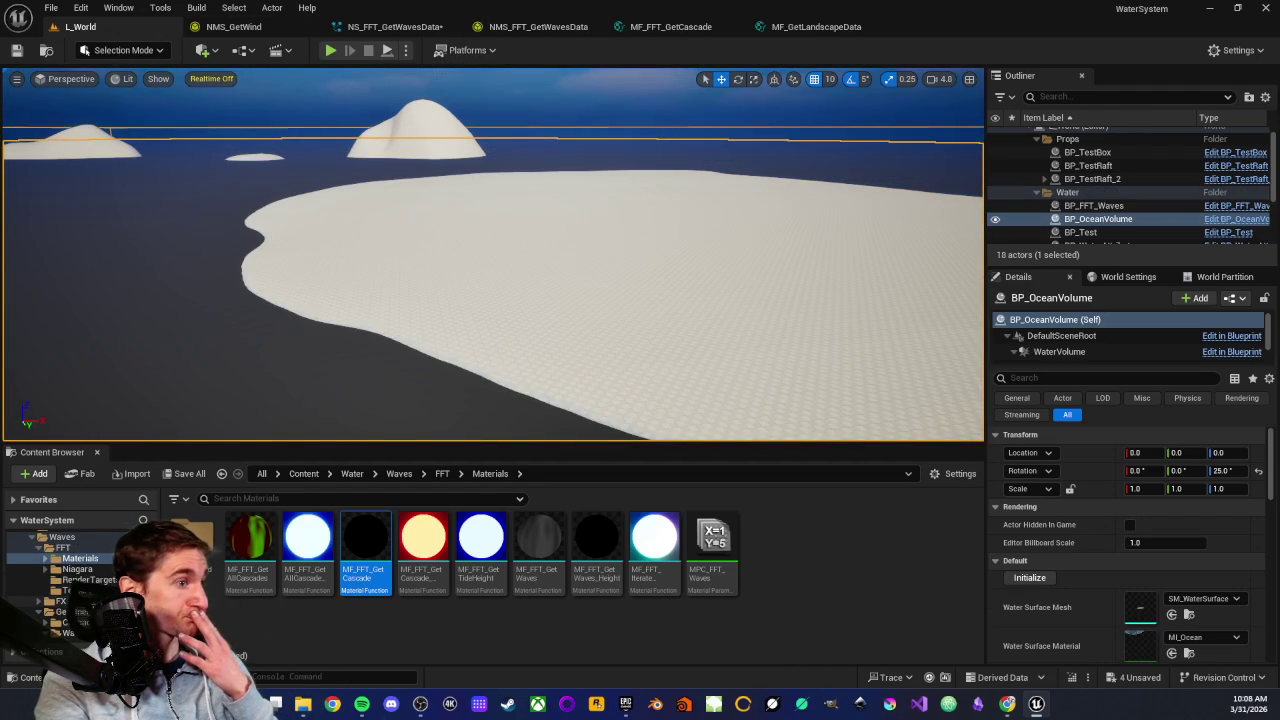
scroll(60, 580, "up", 2)
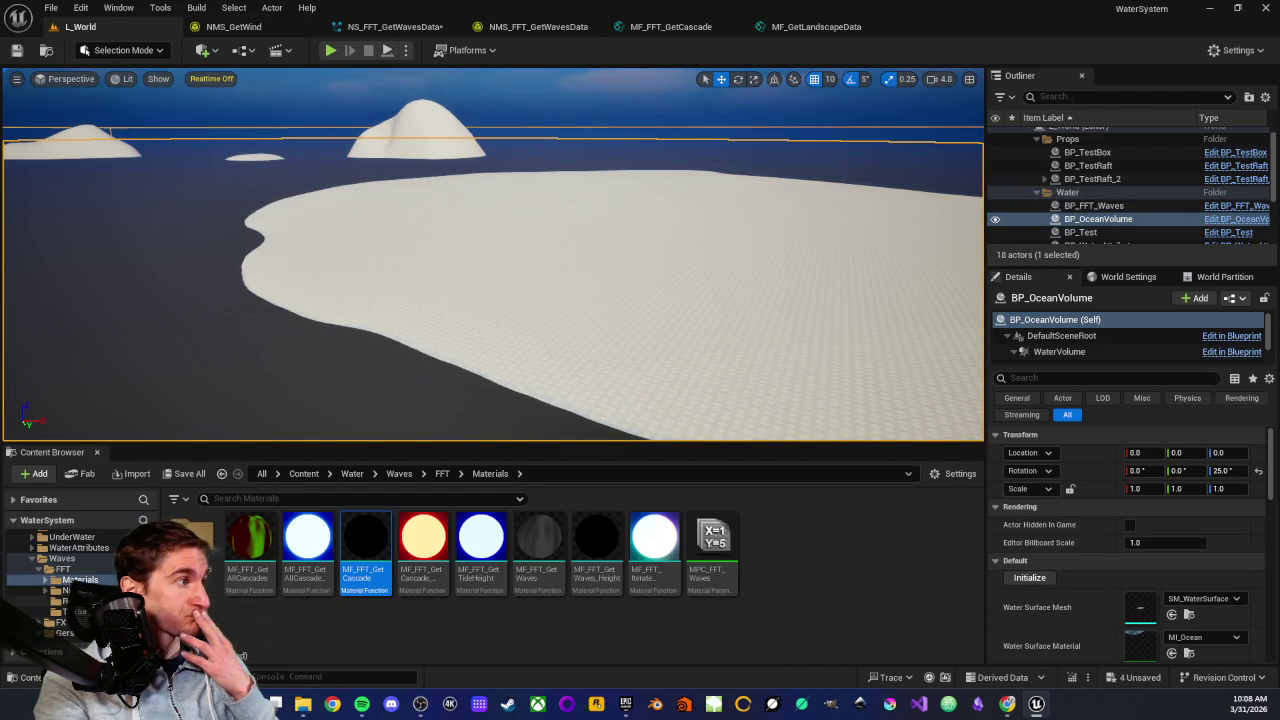
Open NPC_FFT_Waves from the Niagara folder and expand CascadesMaxHeight and CascadesMaxDepth to read their values
left_click(75, 590)
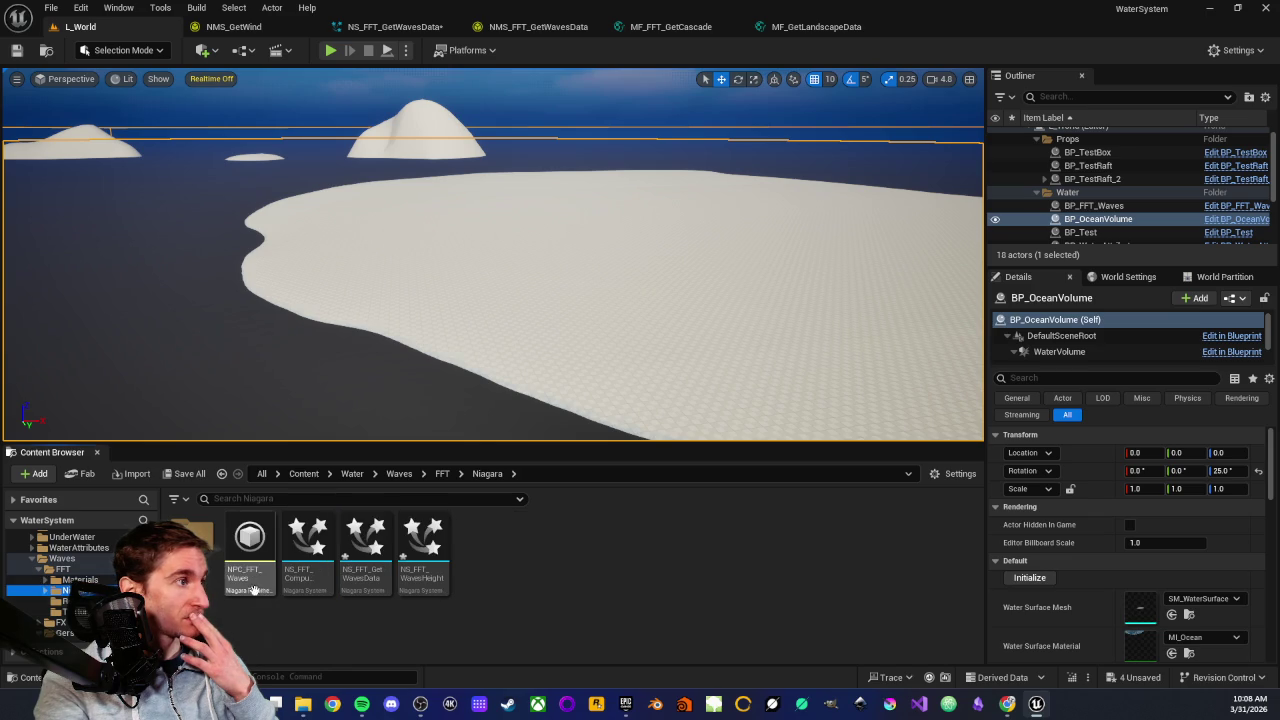
double_click(250, 570)
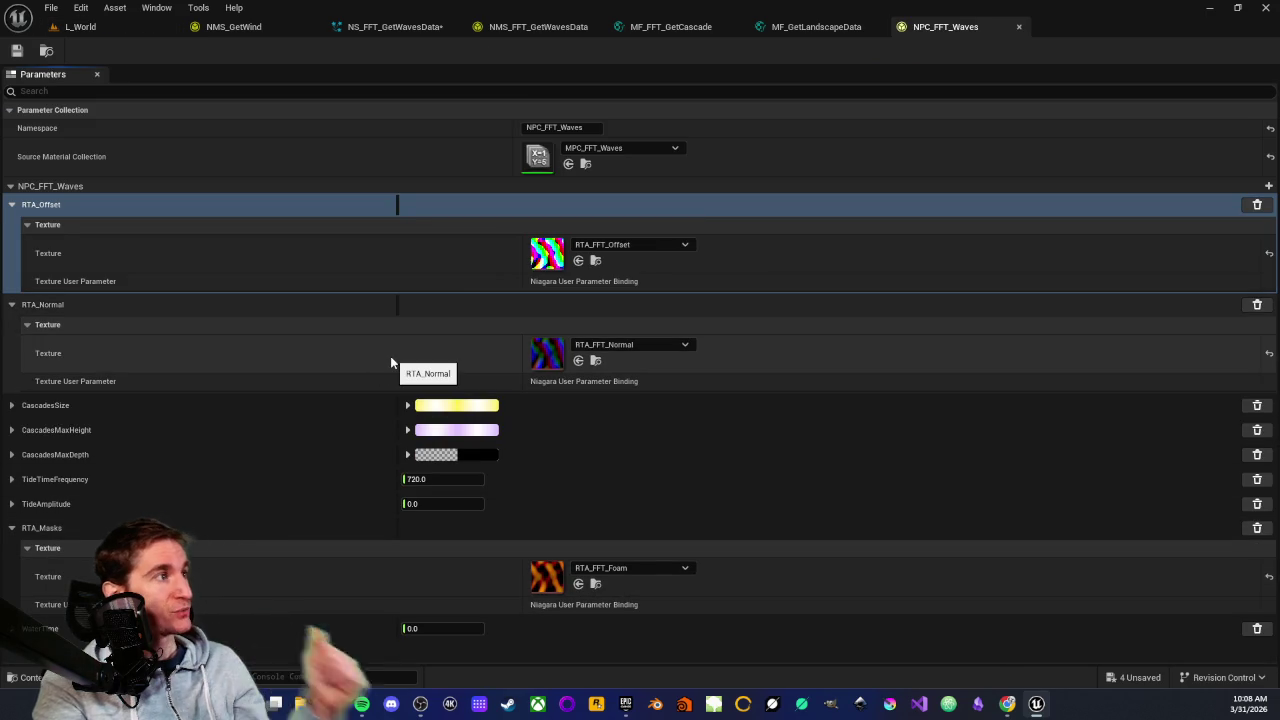
left_click(12, 431)
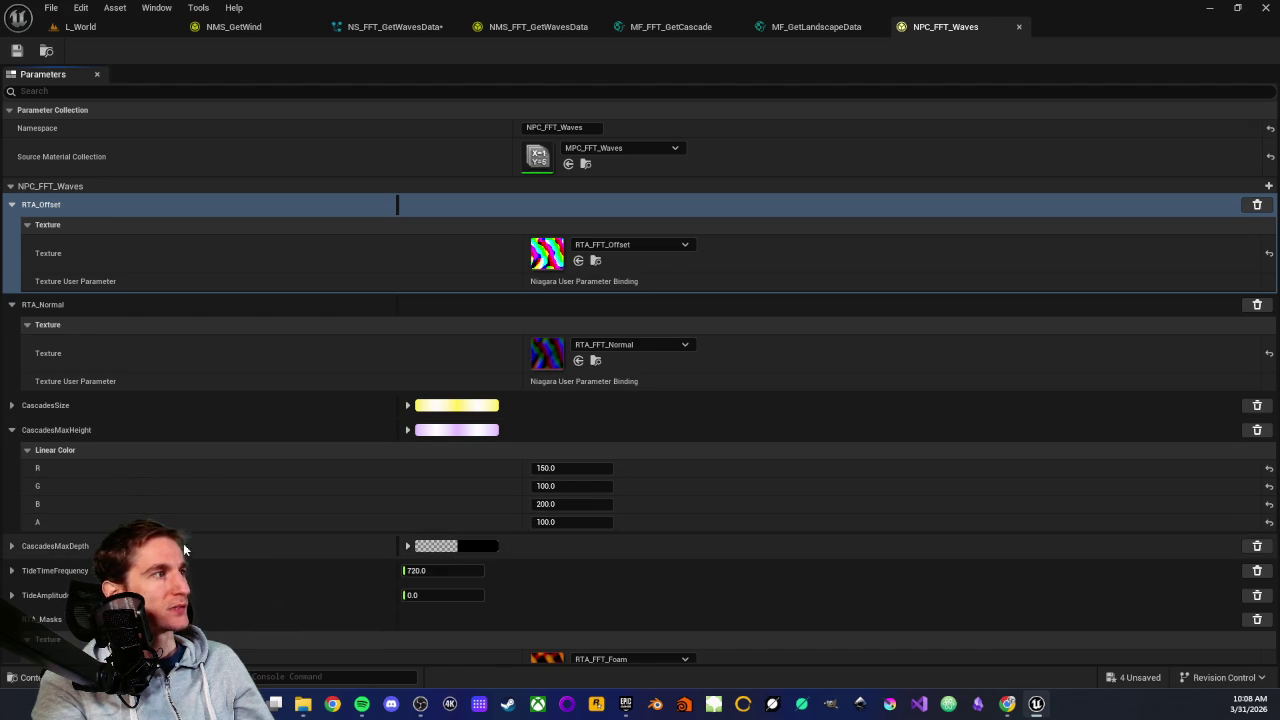
left_click(409, 547)
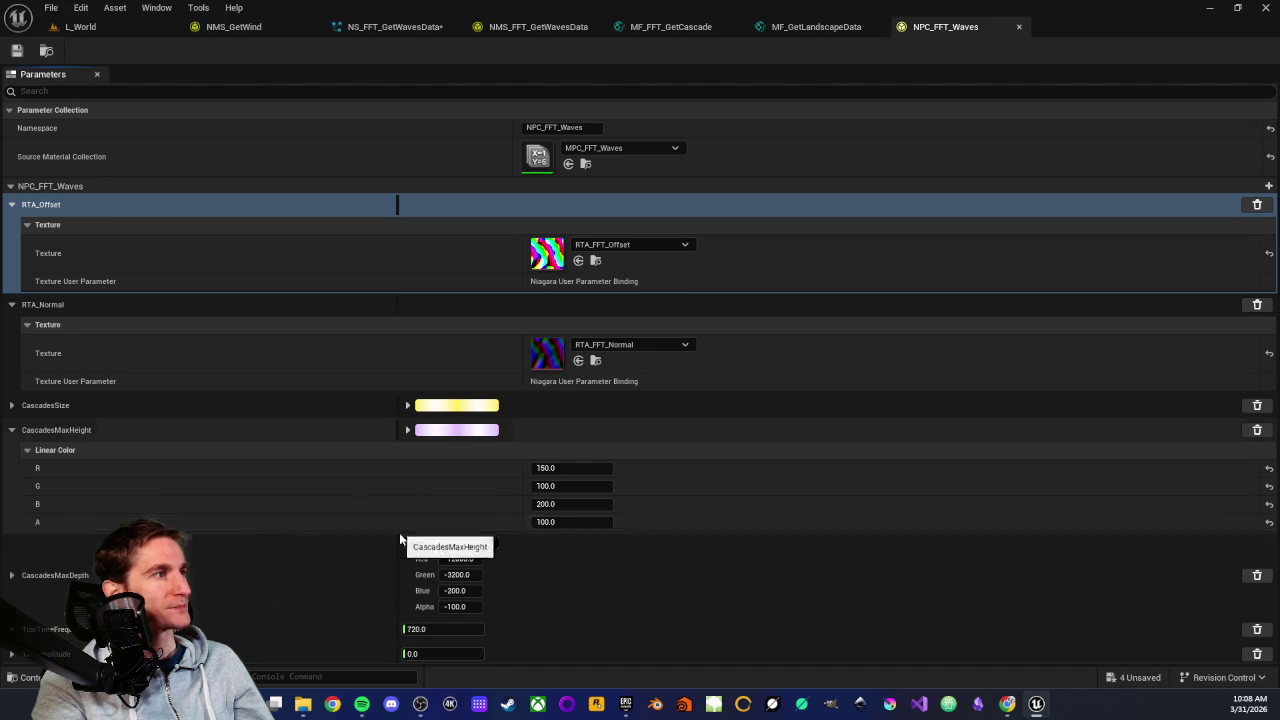
left_click(407, 547)
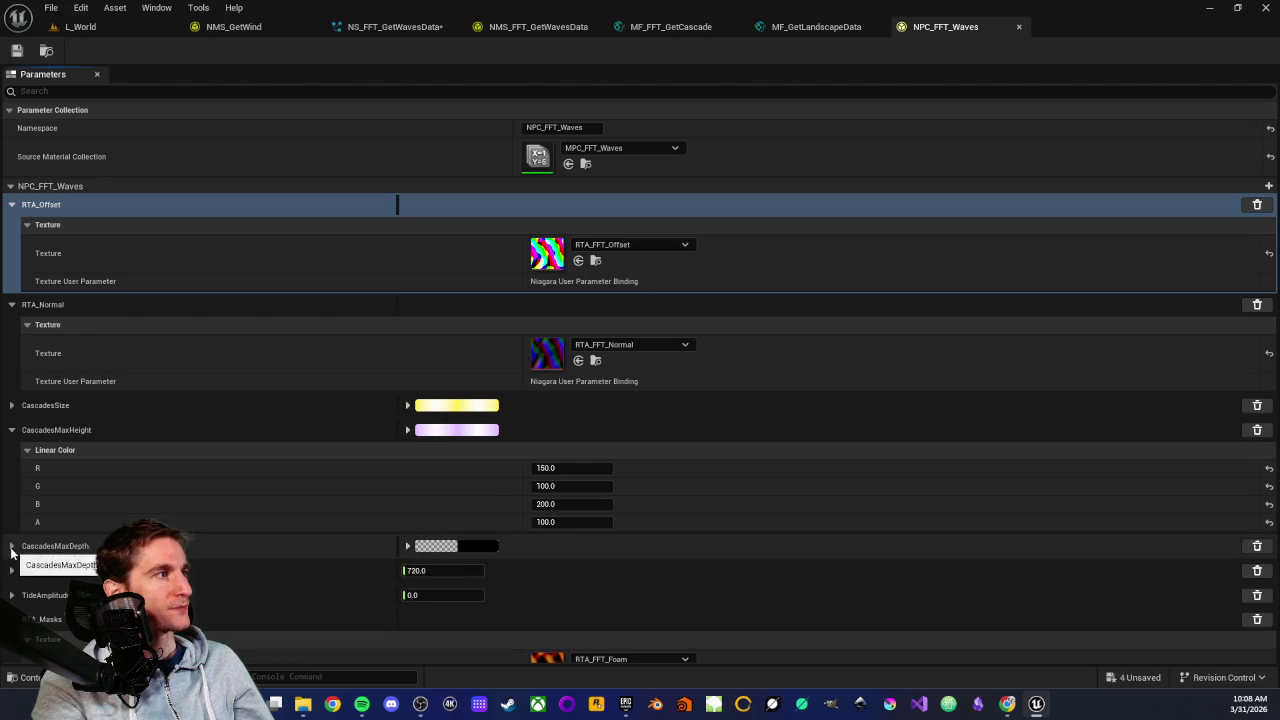
left_click(11, 546)
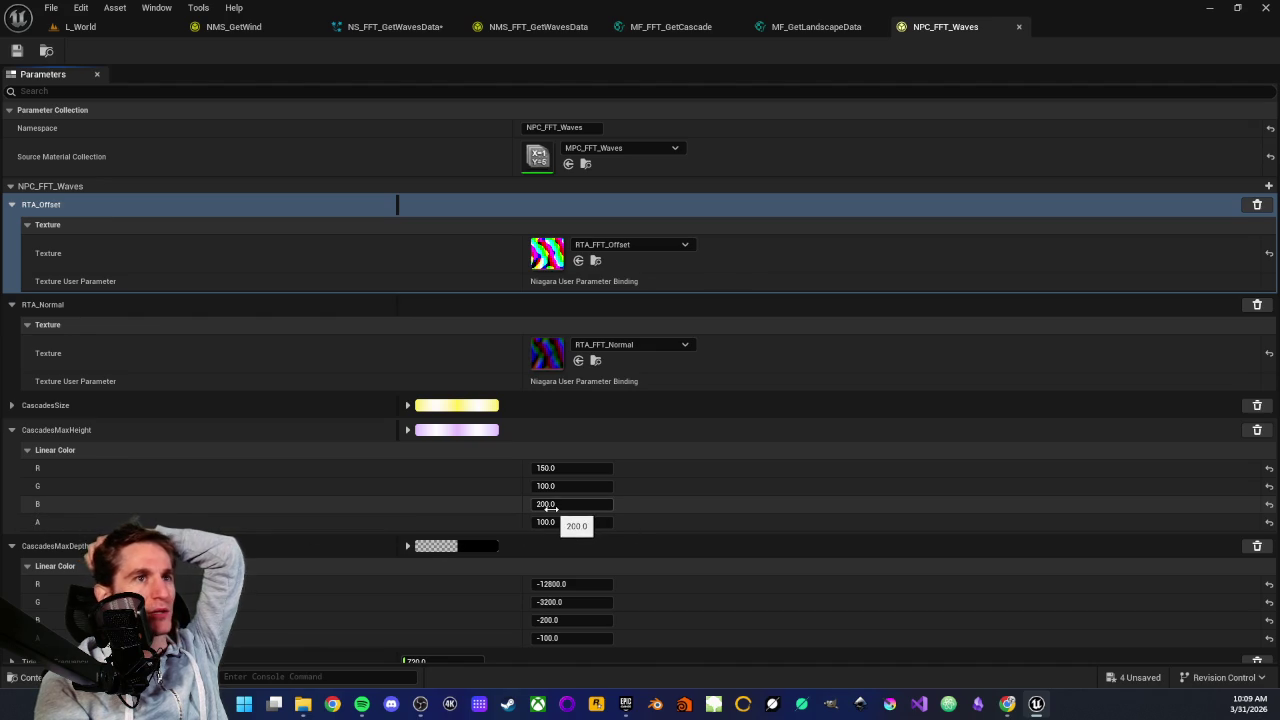
left_click(86, 34)
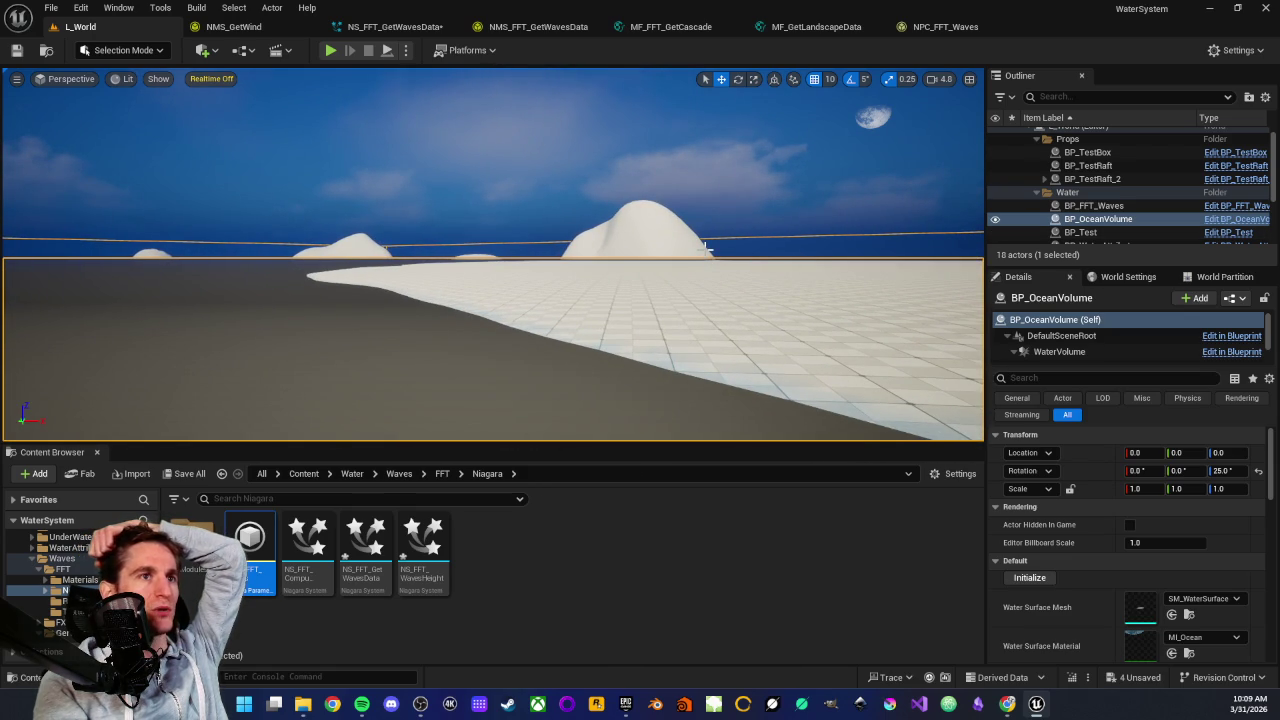
Fly the viewport across and over the islands, then switch back to NPC_FFT_Waves
left_click_drag(609, 256, 546, 275)
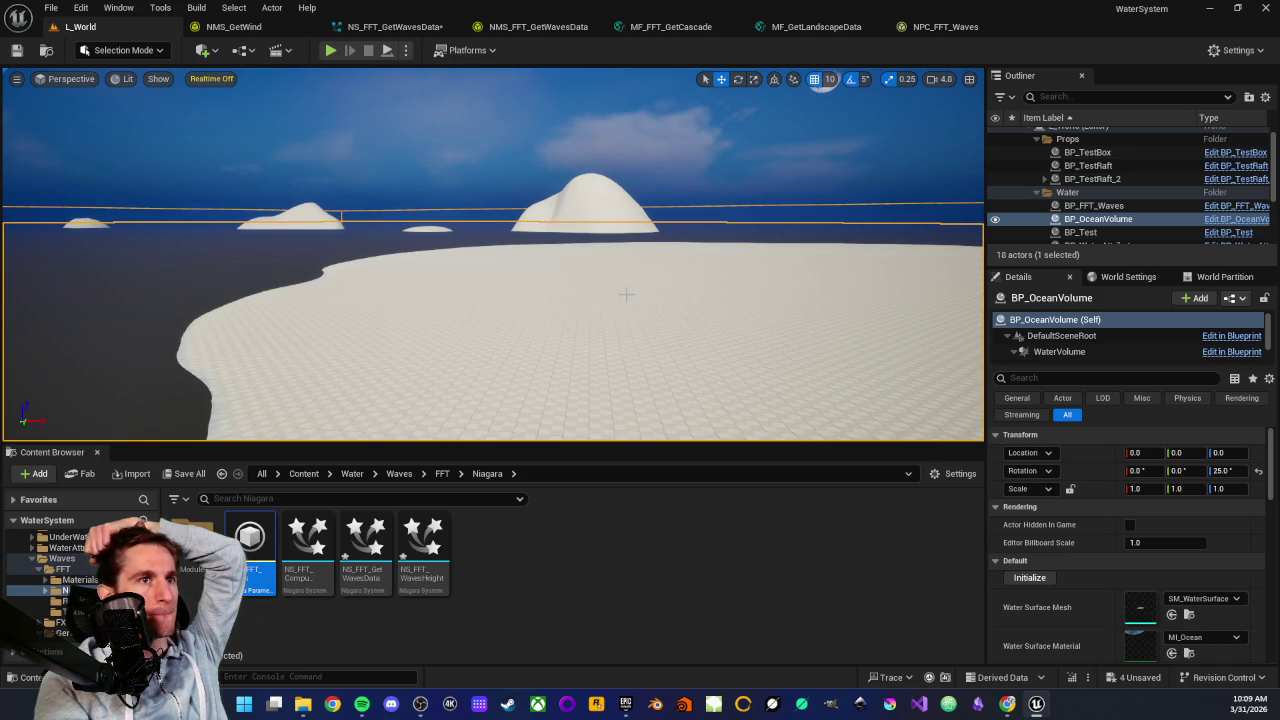
left_click_drag(669, 343, 220, 243)
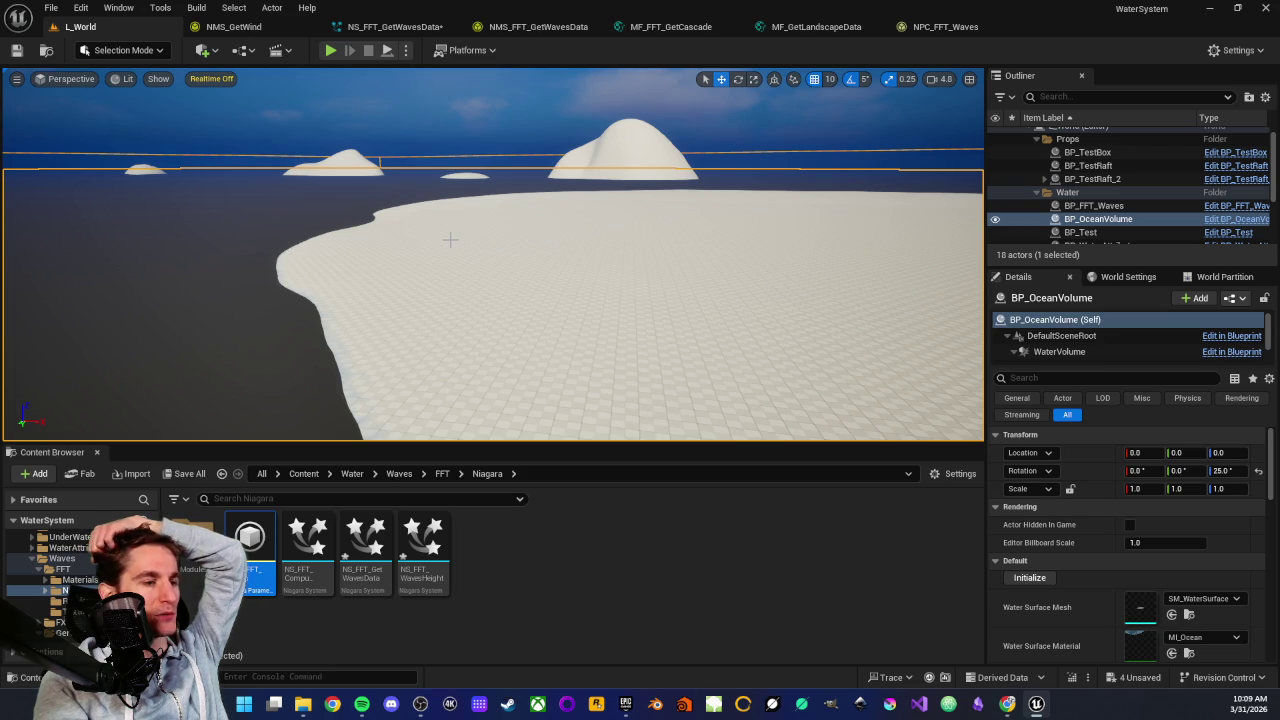
mouse_move(451, 239)
left_mouse_down()
mouse_move(557, 199)
mouse_move(603, 215)
left_mouse_up()
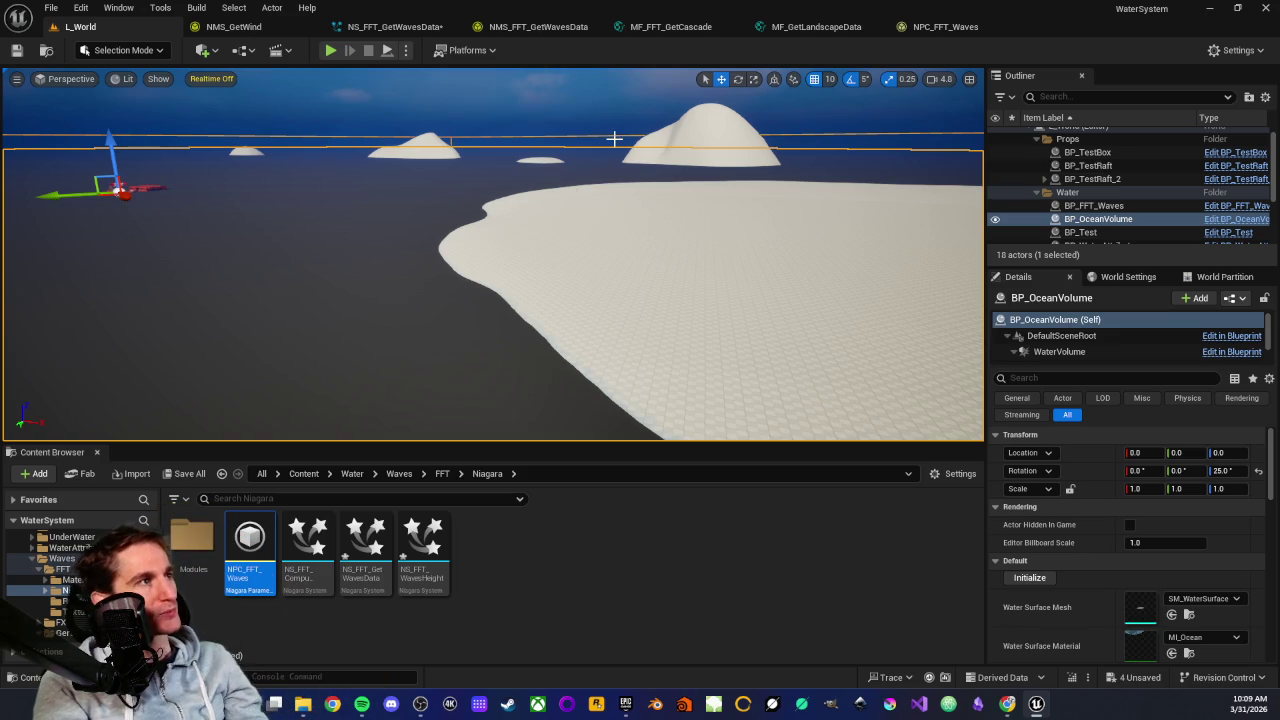
mouse_move(540, 290)
left_mouse_down()
mouse_move(562, 247)
mouse_move(400, 327)
left_mouse_up()
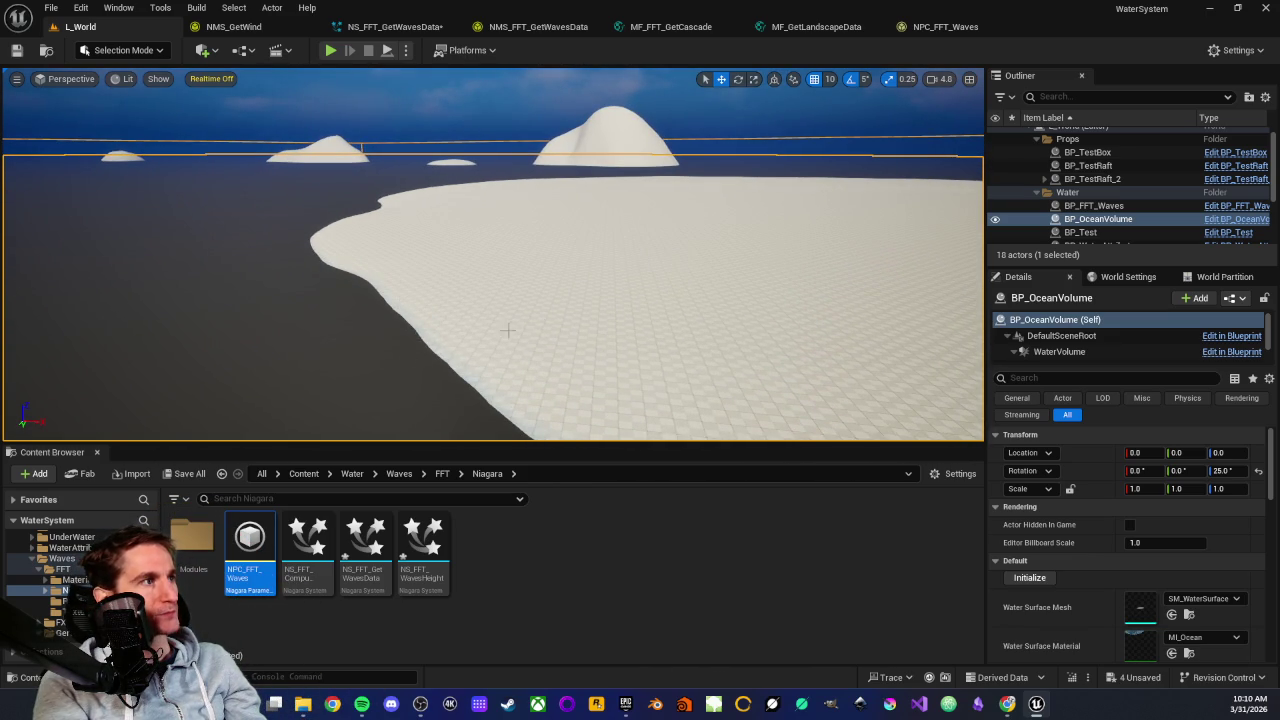
left_click(937, 29)
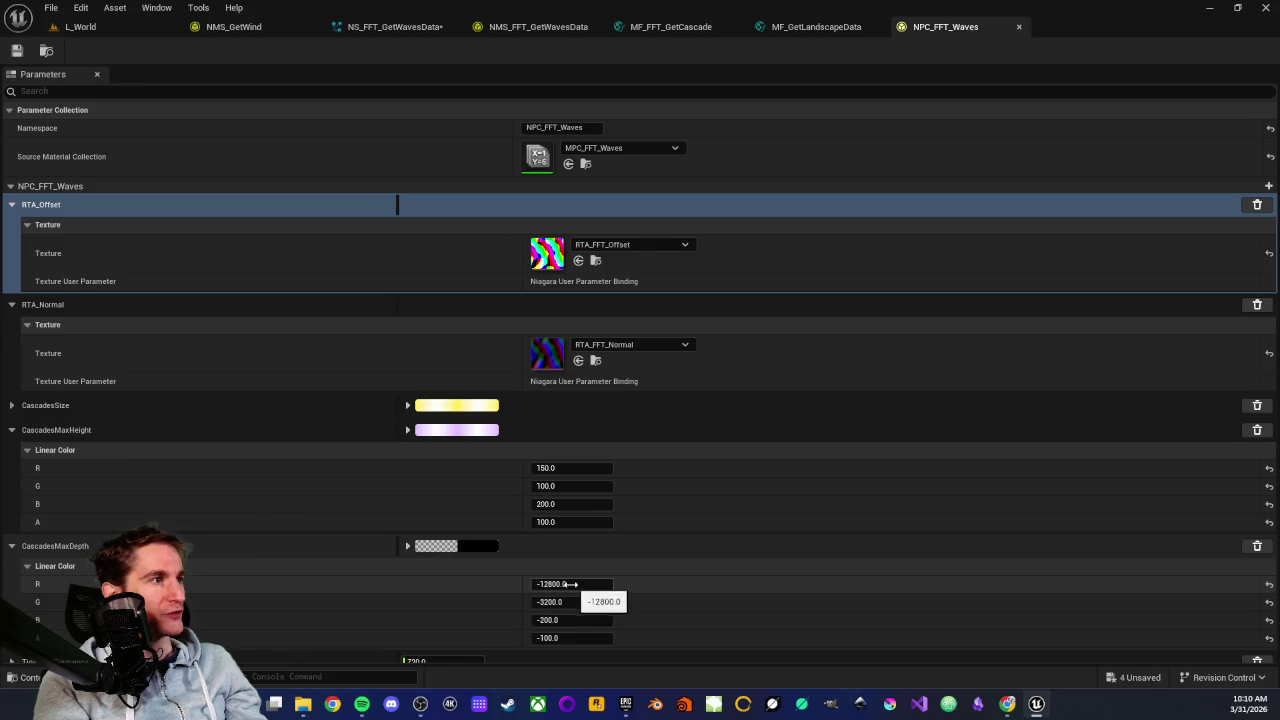
Set CascadesMaxDepth R to -6400, G to -4800 and A to -50, keeping B at -200
left_click(581, 584)
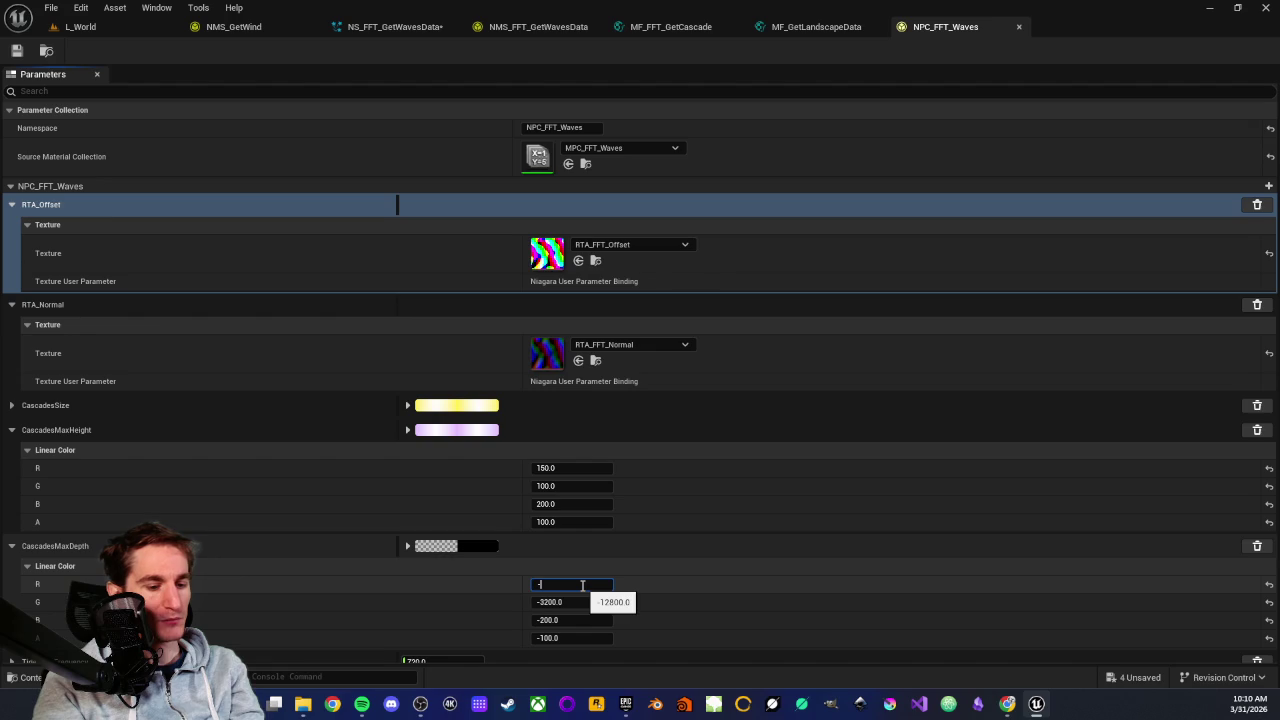
type("6400")
key("Return")
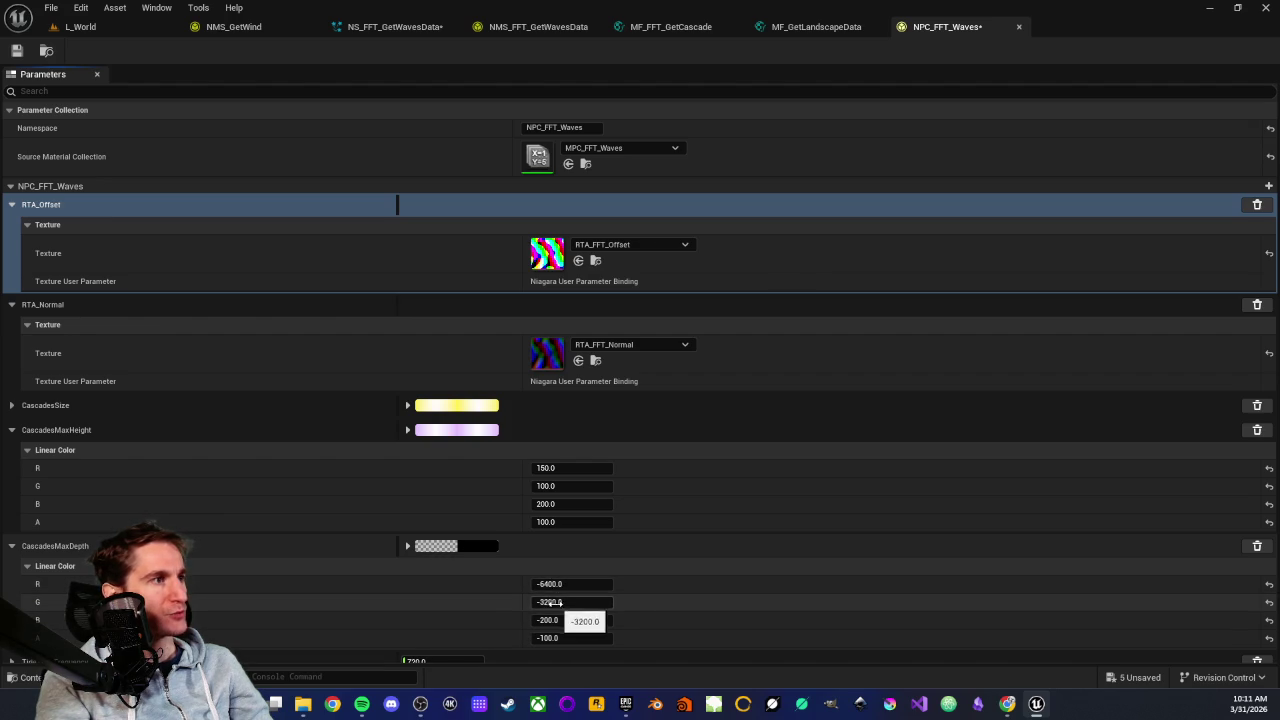
left_click(564, 603)
type("-4800")
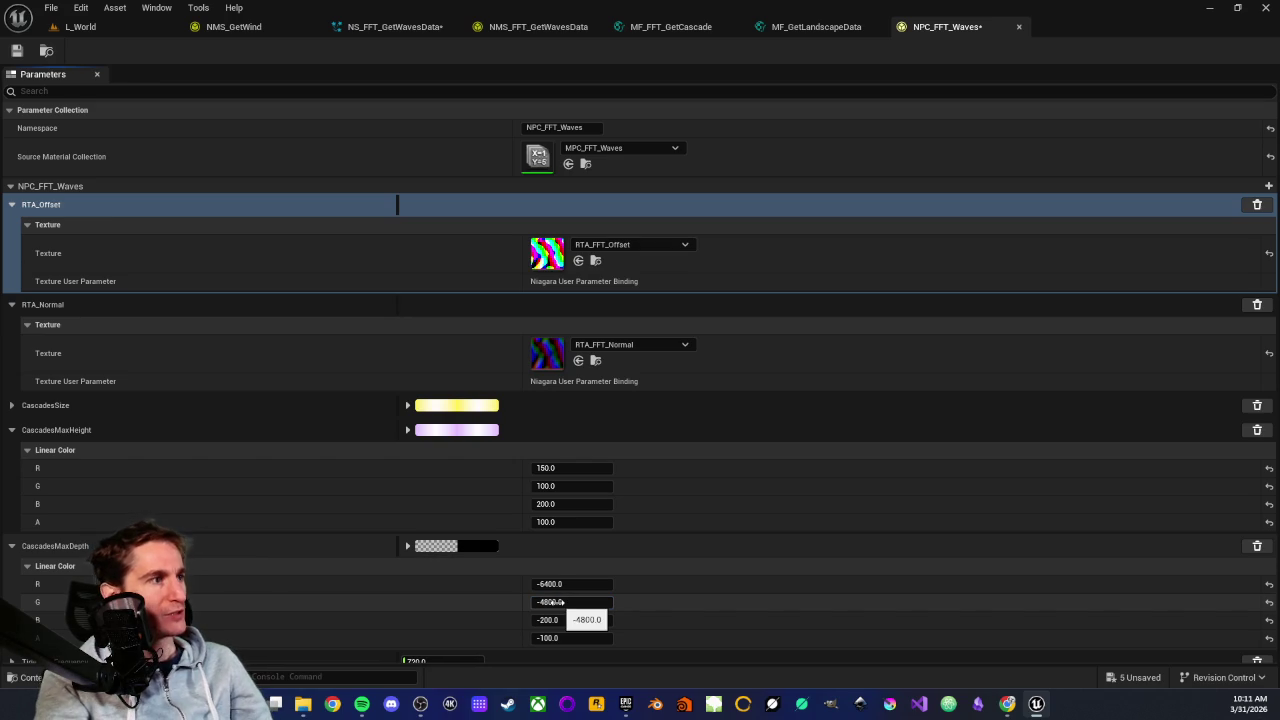
key("Return")
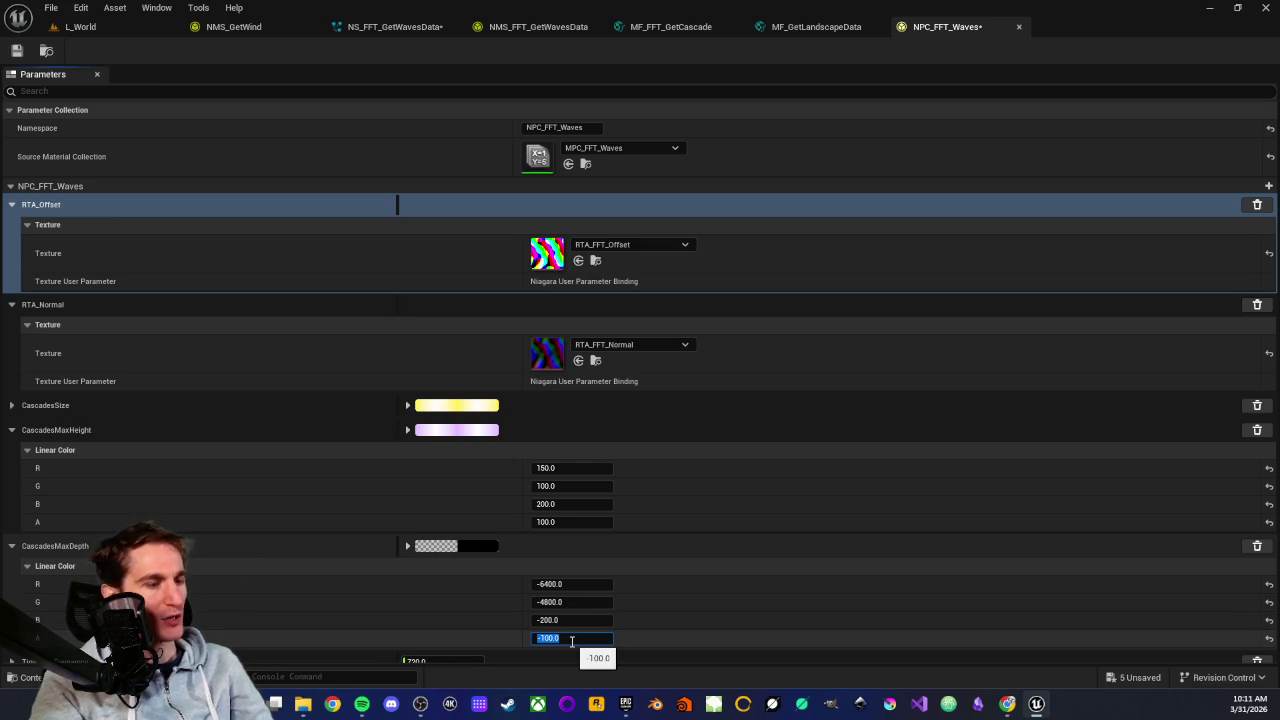
type("-50")
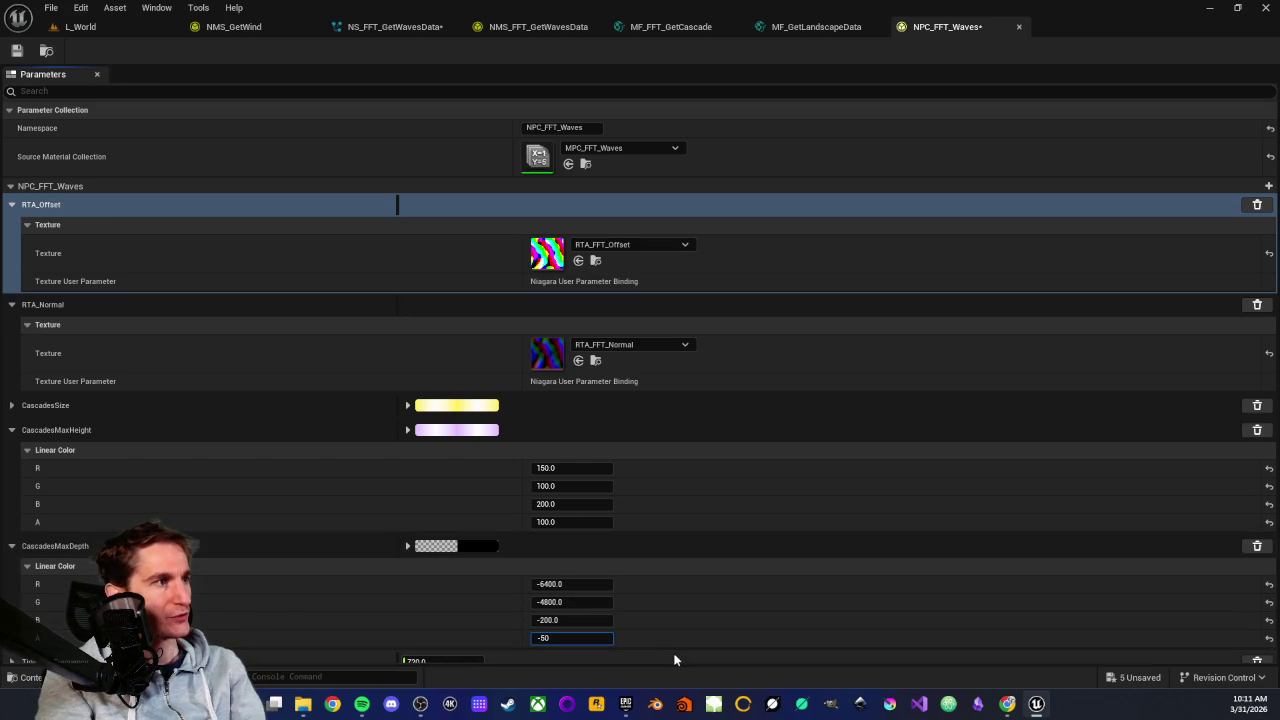
left_click(566, 620)
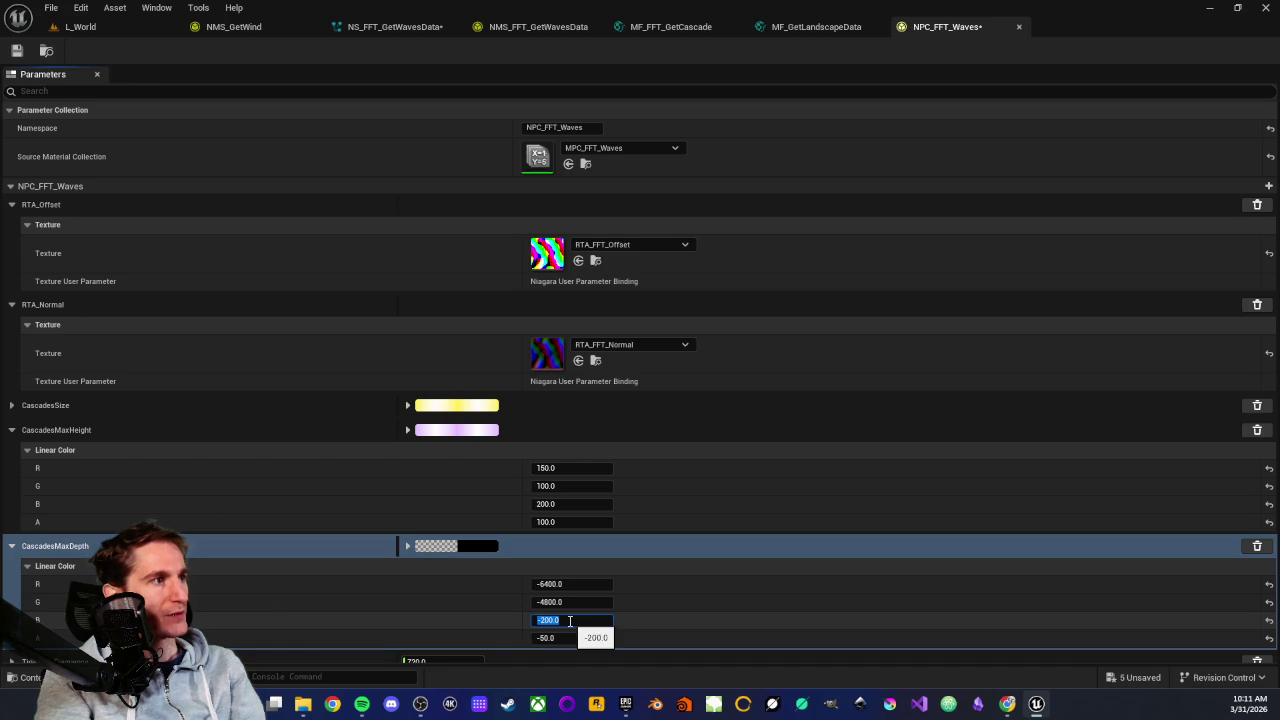
type("-100")
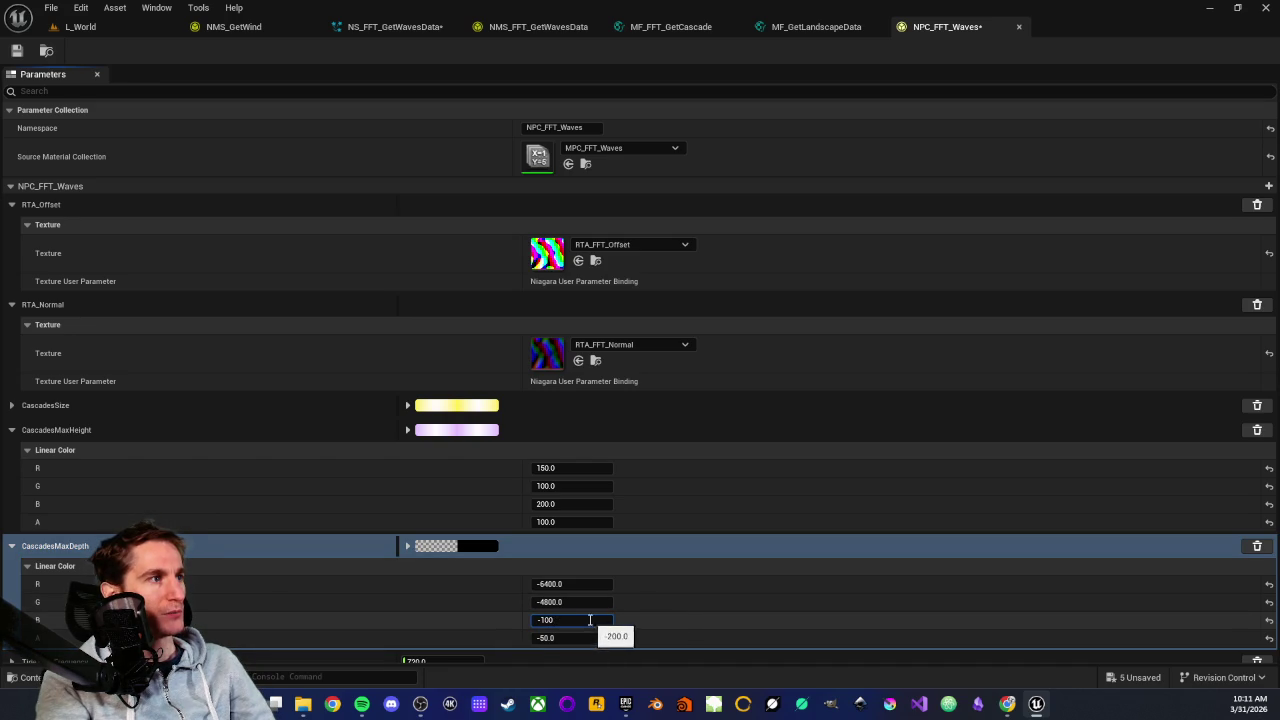
type("-200")
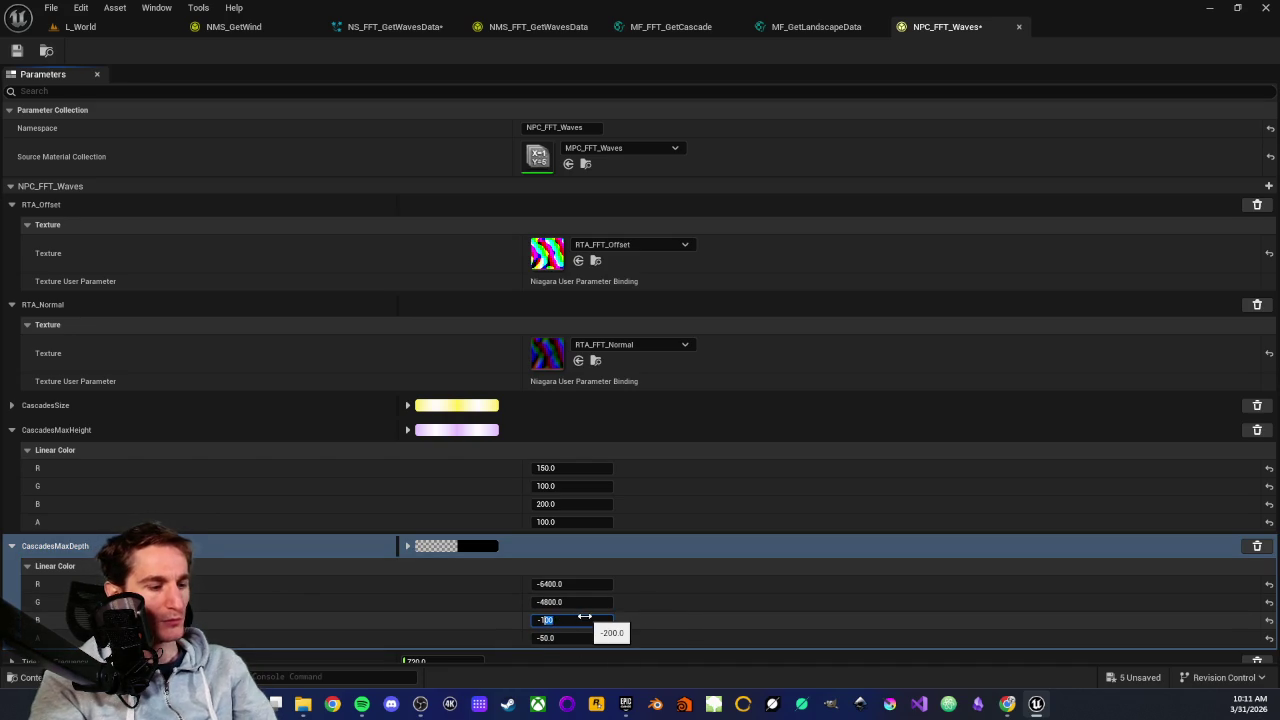
left_click(653, 619)
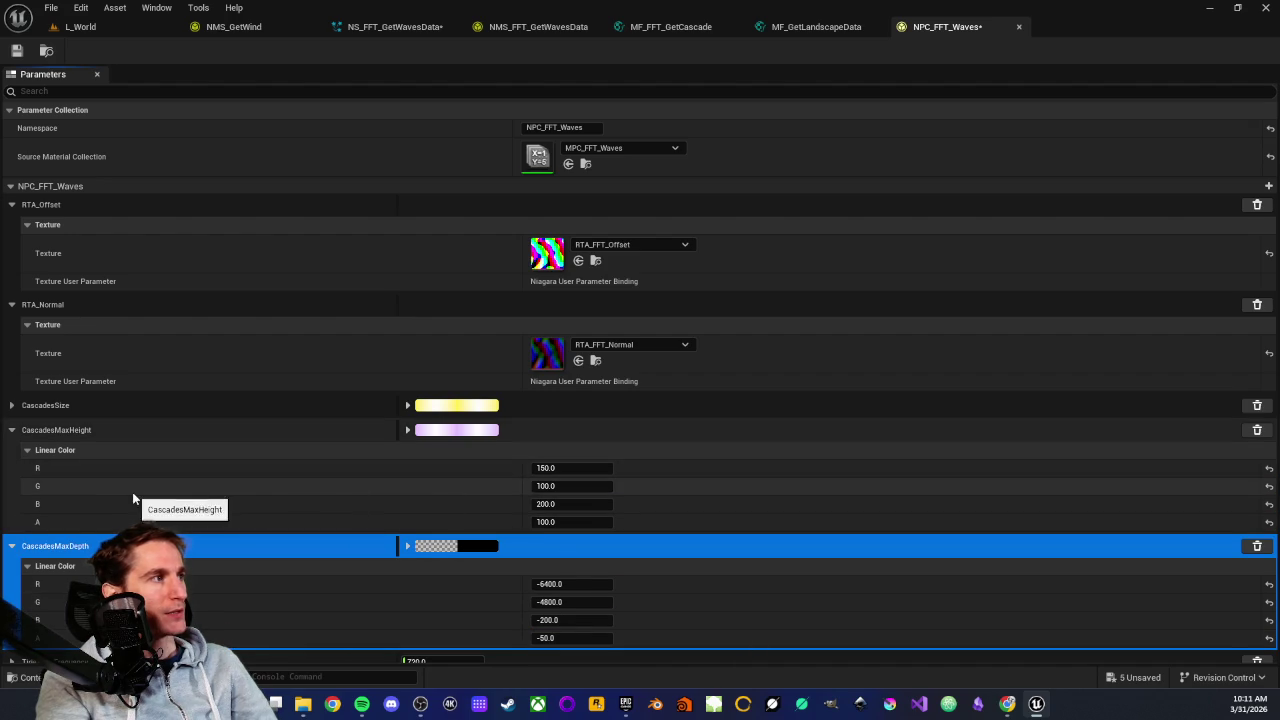
Inspect CascadesMaxHeight, leaving its A value at 100
left_click(142, 433)
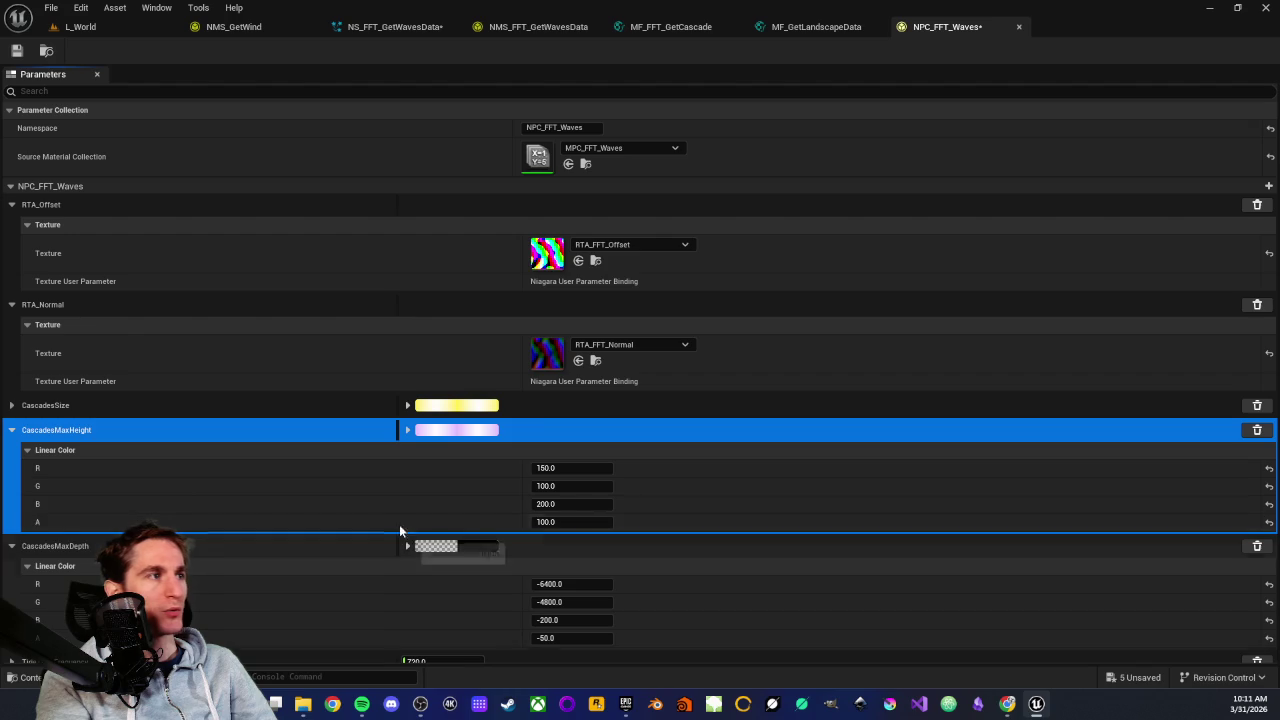
left_click(575, 522)
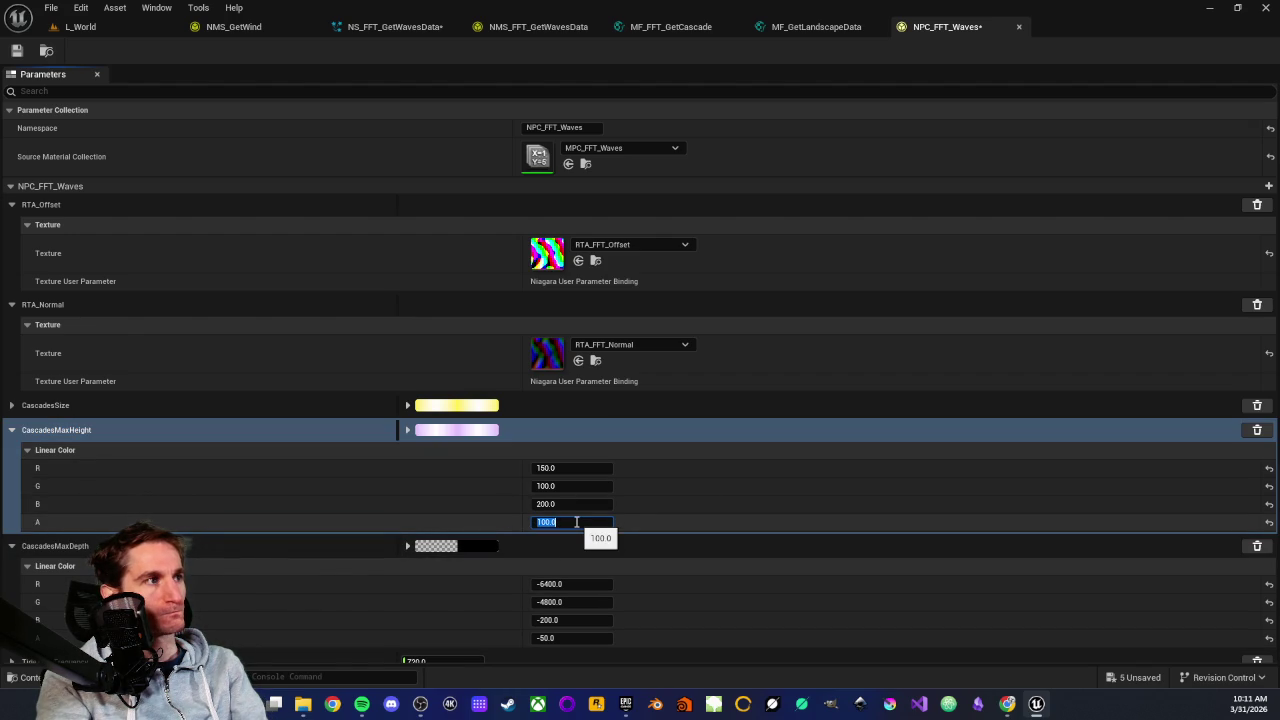
left_click(645, 519)
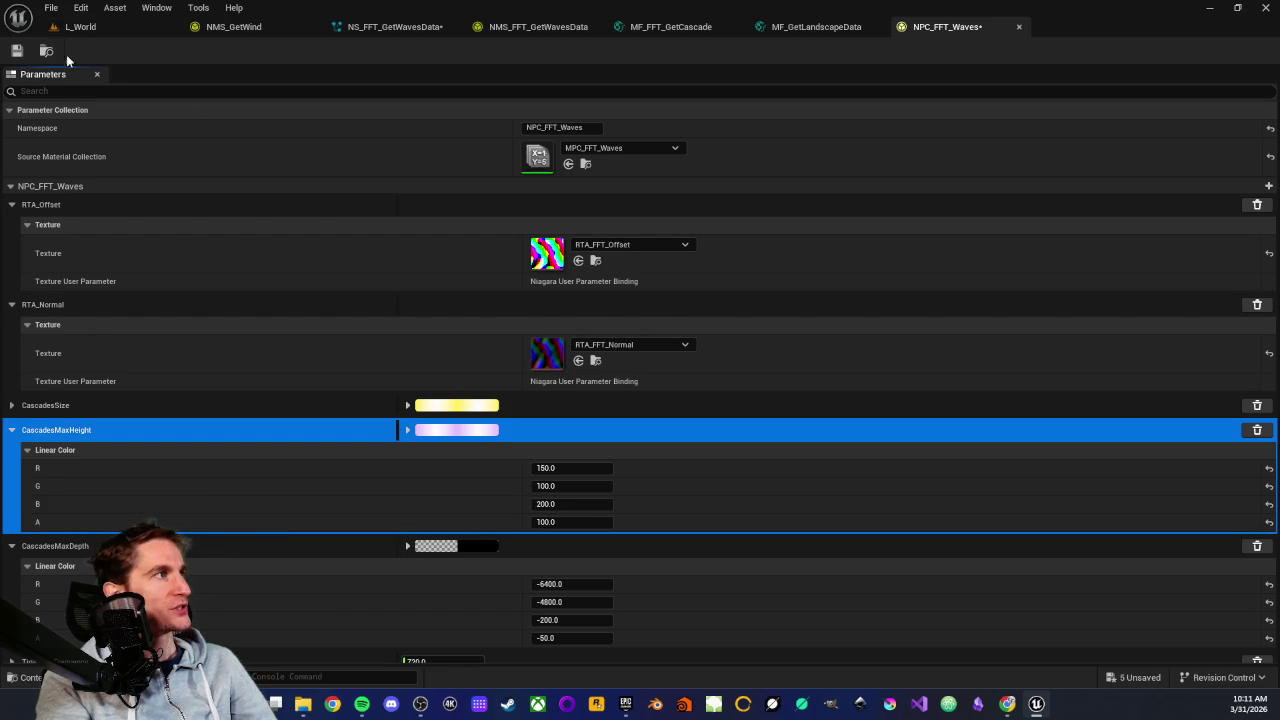
Save NPC_FFT_Waves and run a brief Play session in L_World to preview the ocean
left_click(15, 51)
left_click(111, 28)
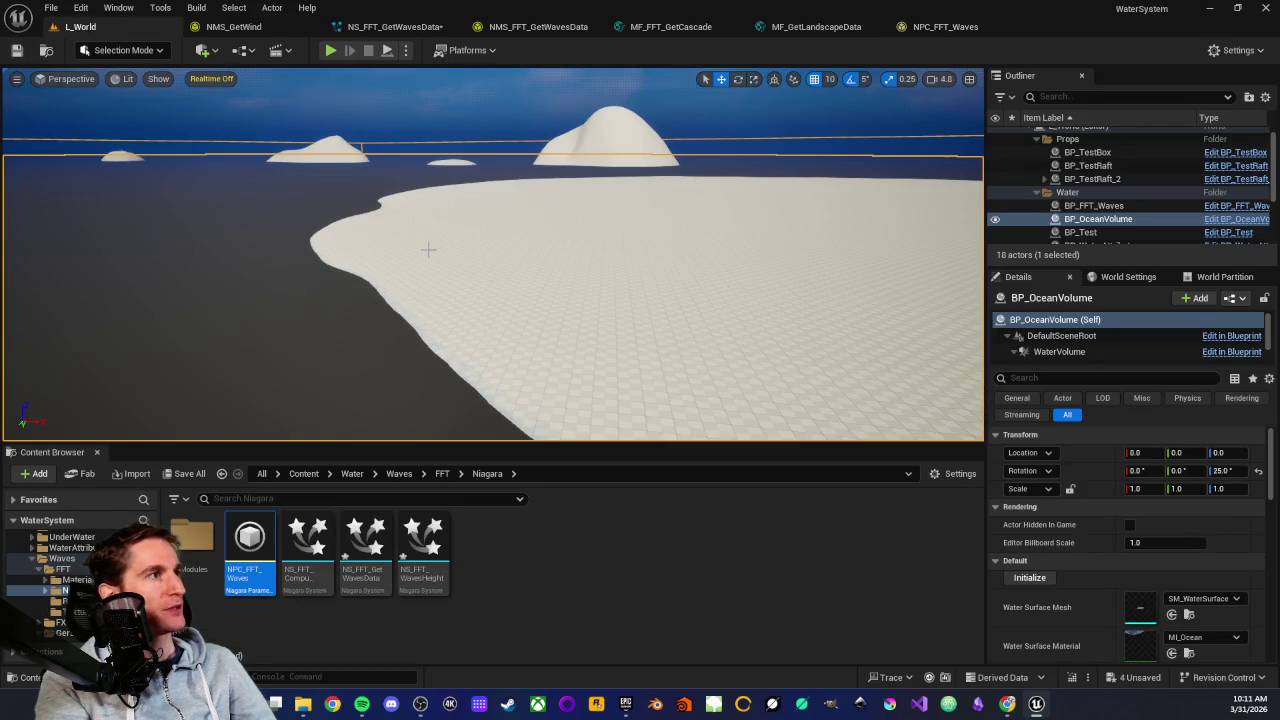
left_click(330, 50)
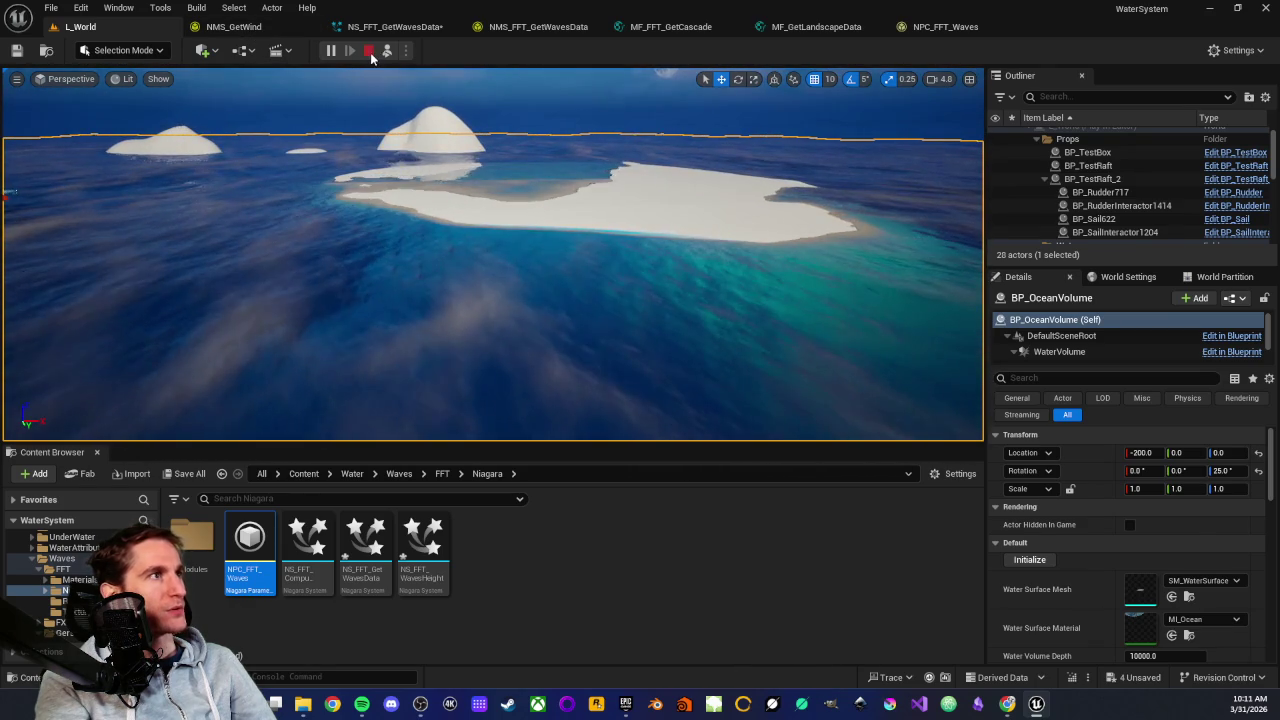
left_click(369, 50)
left_click(233, 26)
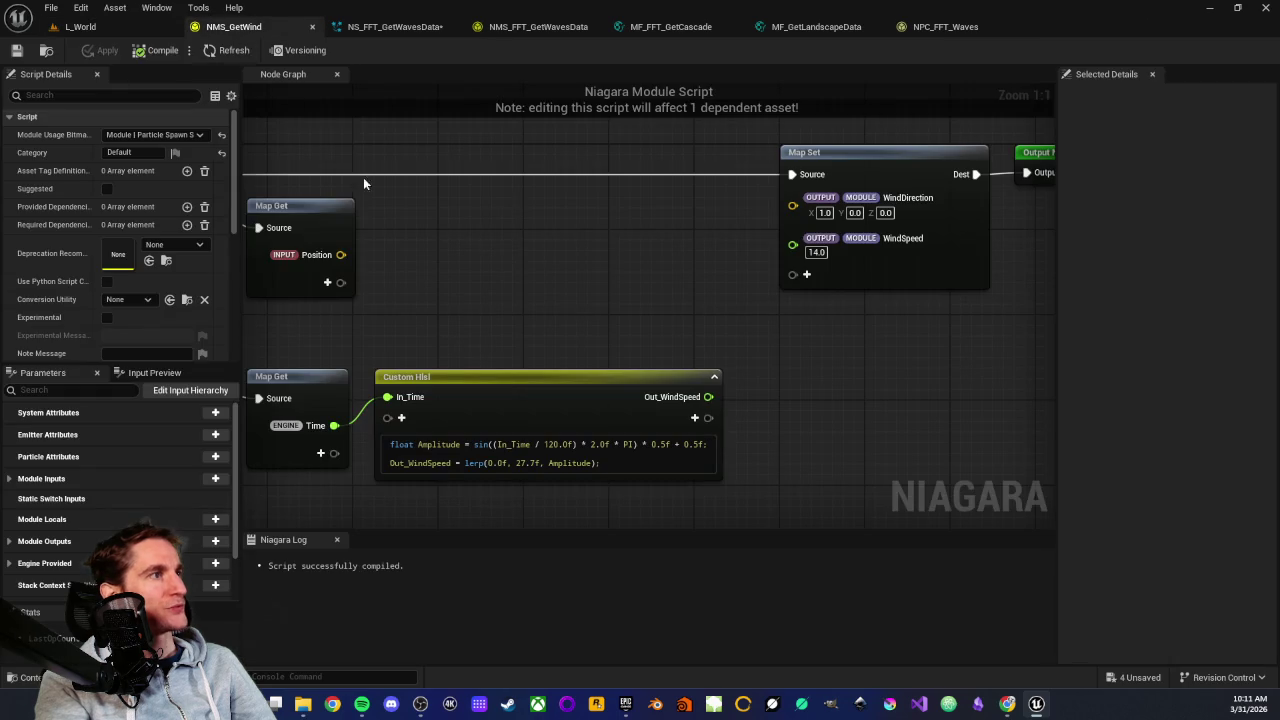
Set WindSpeed to 27.7 in the Map Set node and simulate L_World to preview the ocean
type("3")
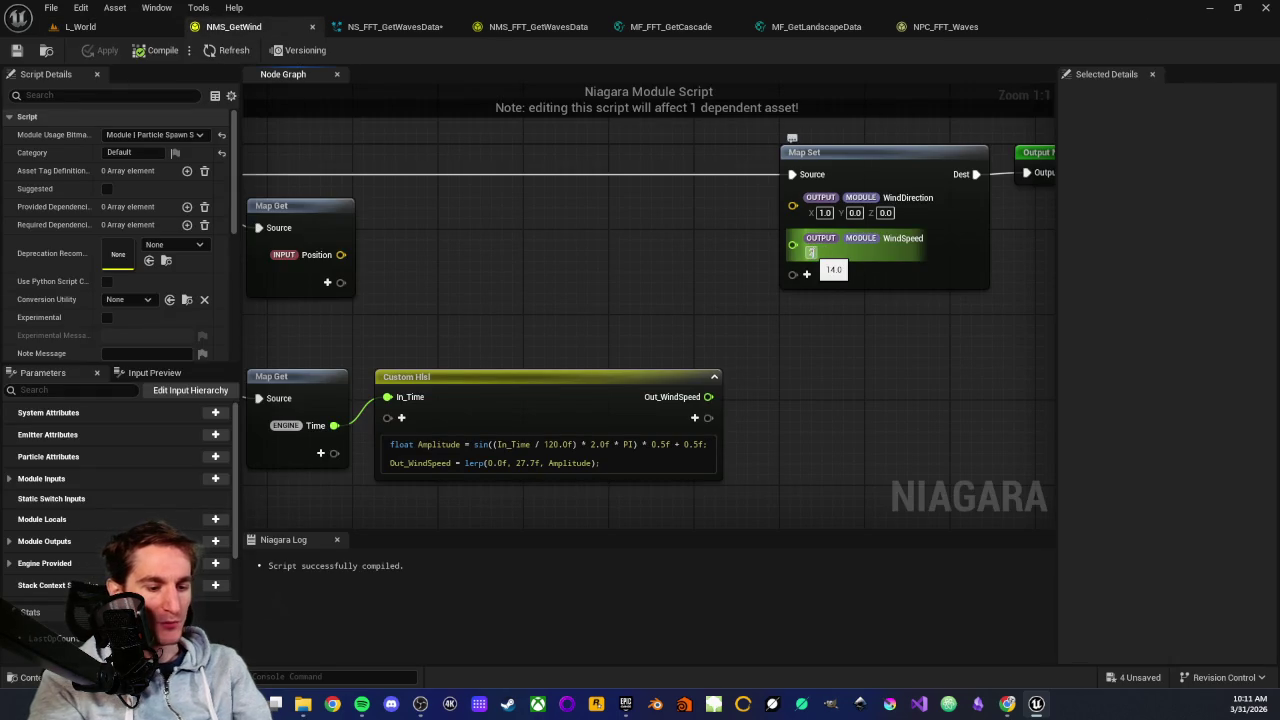
key("Return")
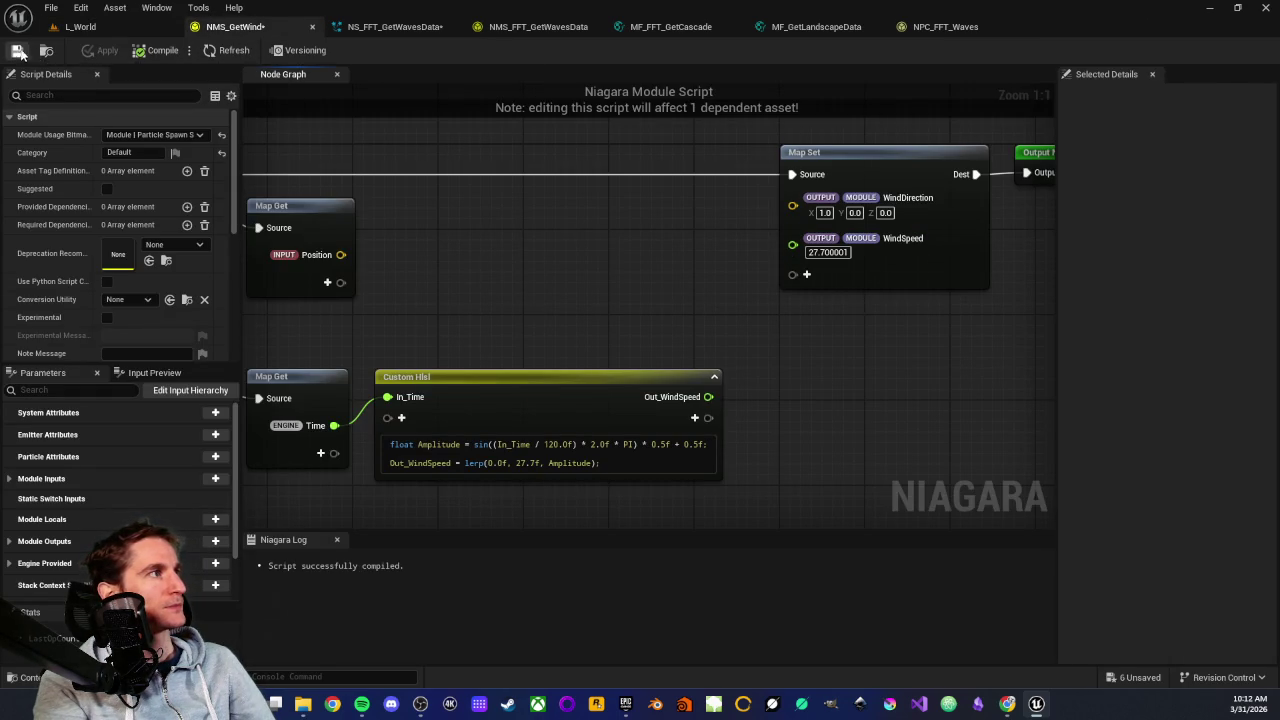
left_click(99, 28)
left_click(387, 52)
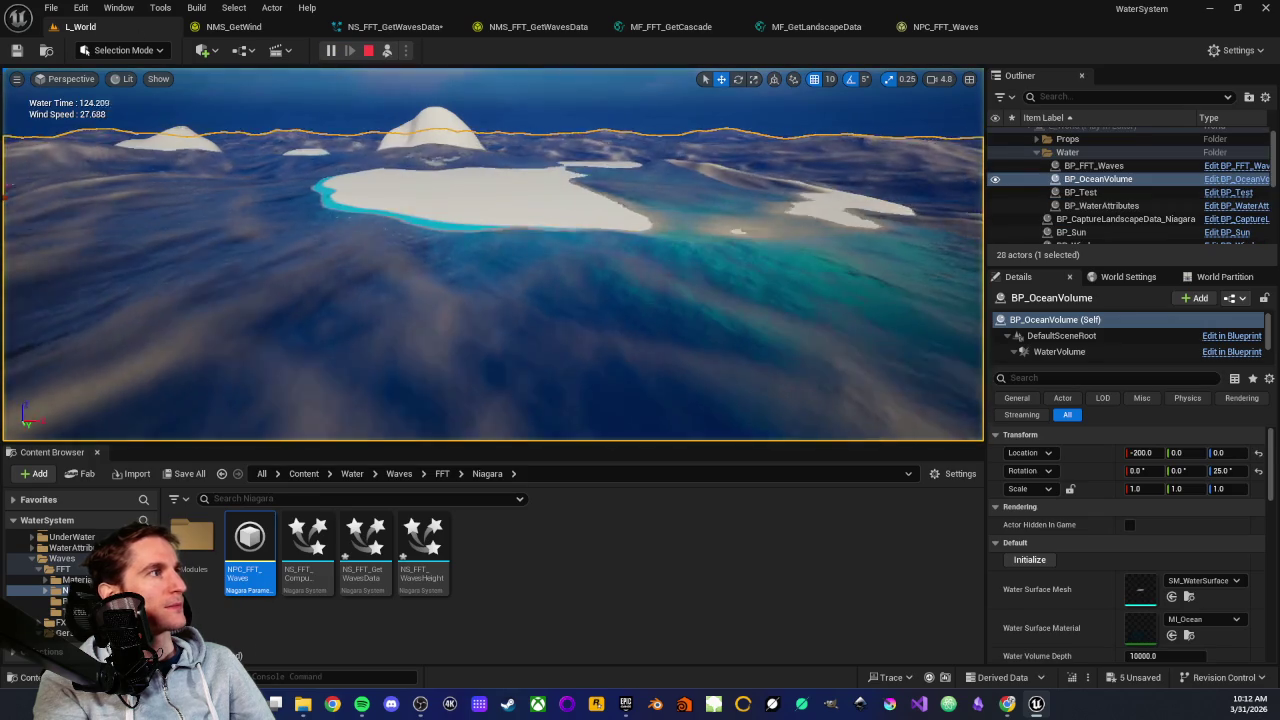
mouse_move(386, 229)
left_mouse_down()
mouse_move(420, 260)
mouse_move(622, 296)
mouse_move(600, 300)
mouse_move(723, 309)
mouse_move(560, 309)
left_mouse_up()
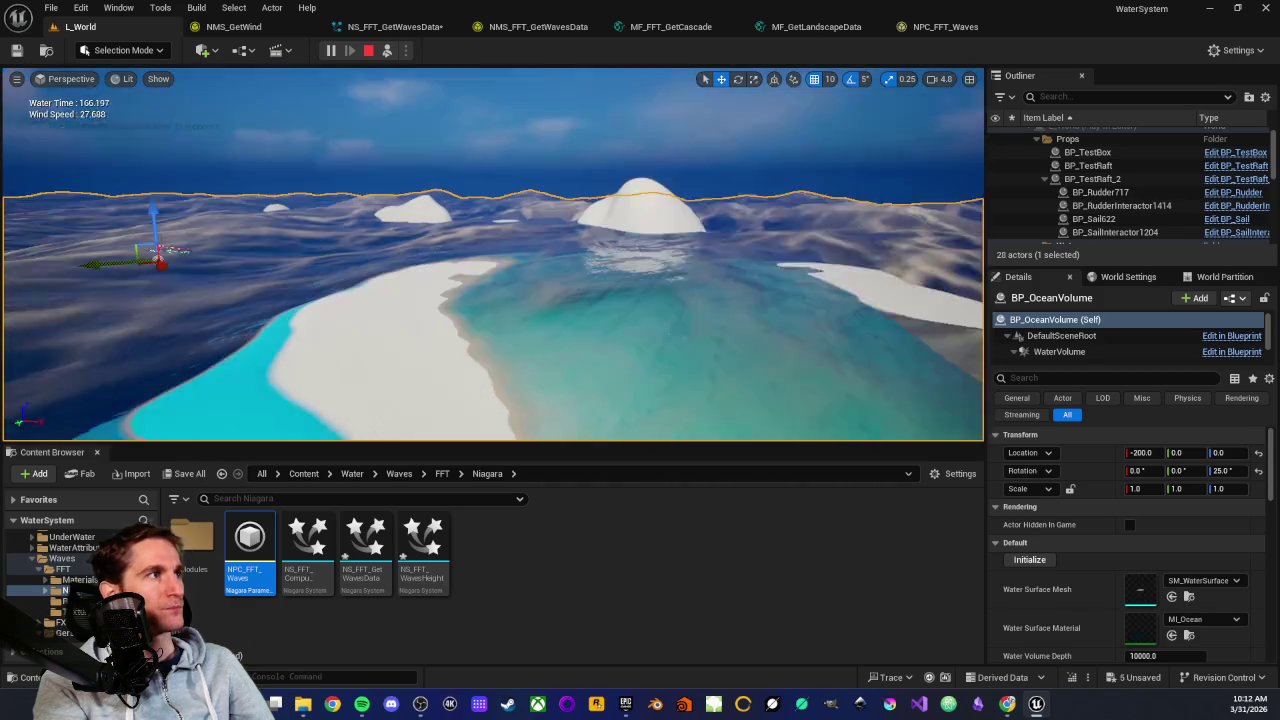
left_click(368, 50)
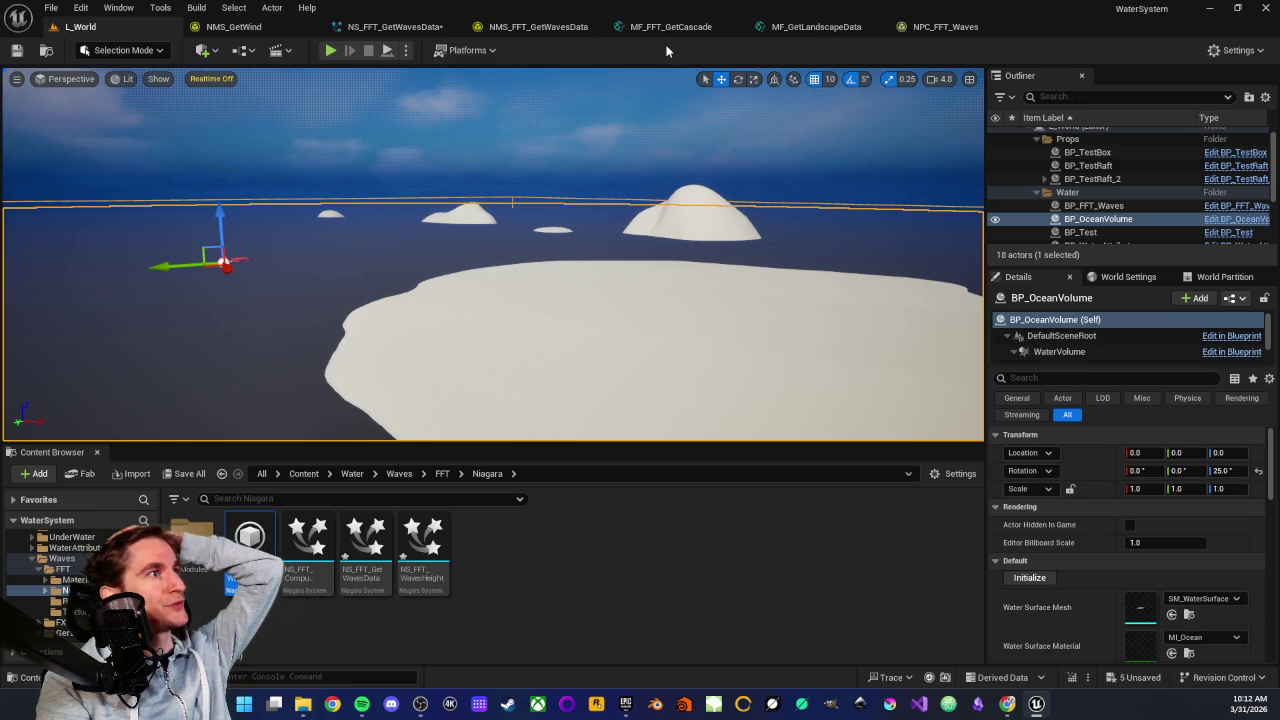
Open BP_CaptureLandscapeData_Niagara from LandscapeData/Niagara and set its Niagara component Resolution to 512
scroll(75, 568, "up", 3)
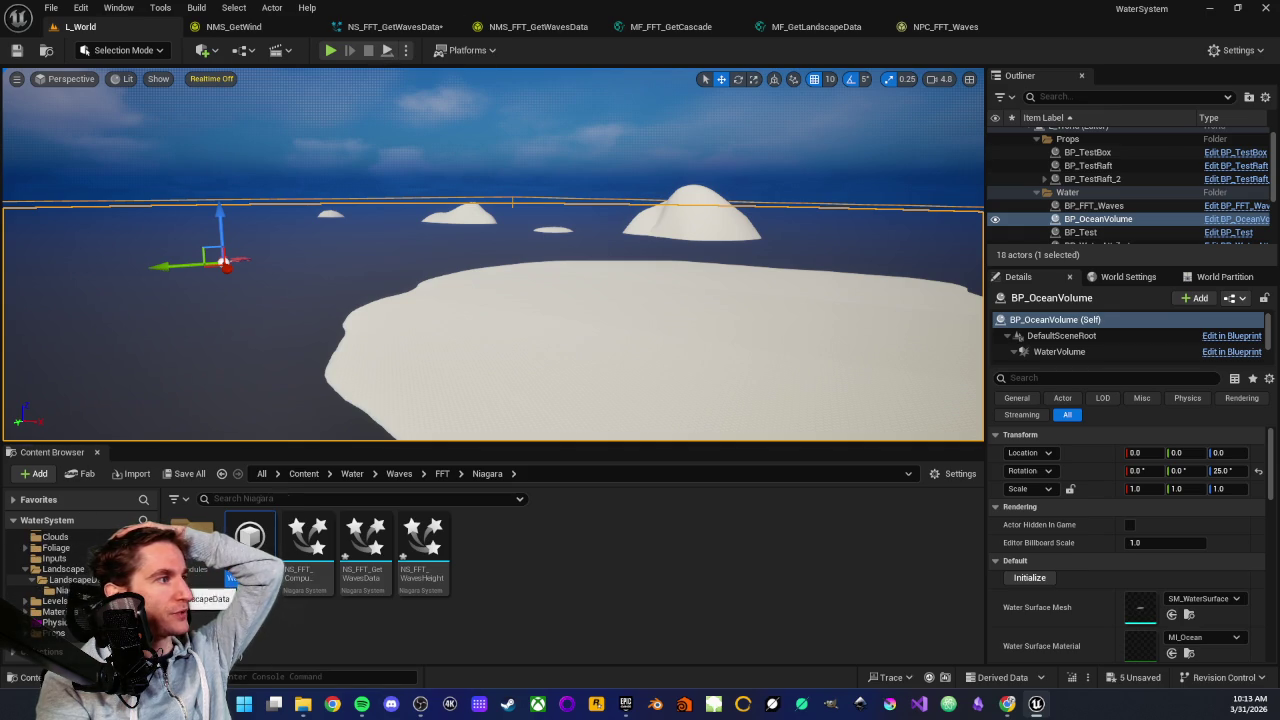
left_click(75, 580)
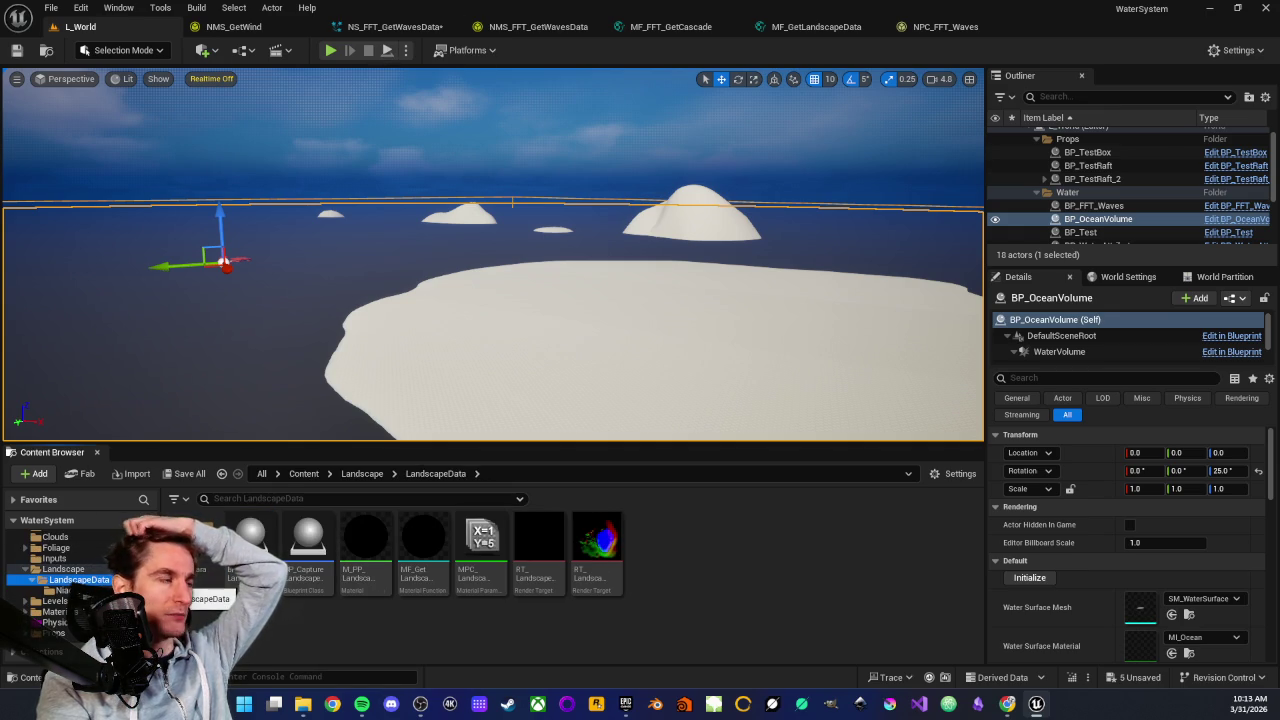
double_click(205, 545)
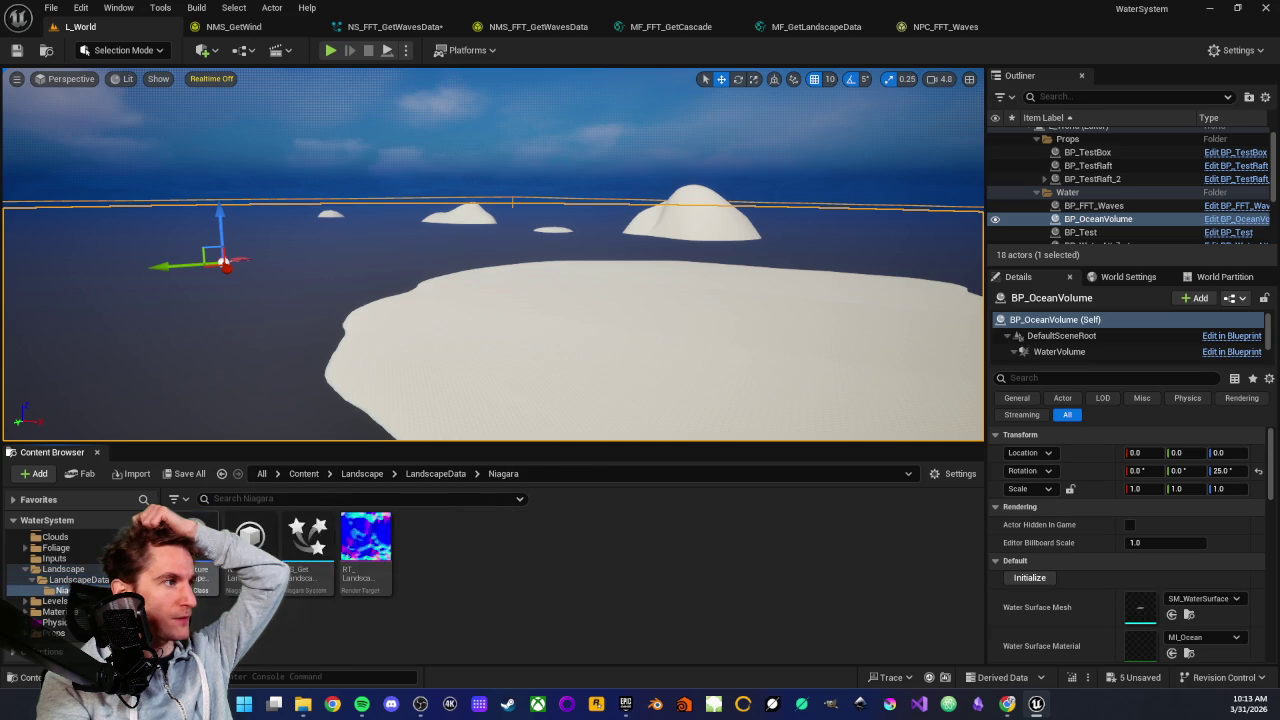
double_click(200, 552)
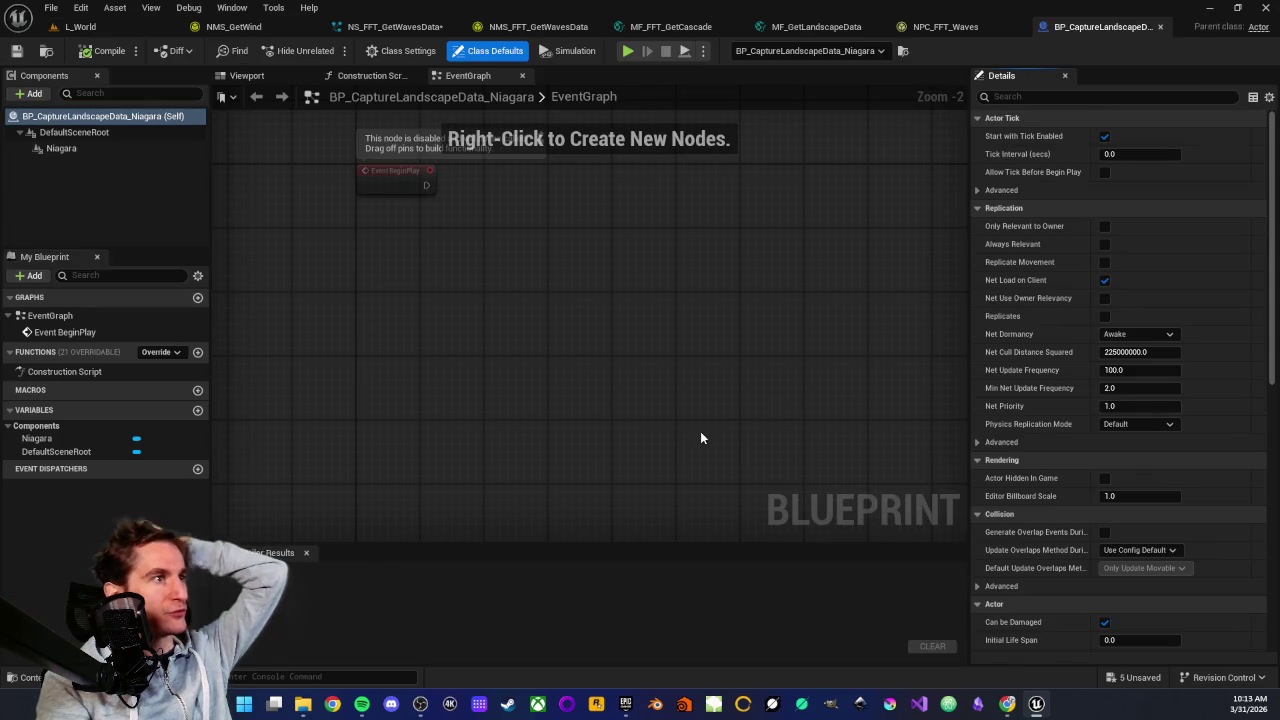
left_click(70, 148)
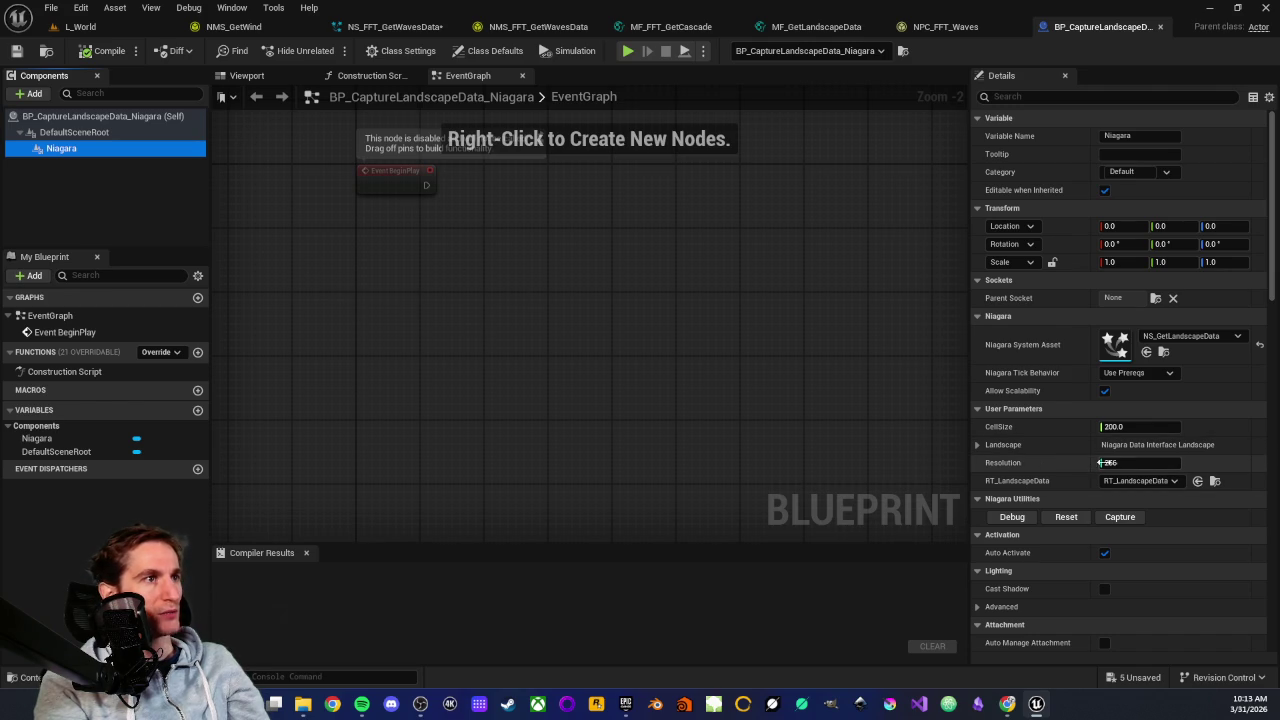
left_click(1136, 459)
type("512")
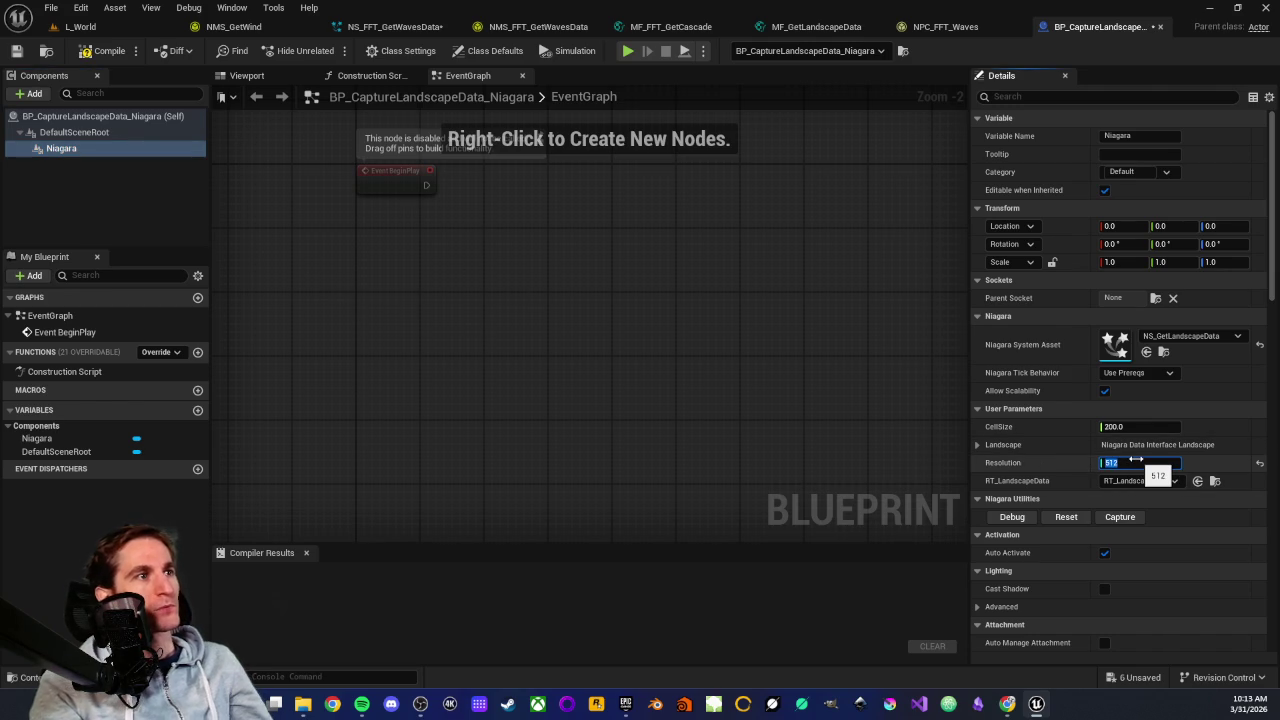
key("Return")
Open the blueprint's Construction Script graph
mouse_move(724, 422)
left_mouse_down()
mouse_move(668, 361)
mouse_move(734, 403)
left_mouse_up()
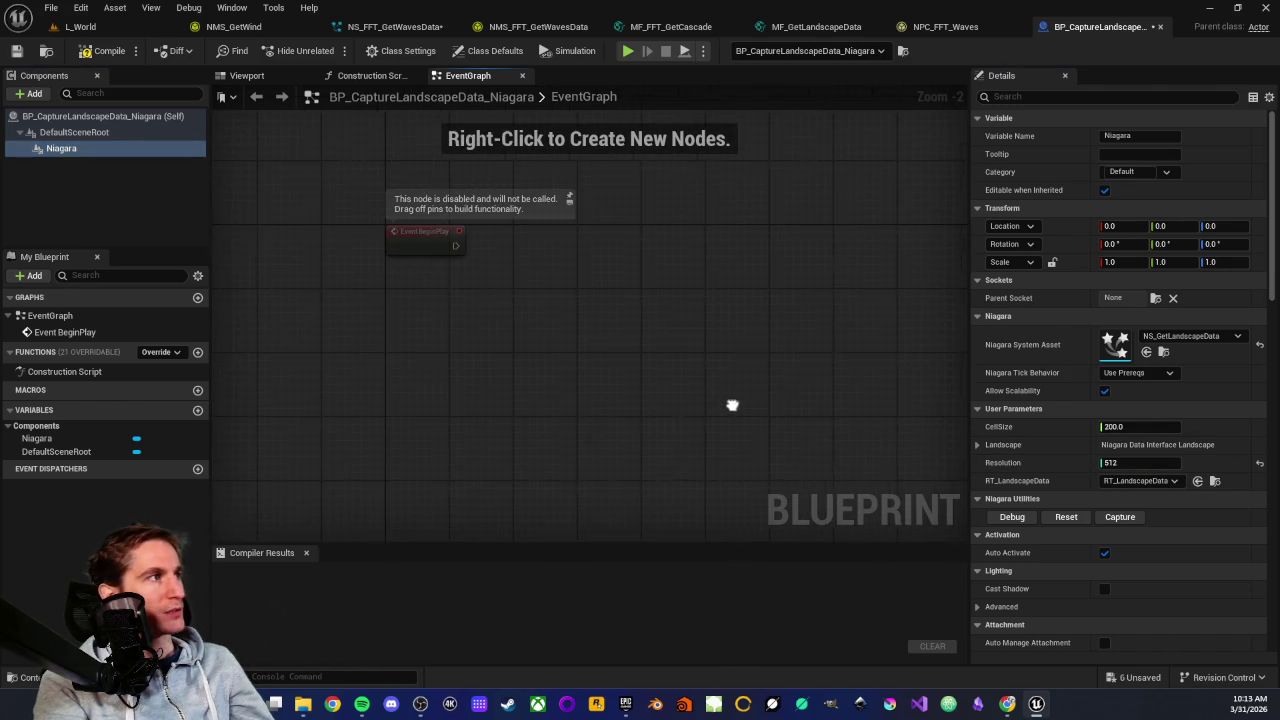
left_click(54, 335)
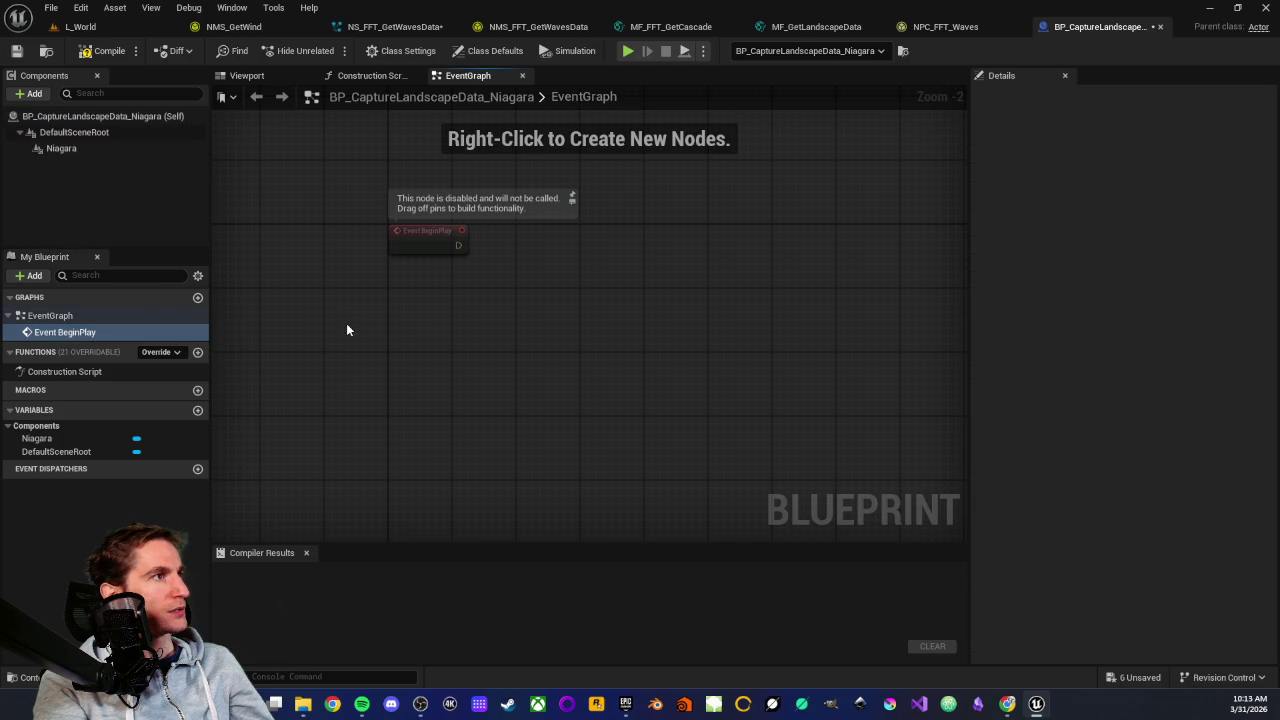
scroll(346, 314, "down", 2)
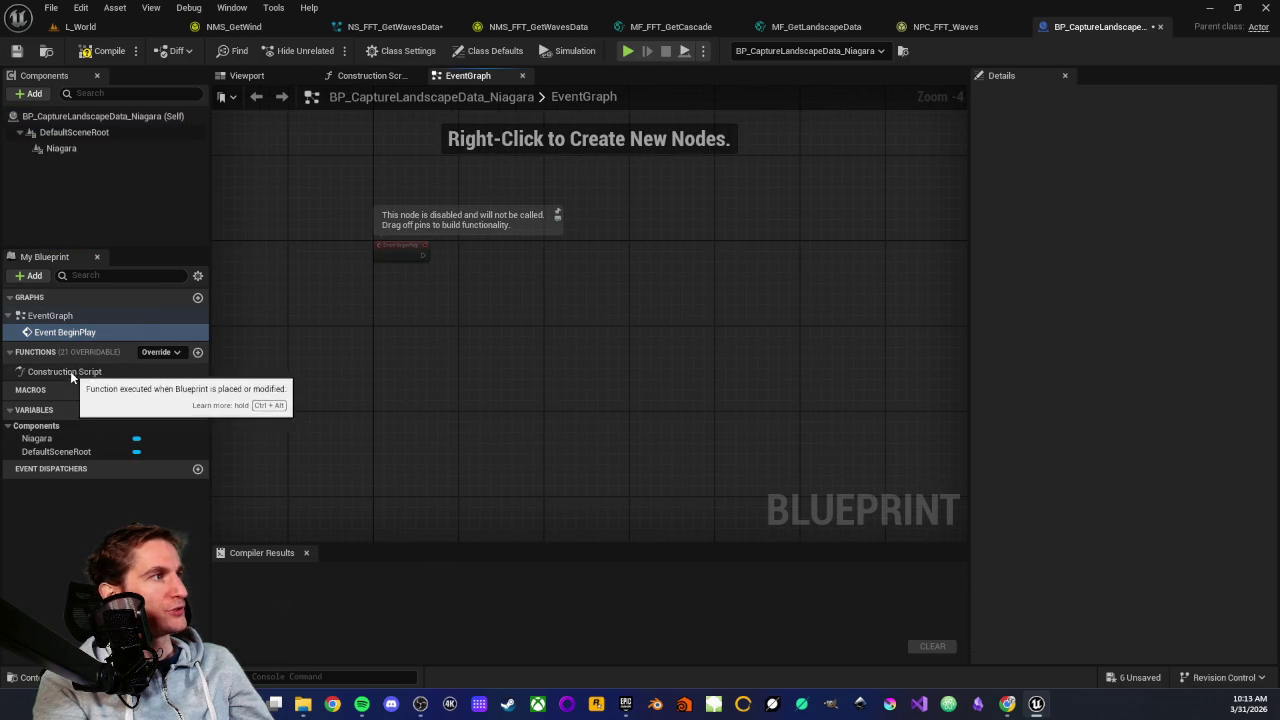
left_click(71, 372)
left_click(335, 75)
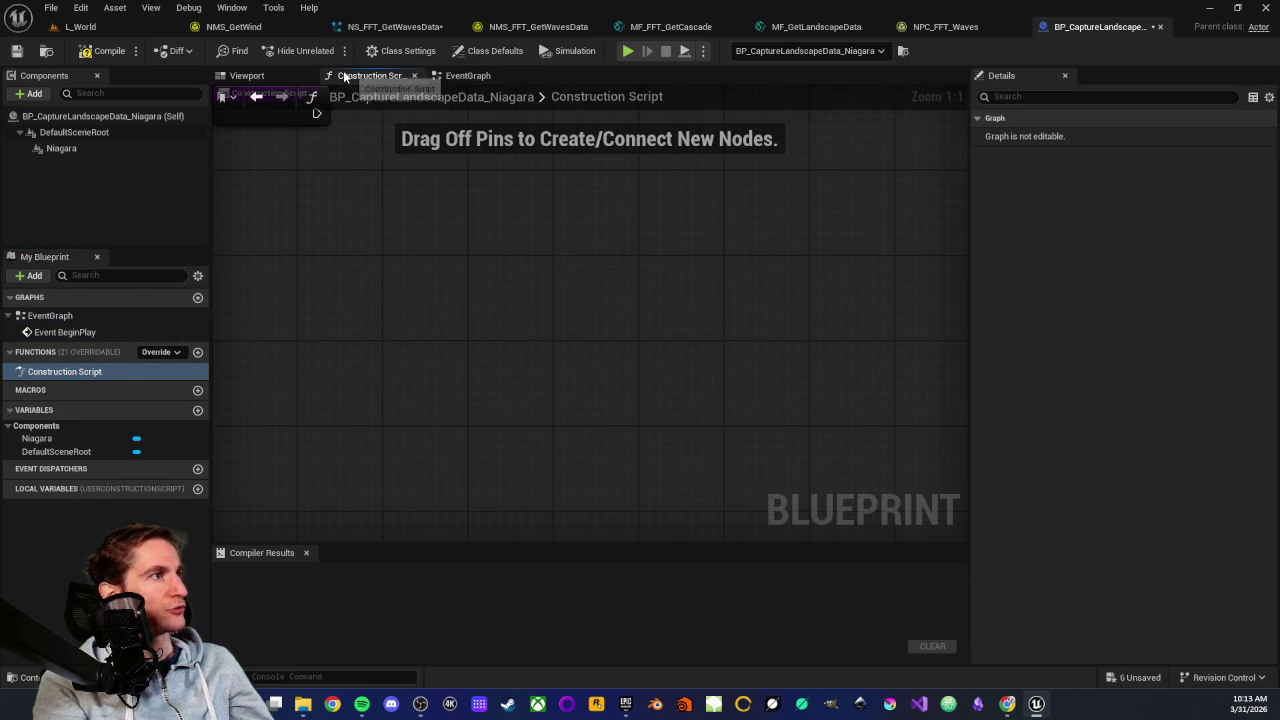
Compile BP_CaptureLandscapeData_Niagara while looking over its Construction Script graph
left_click_drag(513, 323, 642, 459)
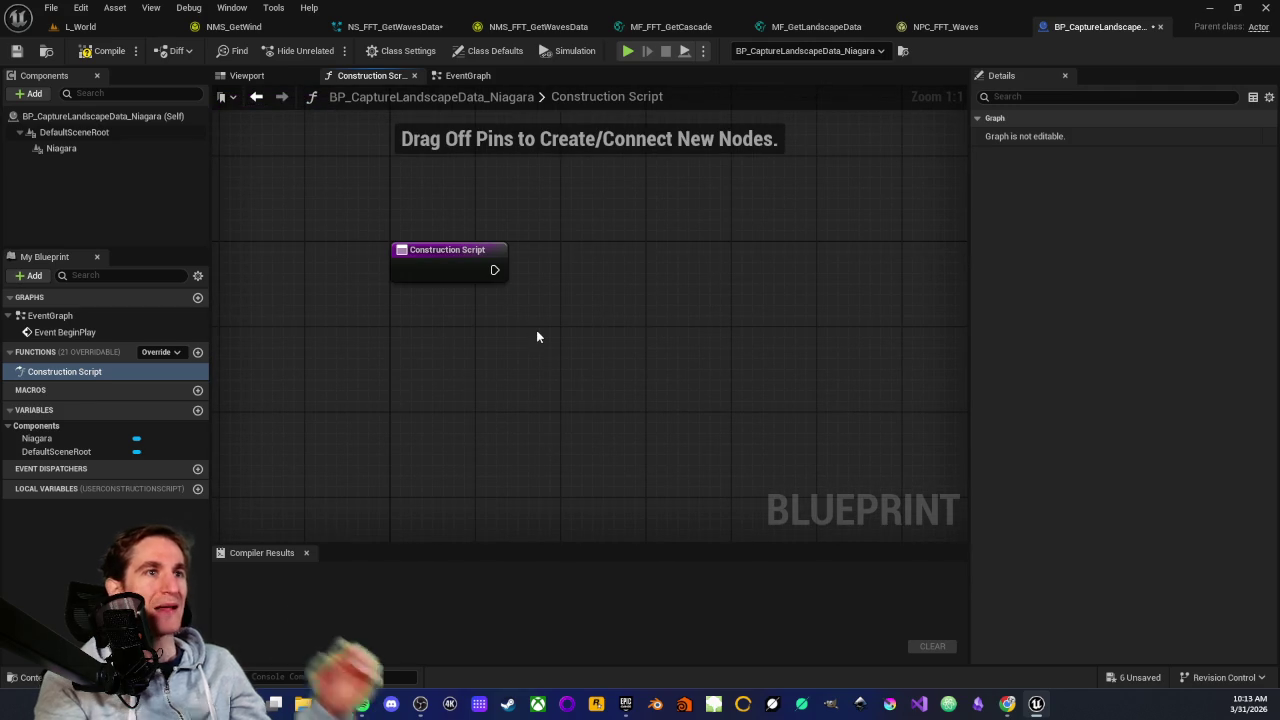
left_click(105, 50)
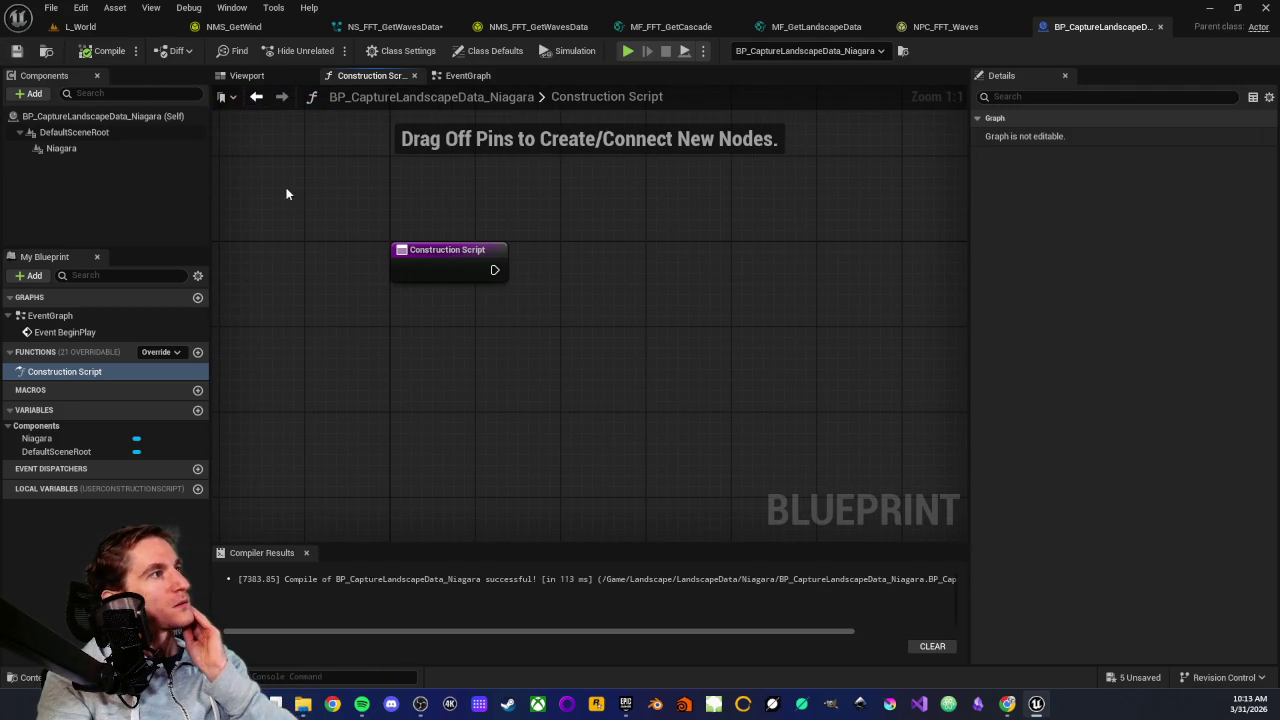
mouse_move(300, 200)
left_mouse_down()
mouse_move(586, 351)
mouse_move(553, 350)
left_mouse_up()
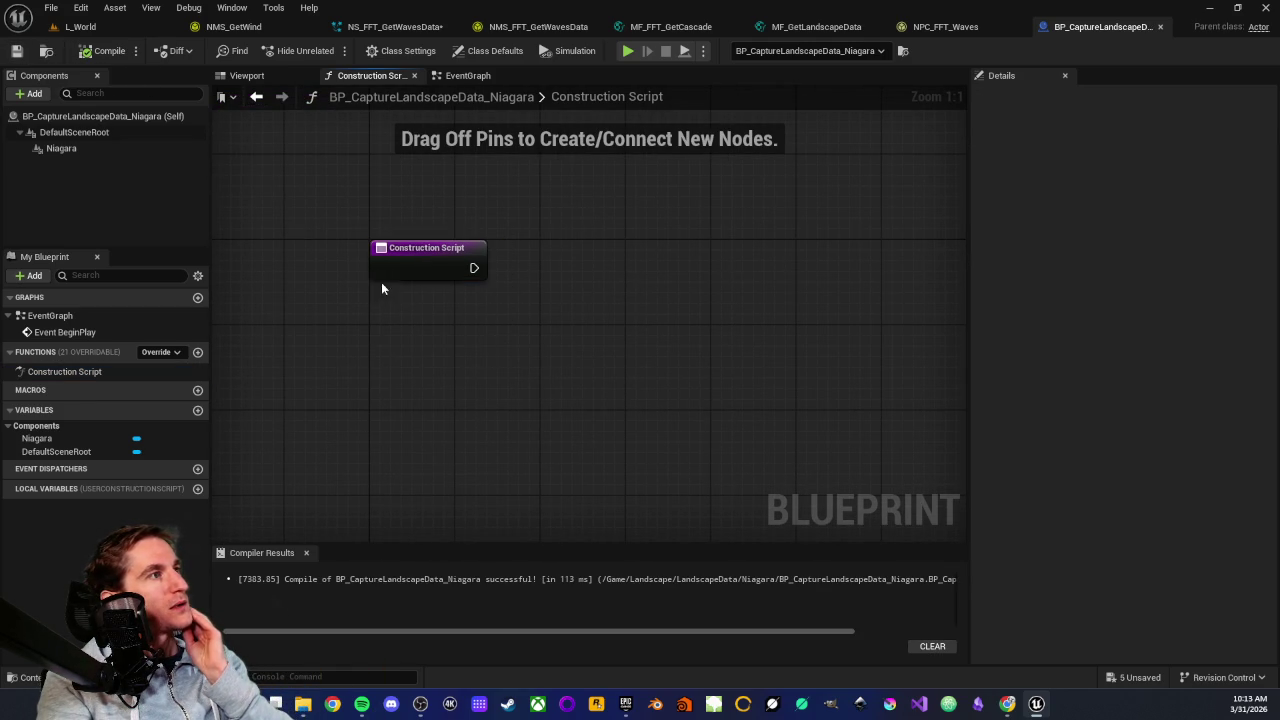
left_click_drag(415, 260, 416, 262)
left_click(513, 329)
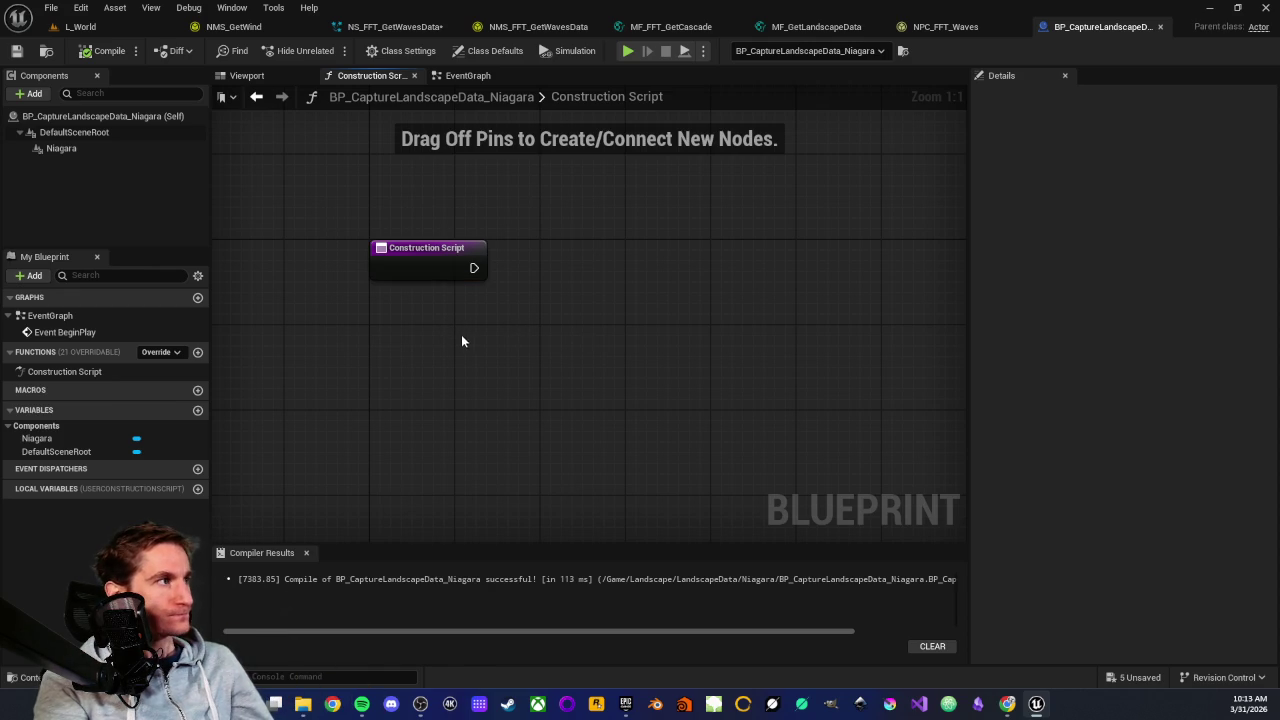
mouse_move(466, 343)
left_mouse_down()
mouse_move(457, 334)
mouse_move(506, 346)
mouse_move(492, 351)
left_mouse_up()
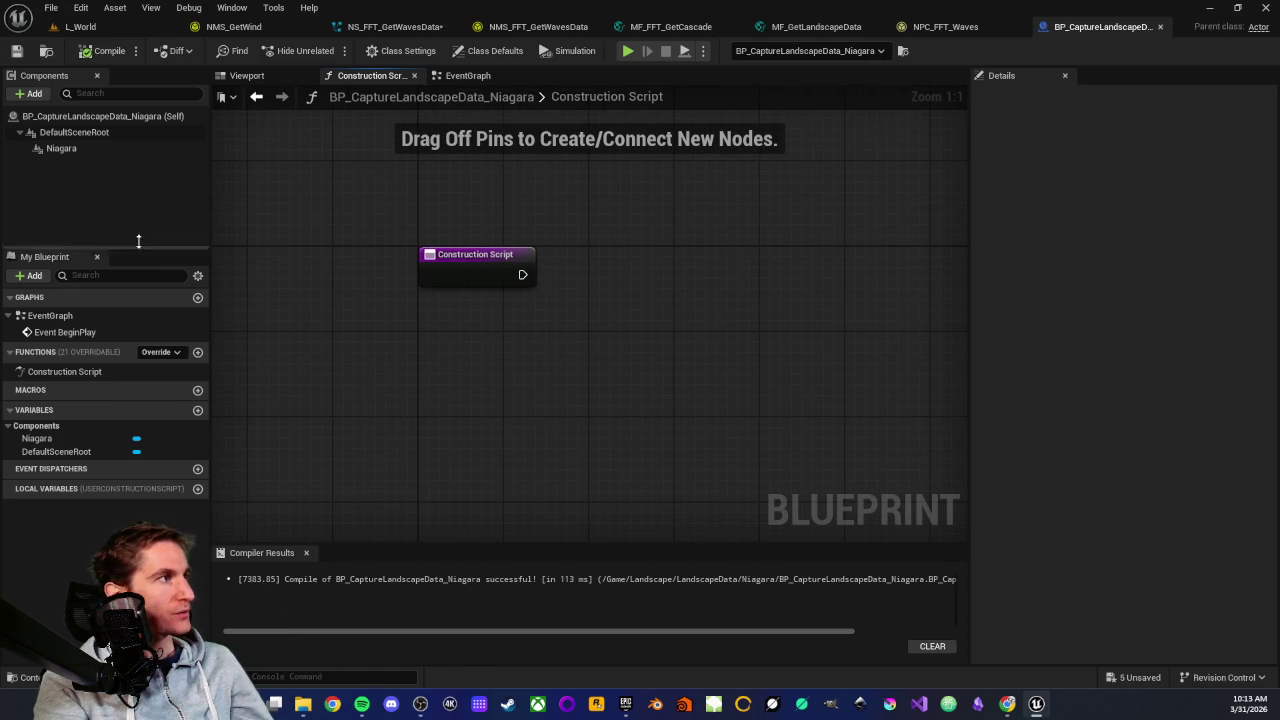
Finish reviewing the Construction Script graph and return to the L_World level
left_click(8, 426)
left_click(9, 427)
mouse_move(457, 353)
left_mouse_down()
mouse_move(537, 323)
mouse_move(558, 330)
left_mouse_up()
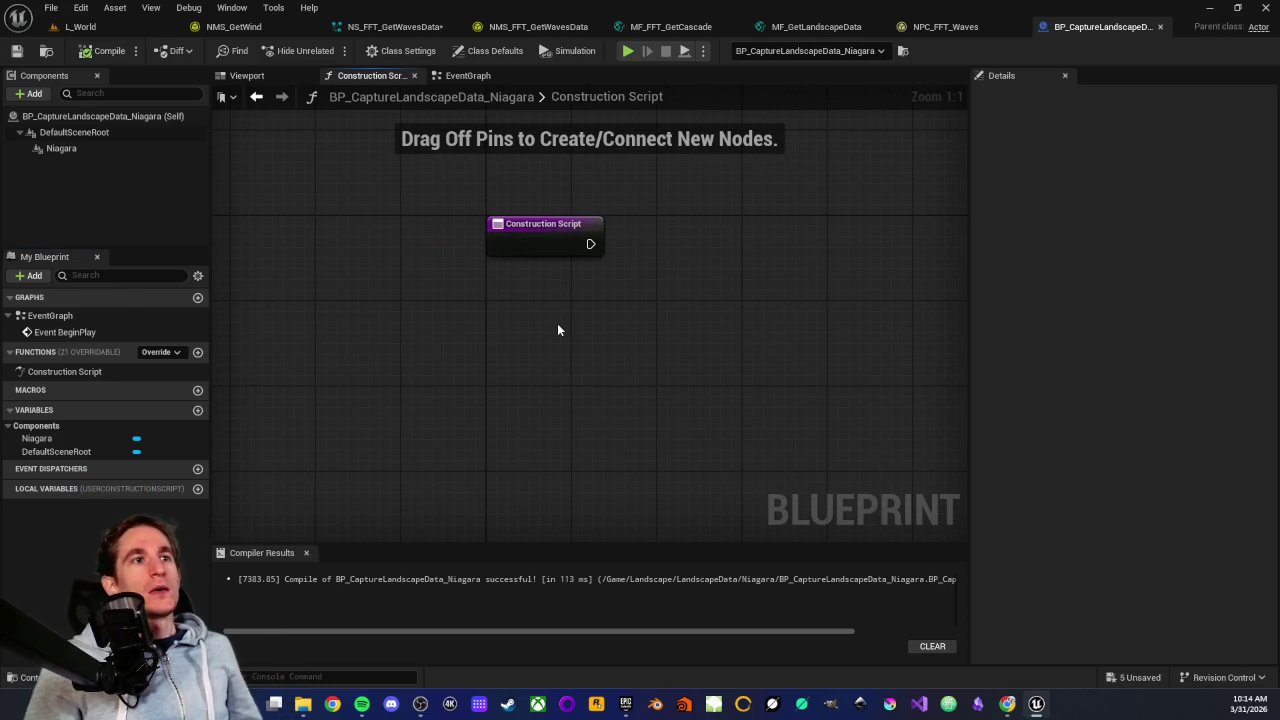
mouse_move(500, 332)
left_mouse_down()
mouse_move(340, 394)
mouse_move(426, 389)
left_mouse_up()
mouse_move(429, 343)
left_mouse_down()
mouse_move(417, 297)
mouse_move(326, 200)
mouse_move(336, 110)
left_mouse_up()
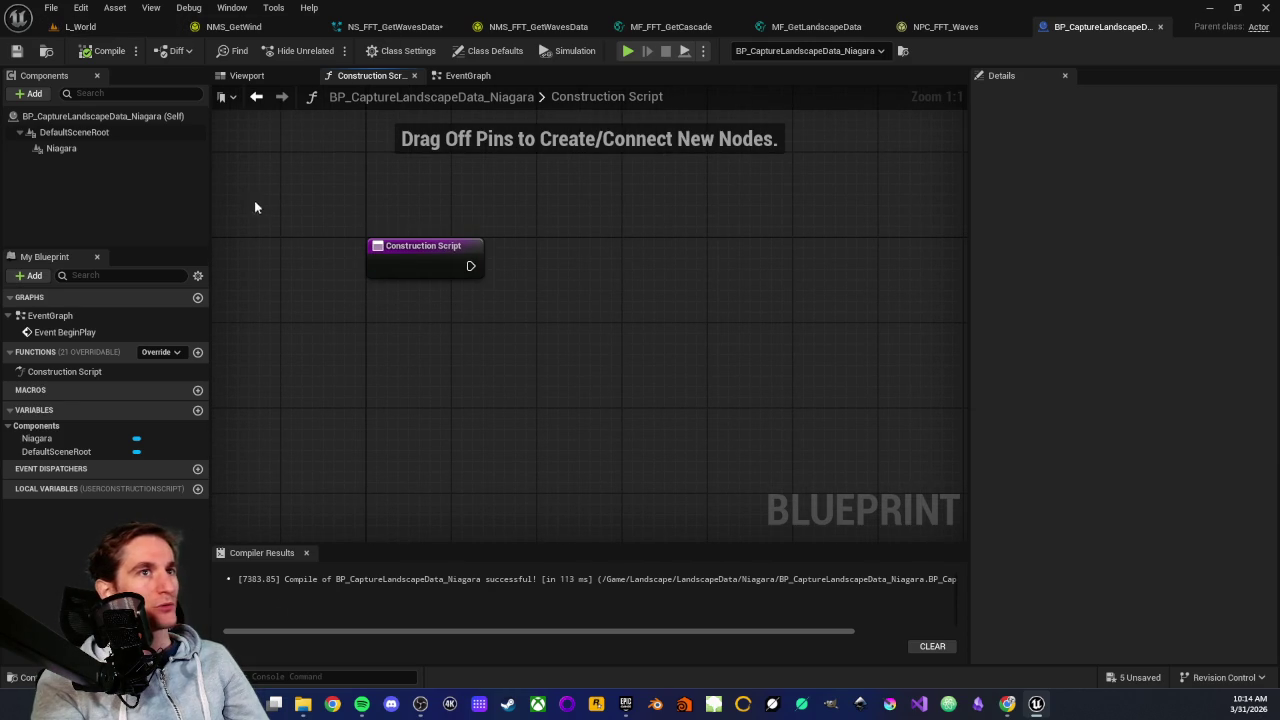
mouse_move(280, 224)
left_mouse_down()
mouse_move(510, 306)
mouse_move(365, 251)
left_mouse_up()
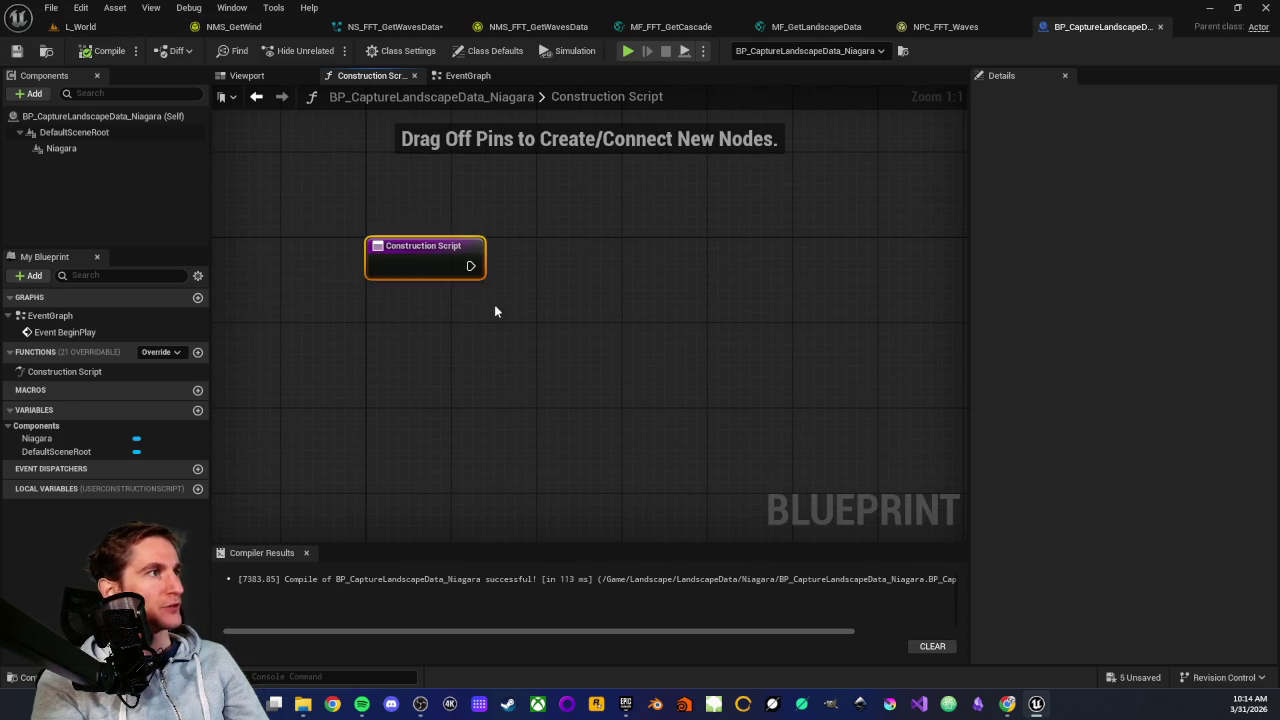
left_click(103, 30)
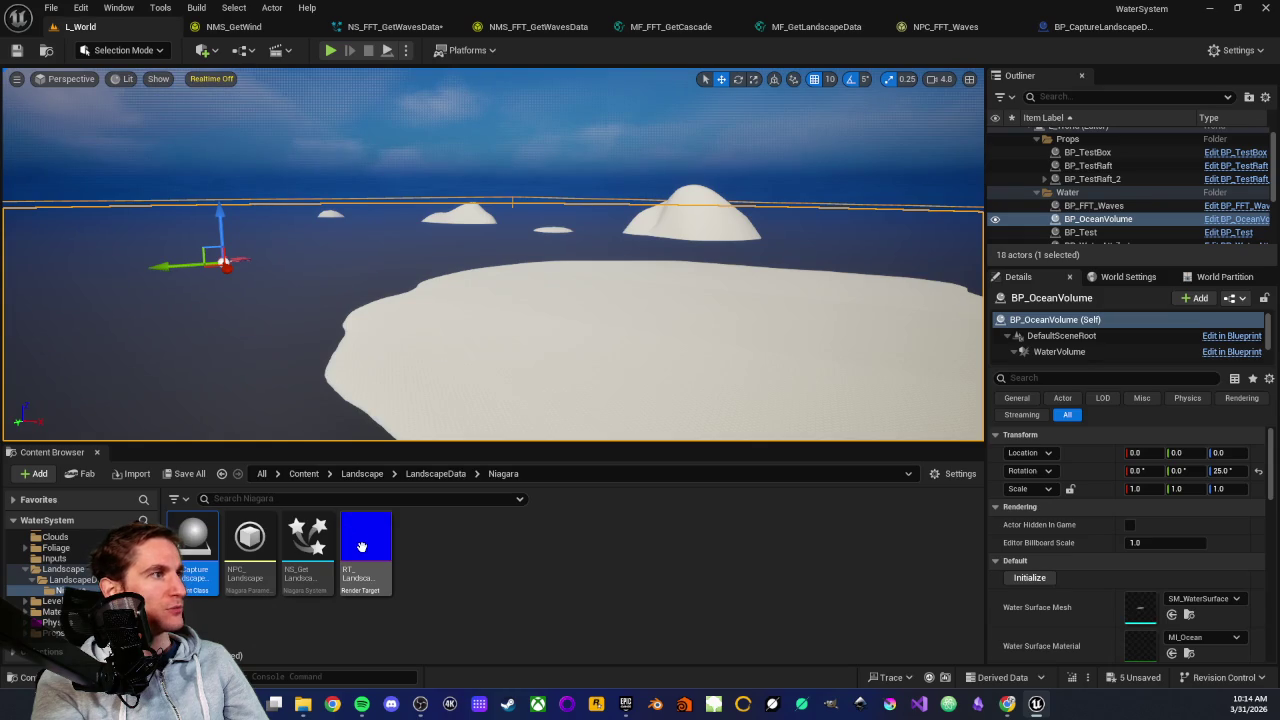
mouse_move(362, 546)
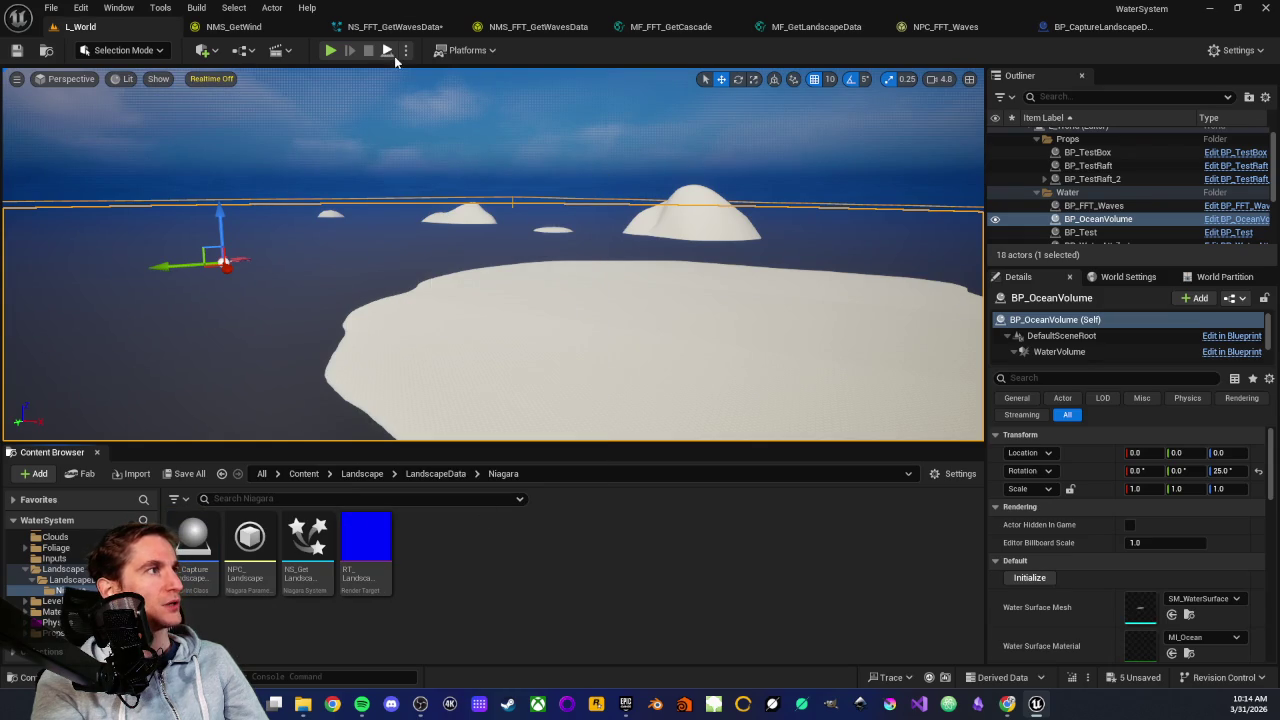
left_click(387, 50)
mouse_move(388, 552)
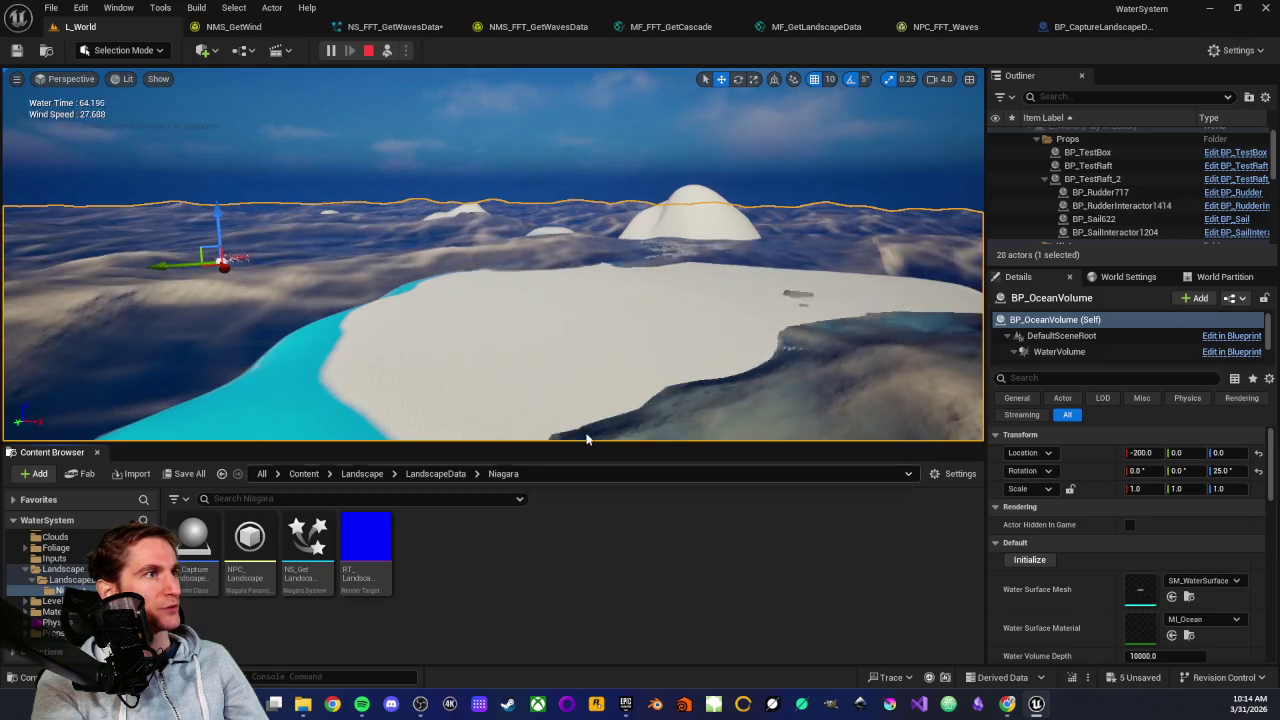
left_click_drag(590, 330, 446, 94)
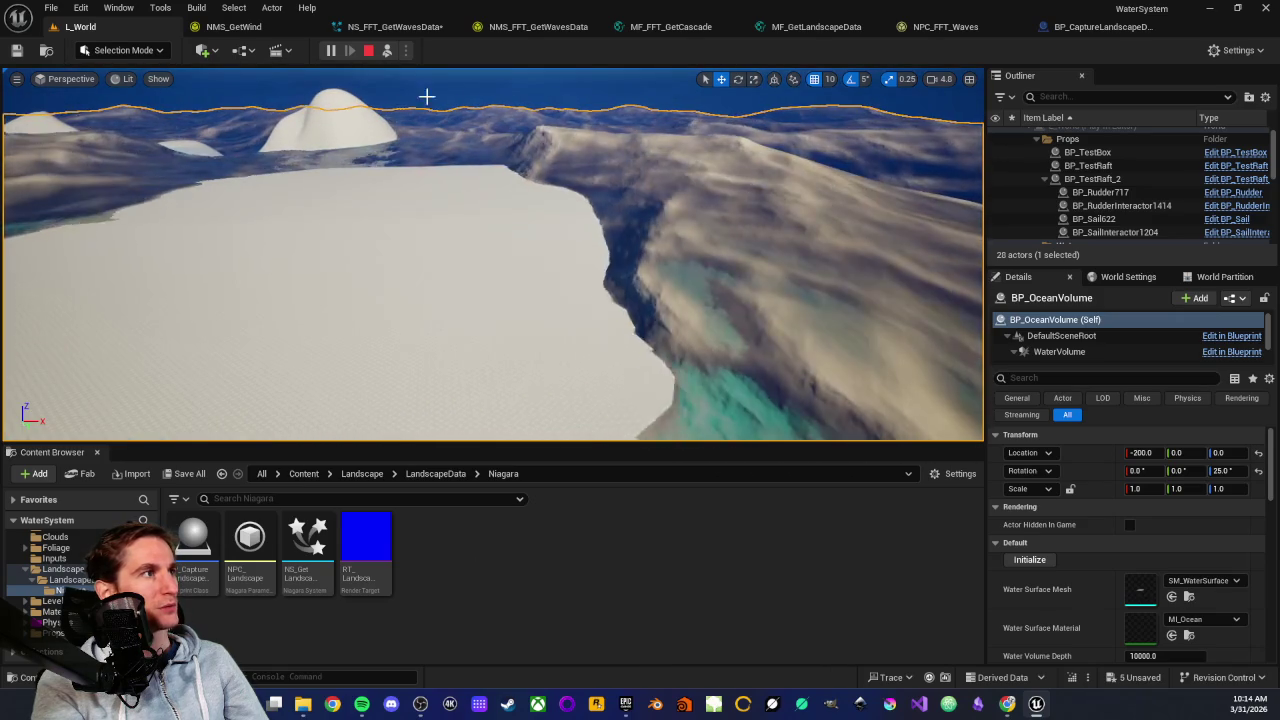
left_click(369, 51)
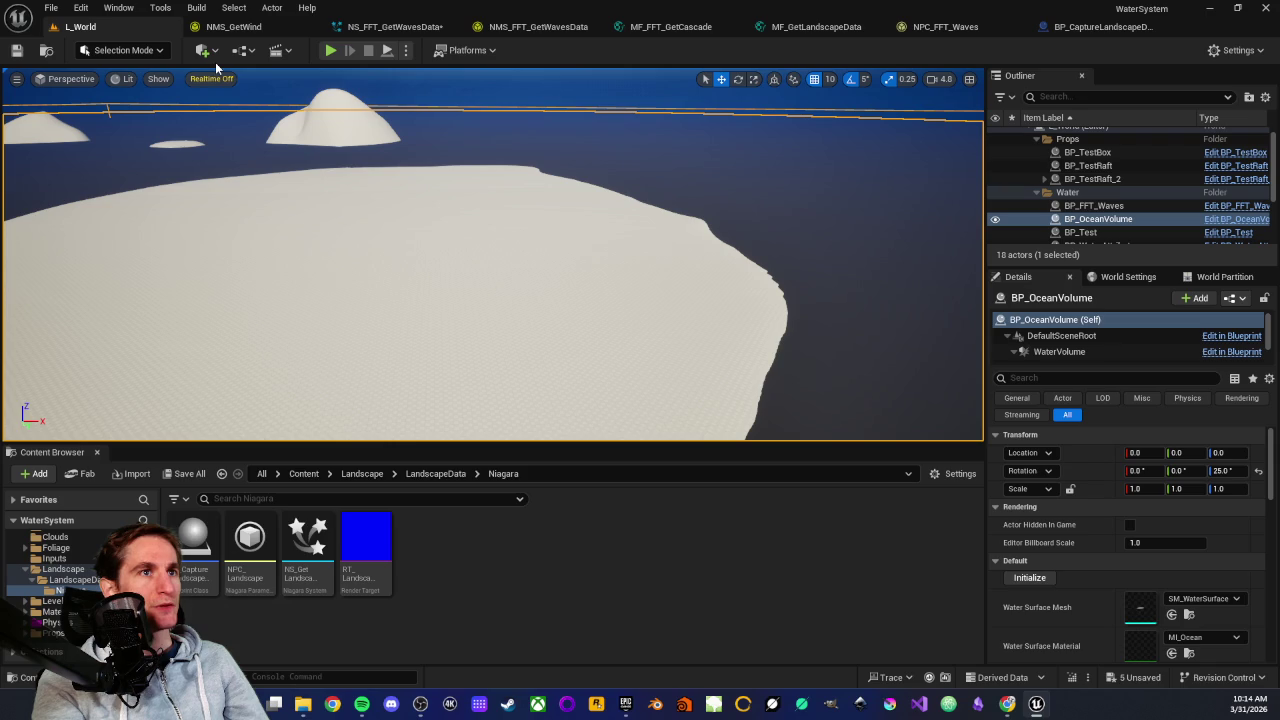
left_click(1069, 26)
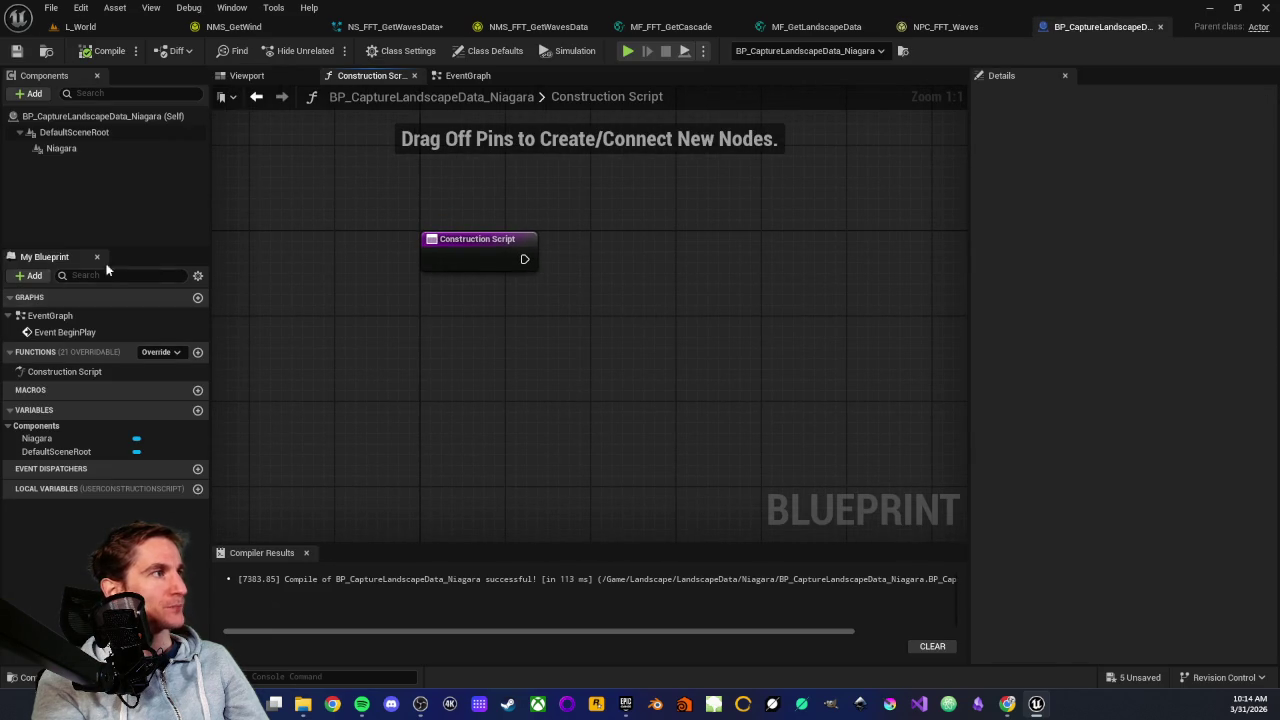
Add a variable named RenderTarget of Texture Render Target Object Reference type
scroll(462, 336, "down", 1)
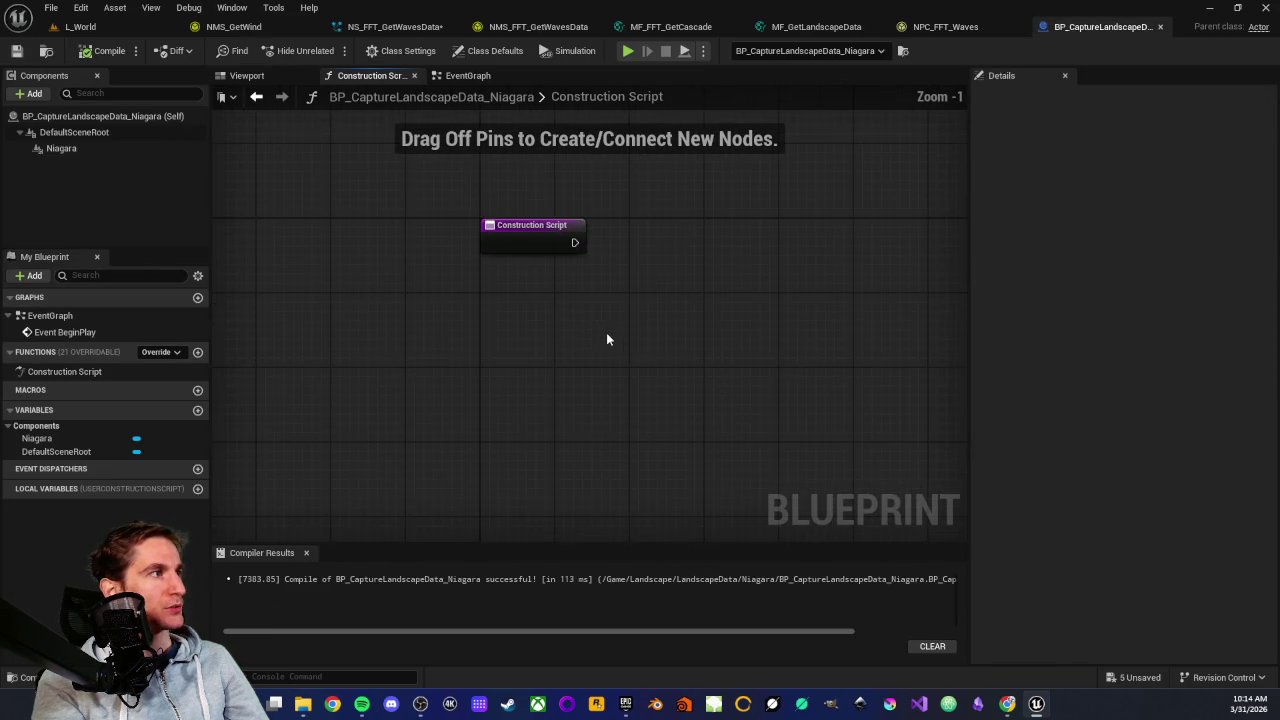
left_click(197, 409)
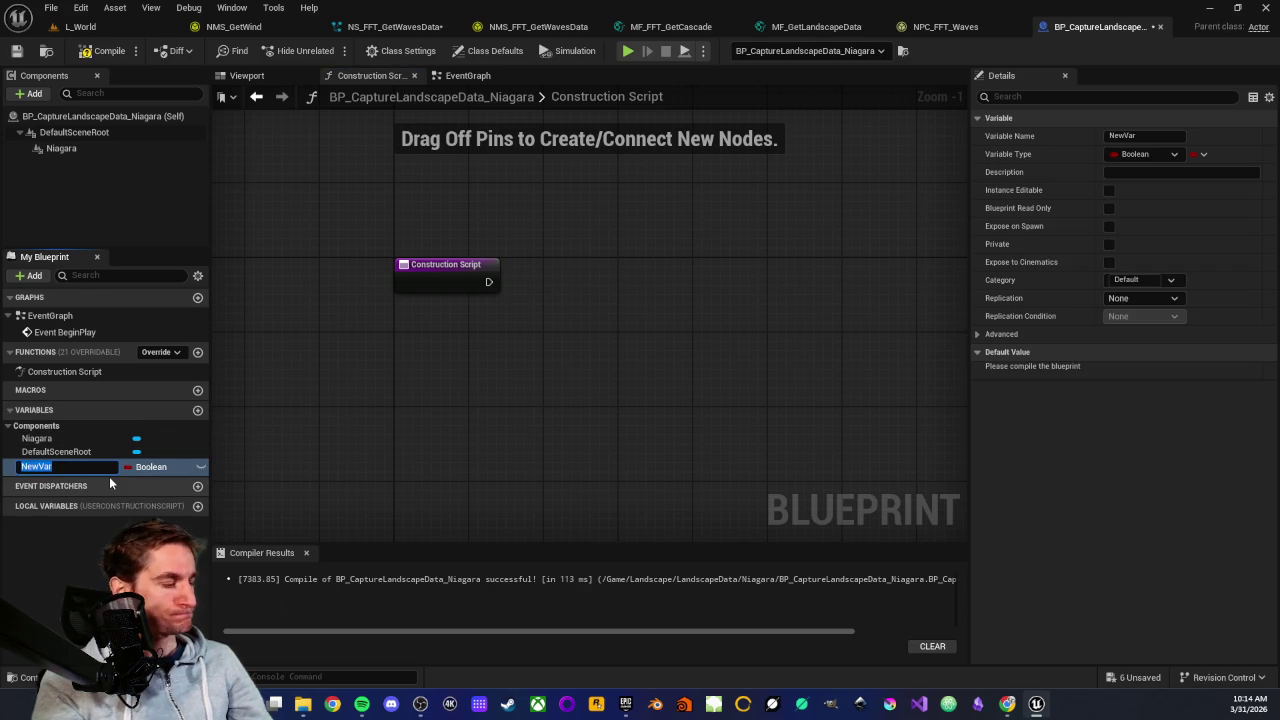
type("R")
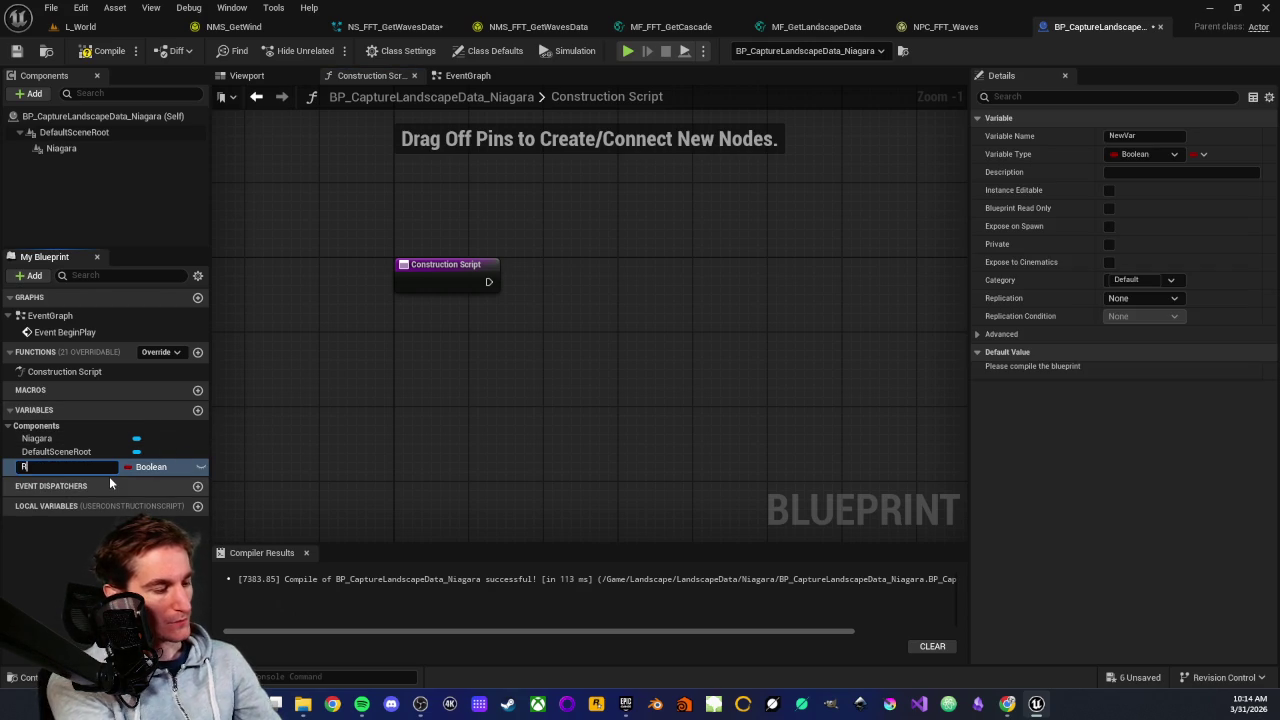
type("enderTarget")
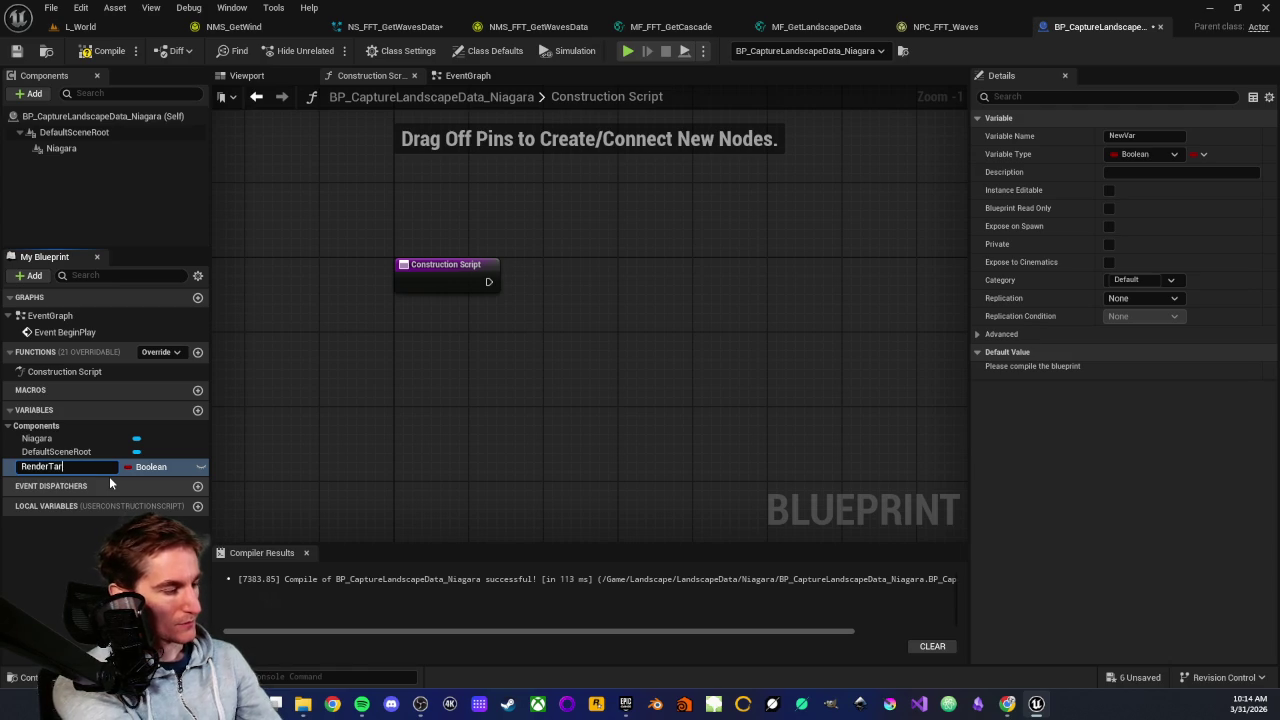
key("Return")
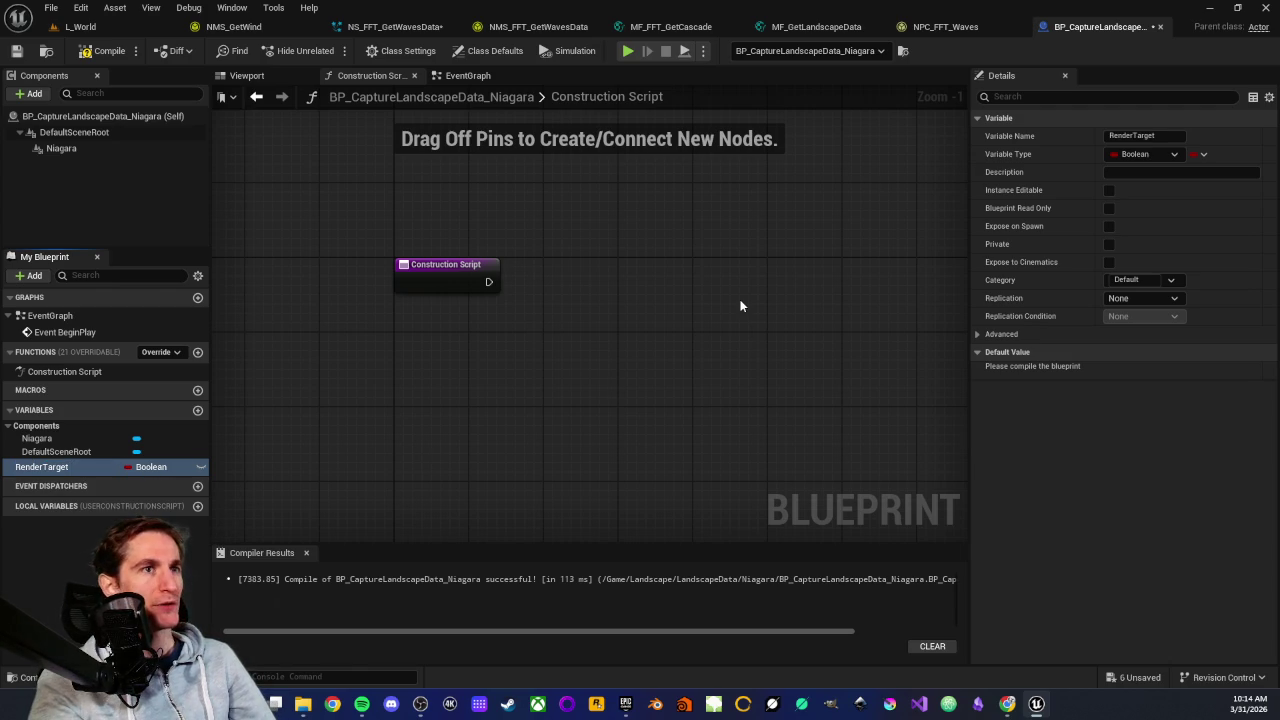
left_click(172, 467)
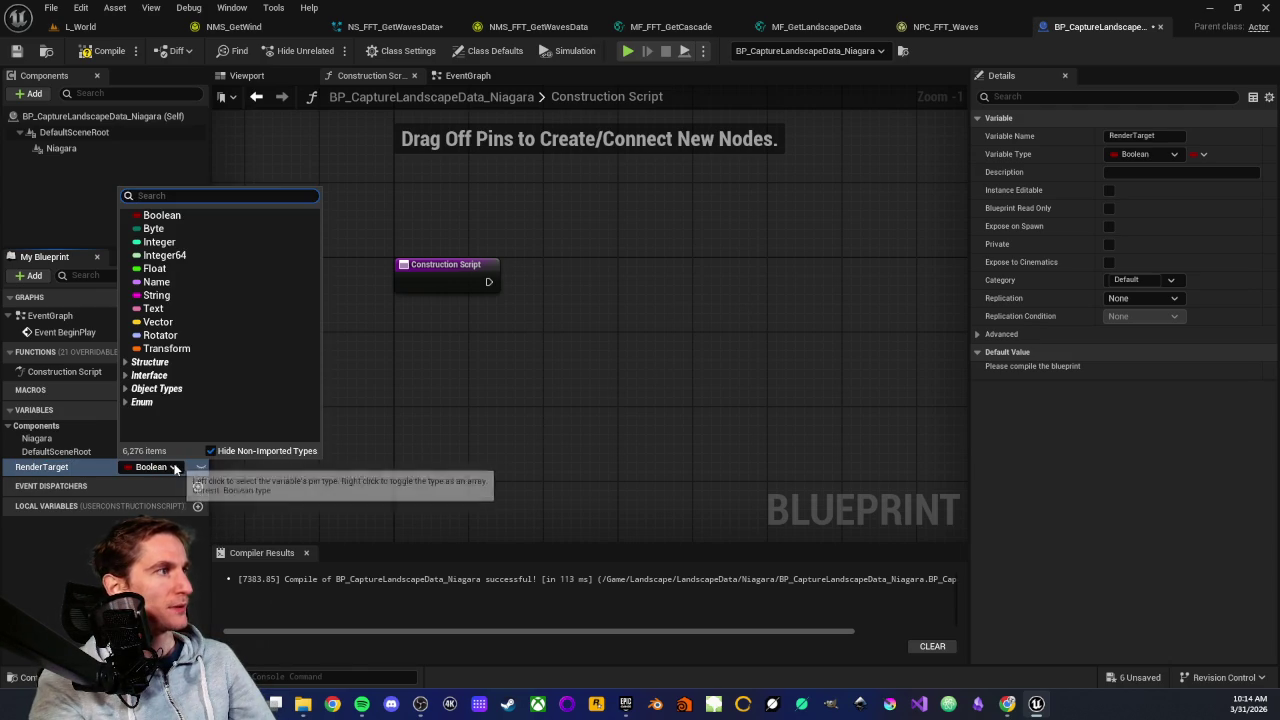
type("render")
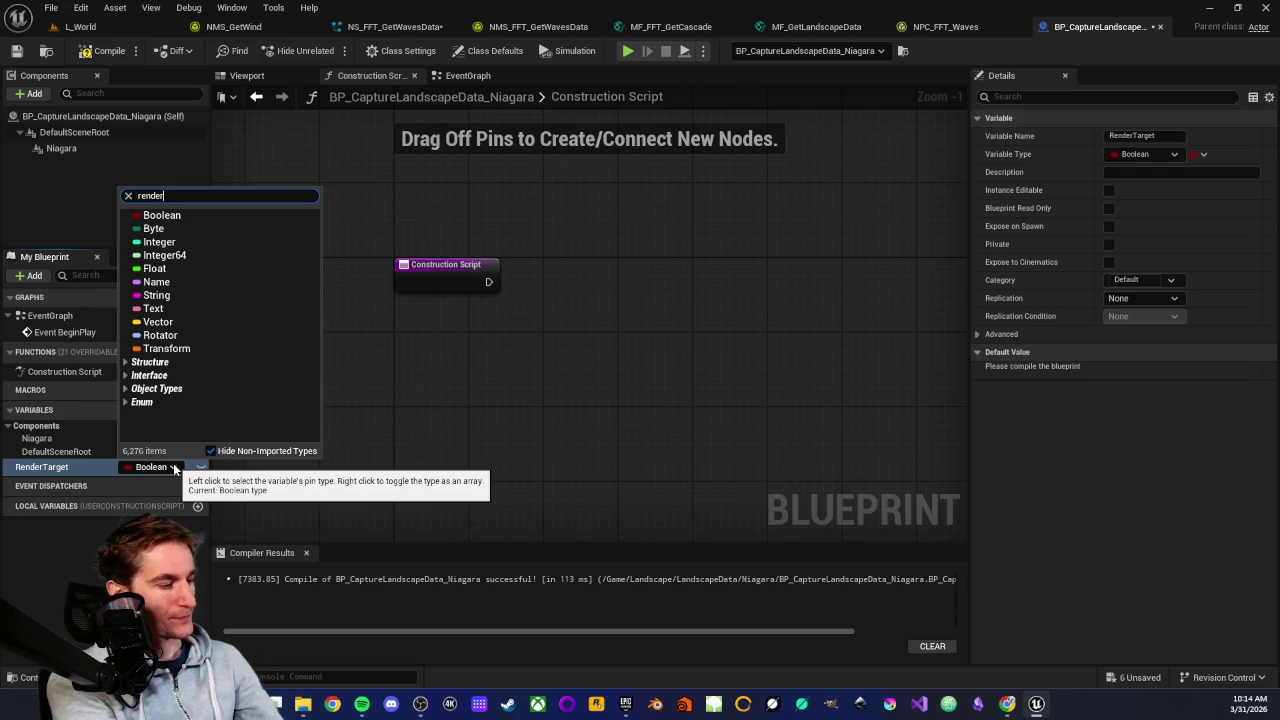
type("target")
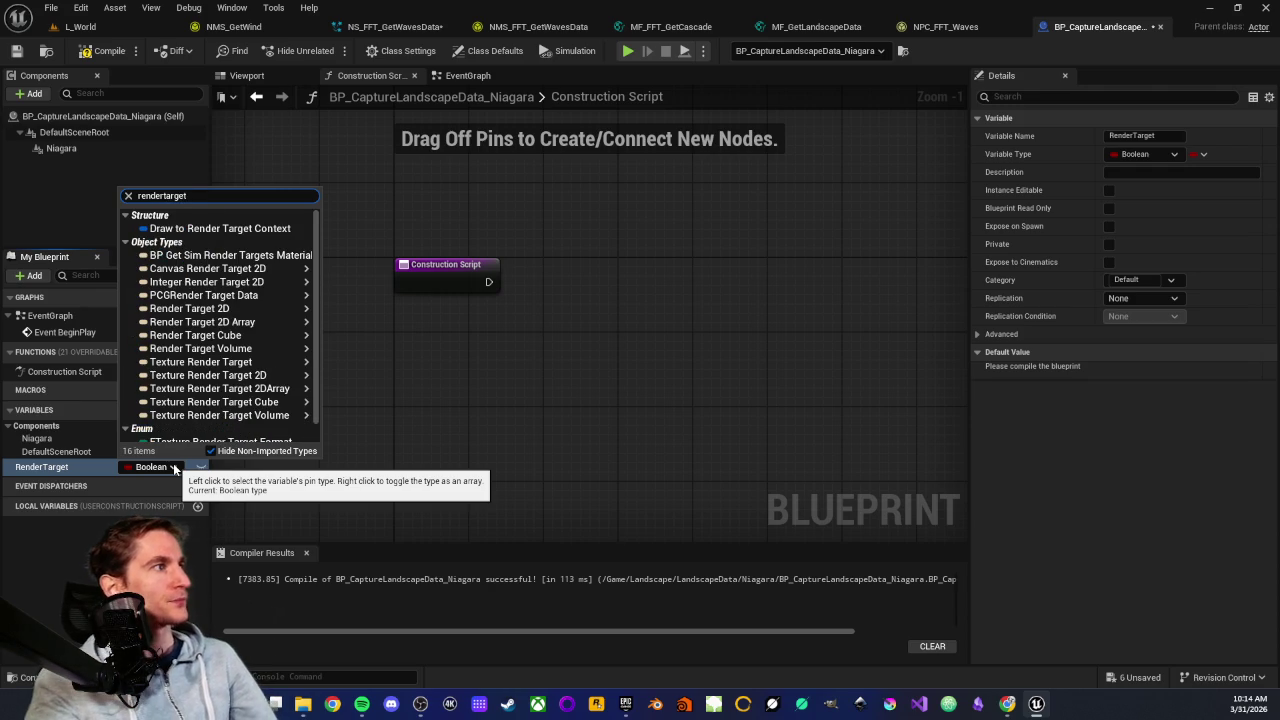
mouse_move(200, 360)
mouse_move(183, 316)
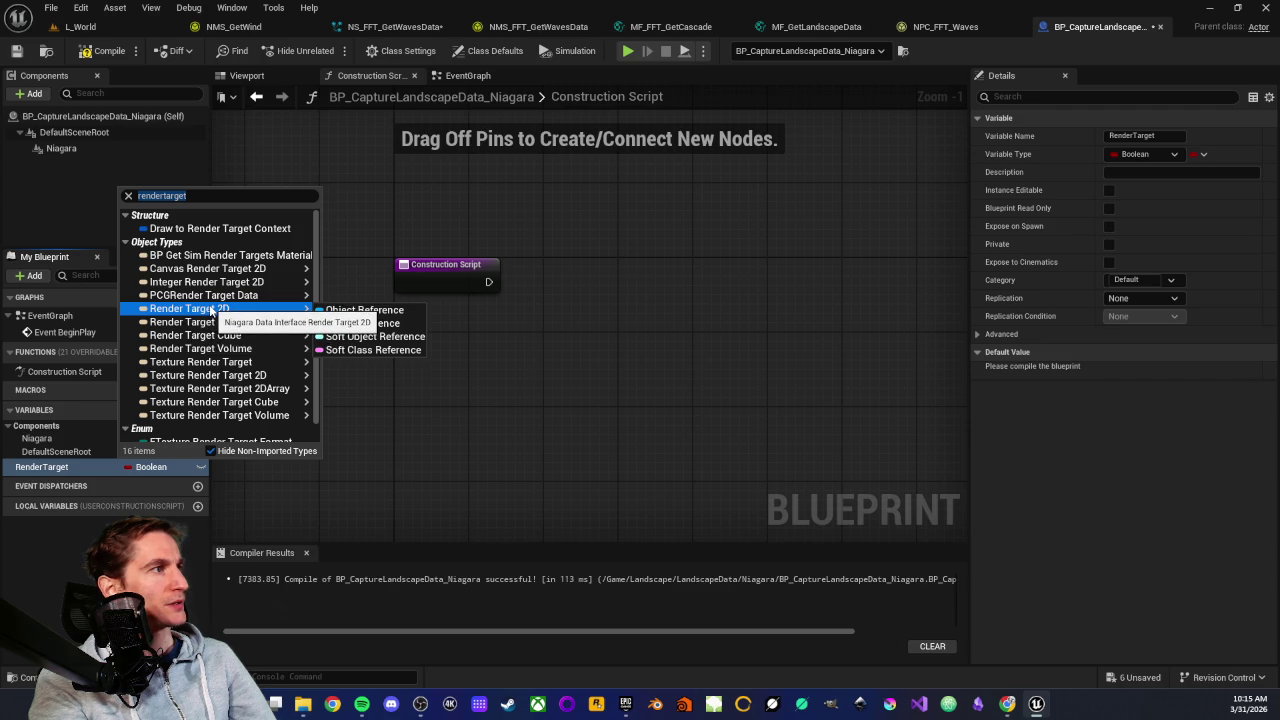
mouse_move(240, 364)
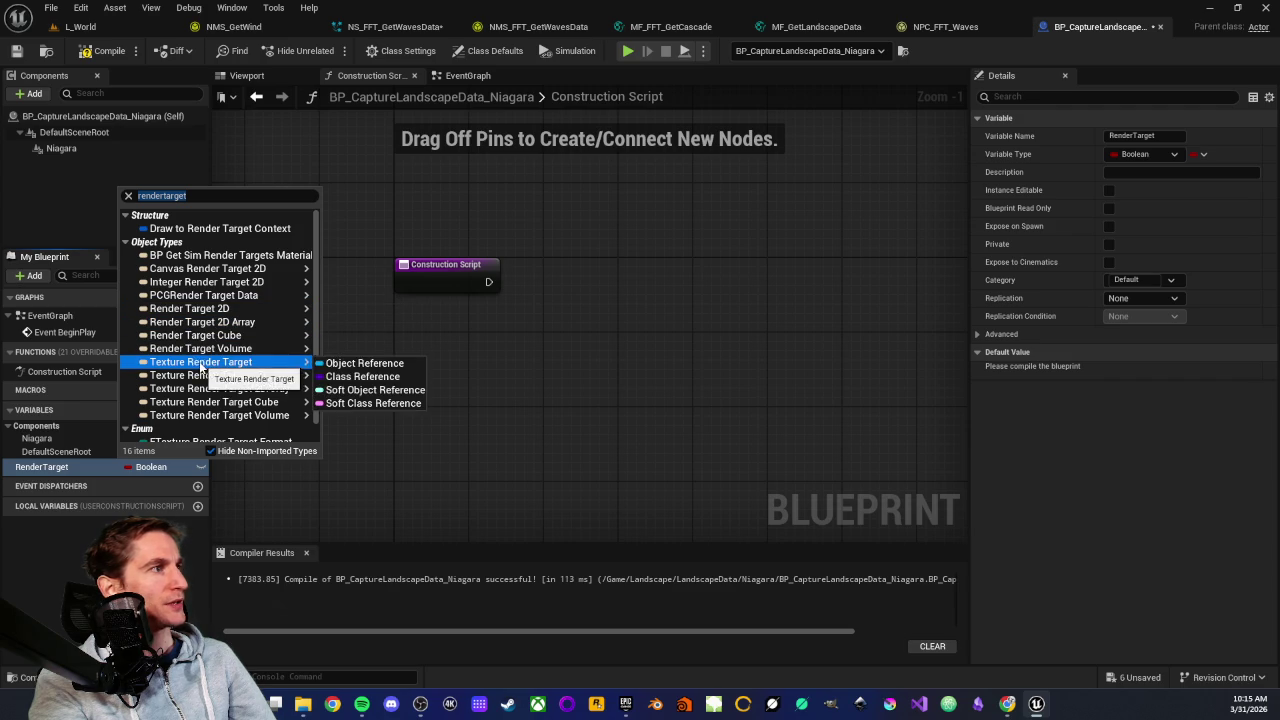
left_click(346, 364)
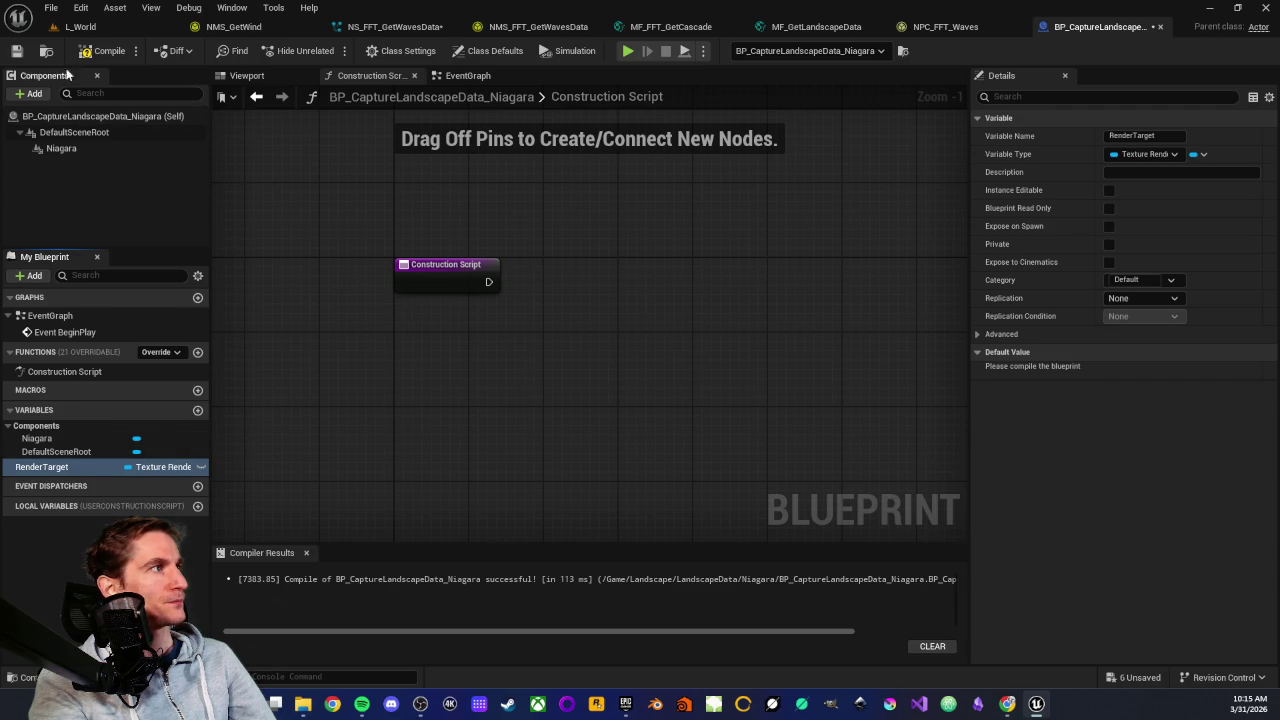
Compile the blueprint and set RenderTarget's default value to RT_LandscapeData
left_click(104, 51)
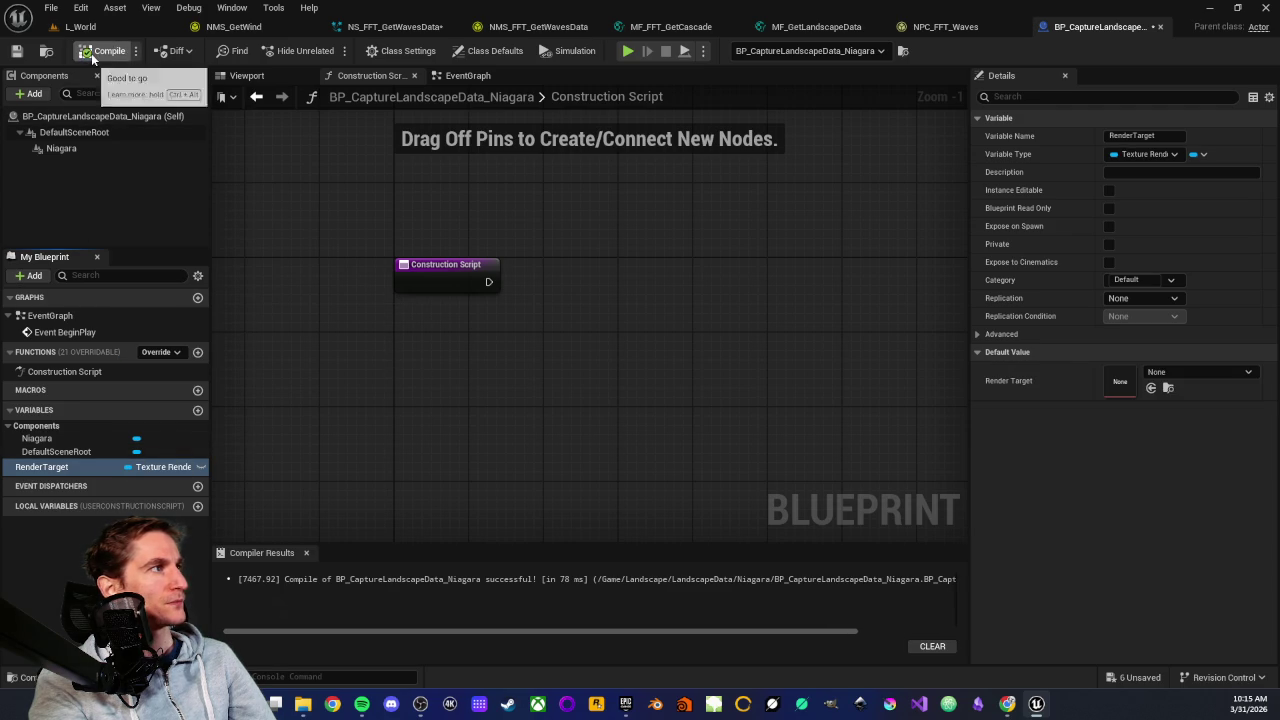
left_click(1173, 372)
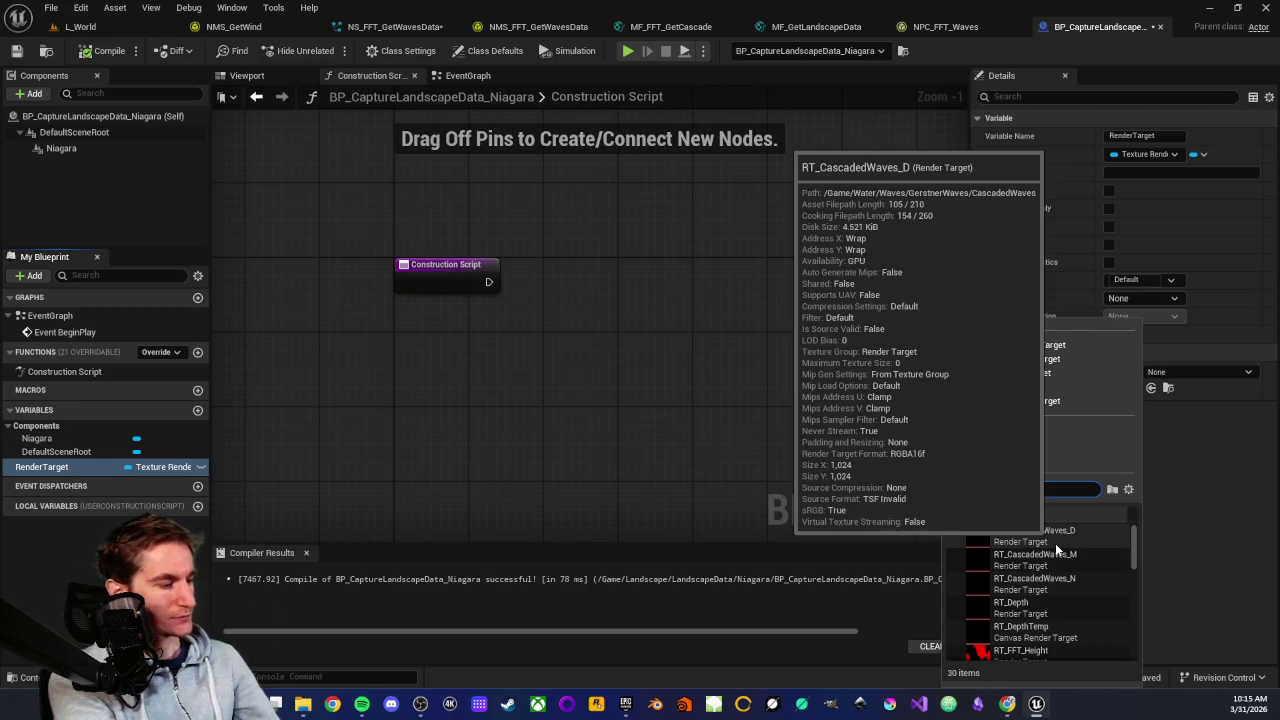
type("landsaca")
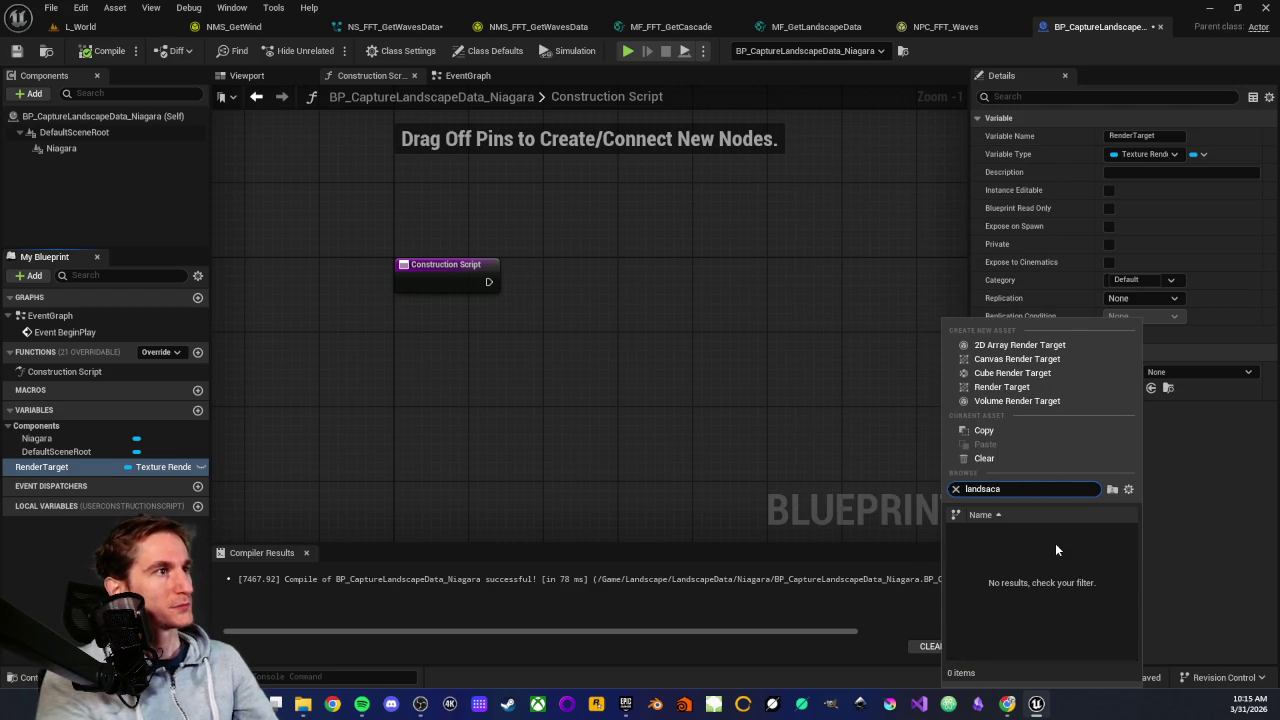
key("BackSpace")
key("BackSpace")
key("BackSpace")
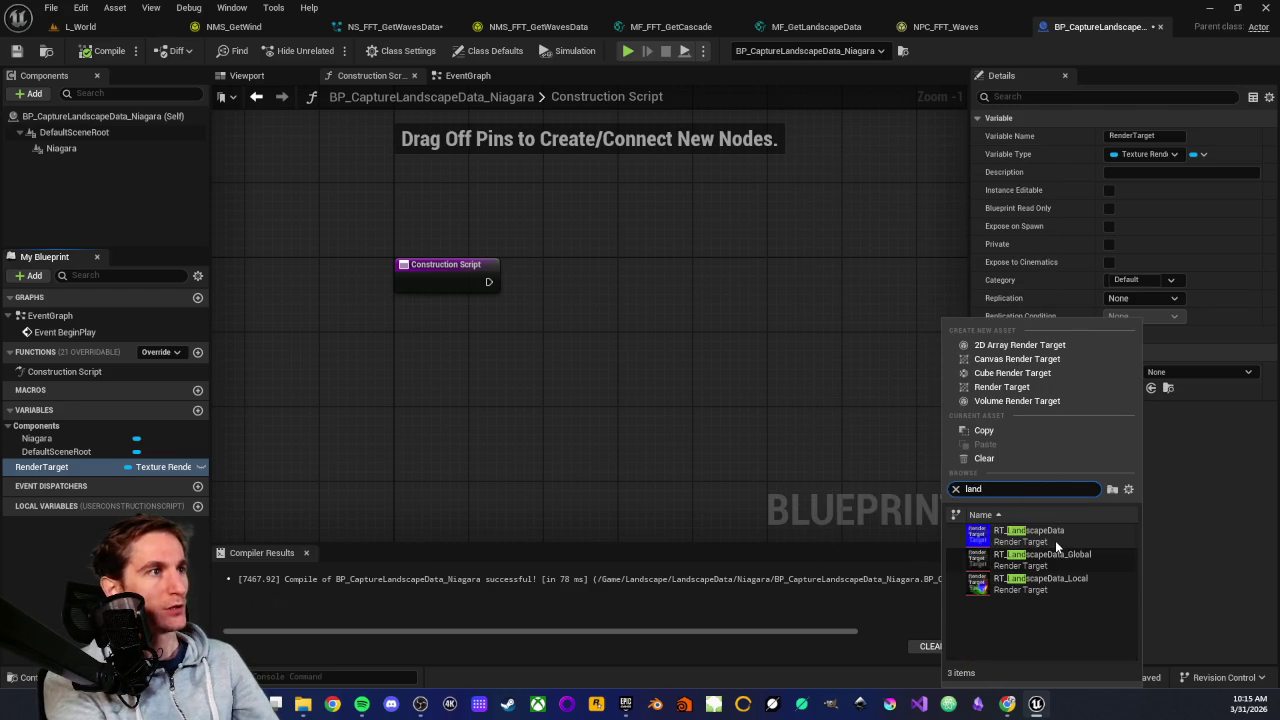
type("sc")
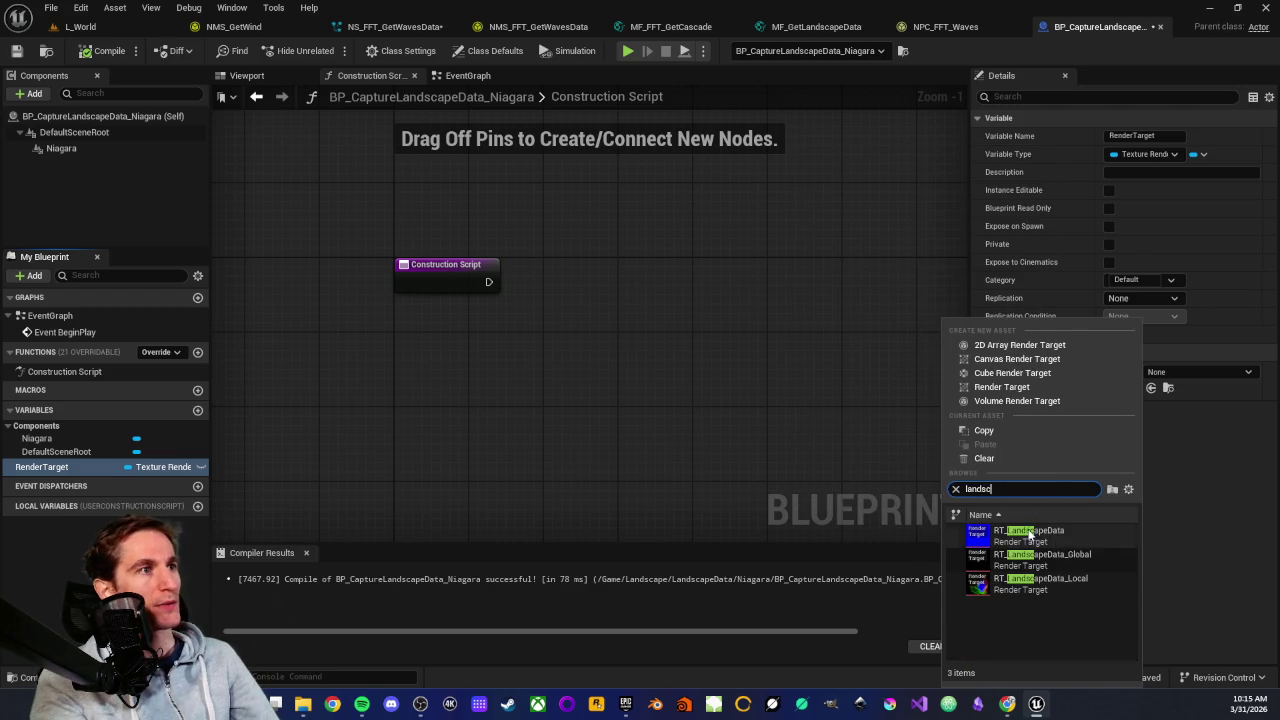
left_click(1030, 535)
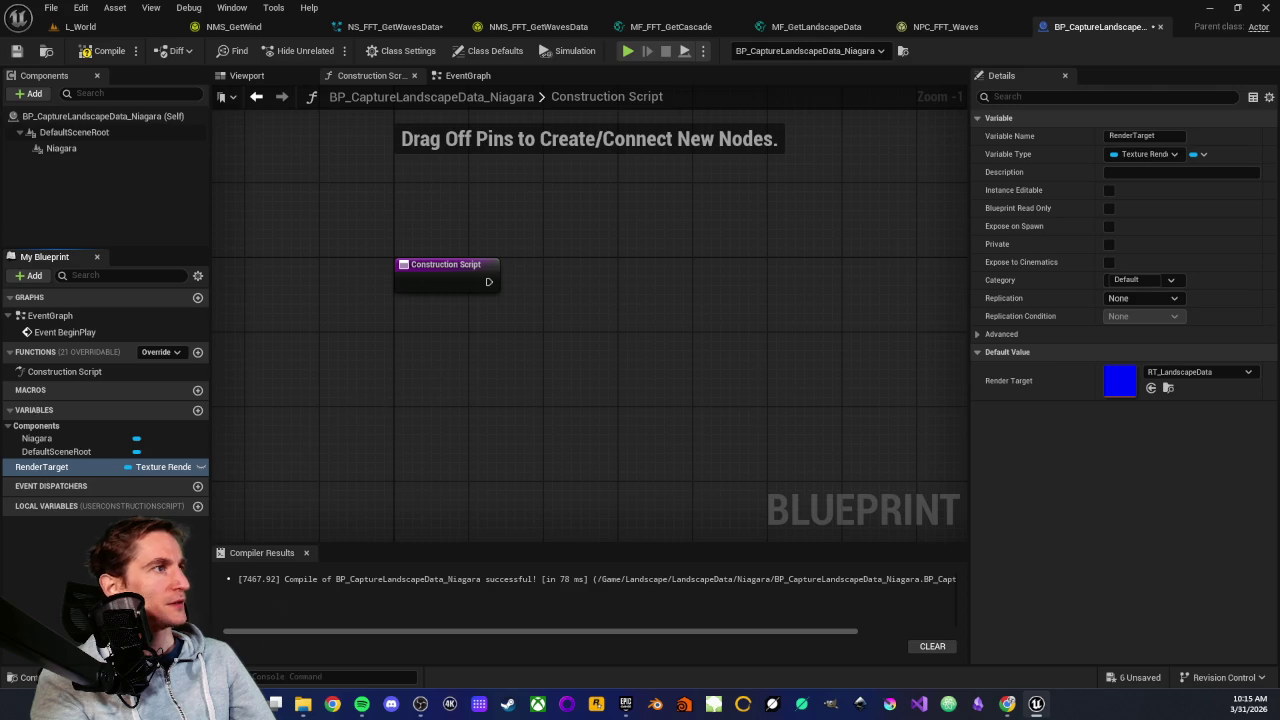
left_click_drag(433, 377, 391, 387)
Place a RenderTarget getter node and search 'set resolution' / 'resize' without adding anything
left_click_drag(534, 308, 539, 366)
left_click(574, 330)
type("set")
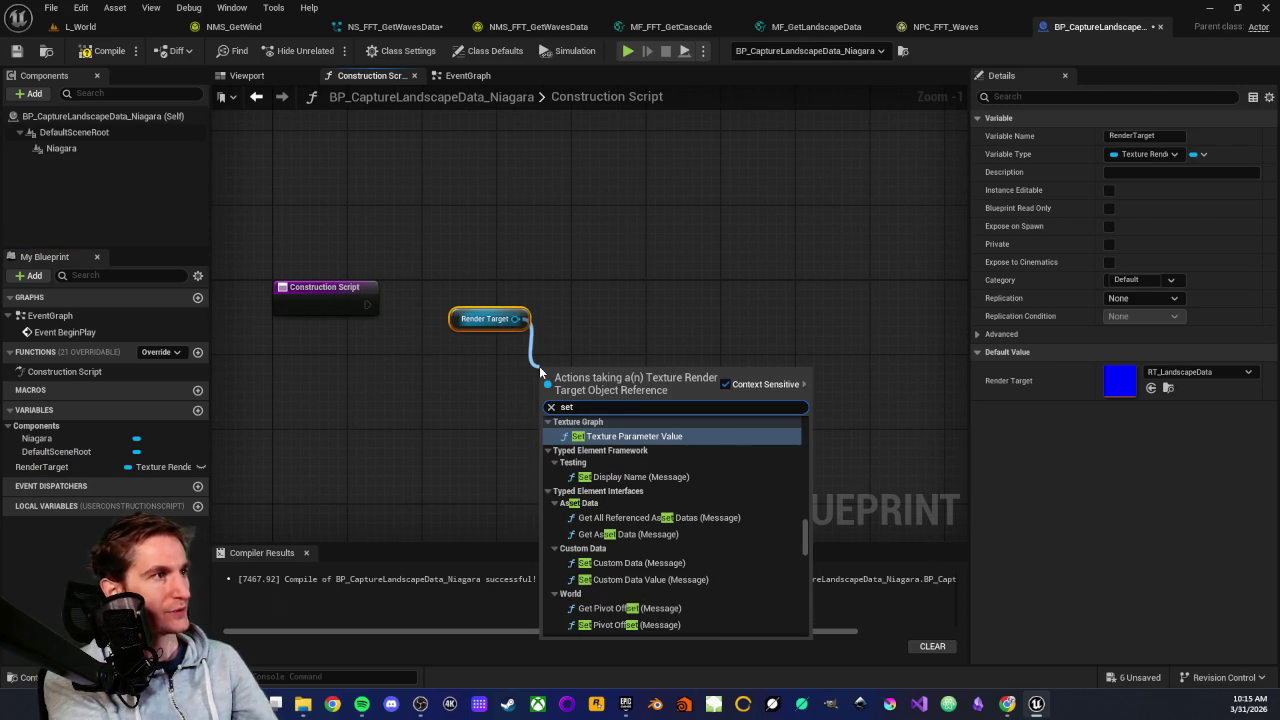
type(" re")
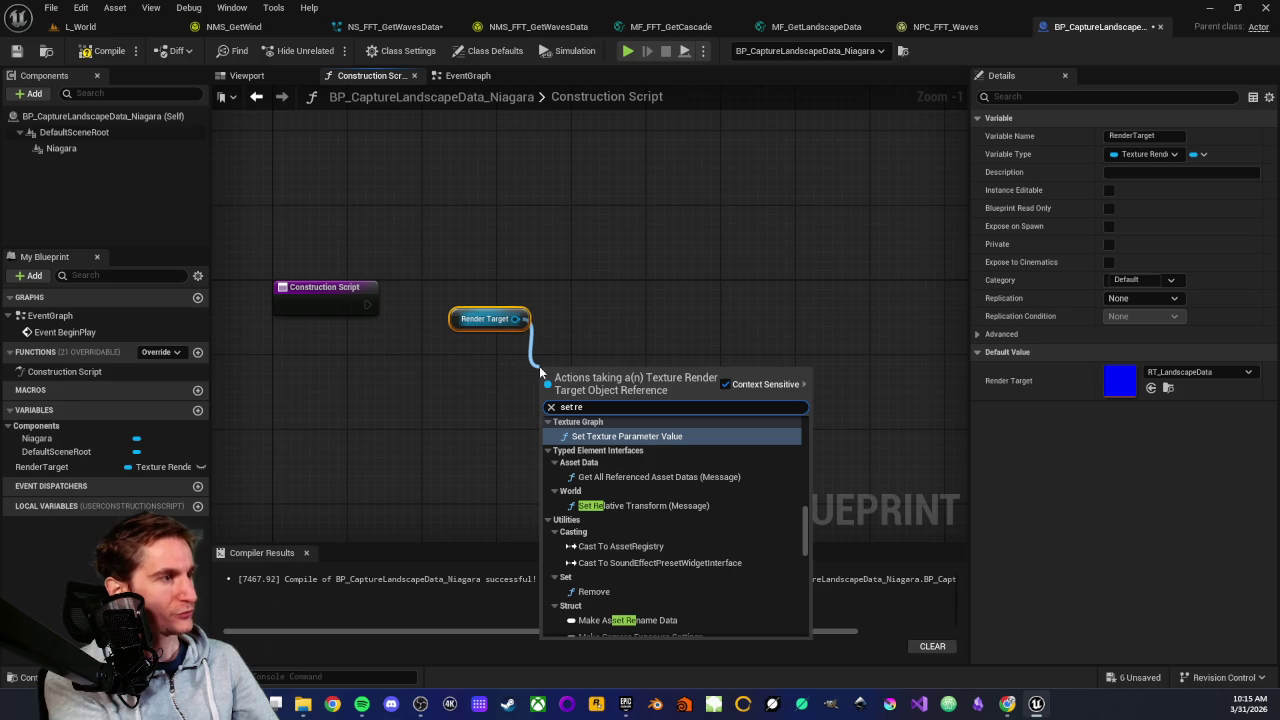
type("s")
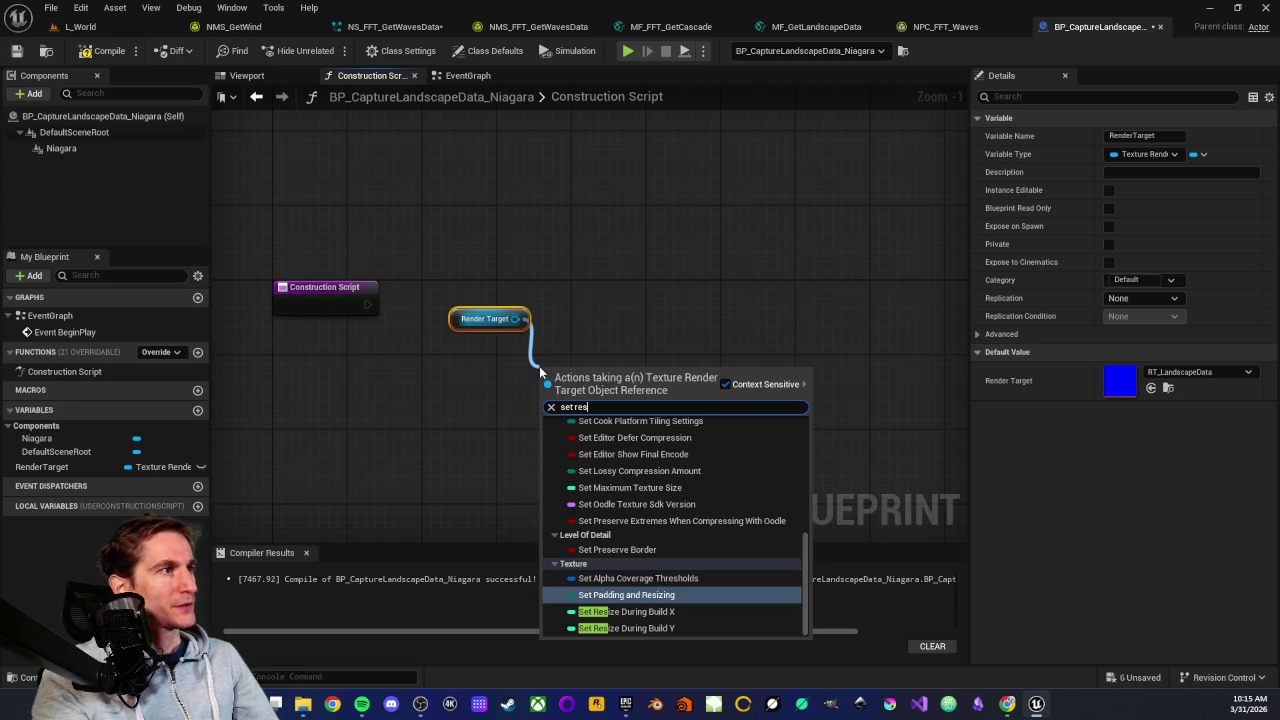
type("olu")
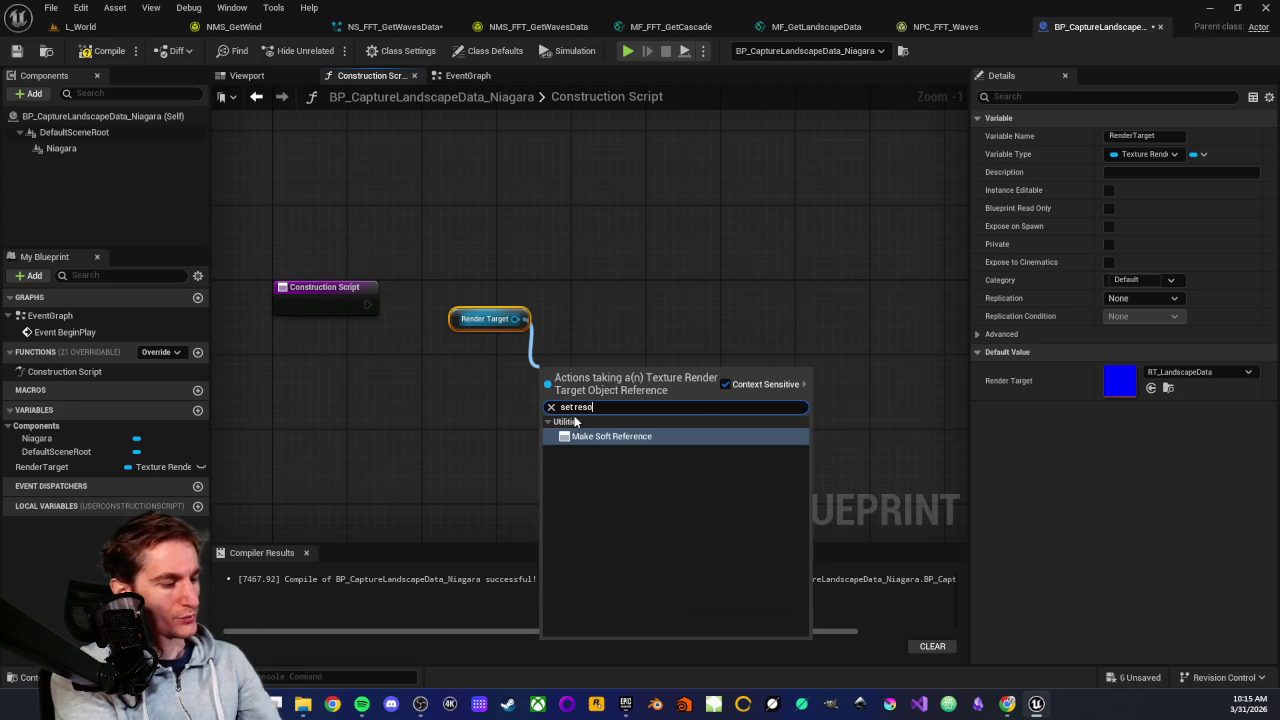
key("BackSpace")
key("BackSpace")
key("BackSpace")
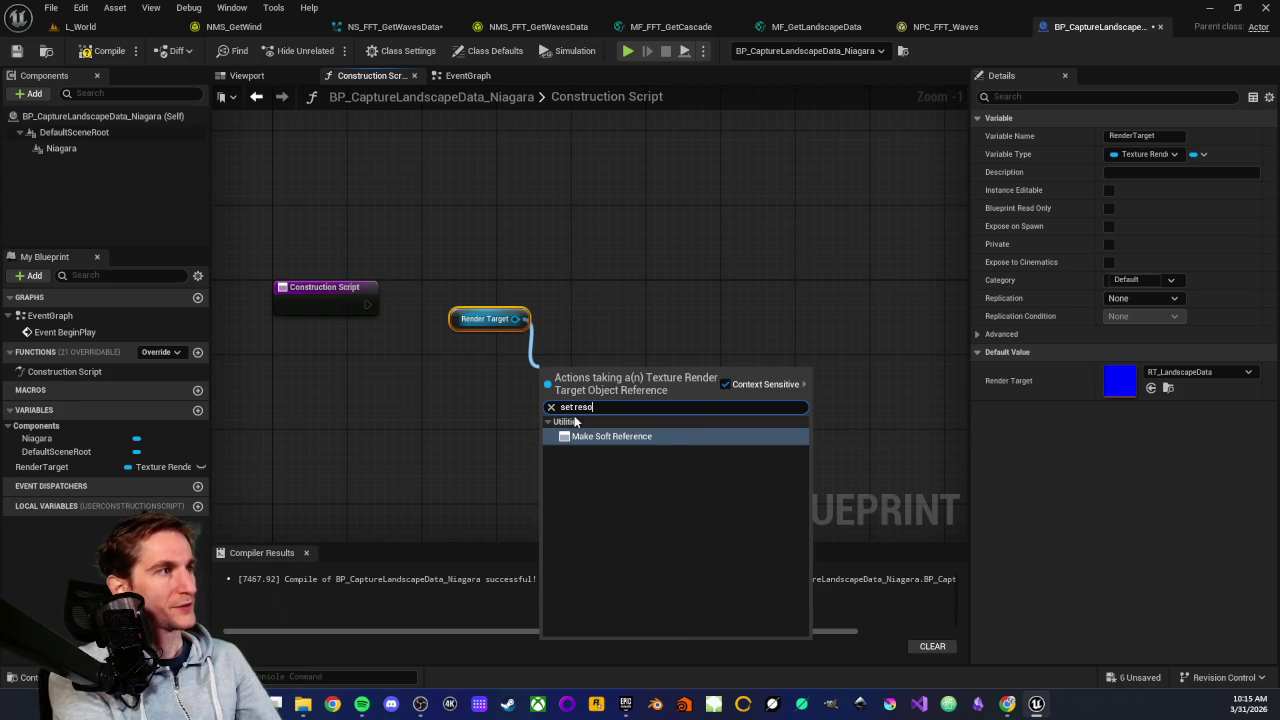
type("ize")
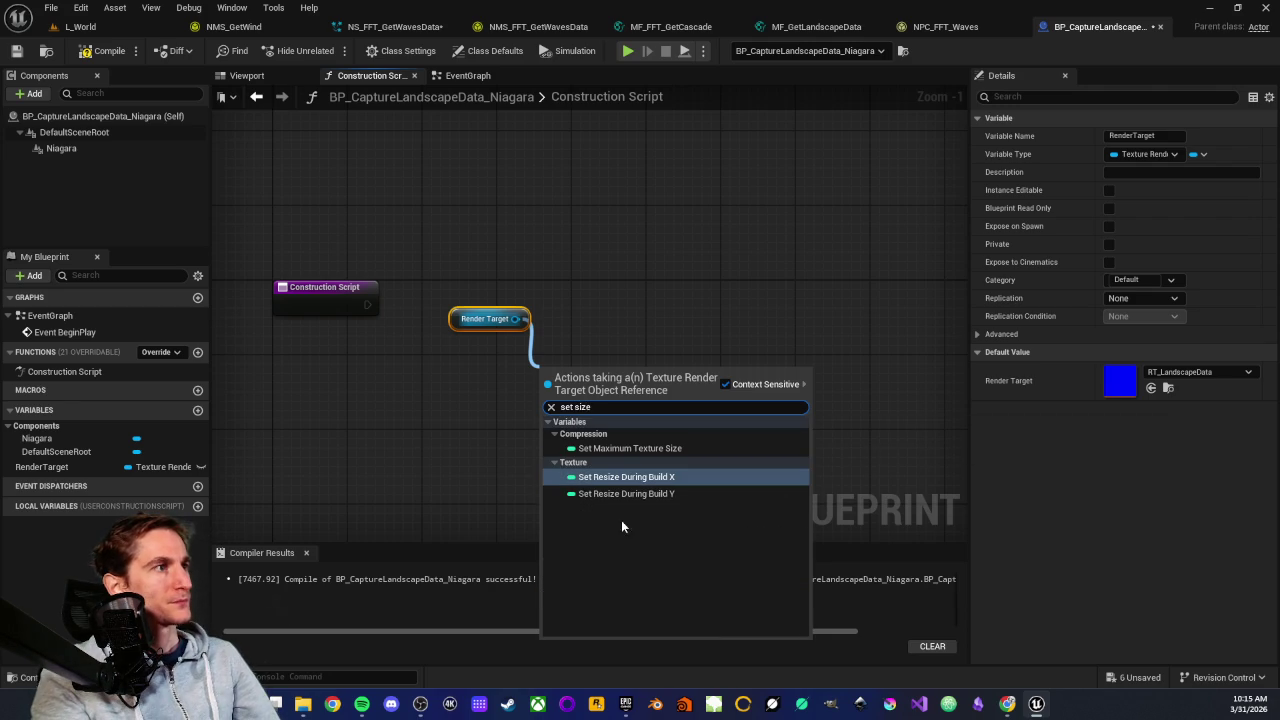
left_click(530, 348)
Browse the getter pin's Texture, Utilities and Variables action categories without adding a node
left_click_drag(585, 333, 585, 333)
scroll(620, 495, "down", 15)
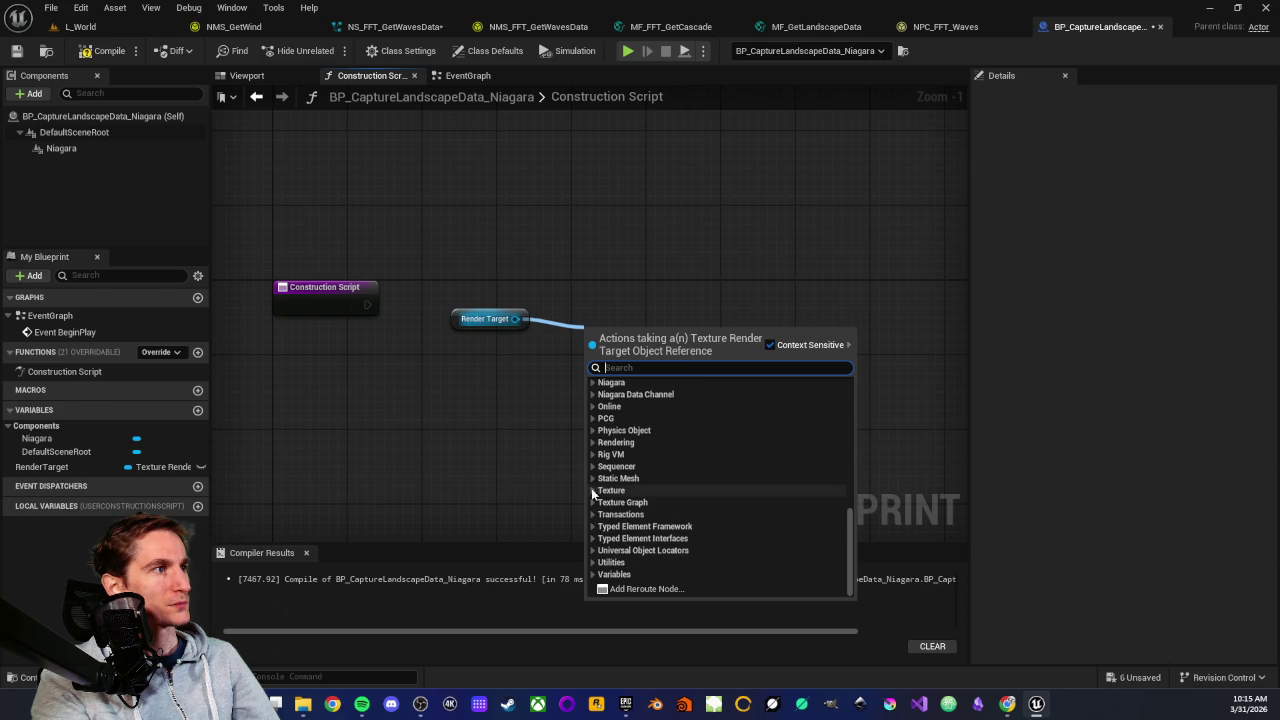
left_click(591, 490)
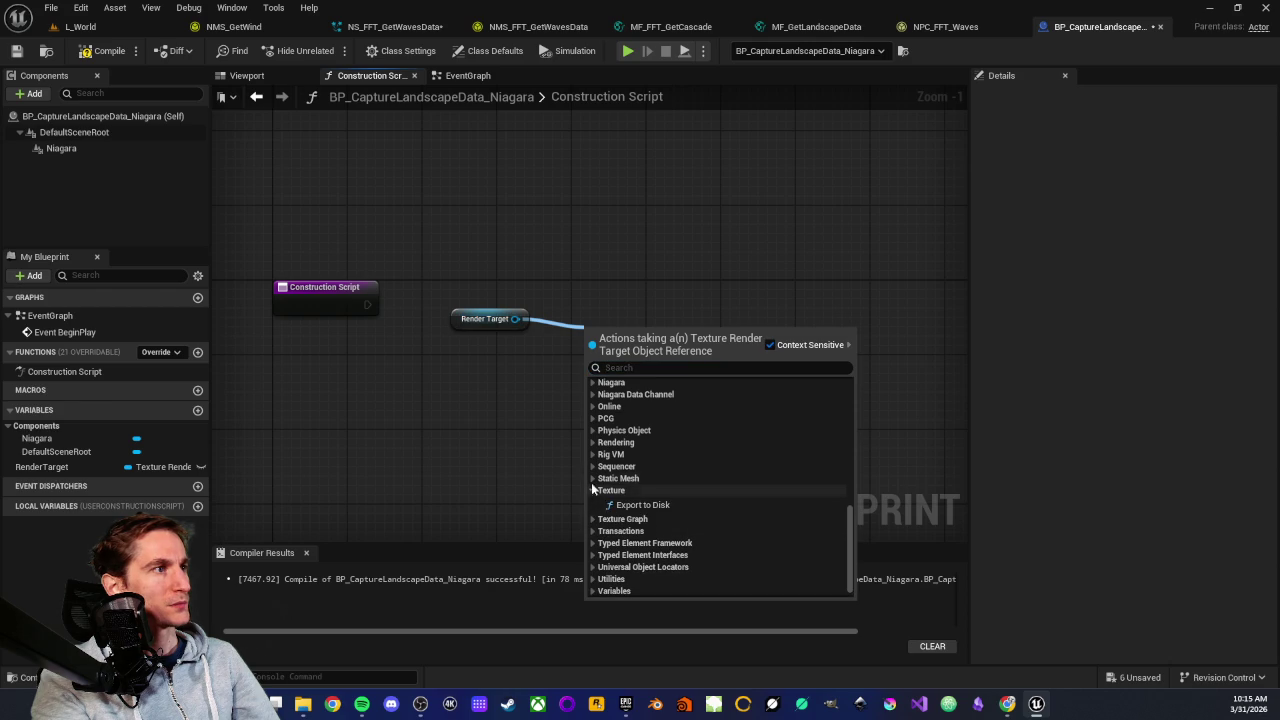
left_click(592, 489)
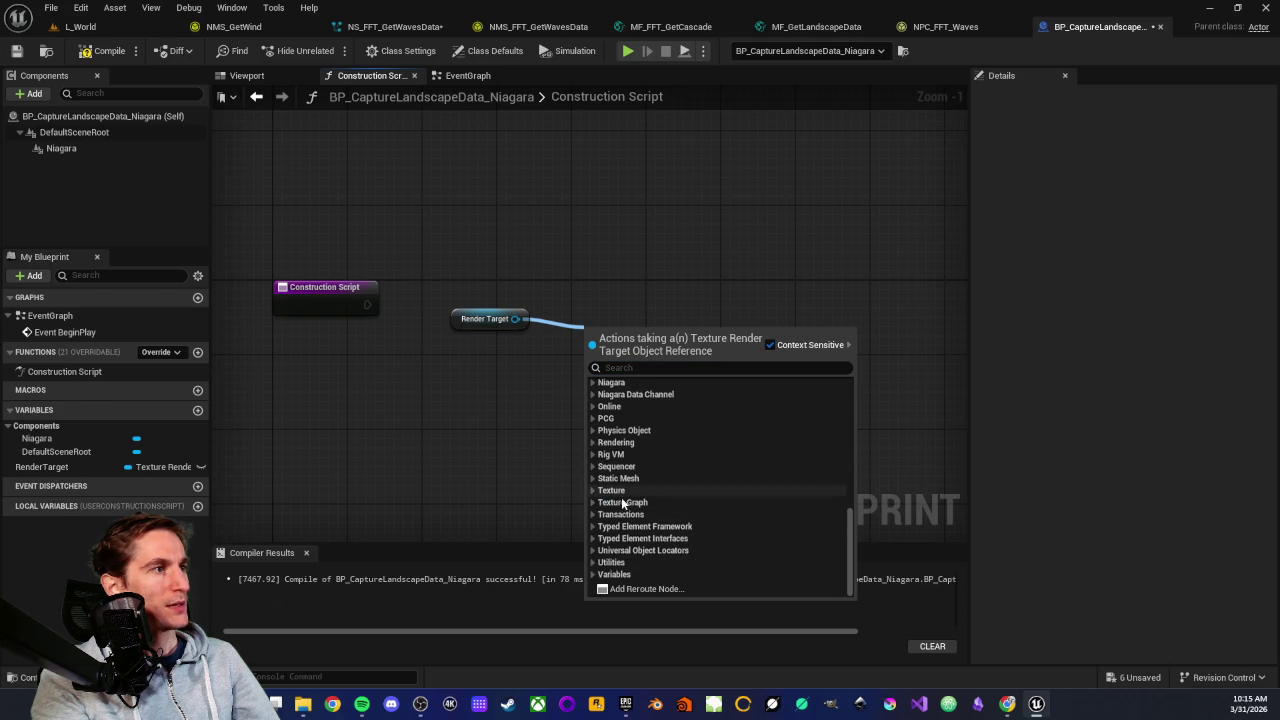
left_click(593, 563)
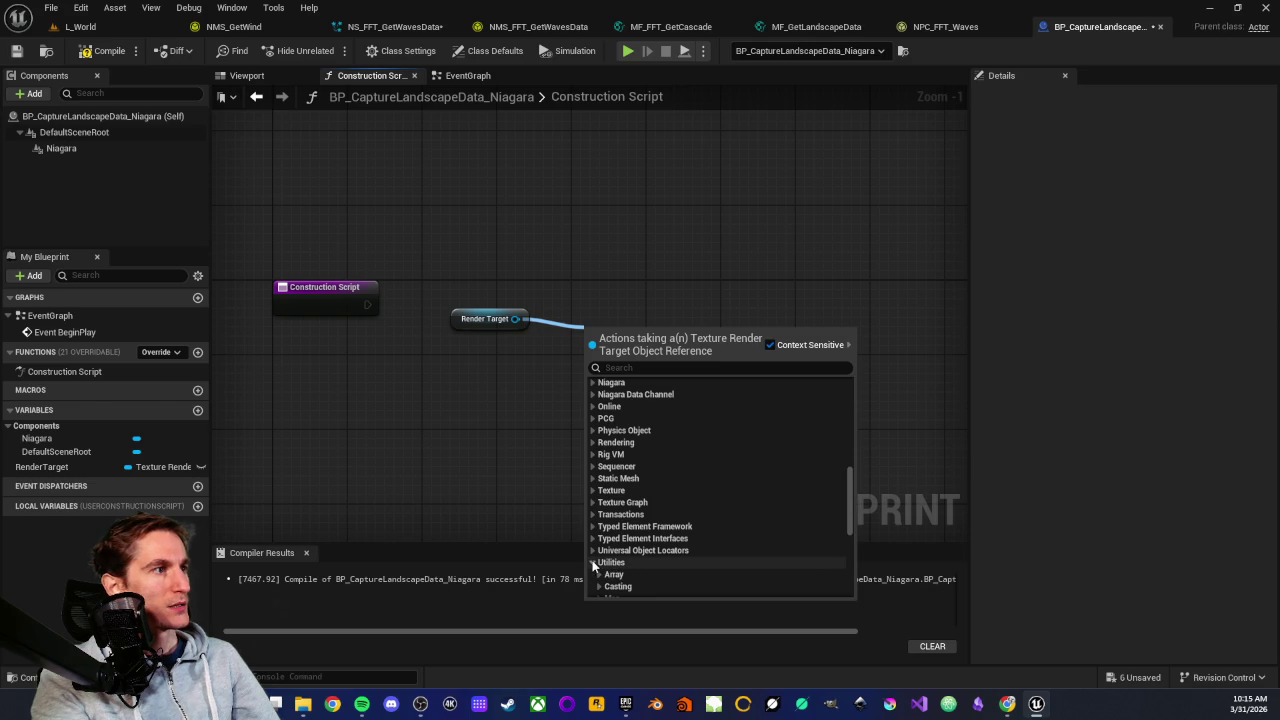
scroll(593, 563, "down", 3)
left_click(592, 436)
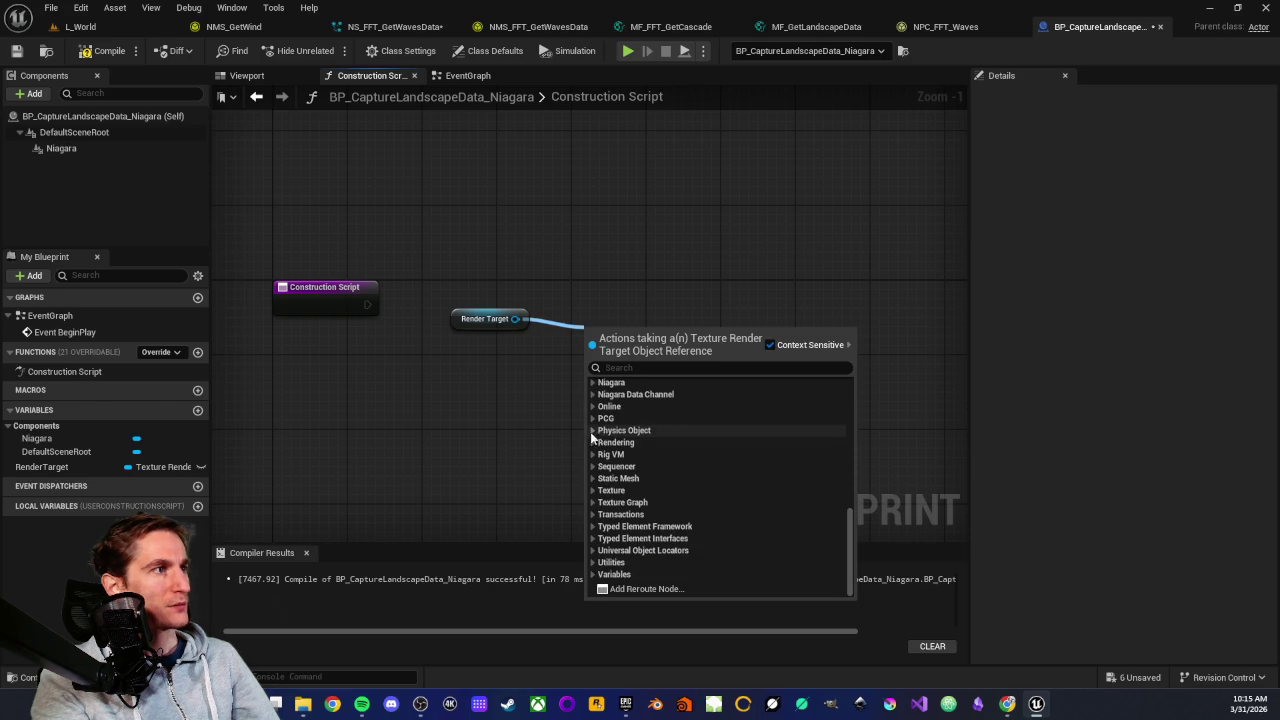
left_click(593, 574)
scroll(605, 560, "down", 3)
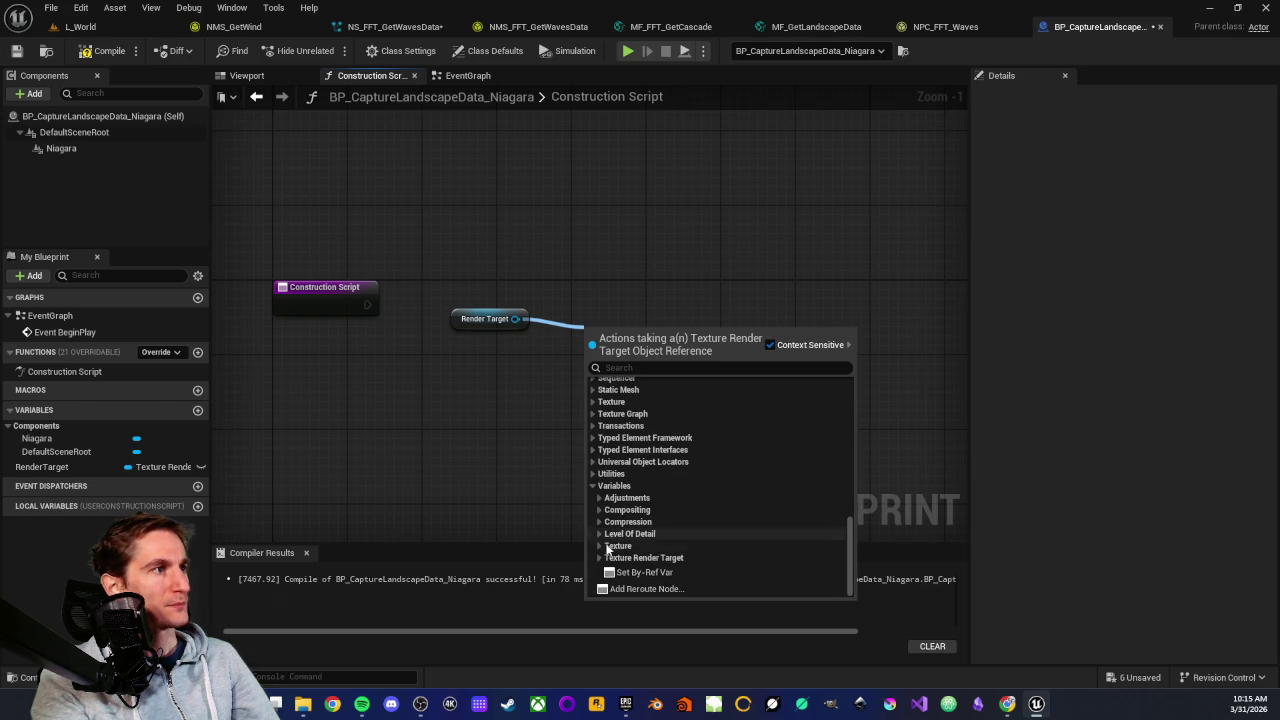
left_click(601, 561)
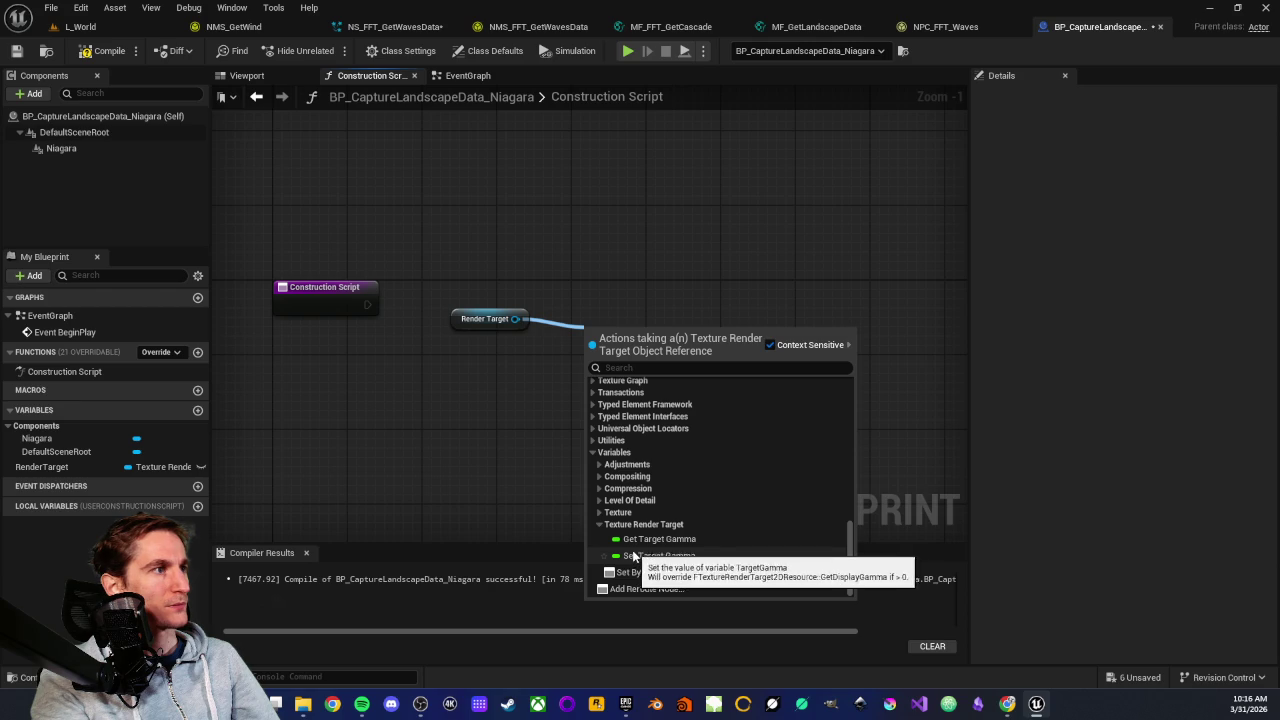
left_click(512, 393)
left_click_drag(512, 393, 482, 432)
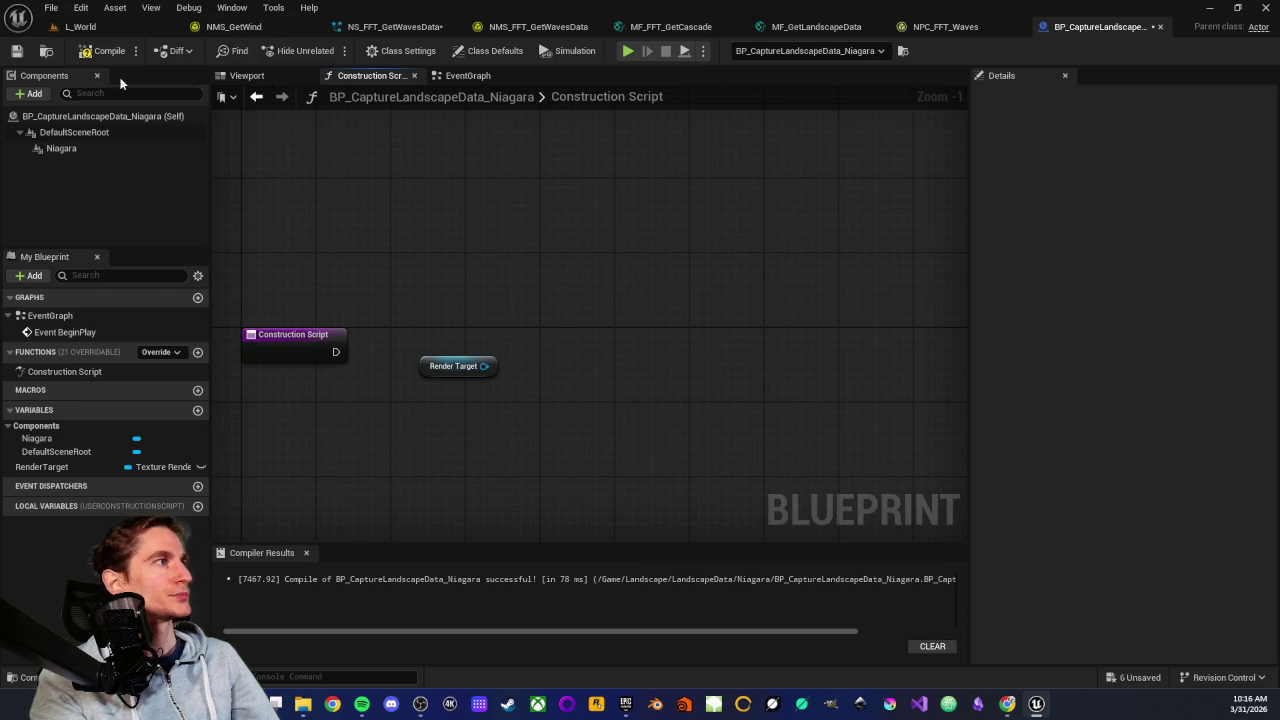
Open BP_CaptureLandscapeData_Global from the LandscapeData folder and view its resize section
left_click(83, 24)
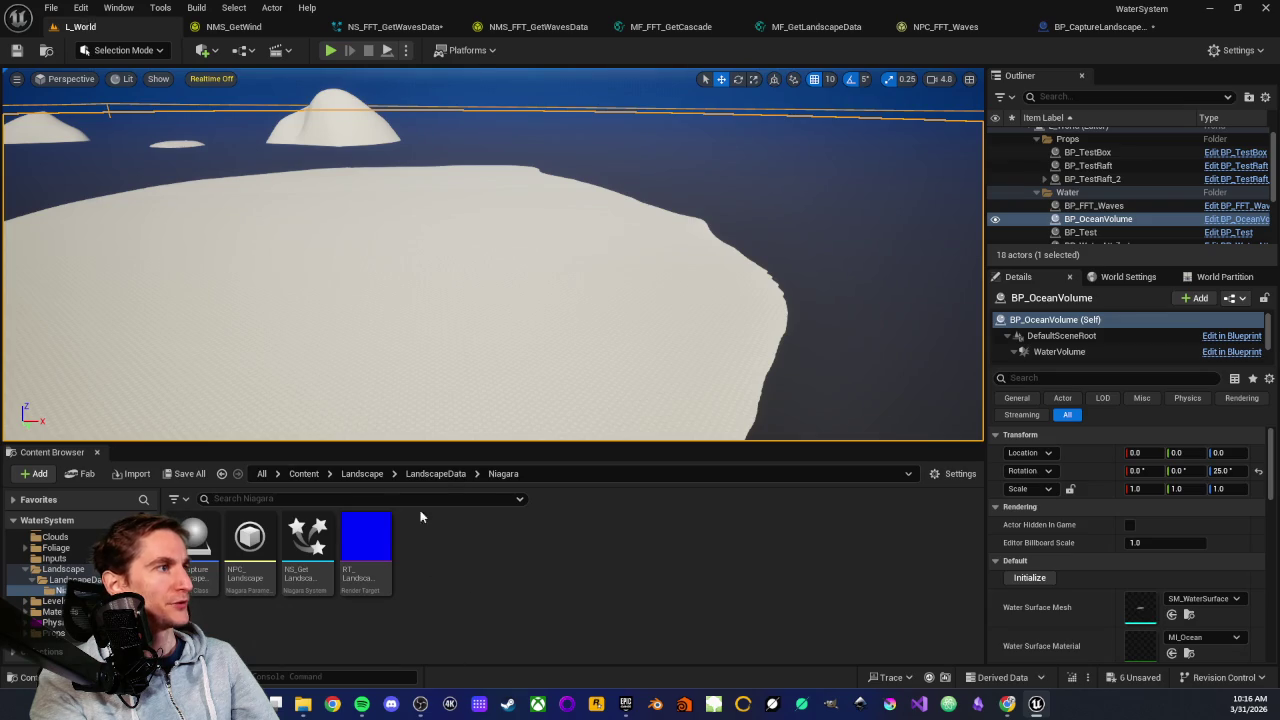
left_click(412, 476)
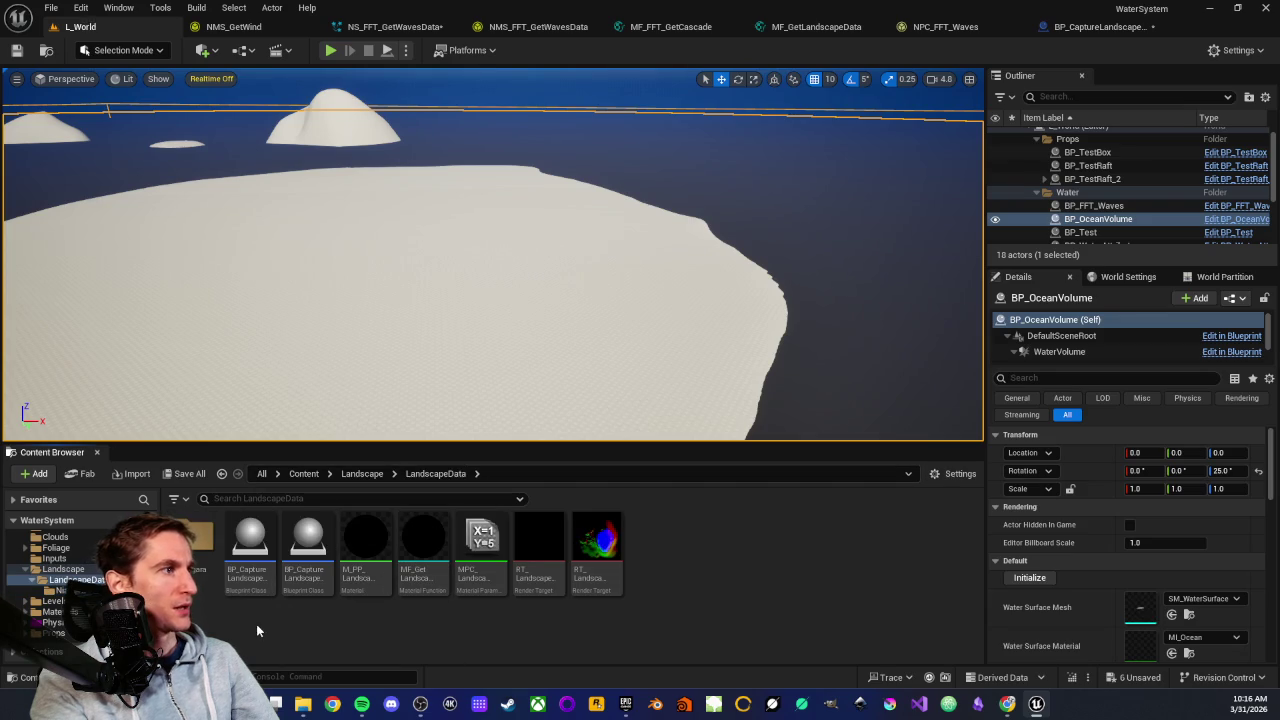
left_click(258, 572)
double_click(310, 515)
scroll(593, 418, "up", 3)
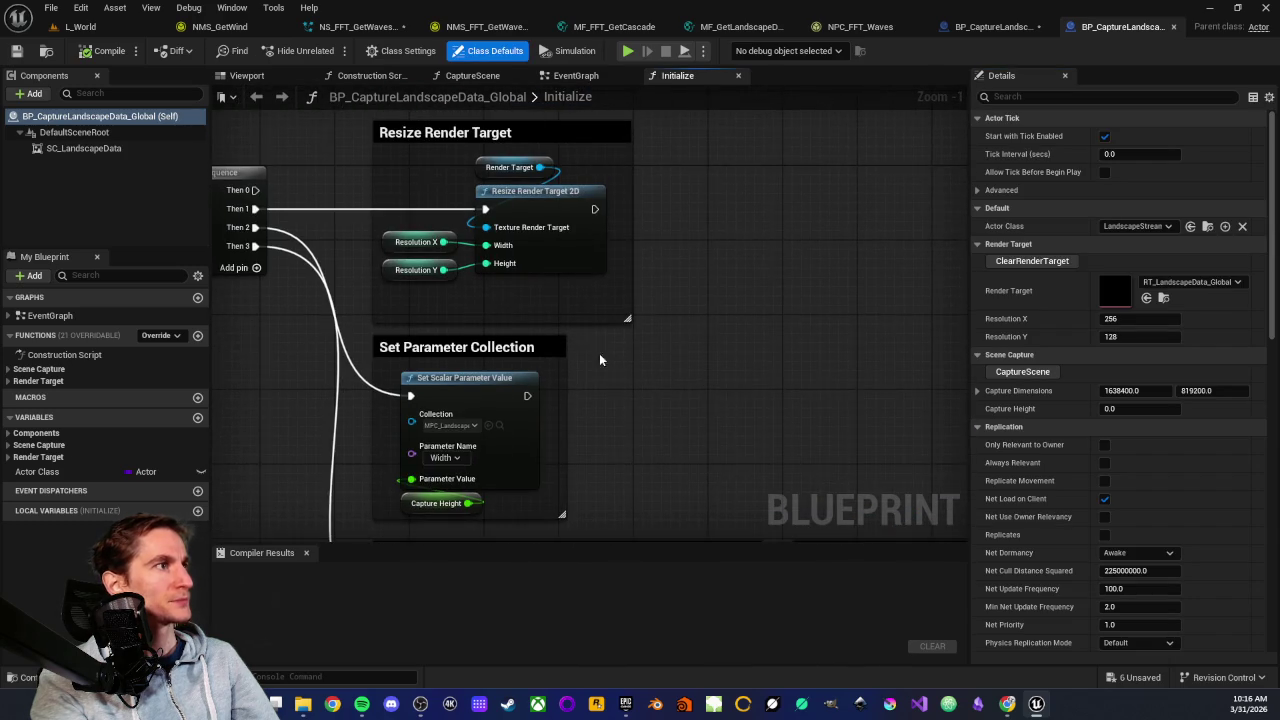
left_click_drag(594, 351, 605, 430)
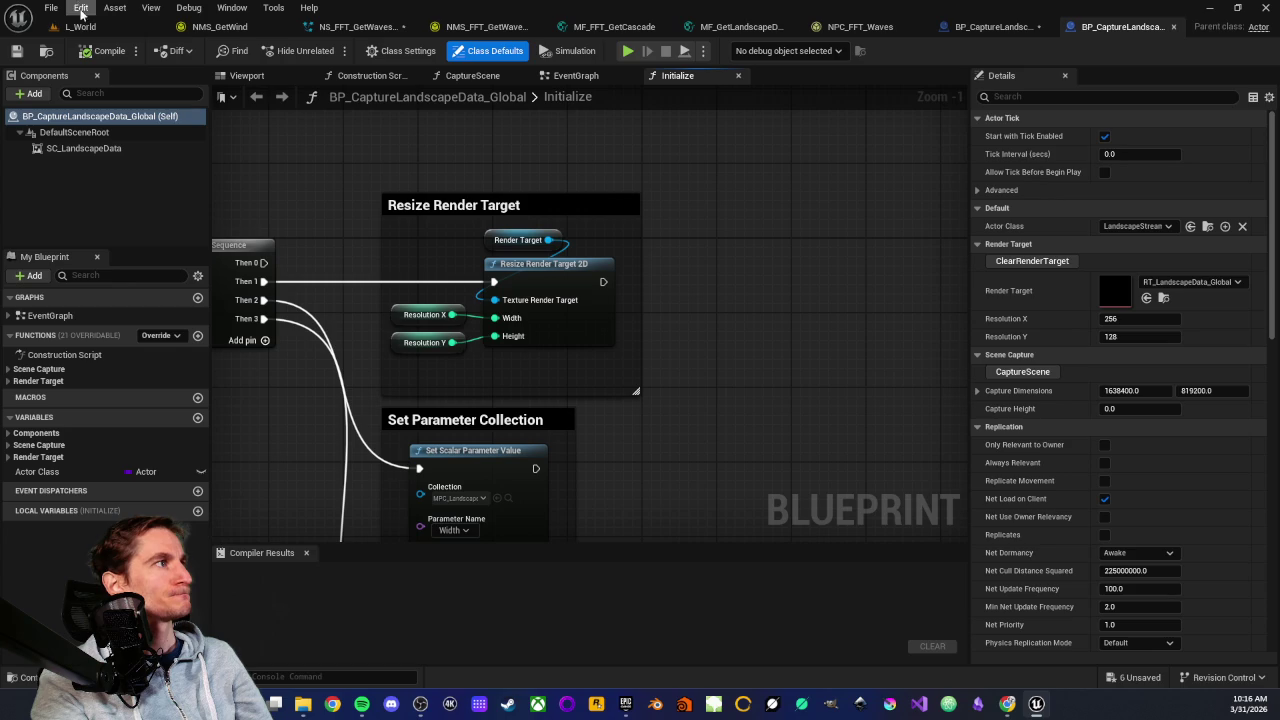
In the Niagara capture blueprint, search 'resize' off the RenderTarget getter without adding anything
left_click(1001, 30)
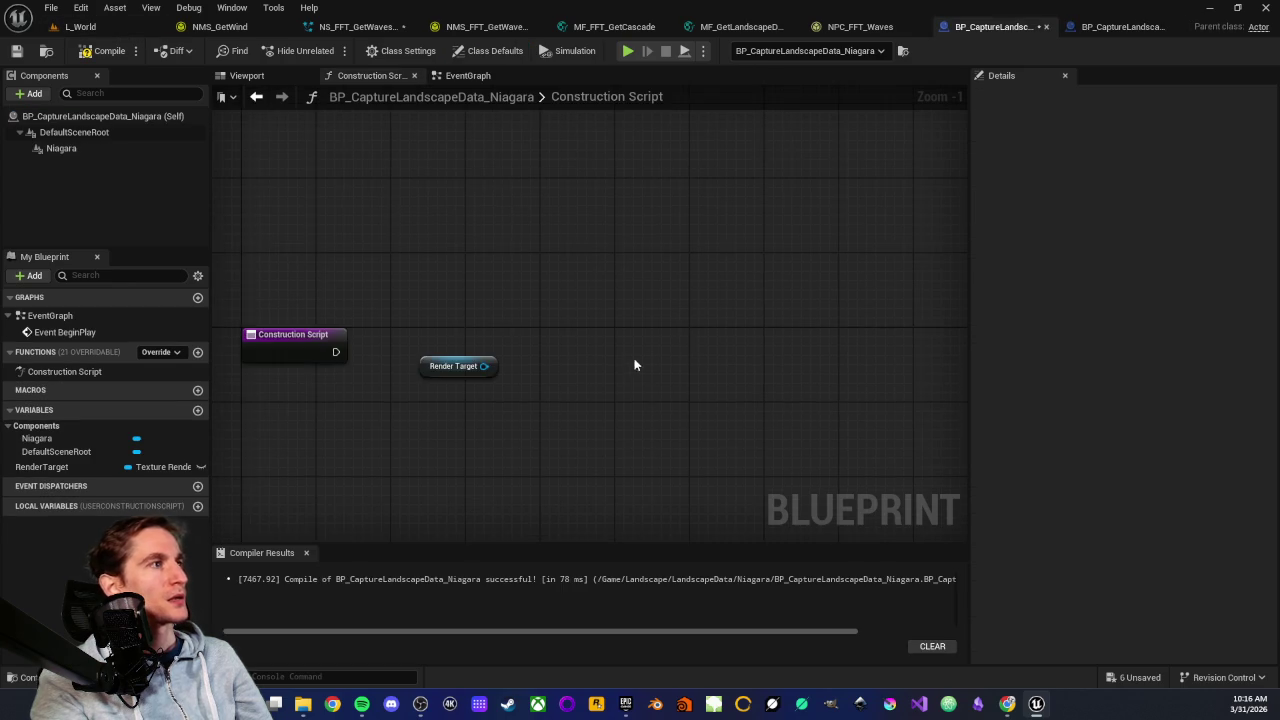
left_click_drag(531, 296, 588, 326)
type("resize")
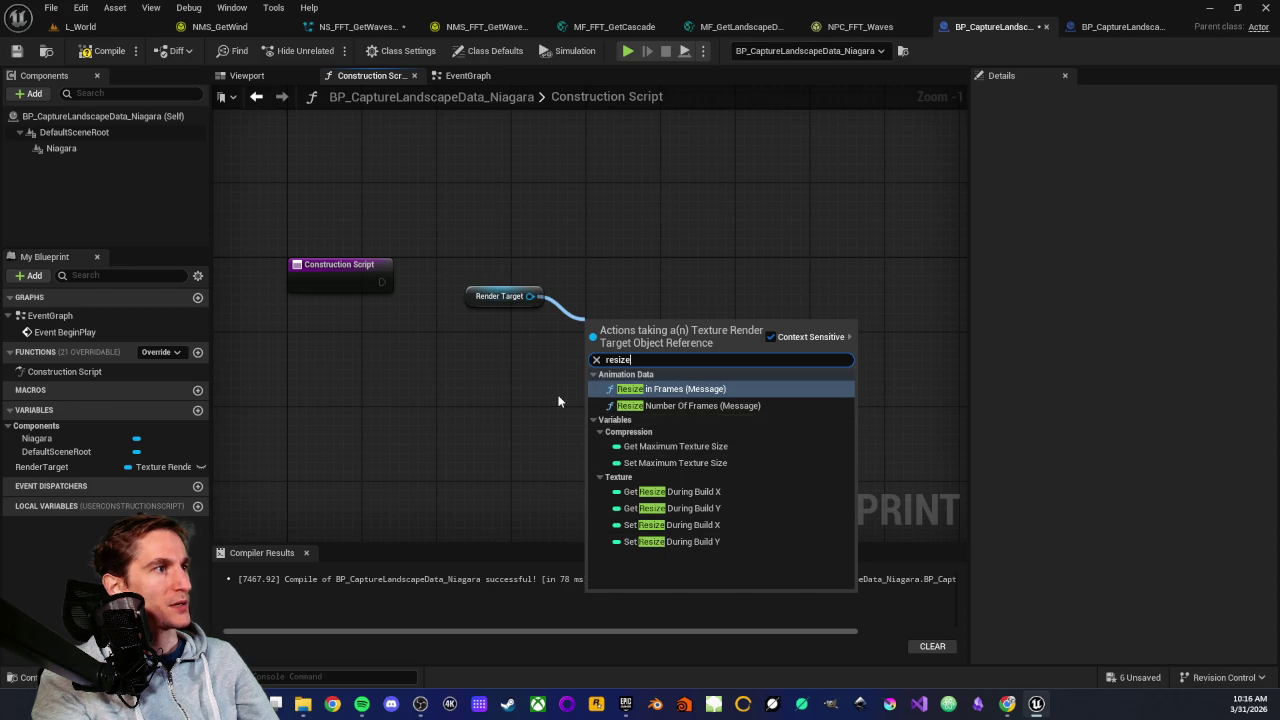
left_click(490, 337)
left_click(489, 304)
left_click(487, 244)
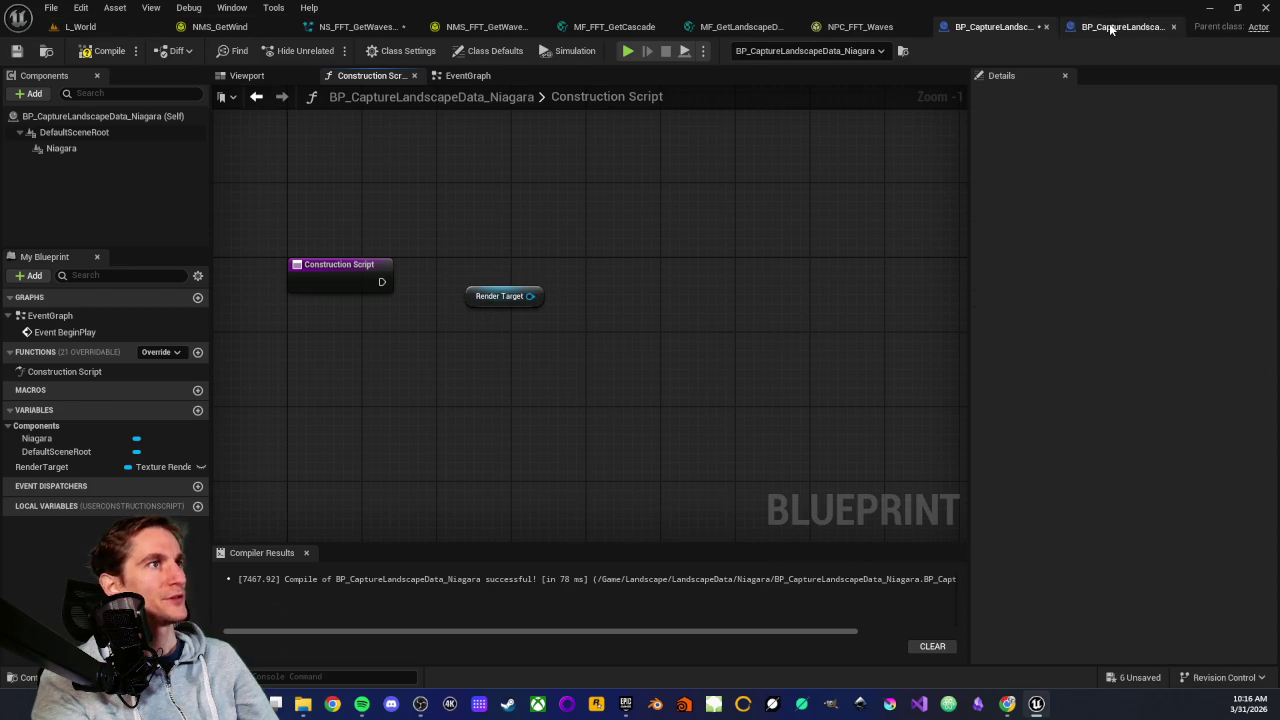
Check the global blueprint's RenderTarget variable type, then return to the Niagara capture blueprint
left_click(1120, 26)
left_click(520, 241)
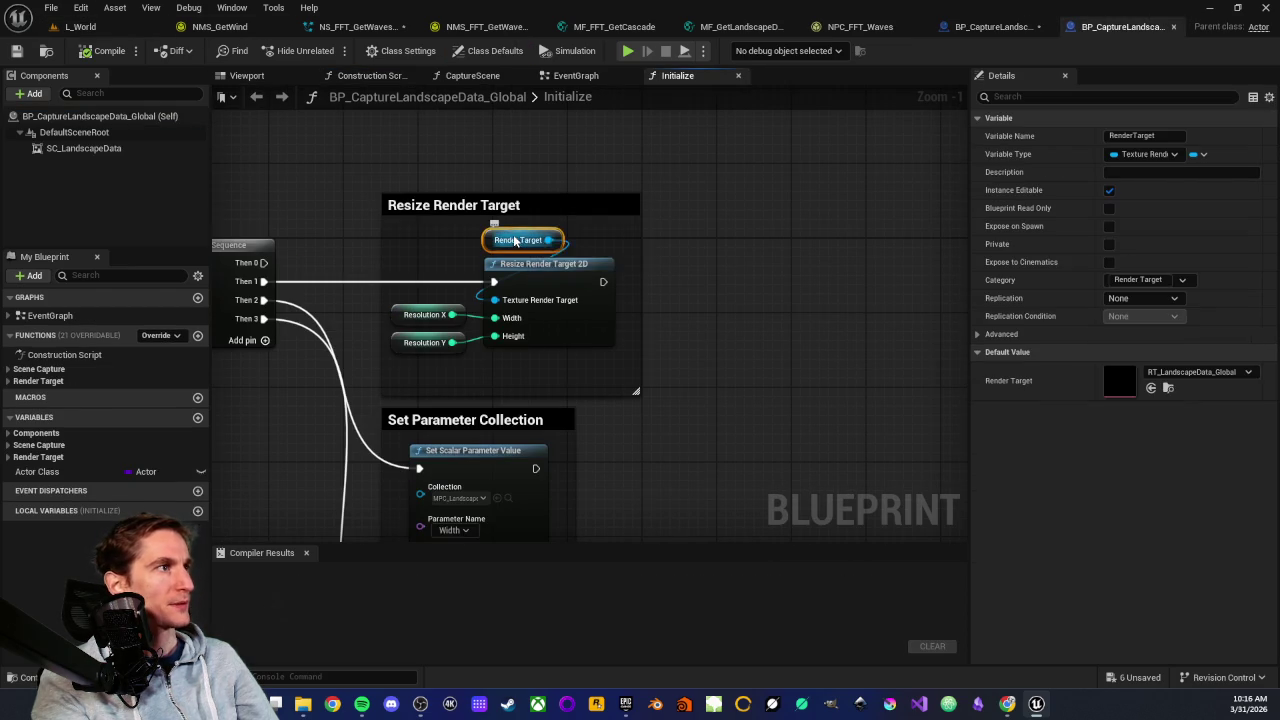
left_click(7, 446)
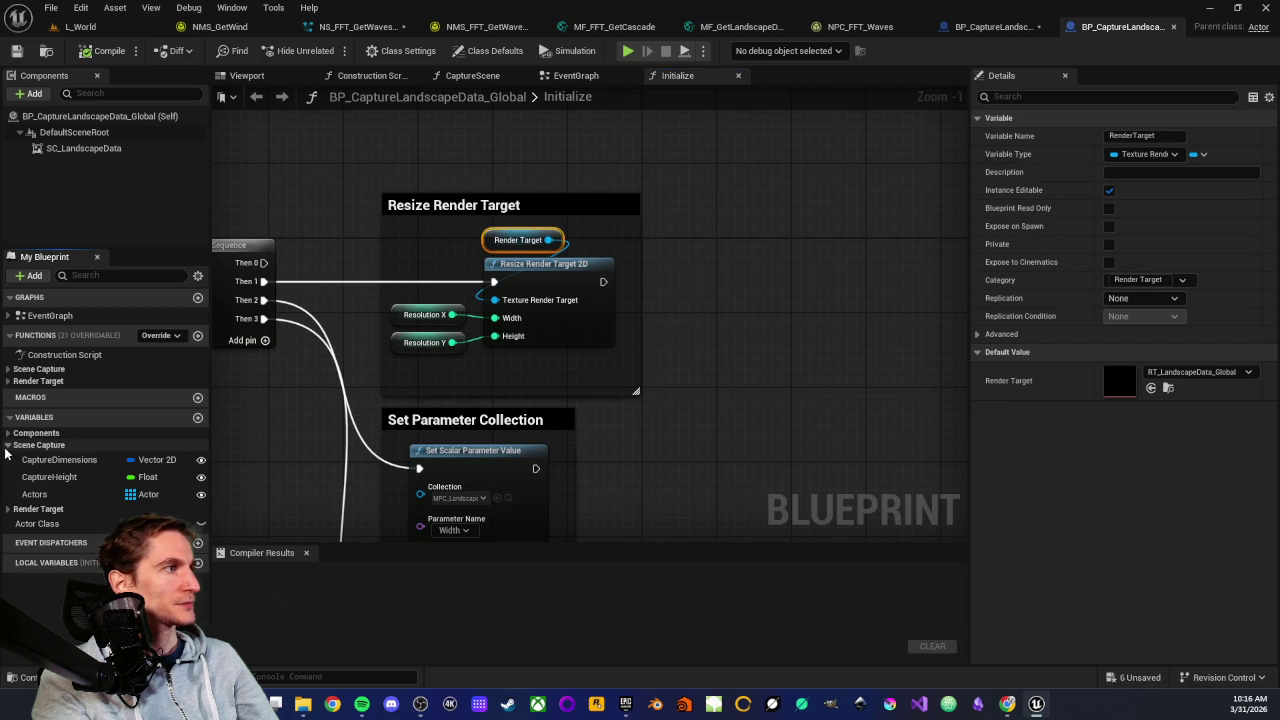
left_click(7, 446)
left_click(8, 457)
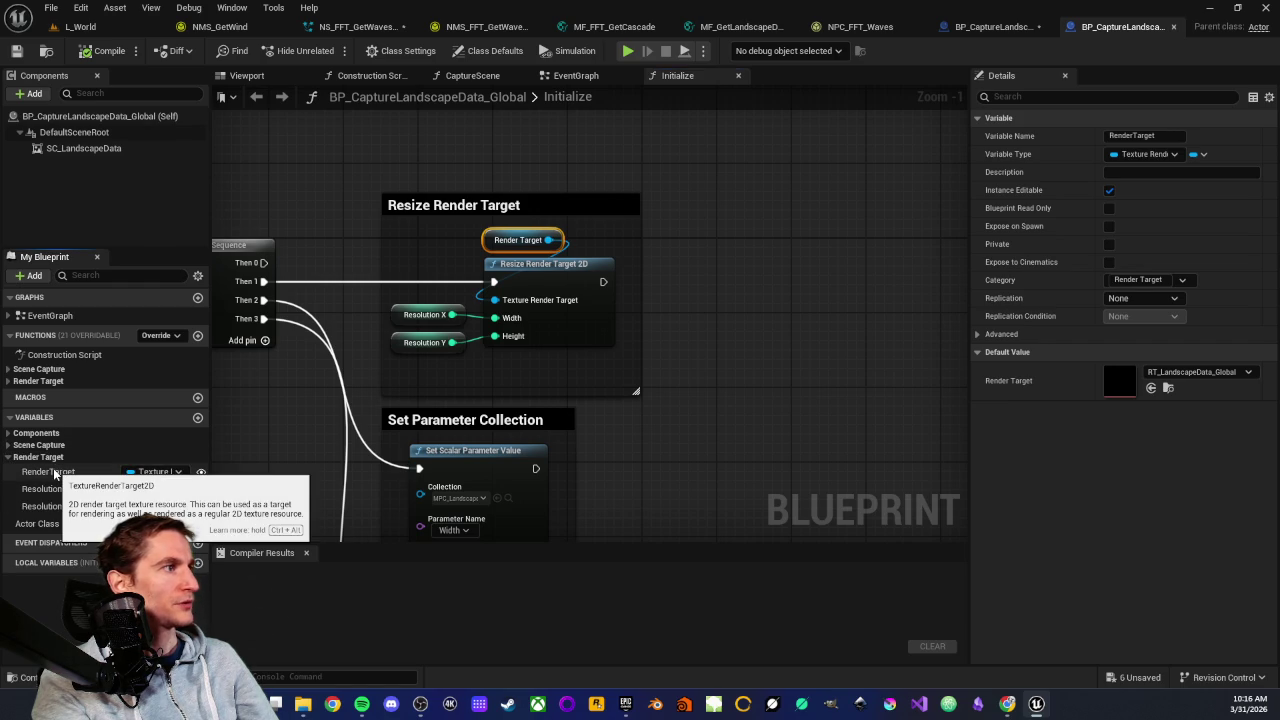
left_click(987, 28)
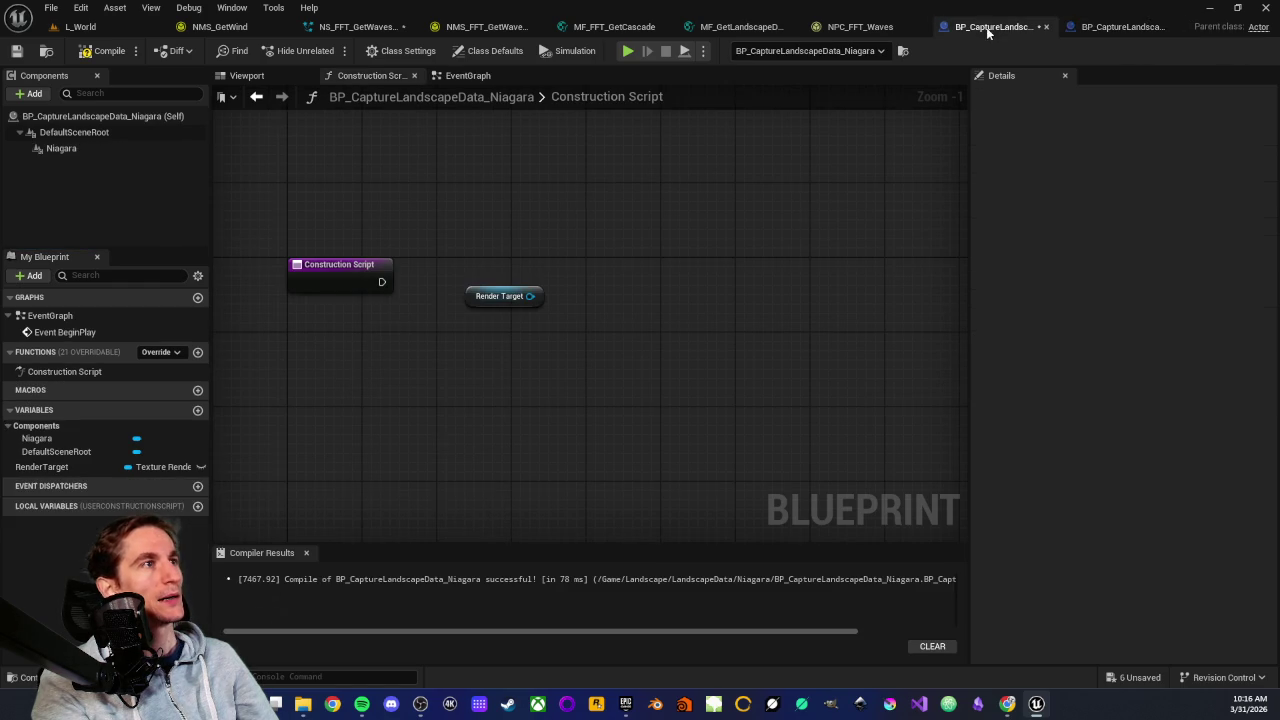
Change RenderTarget's type to Texture Render Target 2D Object Reference
left_click(178, 467)
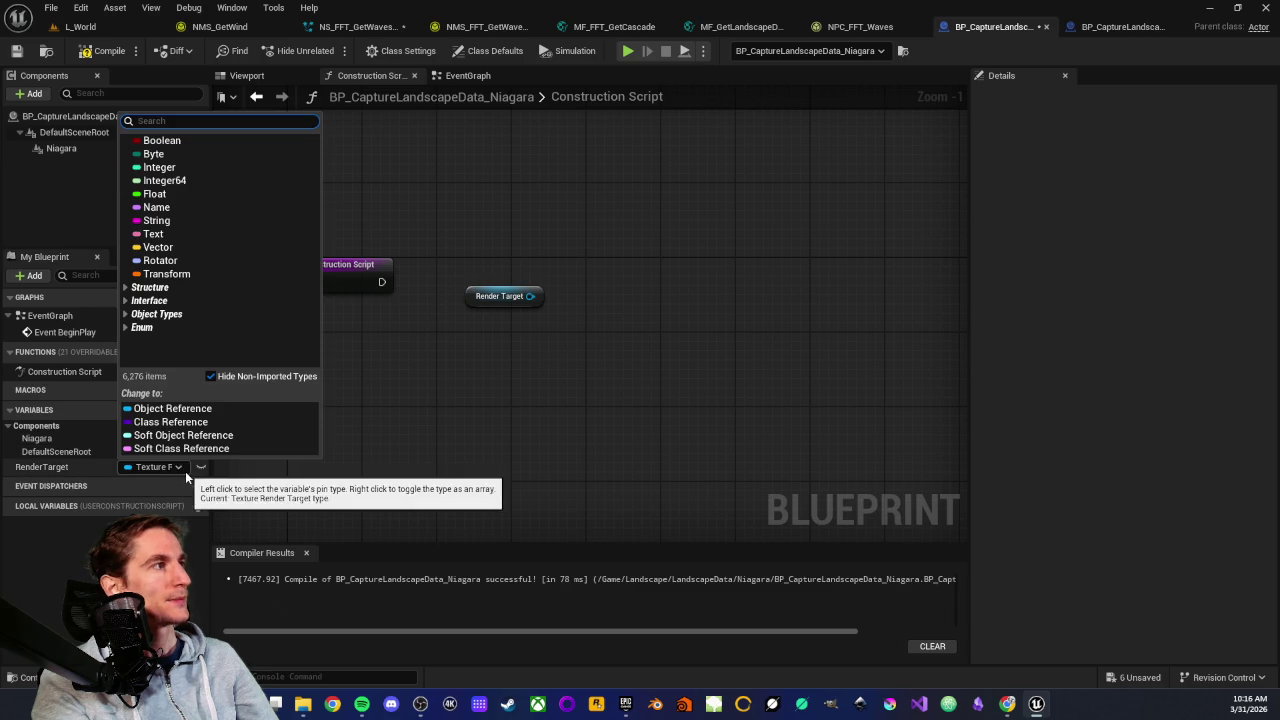
type("tex")
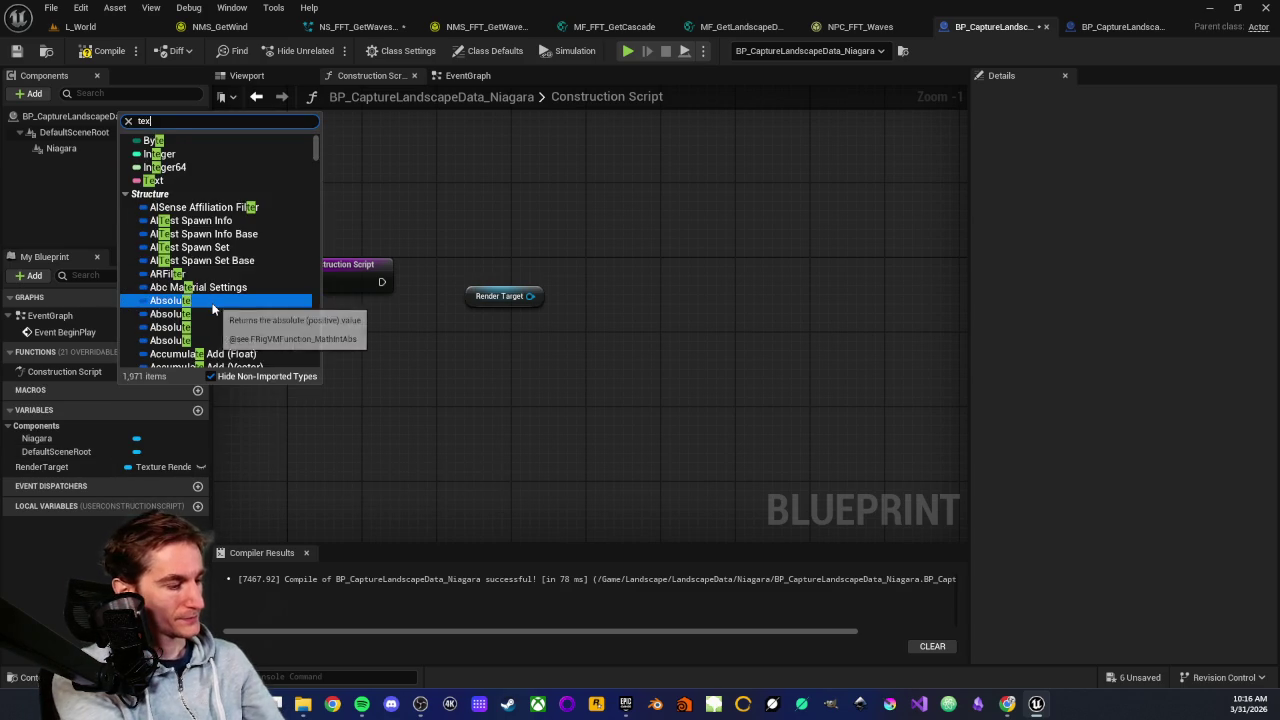
type("ture render")
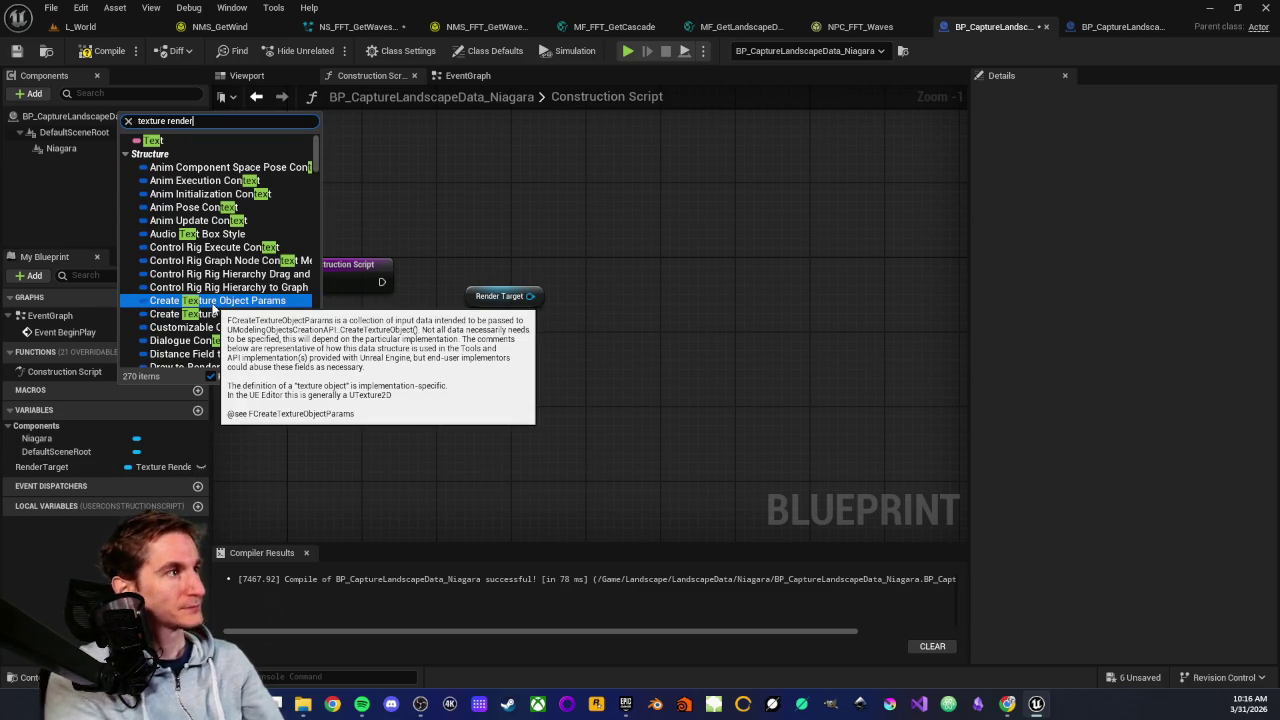
mouse_move(250, 235)
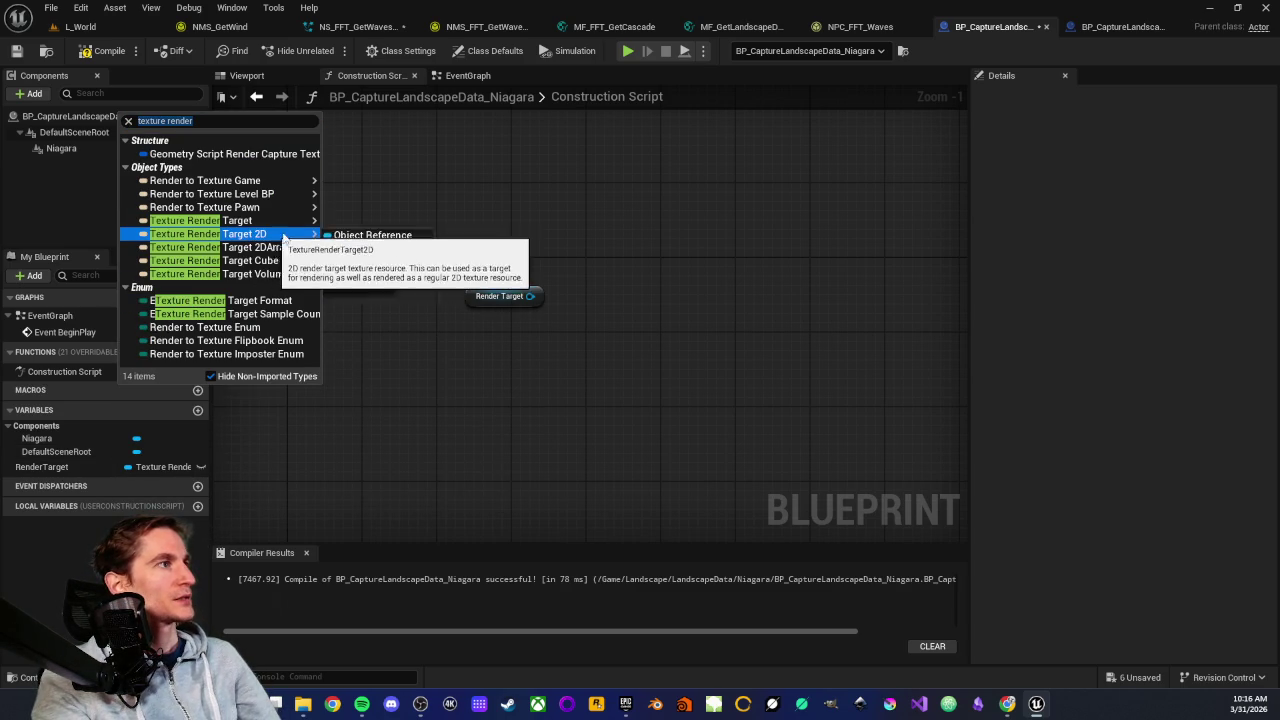
left_click(341, 238)
left_click(652, 376)
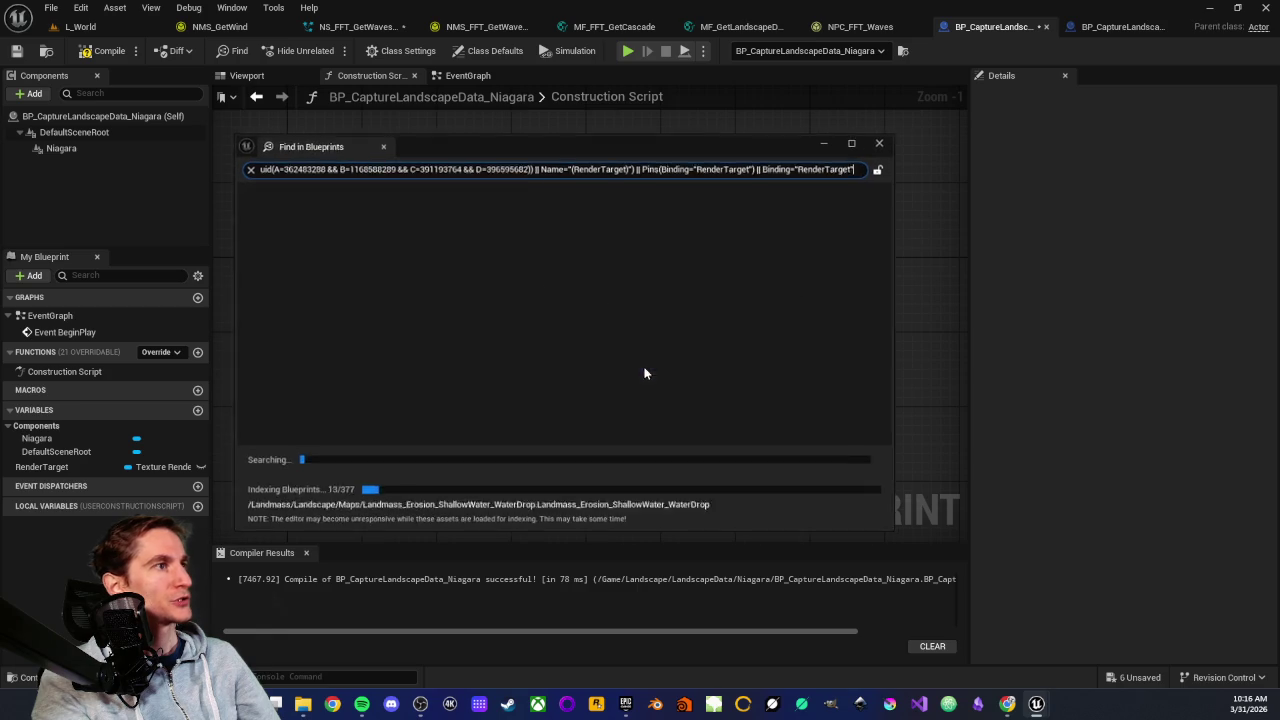
left_click(874, 147)
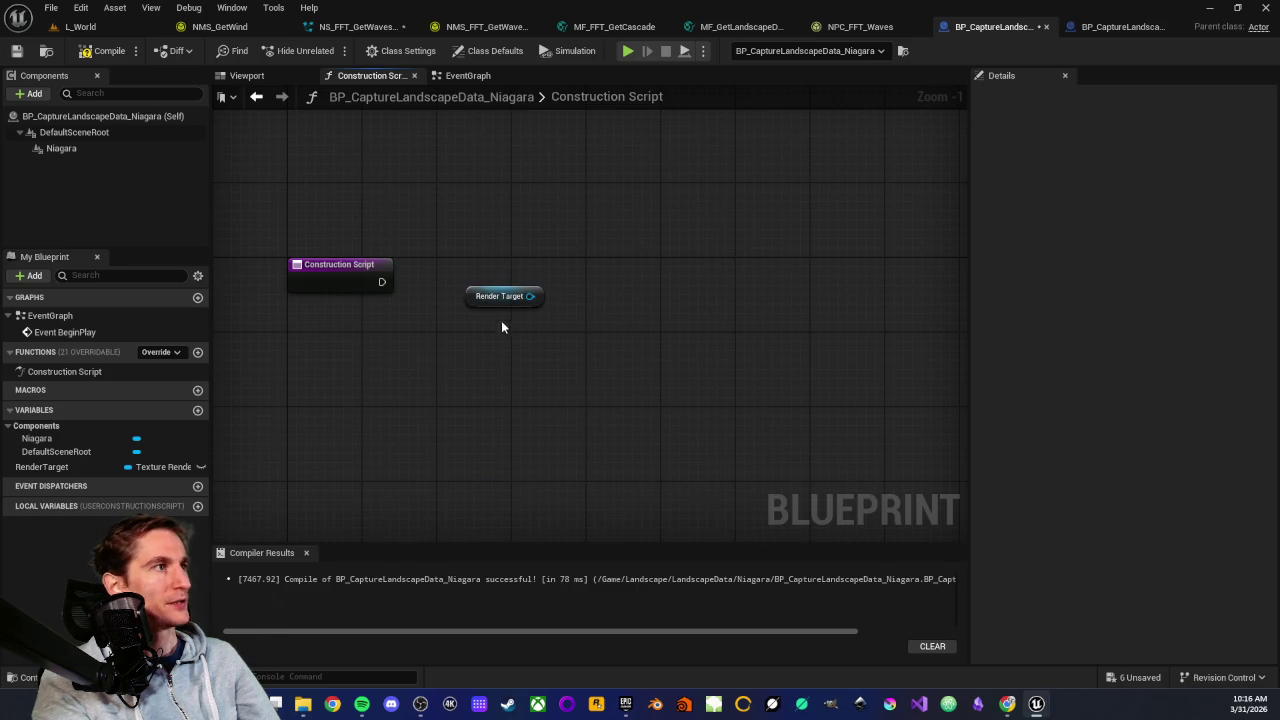
Add a Resize Render Target 2D node fed by RenderTarget and promote its Width to an integer variable
left_click_drag(566, 304, 572, 310)
type("resize")
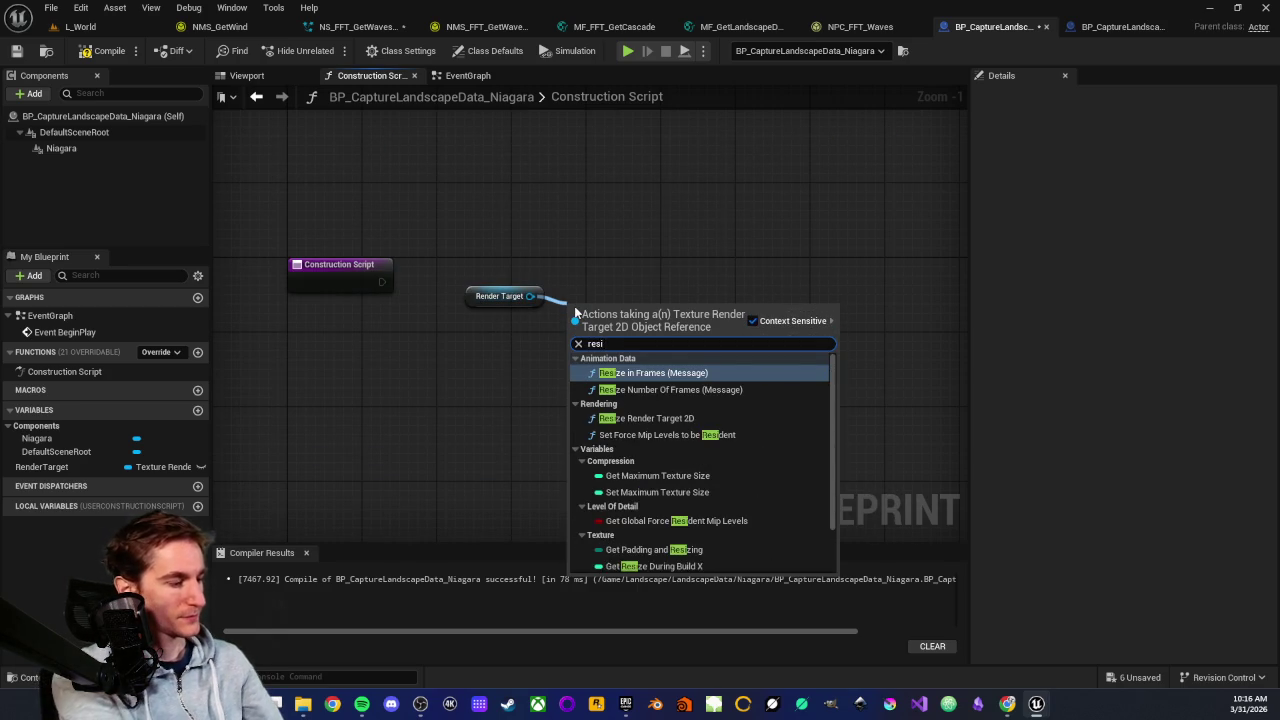
left_click(641, 419)
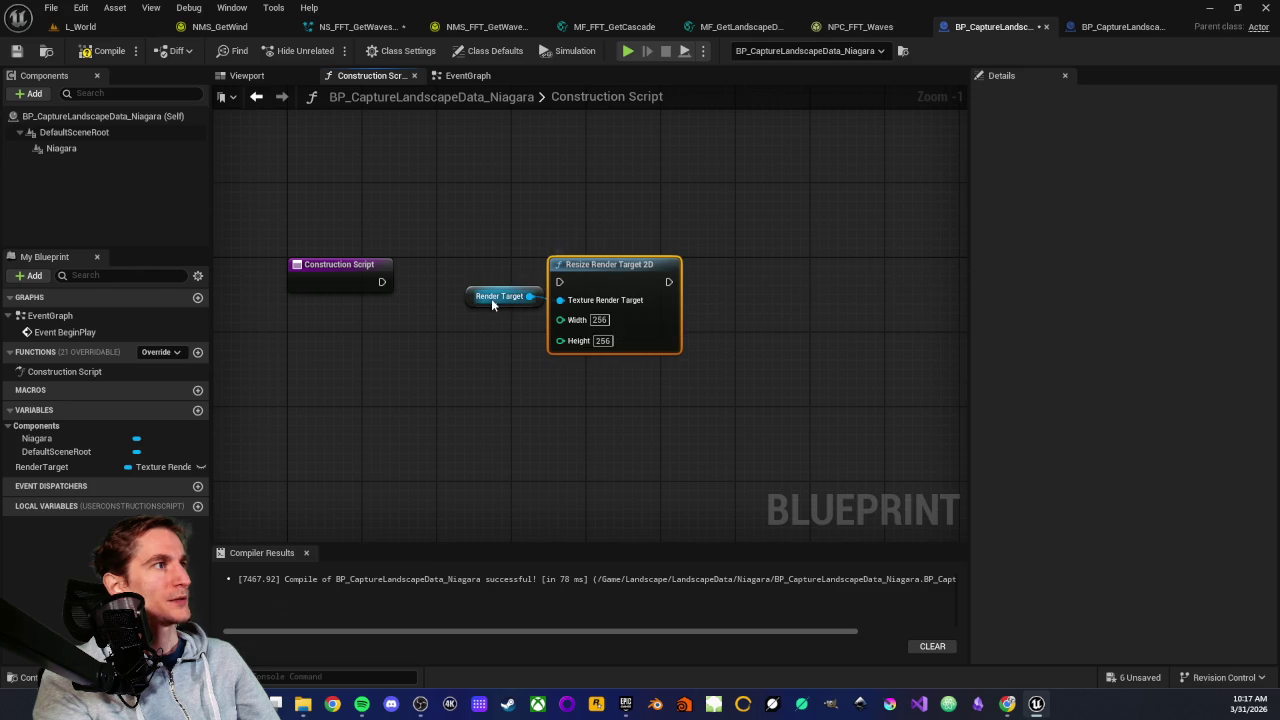
left_click_drag(492, 304, 580, 253)
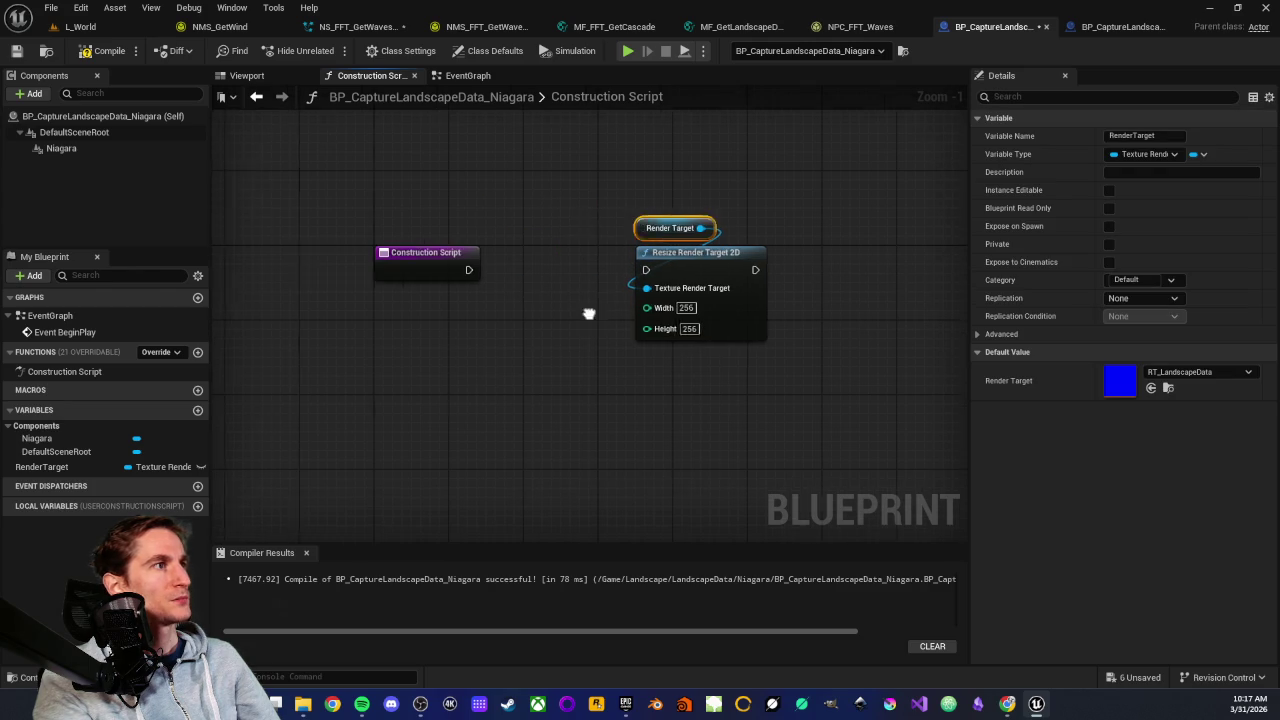
left_click_drag(706, 309, 626, 317)
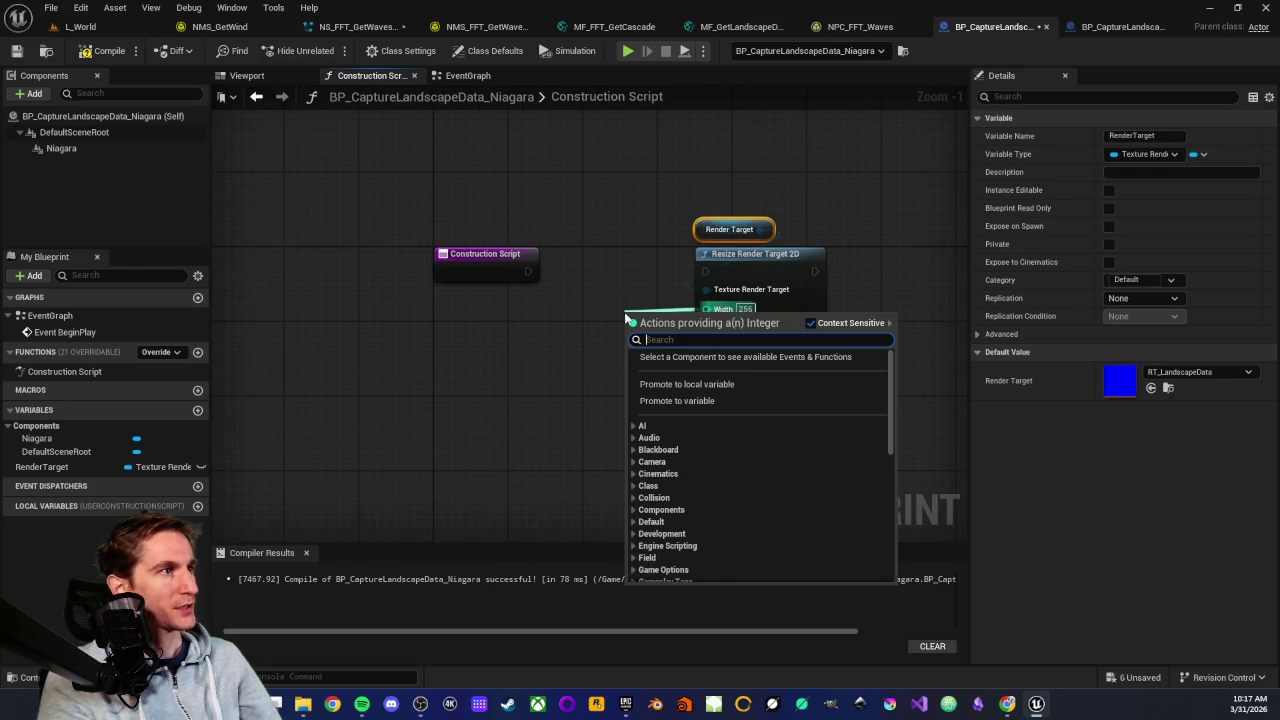
left_click(661, 398)
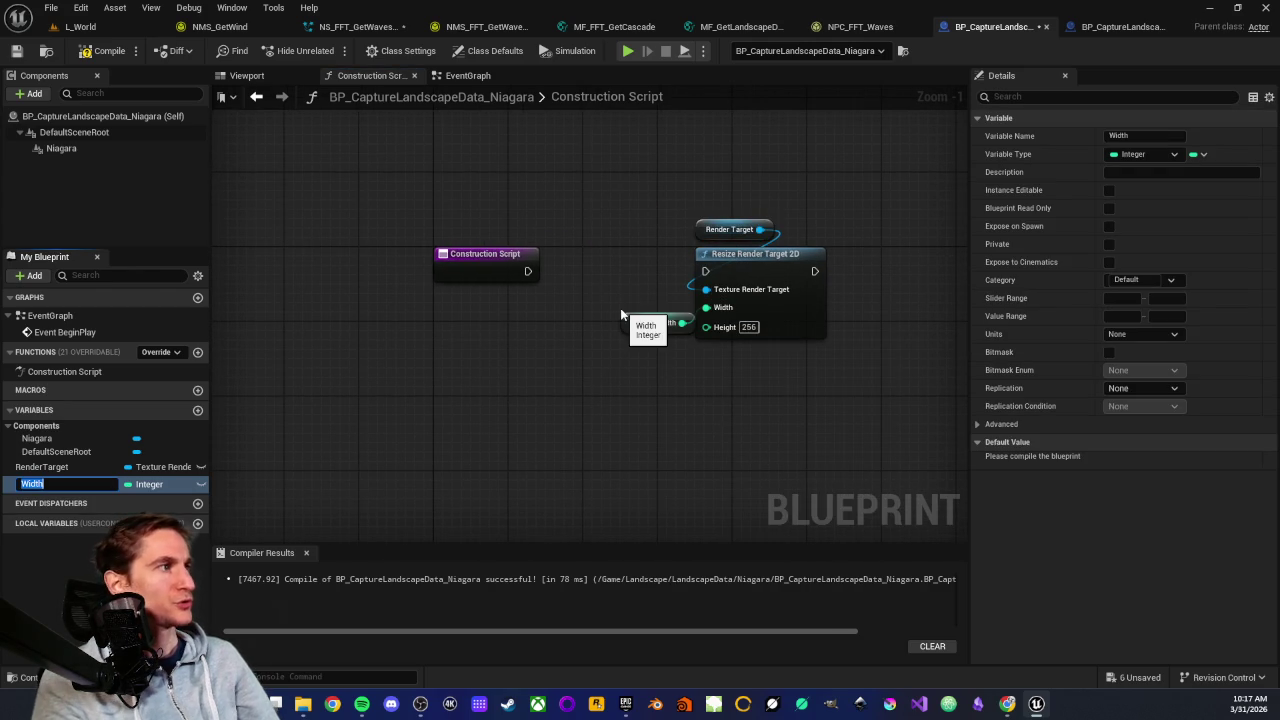
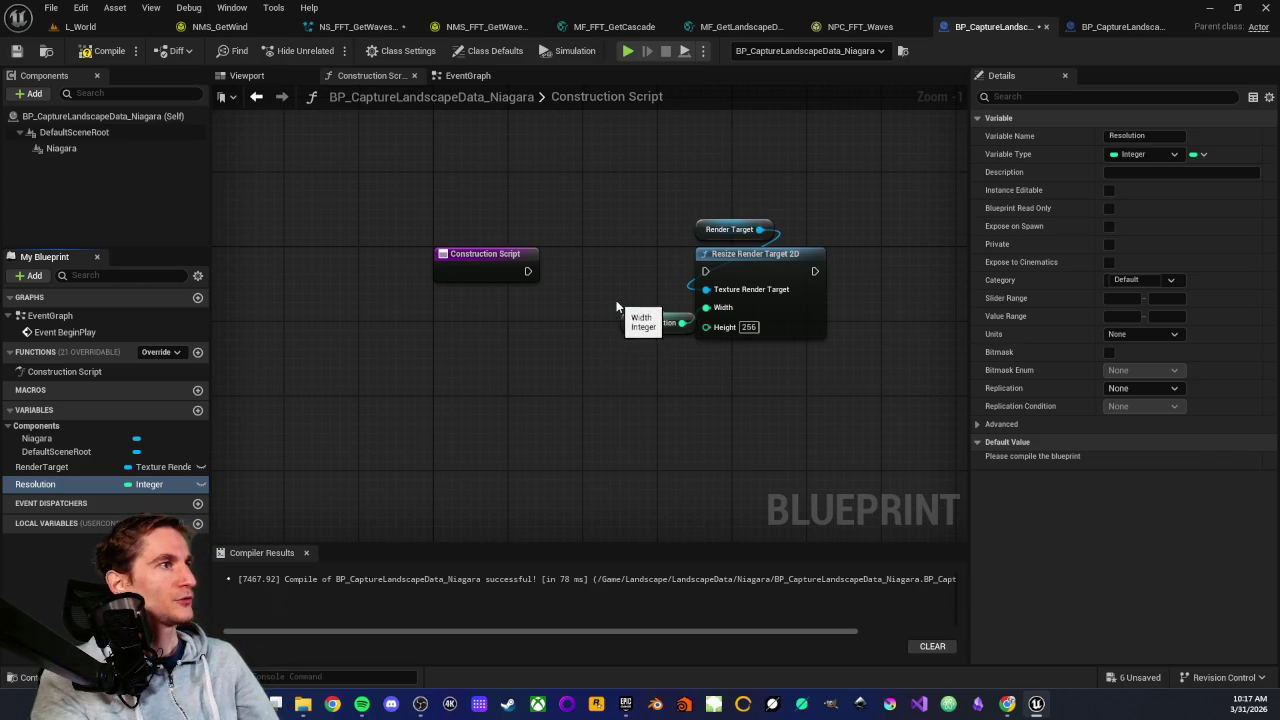
Move the Resolution and Resize Render Target 2D nodes right to free space after Construction Script
mouse_move(626, 331)
left_mouse_down()
mouse_move(601, 305)
mouse_move(706, 327)
left_mouse_up()
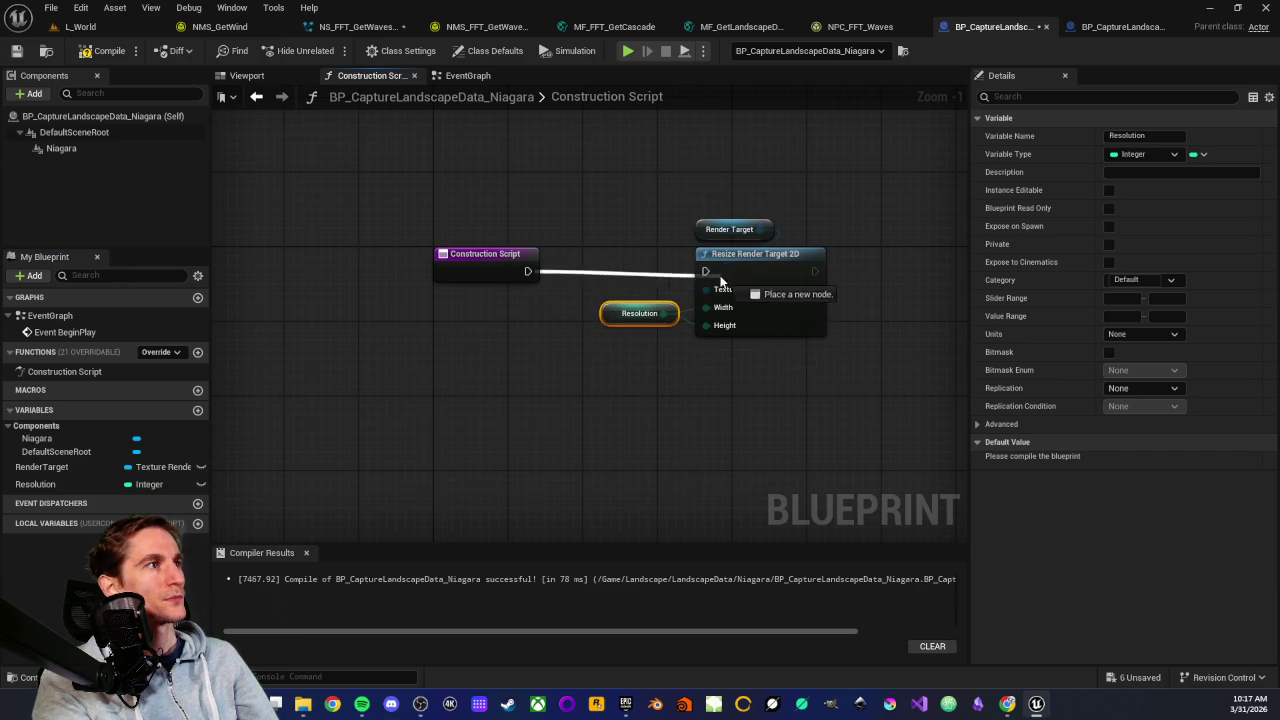
left_click(584, 237)
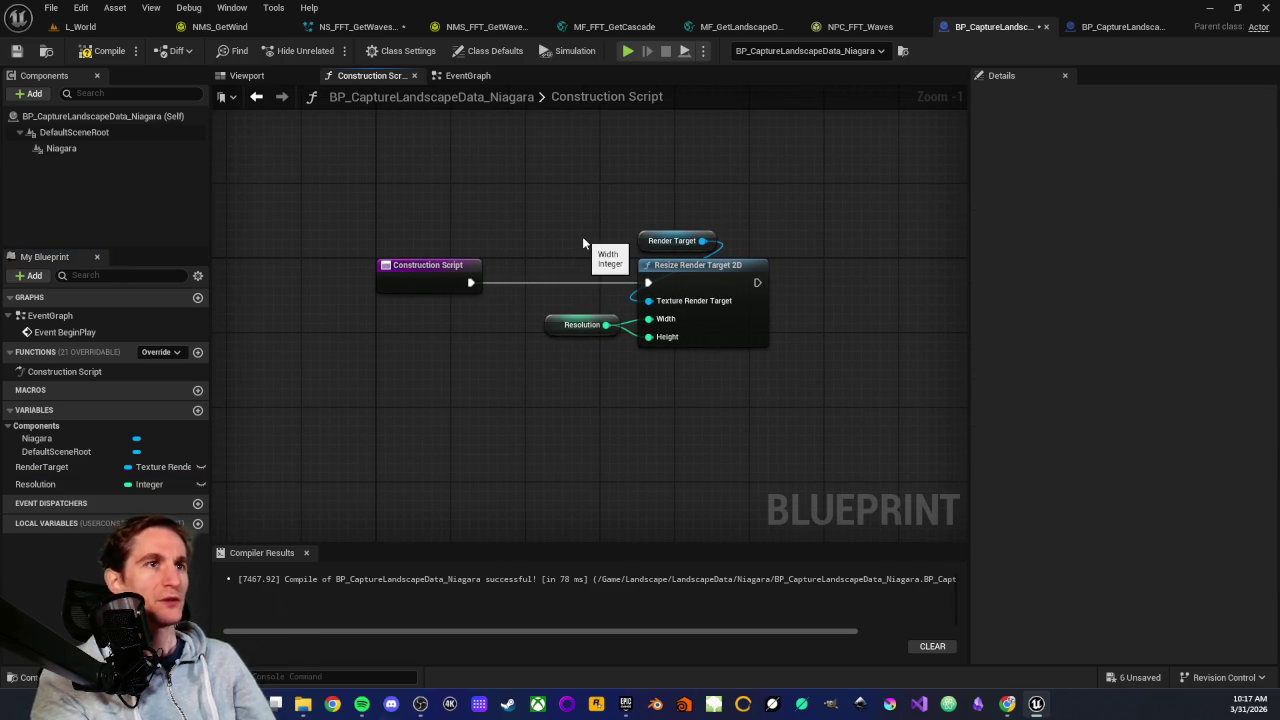
scroll(600, 410, "down", 2)
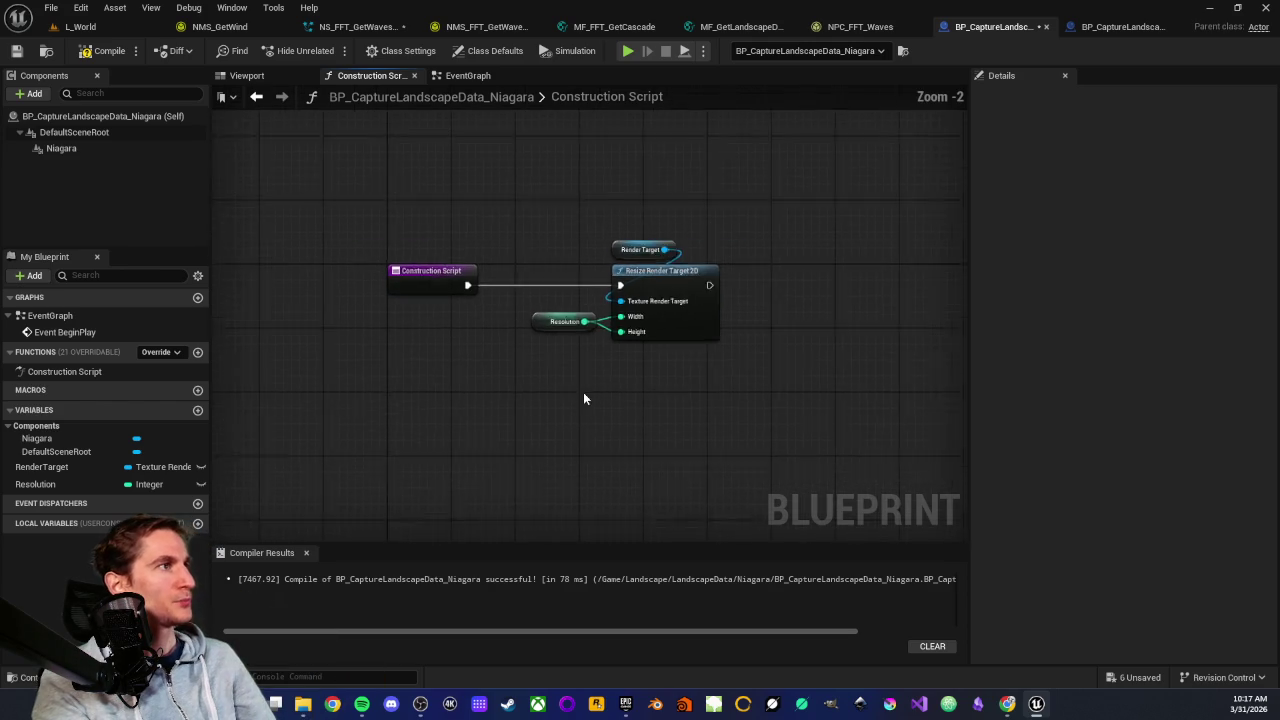
left_click_drag(470, 232, 571, 360)
left_click_drag(580, 272, 723, 271)
Insert a Sequence node after Construction Script and drag in a Niagara component reference
left_click_drag(411, 289, 444, 289)
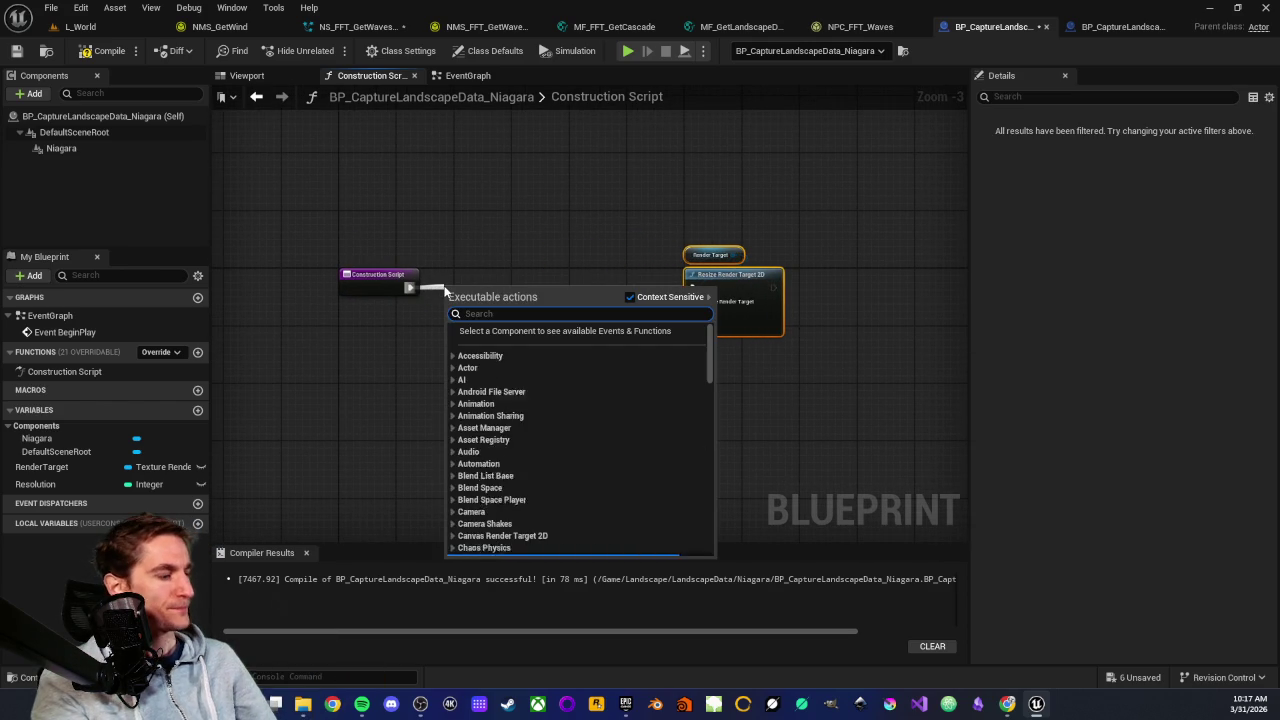
type("sequence")
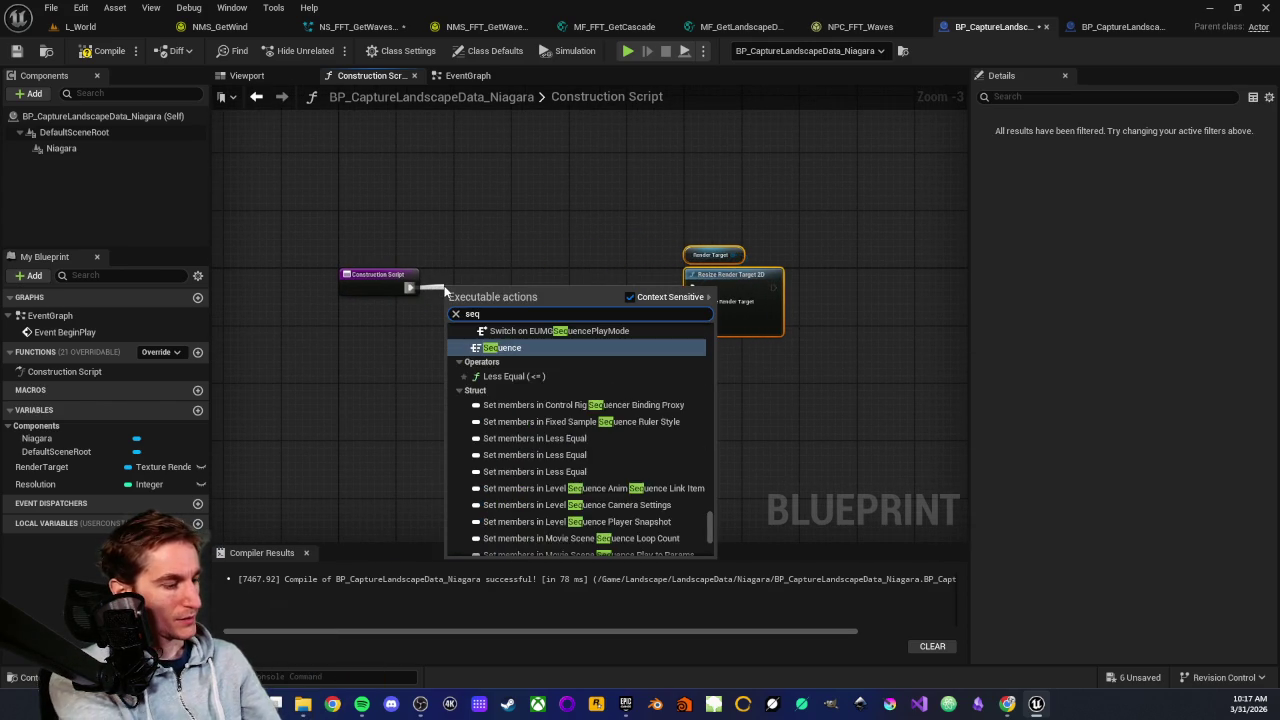
key("Return")
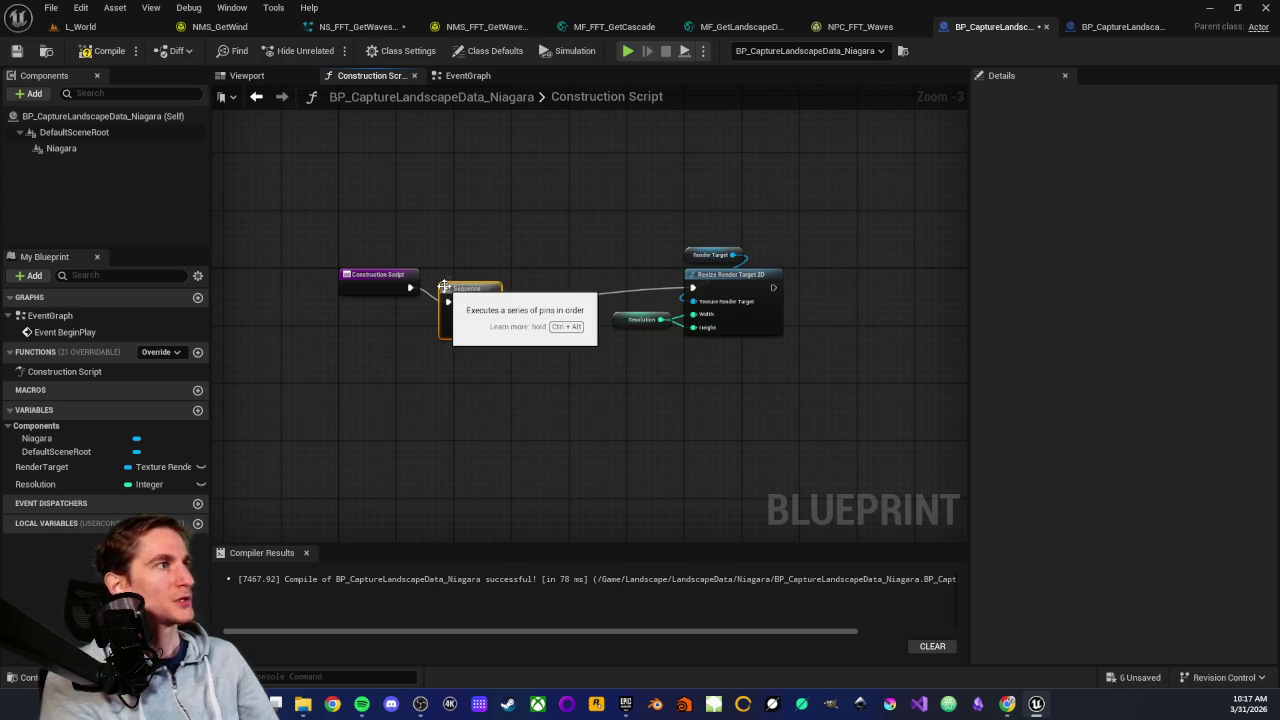
left_click_drag(447, 290, 462, 276)
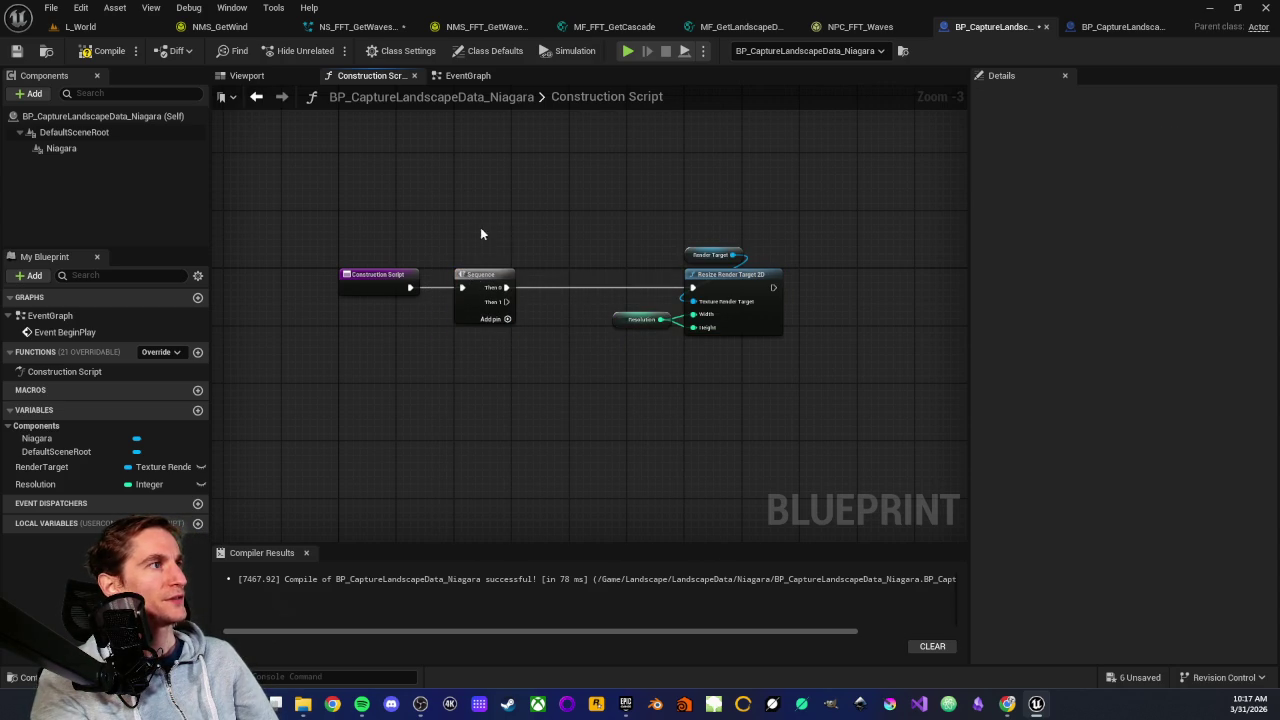
left_click(476, 235)
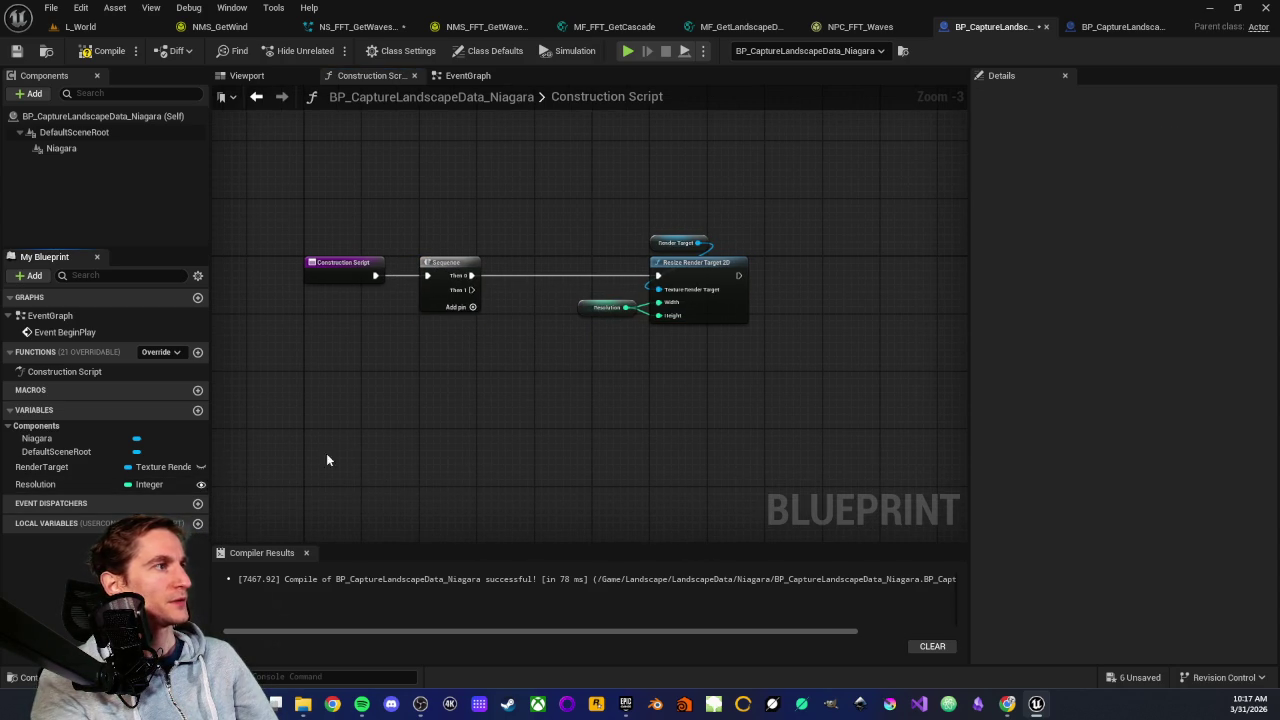
left_click_drag(484, 307, 370, 395)
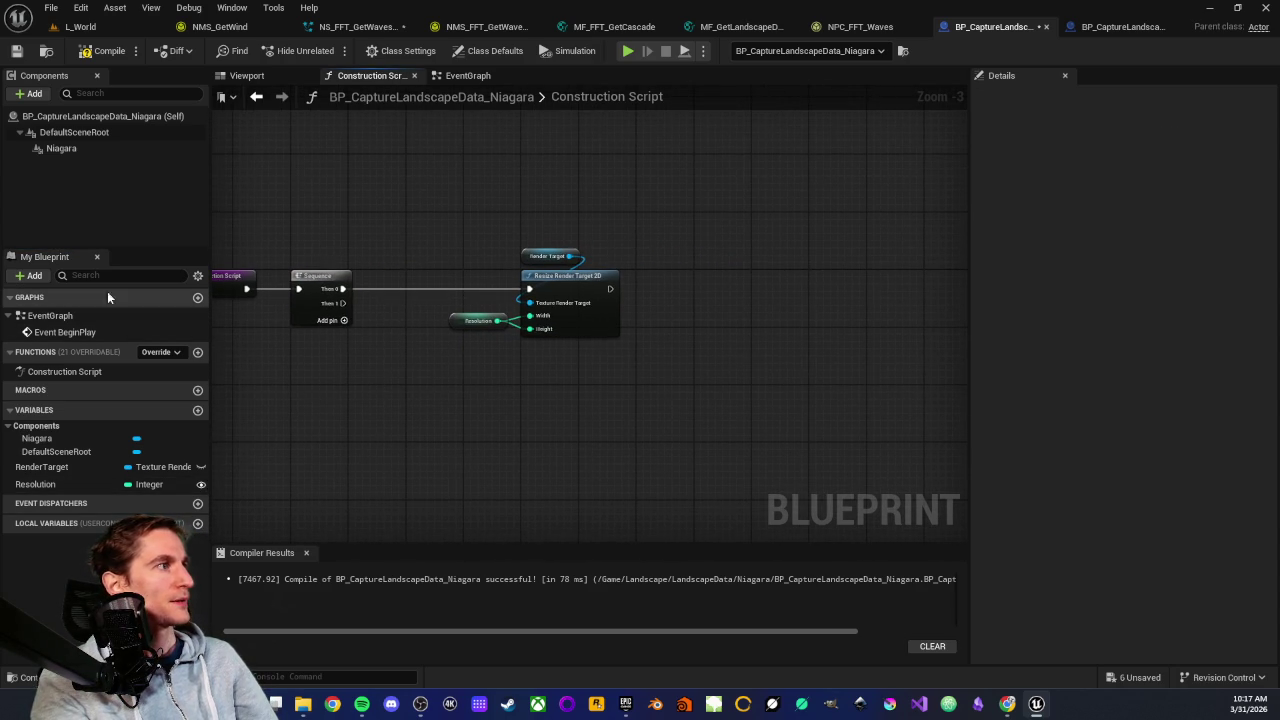
mouse_move(77, 154)
left_mouse_down()
mouse_move(514, 406)
mouse_move(468, 364)
mouse_move(463, 426)
left_mouse_up()
Add a Set Niagara Variable (Int32) node from the Niagara reference, replacing a mistaken Set Integer Parameter
type("set")
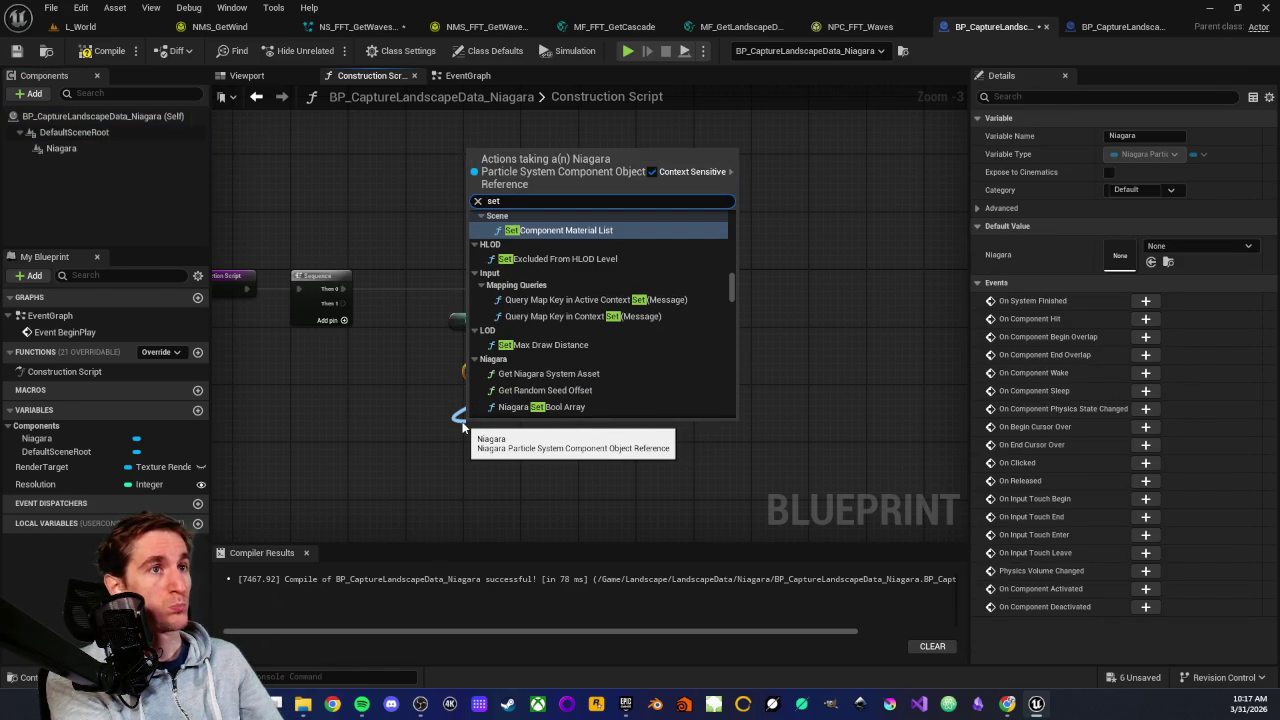
type(" inte")
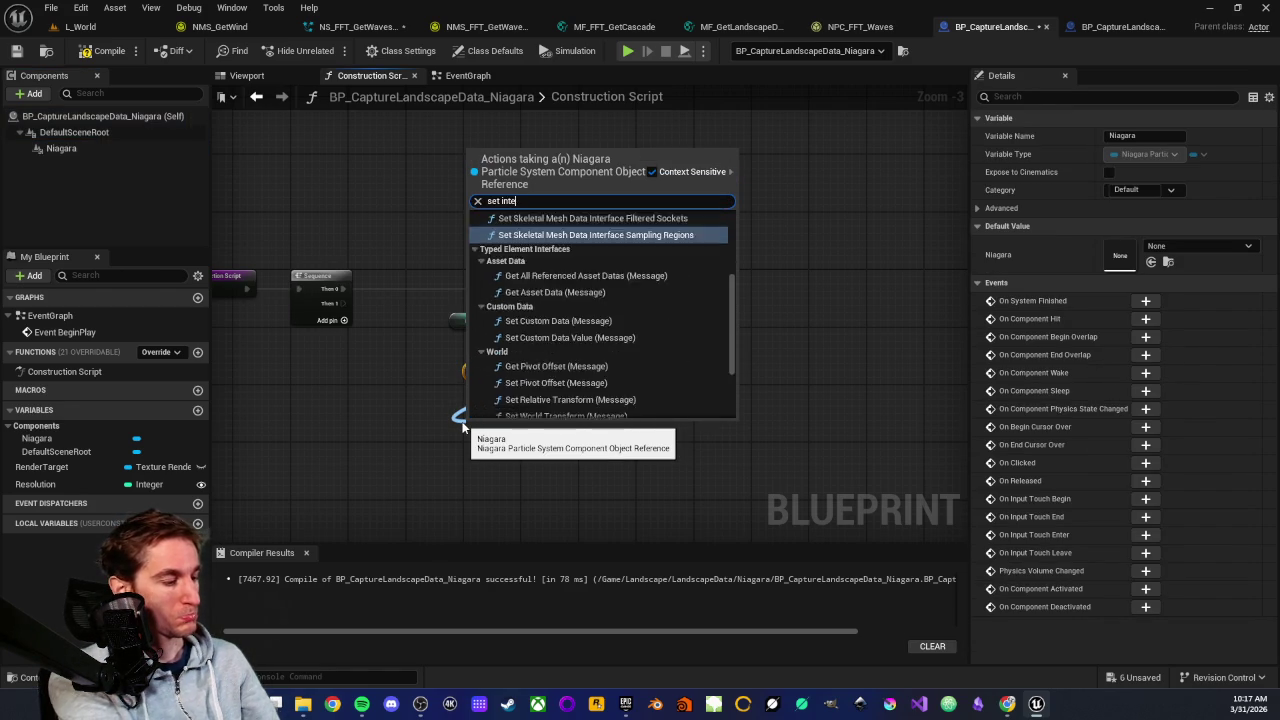
type("ger")
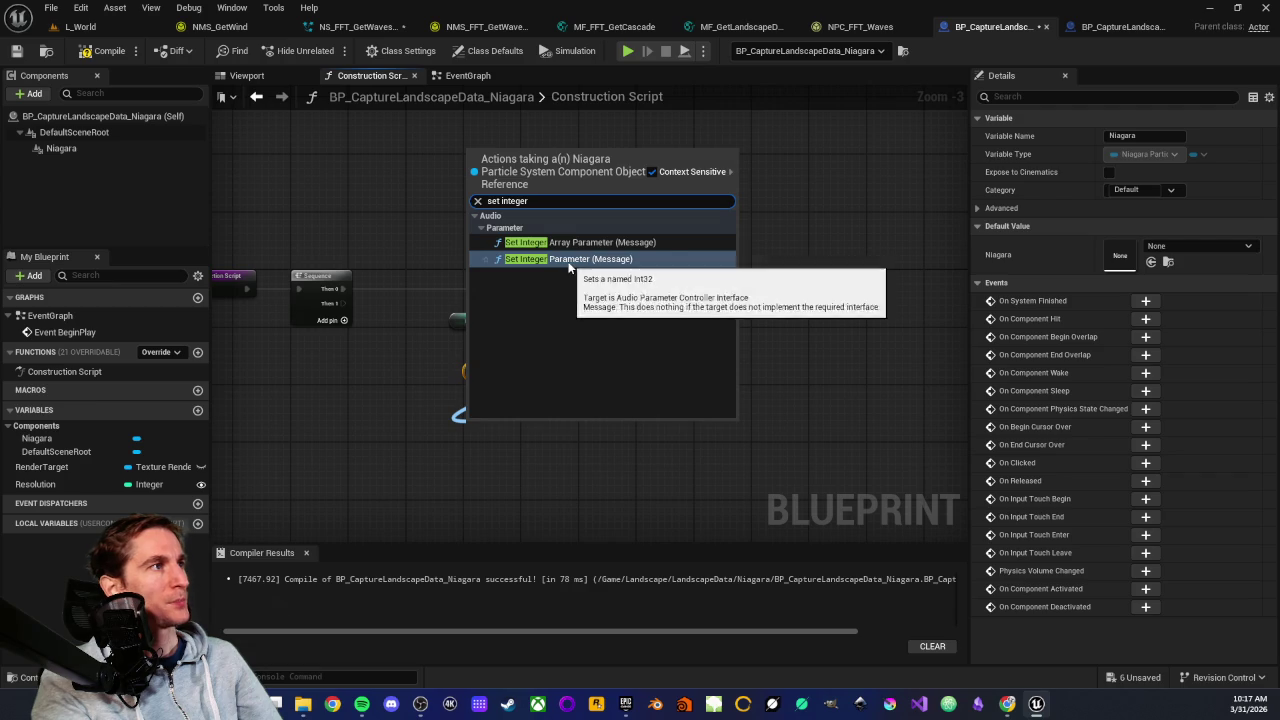
left_click(569, 261)
scroll(450, 434, "up", 3)
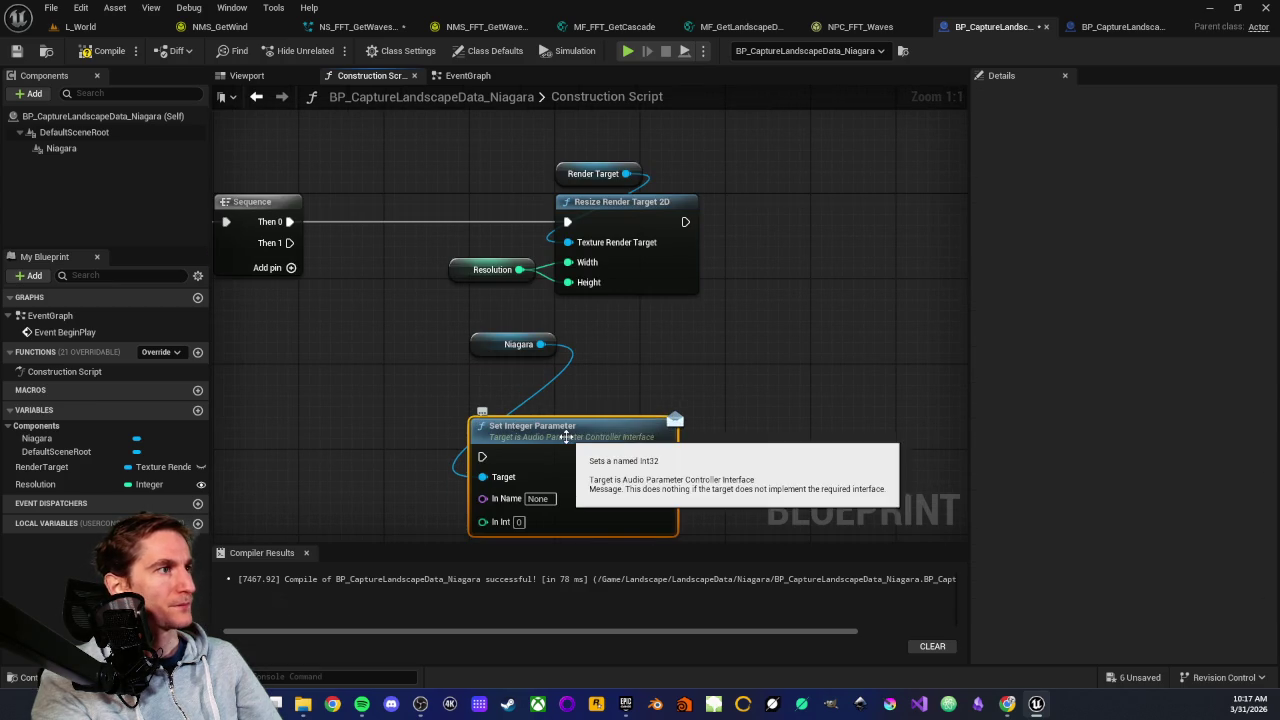
key("Delete")
left_click_drag(542, 345, 515, 410)
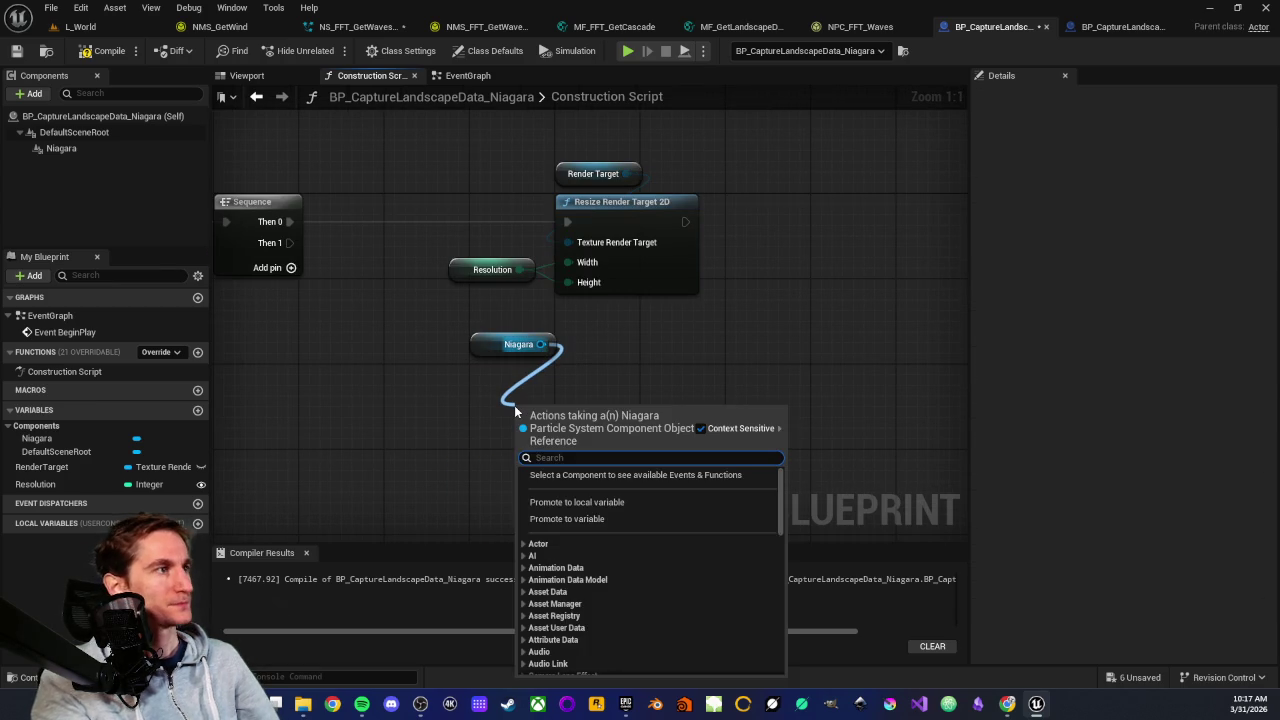
type("set")
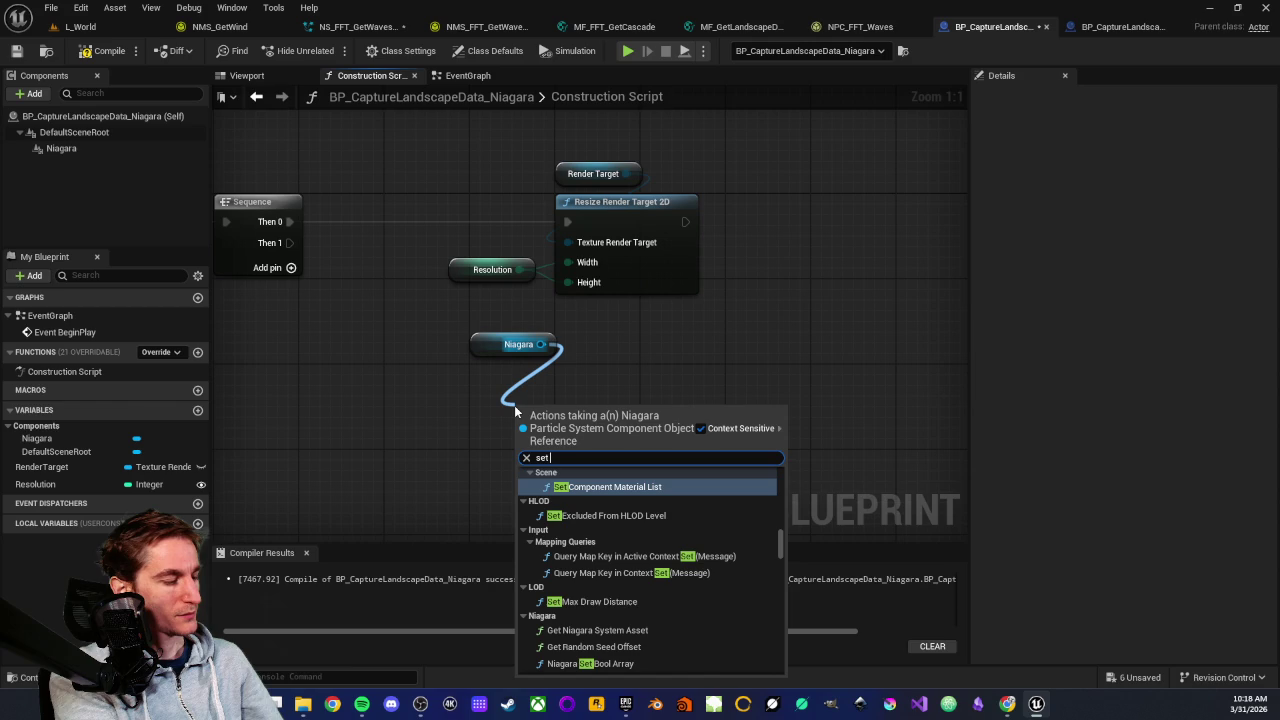
type(" int")
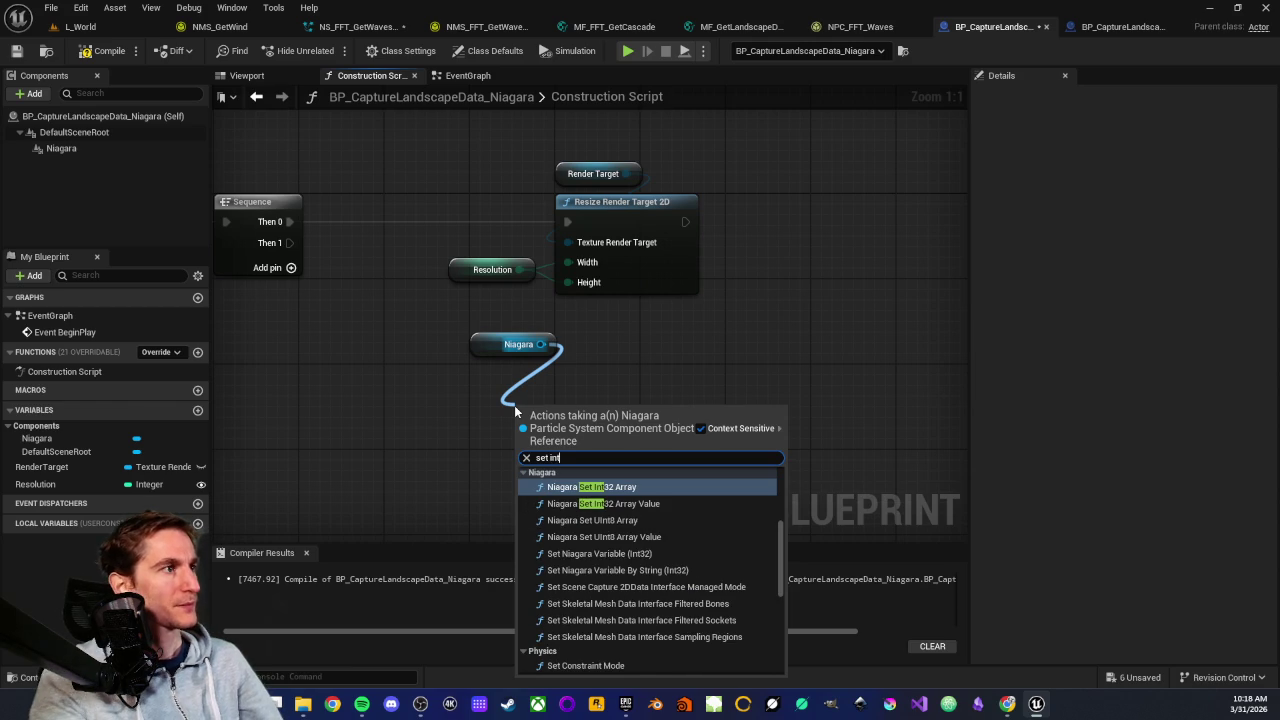
left_click(593, 553)
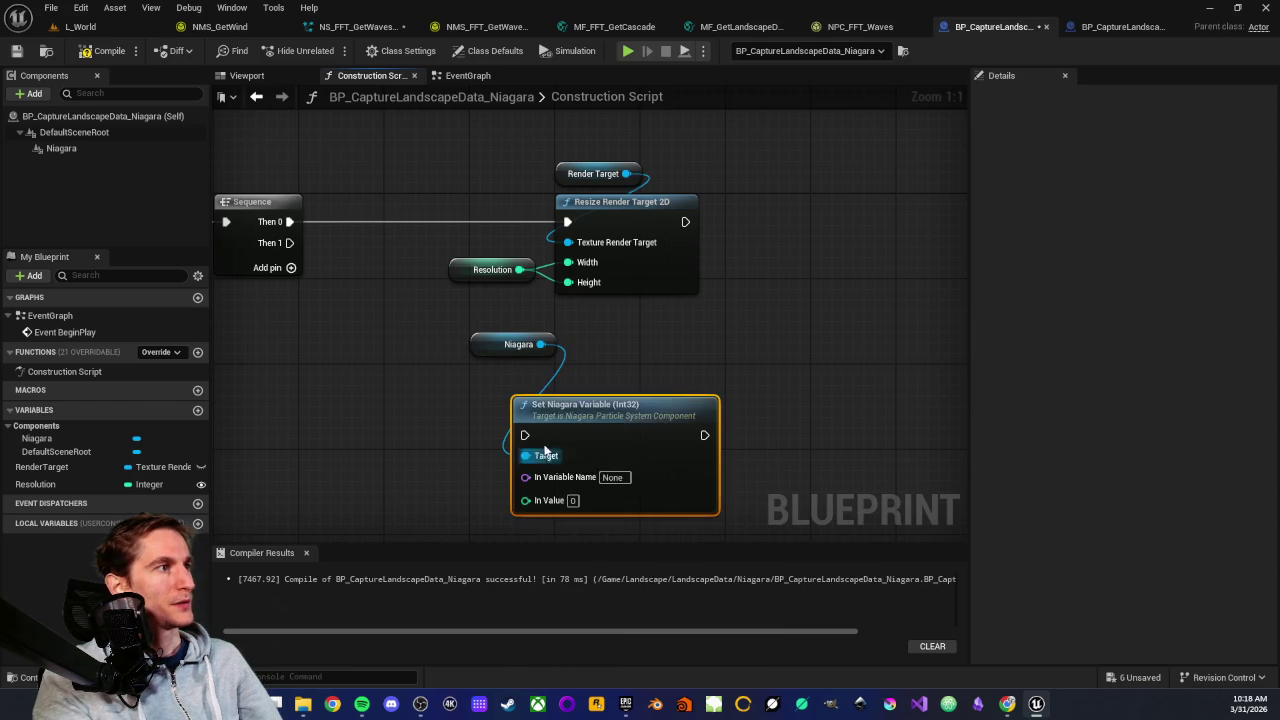
left_click_drag(542, 413, 510, 381)
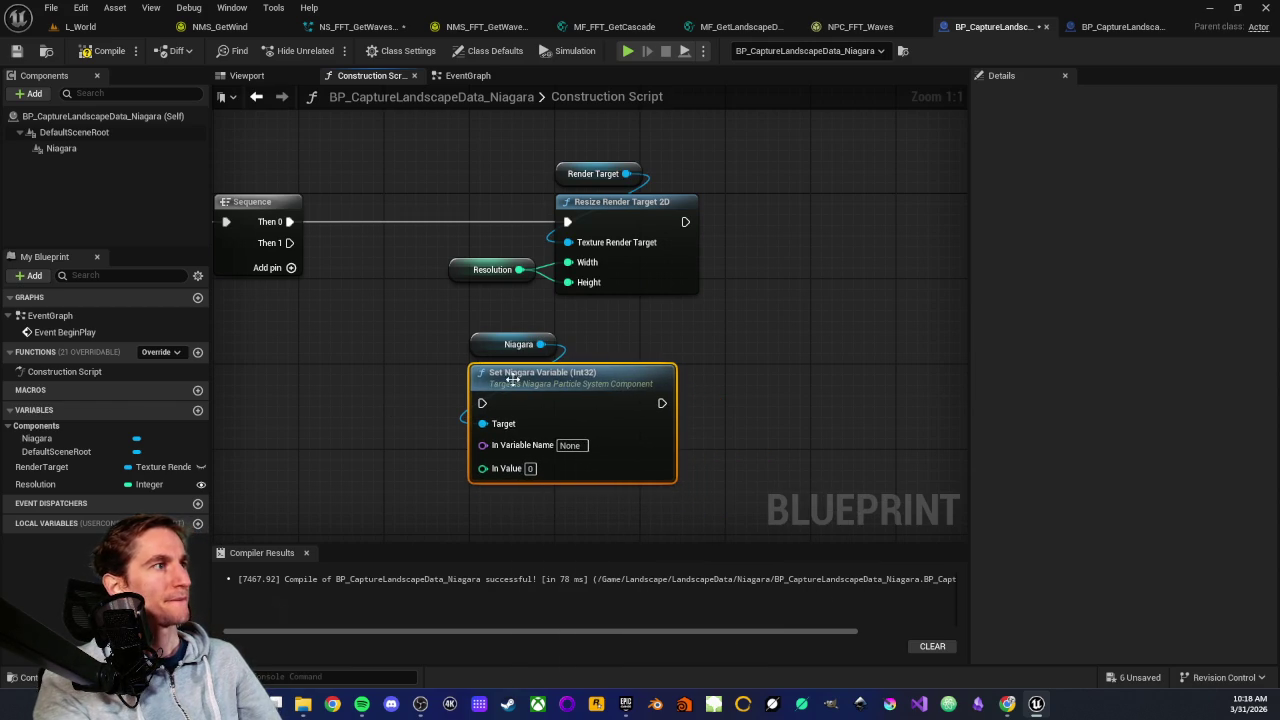
left_click_drag(432, 402, 457, 403)
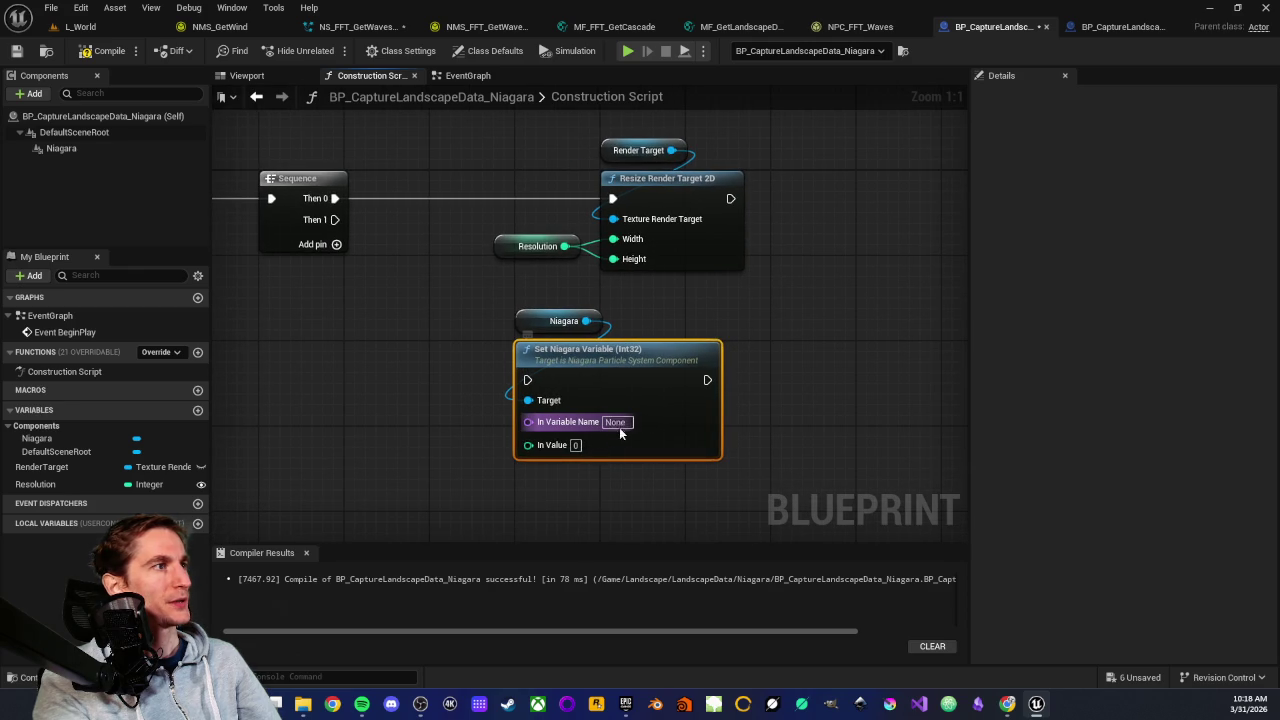
Name the variable Resolution and plug the Resolution integer into its In Value
left_click(46, 151)
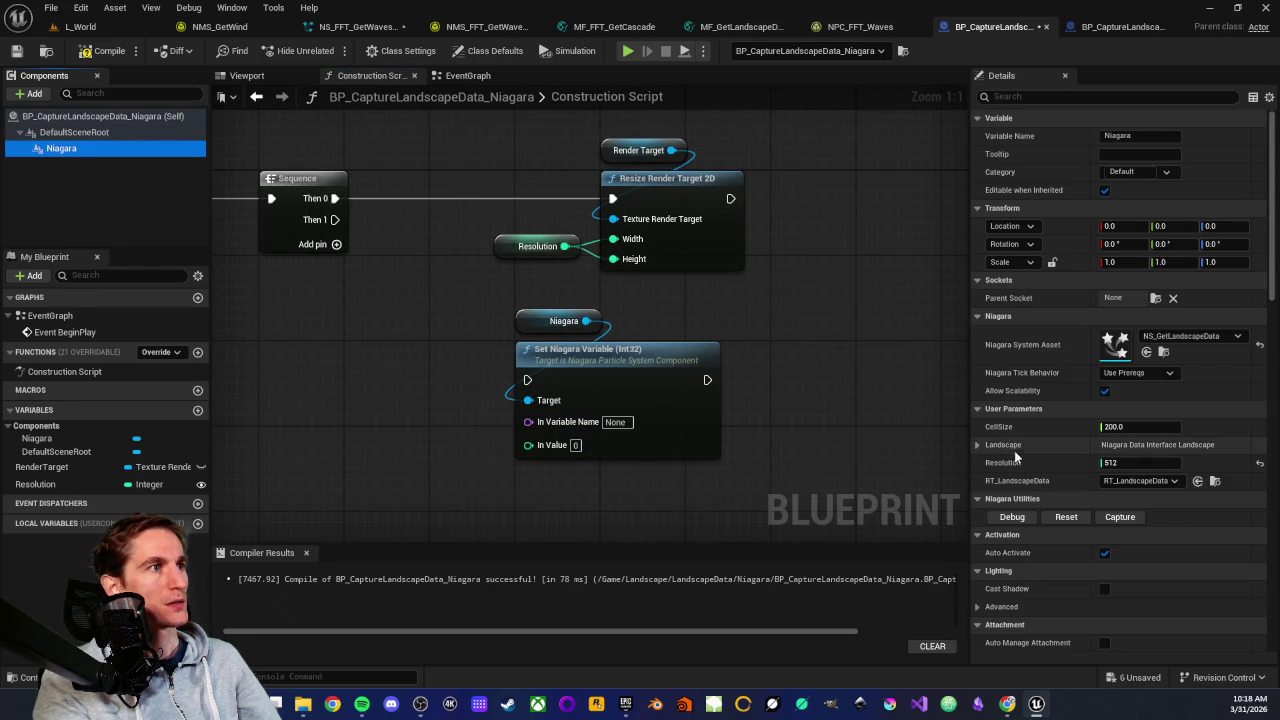
left_click(616, 422)
type("Re")
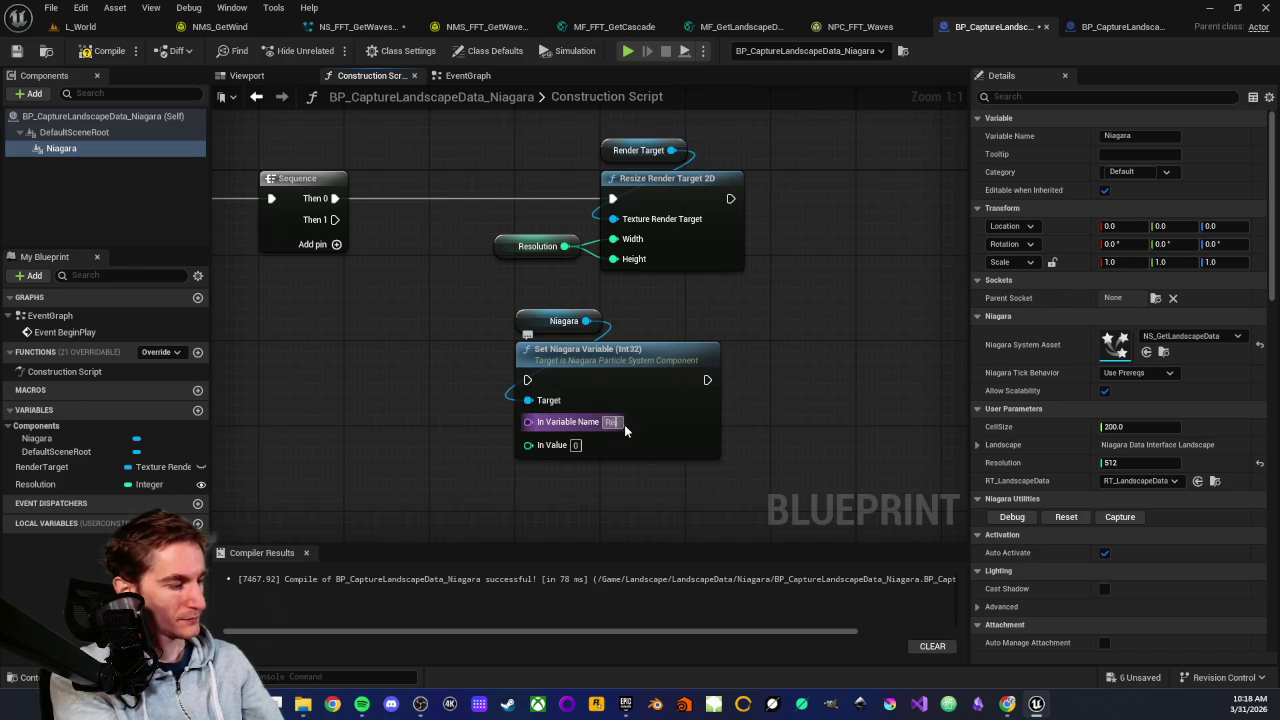
type("solution")
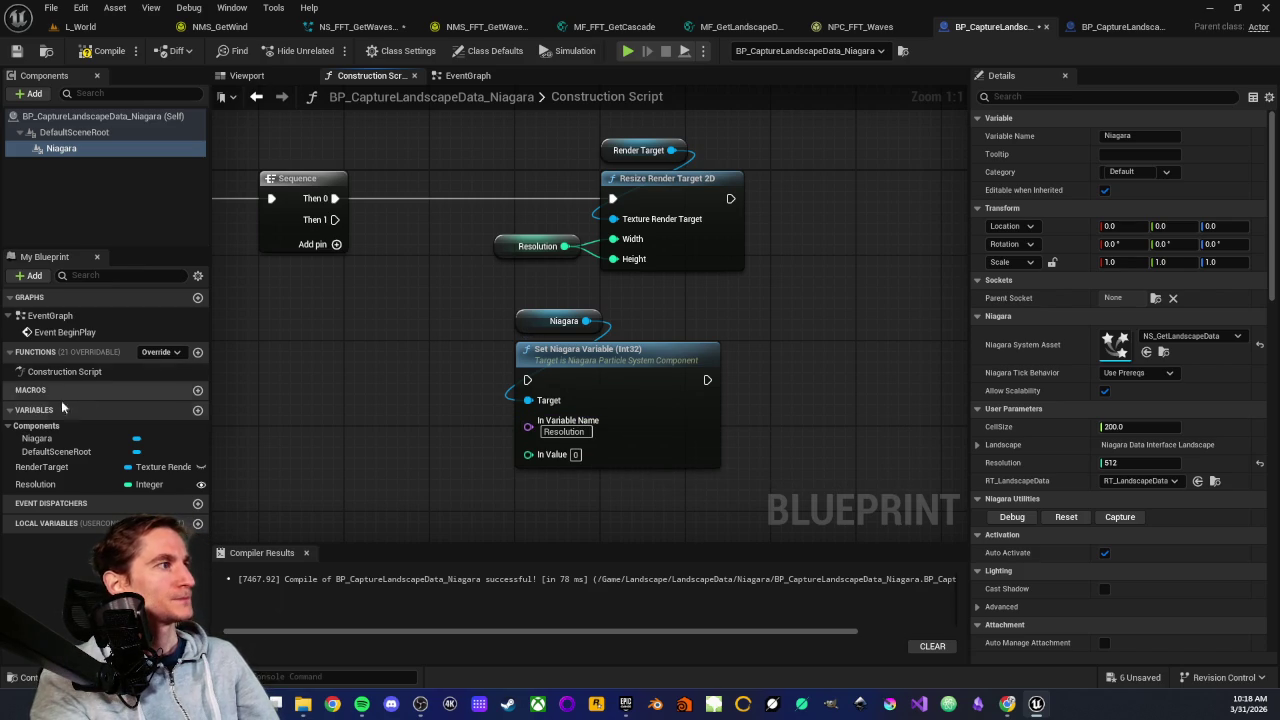
left_click_drag(45, 484, 375, 488)
left_click_drag(519, 457, 522, 456)
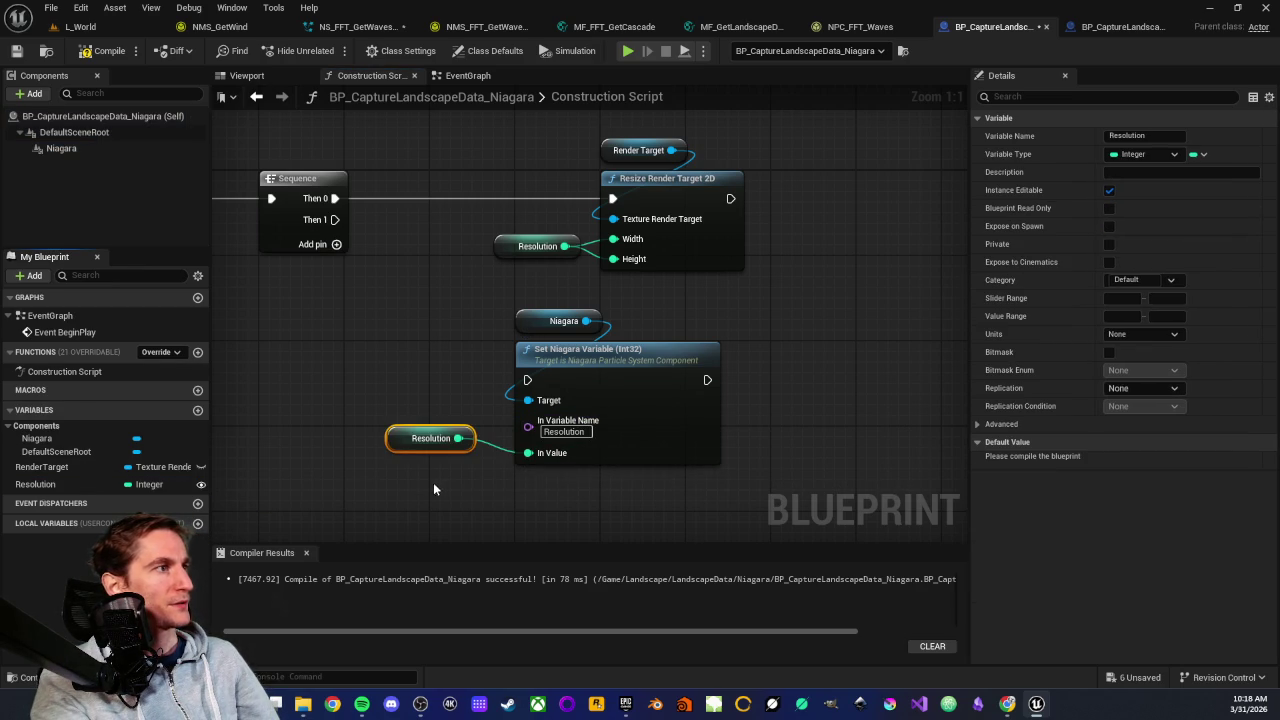
left_click_drag(415, 437, 530, 481)
Wire Sequence Then 1 to the Int32 setter and shift the setter and resize nodes left
left_click_drag(478, 296, 642, 490)
left_click_drag(551, 356, 467, 358)
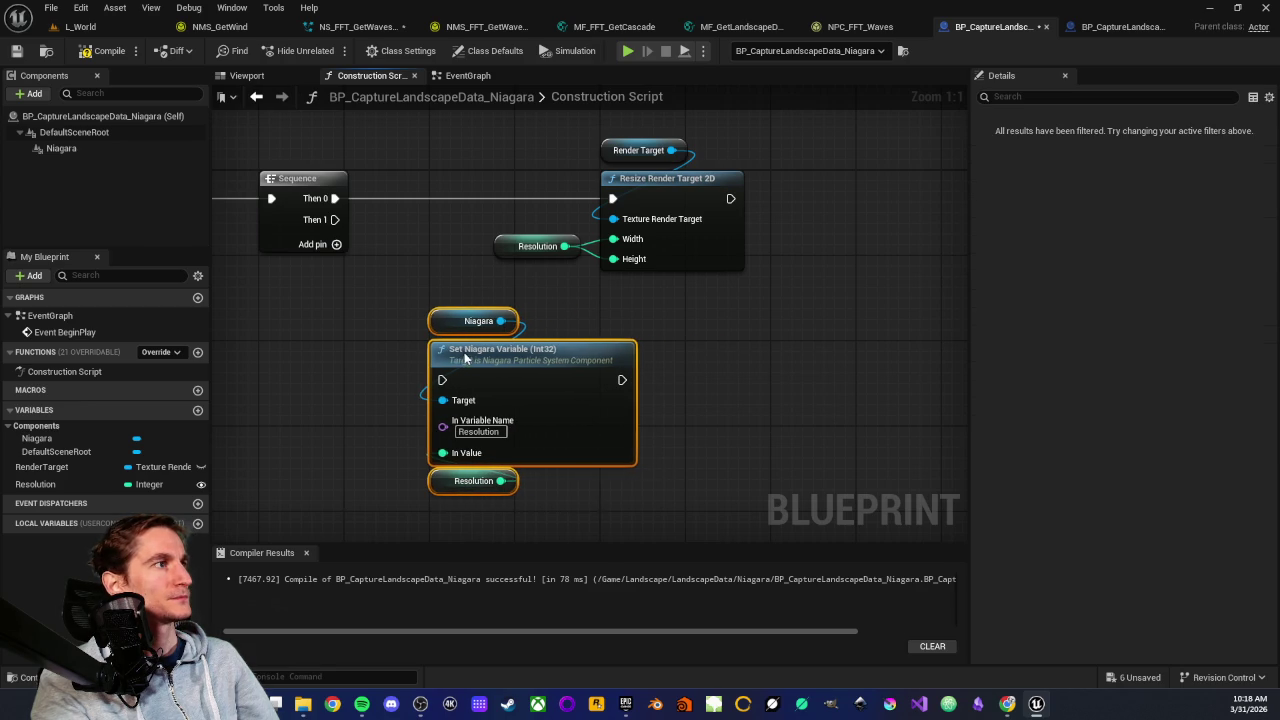
left_click_drag(335, 219, 445, 388)
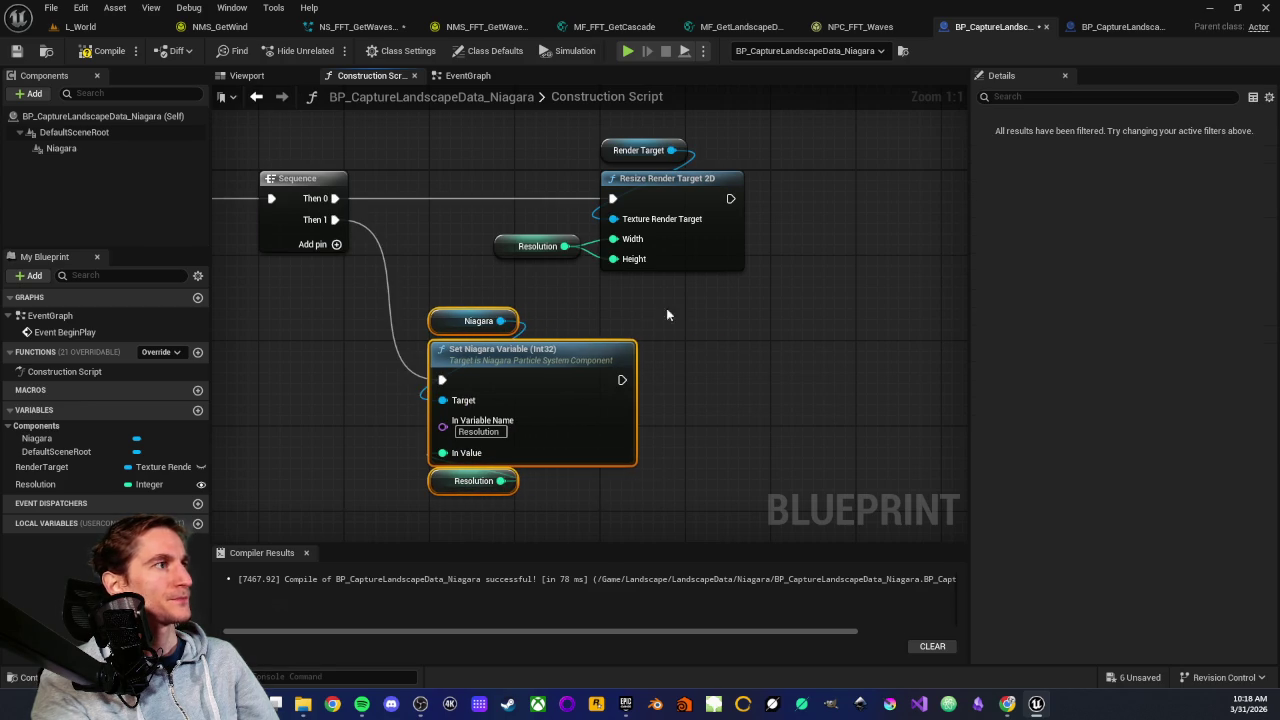
left_click(689, 324)
left_click_drag(689, 324, 632, 357)
left_click_drag(425, 160, 586, 291)
mouse_move(585, 215)
left_mouse_down()
mouse_move(499, 215)
mouse_move(510, 215)
left_mouse_up()
left_click(651, 286)
Add a second Niagara reference with a Set Niagara Variable (Float) node named CellSize
left_click_drag(228, 273, 281, 215)
mouse_move(65, 148)
left_mouse_down()
mouse_move(695, 298)
mouse_move(717, 351)
left_mouse_up()
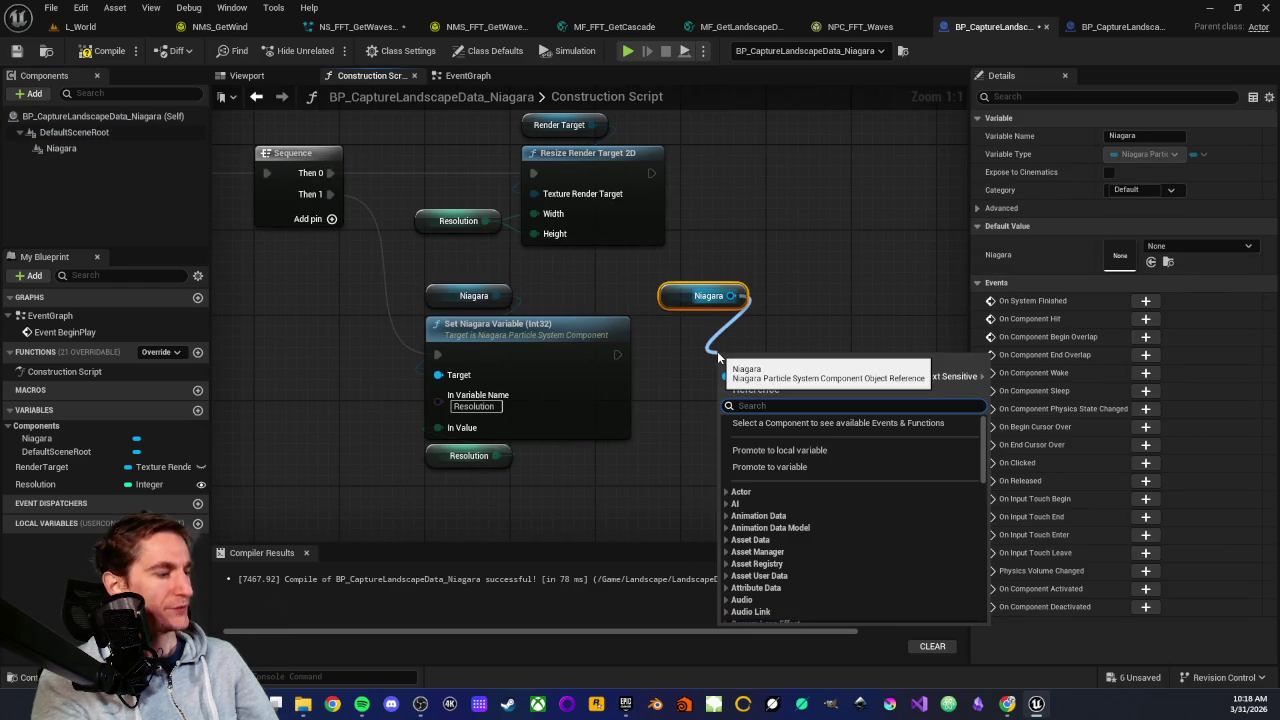
type("set float")
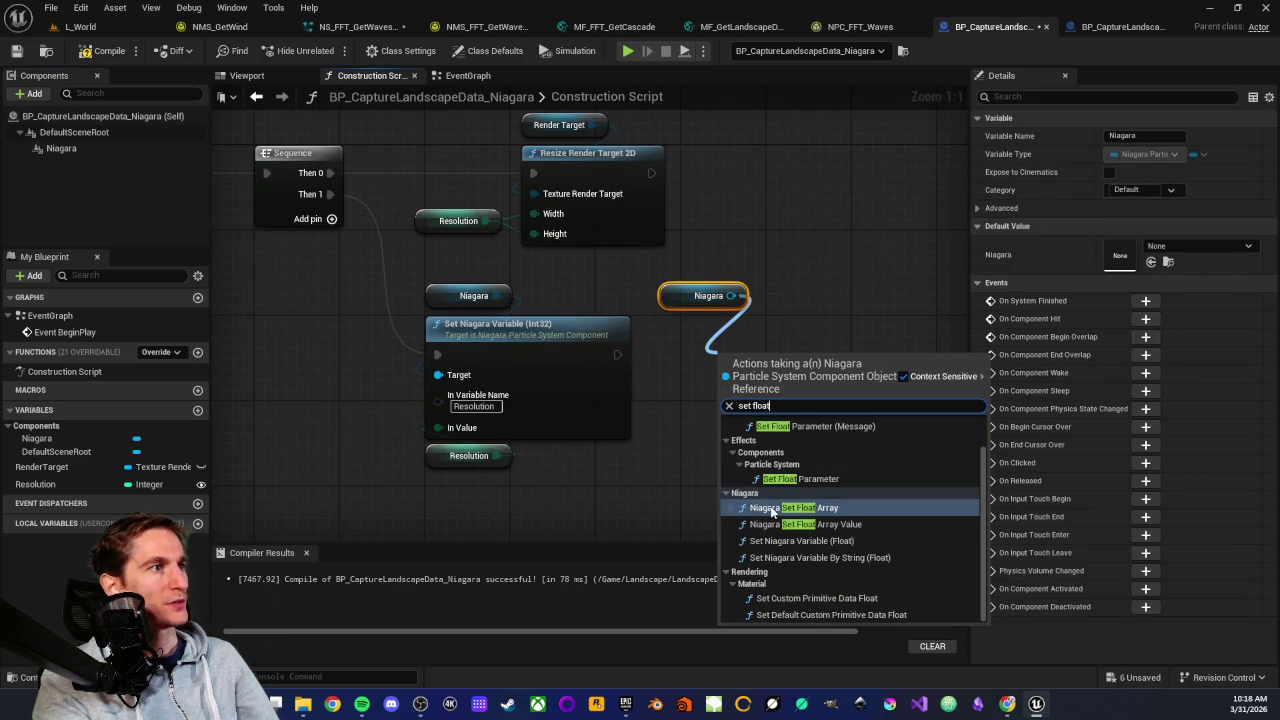
left_click(795, 541)
mouse_move(727, 358)
left_mouse_down()
mouse_move(680, 336)
mouse_move(720, 307)
mouse_move(716, 325)
left_mouse_up()
left_click(716, 335, "ctrl")
left_click(783, 397)
type("C")
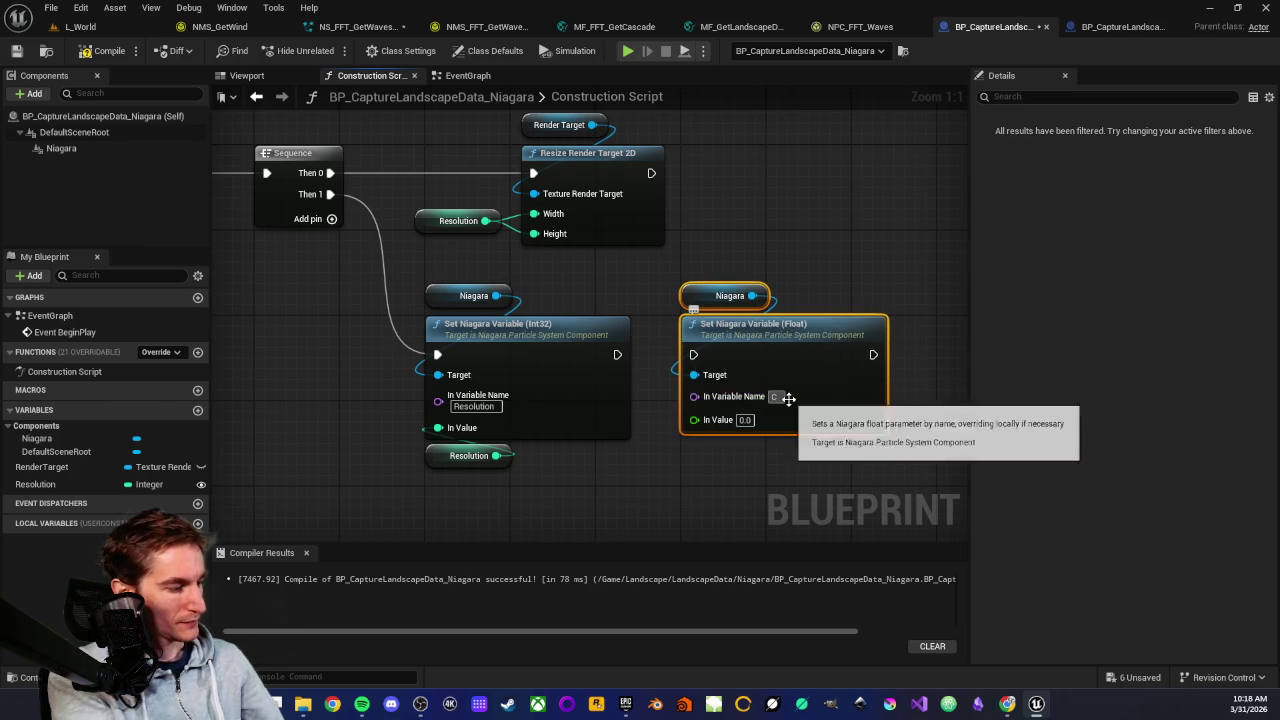
type("ellSize")
key("Return")
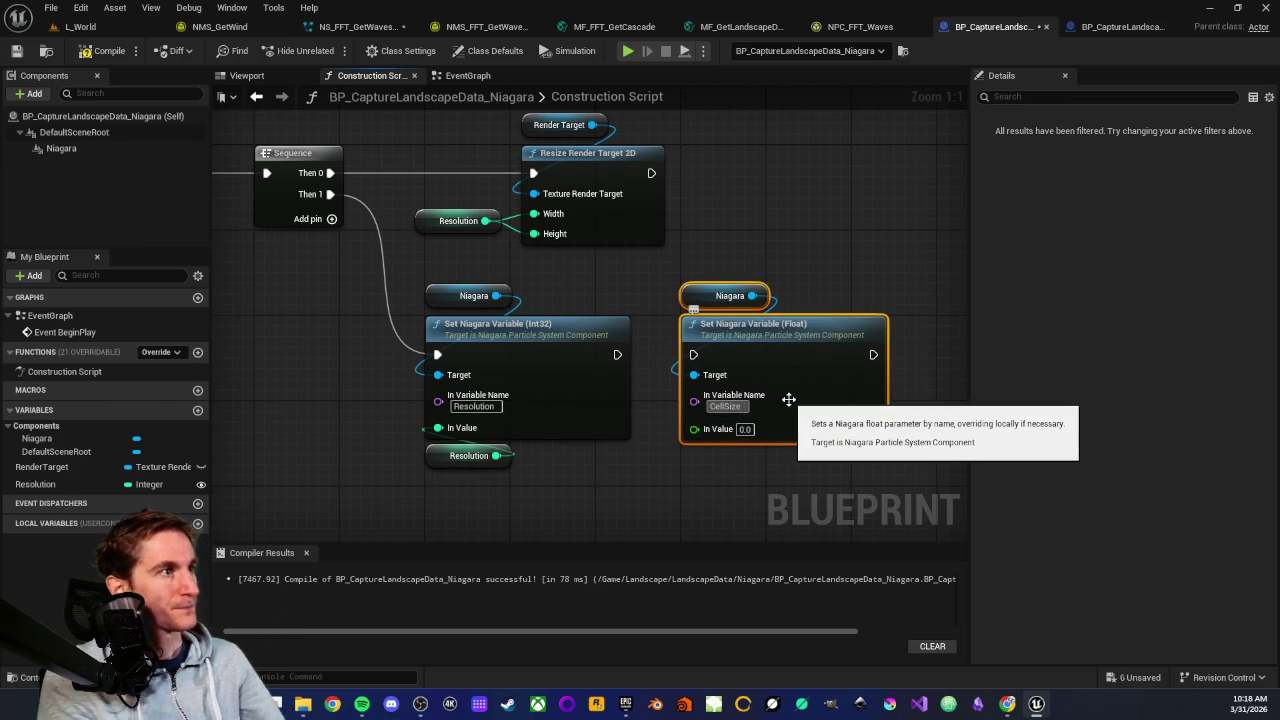
Promote the float In Value to a new CellSize variable and compile the Blueprint
left_click_drag(691, 430, 732, 476)
left_click(797, 301)
type("CellSize")
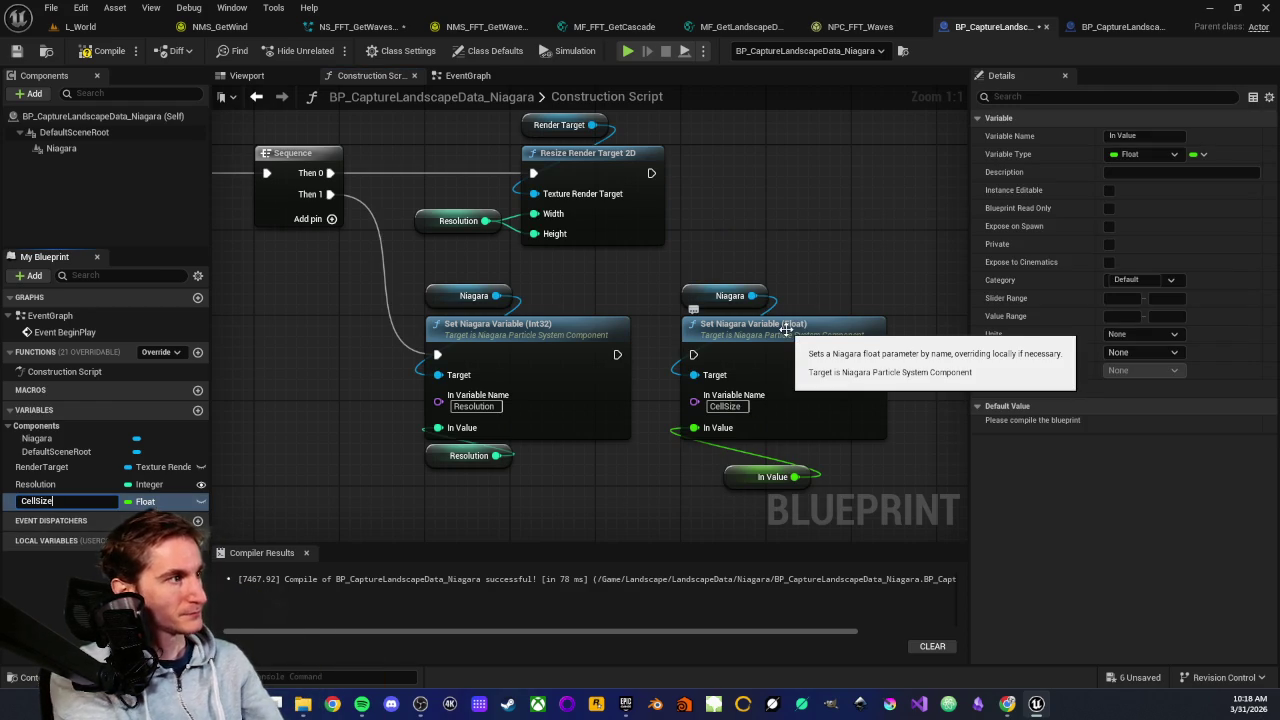
key("Return")
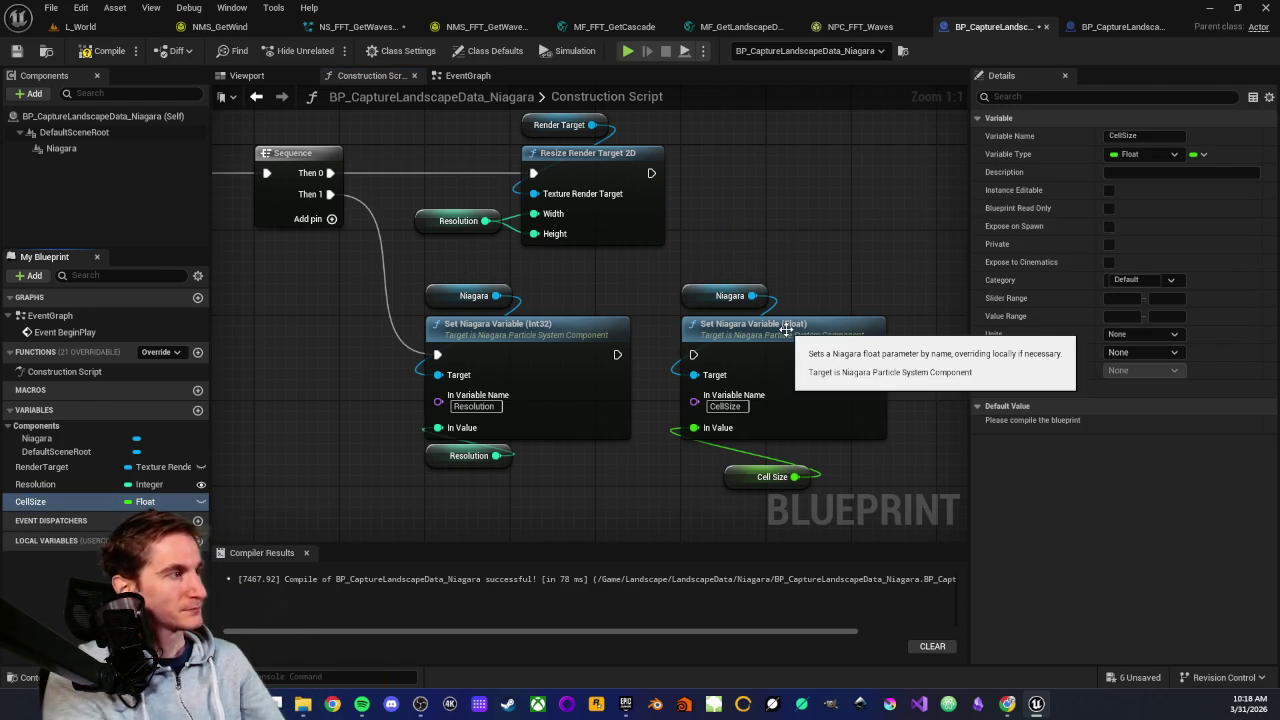
left_click_drag(750, 480, 696, 465)
left_click(88, 55)
Set Cell Size's default value to 200, check Resolution's default, and recompile
left_click(1139, 425)
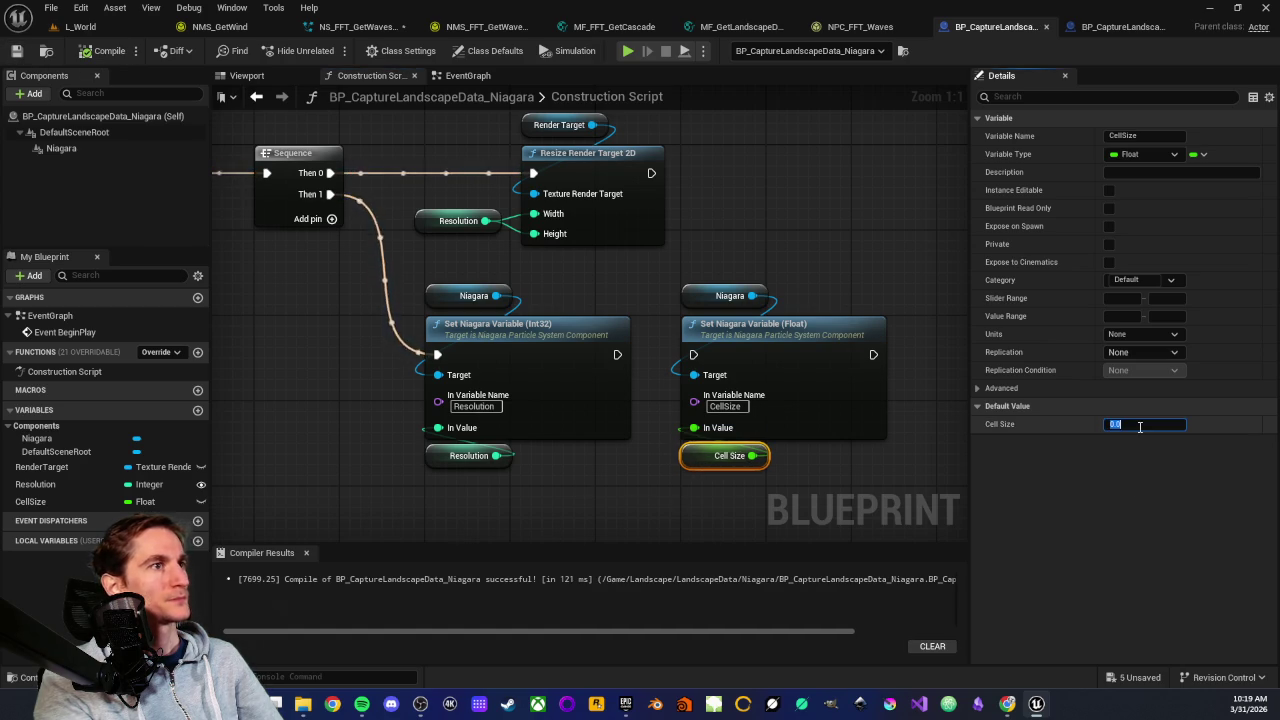
type("200")
key("Return")
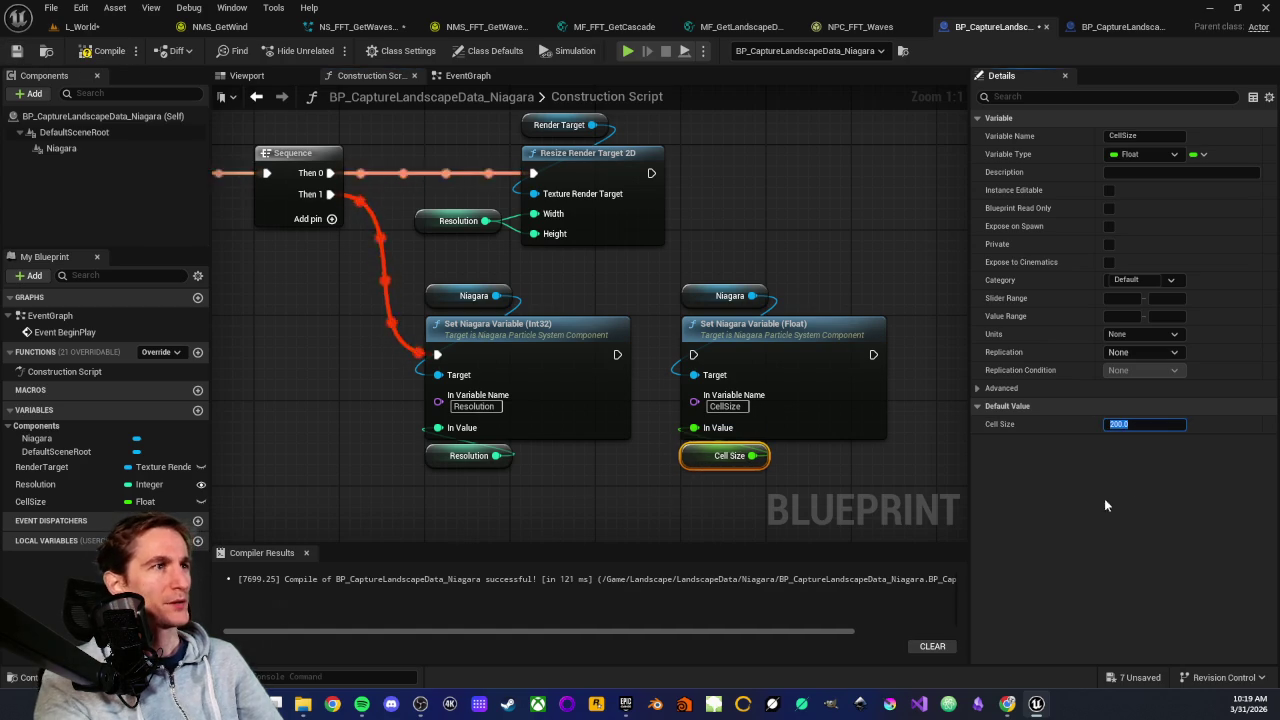
left_click(459, 460)
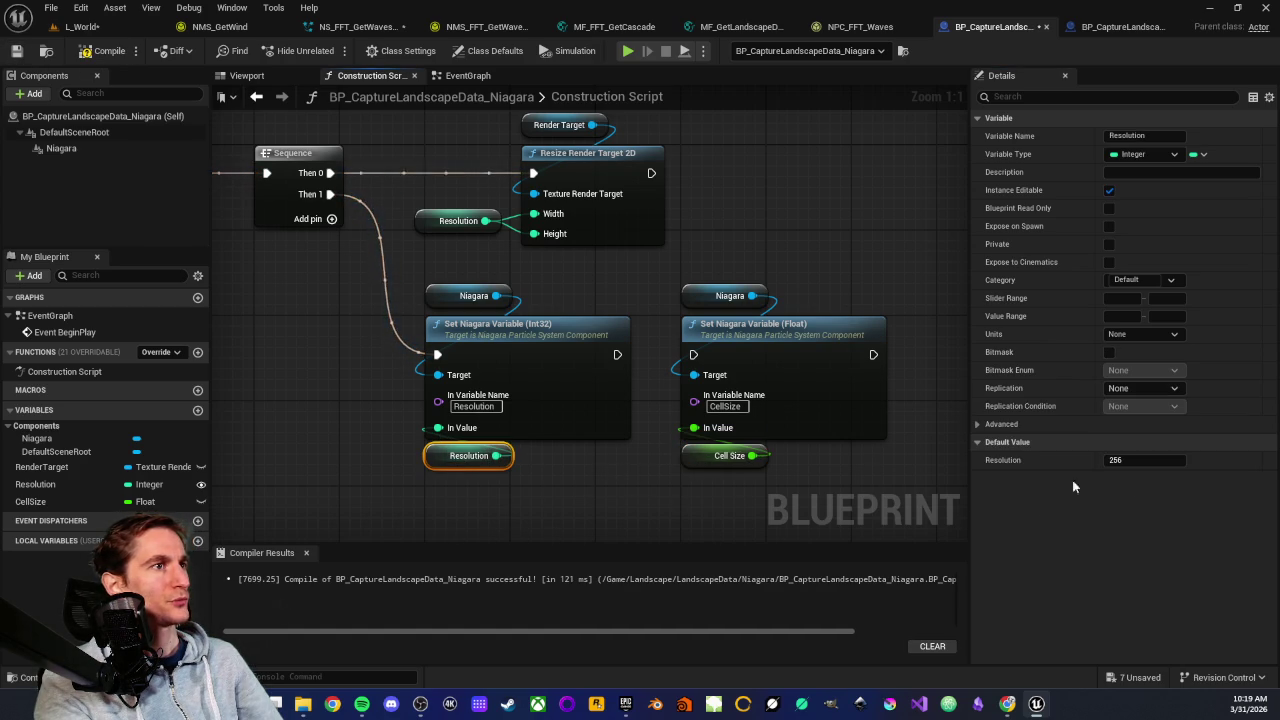
left_click(486, 491)
left_click(78, 52)
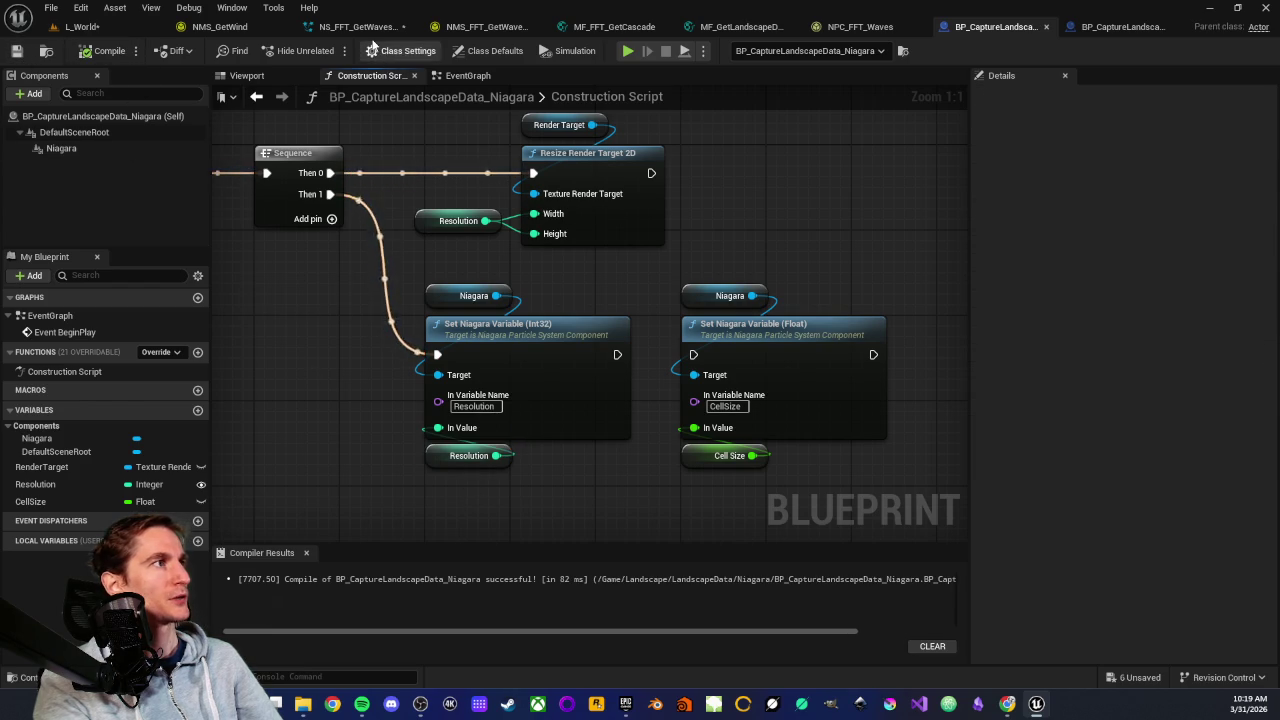
scroll(407, 161, "down", 4)
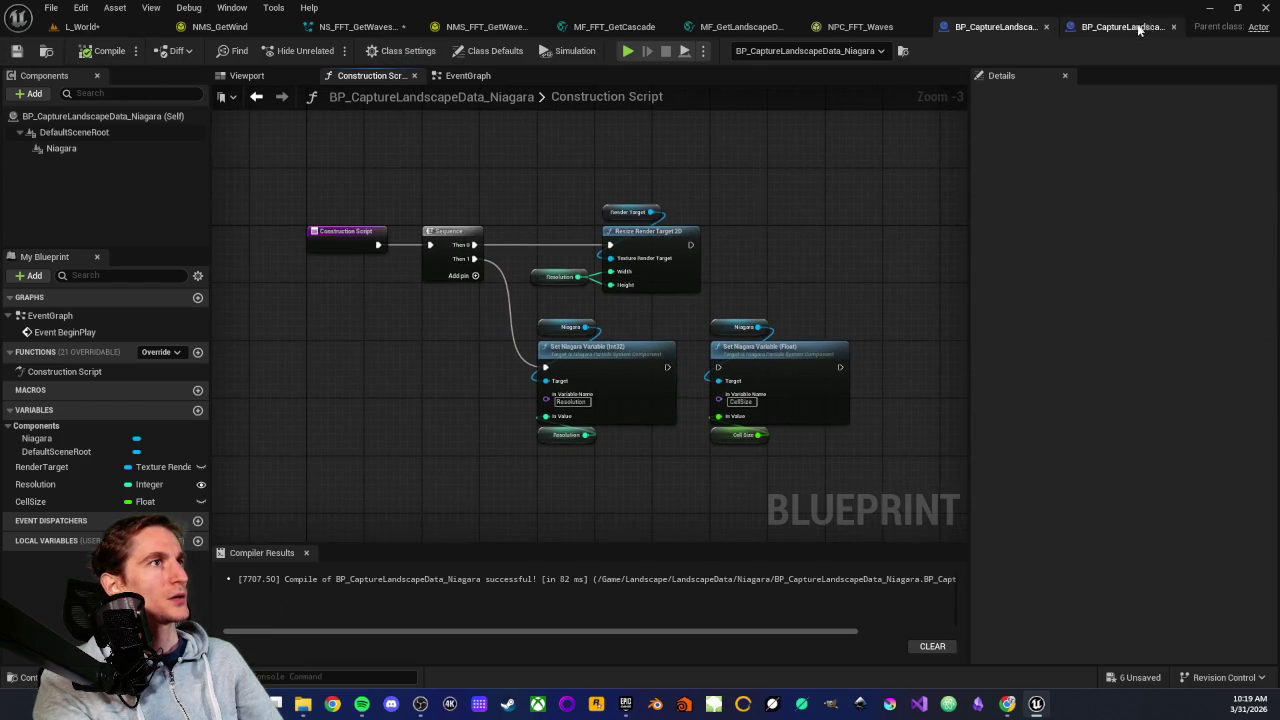
Close the duplicate Blueprint tab, change MF_GetLandscapeData's 51200 constant to 102400, apply, and return to L_World
left_click(1105, 30)
middle_click(1110, 28)
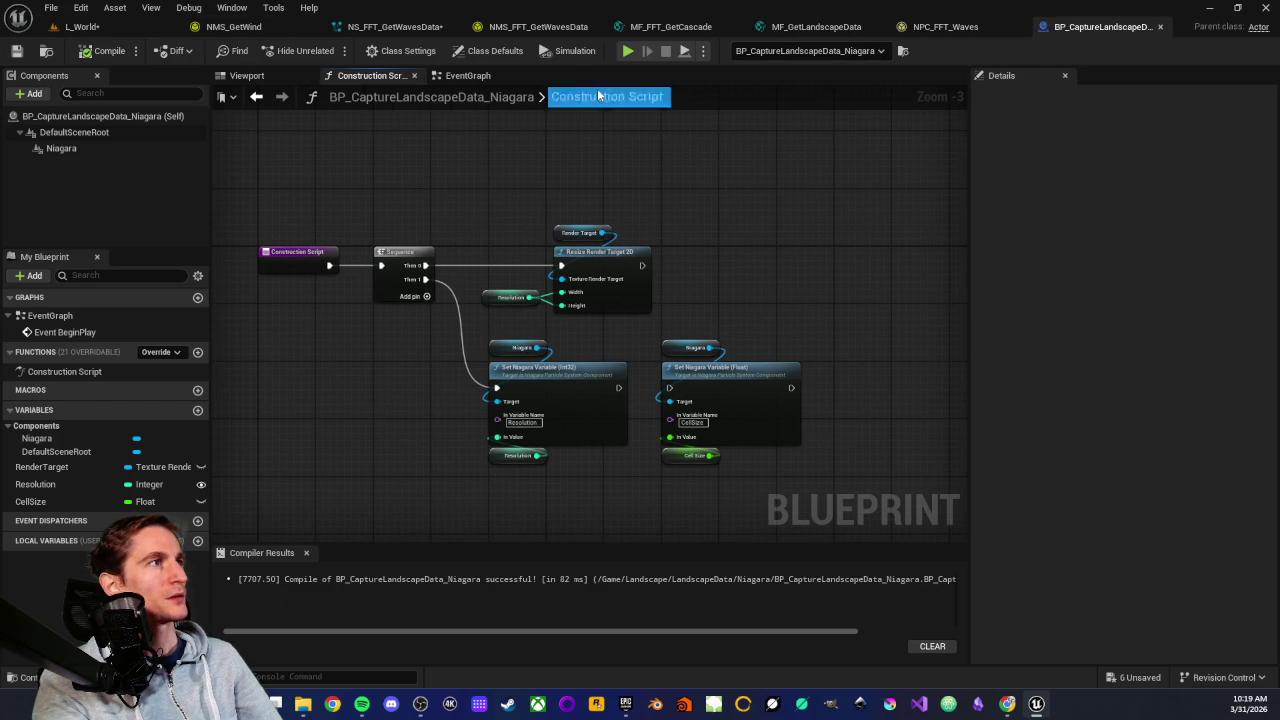
left_click(800, 30)
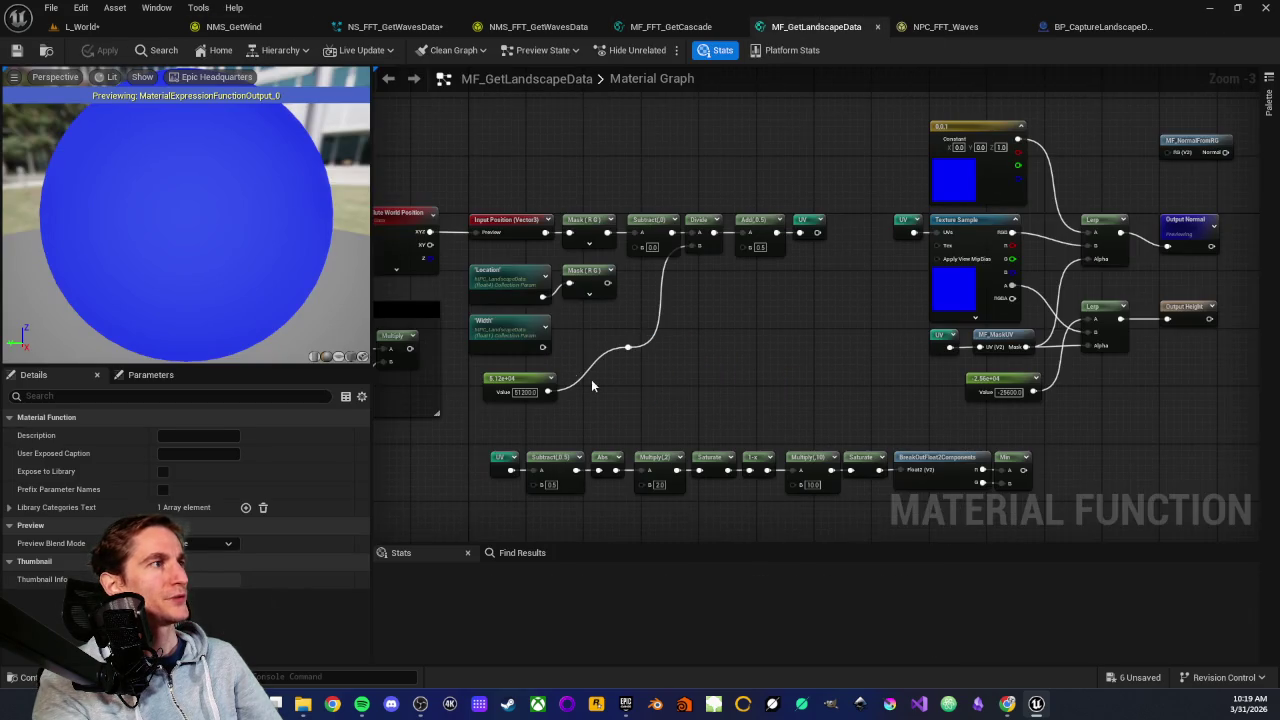
scroll(588, 384, "up", 3)
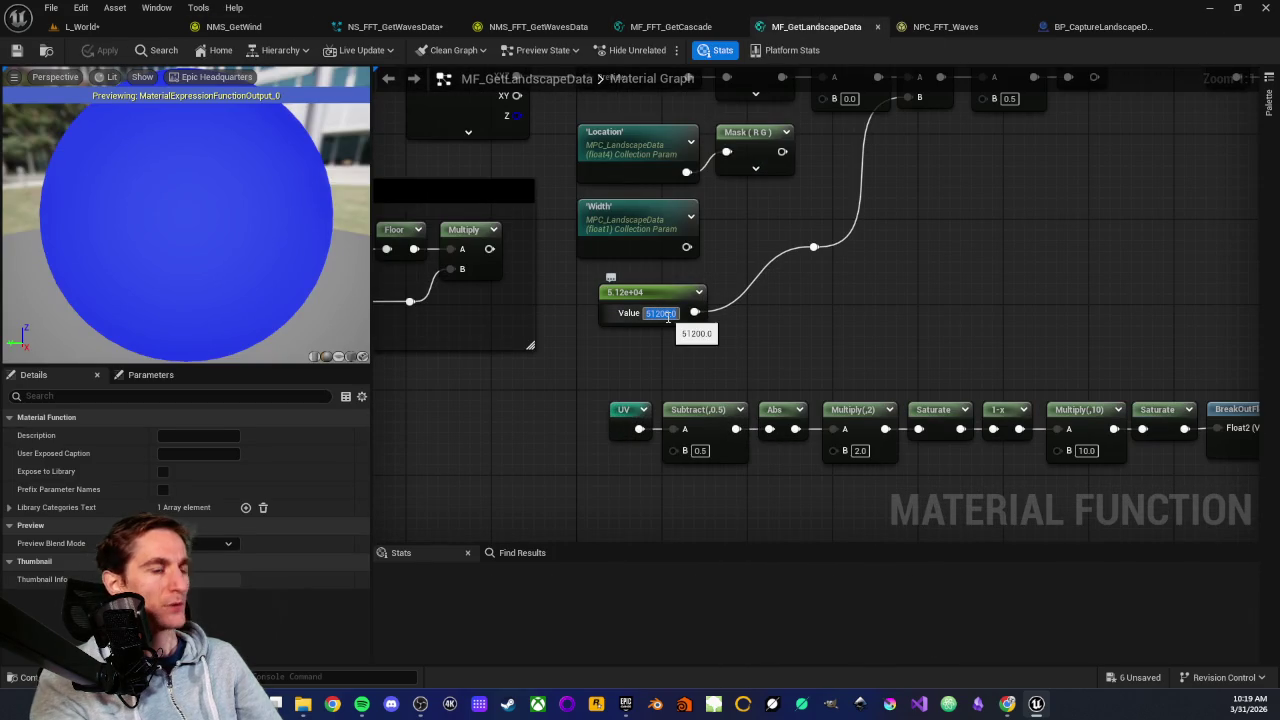
type("1024")
key("Return")
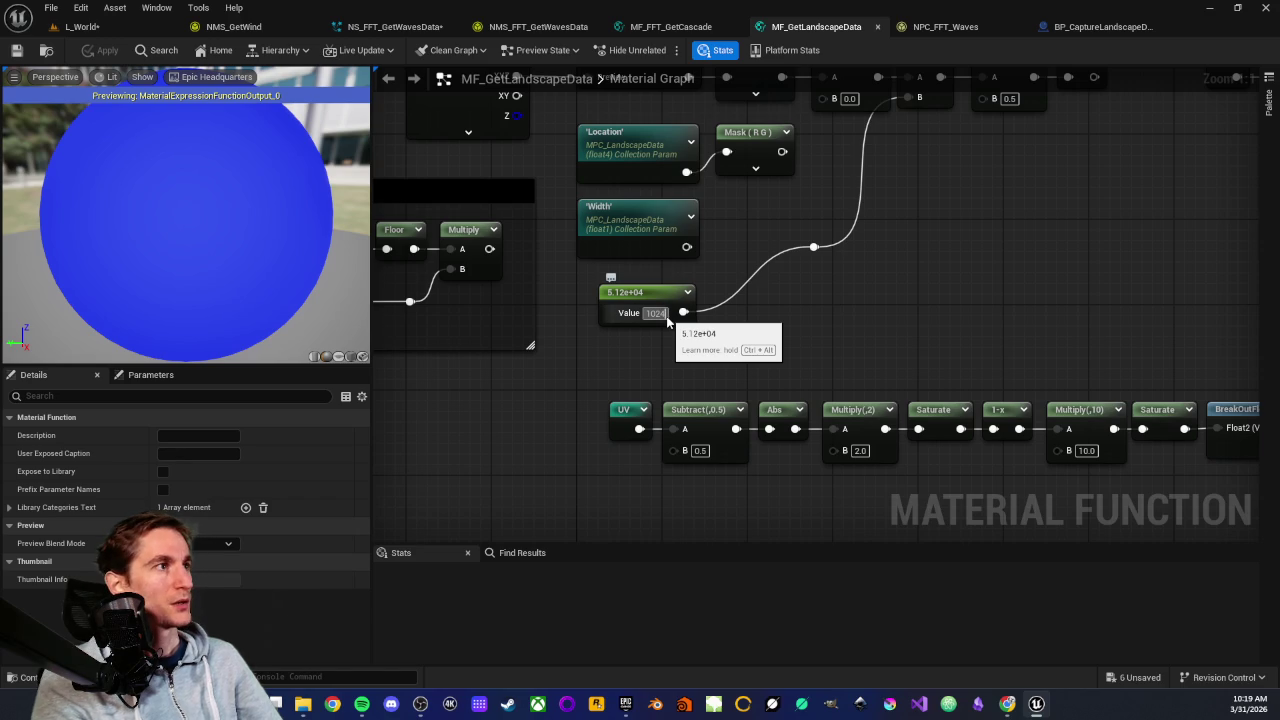
type("00")
key("Return")
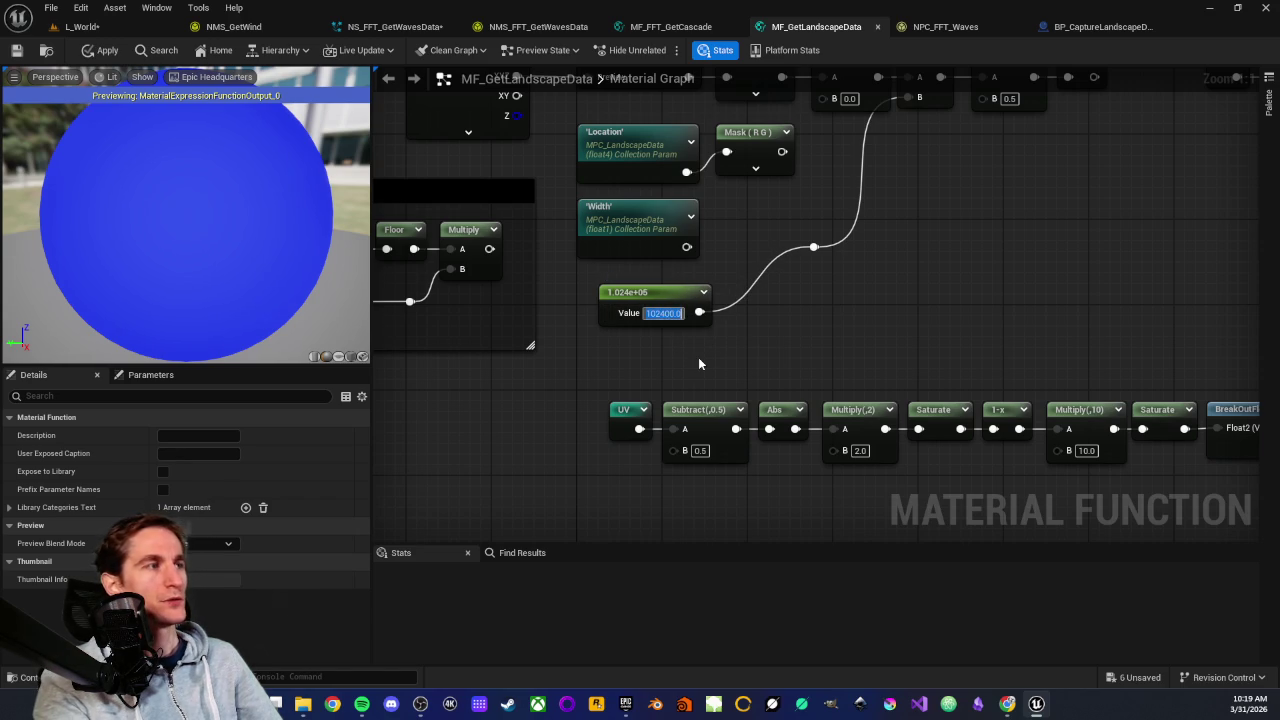
left_click(100, 50)
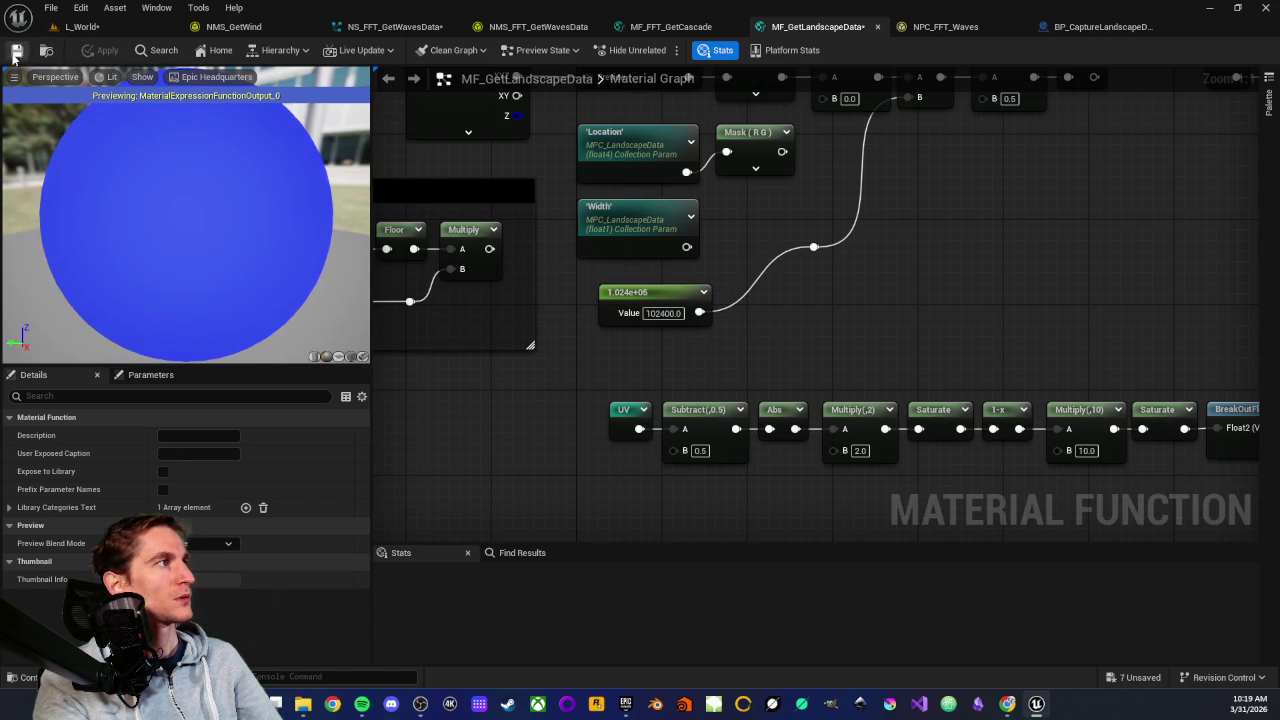
left_click(132, 28)
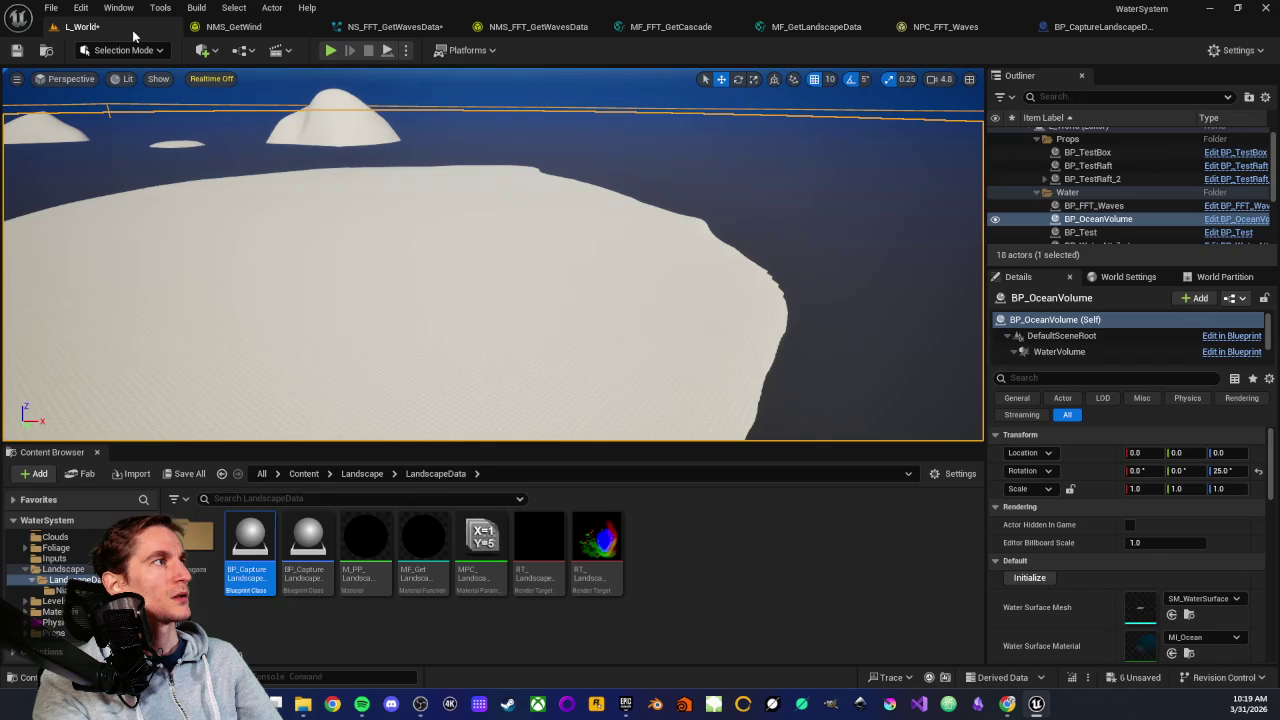
Set the BP_CaptureLandscapeData_Niagara actor's Resolution to 512
scroll(1114, 190, "down", 3)
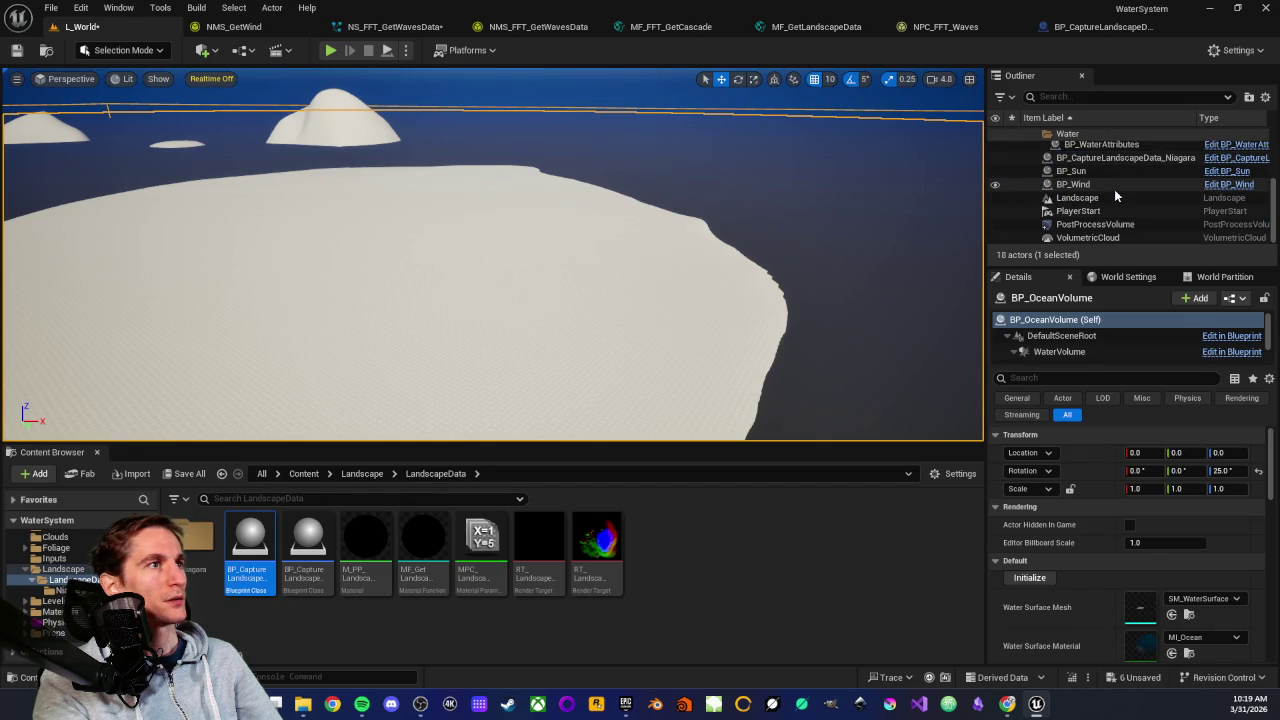
left_click(1116, 194)
scroll(1116, 196, "up", 1)
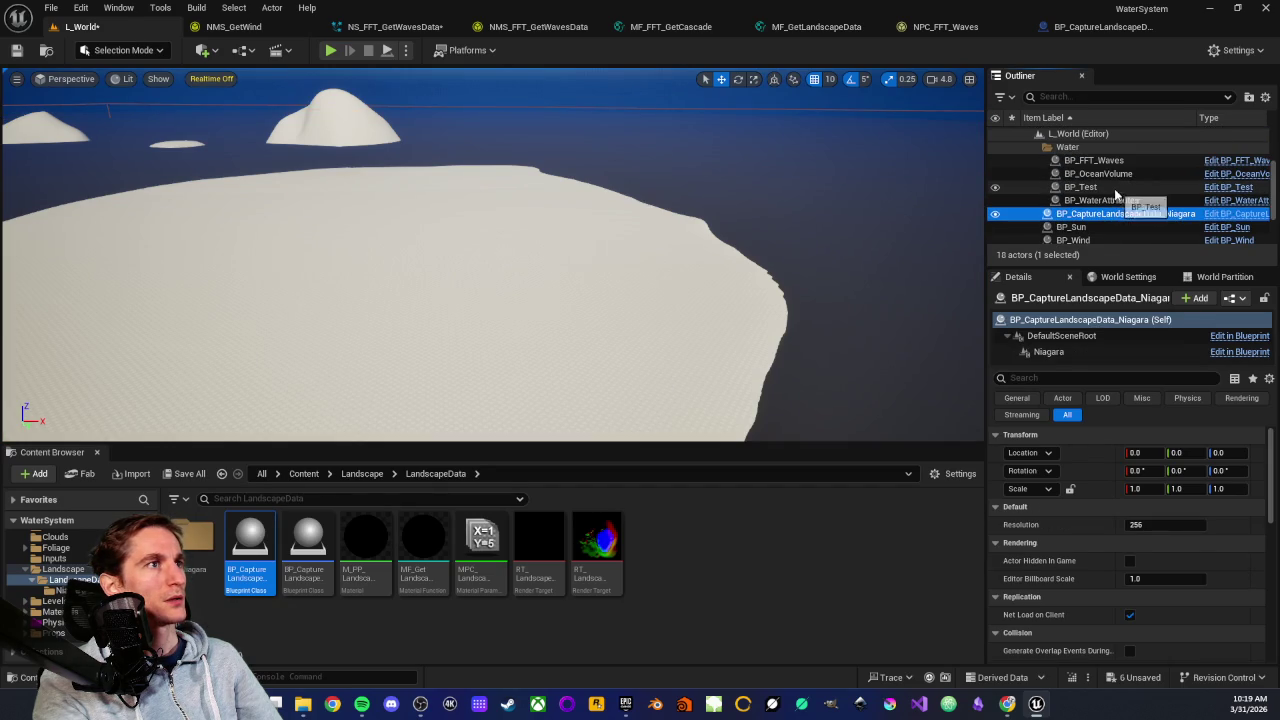
left_click(1160, 524)
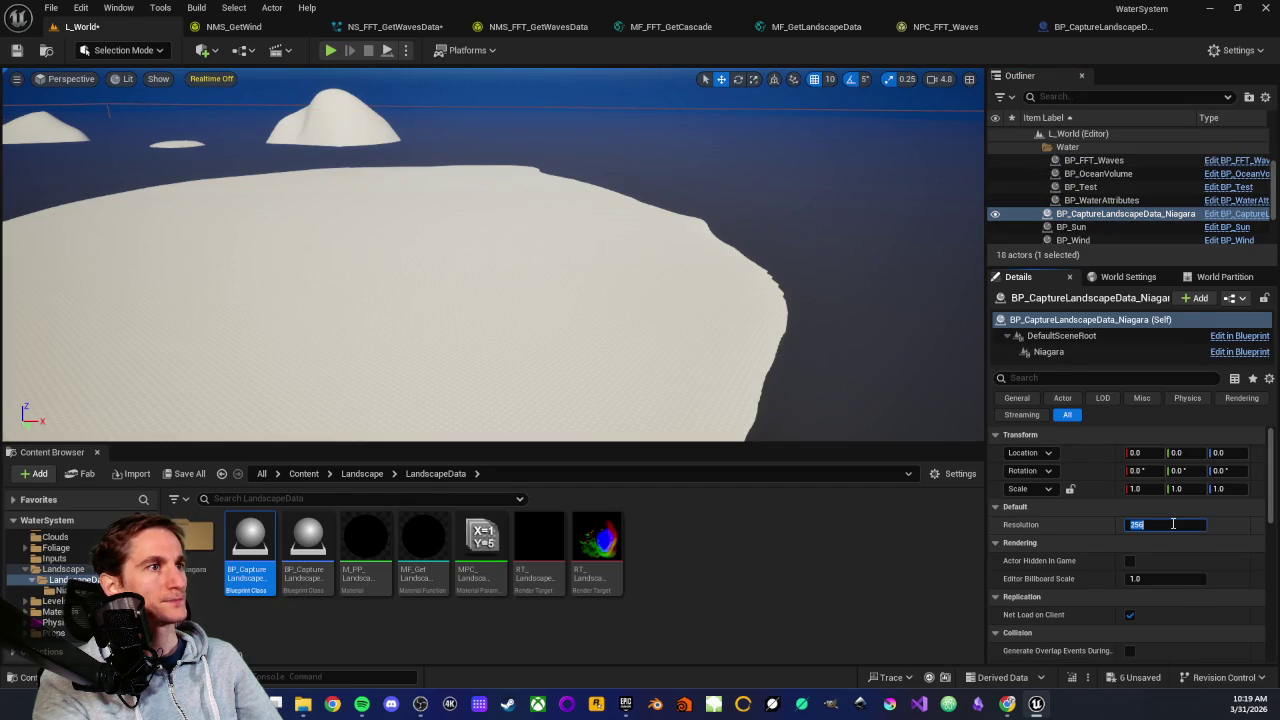
type("512")
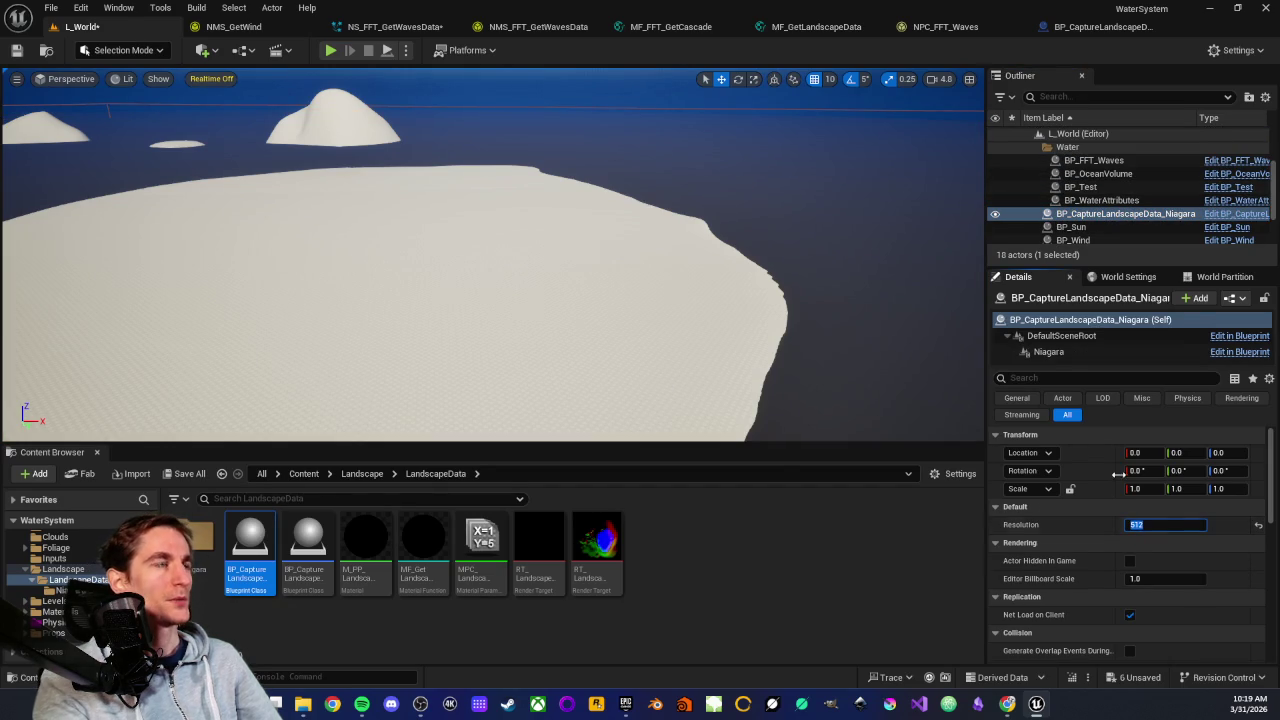
Recompile the capture Blueprint and play L_World in the editor
left_click(1098, 28)
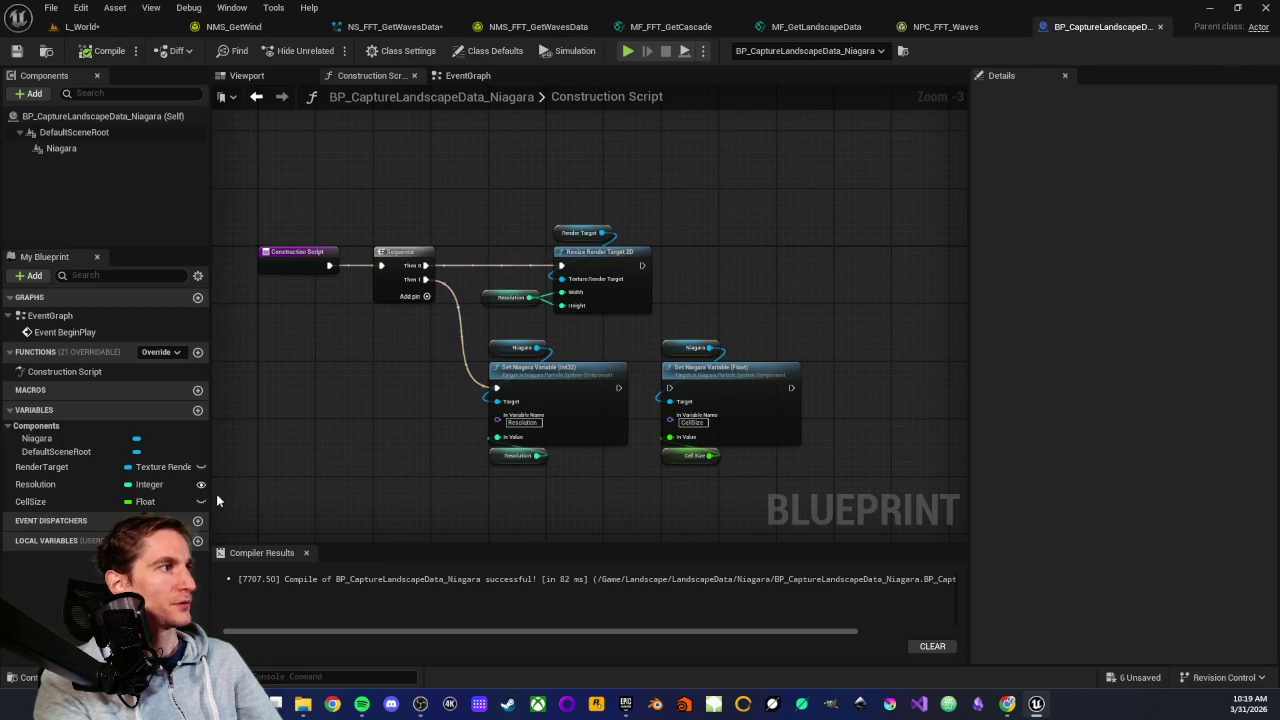
left_click(86, 54)
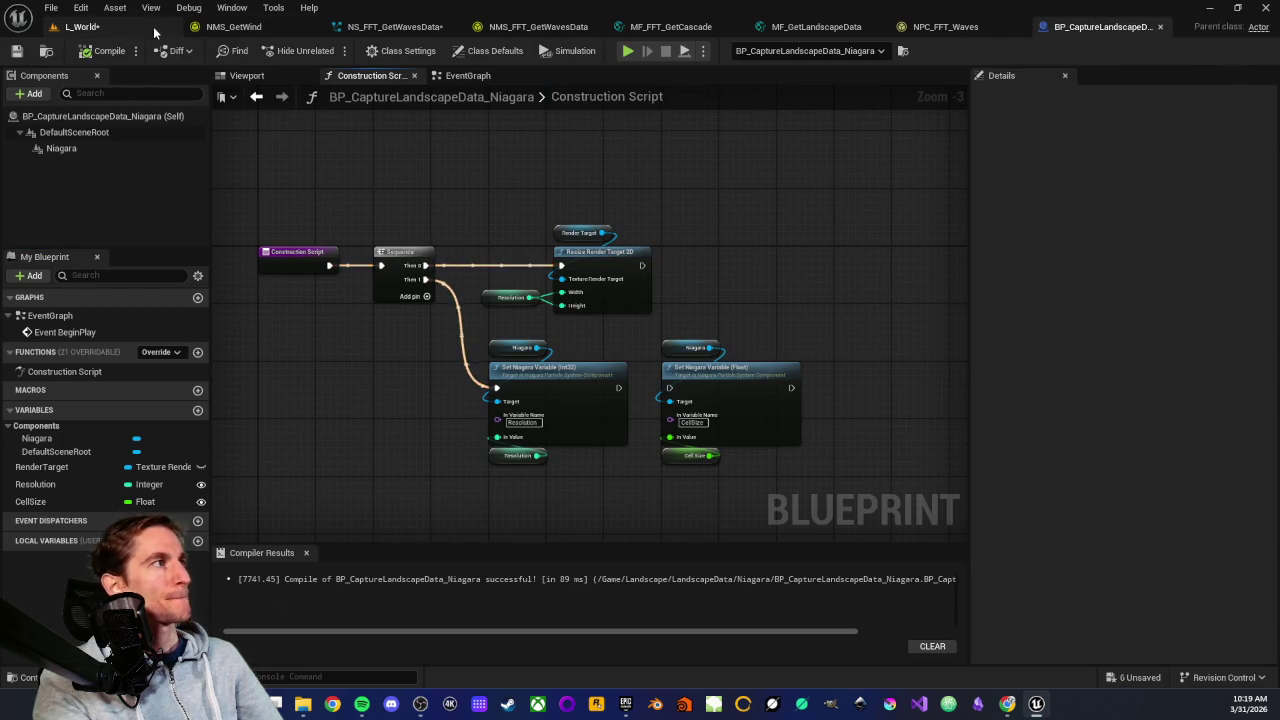
left_click(155, 28)
left_click(396, 50)
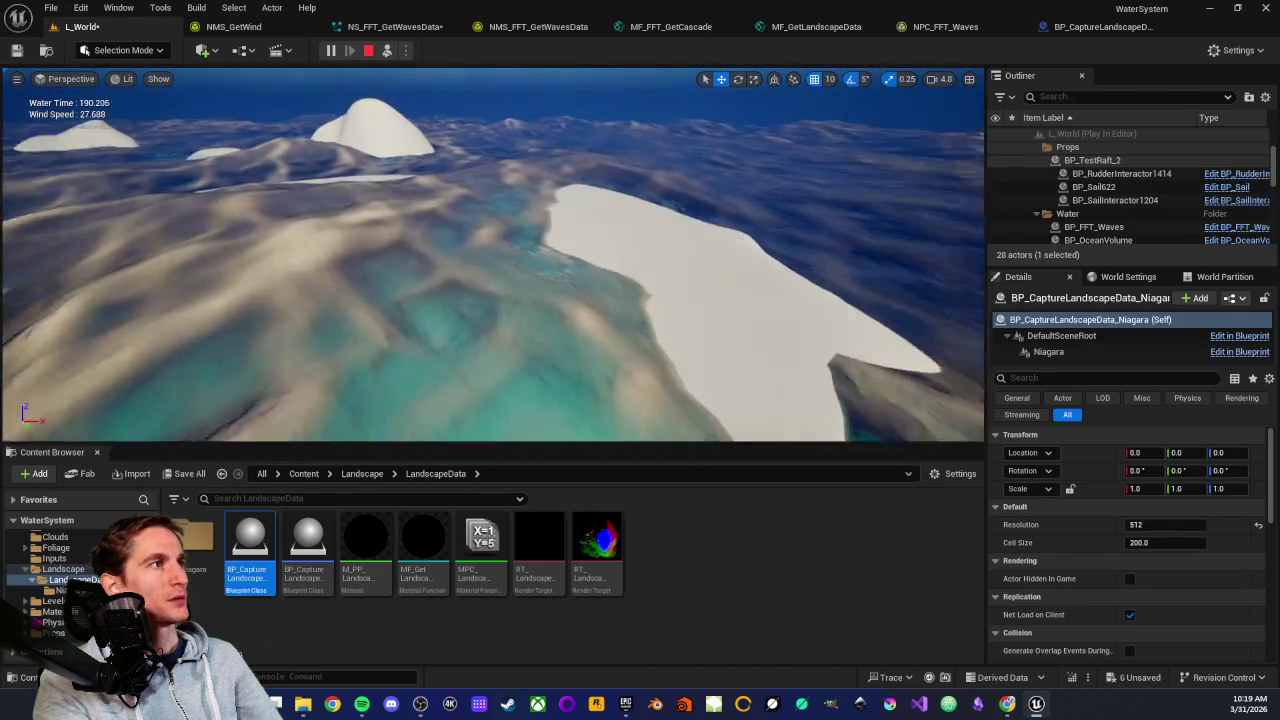
Open RT_LandscapeData from the Niagara folder, zoom its 512x512 preview, then close it
double_click(190, 568)
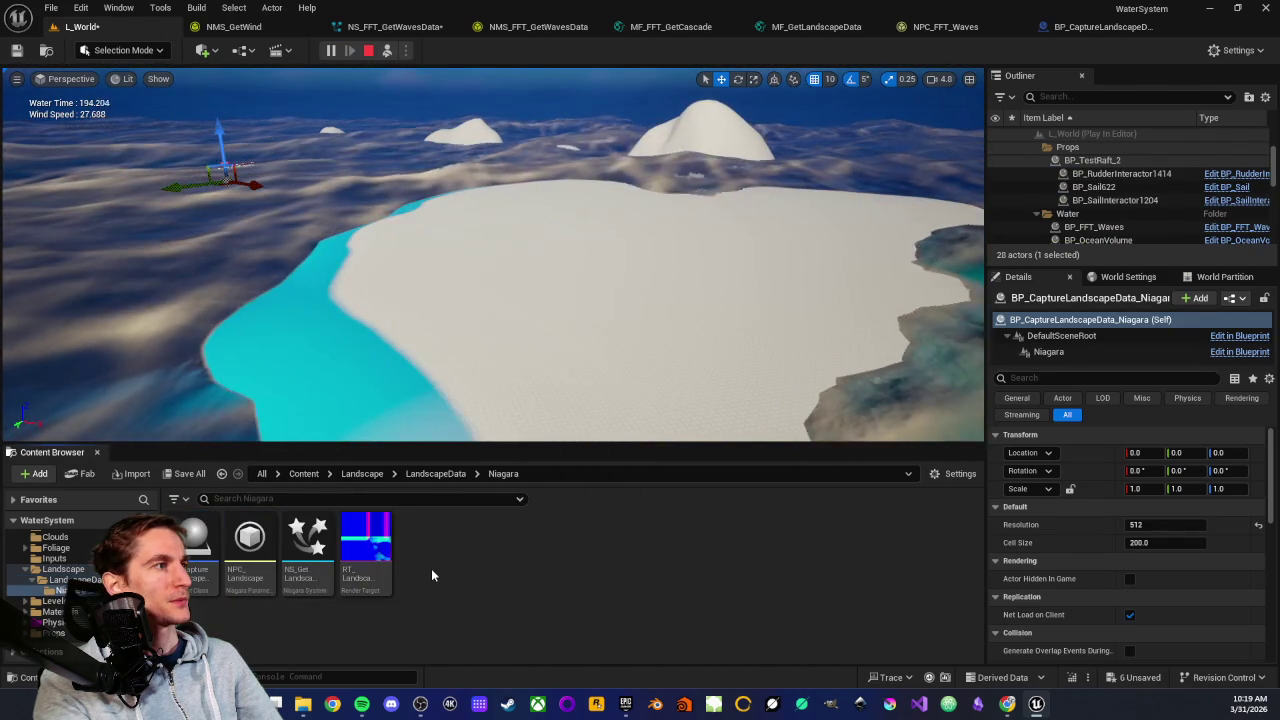
double_click(368, 548)
scroll(485, 375, "up", 2)
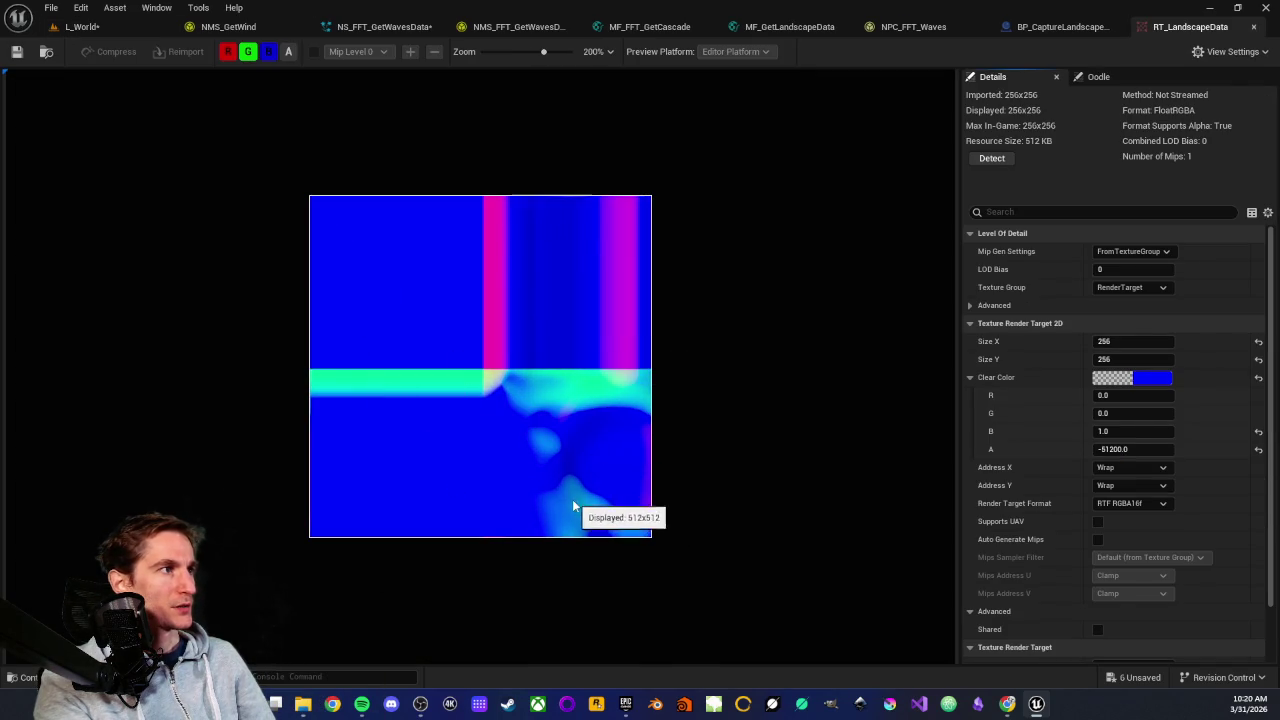
scroll(570, 485, "down", 2)
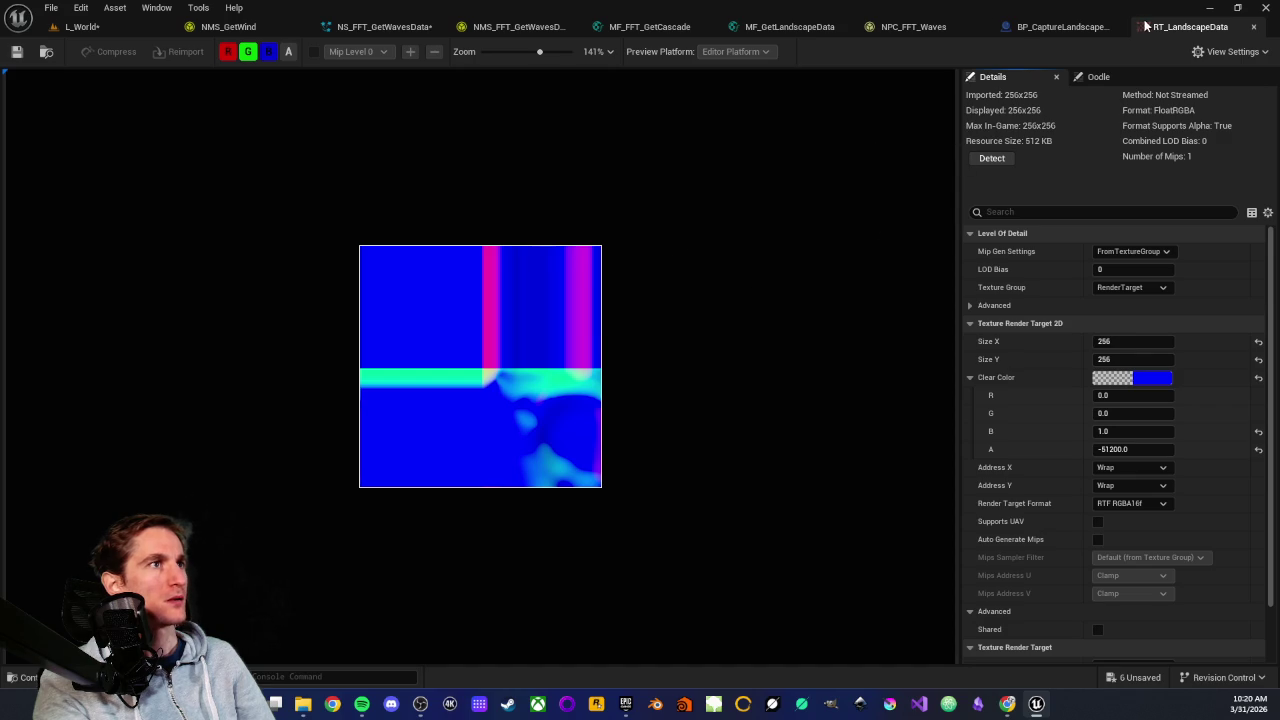
middle_click(1168, 28)
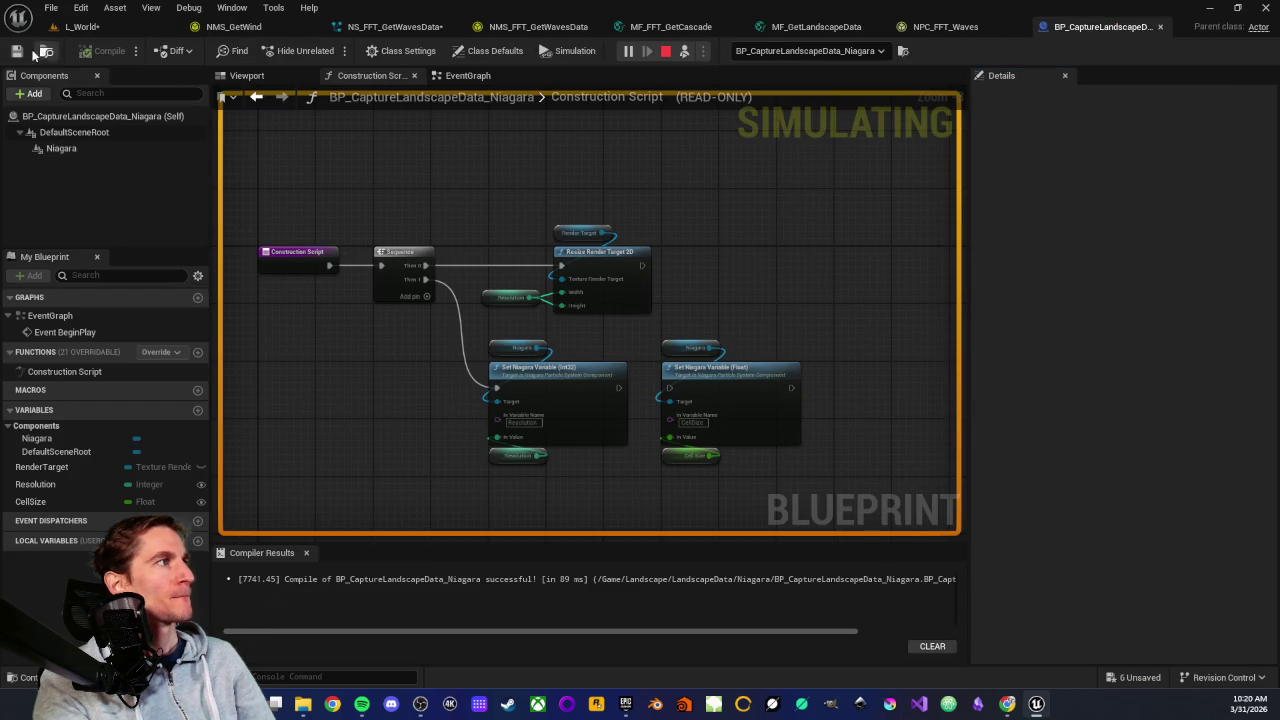
Stop the simulation and review NS_FFT_GetWavesData, its module script, and the NPC_FFT_Waves collection
left_click(665, 52)
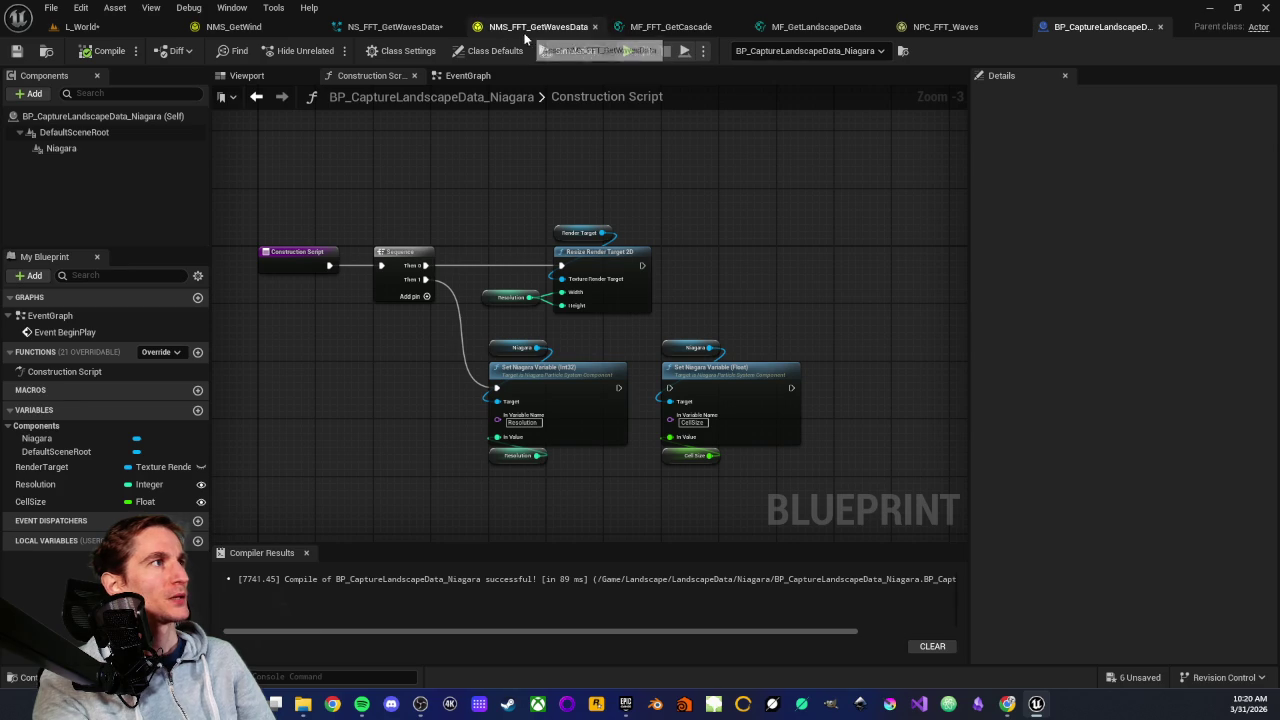
left_click(383, 28)
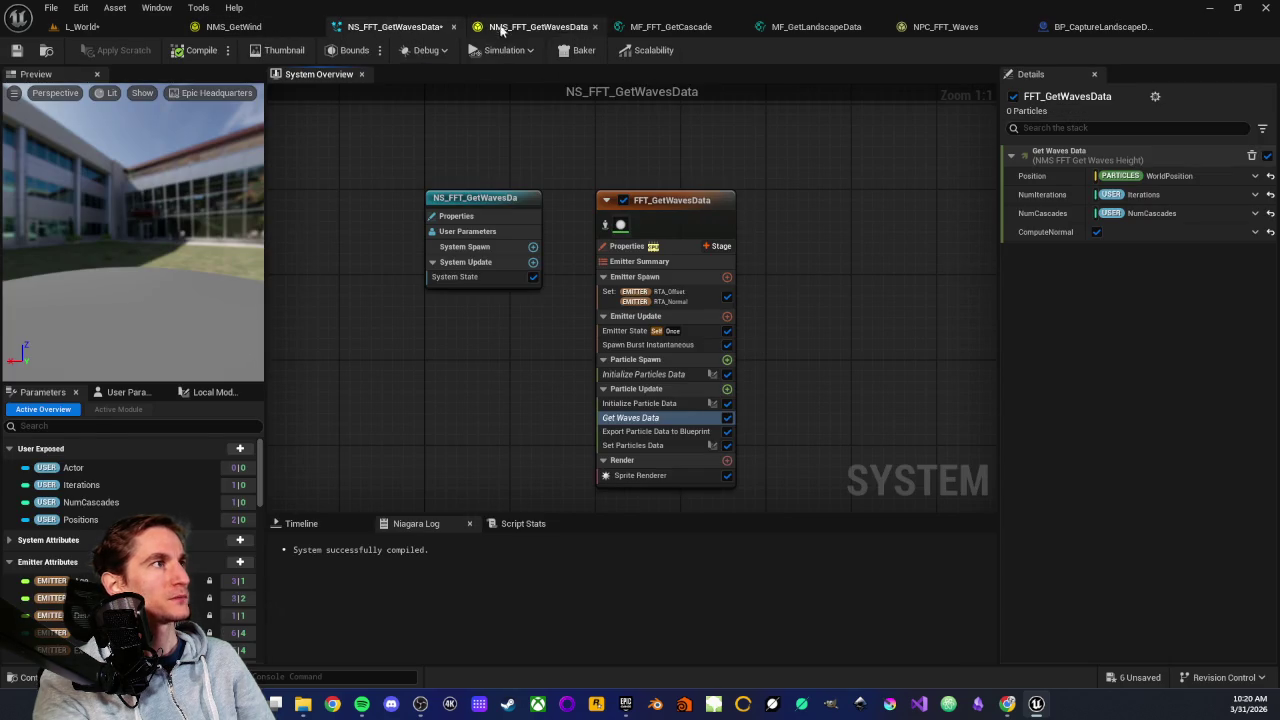
left_click(535, 27)
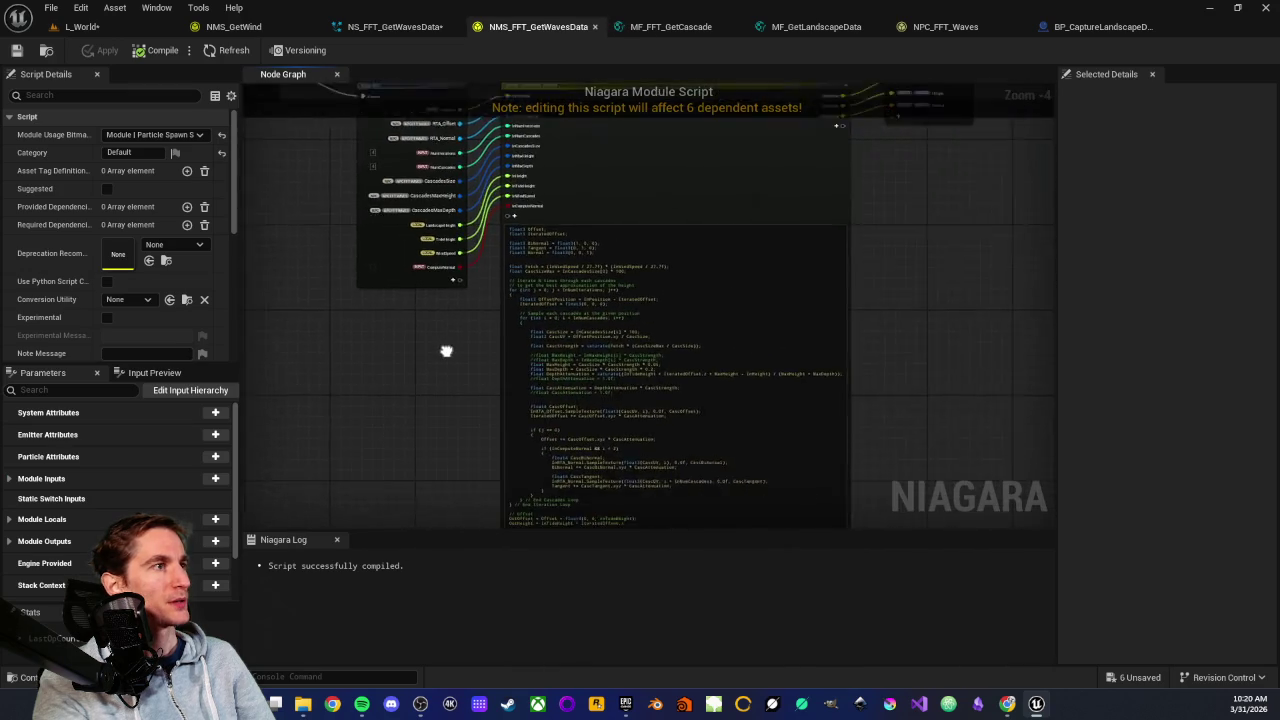
scroll(528, 390, "up", 1)
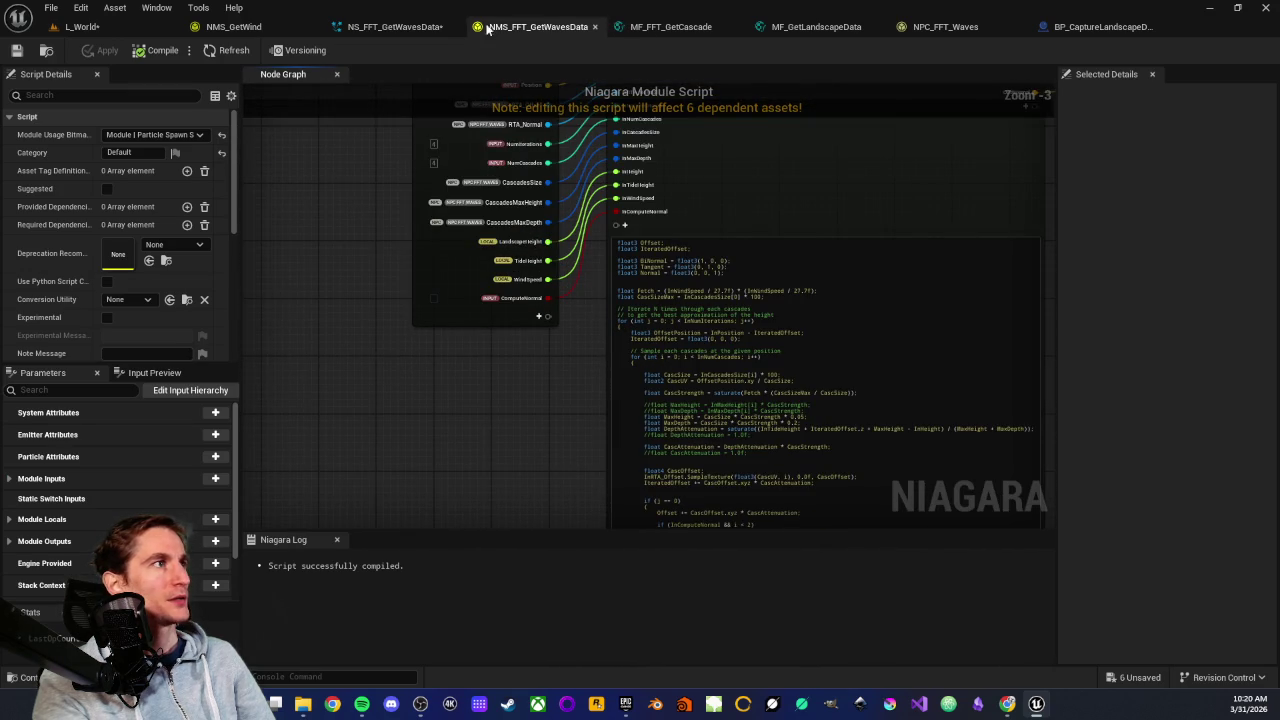
left_click(400, 27)
left_click(940, 28)
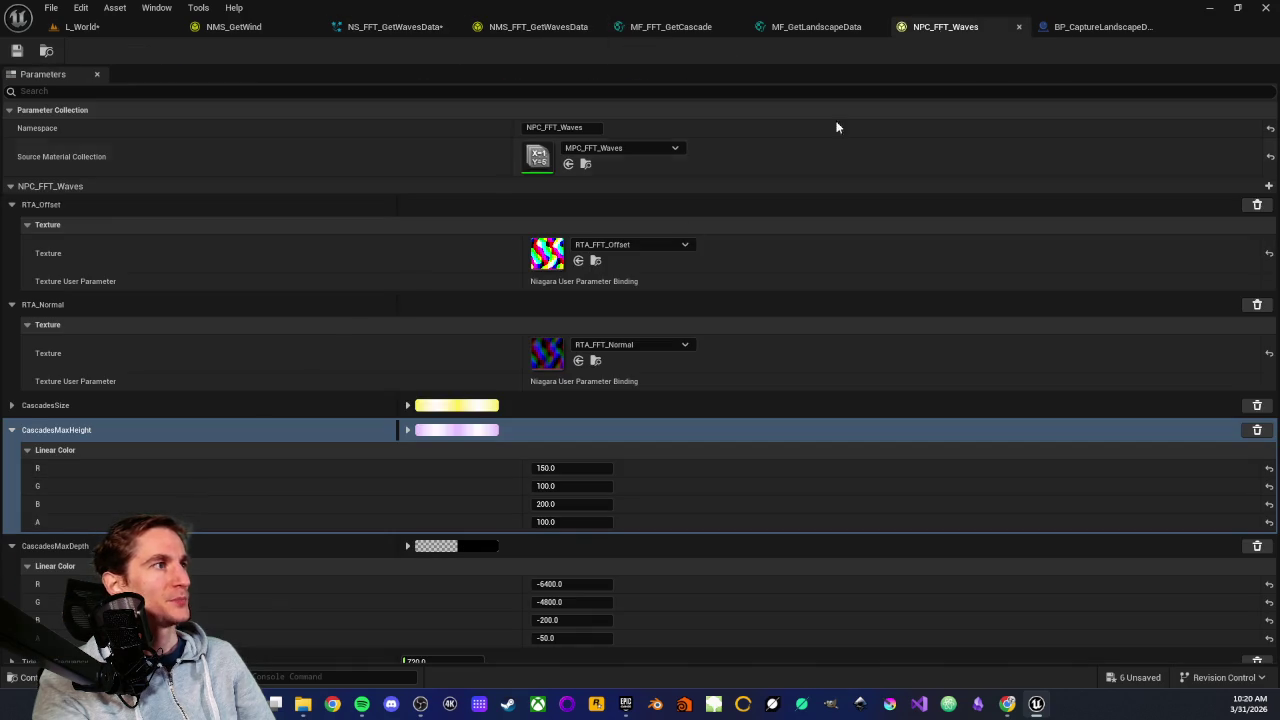
Inspect MF_GetLandscapeData's input position nodes, then return to L_World and select the landscape-data Niagara system
left_click(786, 30)
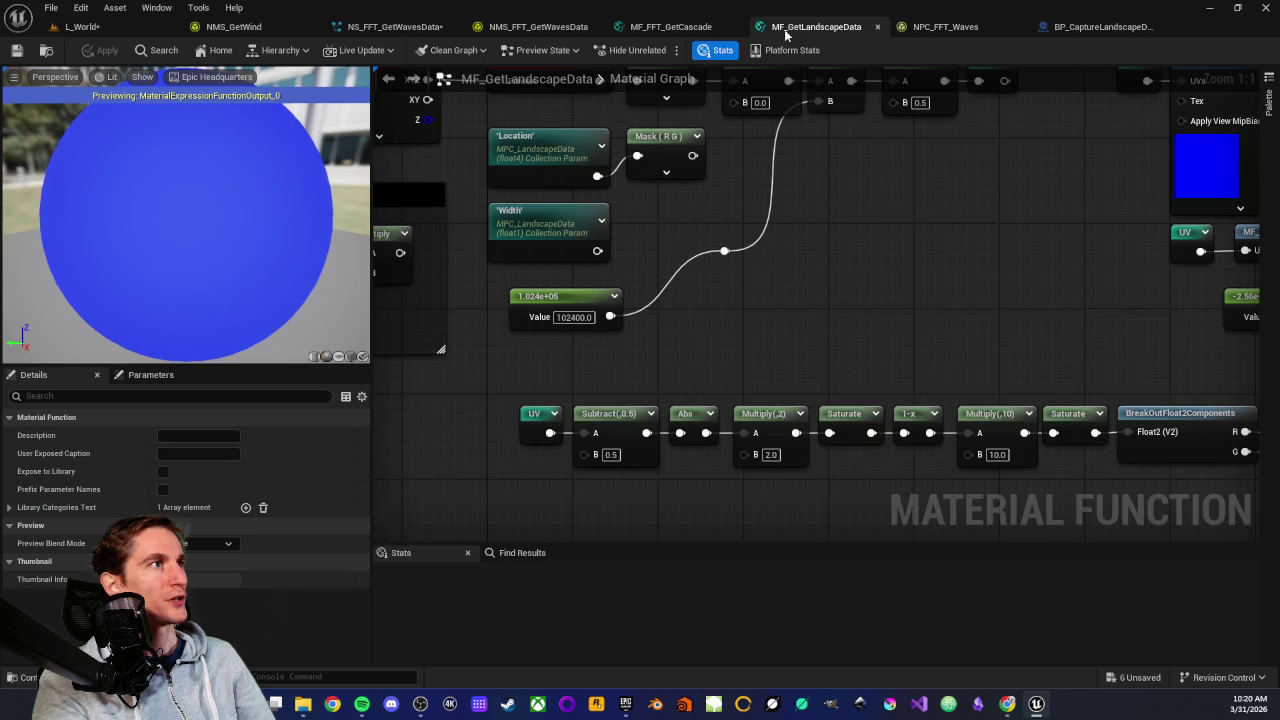
scroll(880, 215, "down", 2)
scroll(897, 352, "up", 2)
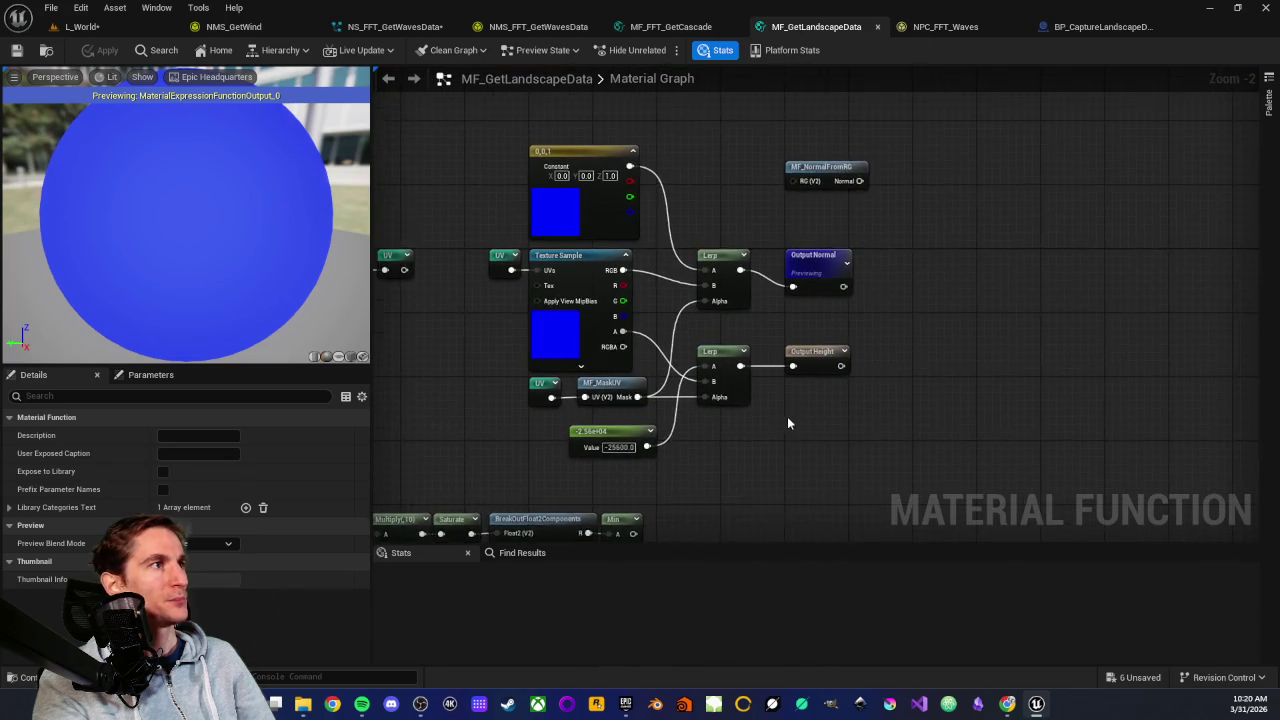
mouse_move(510, 265)
left_mouse_down()
mouse_move(556, 251)
mouse_move(631, 402)
mouse_move(751, 371)
mouse_move(1080, 95)
left_mouse_up()
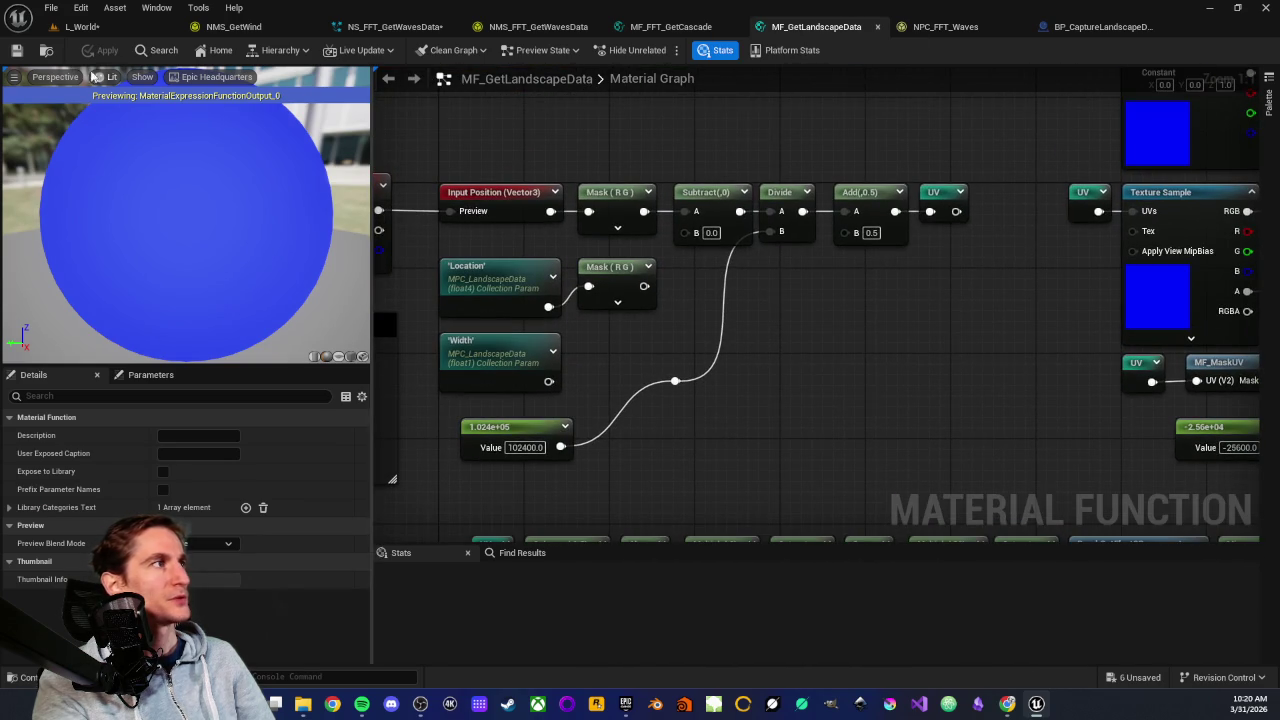
left_click(72, 27)
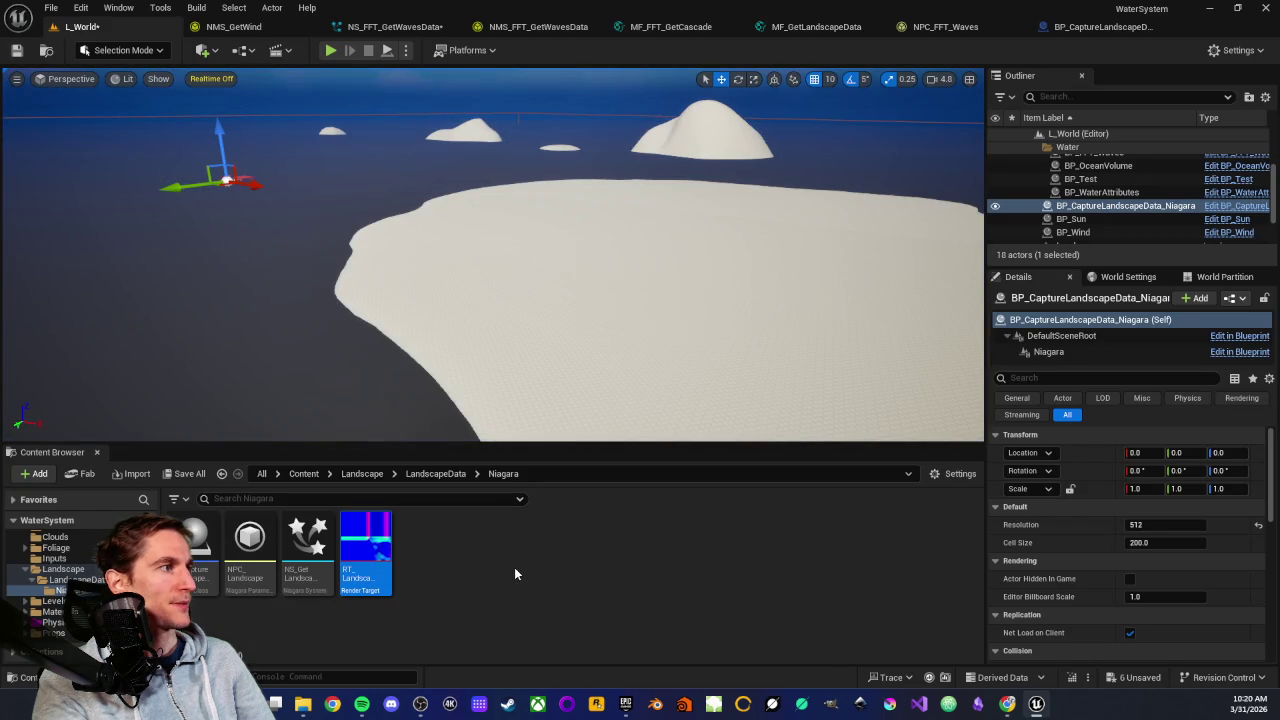
left_click(300, 580)
Open NS_GetLandscapeData and review the Get Camera Position and Get Landscape Data module inputs
double_click(300, 580)
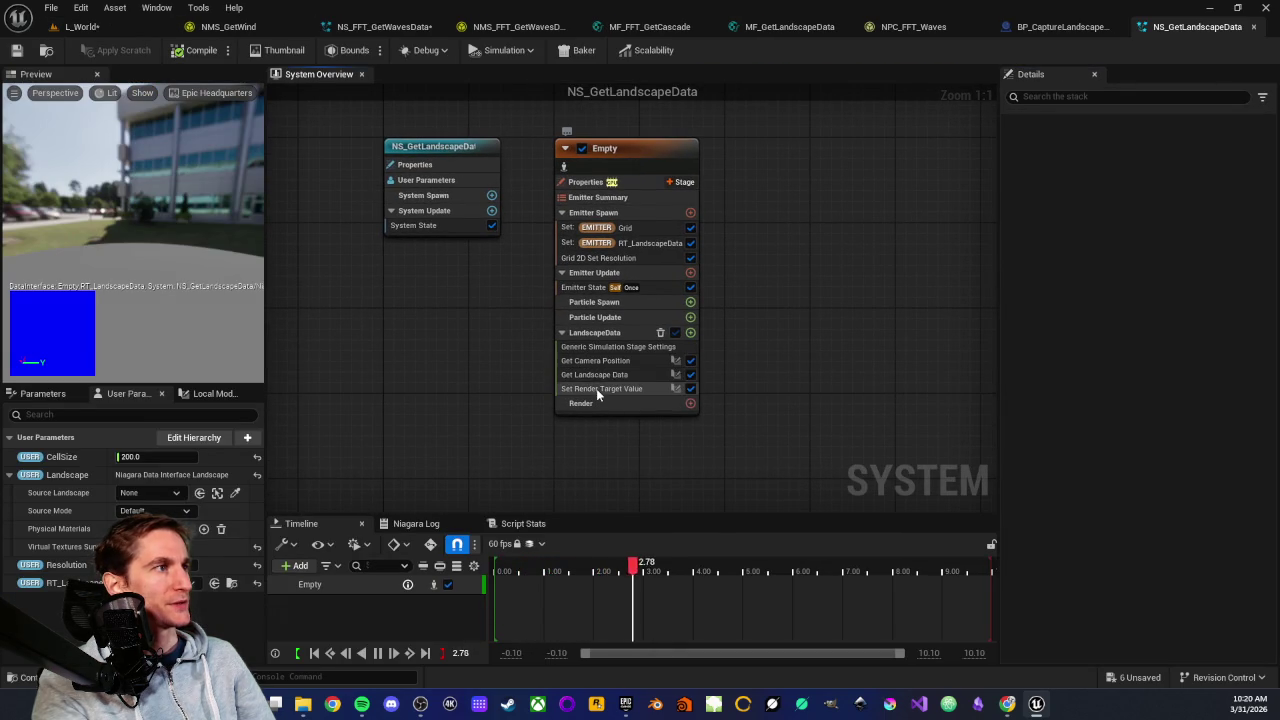
left_click(595, 376)
left_click(600, 360)
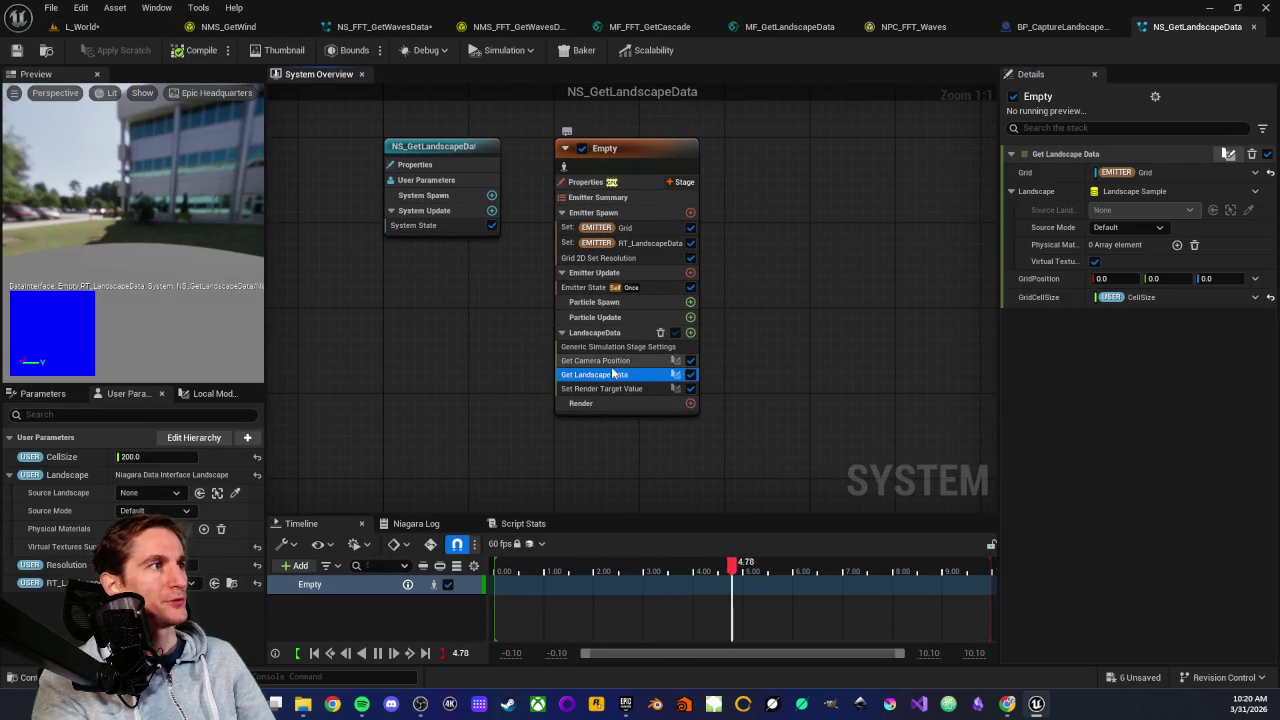
left_click(607, 374)
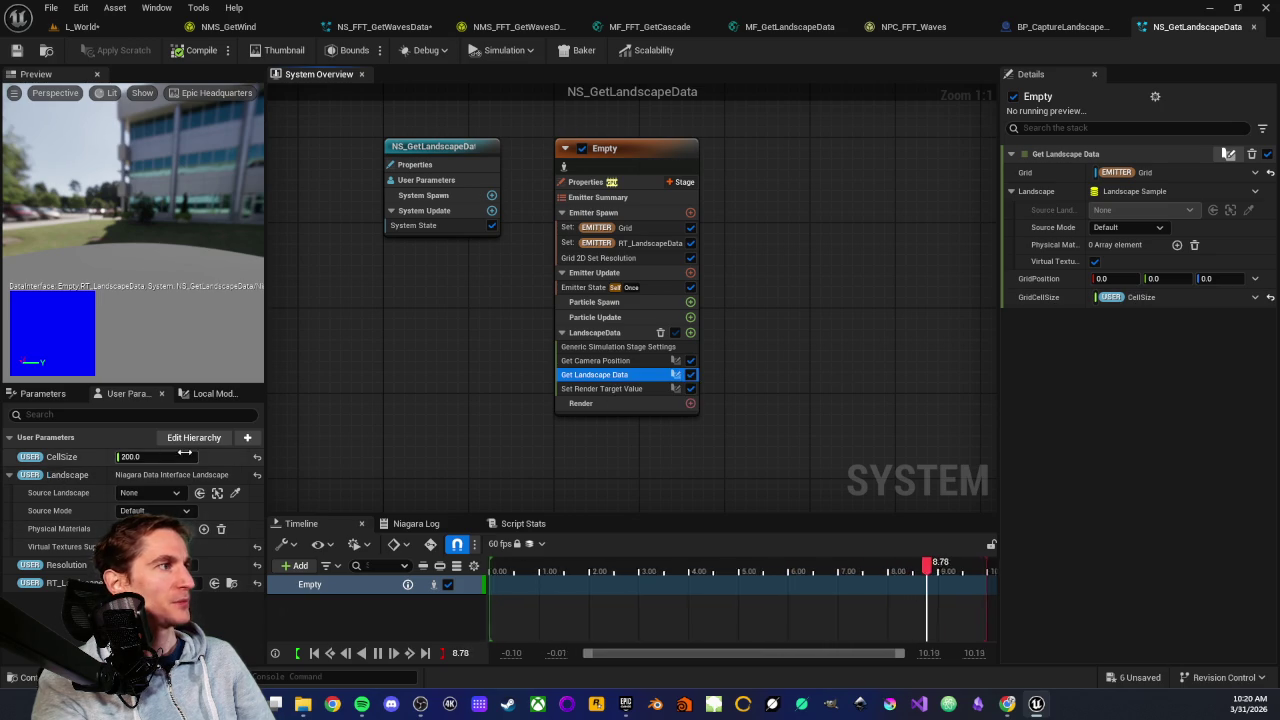
Examine Get Num Cells in the Get Landscape Data graph, then check Grid 2D Set Resolution's Resolution-driven cell counts
double_click(588, 374)
scroll(588, 378, "up", 6)
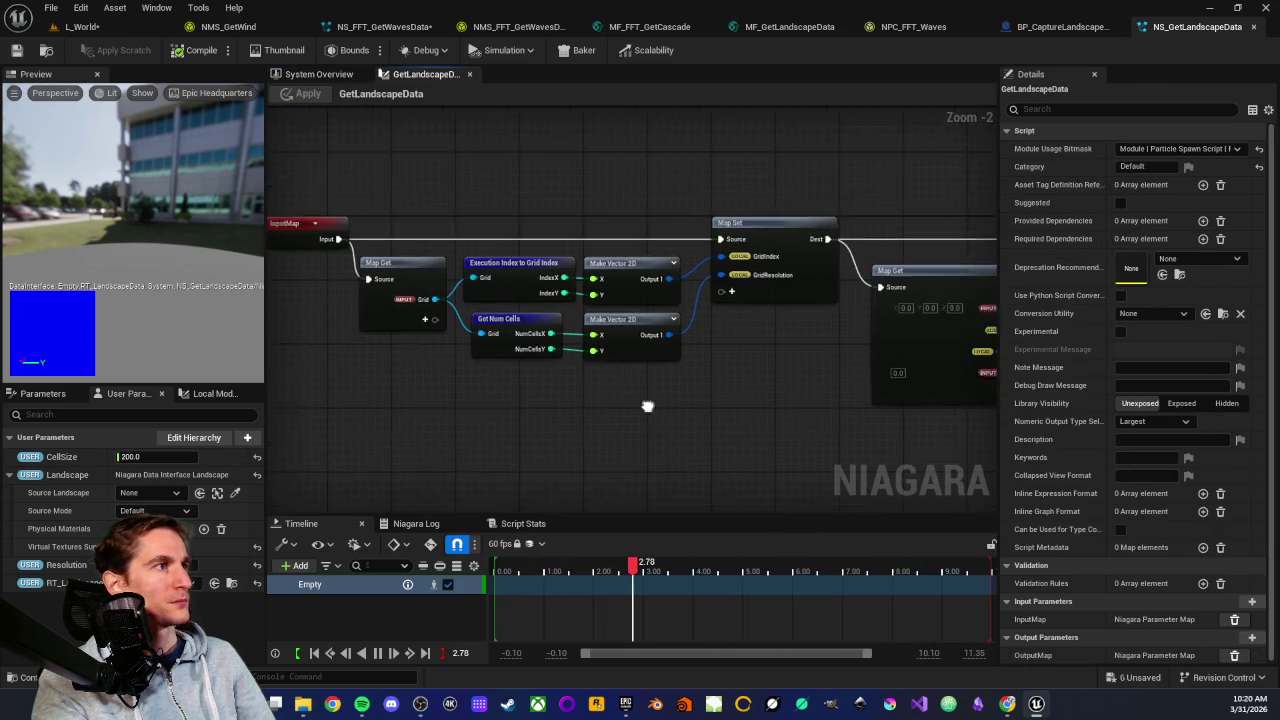
mouse_move(668, 428)
left_mouse_down()
mouse_move(834, 443)
mouse_move(663, 420)
mouse_move(544, 425)
left_mouse_up()
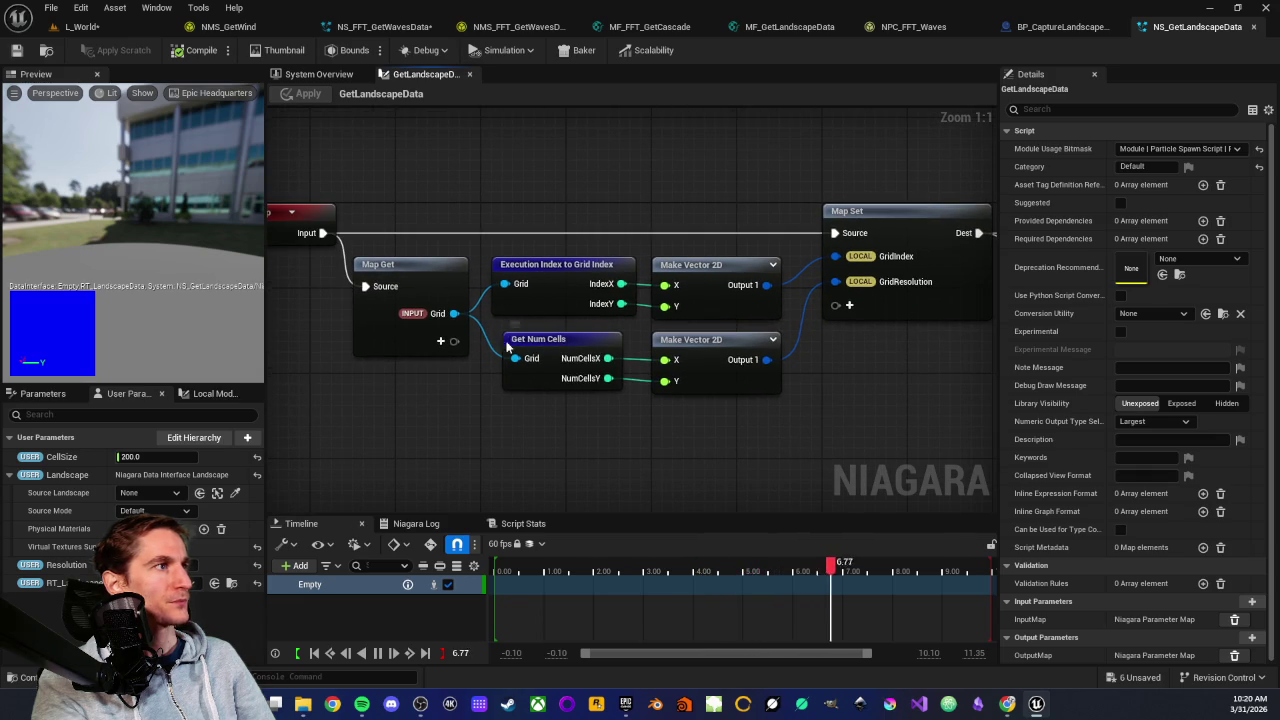
mouse_move(496, 322)
left_mouse_down()
mouse_move(620, 411)
mouse_move(572, 427)
left_mouse_up()
left_click(614, 416)
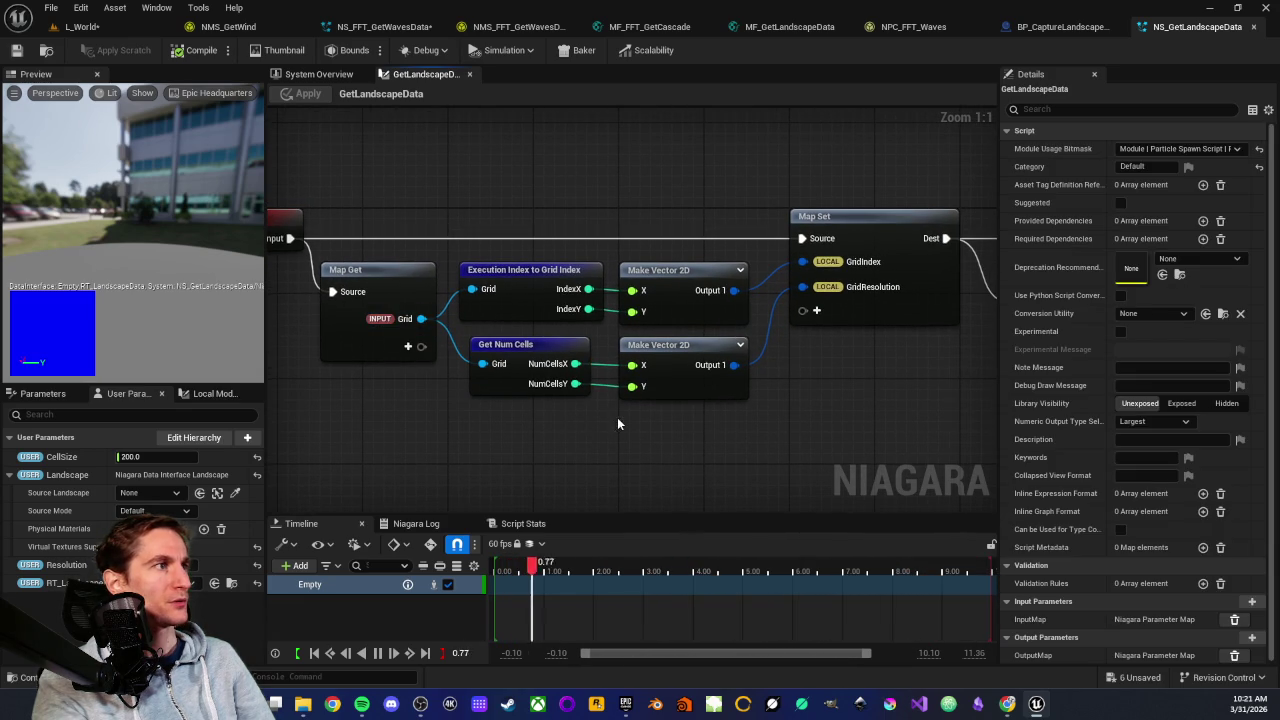
left_click(318, 74)
left_click(598, 280)
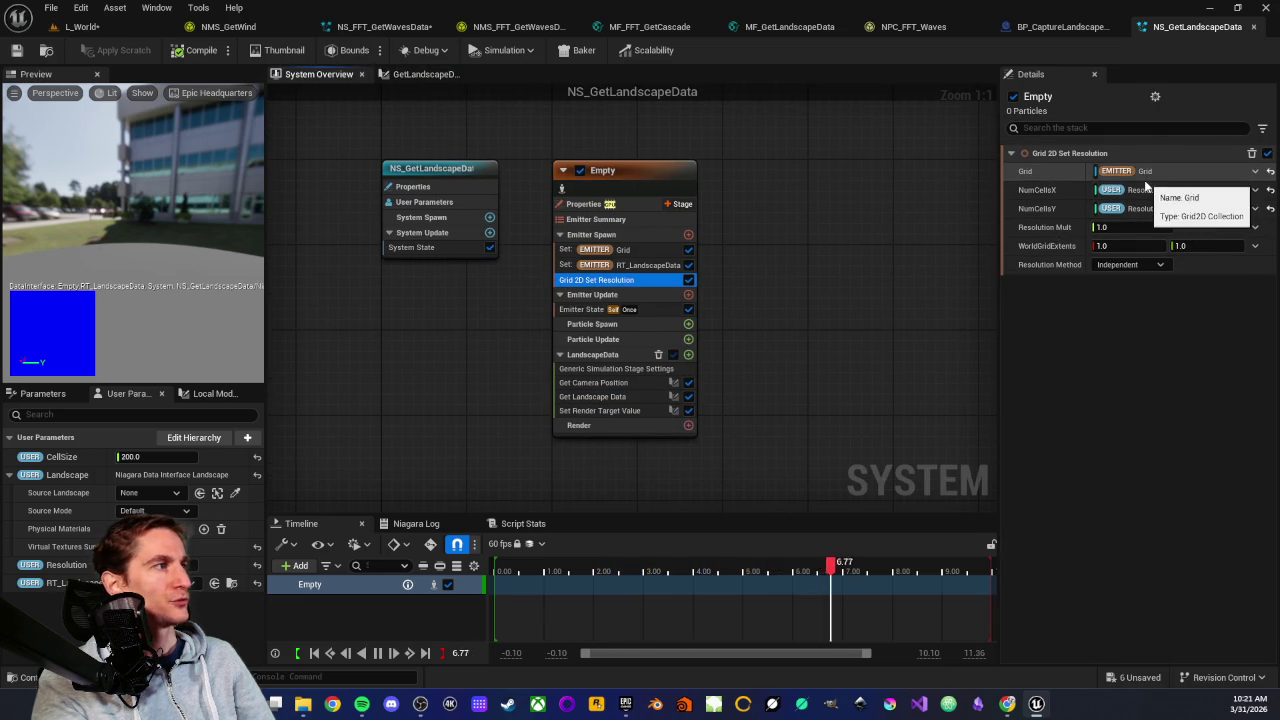
Review the system parameters and the RT_LandscapeData, Set Render Target Value, and Get Landscape Data inputs
left_click(42, 393)
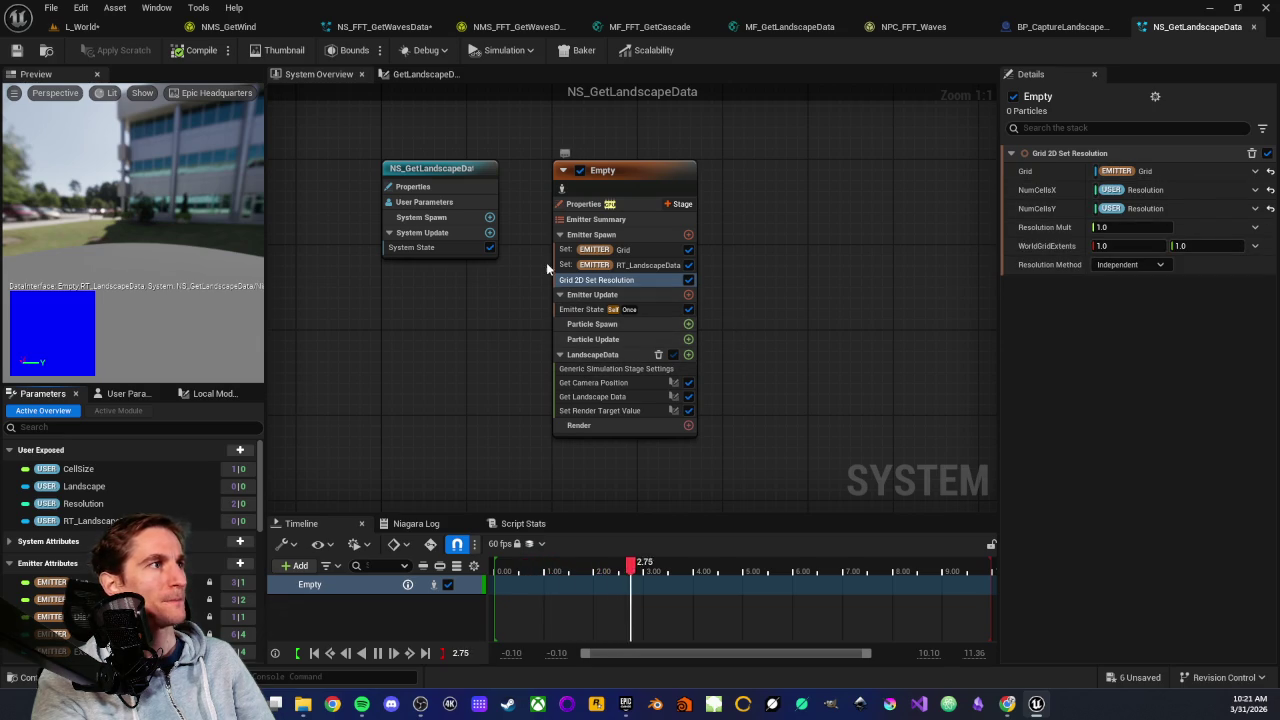
left_click(625, 265)
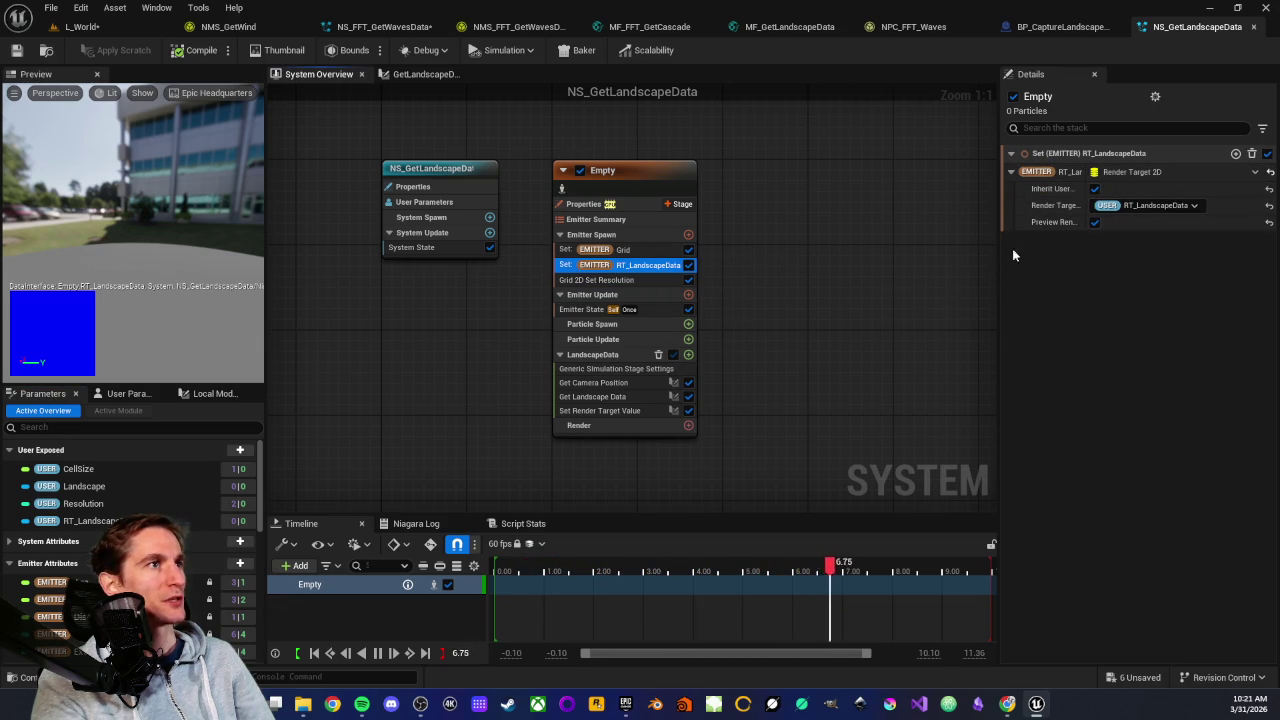
left_click(592, 410)
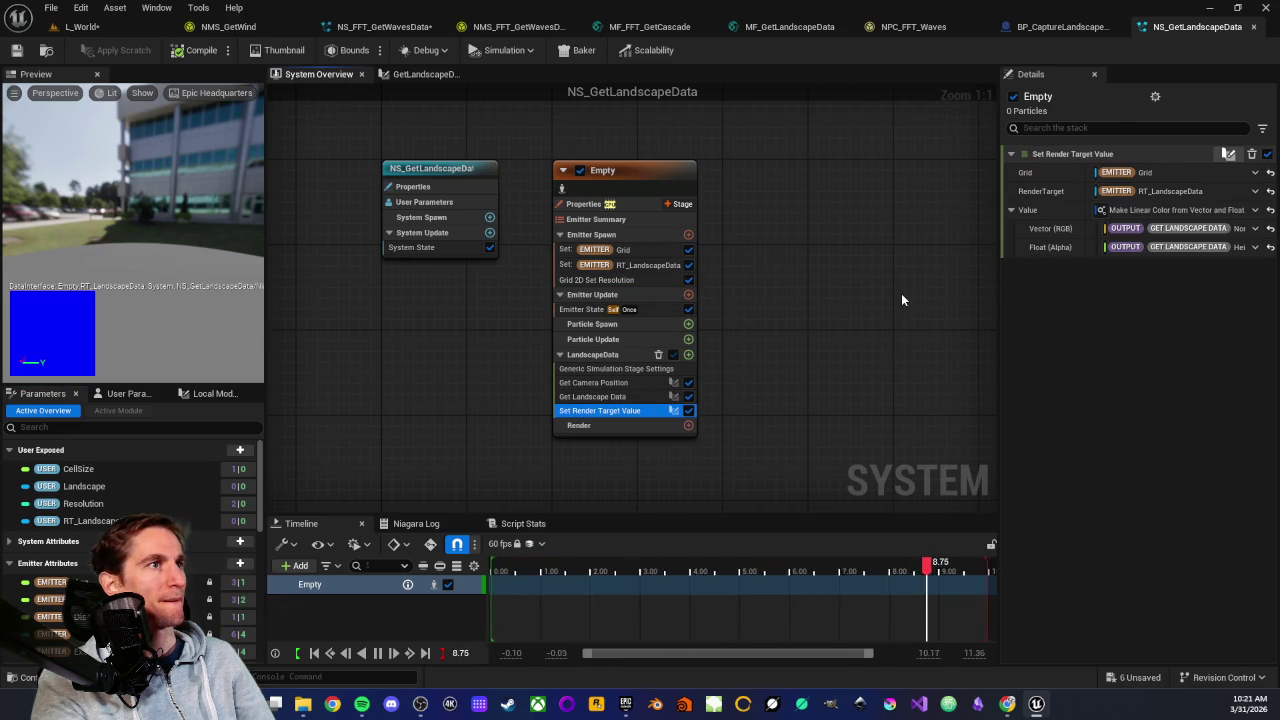
left_click(600, 396)
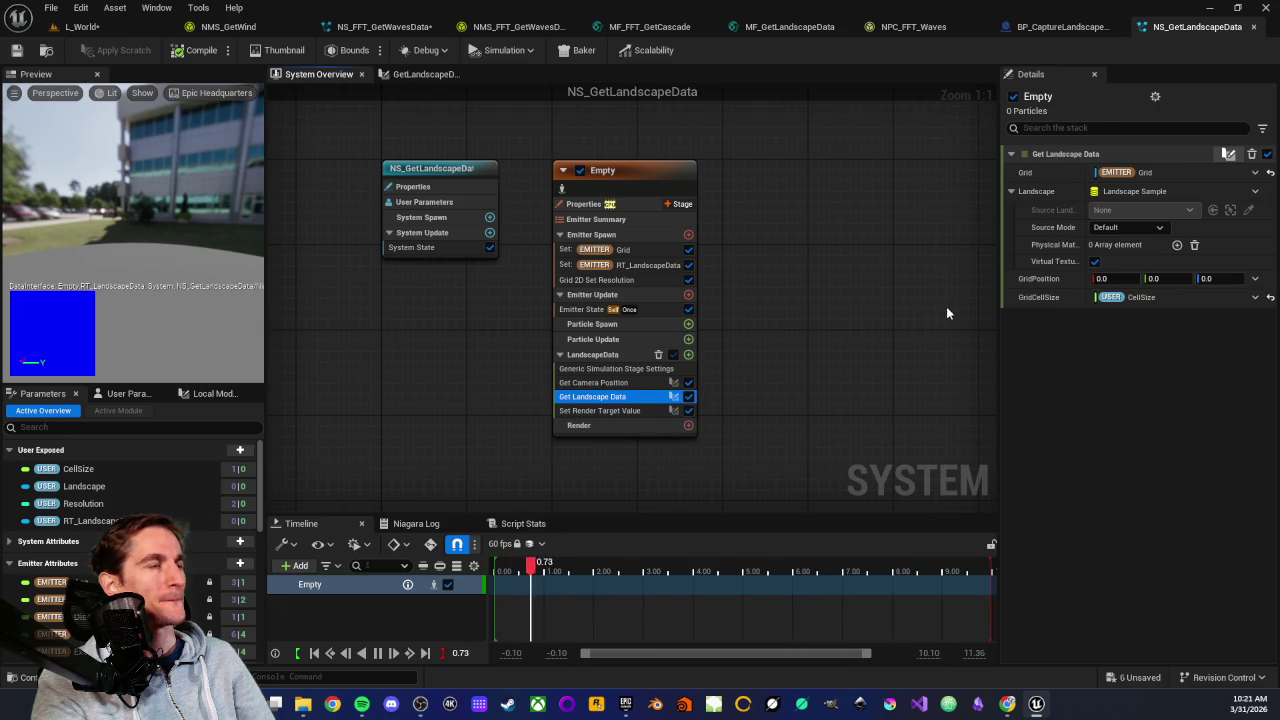
Browse the Get Landscape Data graph's World Position, Height, and World Normal nodes, then return to L_World
double_click(604, 397)
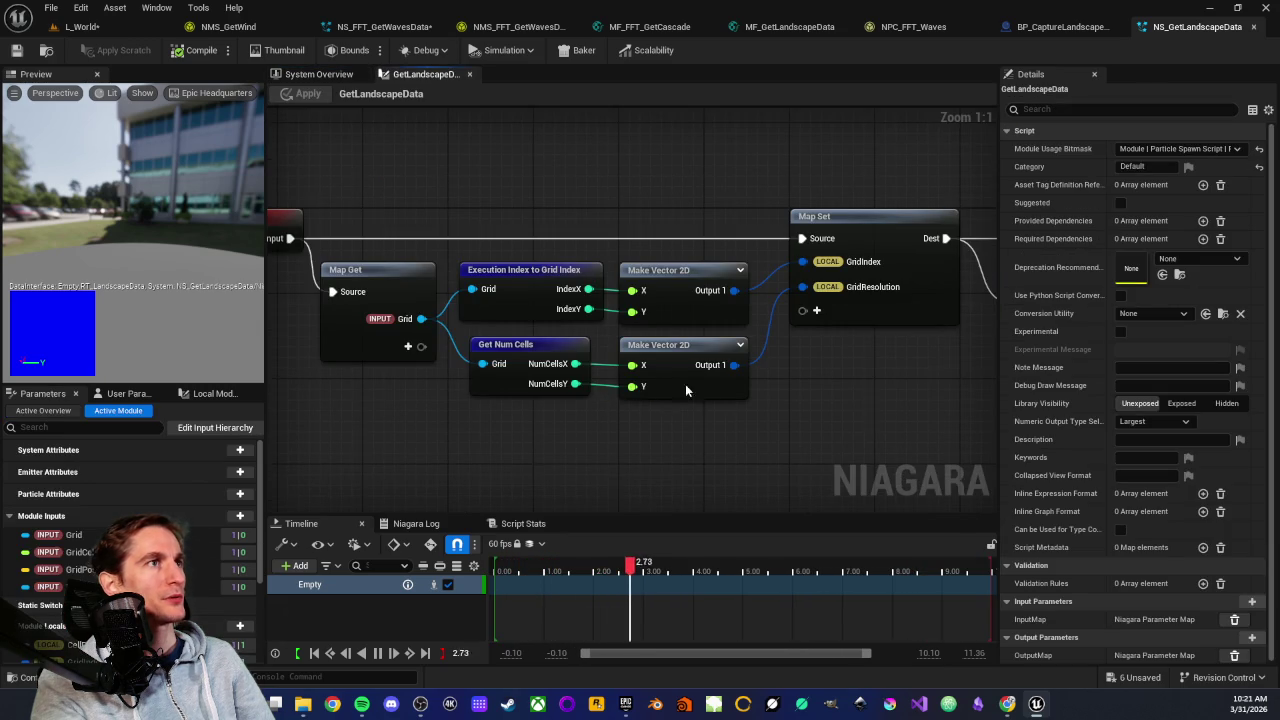
left_click_drag(714, 447, 475, 440)
left_click_drag(913, 482, 644, 482)
mouse_move(818, 481)
left_mouse_down()
mouse_move(575, 439)
mouse_move(540, 450)
left_mouse_up()
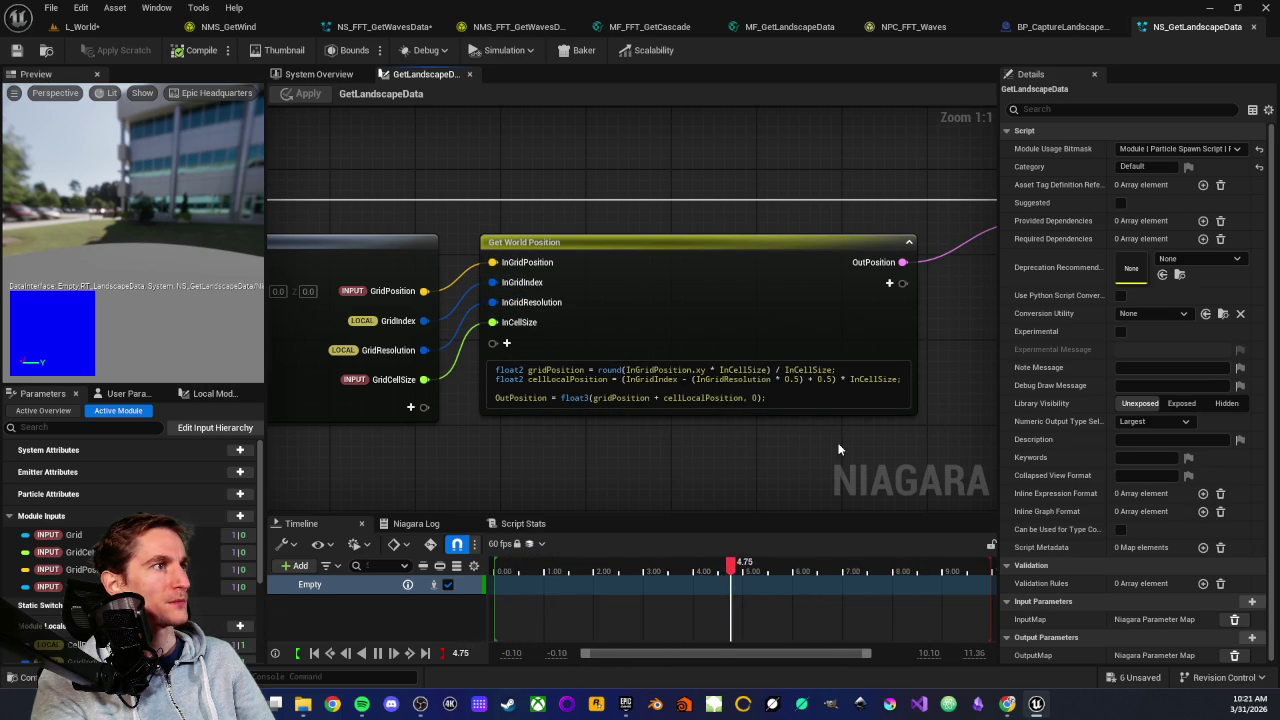
mouse_move(876, 438)
left_mouse_down()
mouse_move(520, 474)
mouse_move(484, 463)
left_mouse_up()
left_click_drag(706, 385, 601, 384)
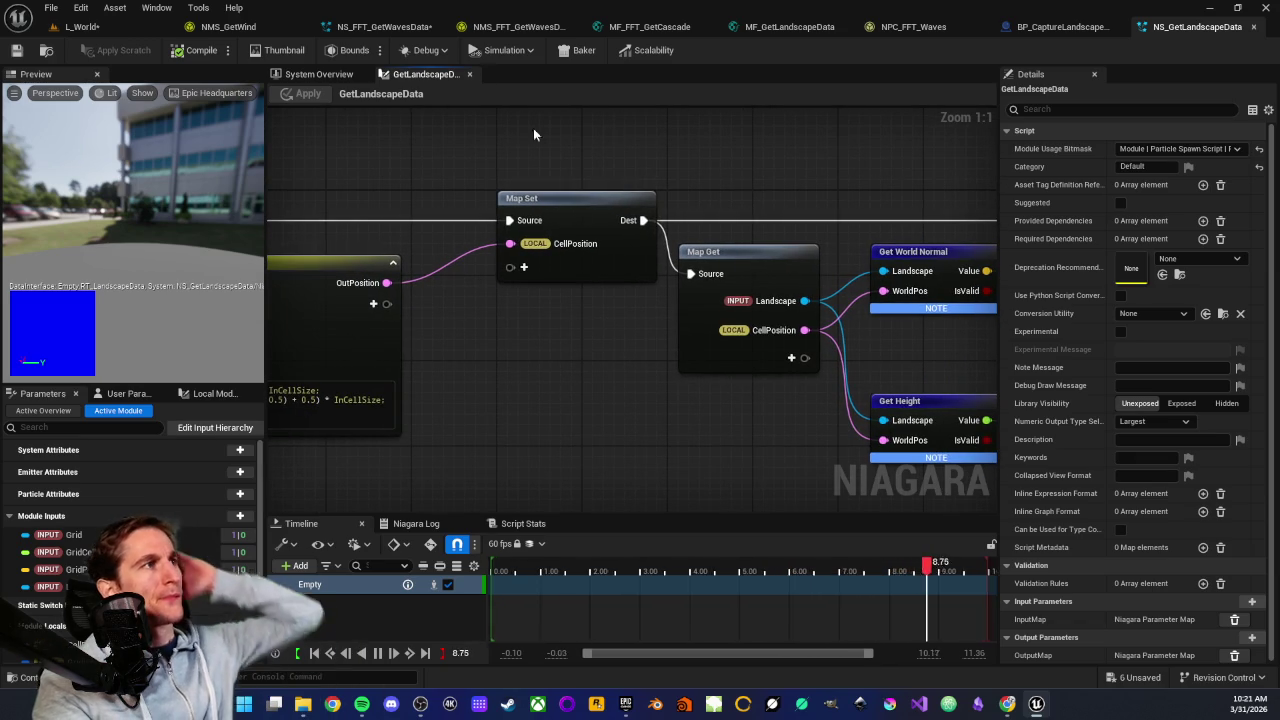
left_click(125, 28)
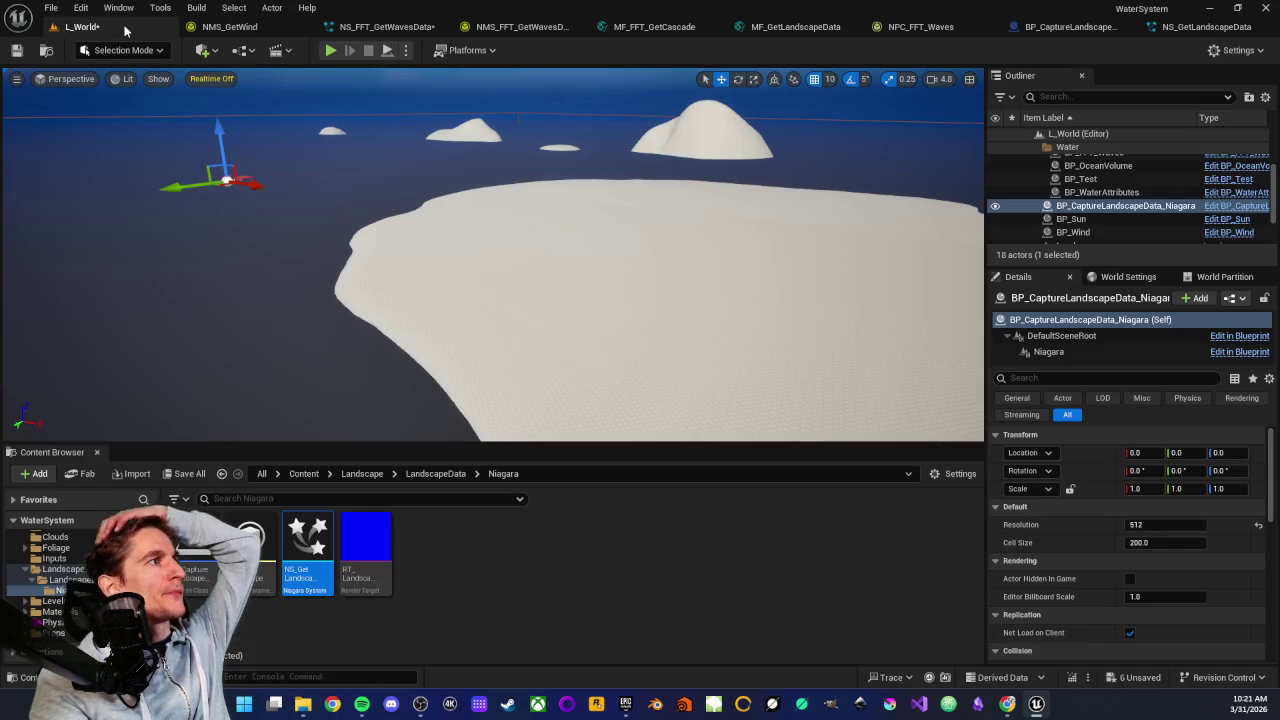
Play the level and open RT_LandscapeData from the refreshed Niagara folder
left_click(388, 50)
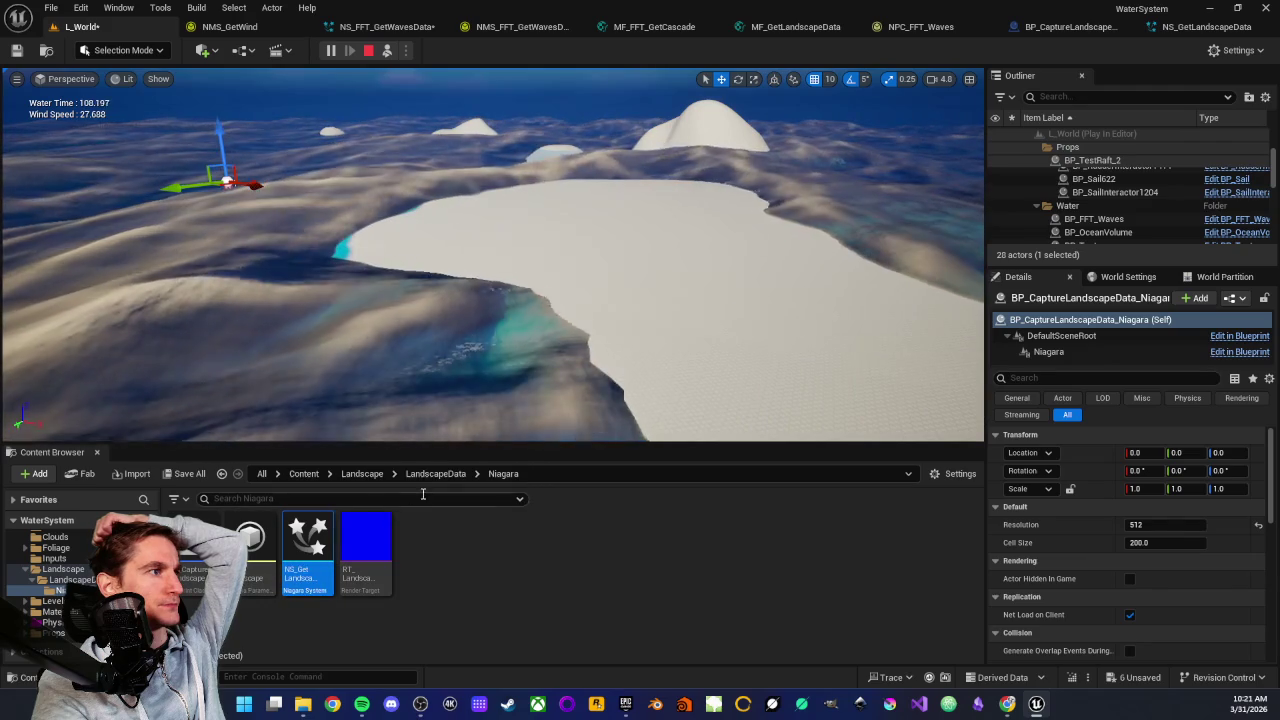
left_click(436, 474)
double_click(366, 550)
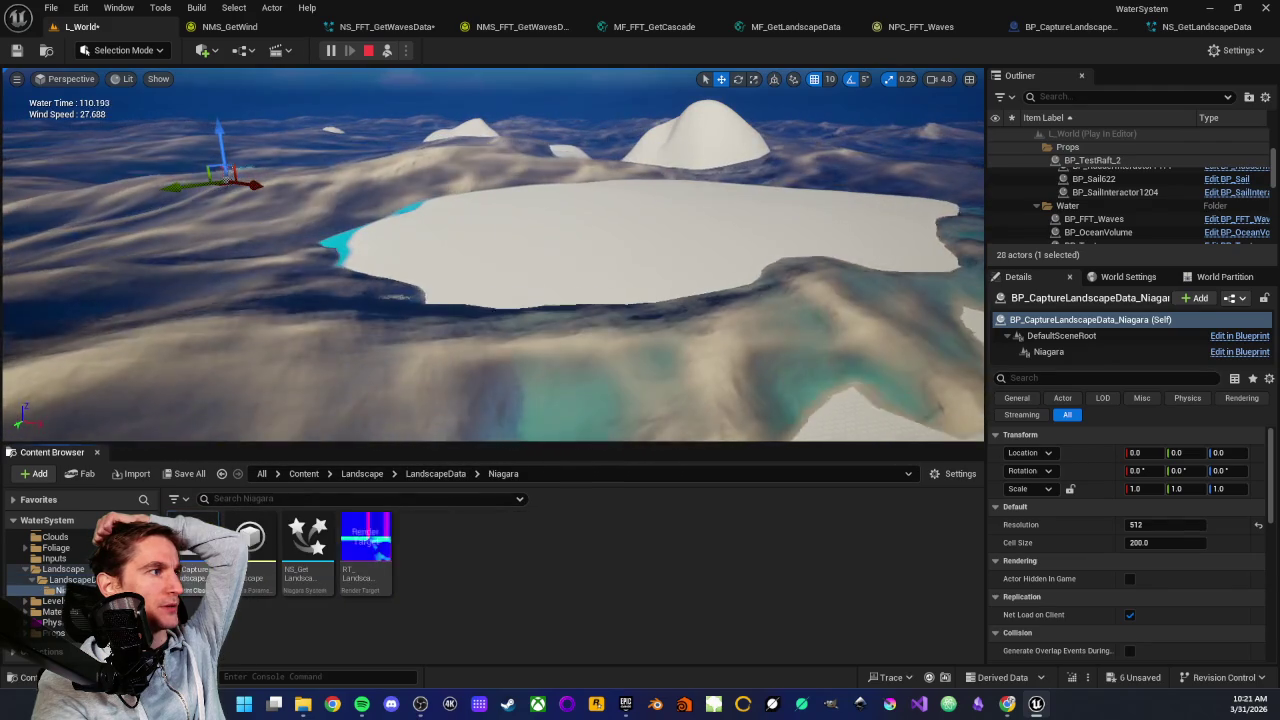
double_click(366, 556)
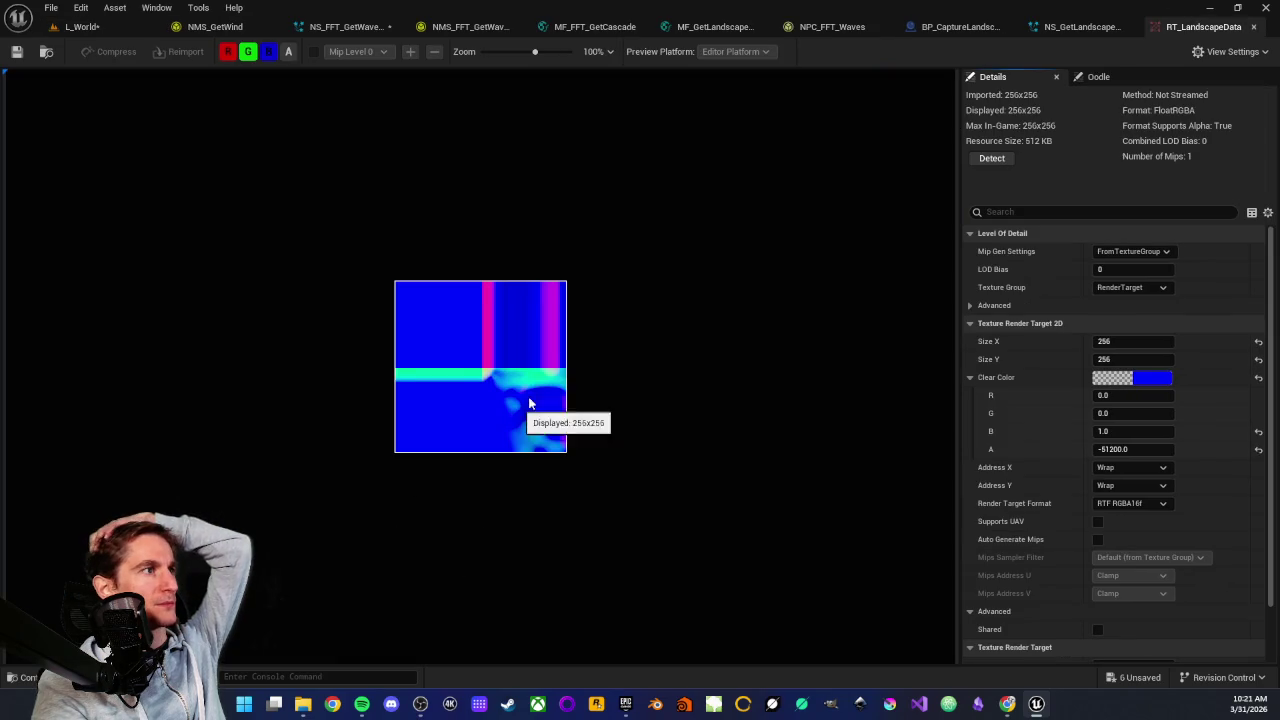
Toggle the 256x256 render target's alpha channel view, close it, and pan to the Select nodes
scroll(527, 372, "up", 3)
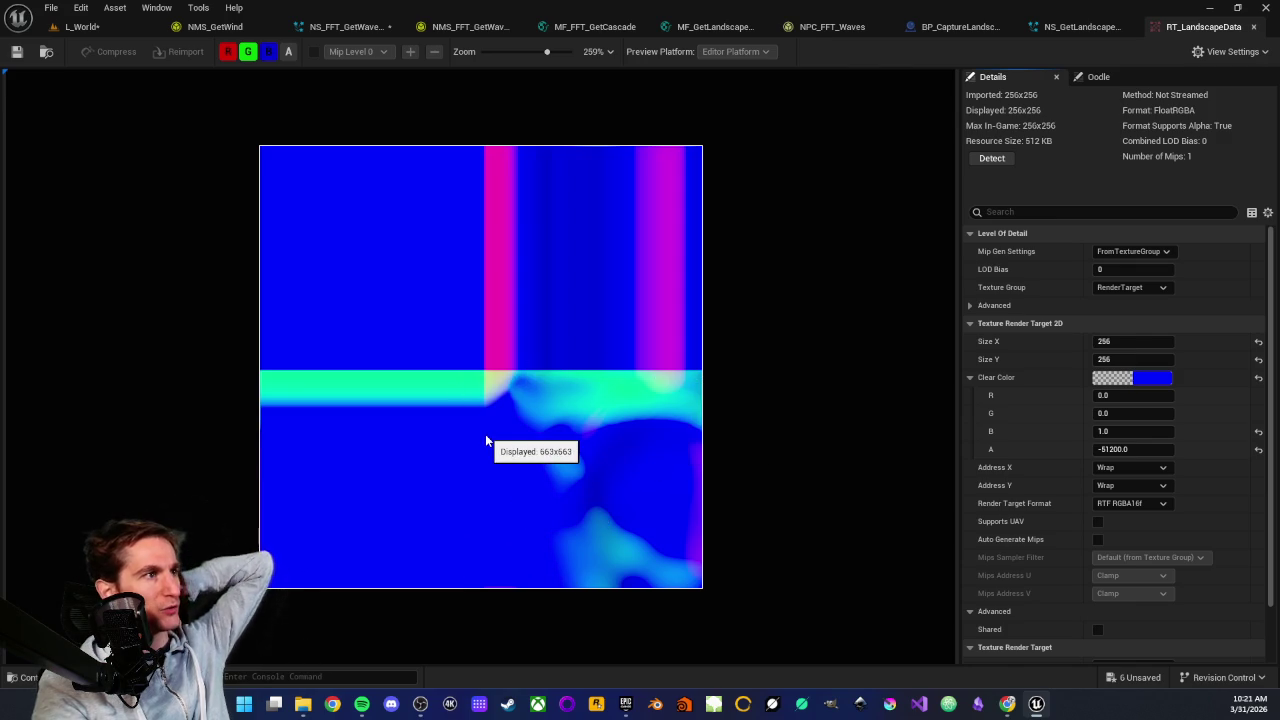
left_click(292, 52)
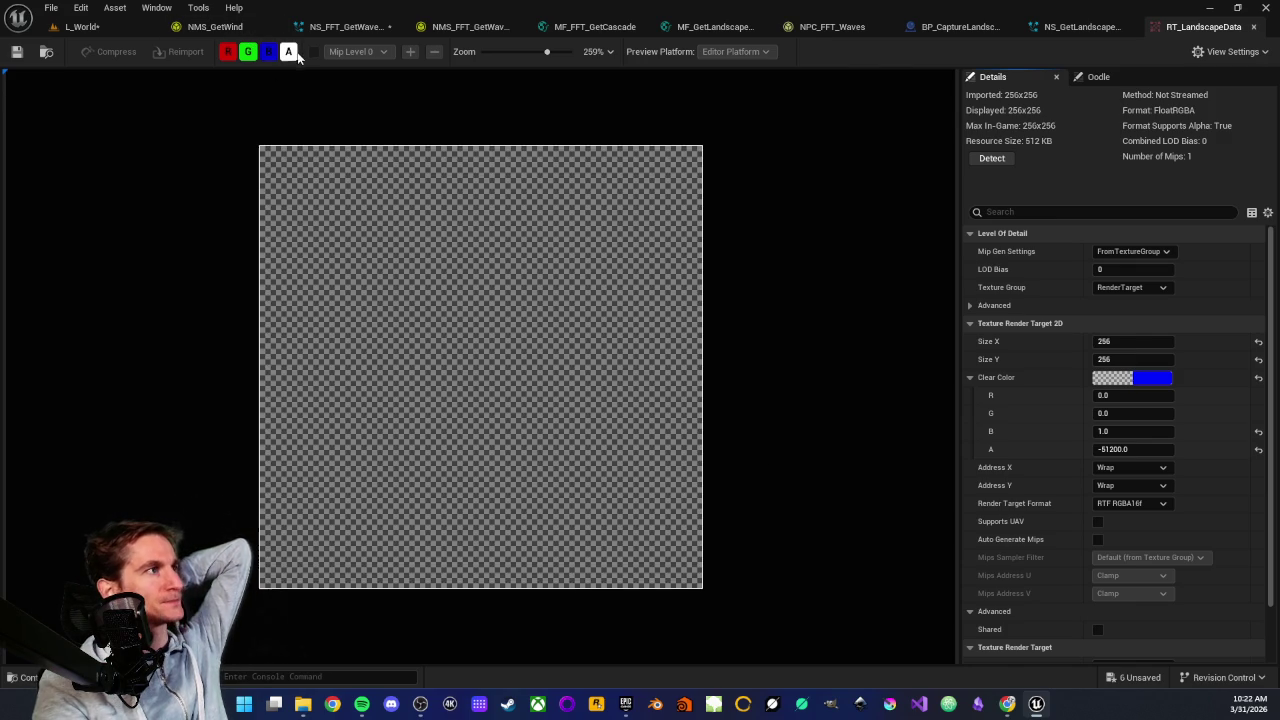
left_click(289, 52)
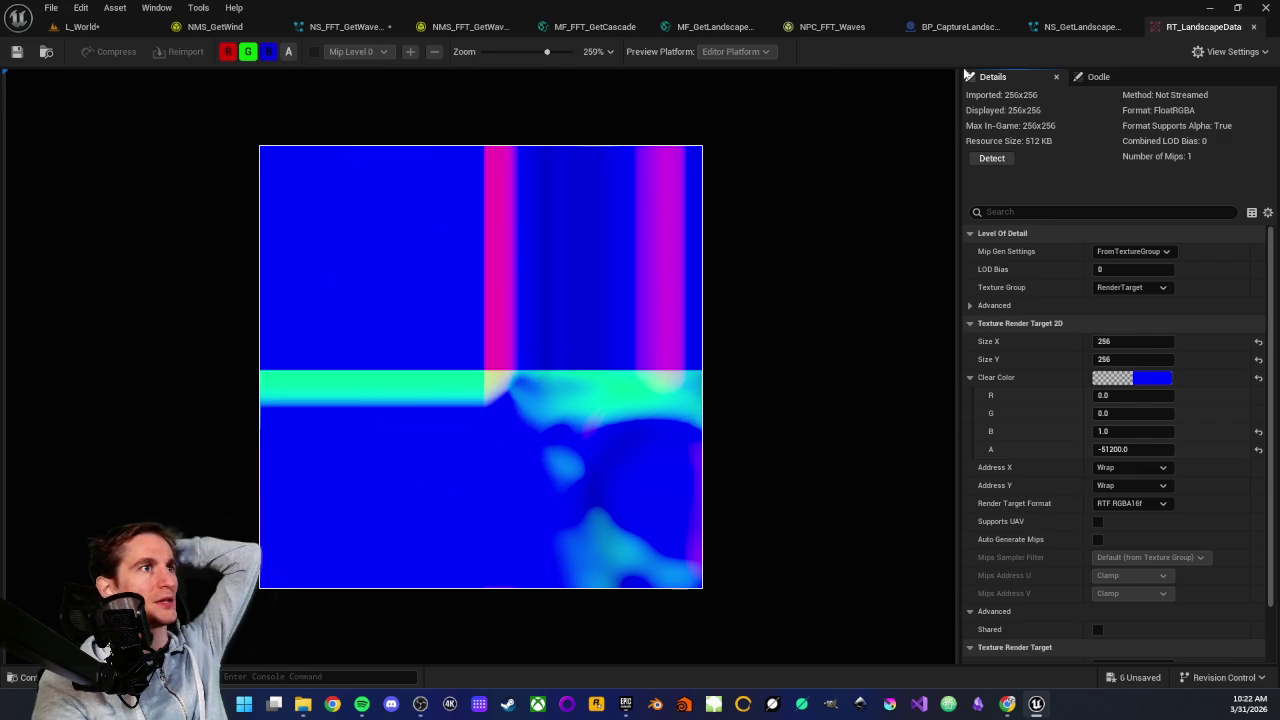
middle_click(1197, 27)
mouse_move(700, 419)
left_mouse_down()
mouse_move(620, 405)
mouse_move(634, 423)
mouse_move(646, 409)
left_mouse_up()
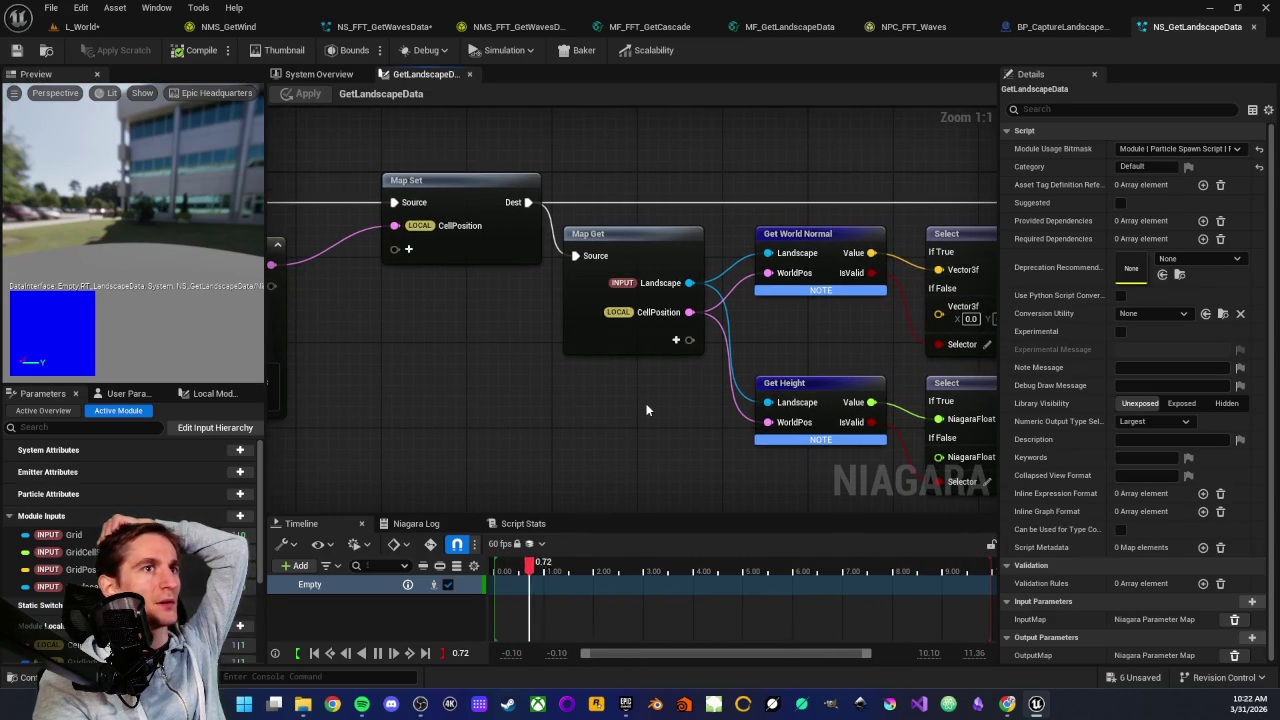
Look over the OutPosition, Map Set, Map Get and Get World Position nodes, then return to the system overview
mouse_move(496, 286)
left_mouse_down()
mouse_move(571, 363)
mouse_move(695, 122)
left_mouse_up()
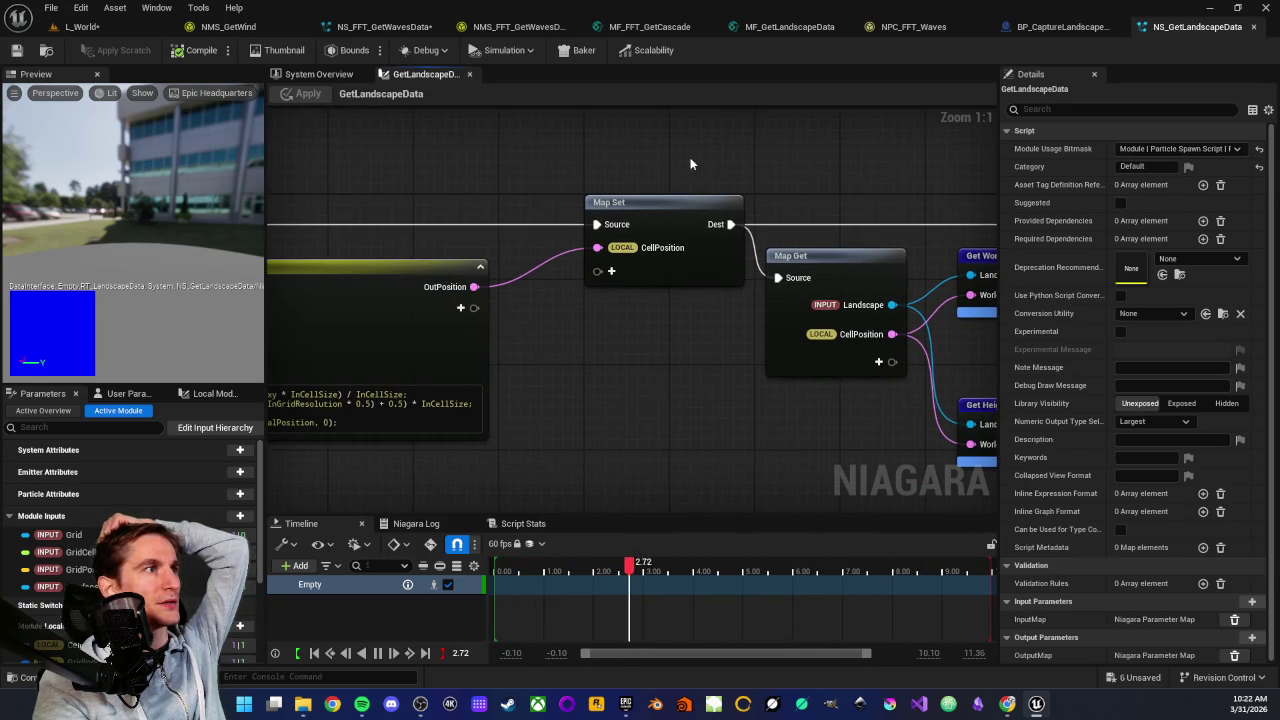
left_click_drag(667, 179, 618, 211)
scroll(646, 184, "down", 2)
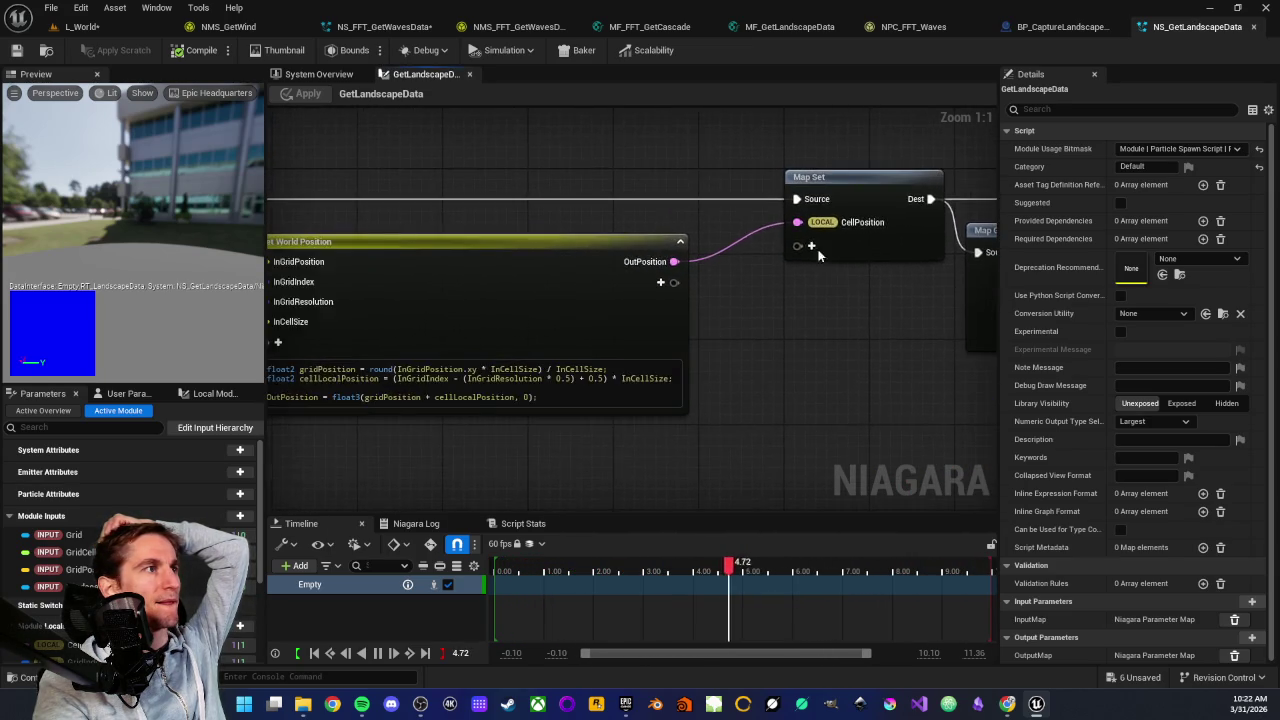
scroll(639, 387, "up", 2)
left_click_drag(416, 423, 462, 414)
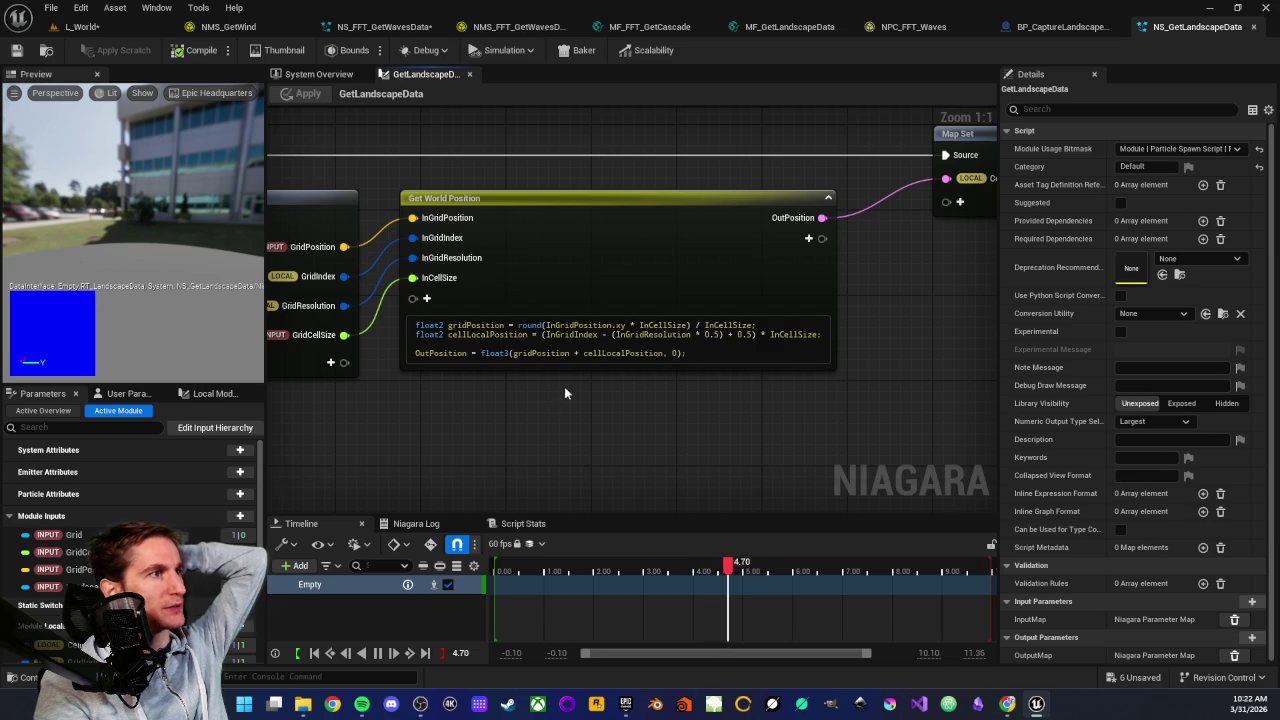
mouse_move(613, 399)
left_mouse_down()
mouse_move(807, 402)
mouse_move(769, 415)
mouse_move(606, 397)
mouse_move(732, 408)
mouse_move(502, 427)
mouse_move(424, 388)
mouse_move(493, 228)
left_mouse_up()
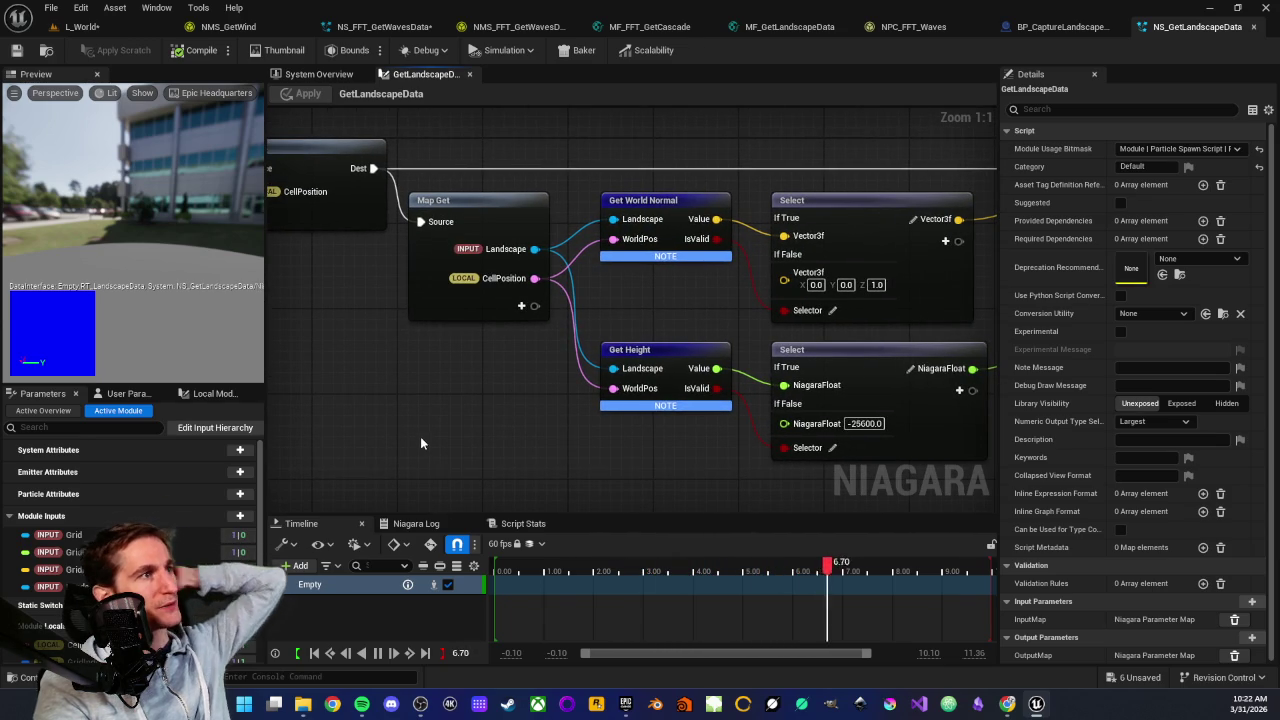
left_click_drag(420, 409, 458, 419)
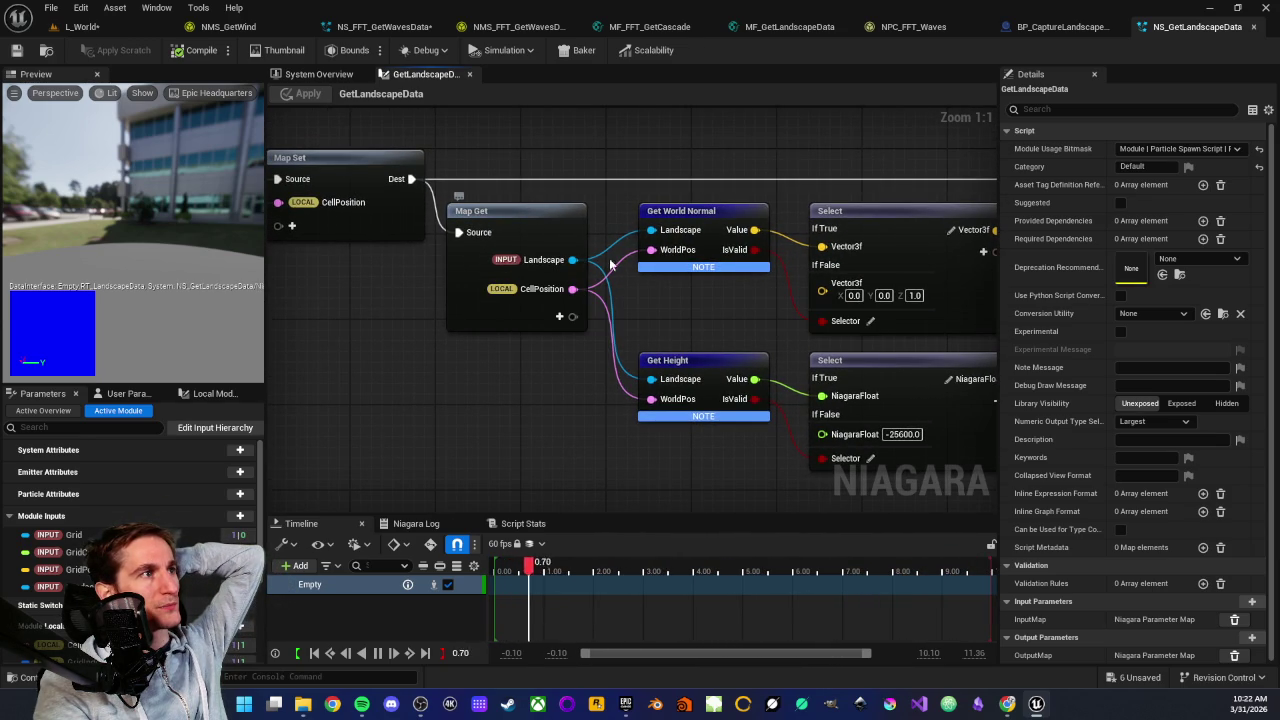
mouse_move(408, 396)
left_mouse_down()
mouse_move(609, 357)
mouse_move(566, 409)
mouse_move(542, 475)
left_mouse_up()
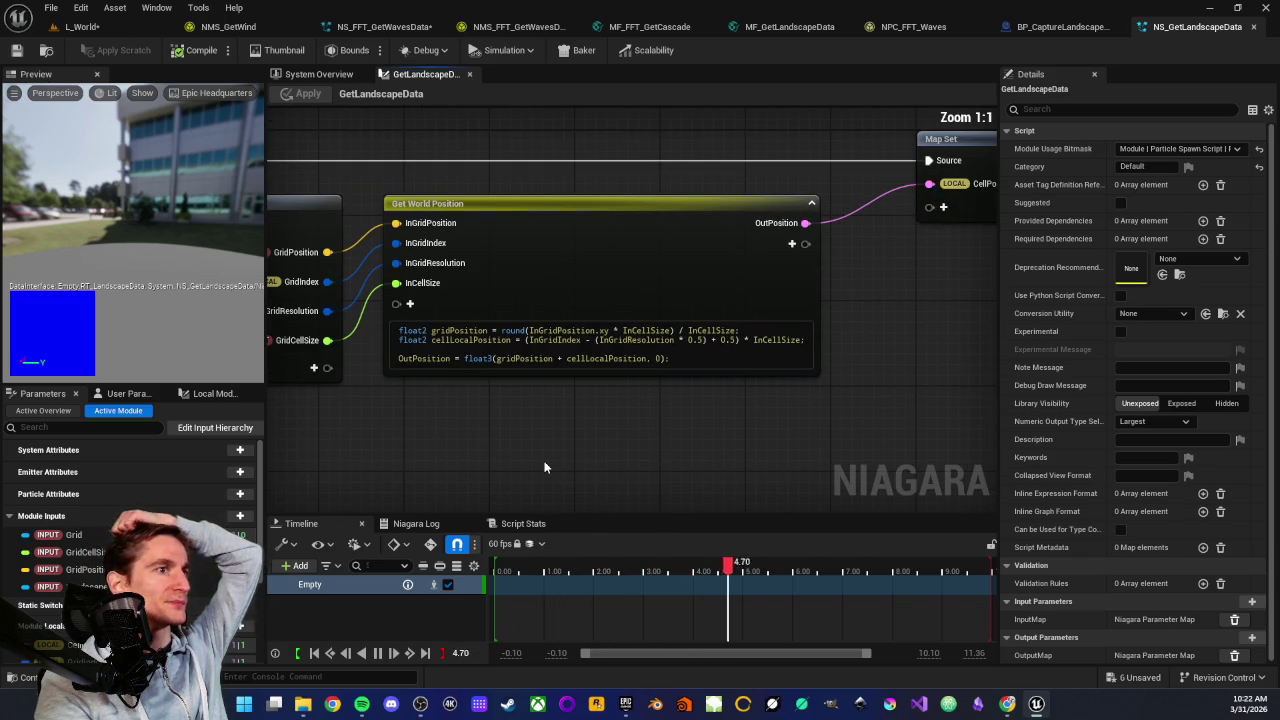
left_click_drag(461, 414, 537, 424)
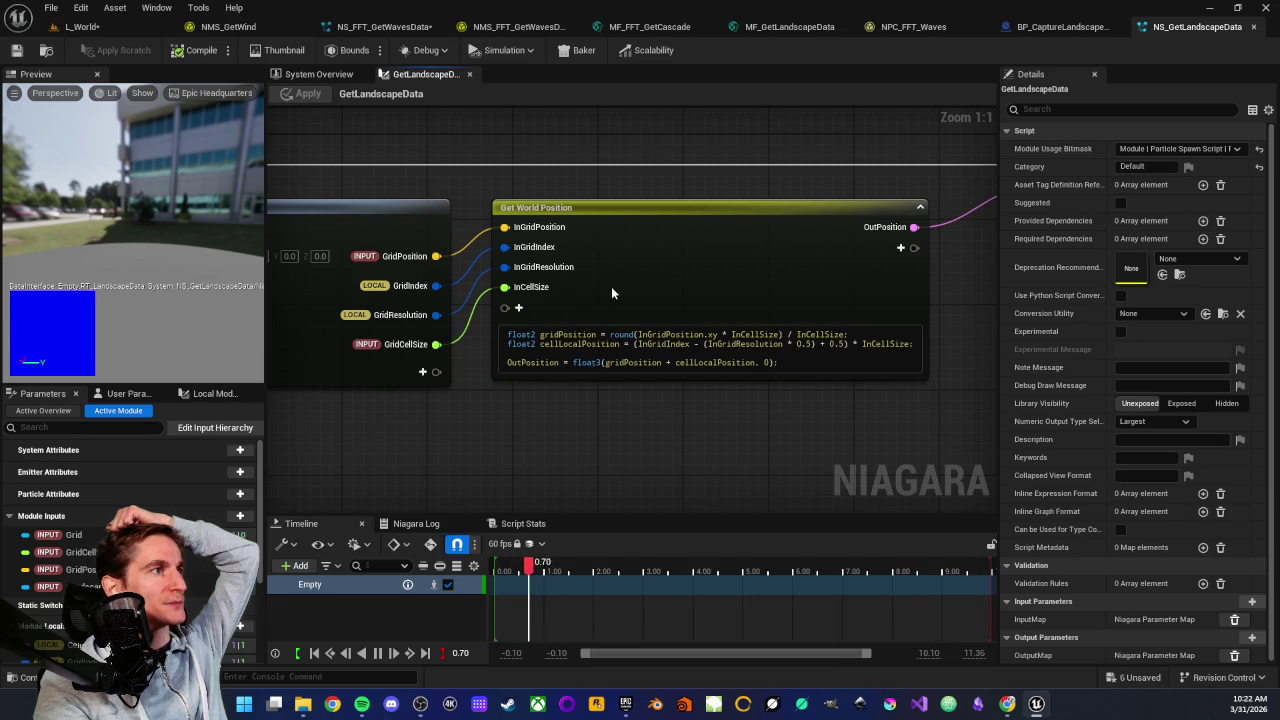
left_click_drag(388, 432, 955, 426)
left_click_drag(560, 372, 804, 407)
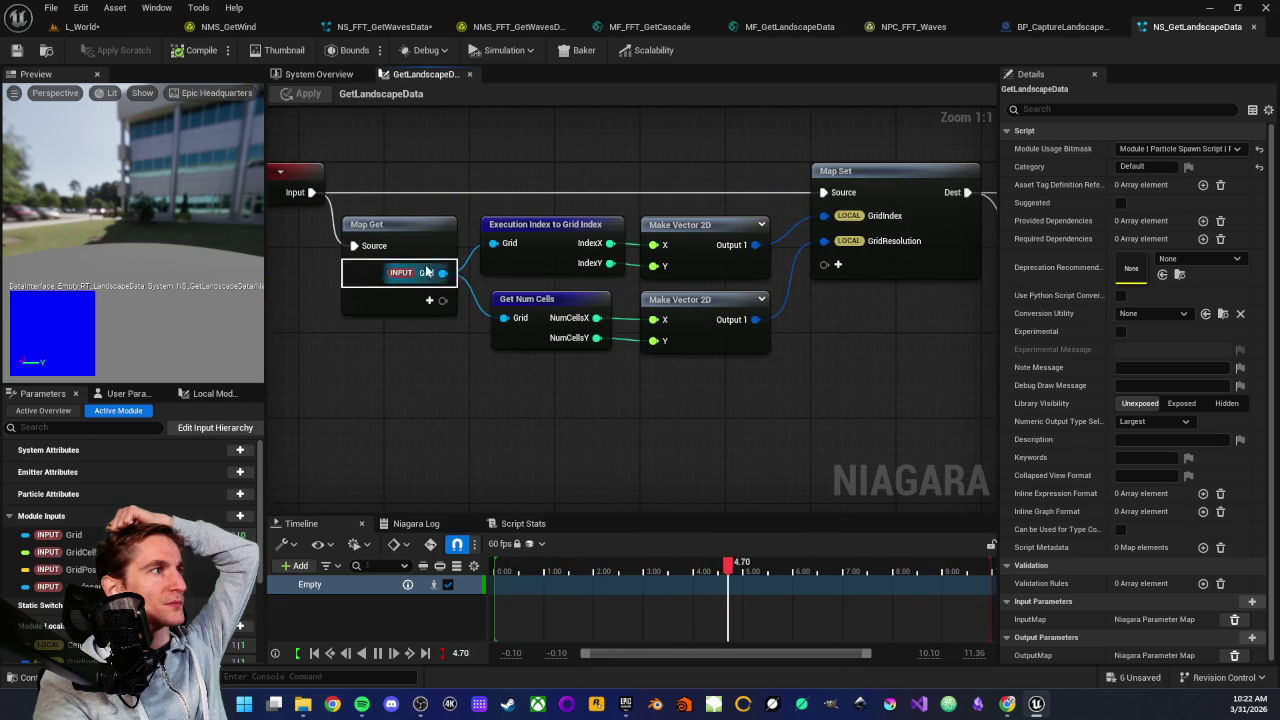
left_click(320, 74)
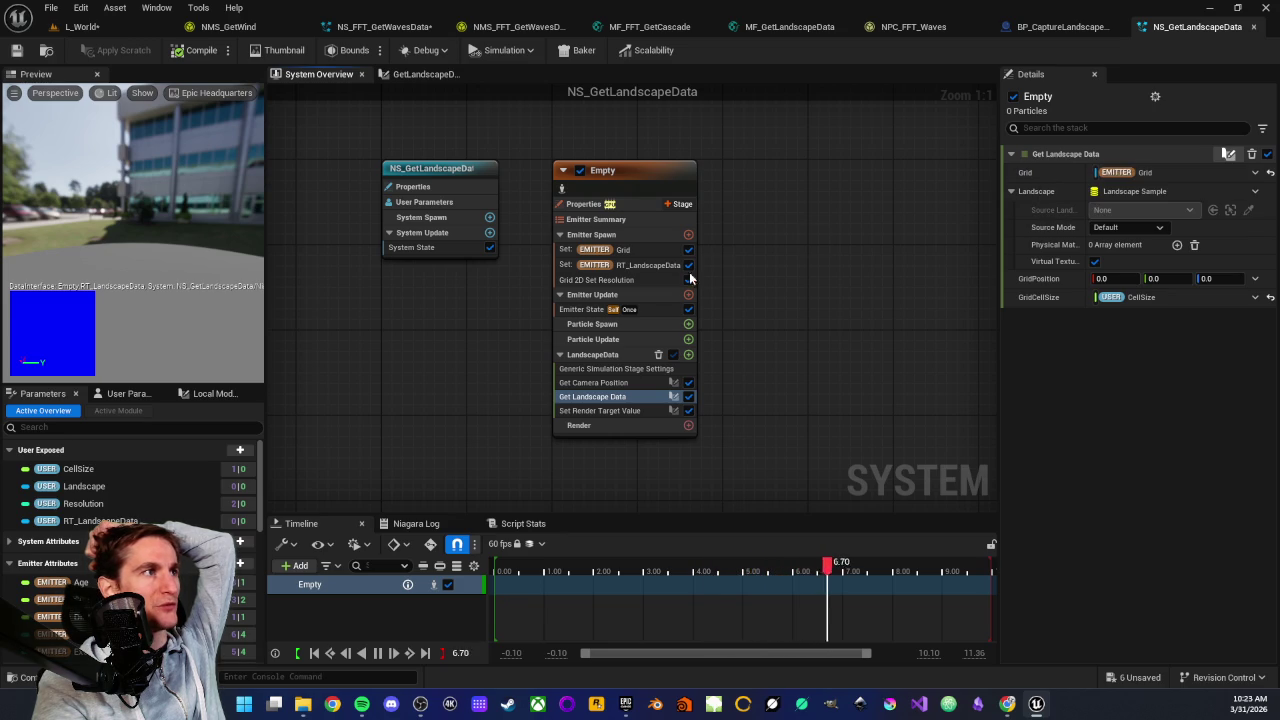
Check Grid 2D Set Resolution's inputs, then go back to the GetLandscapeData graph's Get World Position node
left_click(586, 282)
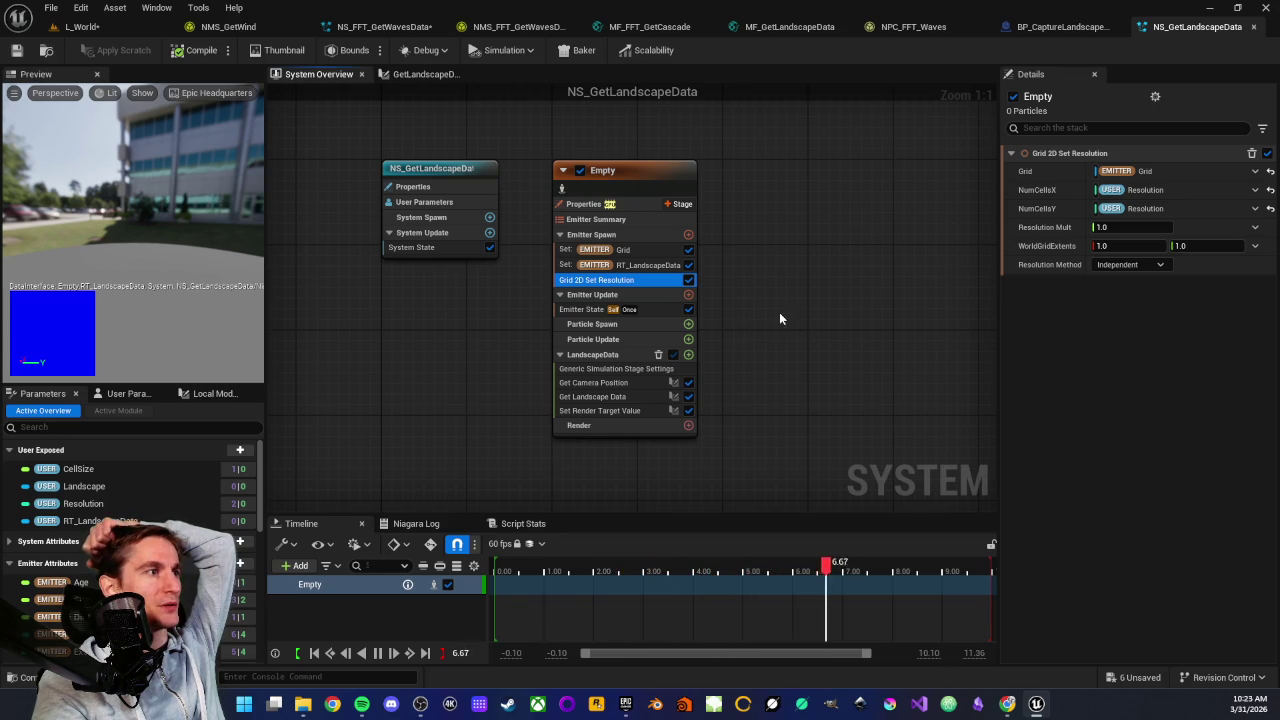
left_click(431, 76)
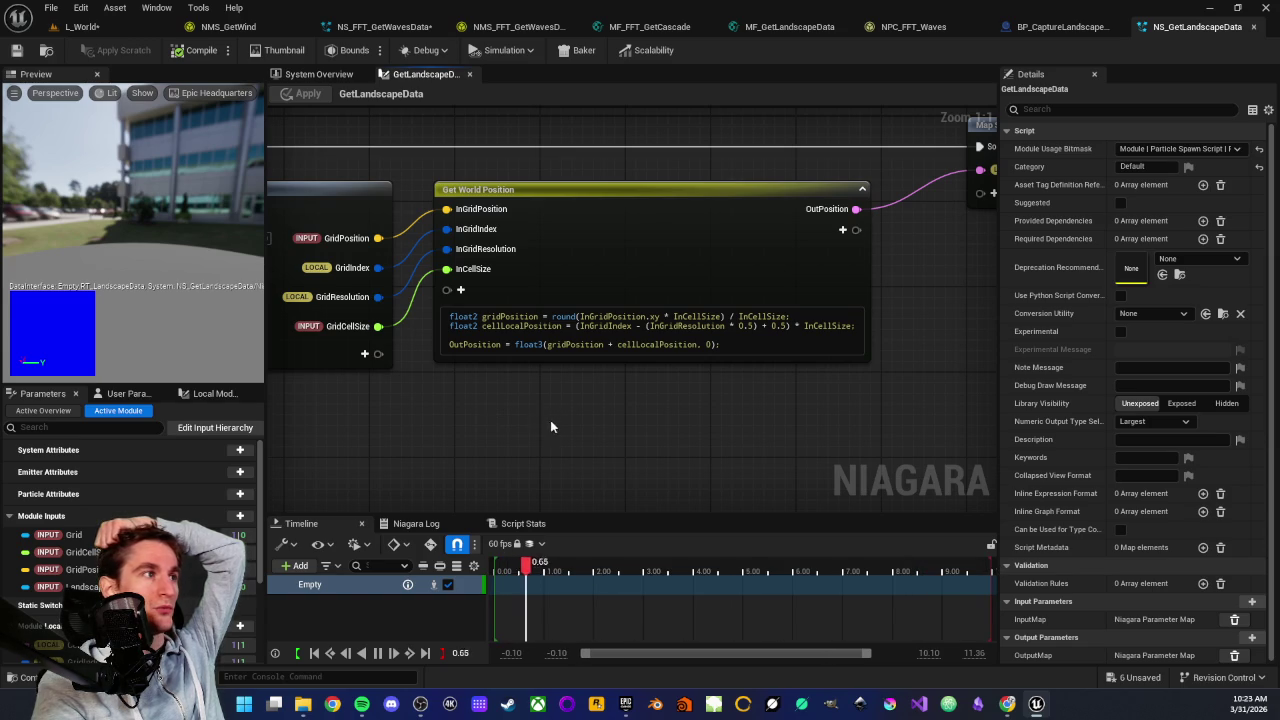
left_click_drag(548, 412, 535, 455)
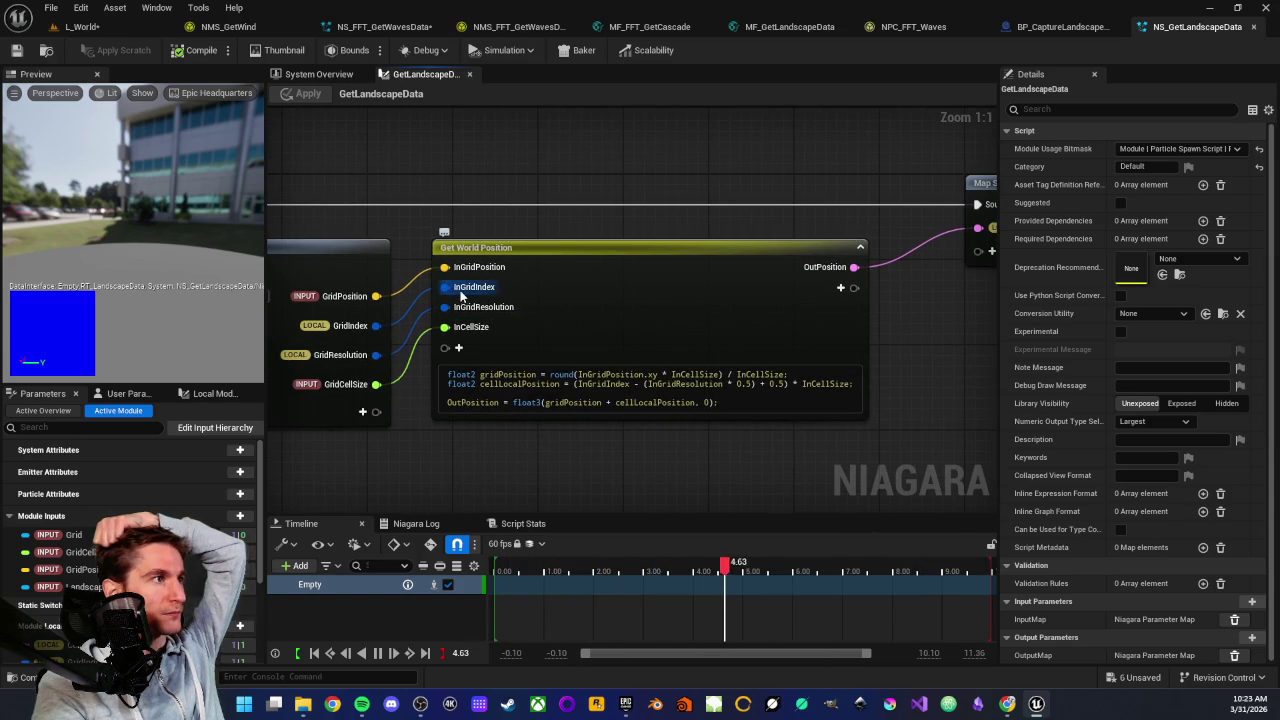
left_click_drag(446, 392, 659, 441)
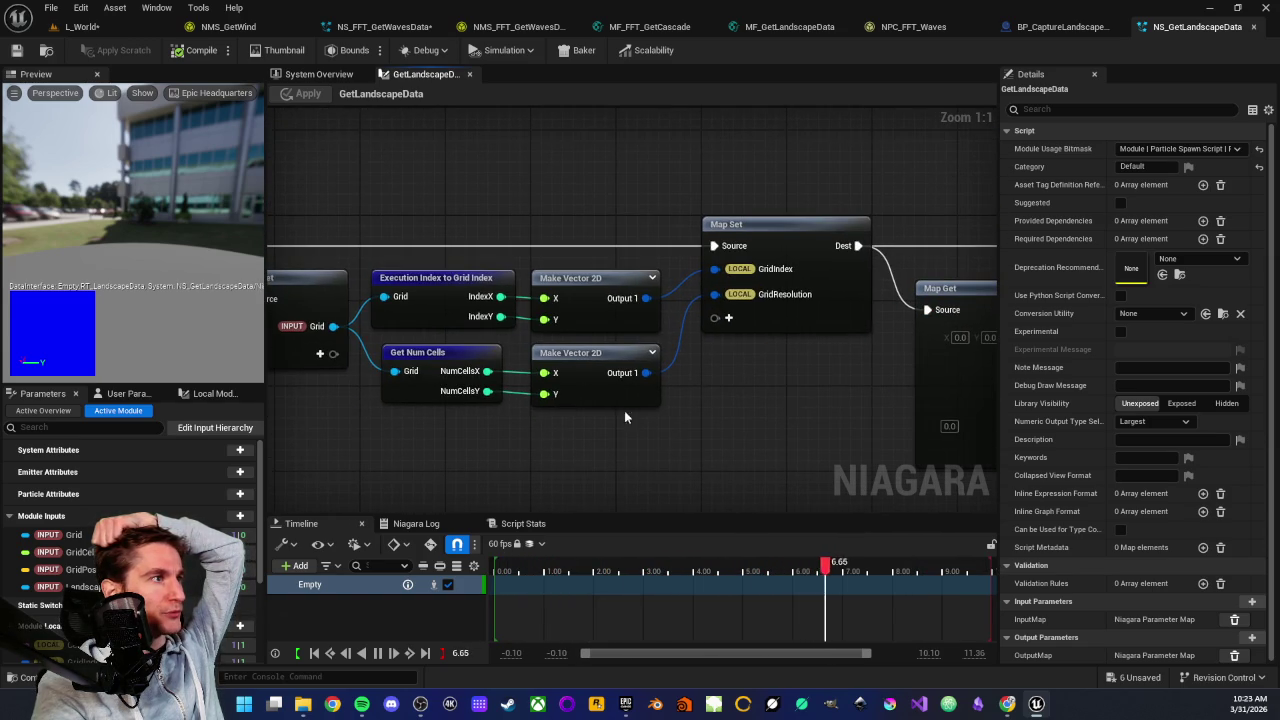
mouse_move(446, 302)
left_mouse_down()
mouse_move(485, 268)
mouse_move(650, 304)
mouse_move(621, 325)
left_mouse_up()
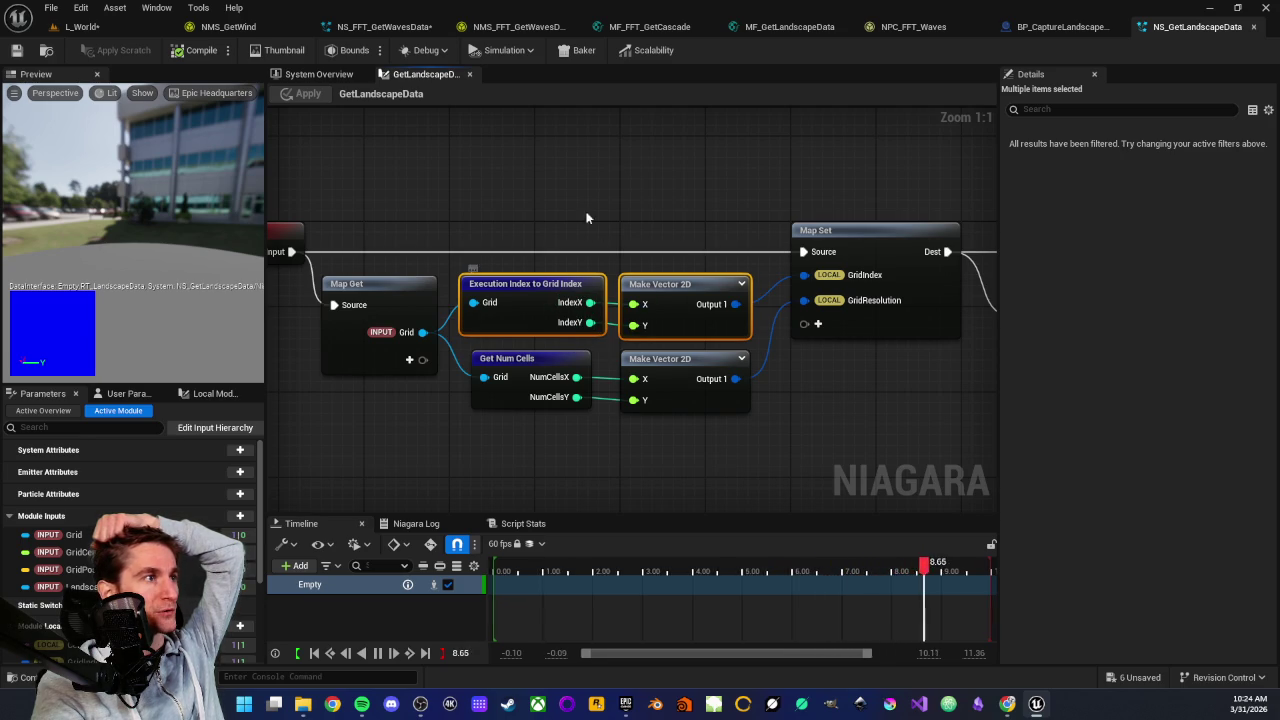
left_click(679, 178)
left_click_drag(694, 194, 480, 186)
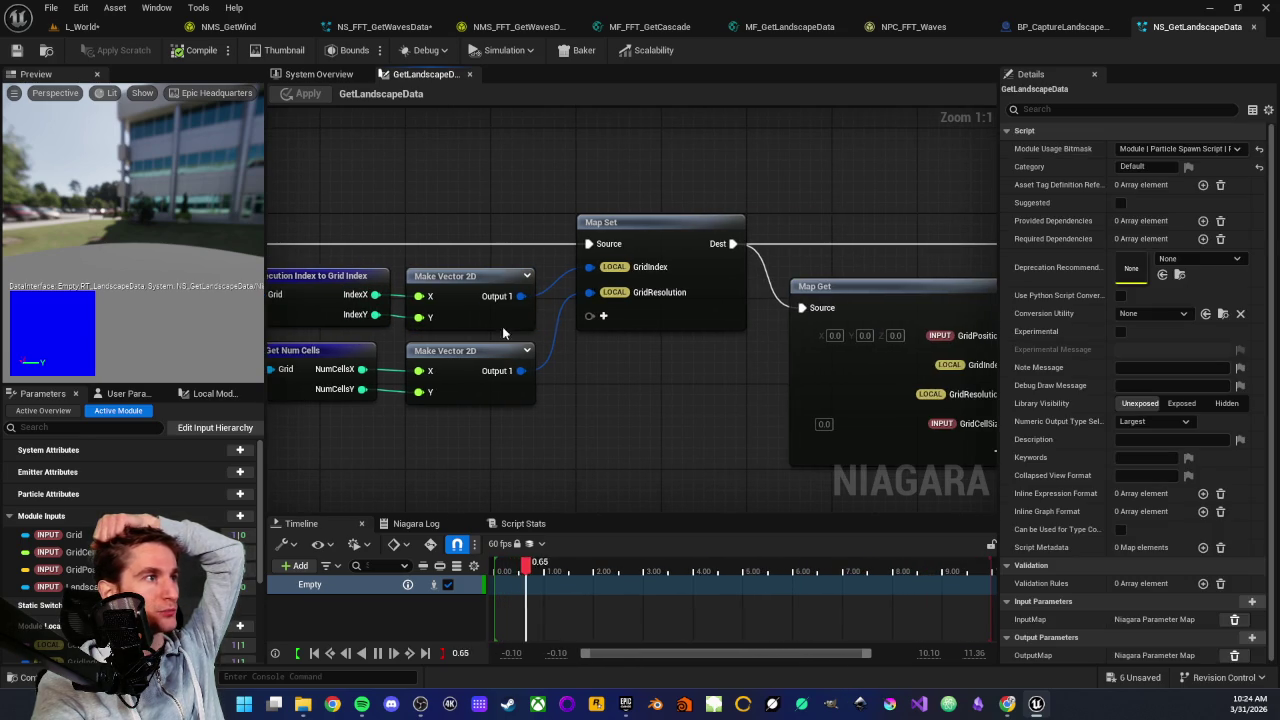
left_click_drag(730, 422, 517, 375)
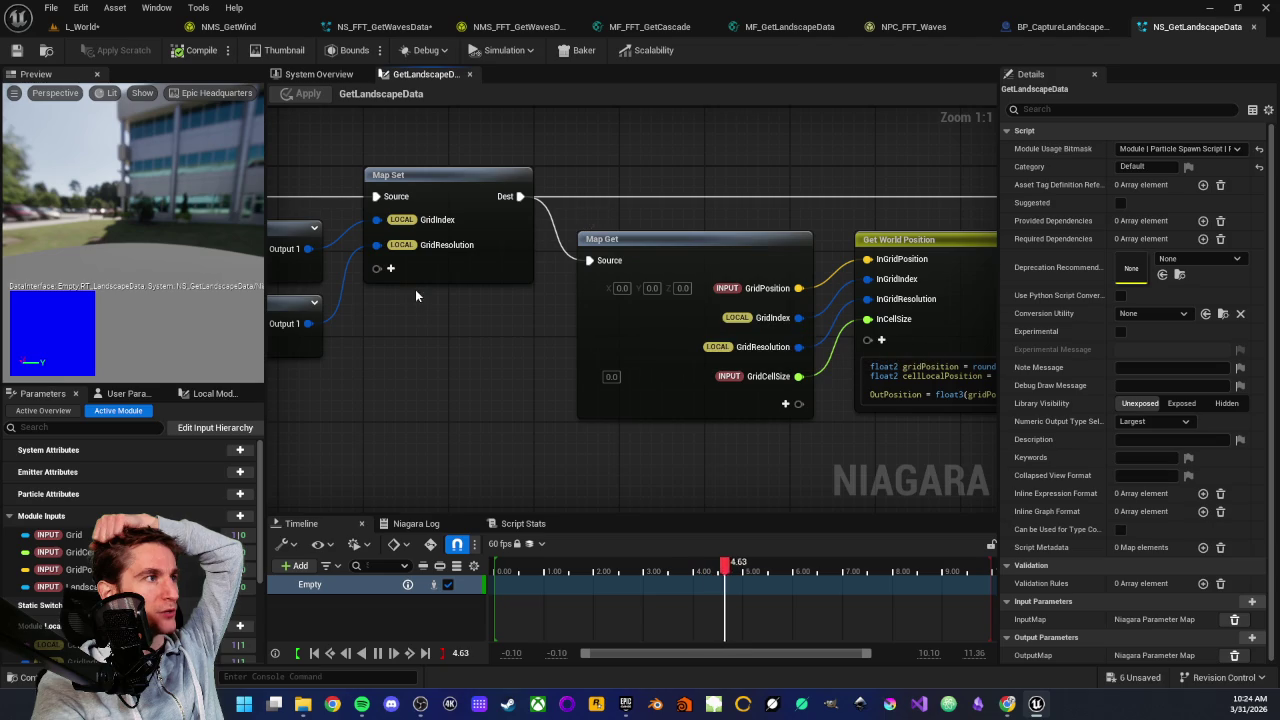
left_click_drag(498, 365, 286, 363)
mouse_move(595, 469)
left_mouse_down()
mouse_move(450, 448)
mouse_move(580, 235)
mouse_move(609, 407)
left_mouse_up()
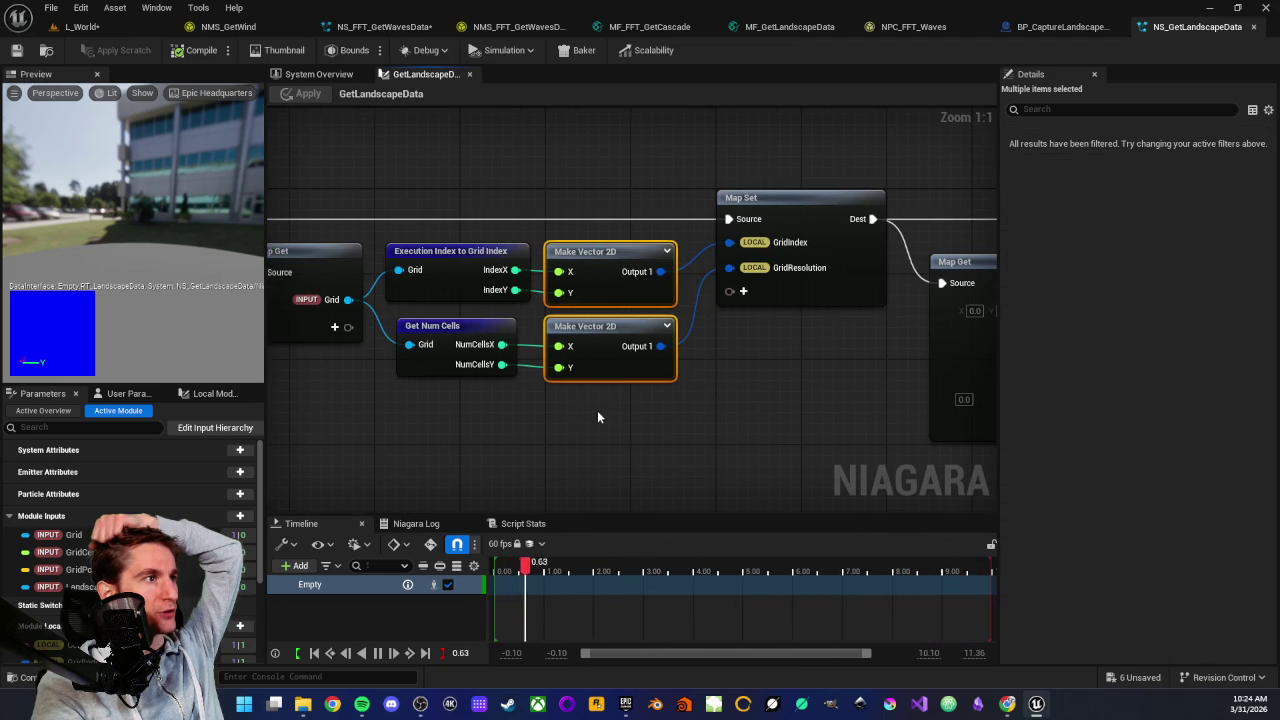
left_click(620, 400)
left_click_drag(820, 442, 487, 450)
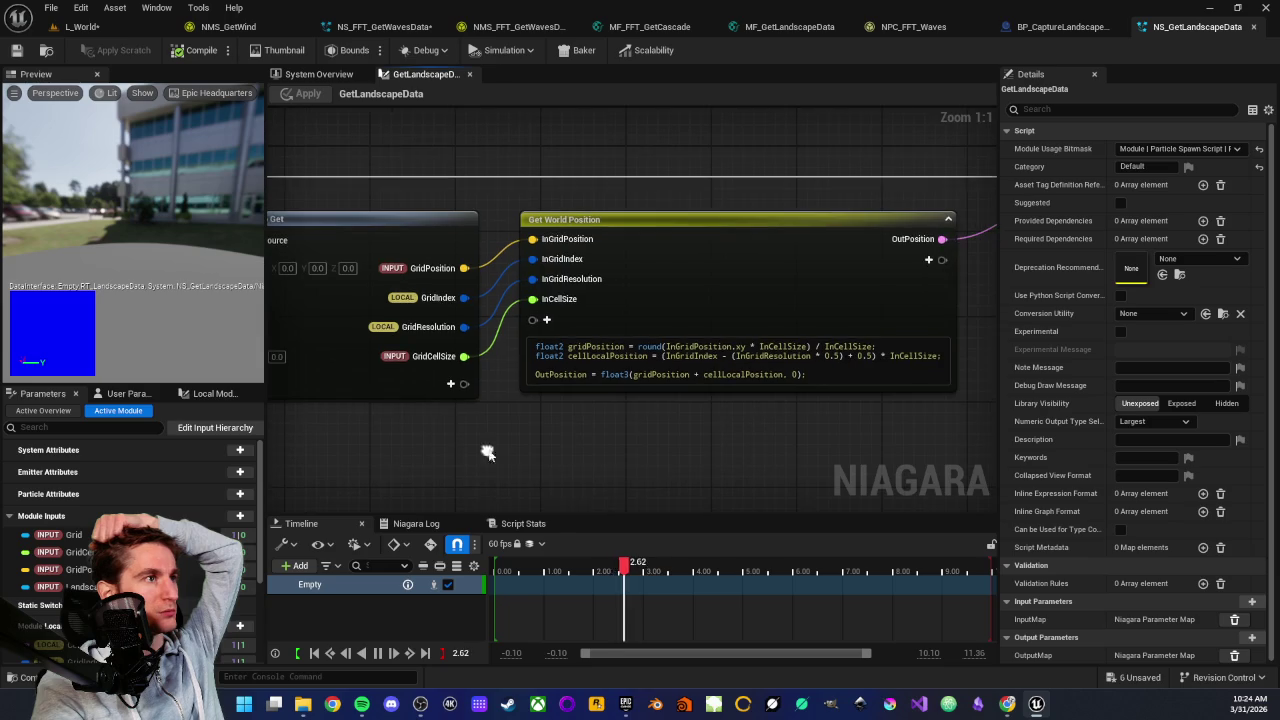
left_click_drag(584, 427, 551, 460)
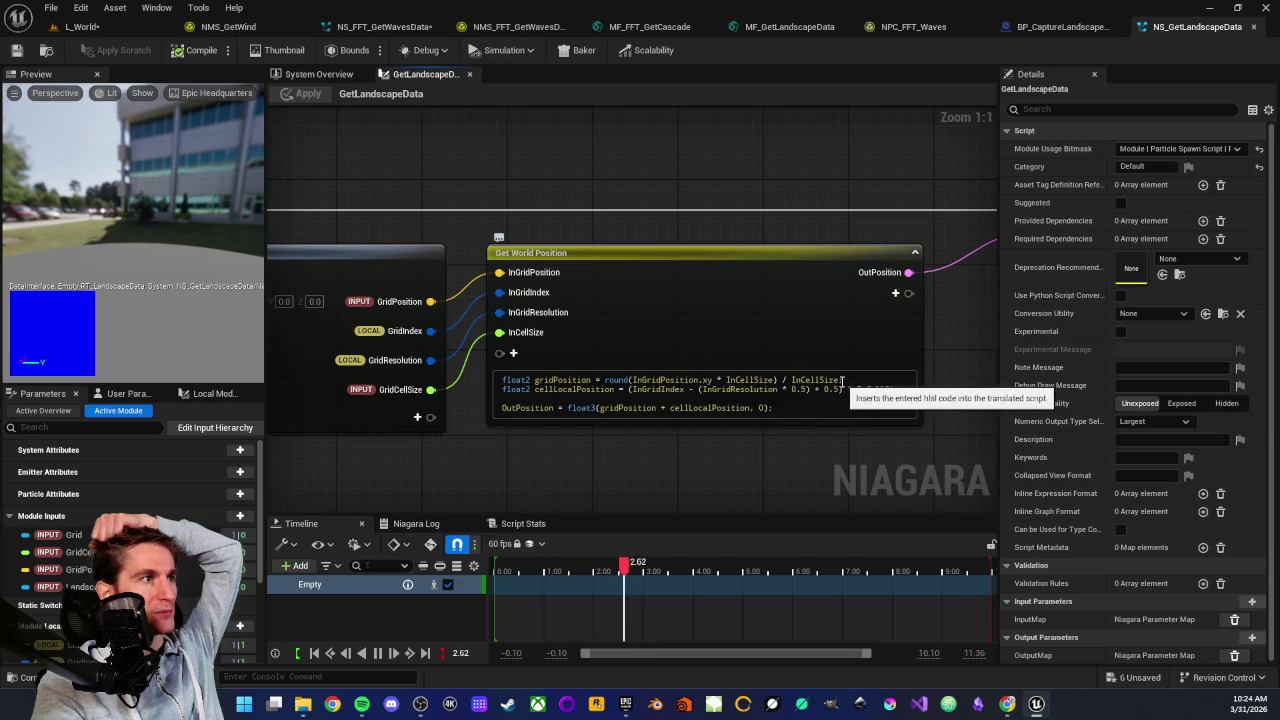
mouse_move(634, 431)
left_mouse_down()
mouse_move(672, 396)
mouse_move(643, 418)
left_mouse_up()
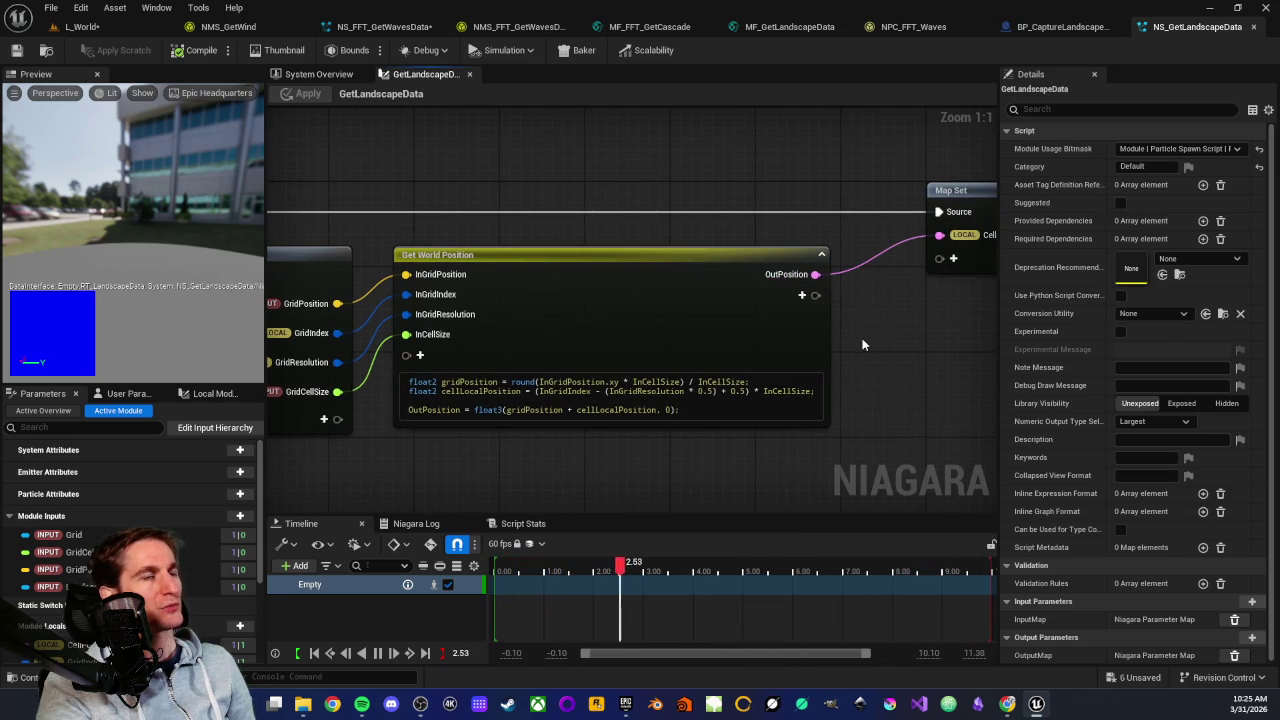
left_click_drag(862, 344, 852, 328)
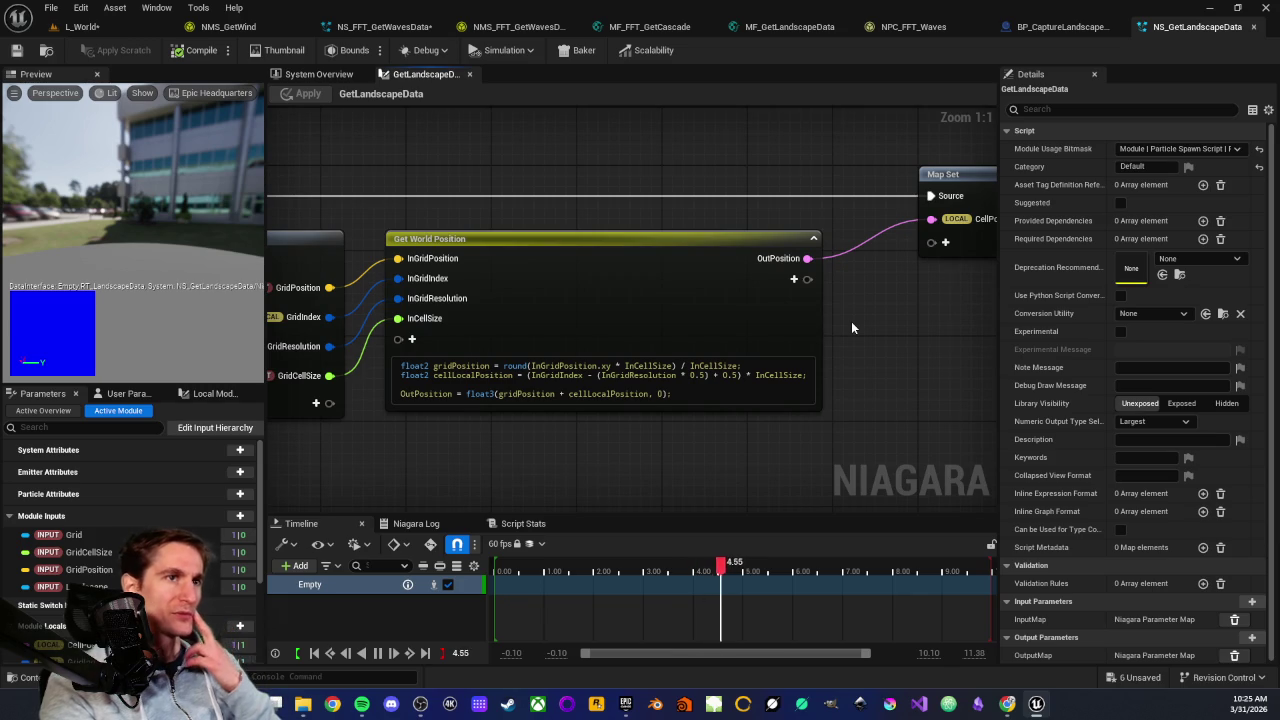
left_click_drag(537, 433, 581, 428)
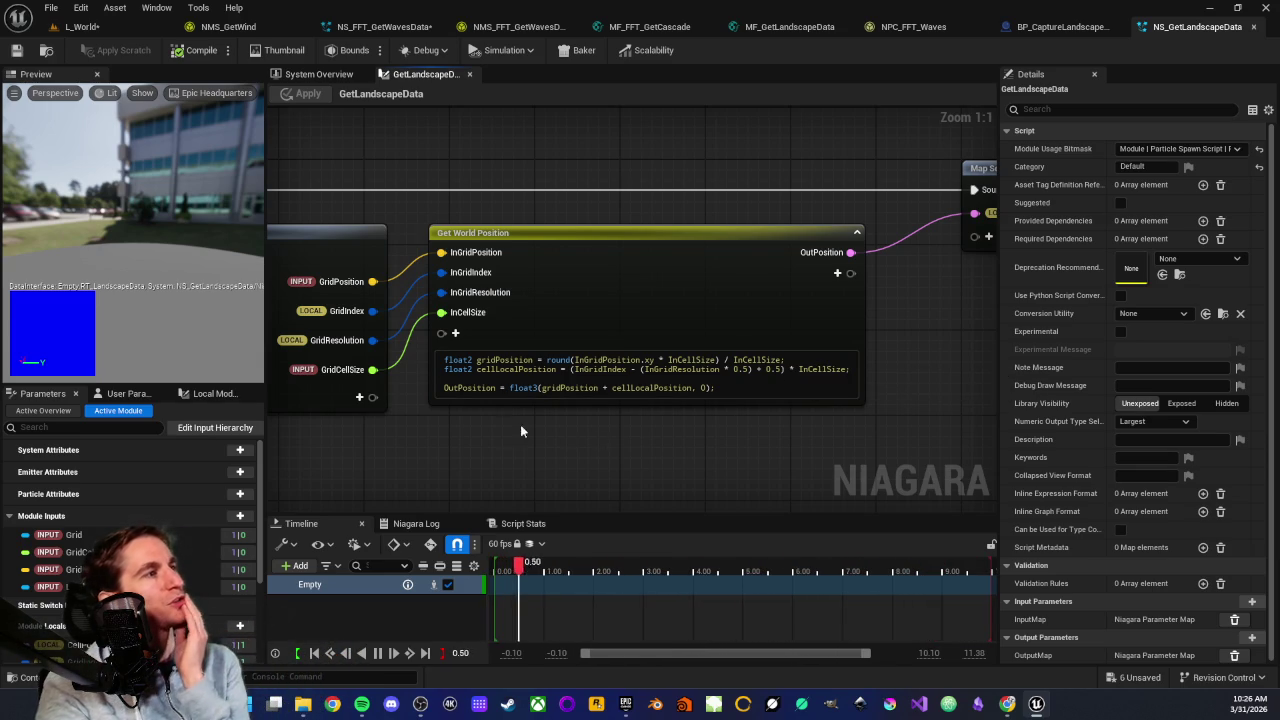
mouse_move(406, 447)
left_mouse_down()
mouse_move(673, 460)
mouse_move(680, 380)
mouse_move(425, 290)
left_mouse_up()
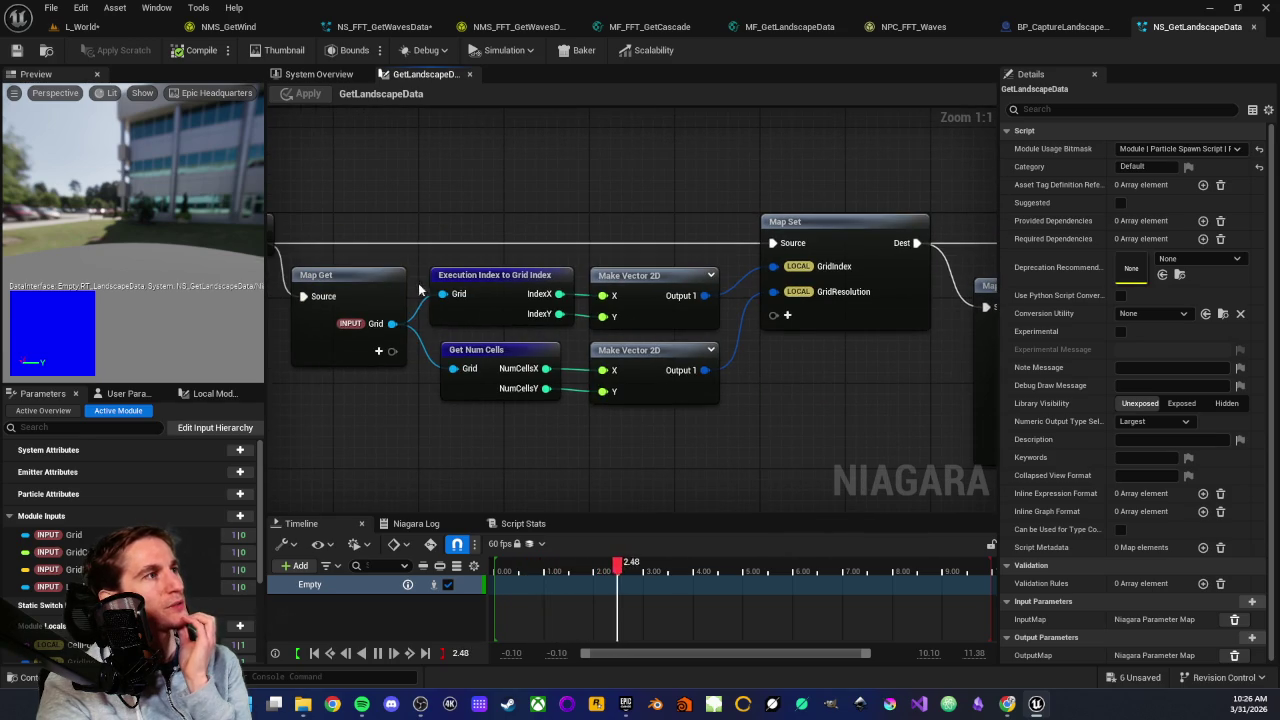
left_click_drag(828, 404, 469, 318)
left_click_drag(861, 423, 485, 452)
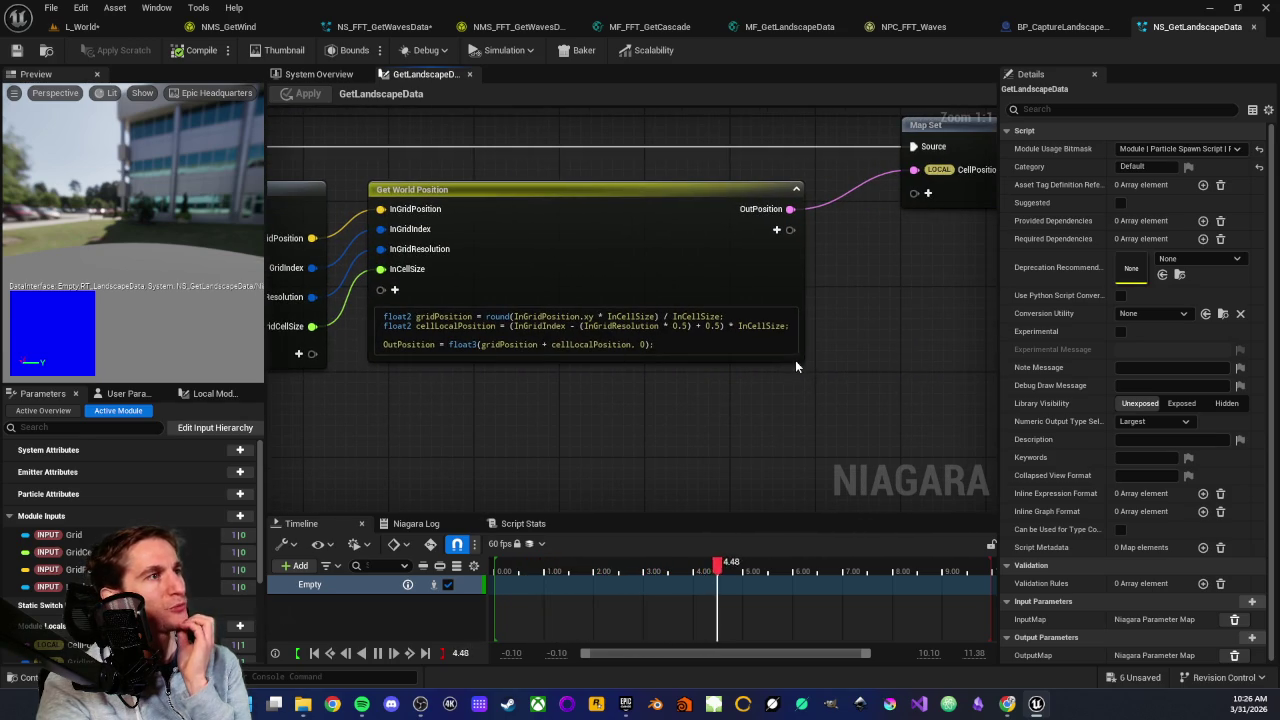
left_click_drag(456, 379, 464, 398)
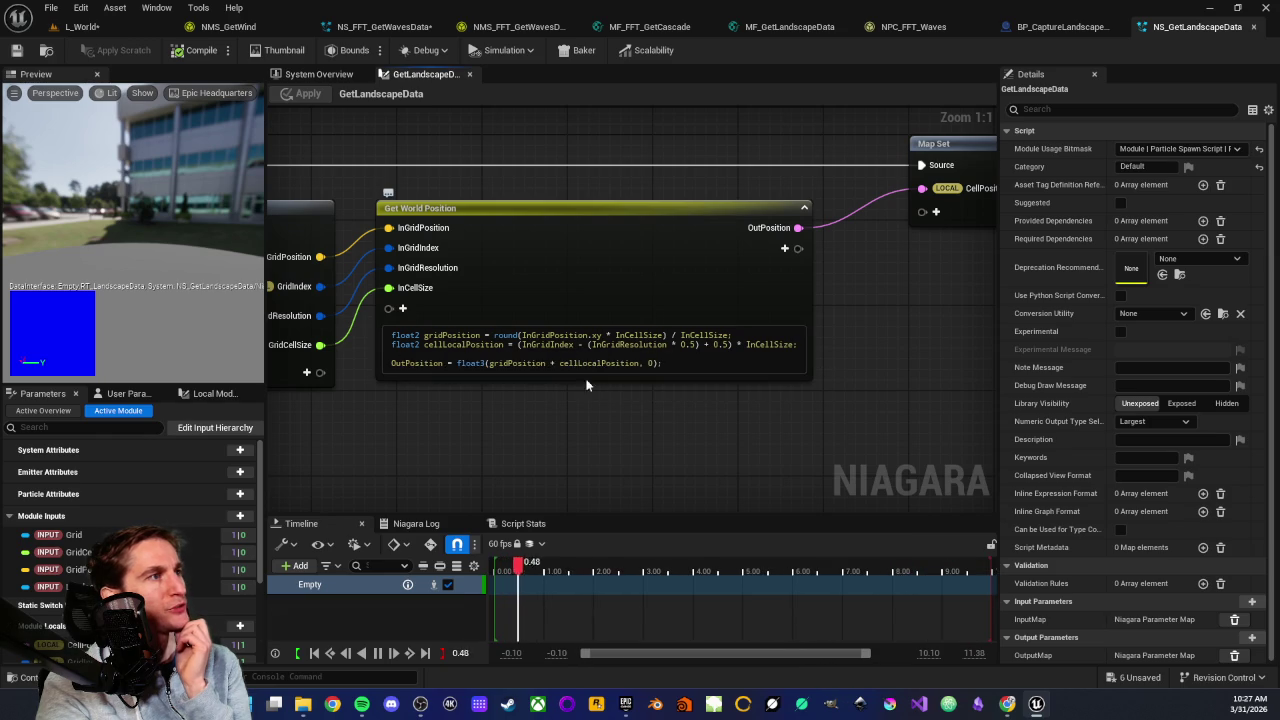
left_click_drag(605, 394, 521, 408)
mouse_move(860, 331)
left_mouse_down()
mouse_move(712, 362)
mouse_move(558, 356)
left_mouse_up()
left_click_drag(702, 310, 578, 320)
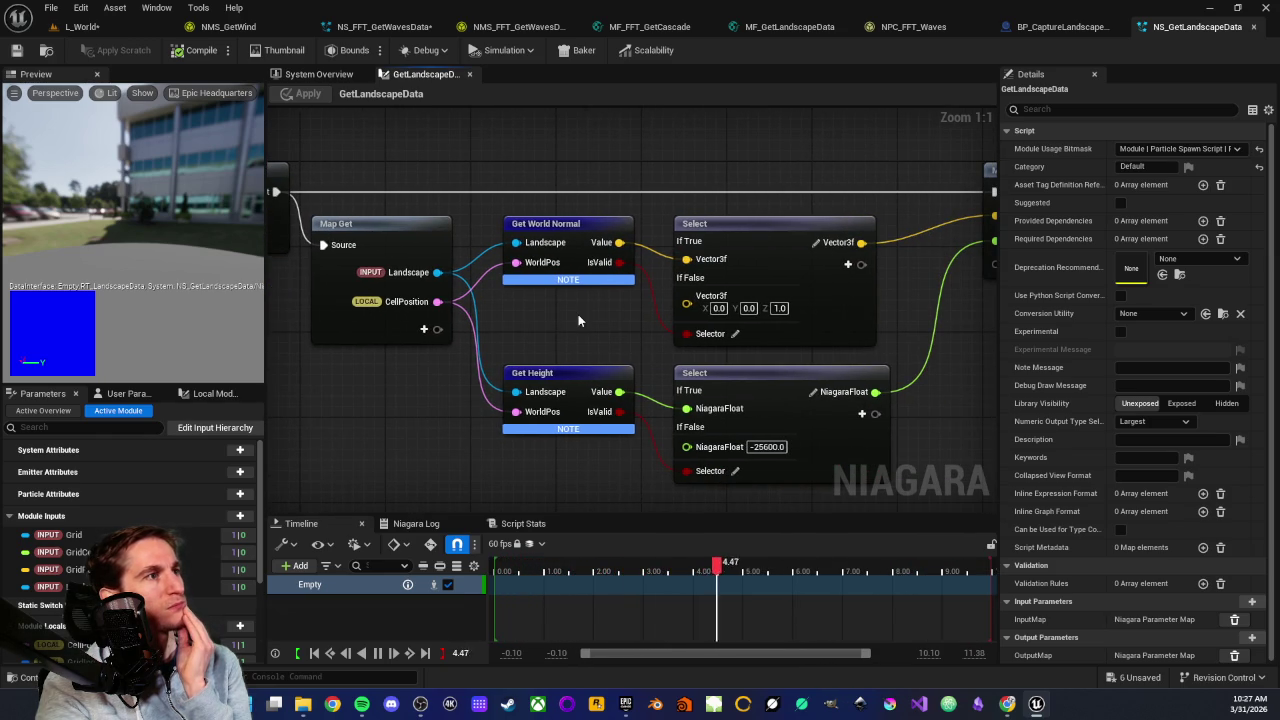
mouse_move(570, 303)
left_mouse_down()
mouse_move(515, 318)
mouse_move(451, 312)
left_mouse_up()
mouse_move(883, 339)
left_mouse_down()
mouse_move(523, 335)
mouse_move(886, 322)
left_mouse_up()
left_click_drag(464, 336, 601, 336)
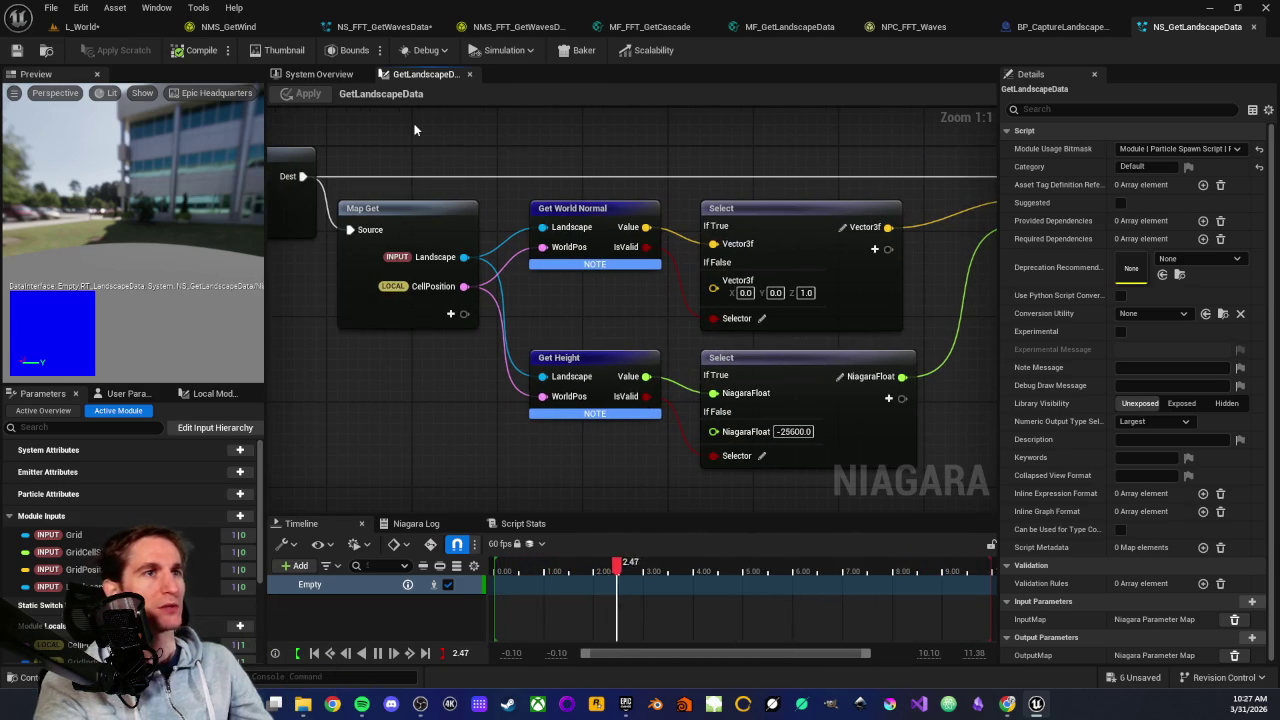
left_click_drag(845, 257, 533, 263)
mouse_move(800, 365)
left_mouse_down()
mouse_move(723, 360)
mouse_move(672, 375)
mouse_move(915, 432)
left_mouse_up()
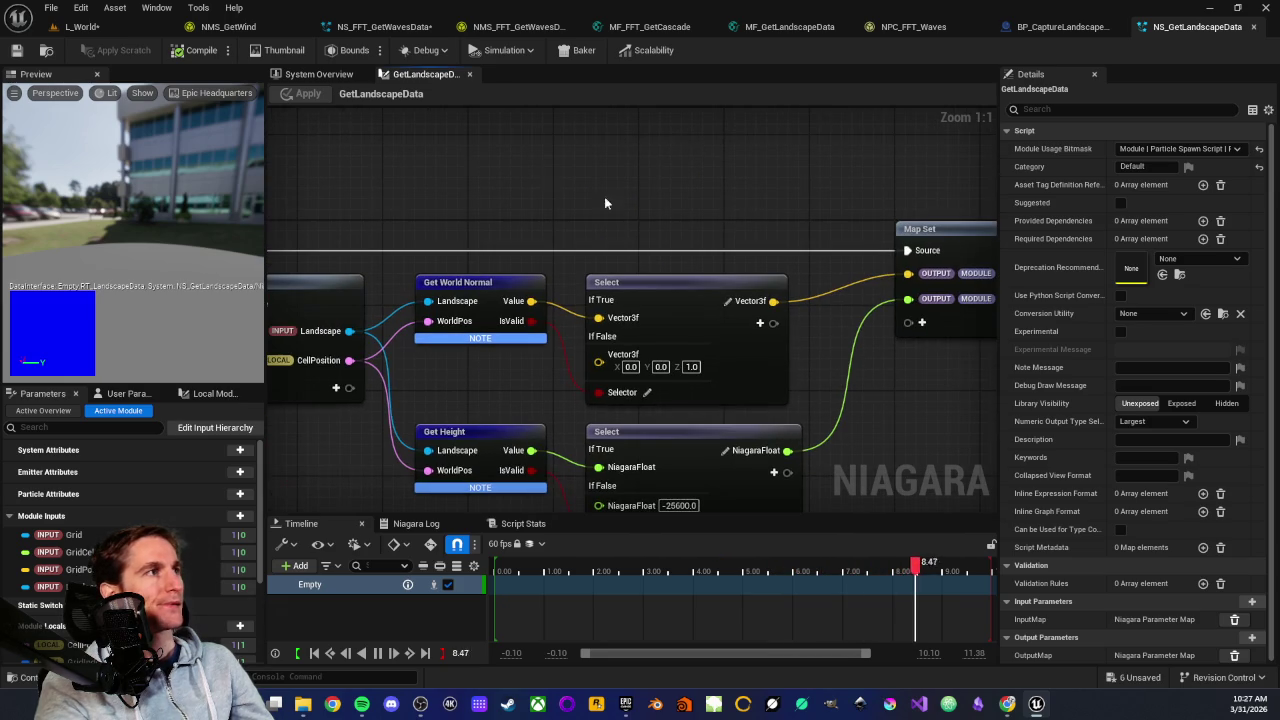
Inspect RT_LandscapeData during play, finding a clear-colour alpha of -51200.0, then close it
left_click(82, 26)
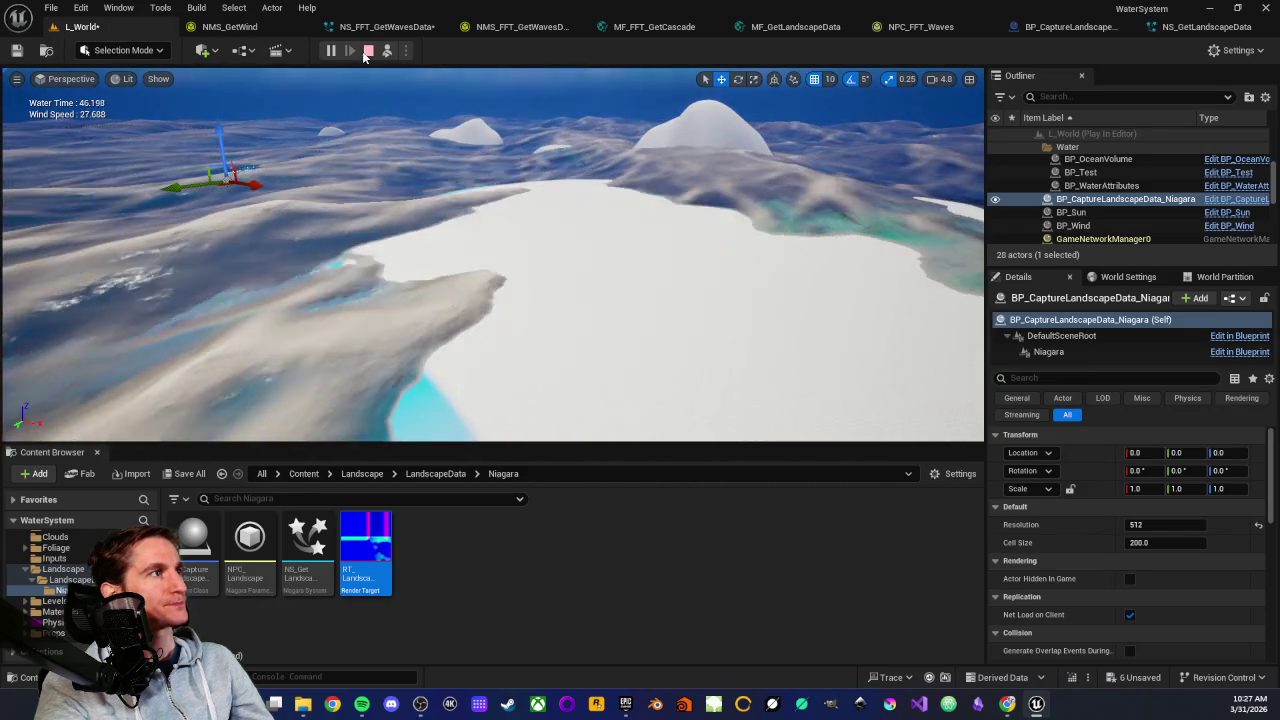
mouse_move(370, 540)
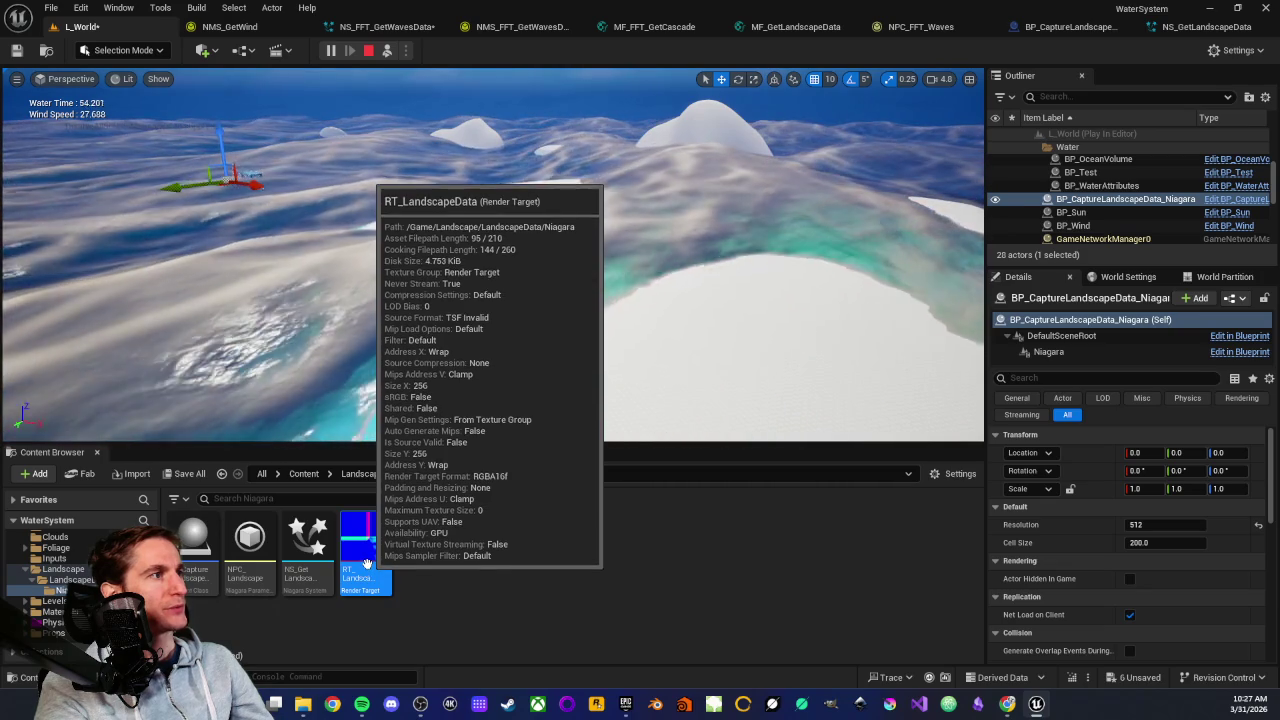
double_click(367, 573)
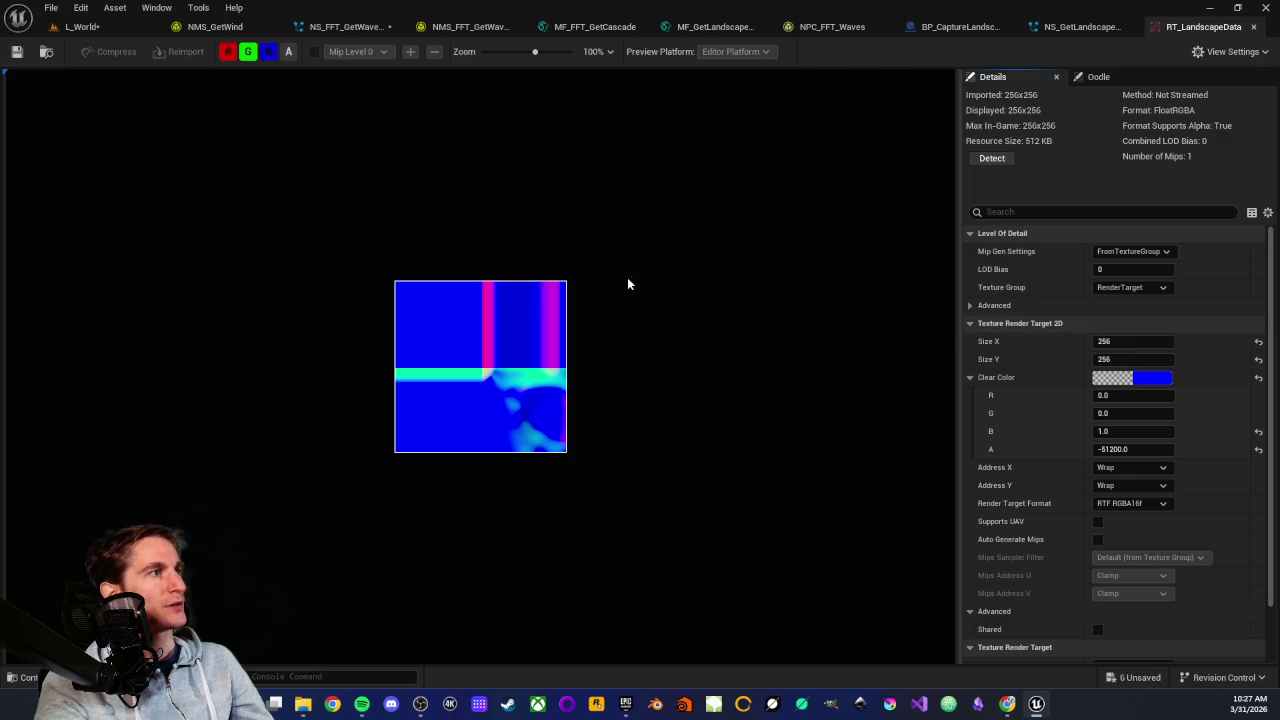
middle_click(1185, 30)
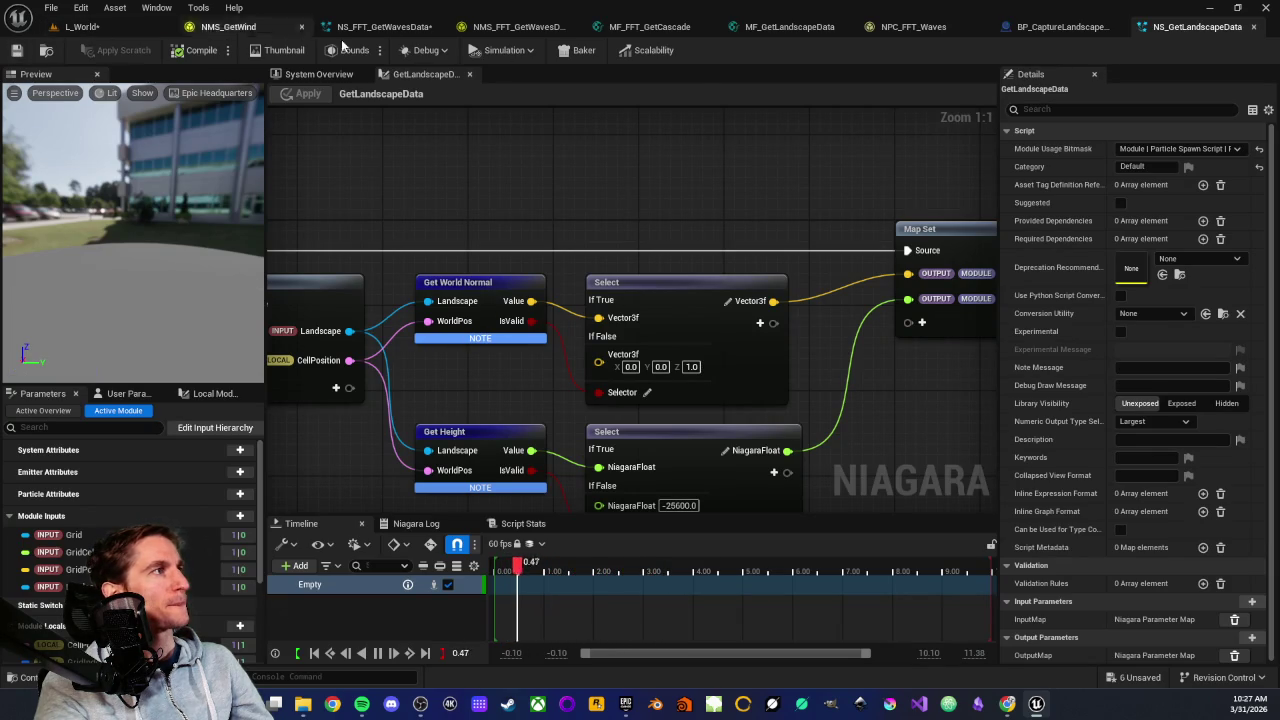
Stop the L_World Play-In-Editor session and bring up BP_CaptureLandscapeData_Niagara's construction script
left_click(118, 24)
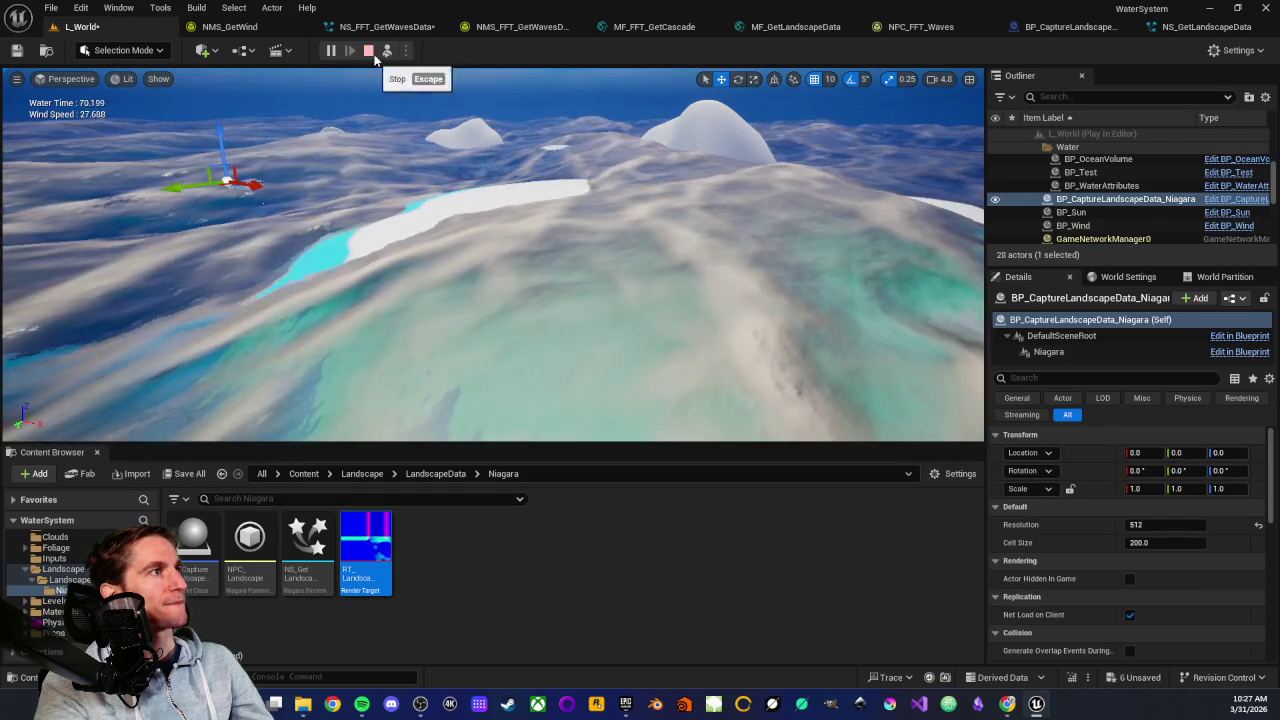
left_click(369, 50)
left_click(1072, 32)
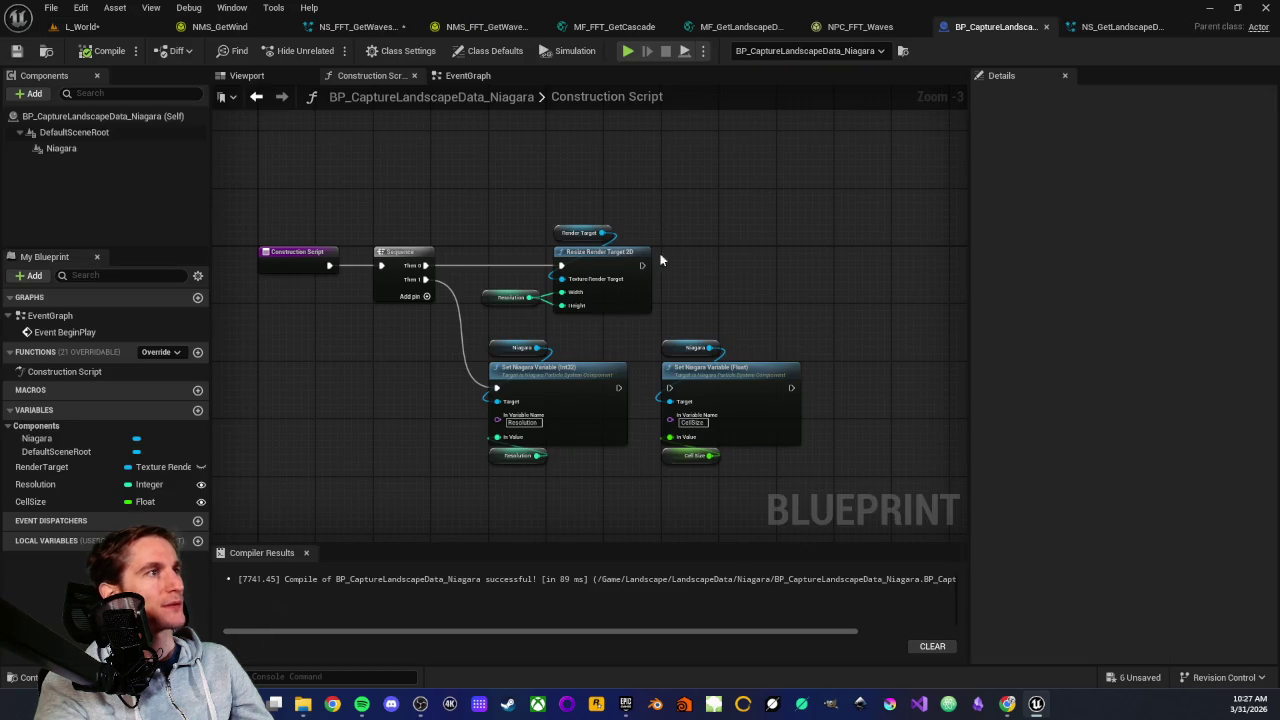
scroll(473, 205, "up", 2)
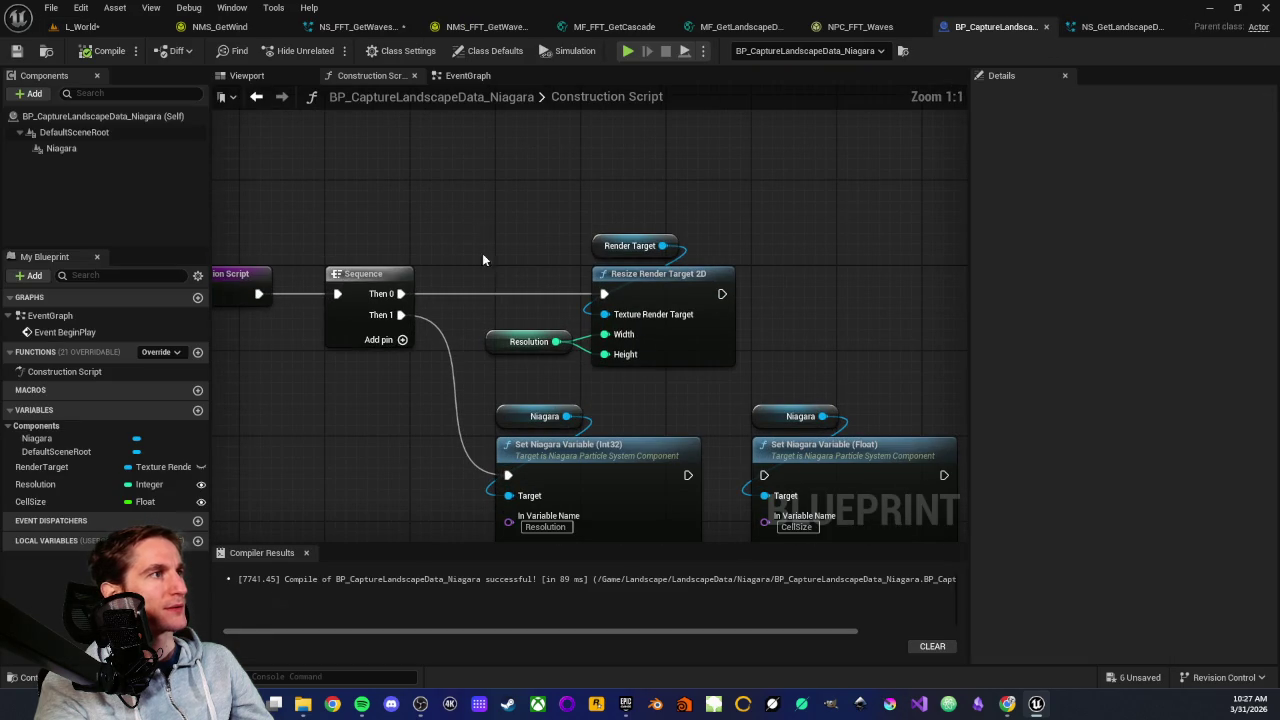
left_click(598, 247)
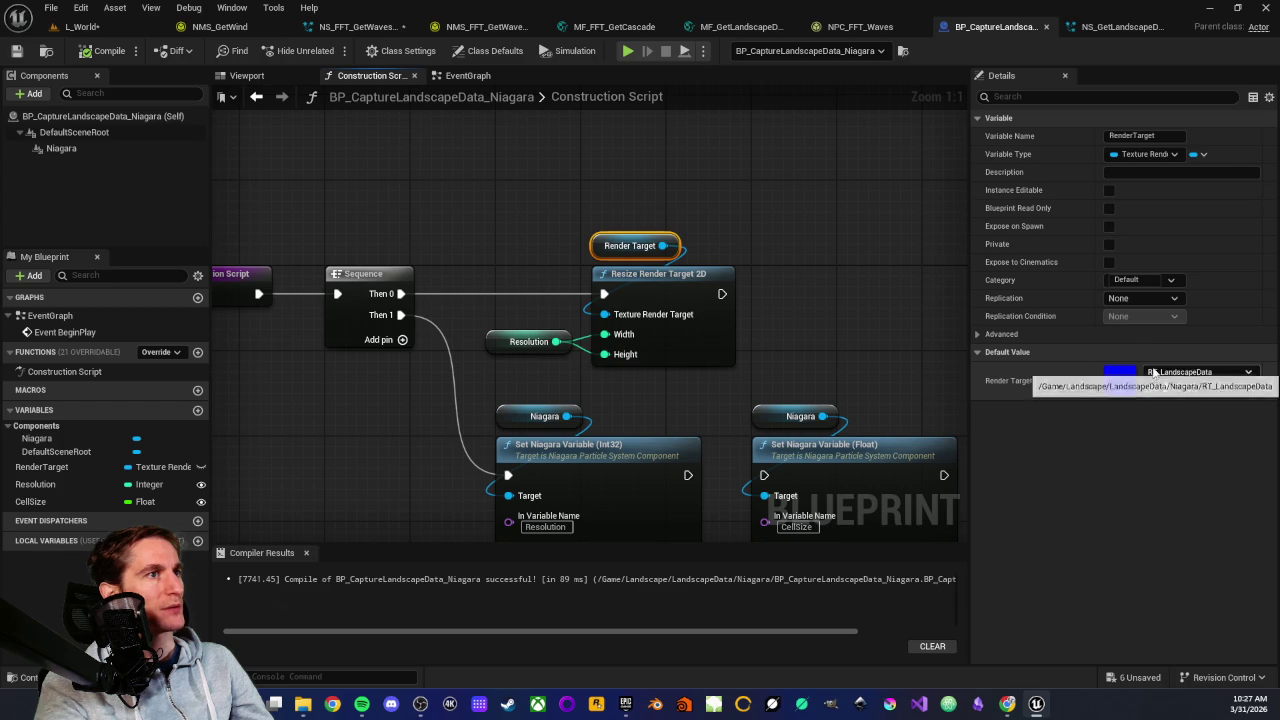
left_click_drag(590, 194, 647, 351)
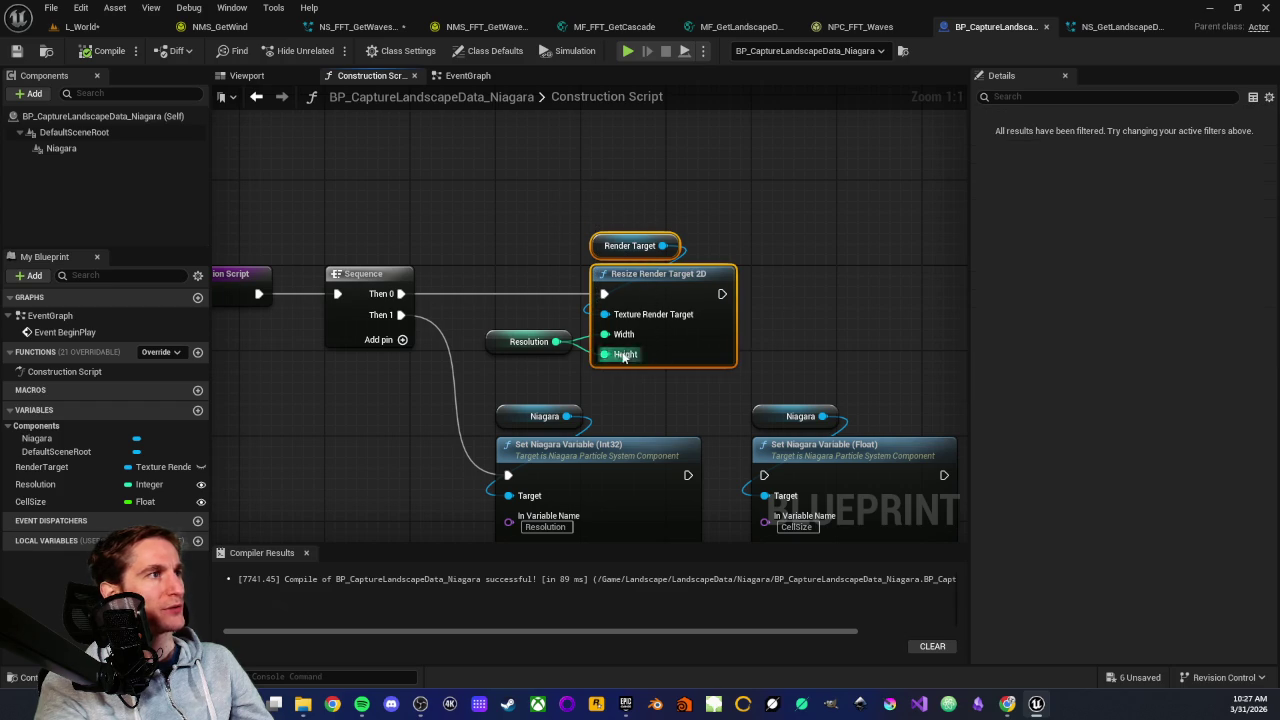
left_click(502, 342)
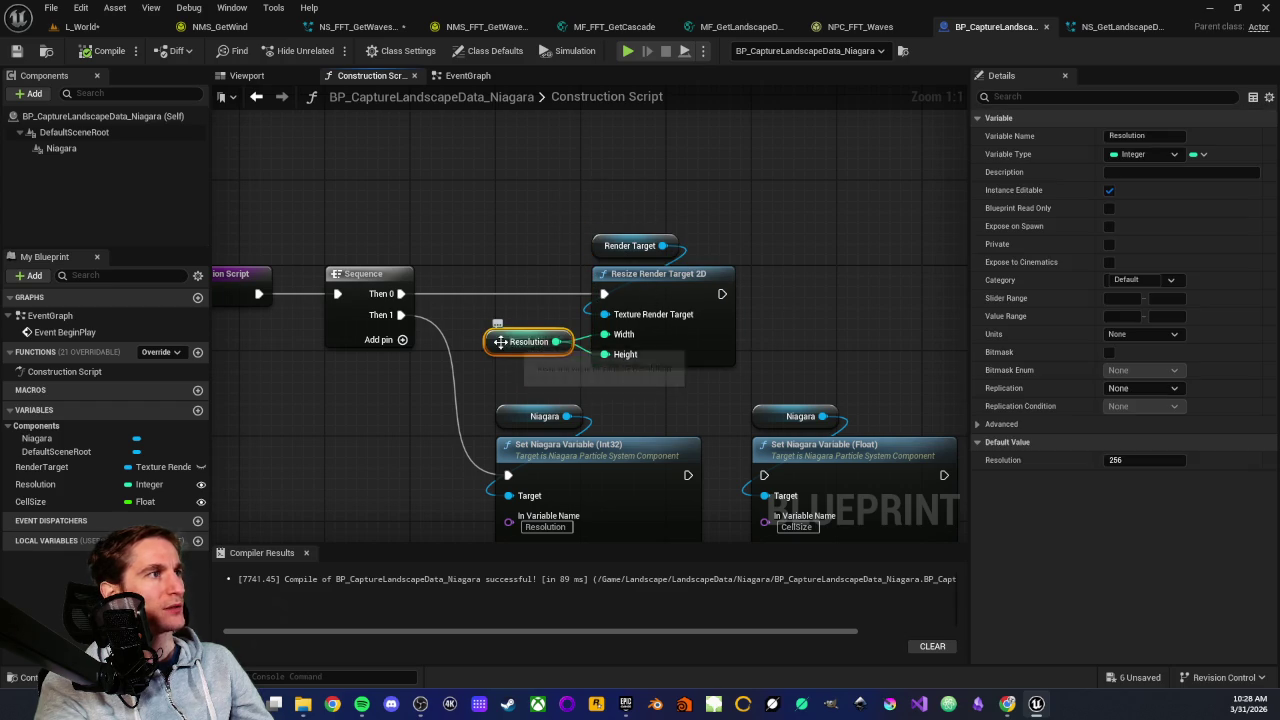
left_click(495, 229)
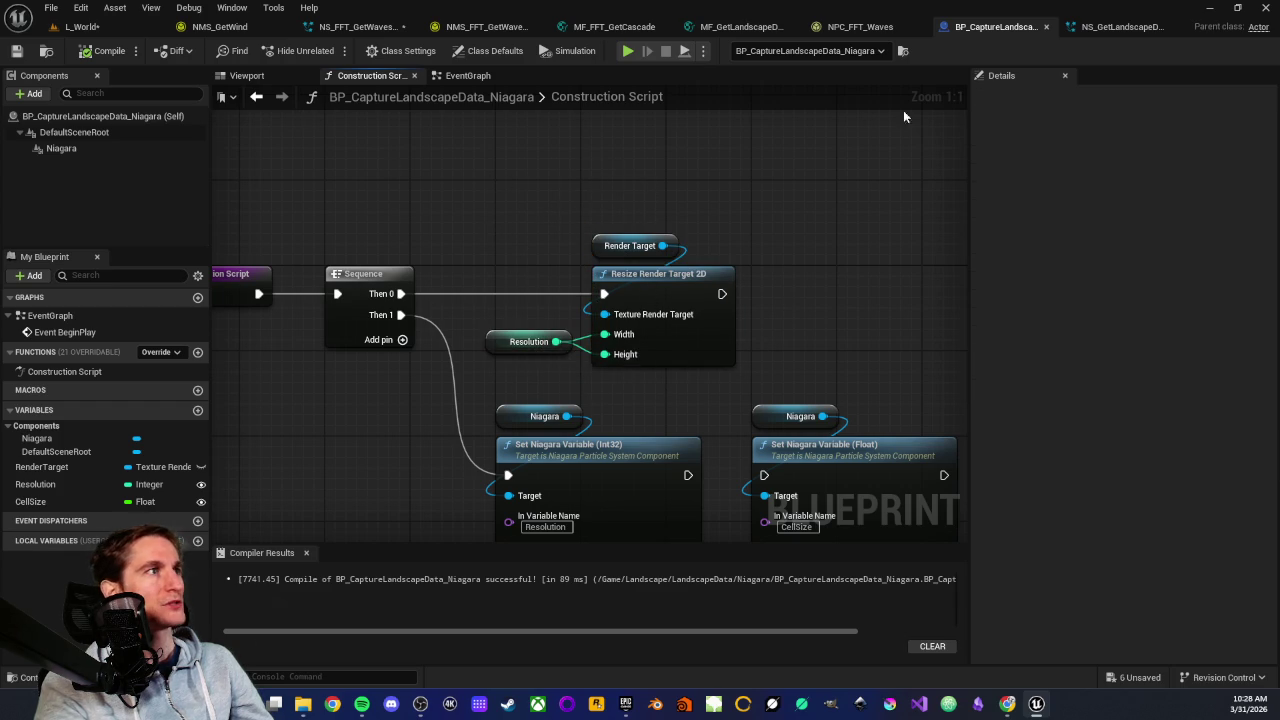
left_click(110, 28)
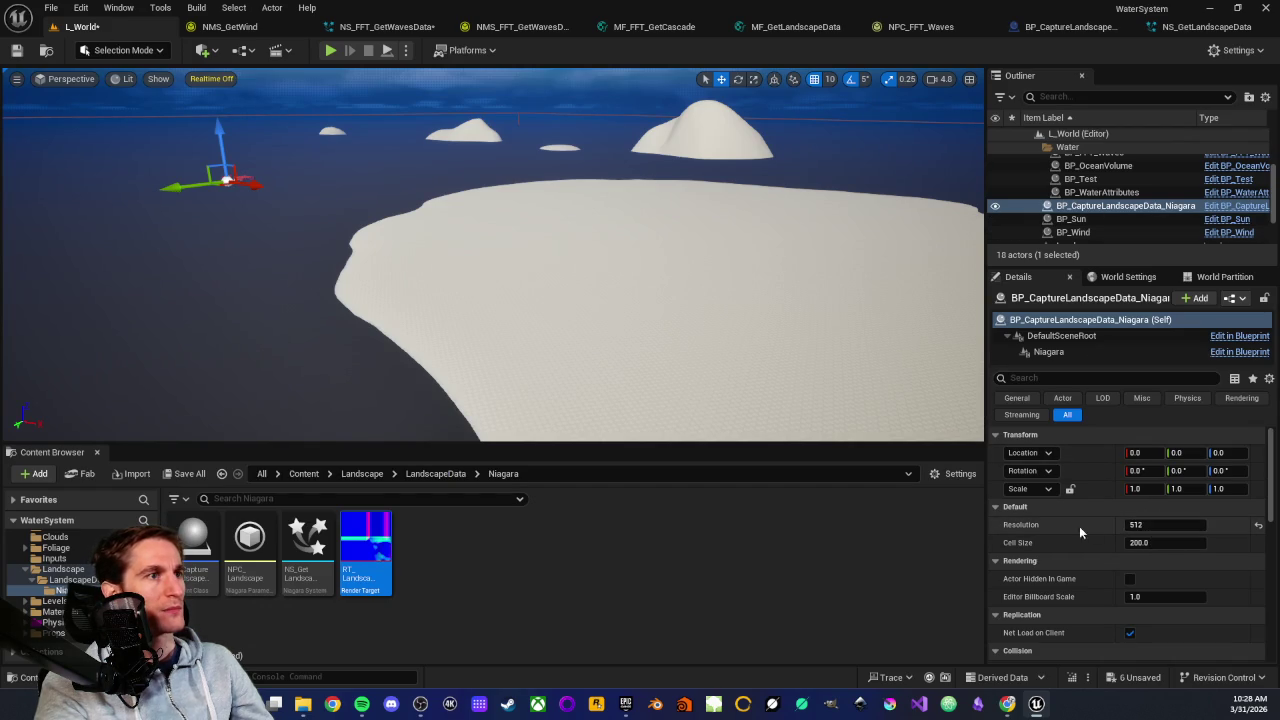
mouse_move(360, 563)
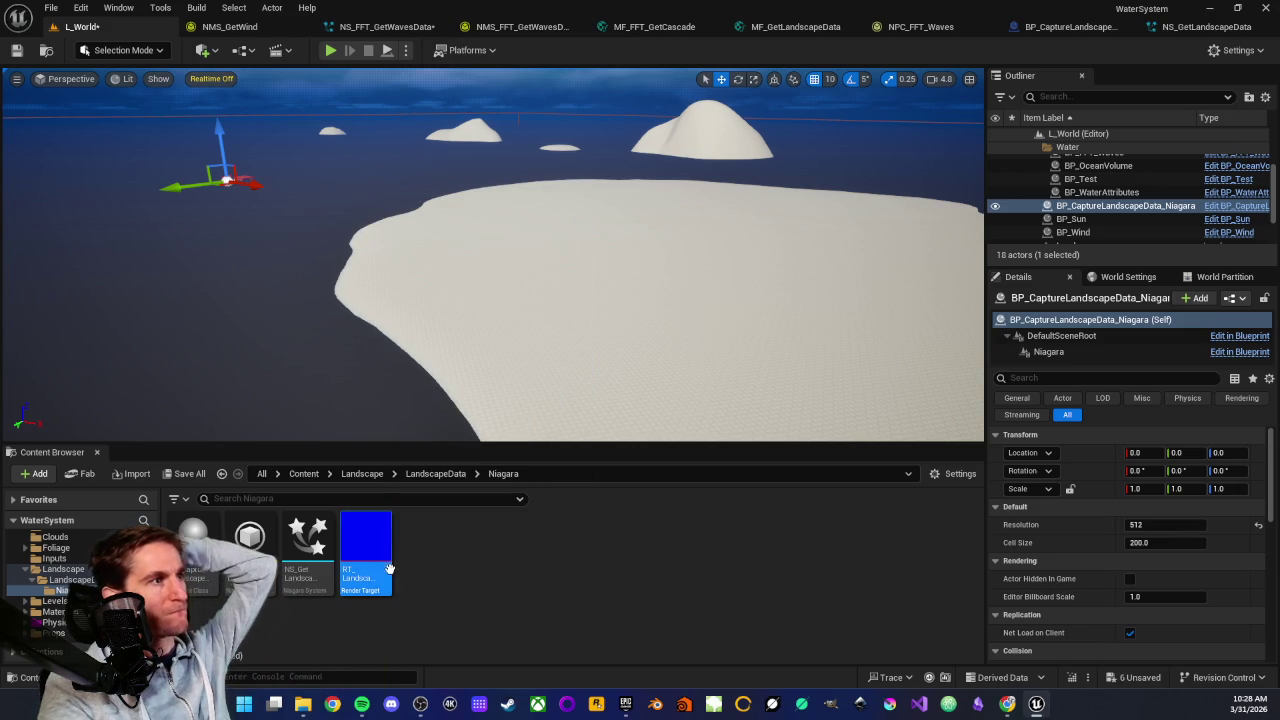
left_click(1070, 27)
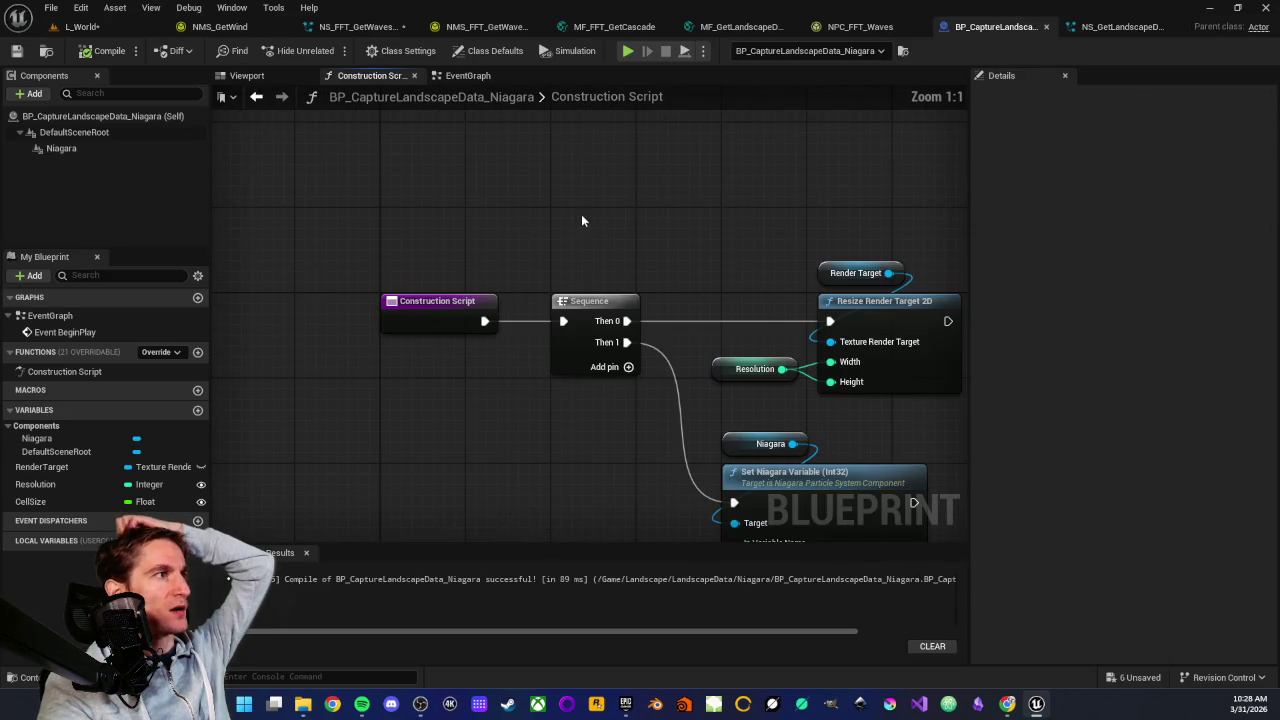
Move the resize and Niagara setter nodes from the construction script onto Event BeginPlay and save
scroll(688, 209, "down", 1)
scroll(527, 193, "down", 1)
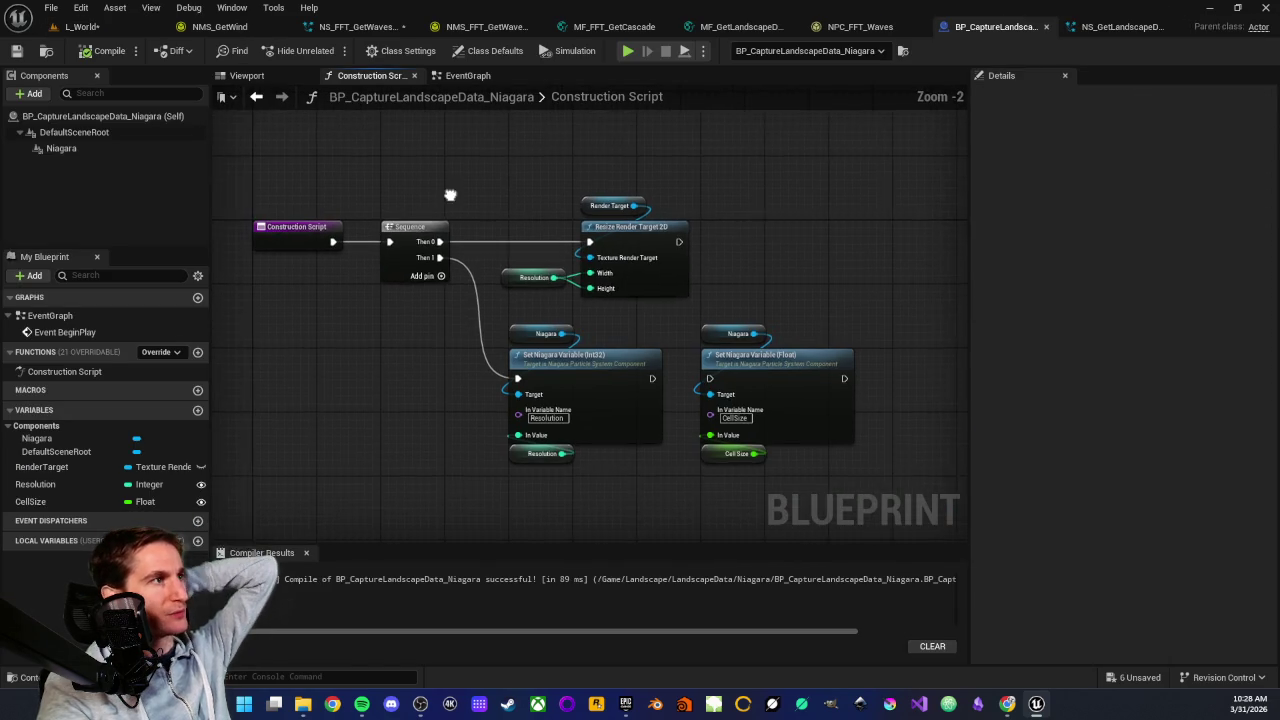
left_click_drag(403, 171, 816, 494)
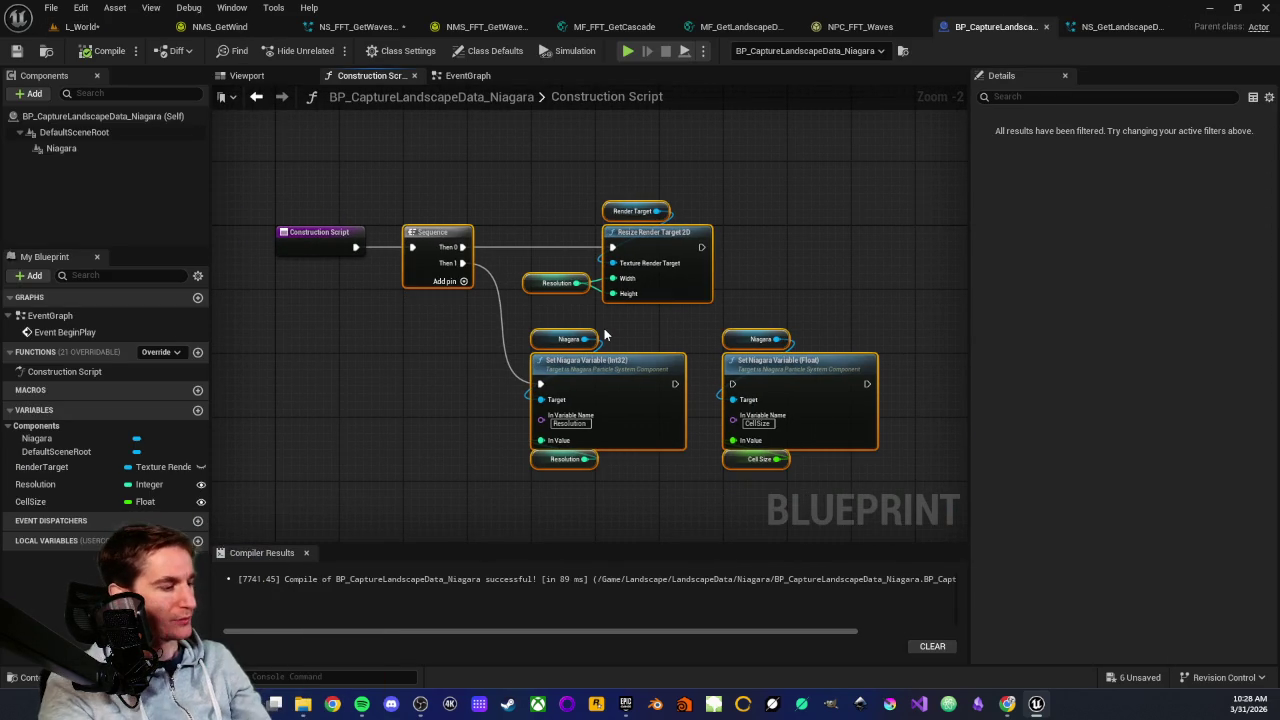
key("Delete")
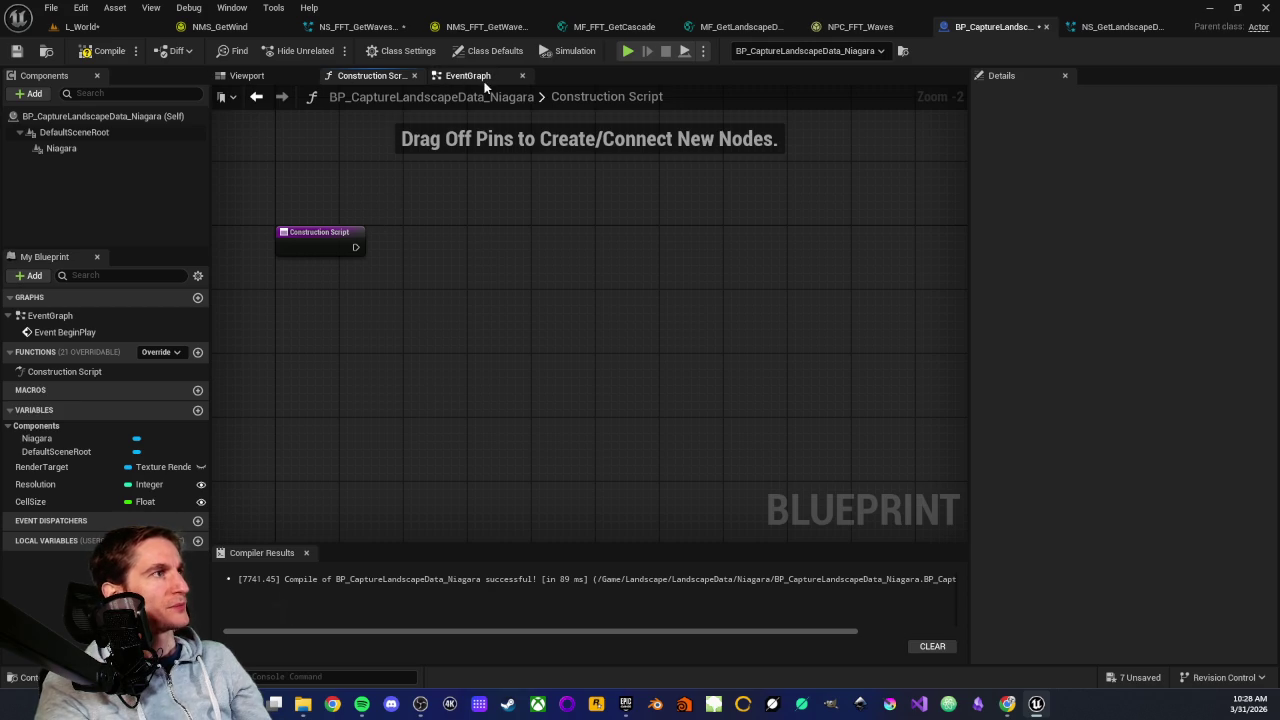
left_click(484, 78)
scroll(417, 292, "up", 3)
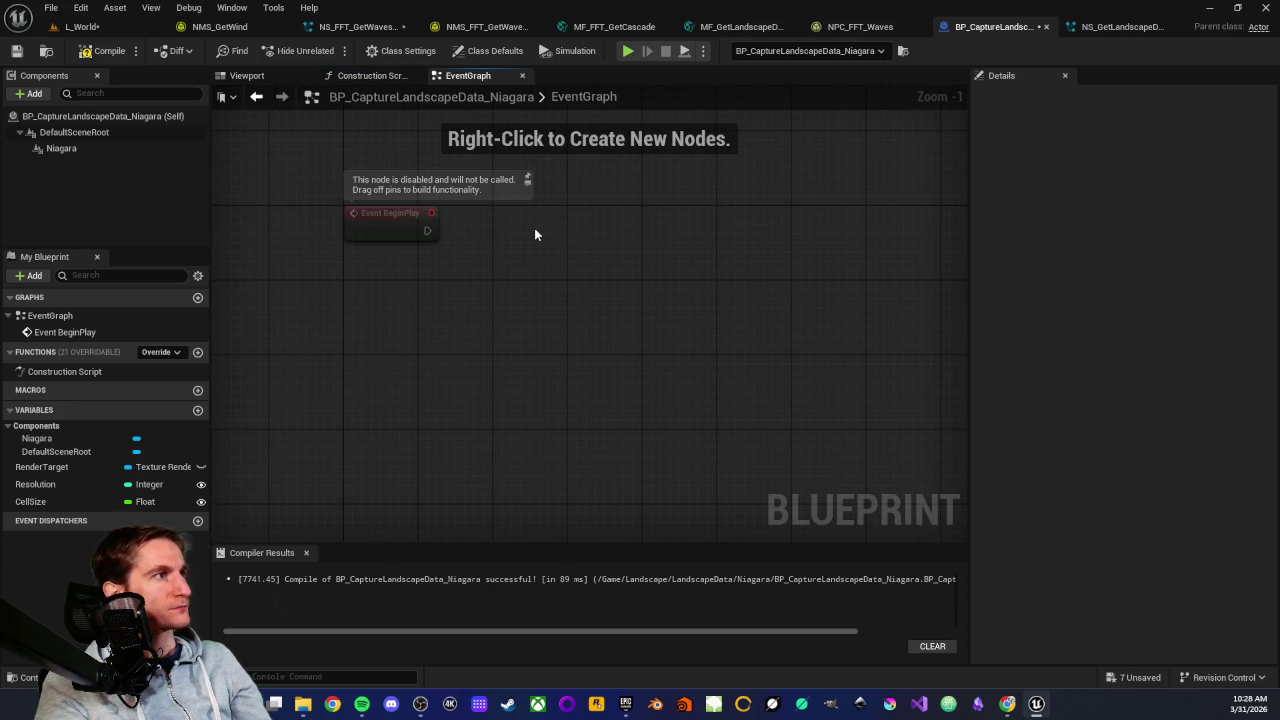
key("ctrl+v")
left_click_drag(360, 124, 532, 217)
left_click_drag(424, 230, 504, 231)
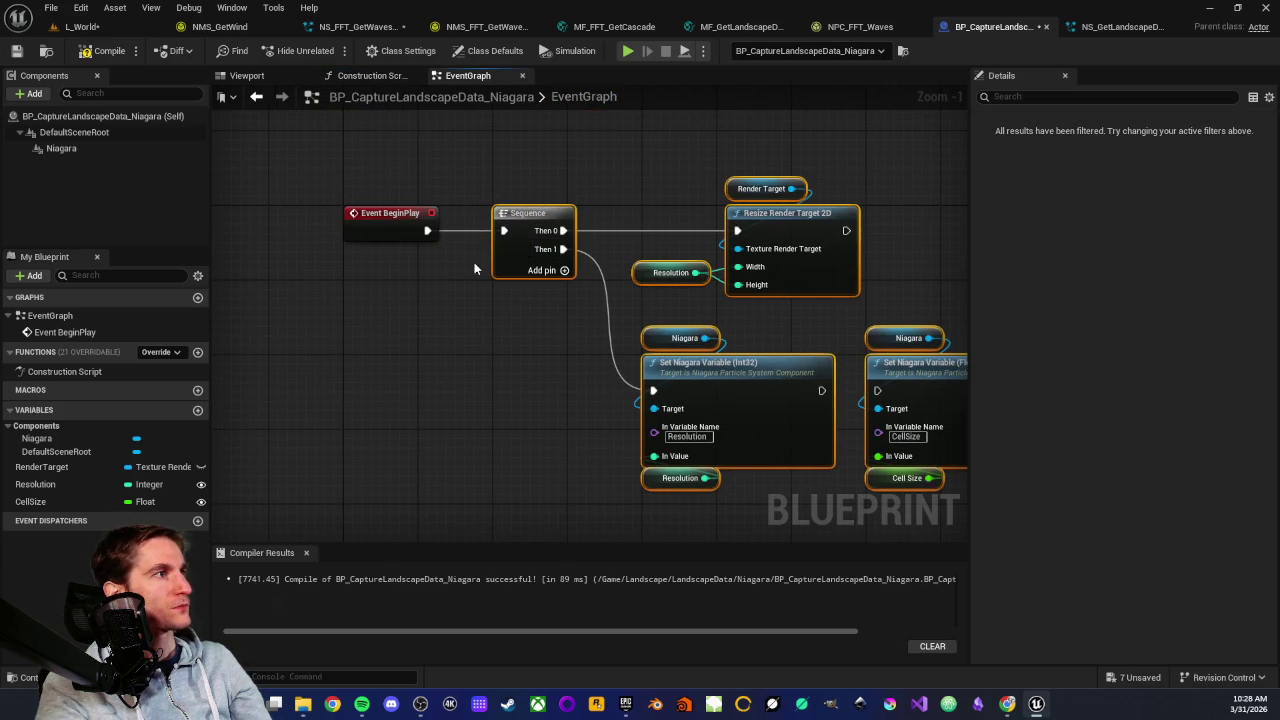
left_click(18, 57)
Start Play-In-Editor on the L_World level again
scroll(462, 344, "down", 1)
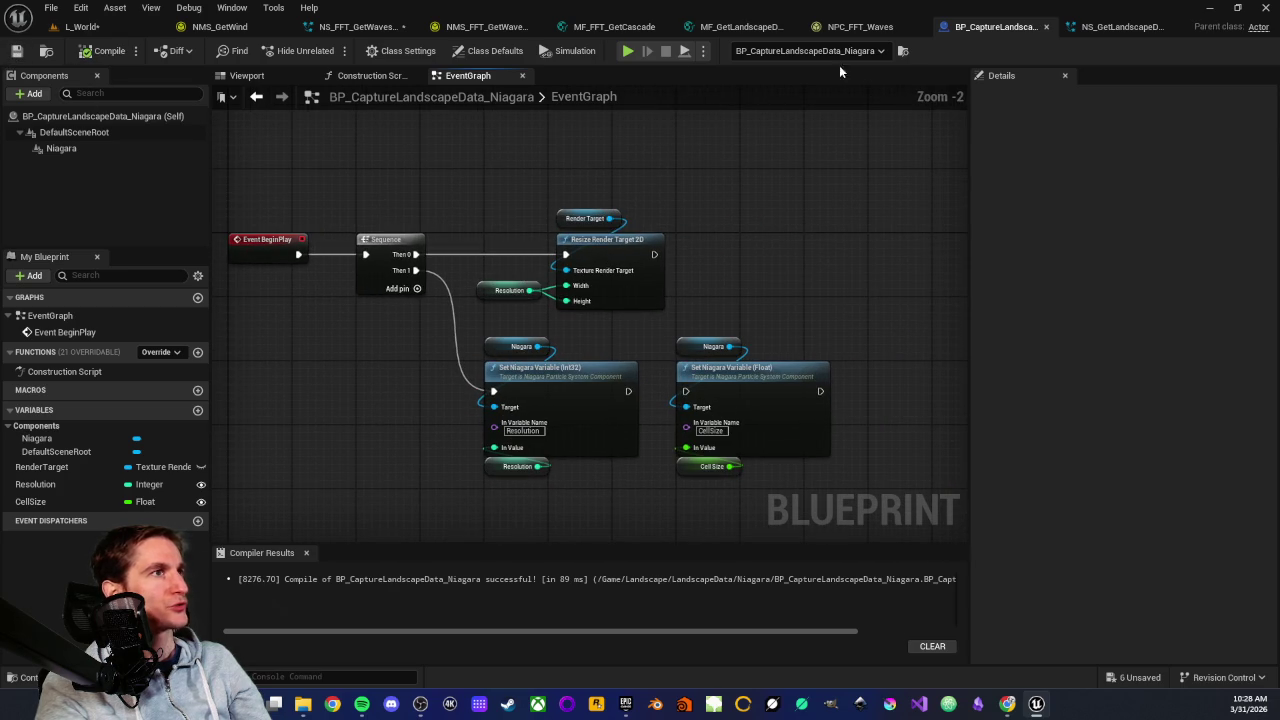
left_click(80, 26)
left_click(388, 50)
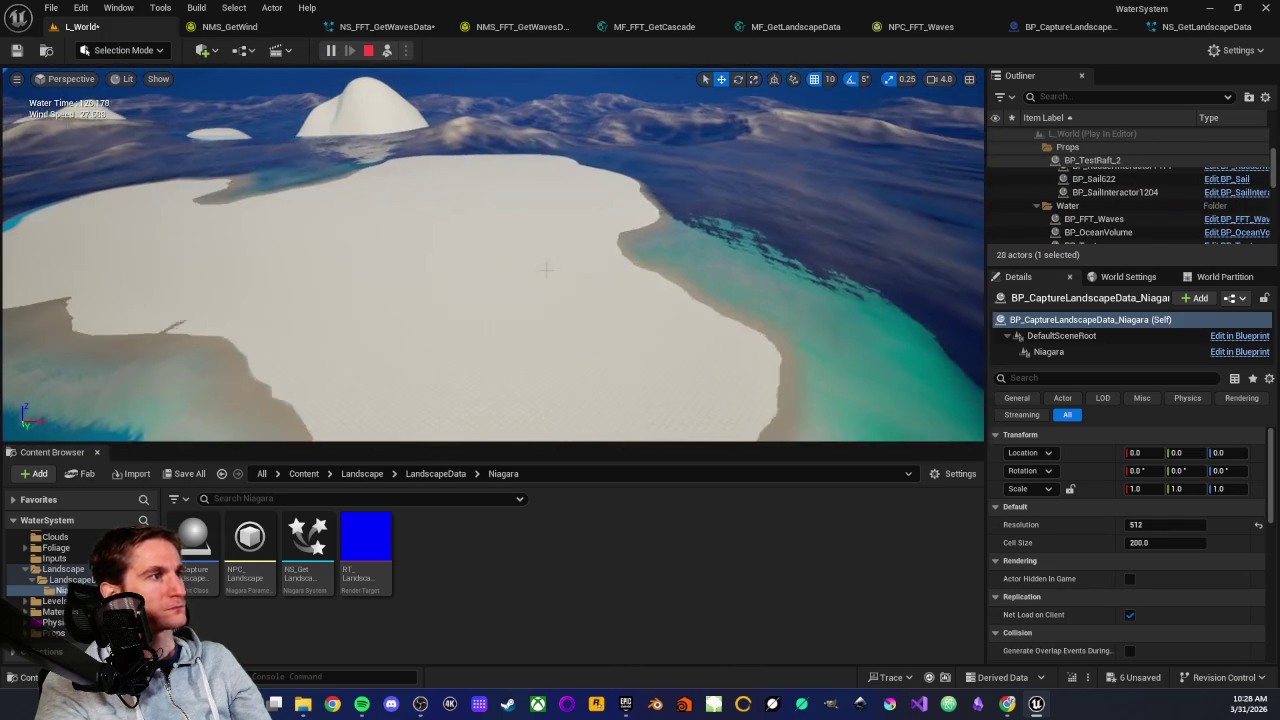
Refresh the Niagara folder's thumbnails and open RT_LandscapeData, shown at 512x512
left_click(436, 474)
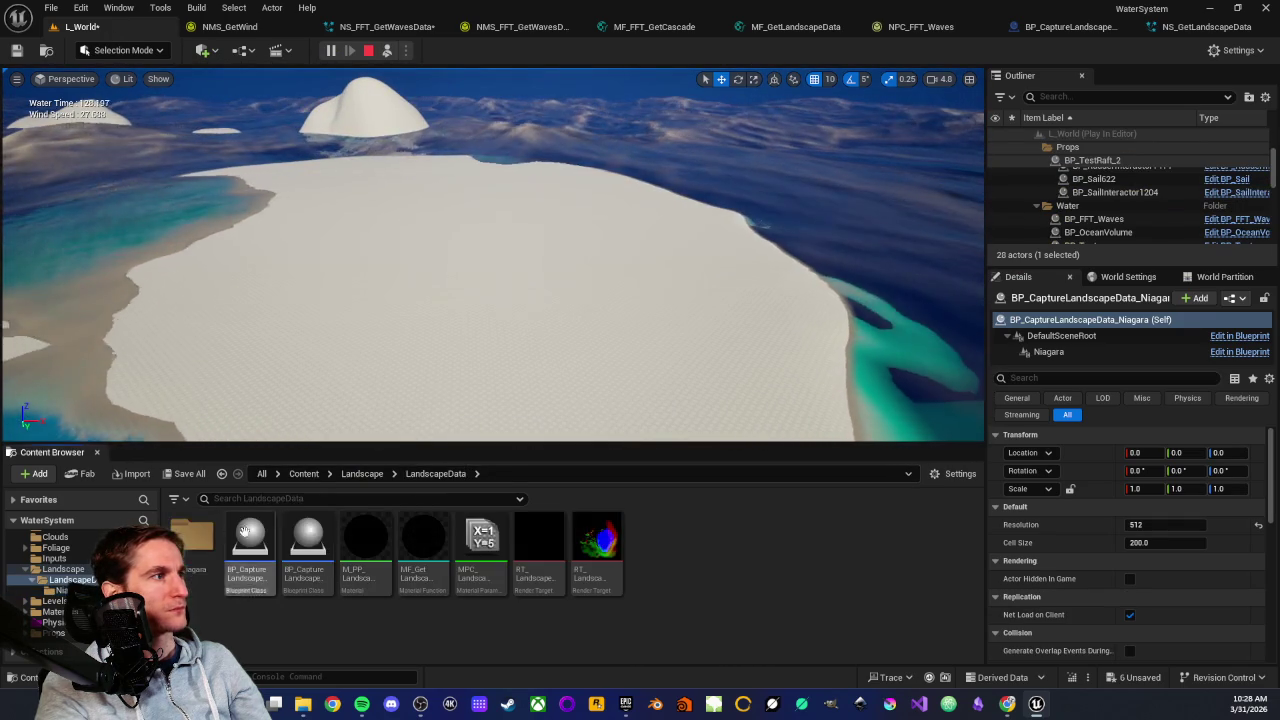
double_click(194, 543)
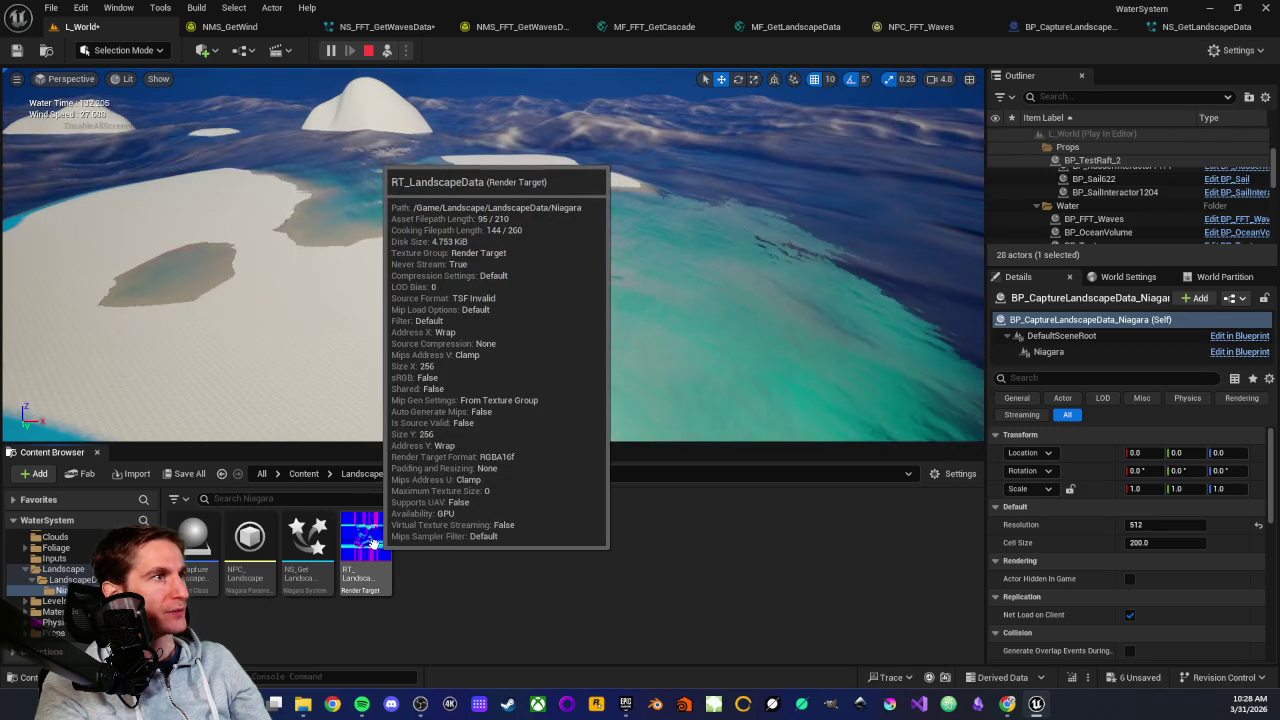
double_click(370, 545)
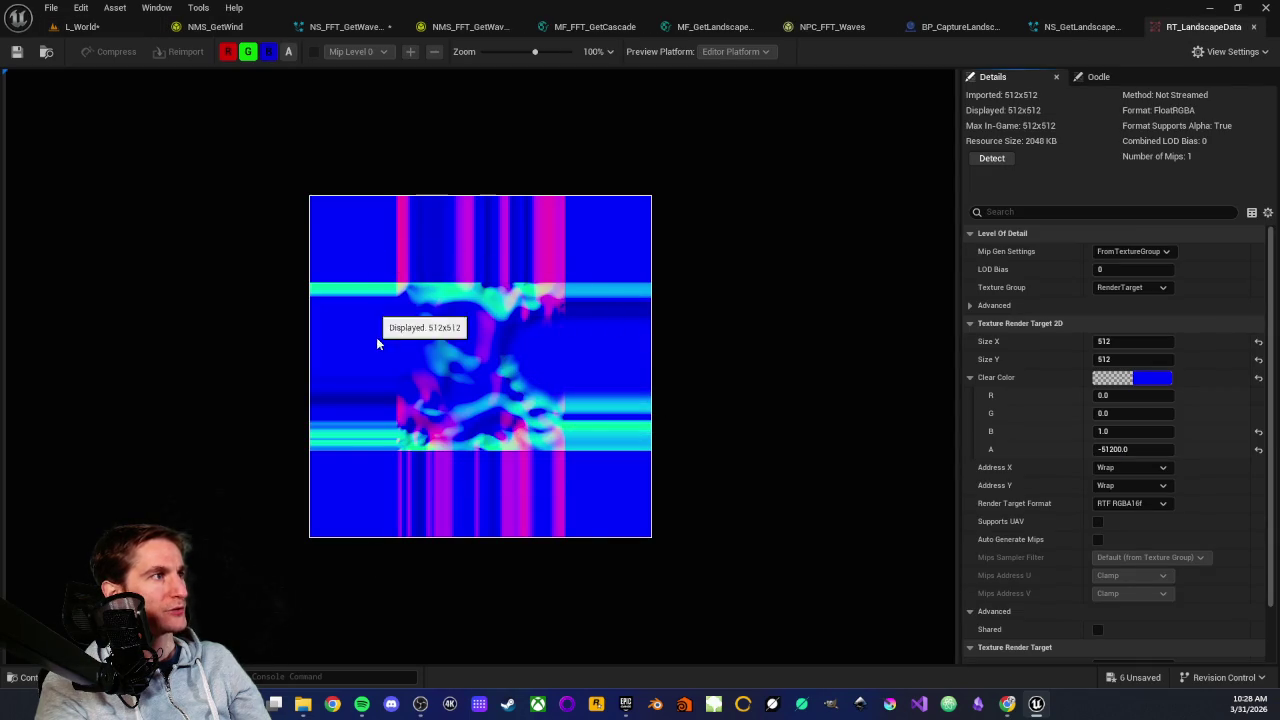
Zoom the RT_LandscapeData preview, toggle its alpha channel on and off, then close it
scroll(510, 340, "up", 8)
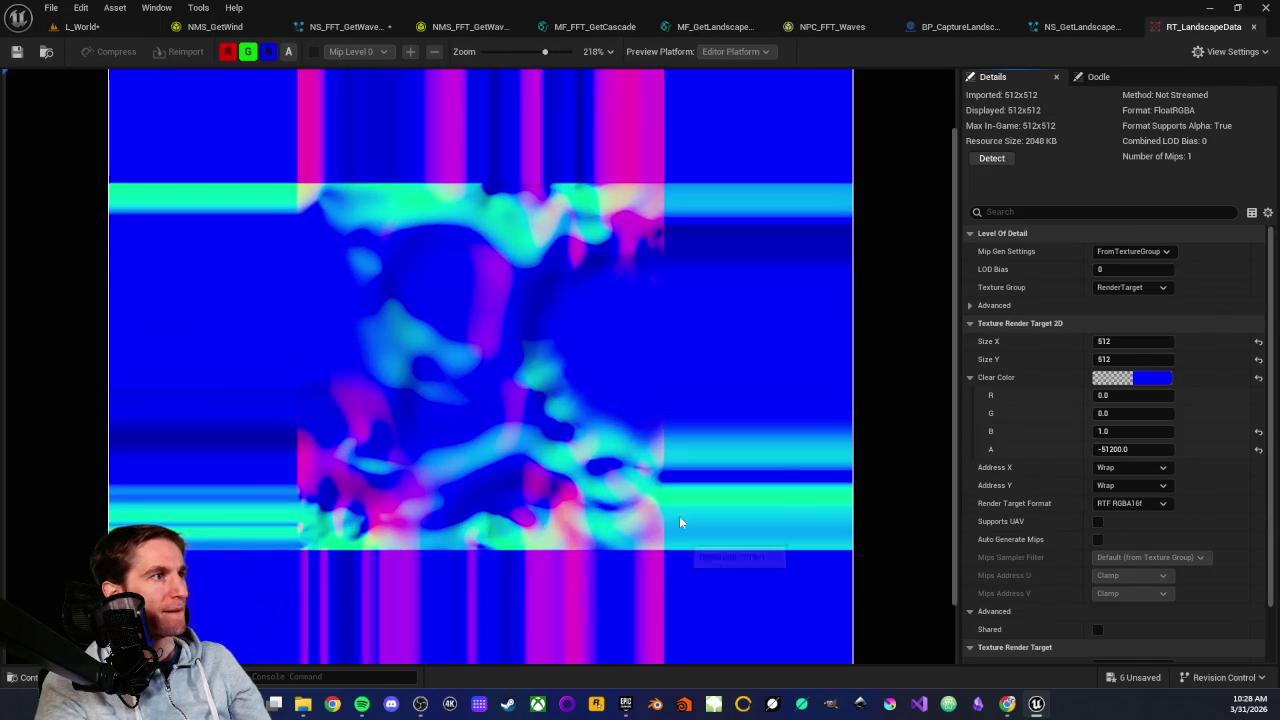
left_click(288, 52)
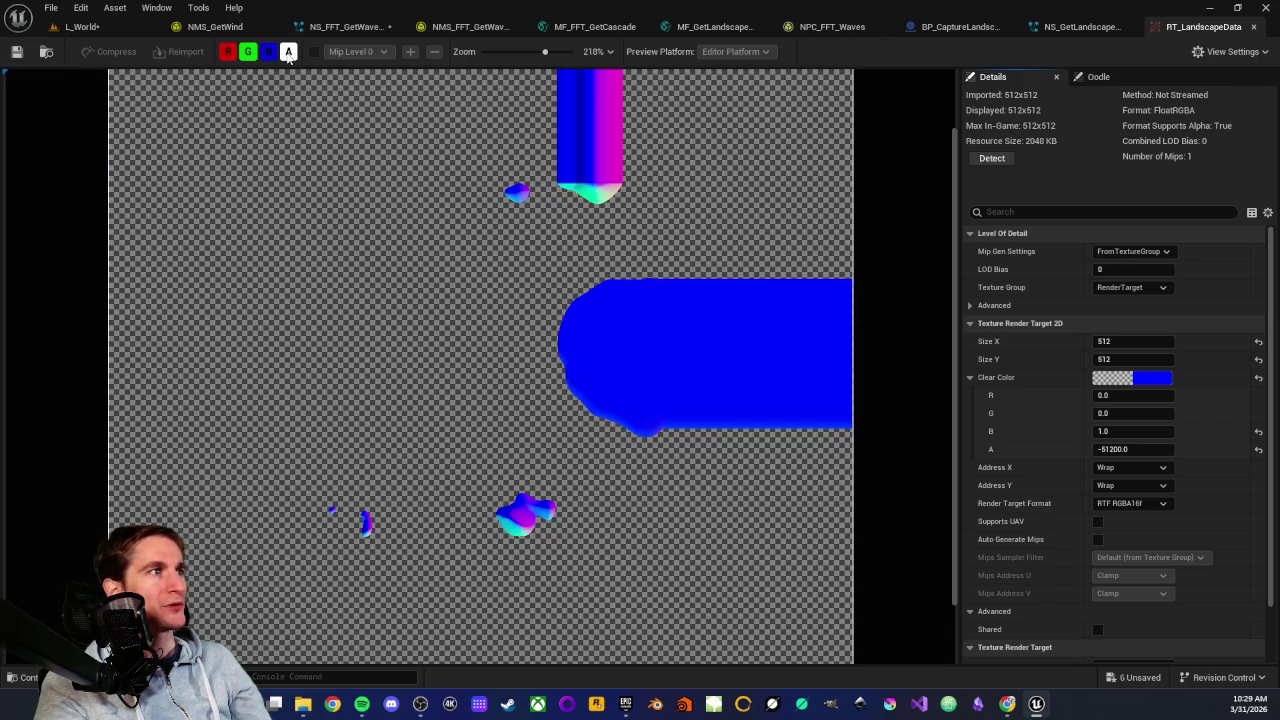
left_click(288, 52)
scroll(618, 262, "down", 3)
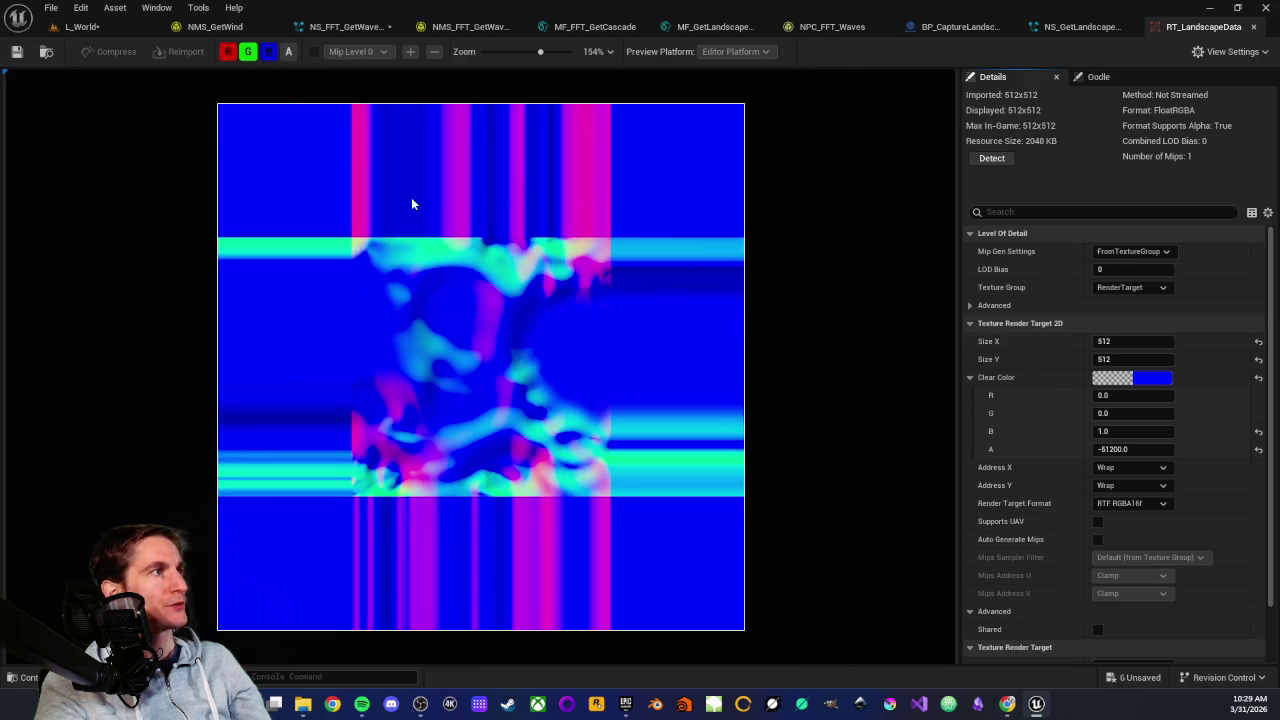
scroll(621, 287, "up", 1)
scroll(603, 222, "down", 2)
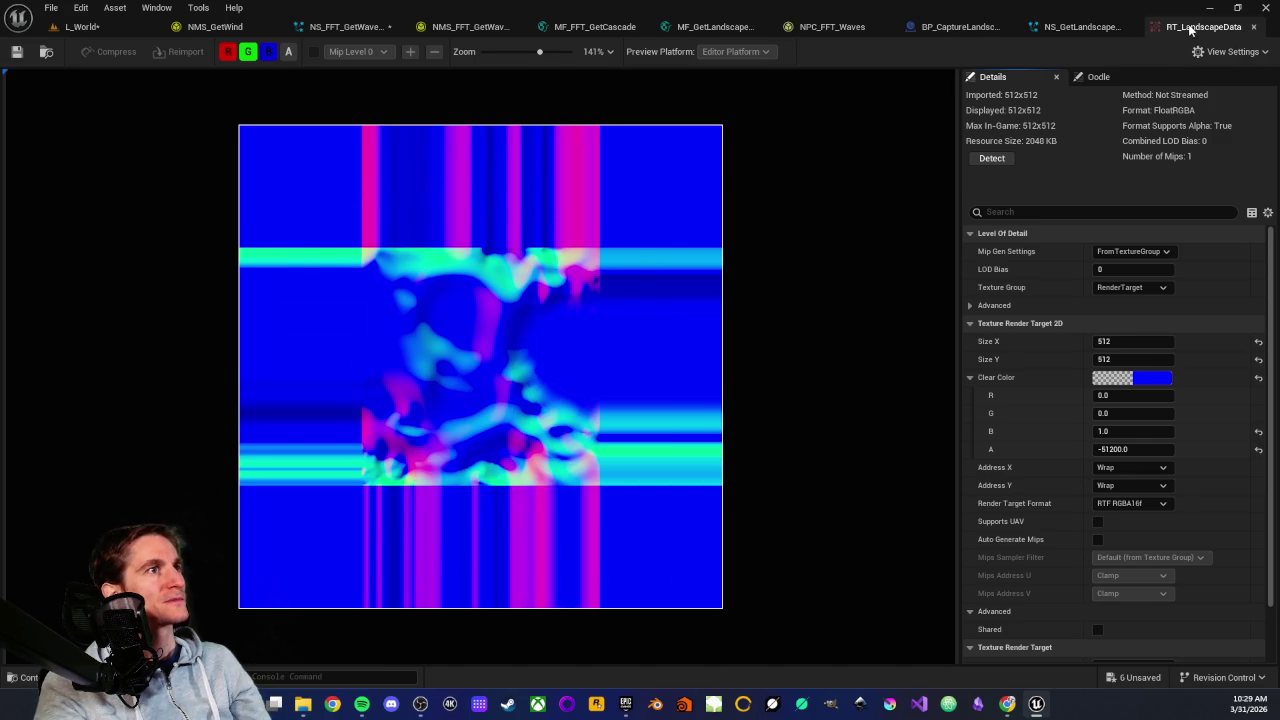
middle_click(1190, 30)
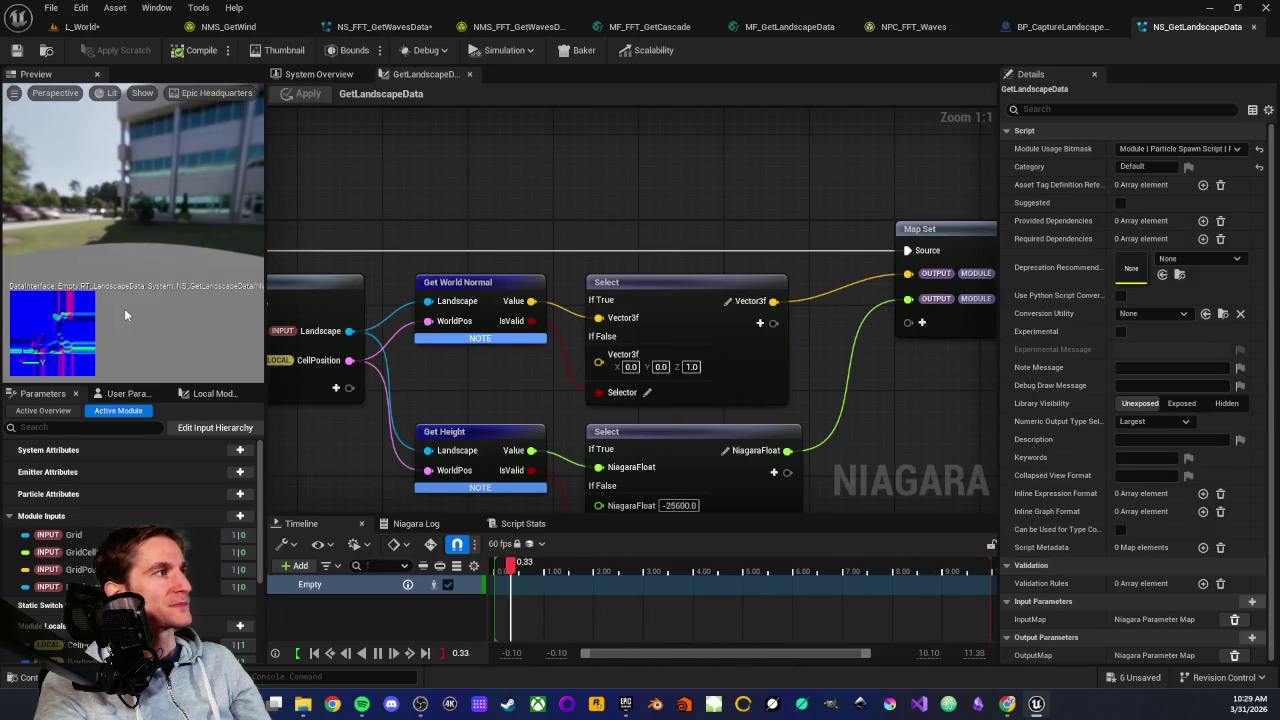
Pan the Niagara graph to review the Get Height nodes
scroll(502, 365, "down", 3)
scroll(639, 386, "up", 3)
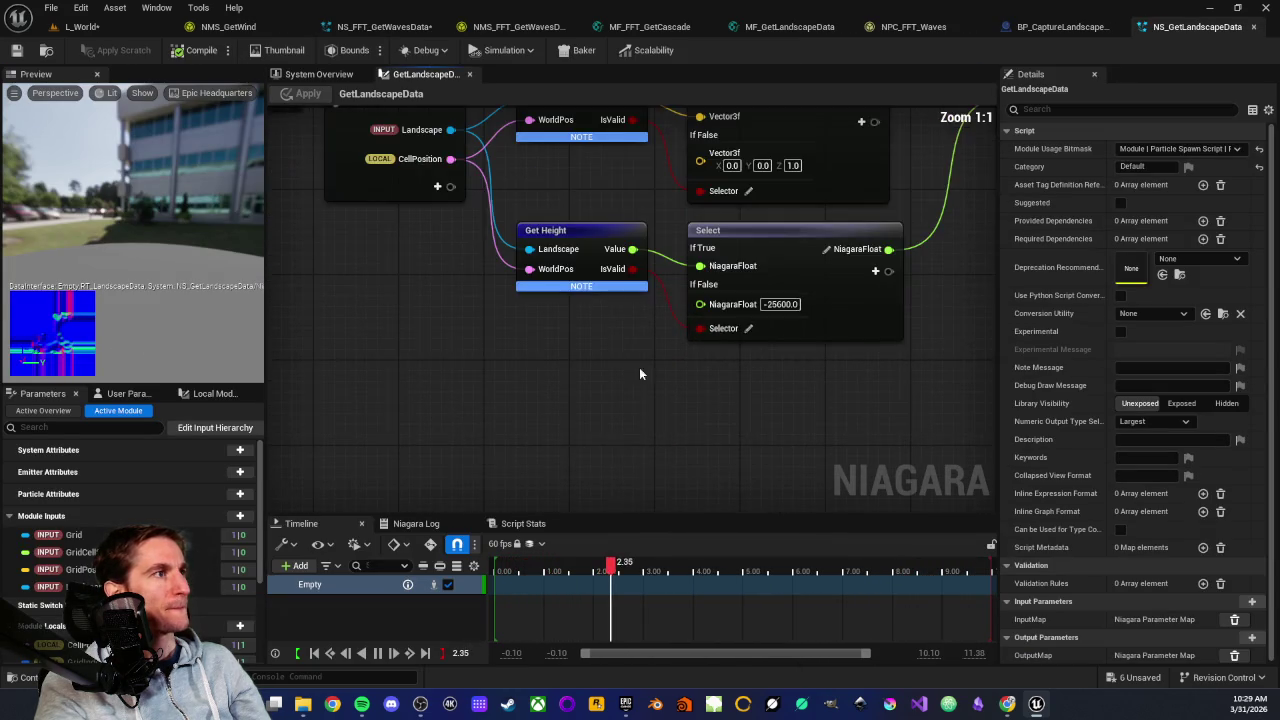
left_click_drag(639, 386, 580, 436)
scroll(580, 436, "down", 2)
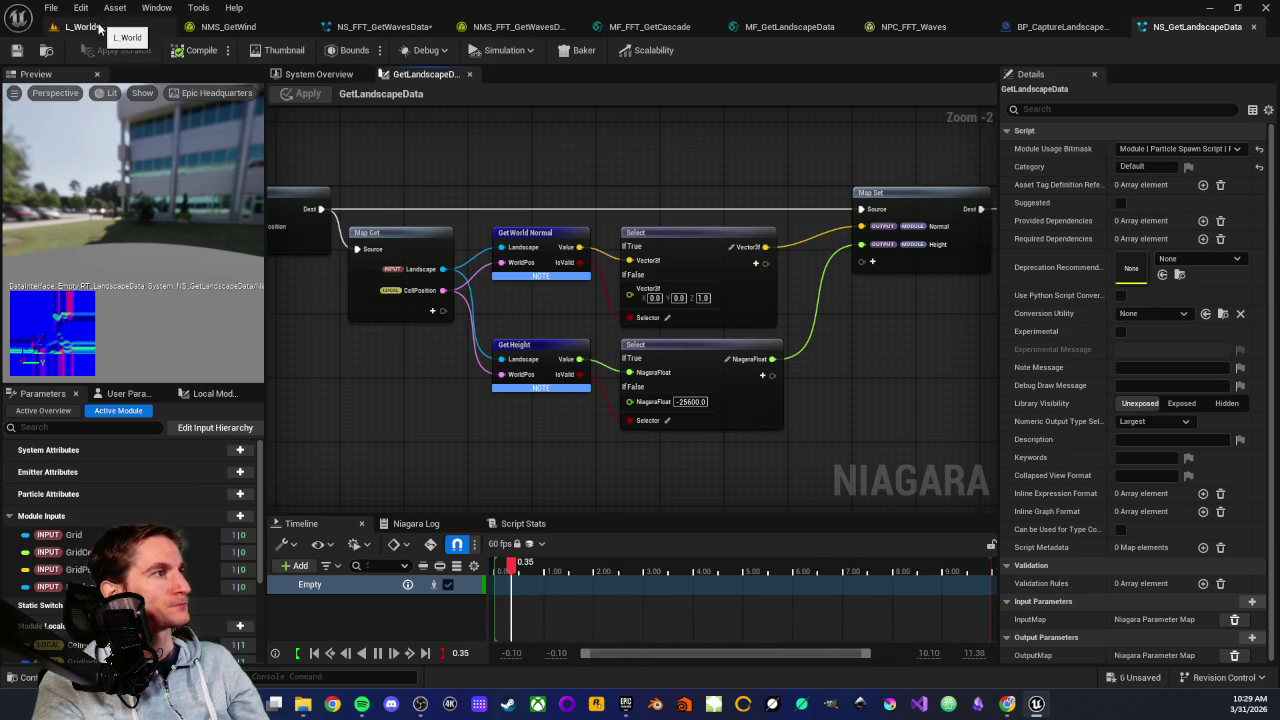
Stop play in L_World and reopen the NS_GetLandscapeData and BP_CaptureLandscapeData_Niagara tabs
left_click(96, 24)
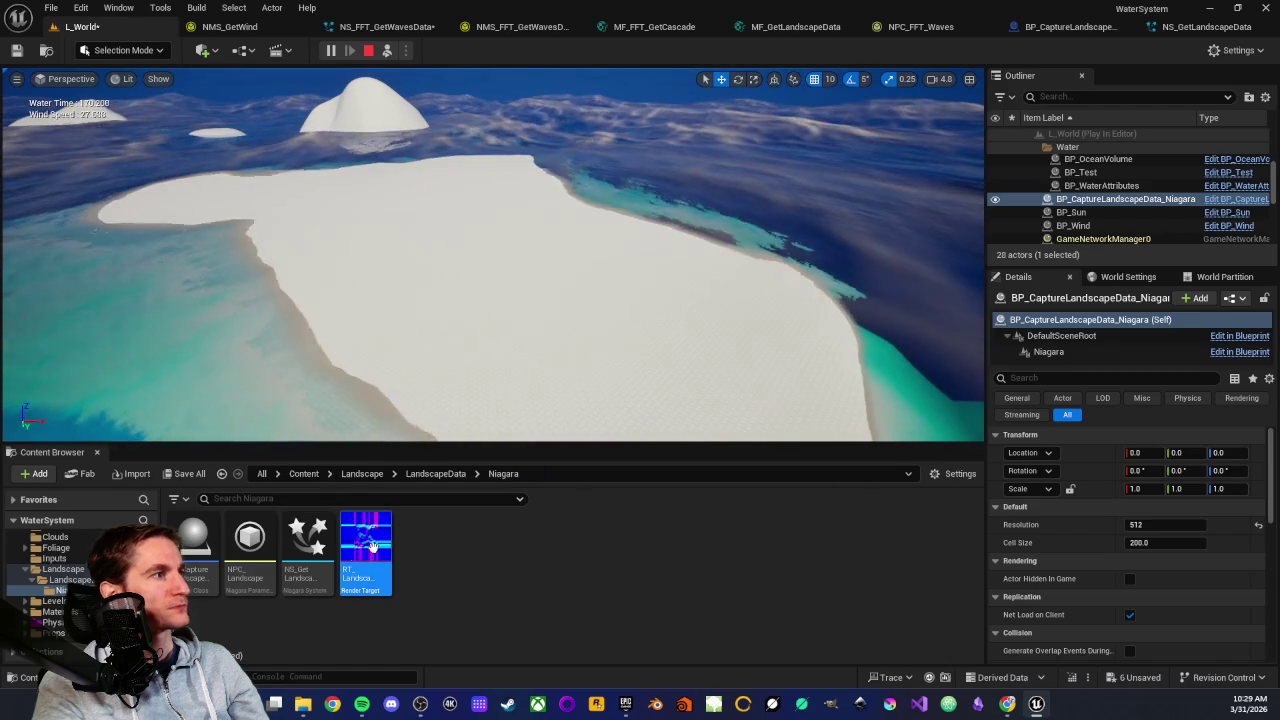
mouse_move(372, 545)
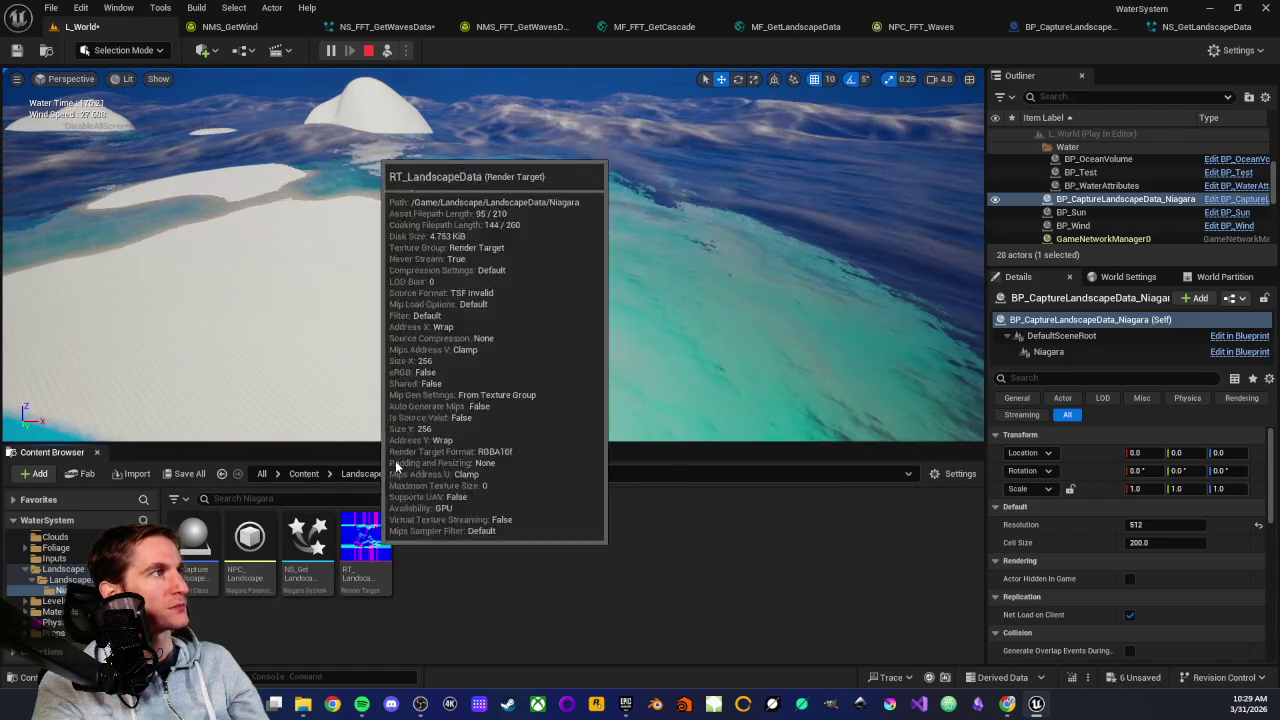
left_click(368, 52)
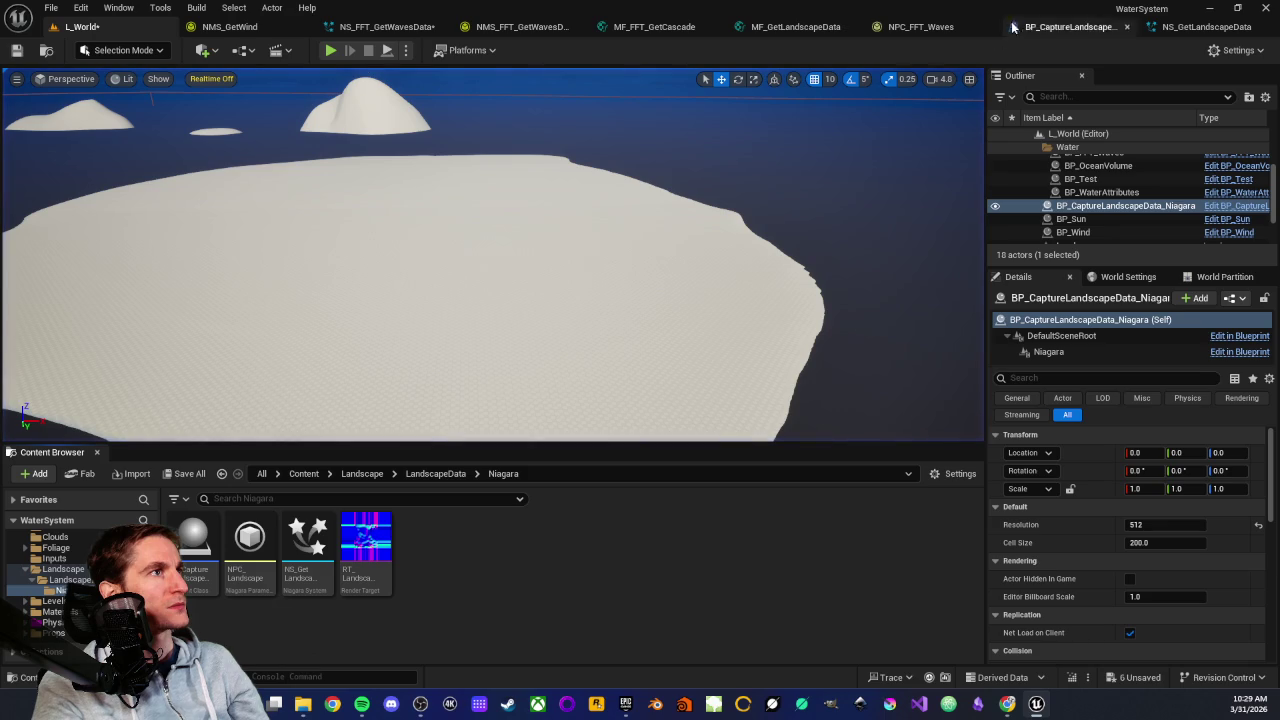
left_click(1195, 27)
left_click(1047, 28)
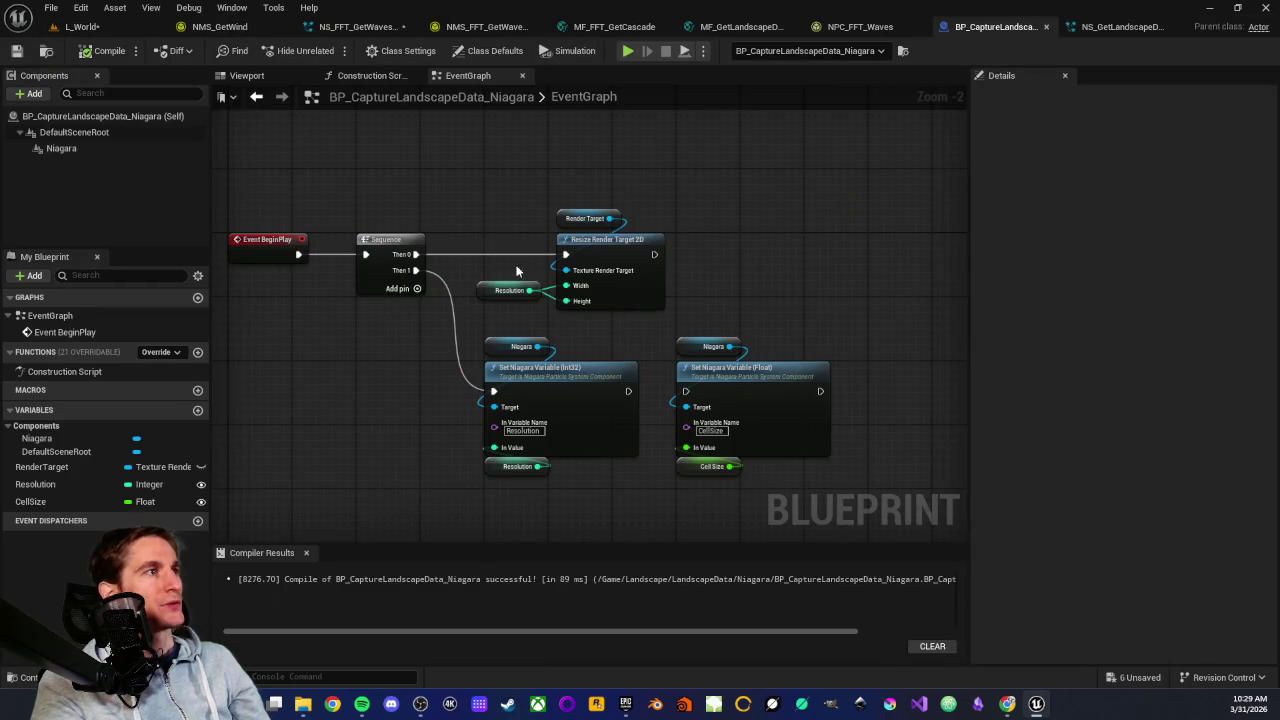
Chain the Int32 Niagara variable setter into the Float setter, check the Sequence wiring, and save
left_click_drag(565, 250, 498, 215)
key("Escape")
scroll(378, 404, "up", 2)
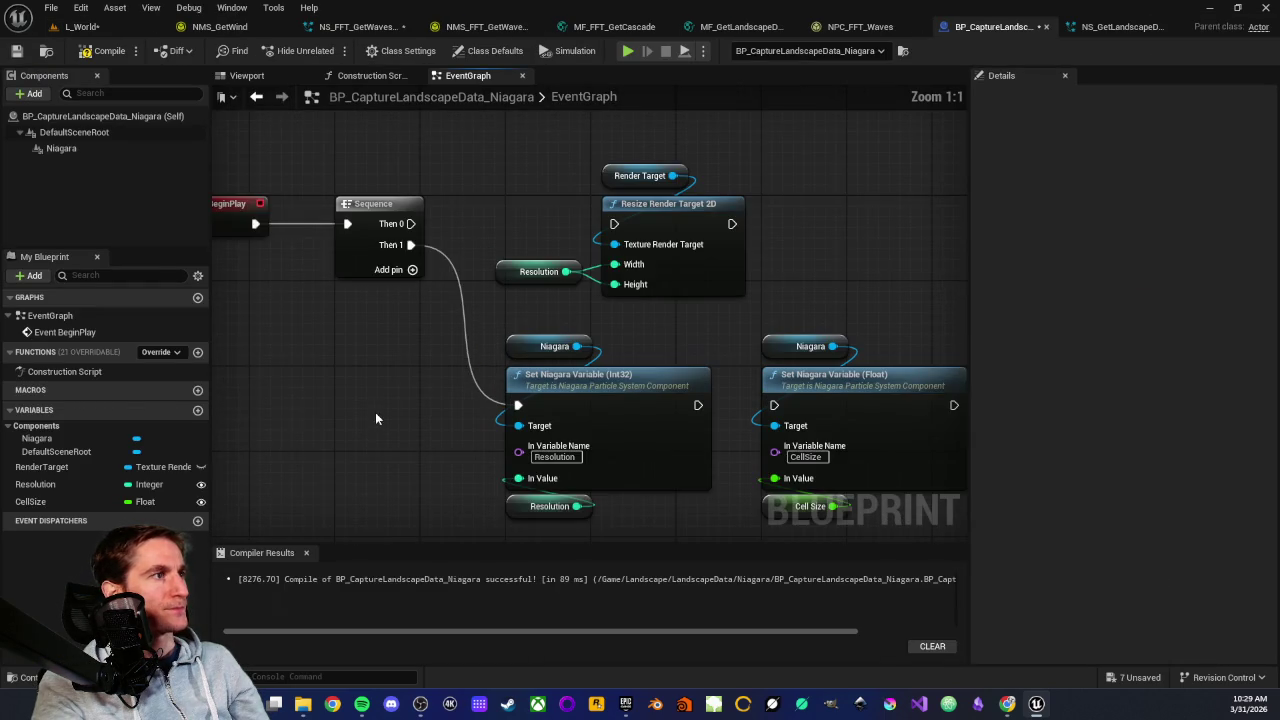
left_click_drag(634, 337, 710, 337)
mouse_move(358, 220)
left_mouse_down()
mouse_move(515, 207)
mouse_move(347, 219)
mouse_move(718, 250)
left_mouse_up()
scroll(658, 226, "down", 2)
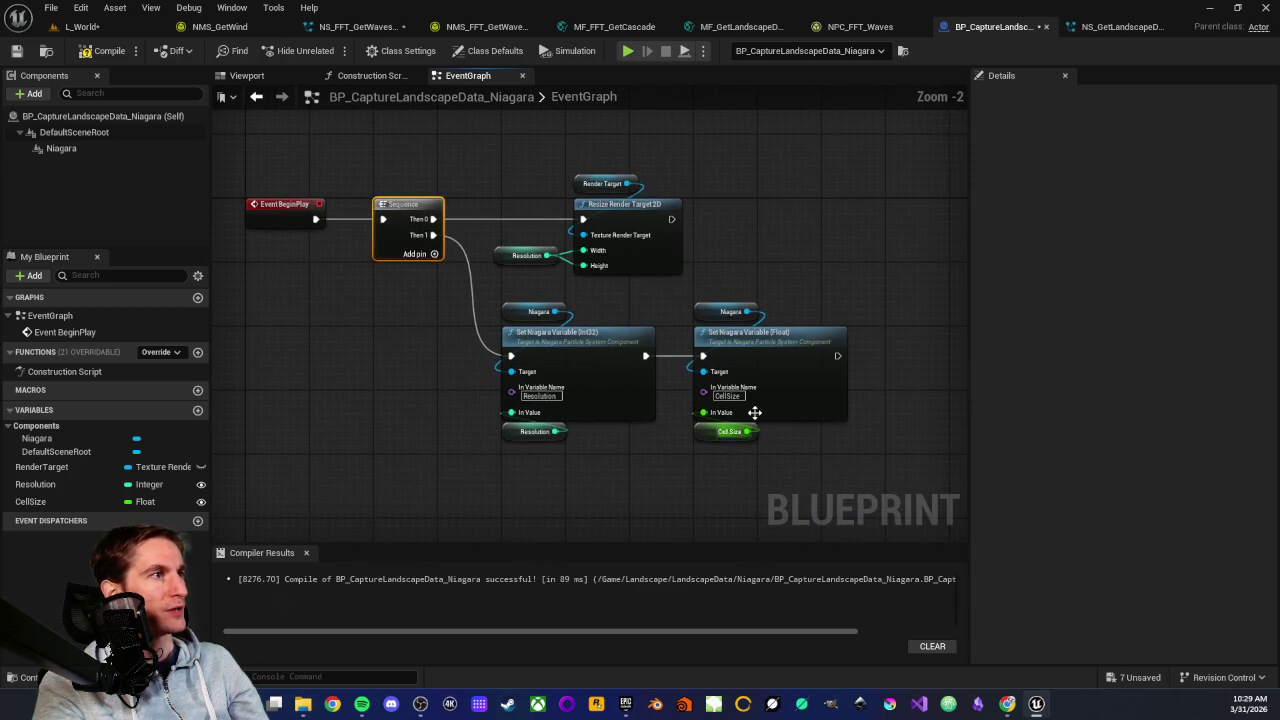
left_click(16, 54)
Play the level, refresh the Niagara folder in the Content Browser, then stop the session
left_click(82, 26)
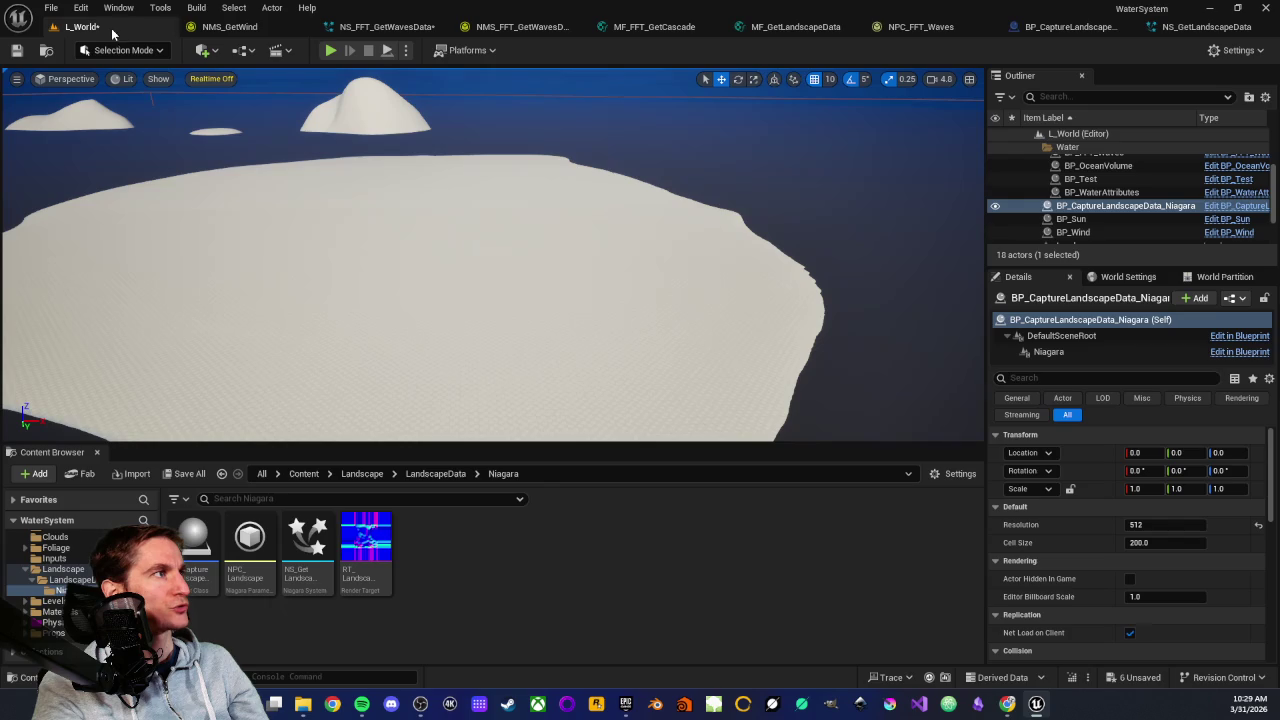
left_click(390, 50)
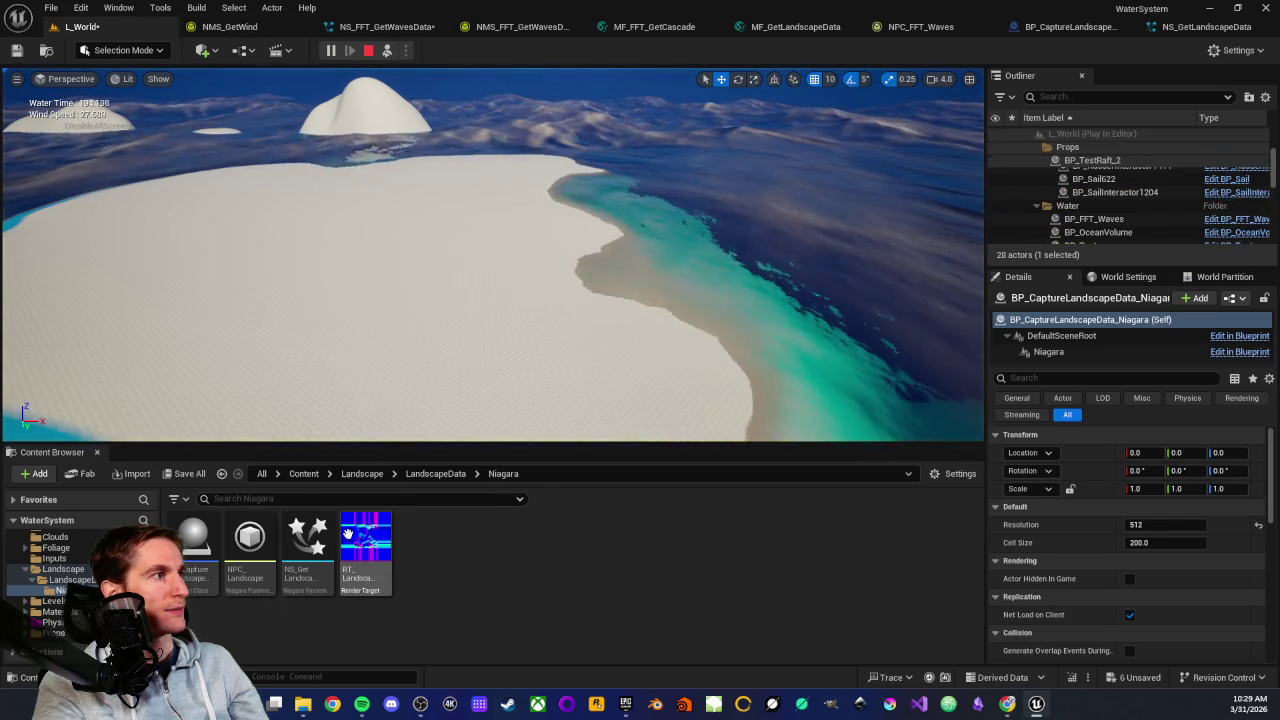
left_click(435, 473)
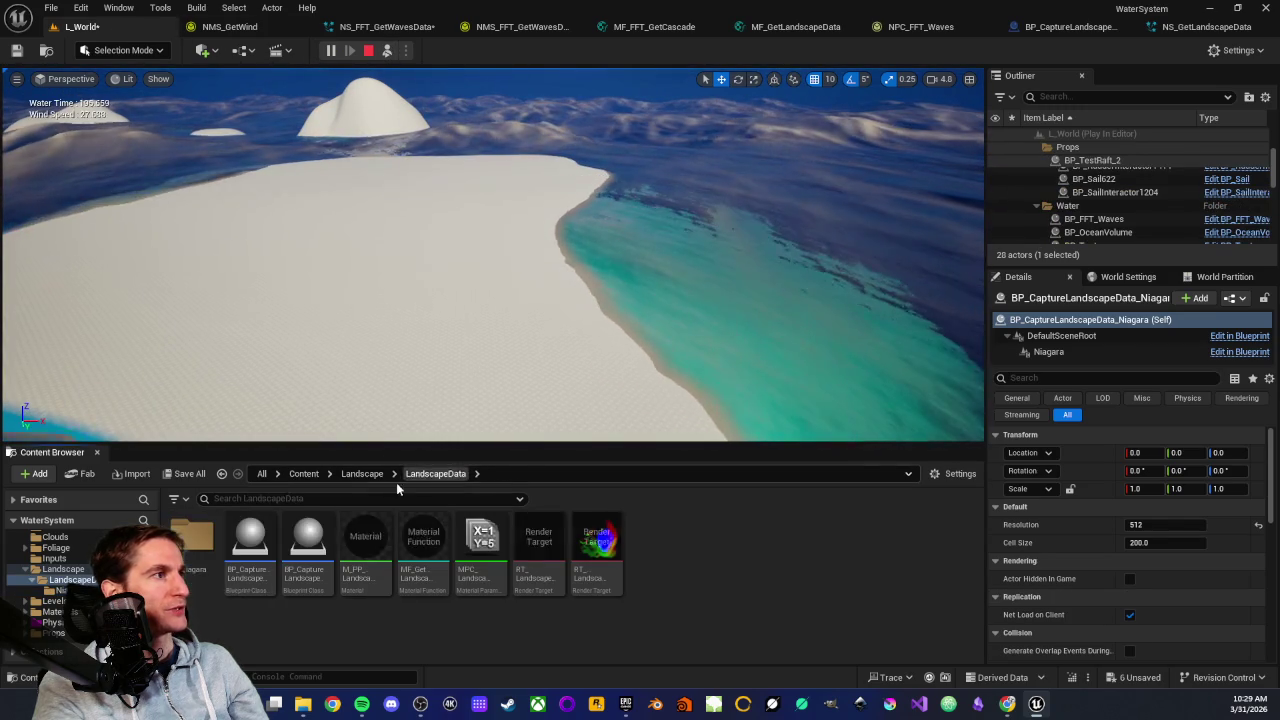
double_click(195, 540)
key("Escape")
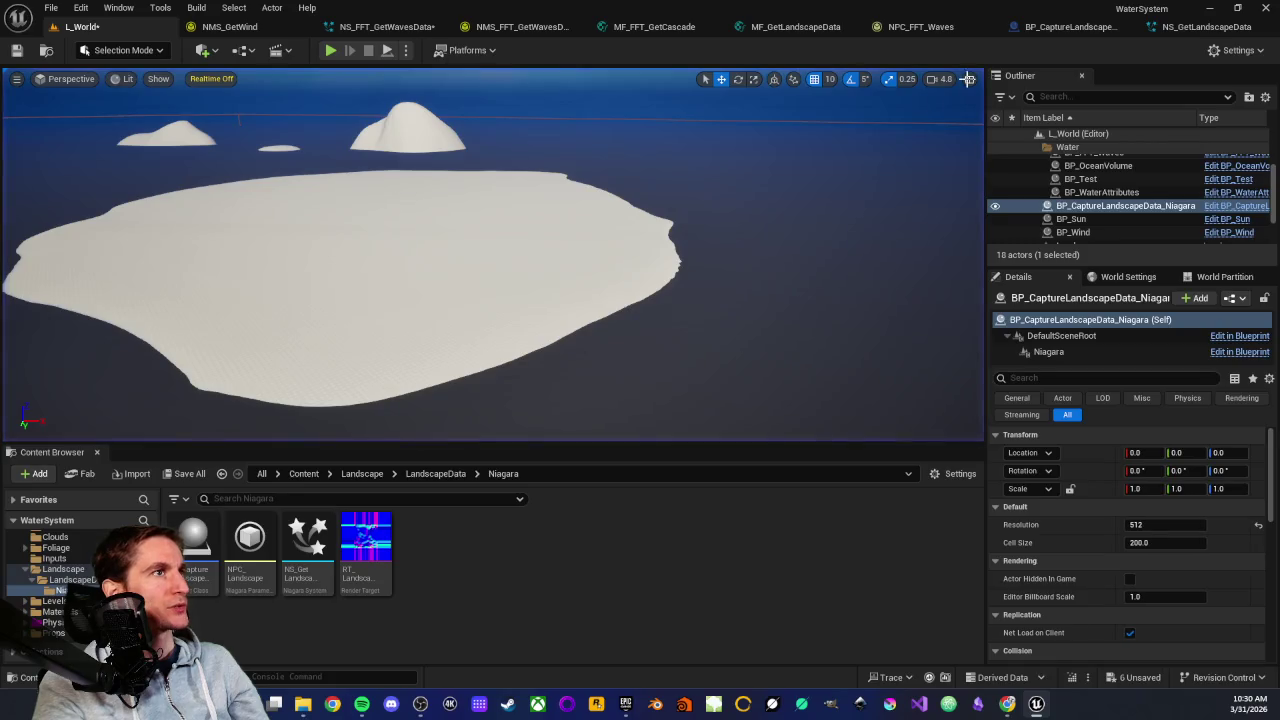
Disconnect Sequence Then 0 from Resize Render Target 2D and inspect RT_LandscapeData
left_click(1035, 30)
left_click(582, 219, "alt")
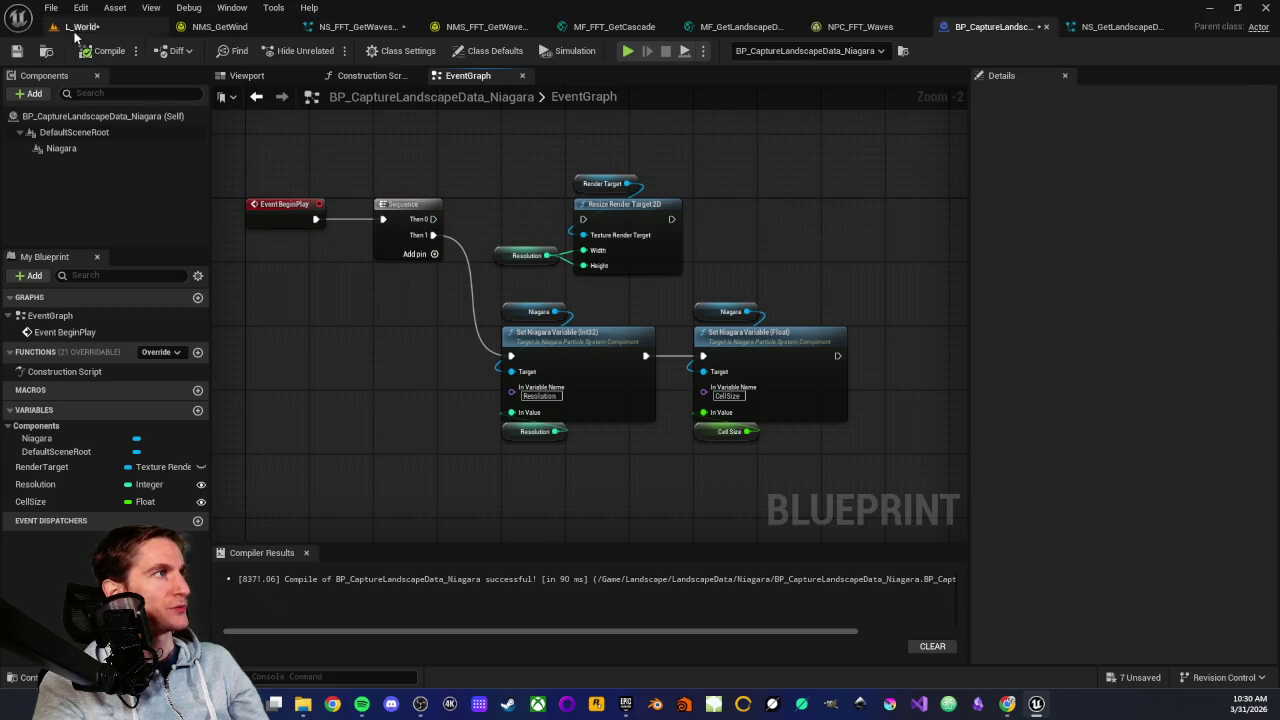
left_click(82, 27)
double_click(366, 540)
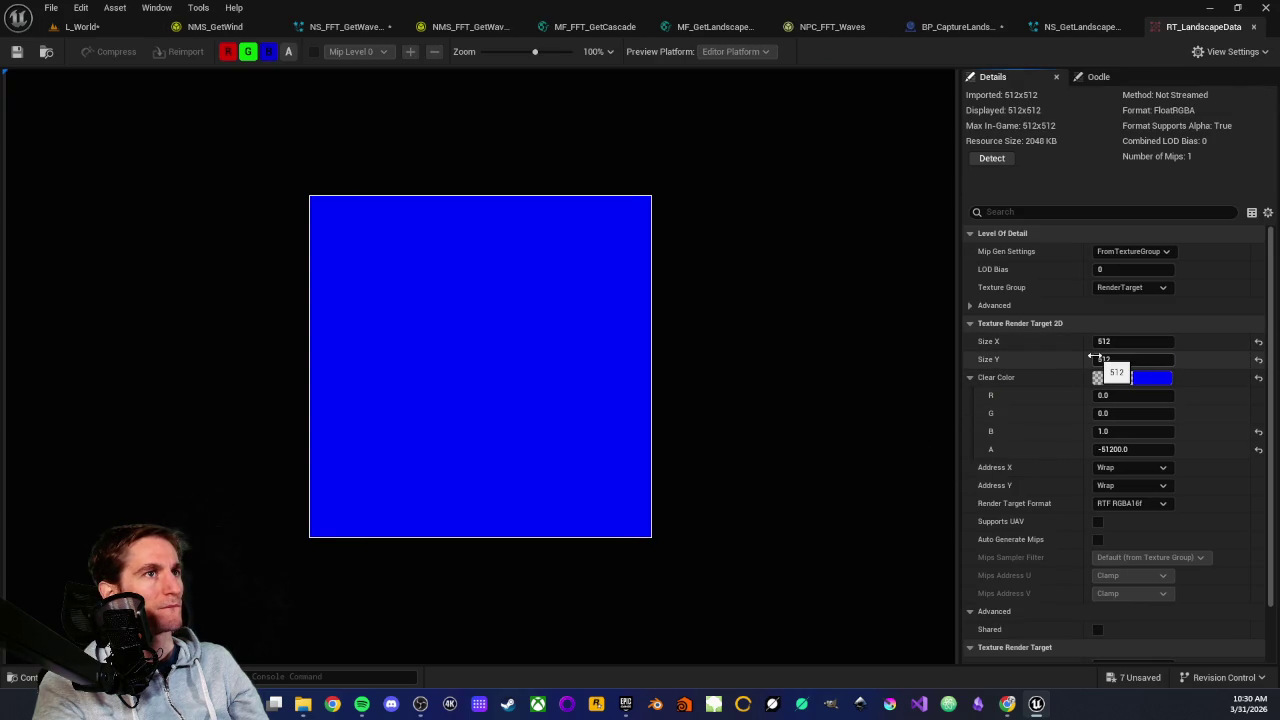
left_click(80, 27)
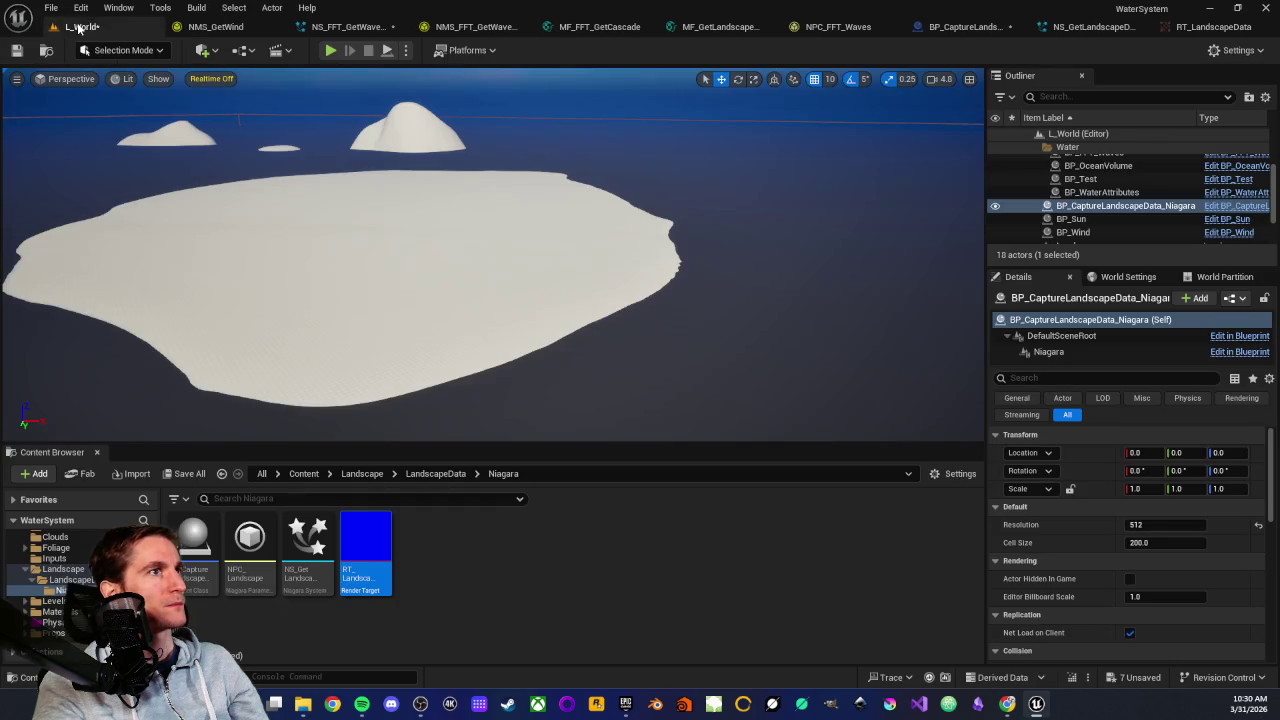
Play the level again and check RT_LandscapeData's 512x512 captured pattern, then close it
left_click(190, 552)
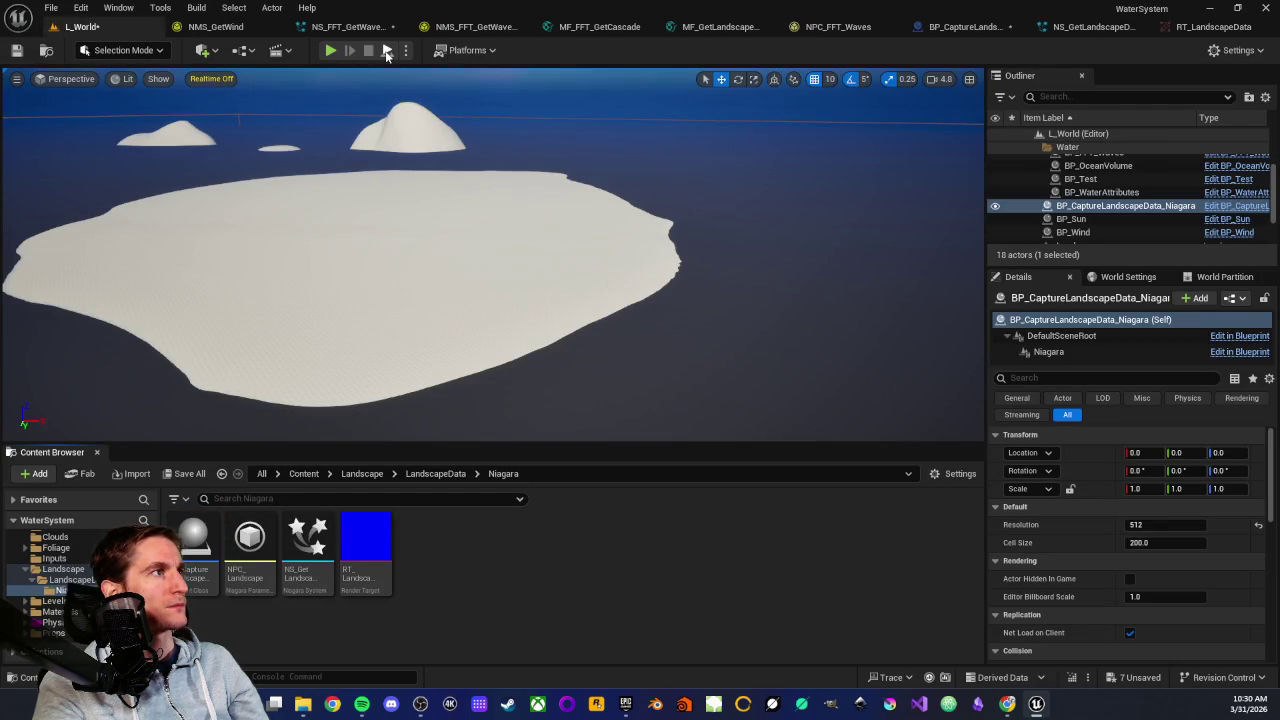
left_click(387, 52)
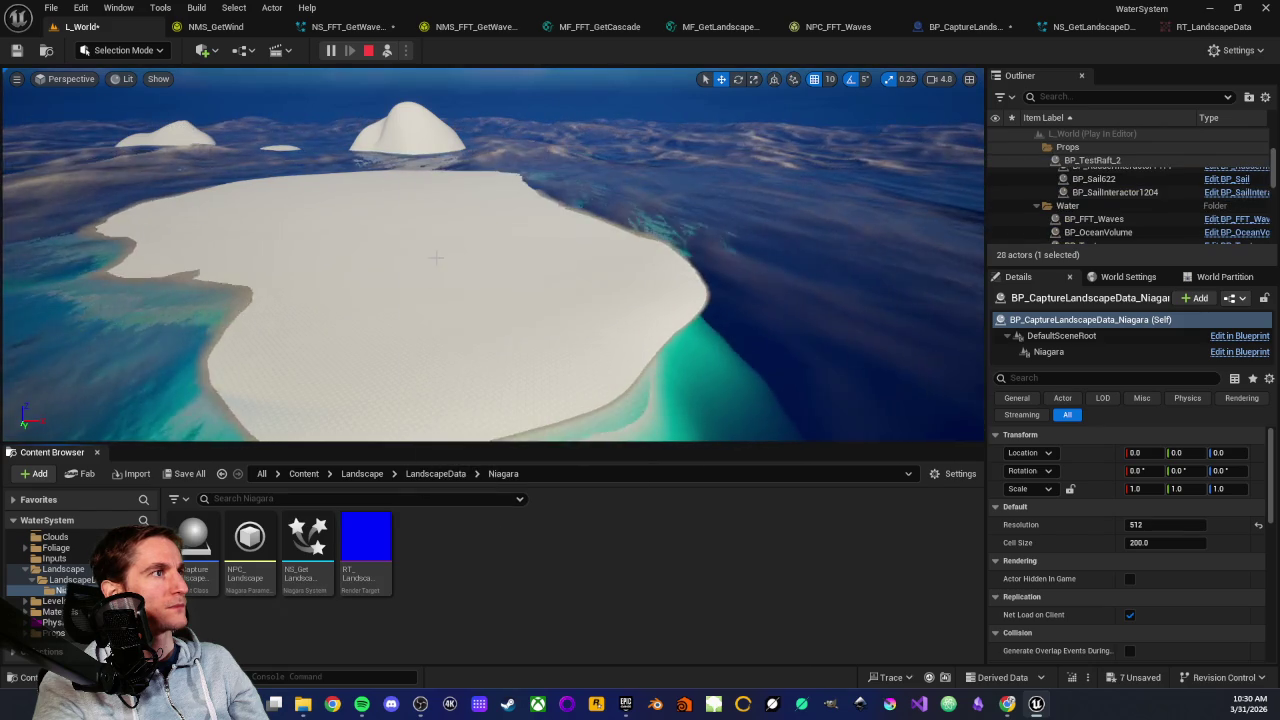
left_click(425, 473)
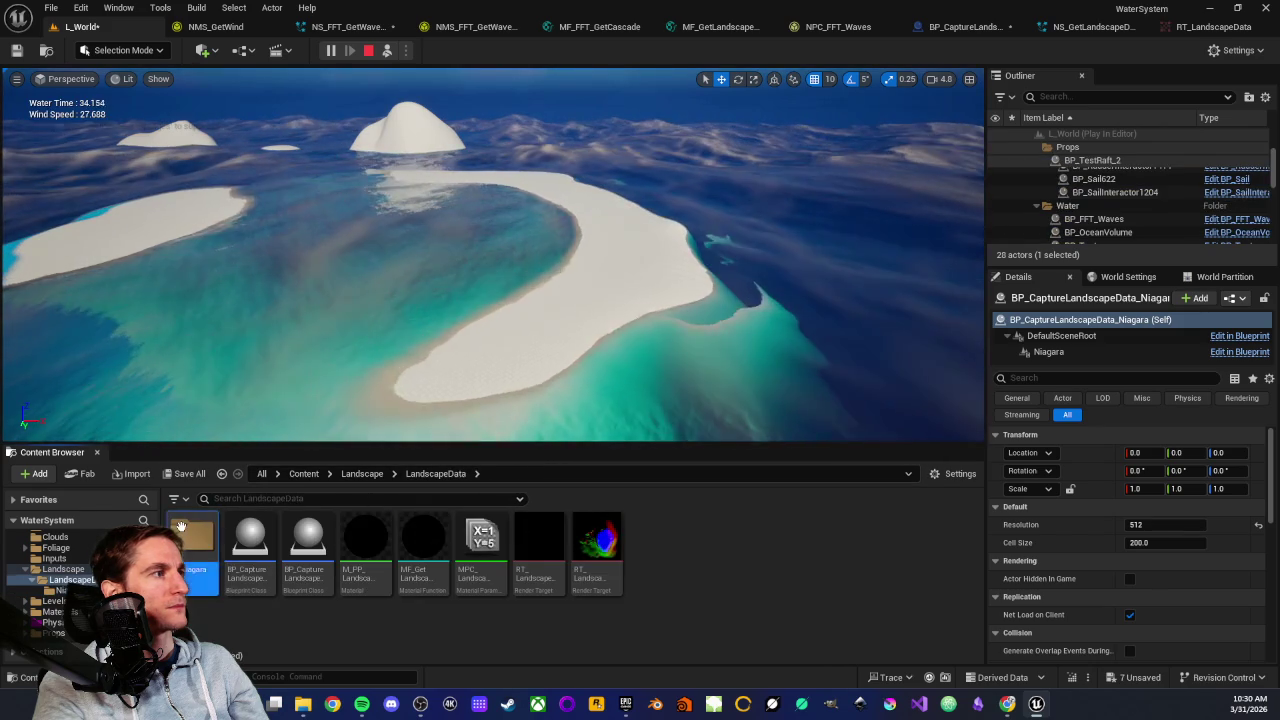
double_click(180, 527)
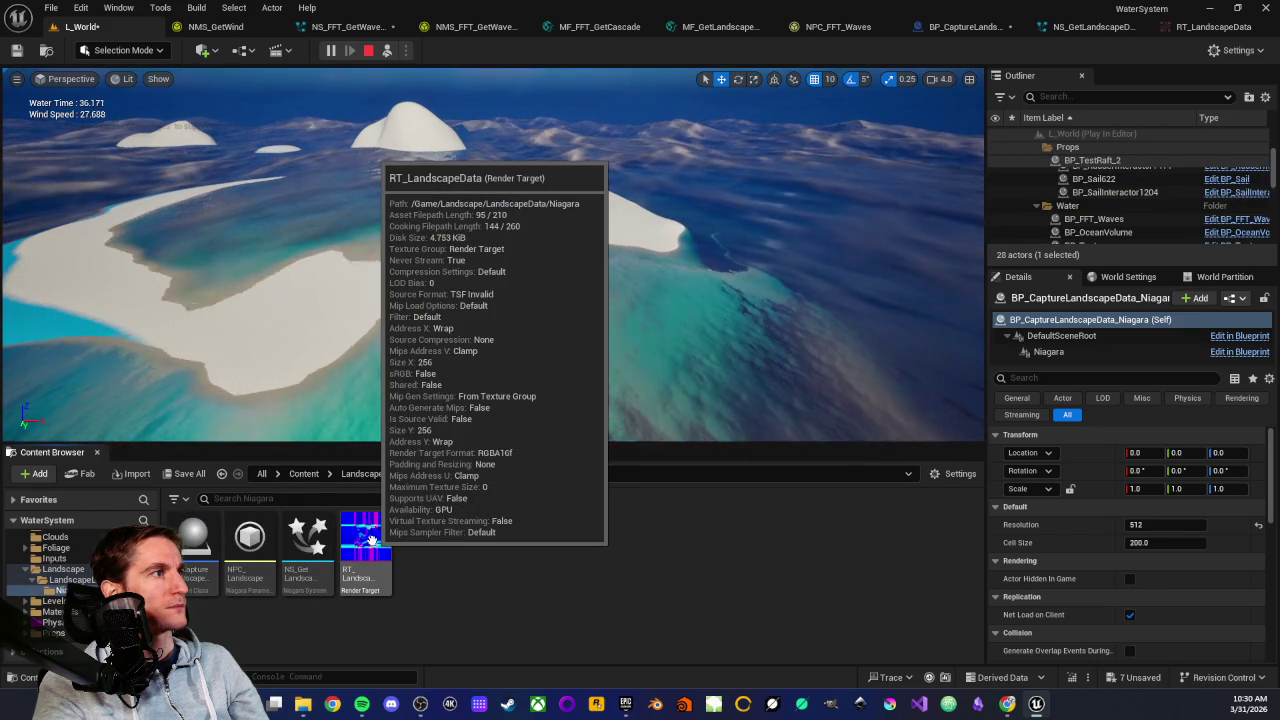
double_click(388, 553)
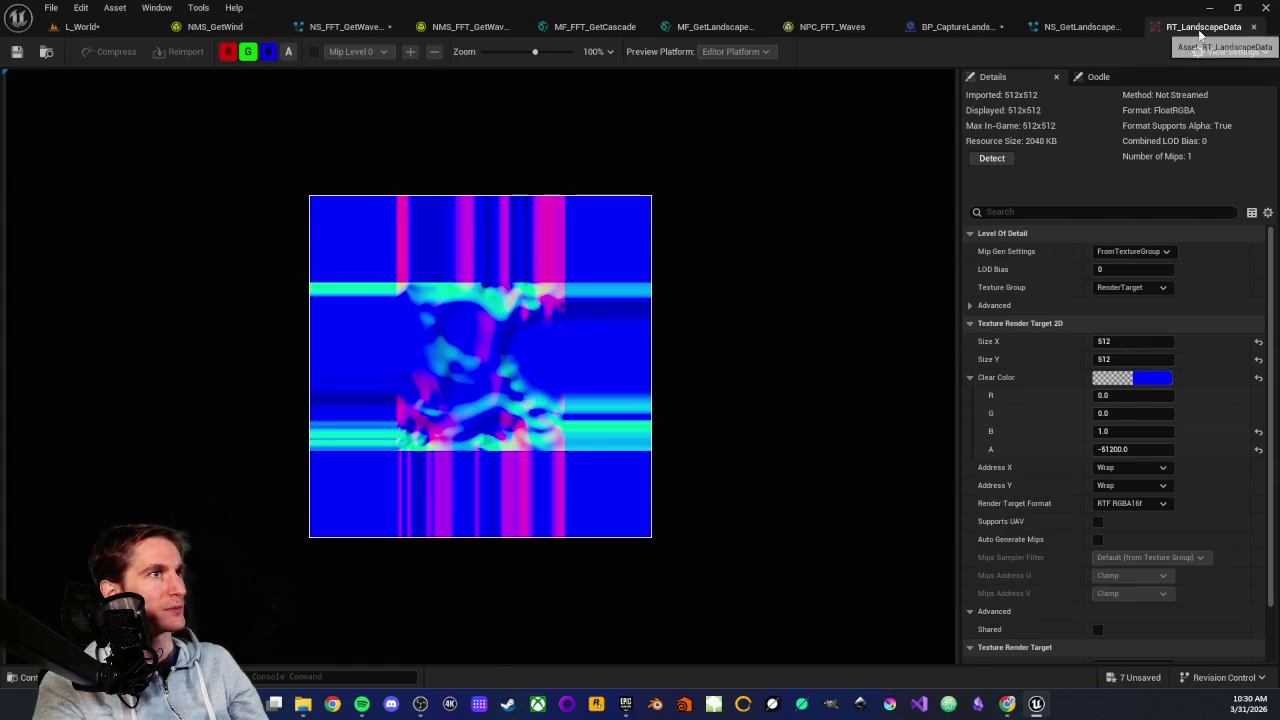
left_click(1253, 27)
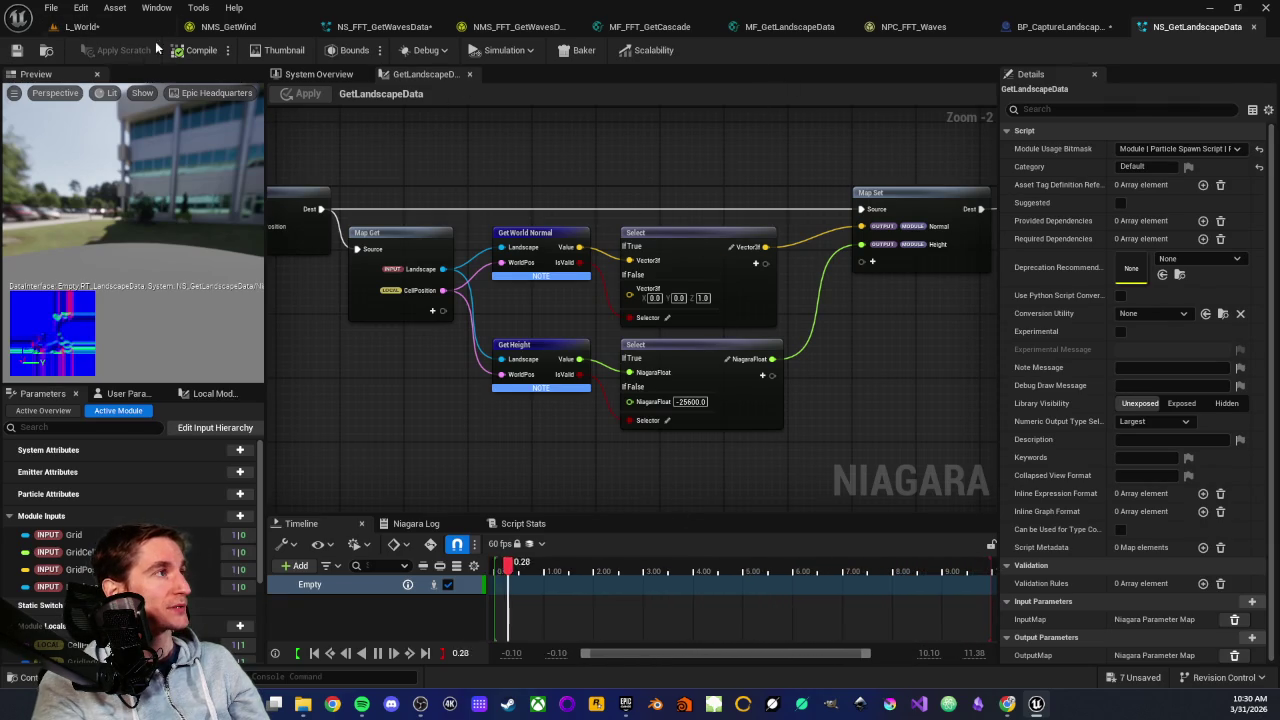
Wire Sequence Then 0 into Resize Render Target 2D in the capture Blueprint and recompile
left_click(80, 26)
left_click_drag(749, 114, 749, 114)
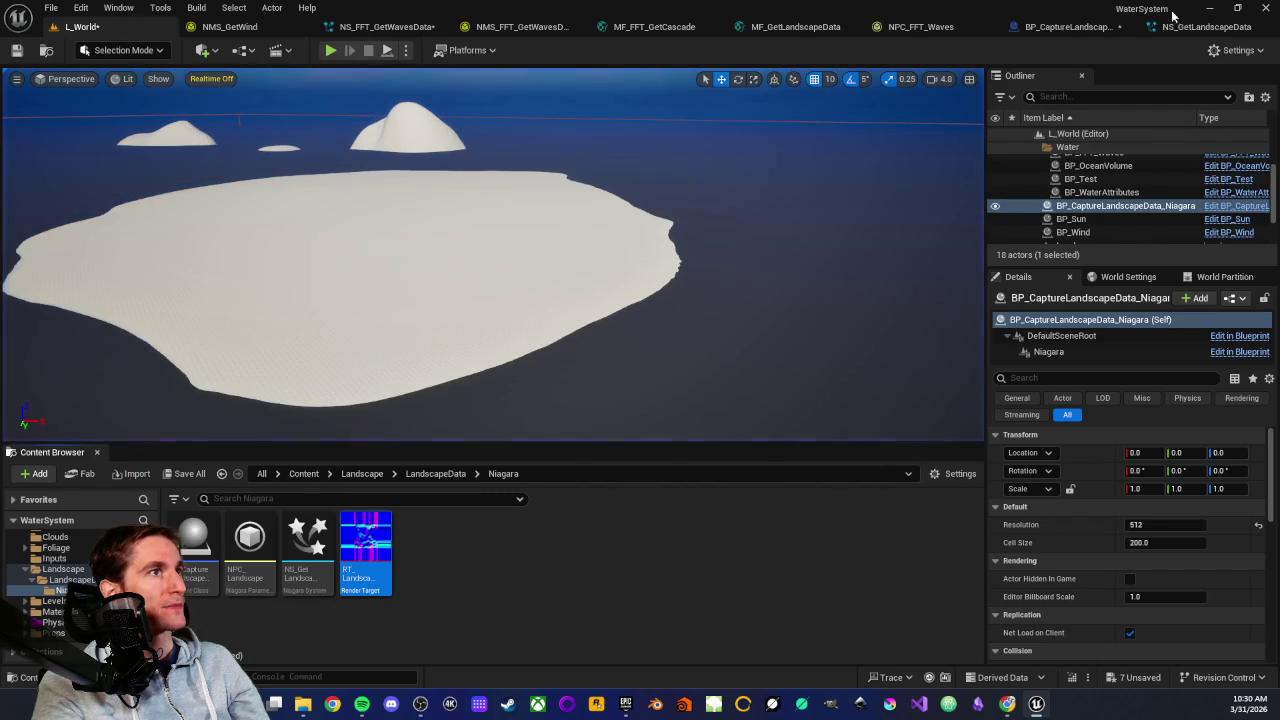
left_click(1065, 26)
scroll(703, 328, "up", 2)
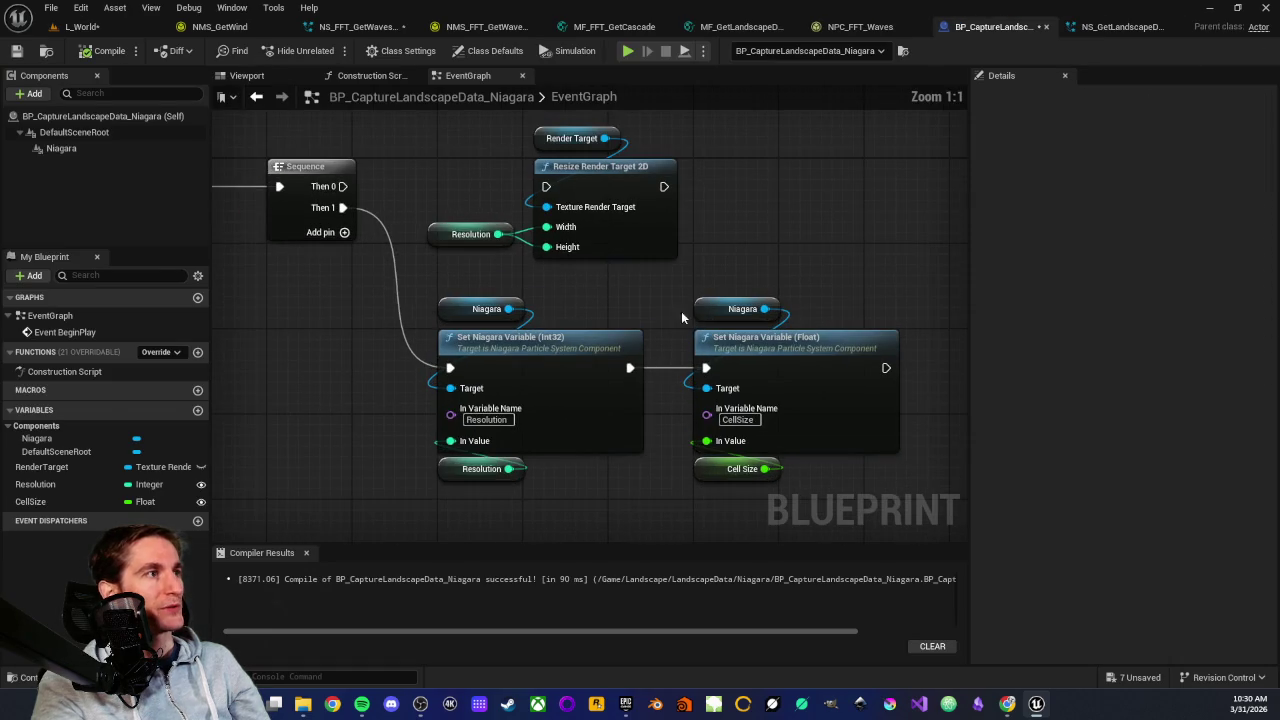
left_click_drag(308, 225, 511, 226)
left_click(103, 50)
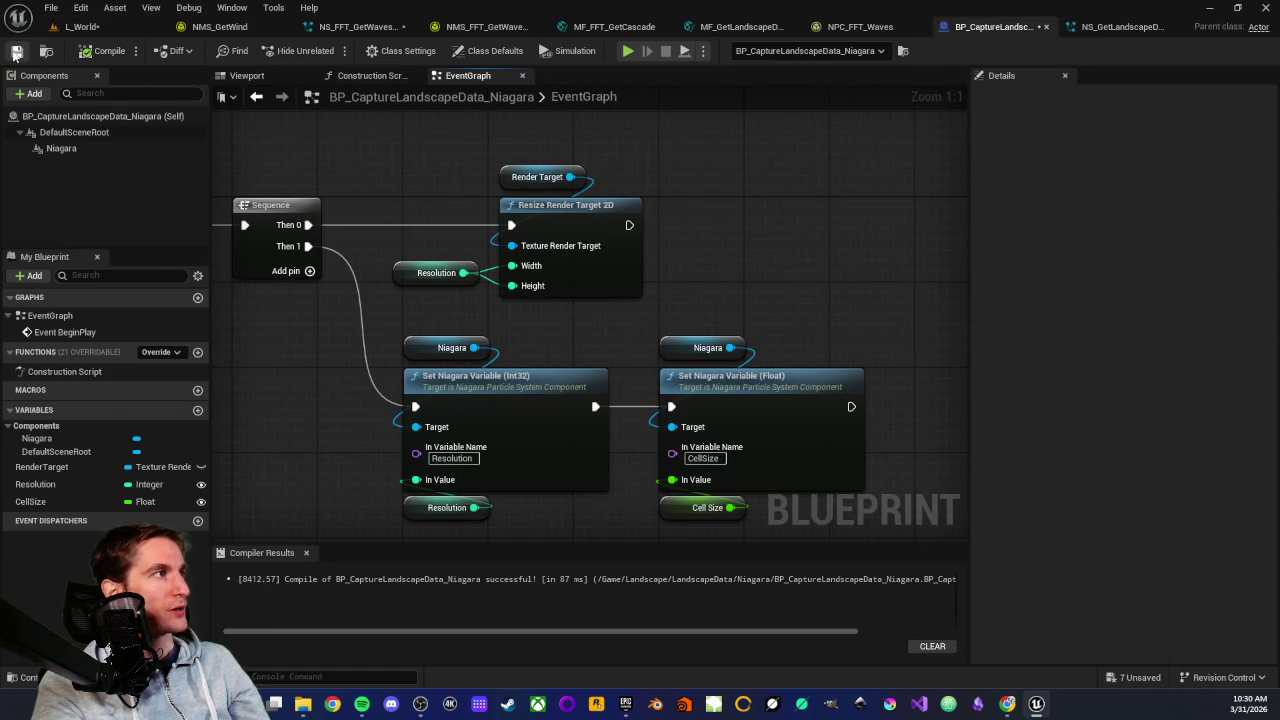
scroll(448, 190, "down", 2)
Recentre the event graph nodes, then close the BP_CaptureLandscapeData_Niagara Blueprint
left_click_drag(425, 176, 728, 508)
left_click(729, 504)
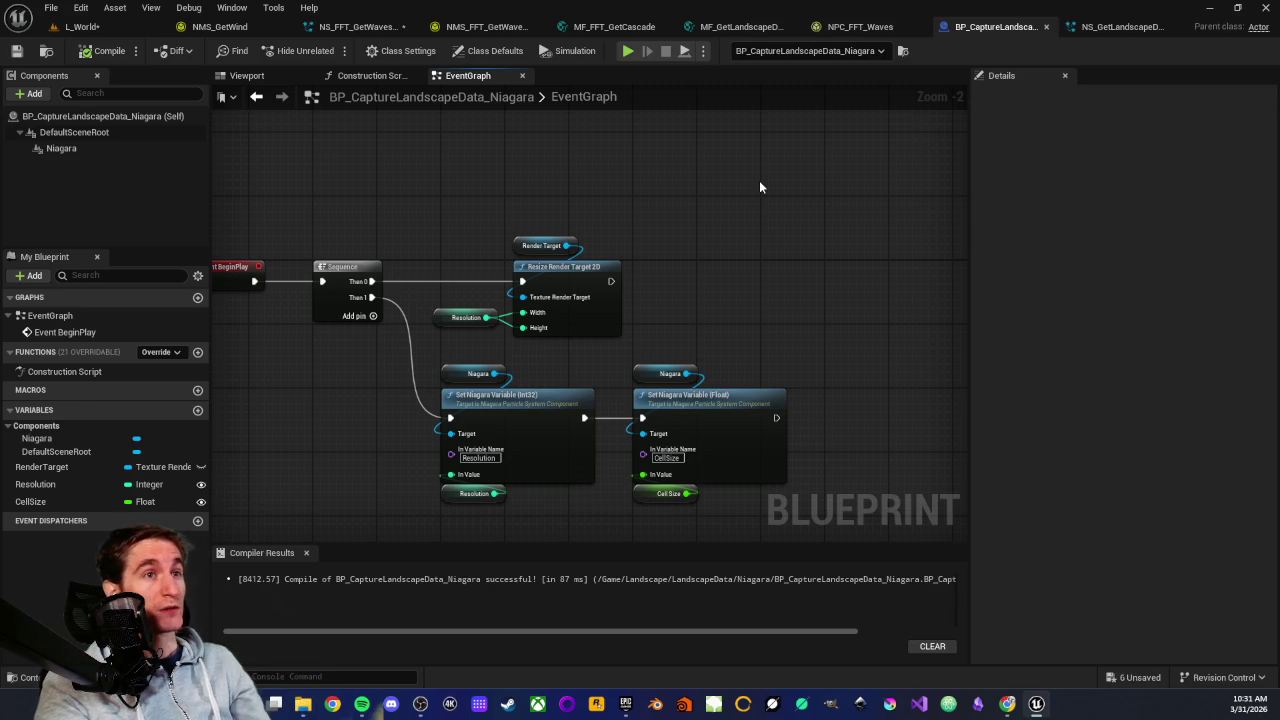
left_click_drag(435, 199, 740, 512)
left_click(786, 314)
mouse_move(771, 275)
left_mouse_down()
mouse_move(714, 280)
mouse_move(739, 223)
left_mouse_up()
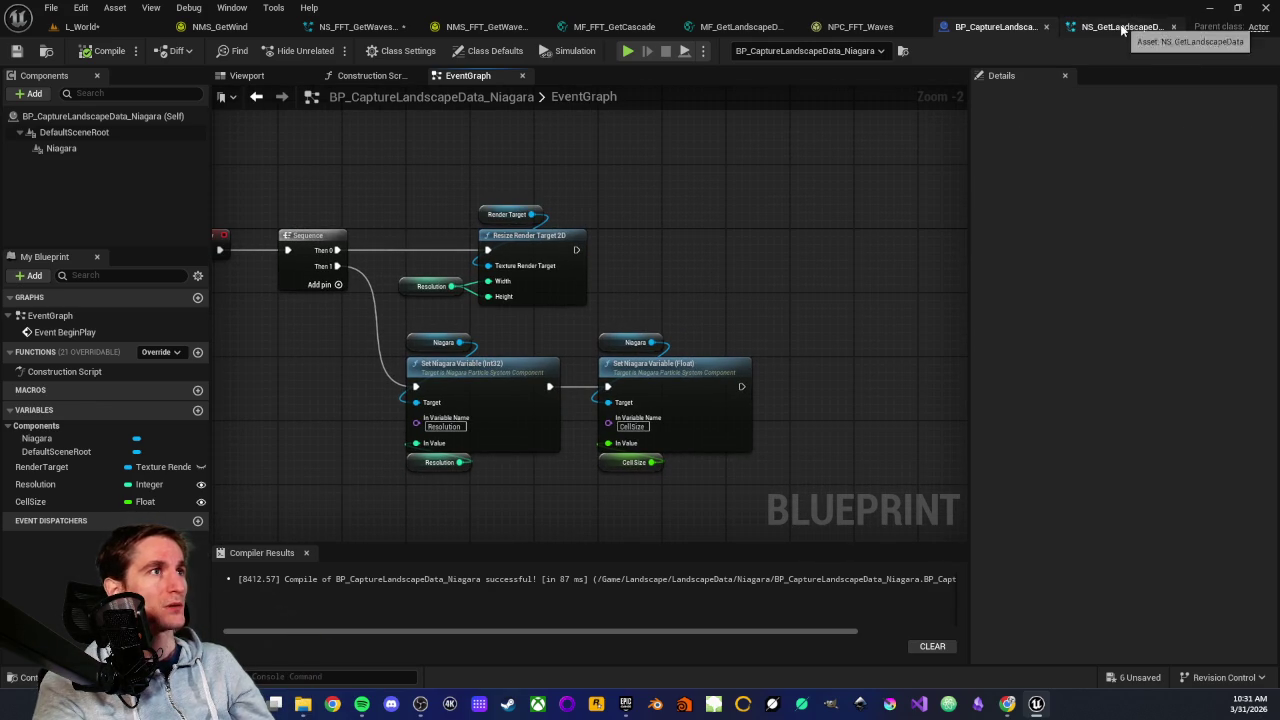
middle_click(983, 28)
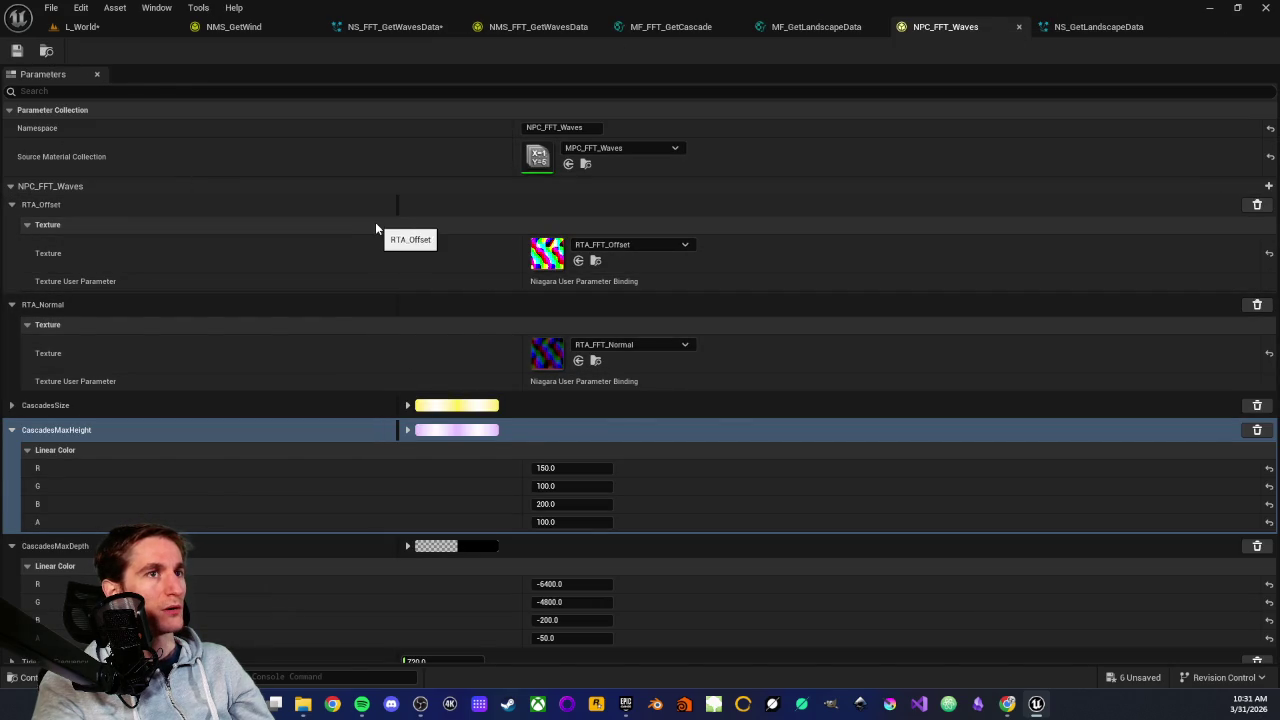
Review GetWorldPosition, close NS_GetLandscapeData, check MF_GetLandscapeData's Texture Sample, and return to L_World
left_click(1095, 28)
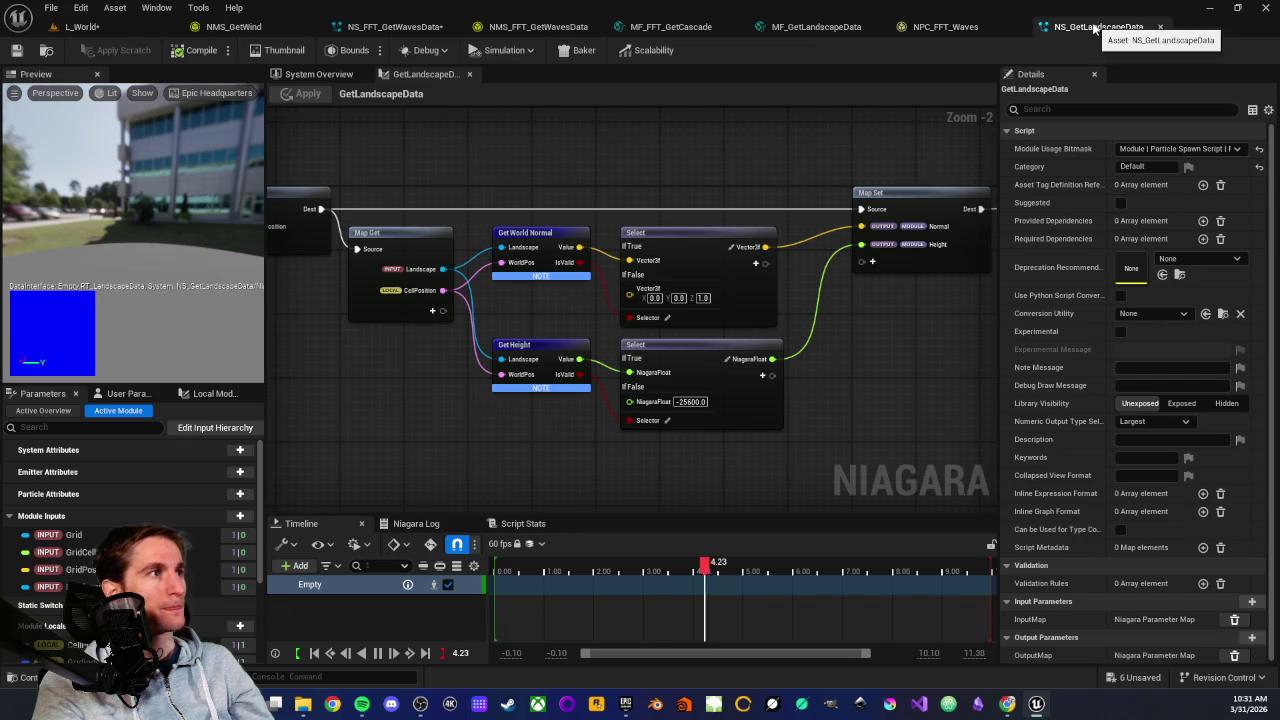
scroll(563, 175, "down", 3)
scroll(541, 372, "up", 5)
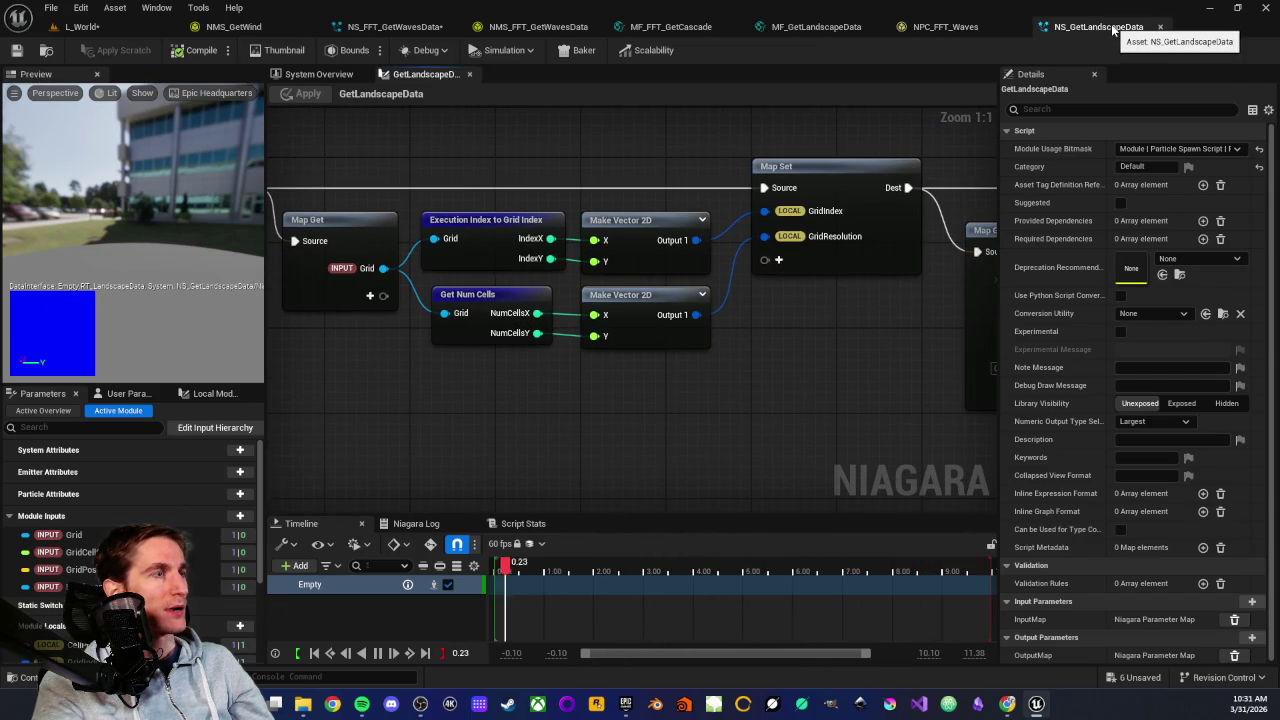
scroll(950, 255, "down", 2)
mouse_move(950, 255)
left_mouse_down()
mouse_move(790, 330)
mouse_move(746, 334)
mouse_move(474, 226)
left_mouse_up()
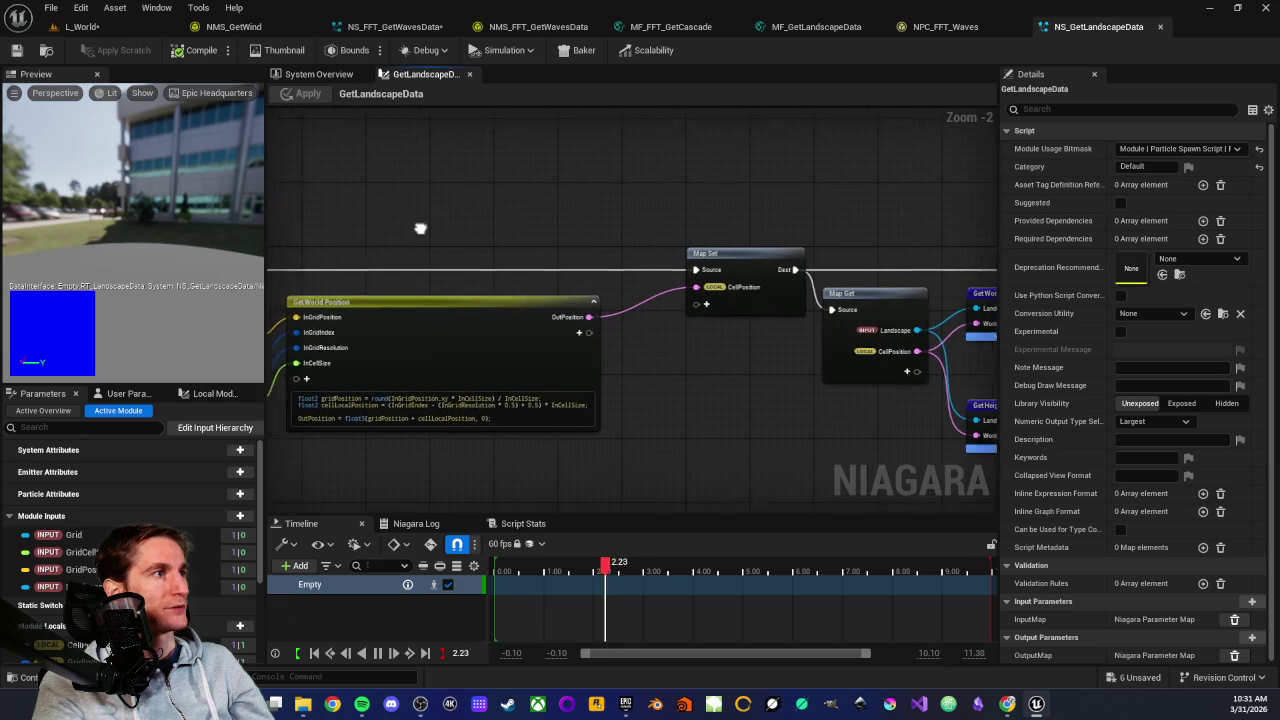
left_click(1160, 26)
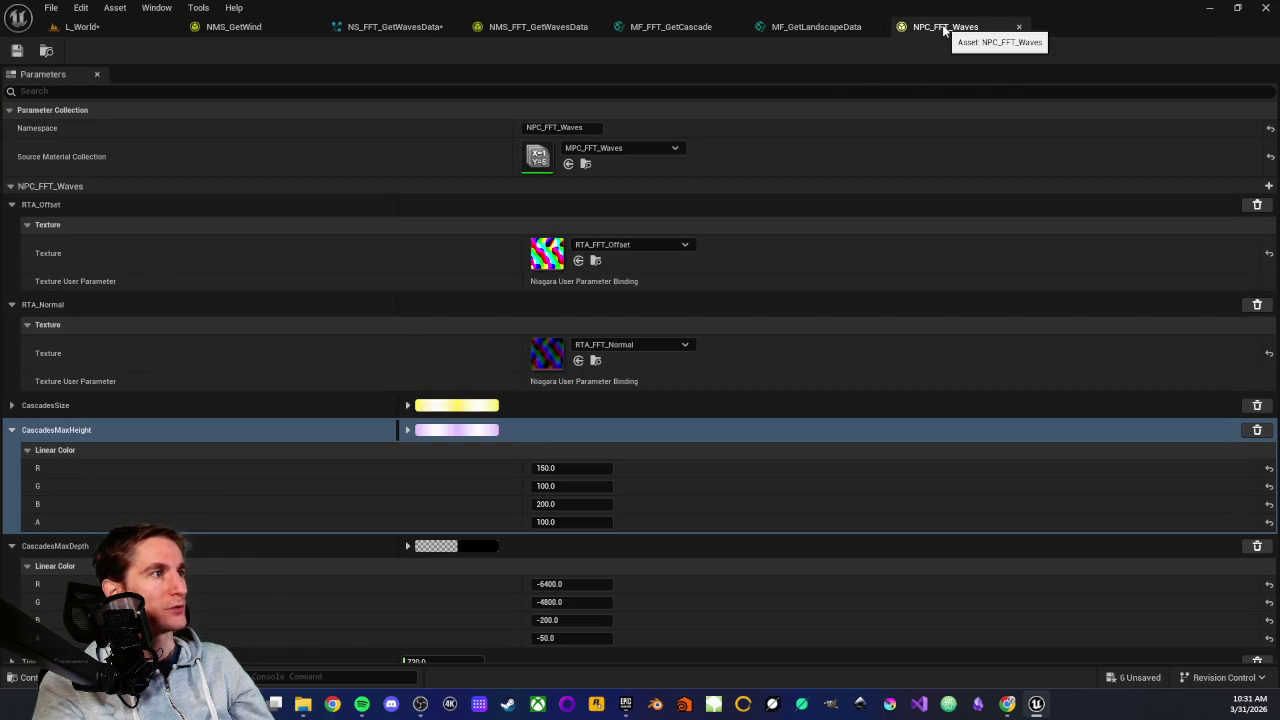
left_click(790, 27)
left_click_drag(708, 126, 547, 333)
left_click(78, 27)
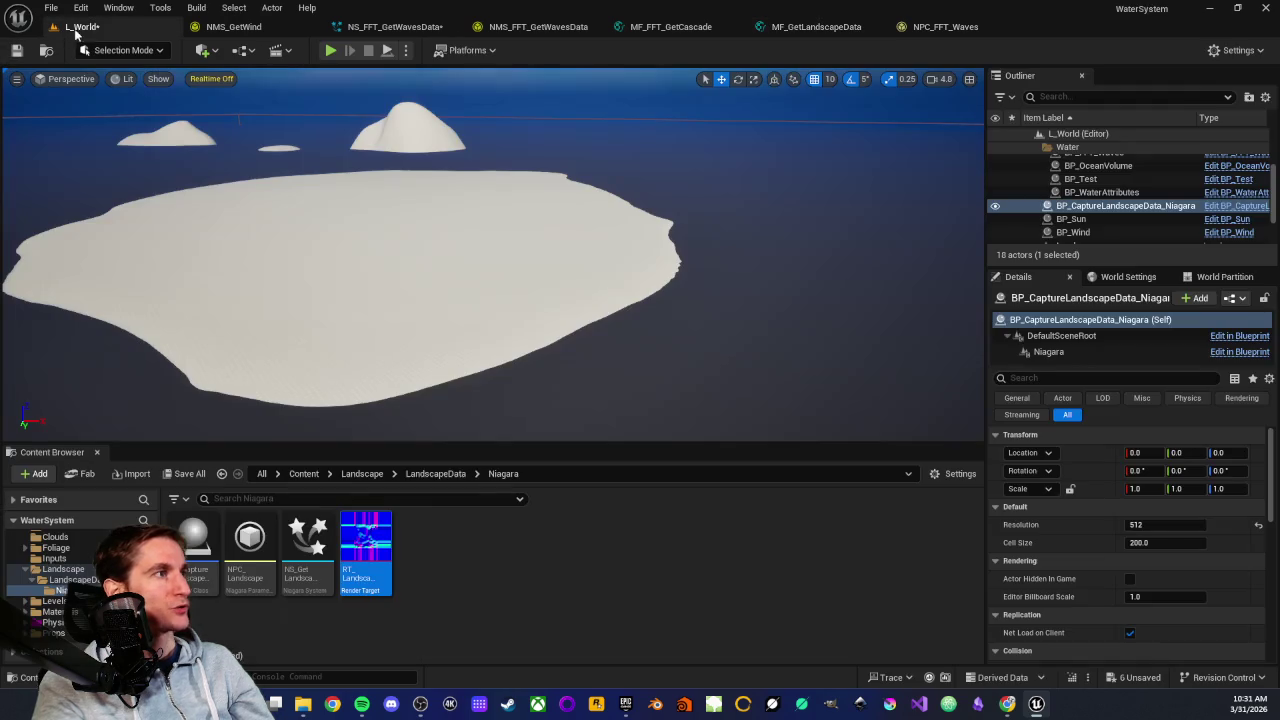
Open BP_CaptureLandscapeData_Global and review its Initialize graph, including Ortho Width and Show Only List
left_click(436, 473)
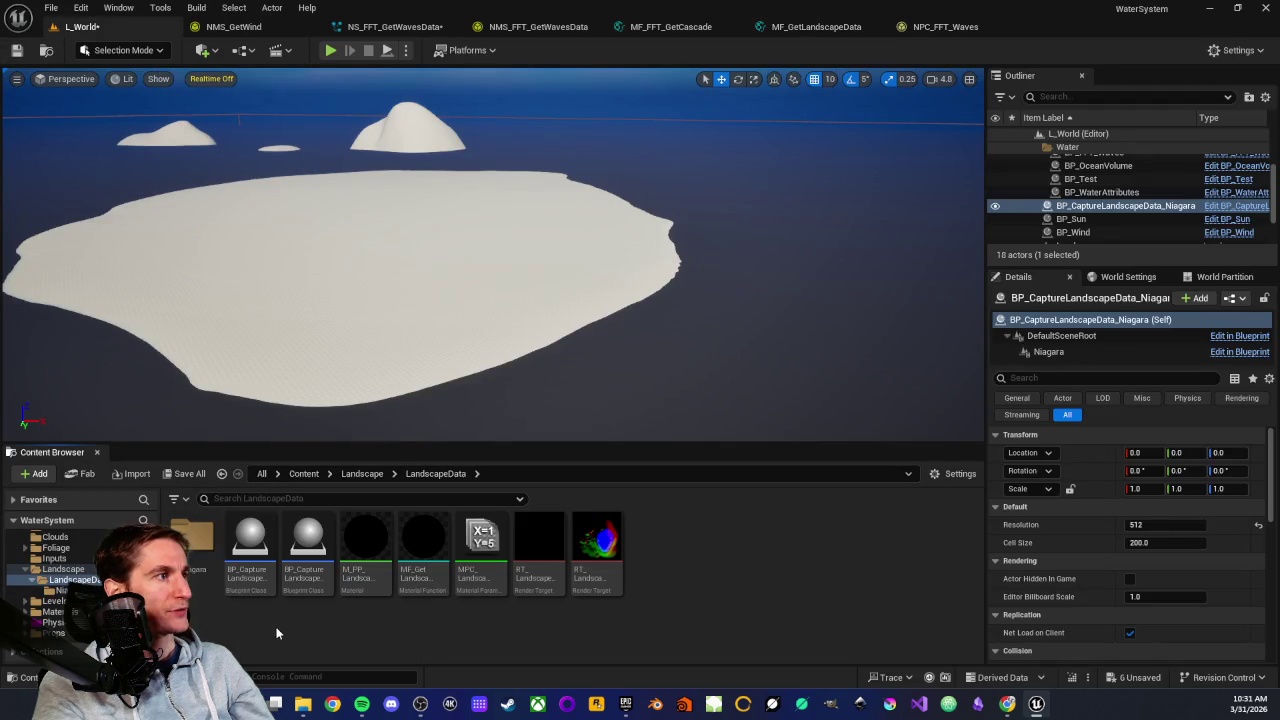
left_click(252, 578)
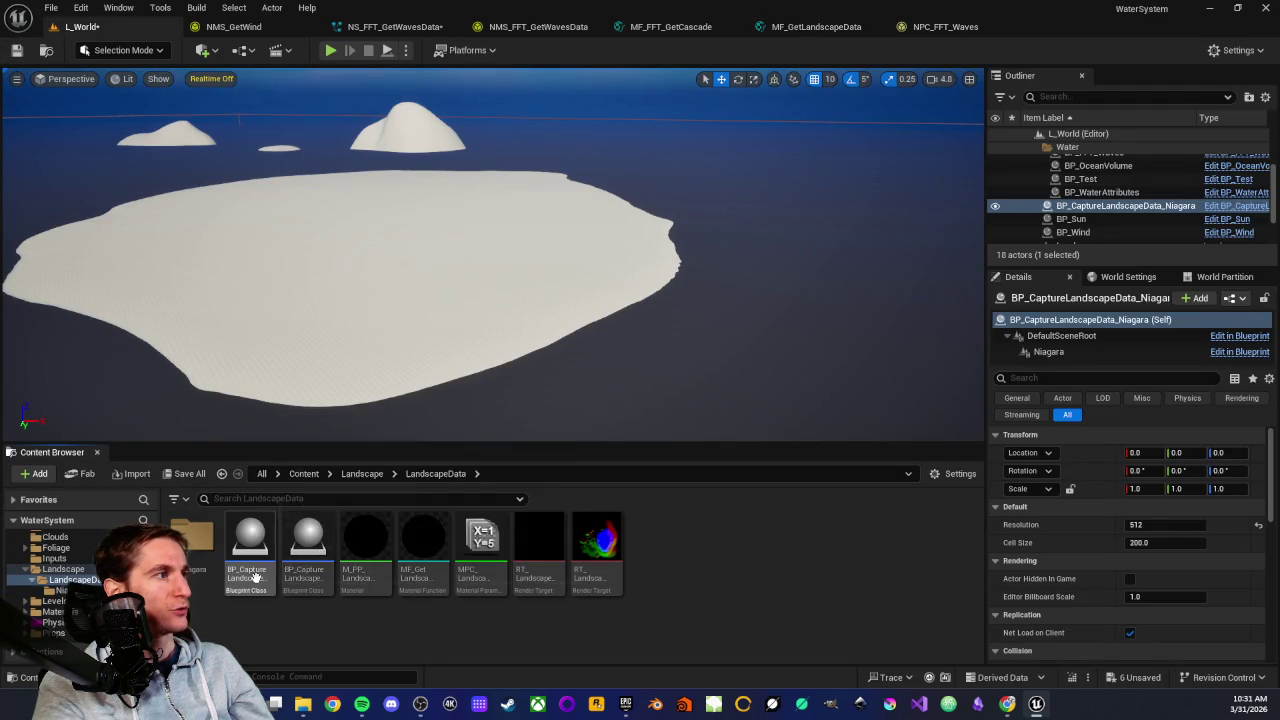
double_click(252, 578)
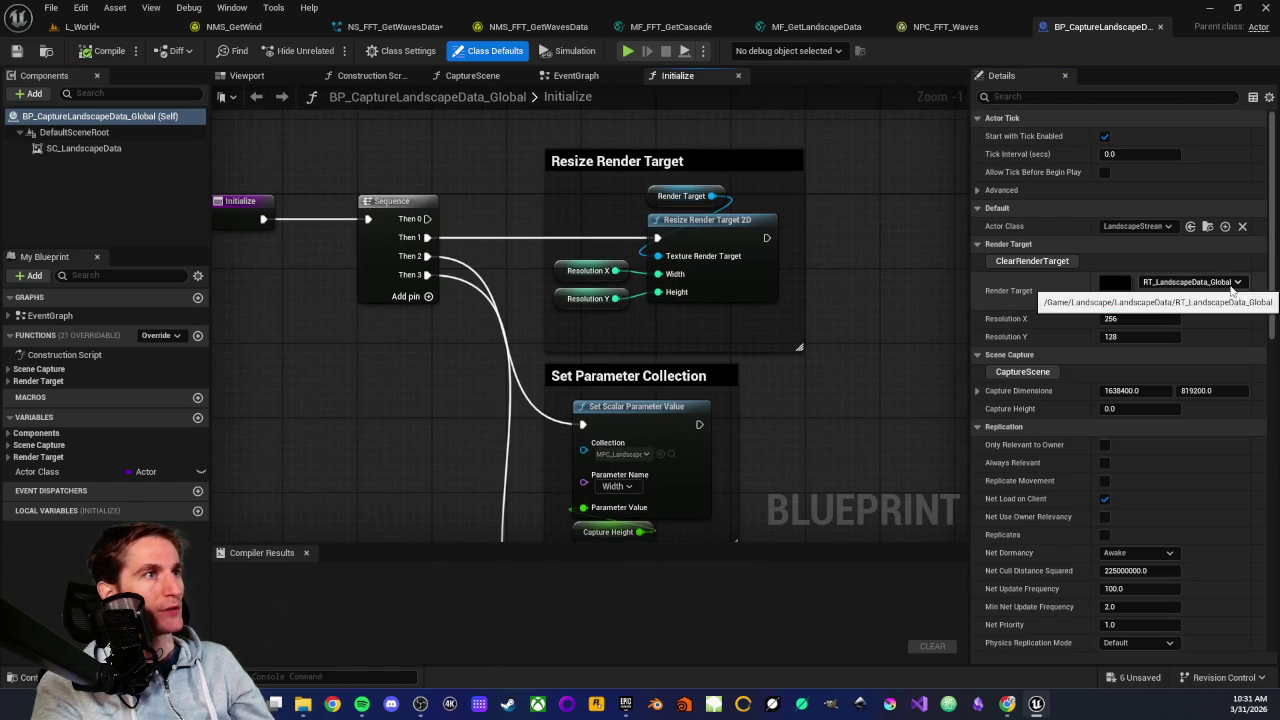
mouse_move(833, 295)
left_mouse_down()
mouse_move(700, 110)
mouse_move(650, 90)
mouse_move(671, 194)
left_mouse_up()
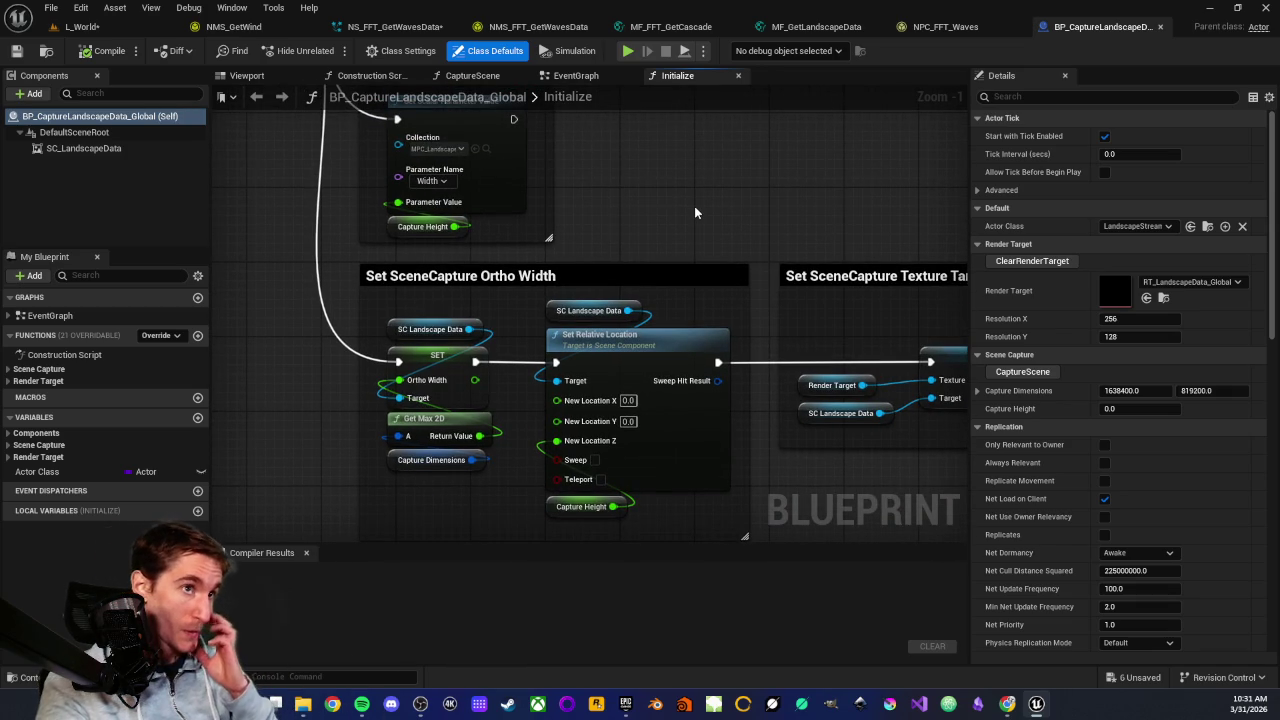
mouse_move(696, 212)
left_mouse_down()
mouse_move(597, 277)
mouse_move(612, 236)
mouse_move(386, 189)
mouse_move(535, 205)
left_mouse_up()
scroll(612, 236, "down", 2)
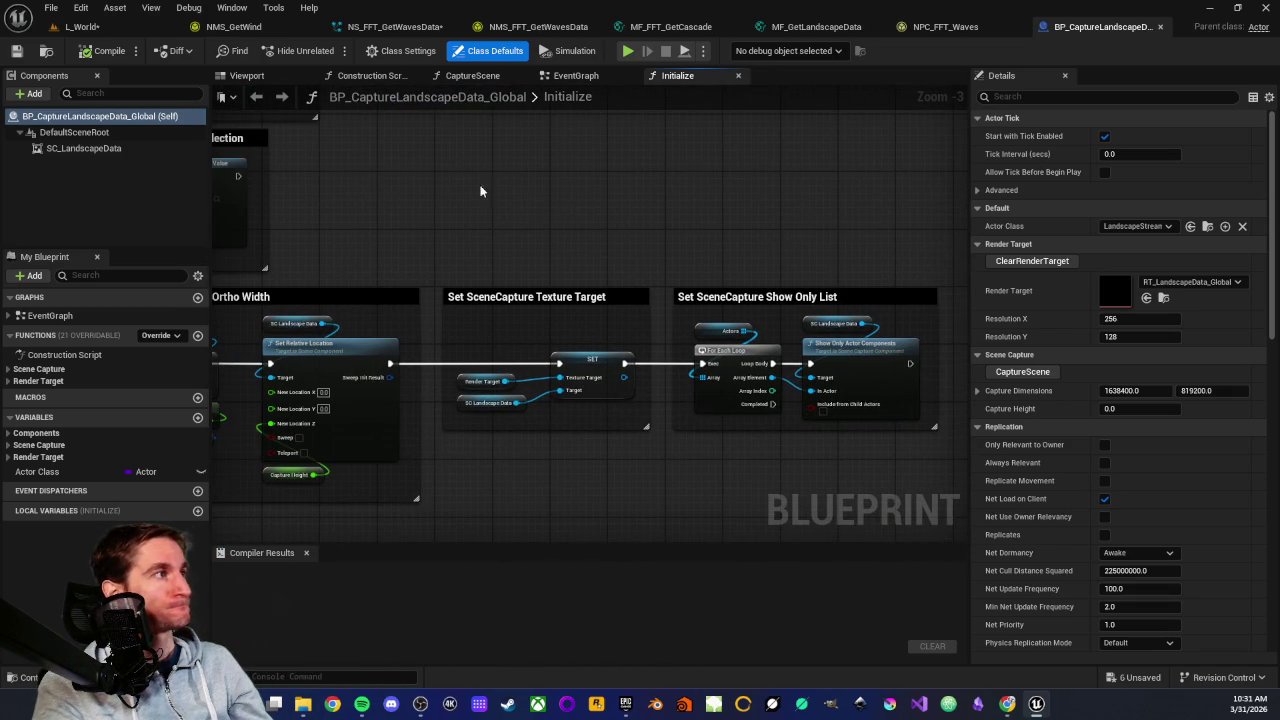
left_click_drag(714, 209, 657, 271)
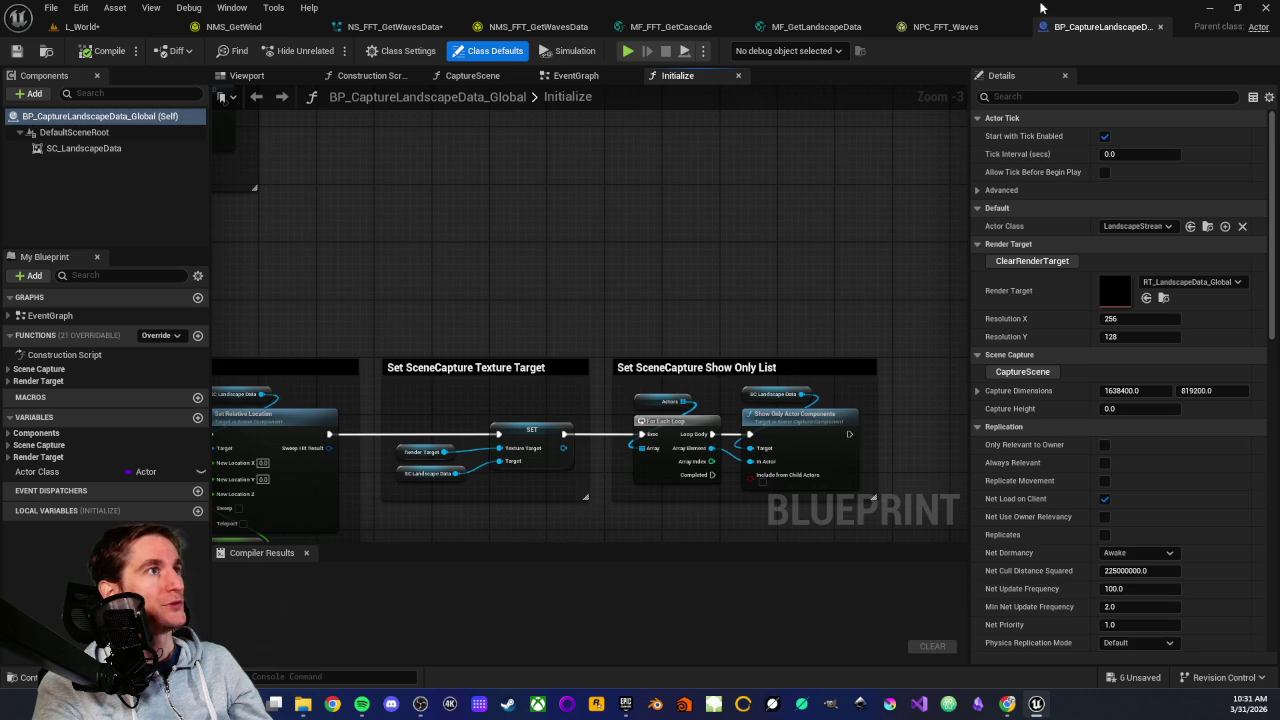
scroll(714, 303, "down", 2)
left_click_drag(714, 303, 563, 283)
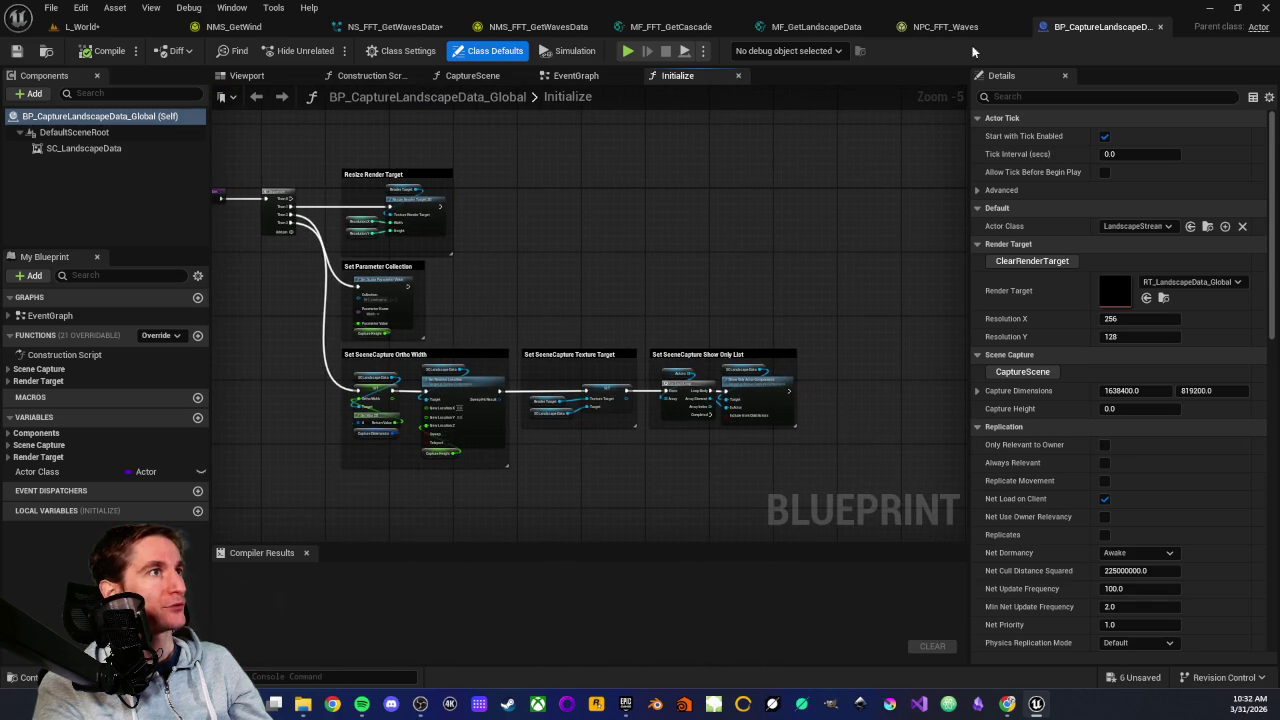
Delete the BP_CaptureLandscapeData_Niagara actor from L_World, leaving 17 actors
left_click(140, 27)
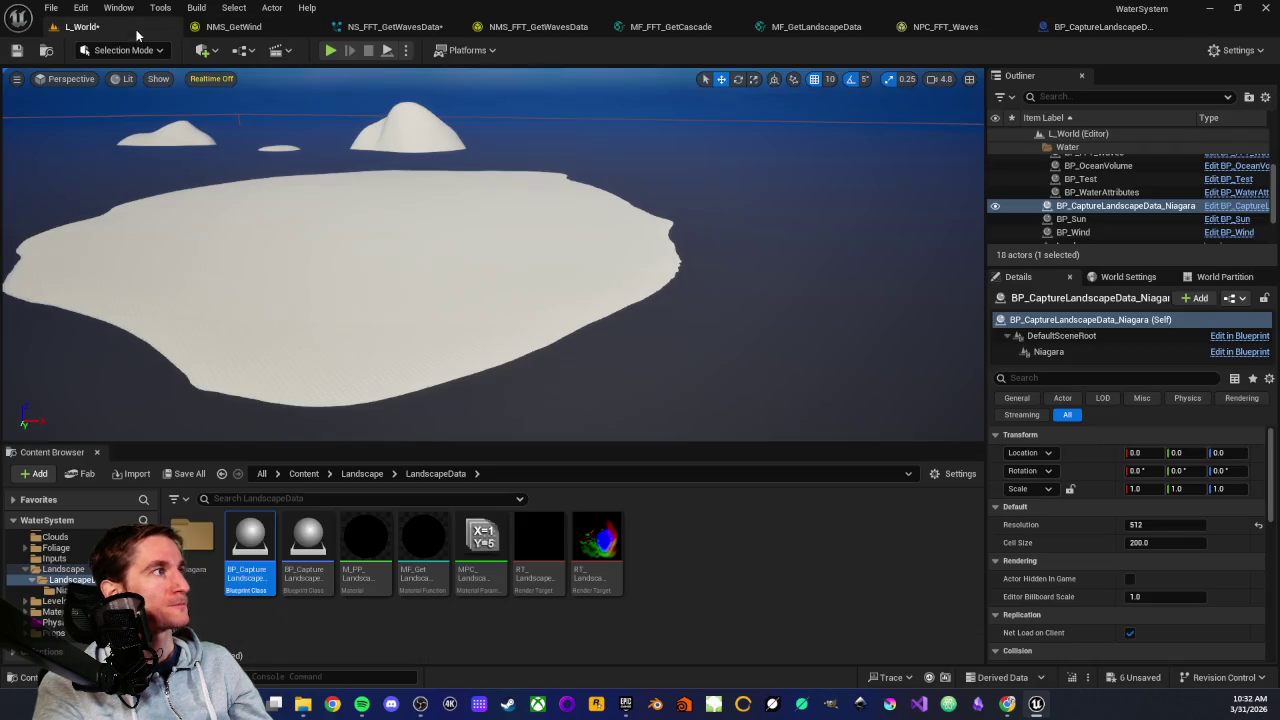
left_click(1110, 207)
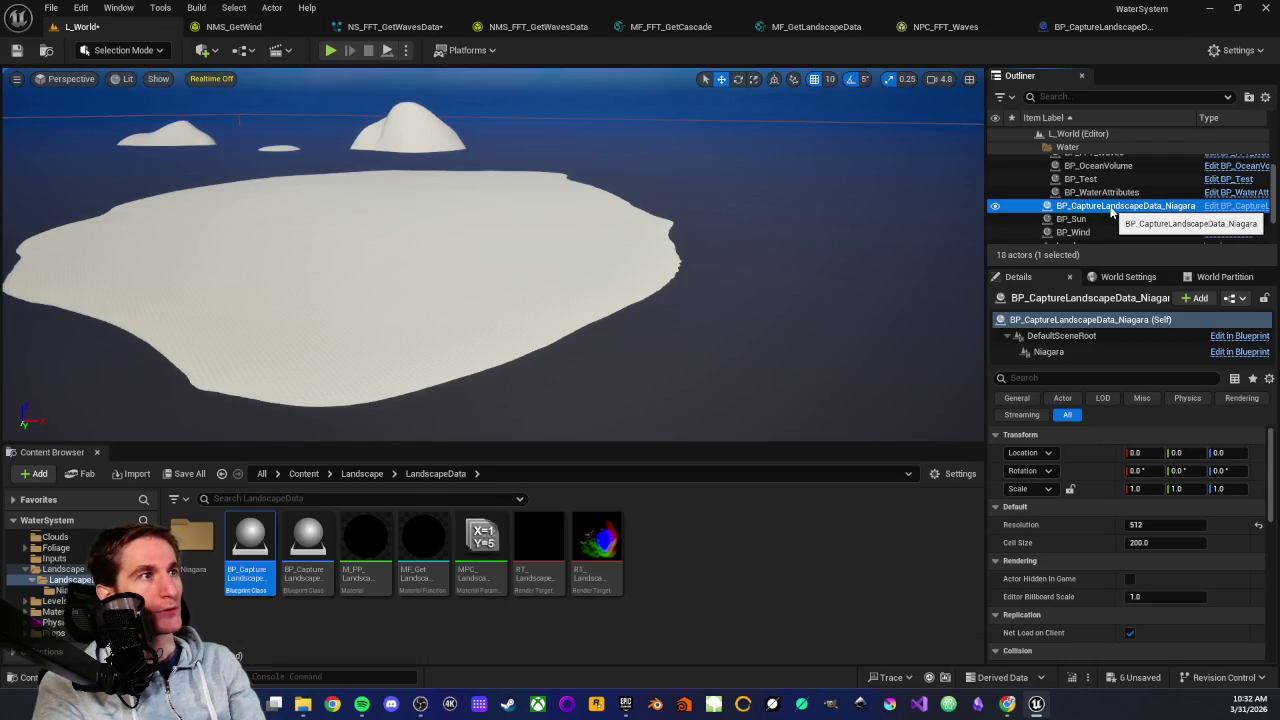
key("Delete")
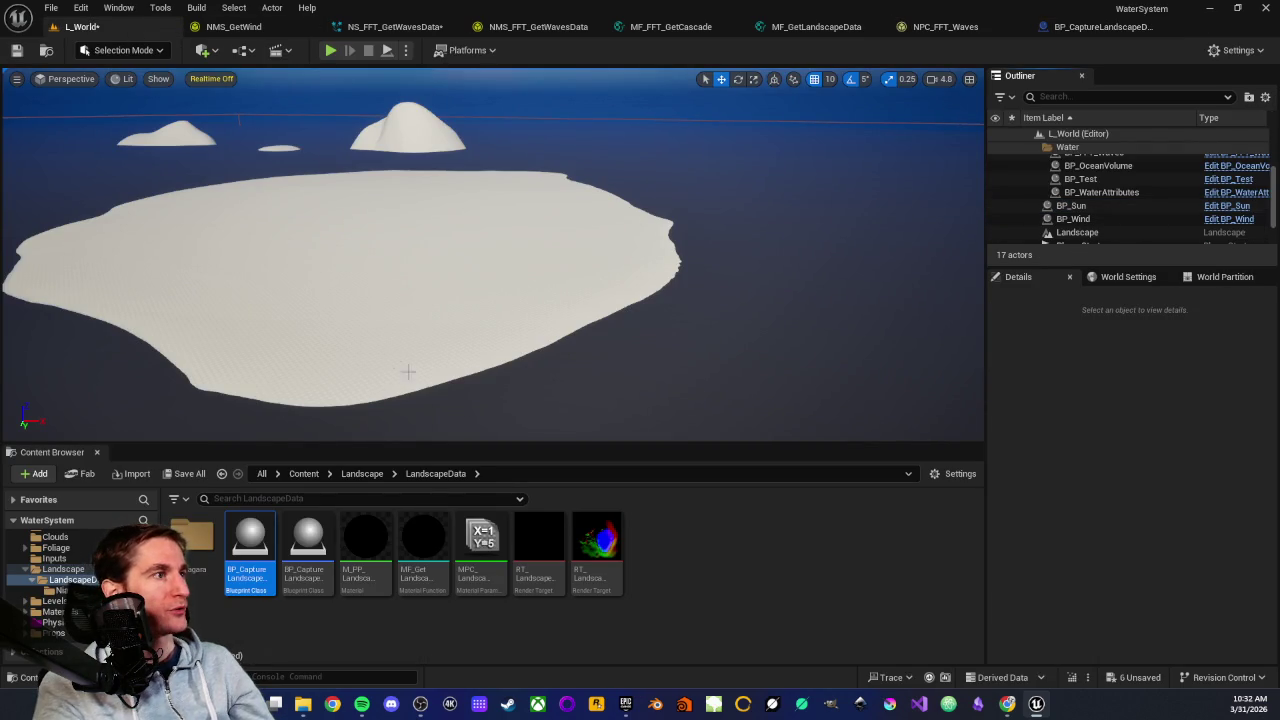
Switch RT_LandscapeData_Global to the RTF R16f format and save it
left_click(321, 630)
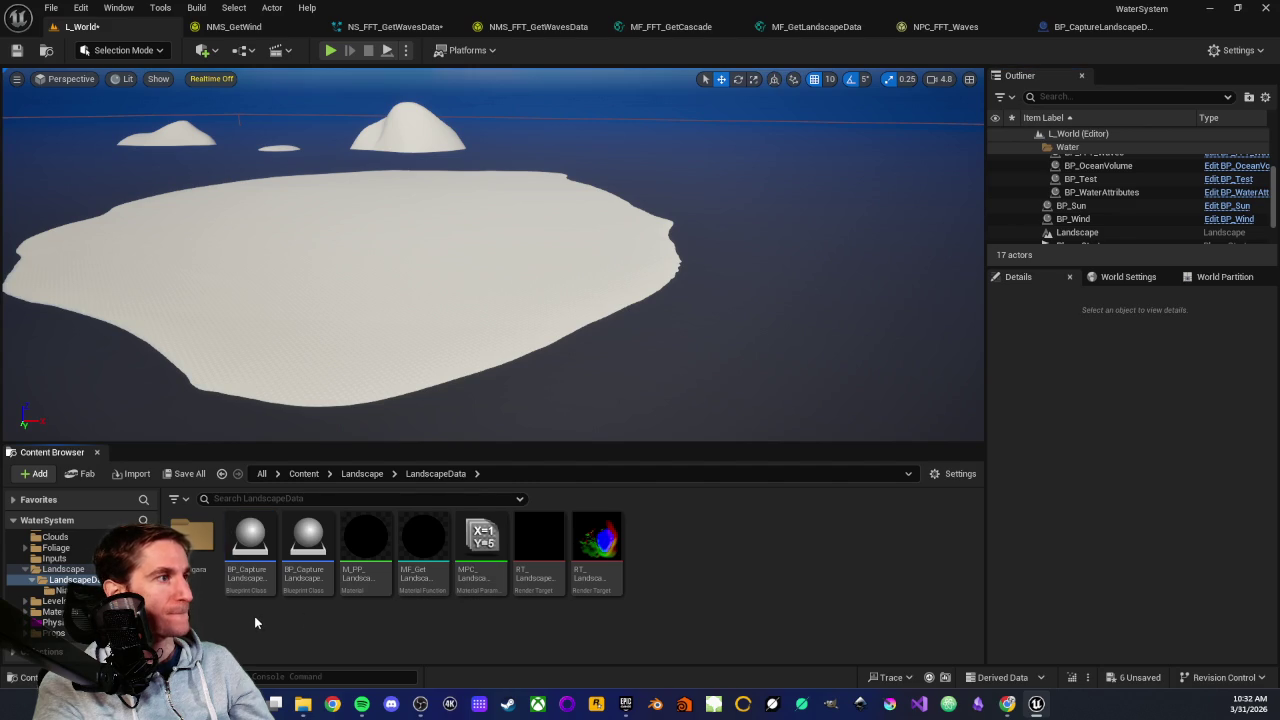
left_click(551, 582)
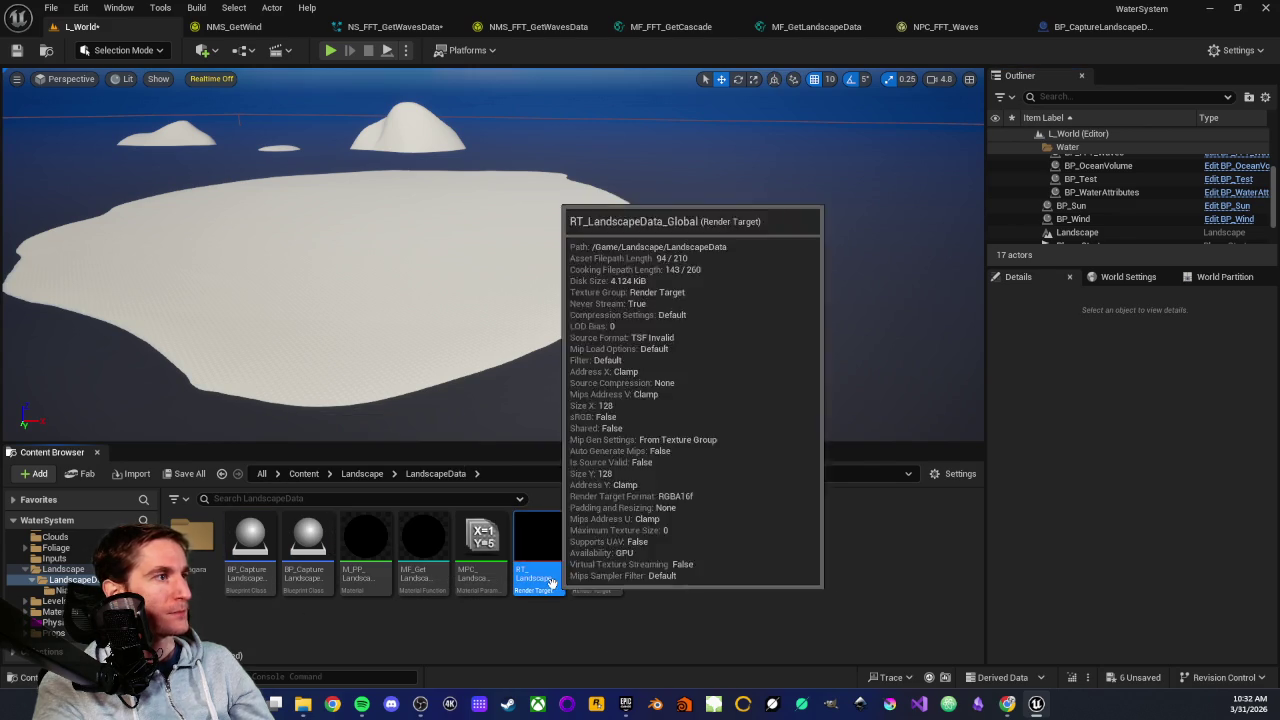
double_click(551, 582)
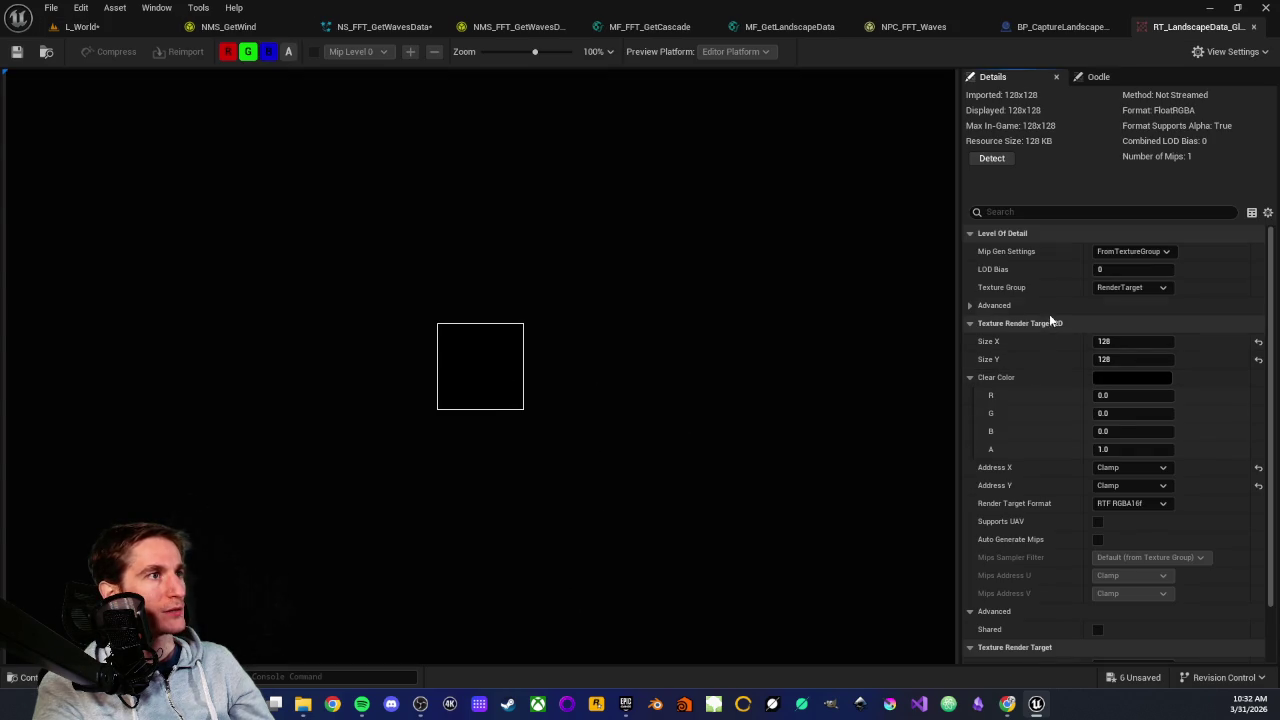
scroll(1070, 470, "down", 1)
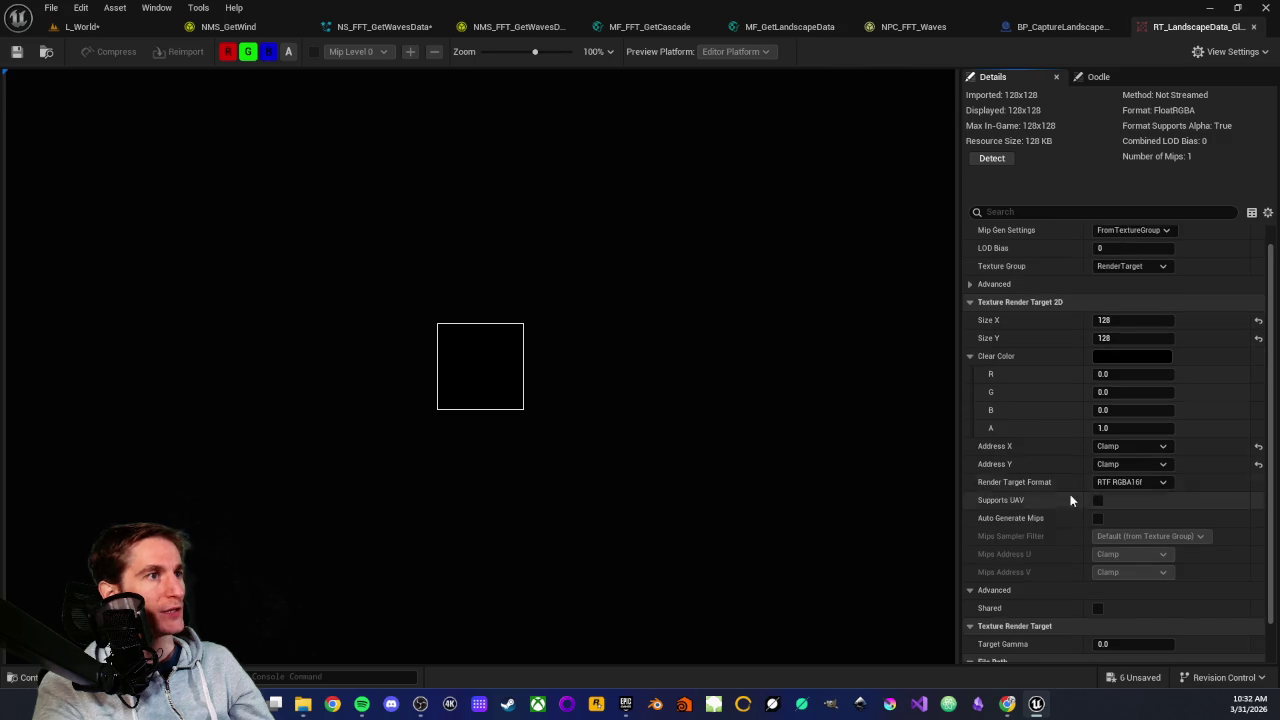
left_click(1143, 482)
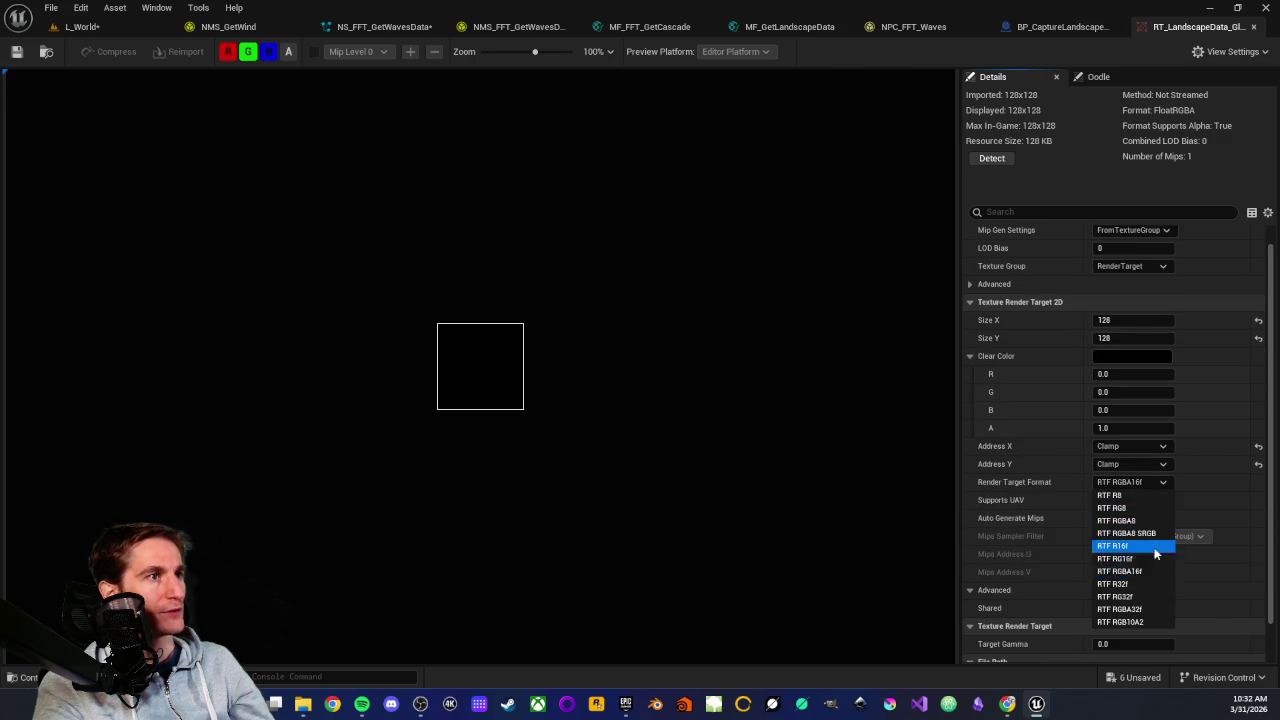
left_click(1112, 546)
left_click(16, 51)
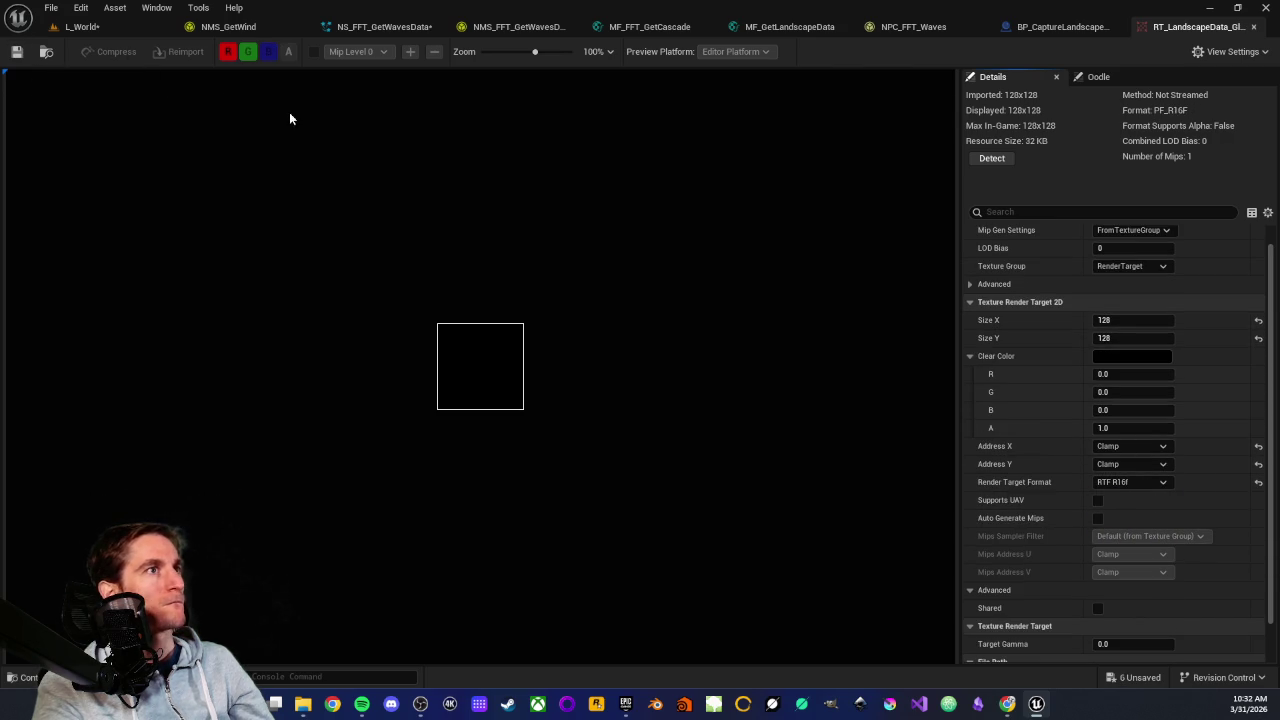
left_click(84, 28)
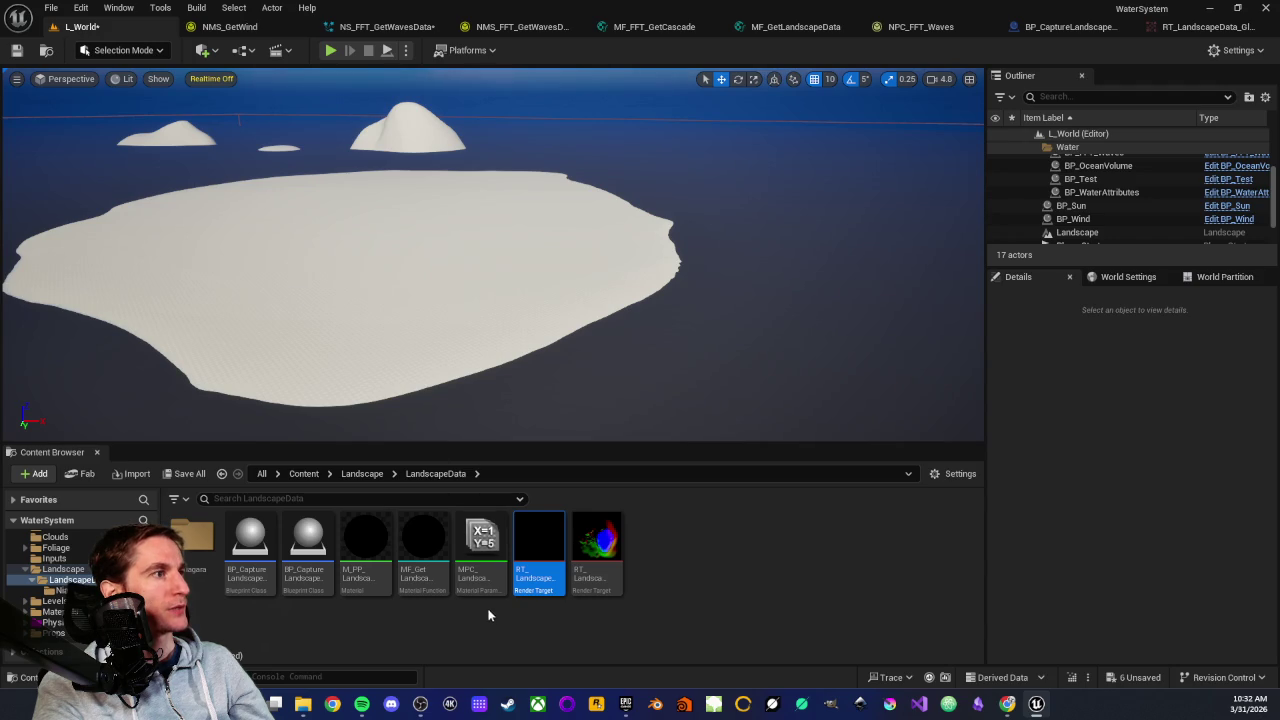
double_click(368, 578)
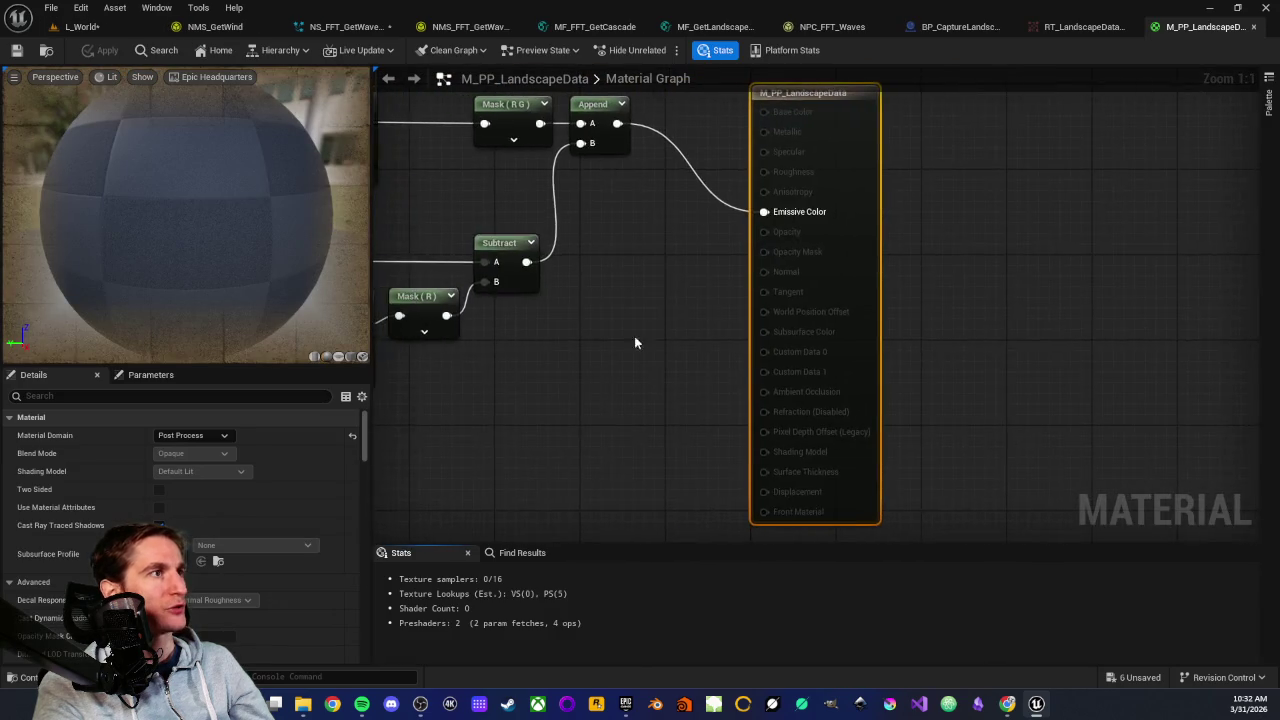
Wire the Width-minus-SceneDepth Subtract result into Emissive Color and apply the material
mouse_move(758, 269)
left_mouse_down()
mouse_move(732, 278)
mouse_move(743, 298)
mouse_move(708, 320)
mouse_move(669, 290)
mouse_move(721, 298)
left_mouse_up()
left_click_drag(535, 180, 588, 160)
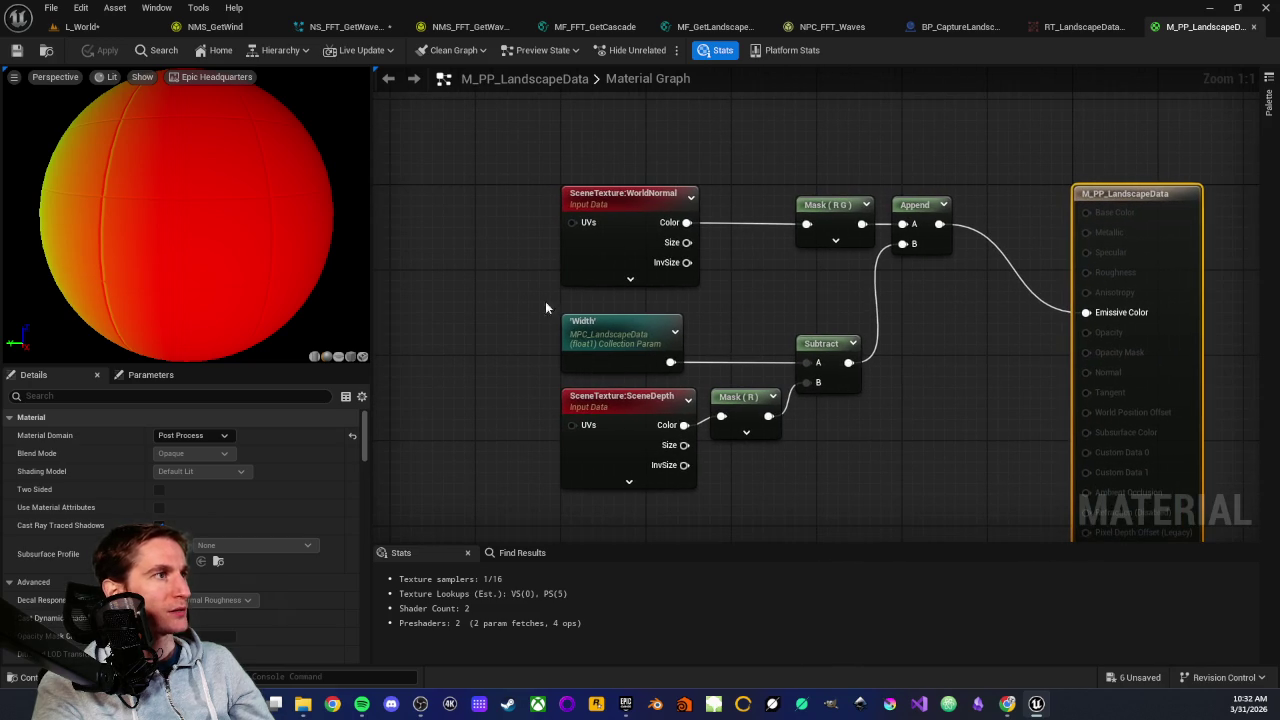
mouse_move(512, 301)
left_mouse_down()
mouse_move(697, 371)
mouse_move(744, 296)
left_mouse_up()
left_click(727, 318)
mouse_move(506, 375)
left_mouse_down()
mouse_move(666, 482)
mouse_move(686, 514)
mouse_move(638, 517)
left_mouse_up()
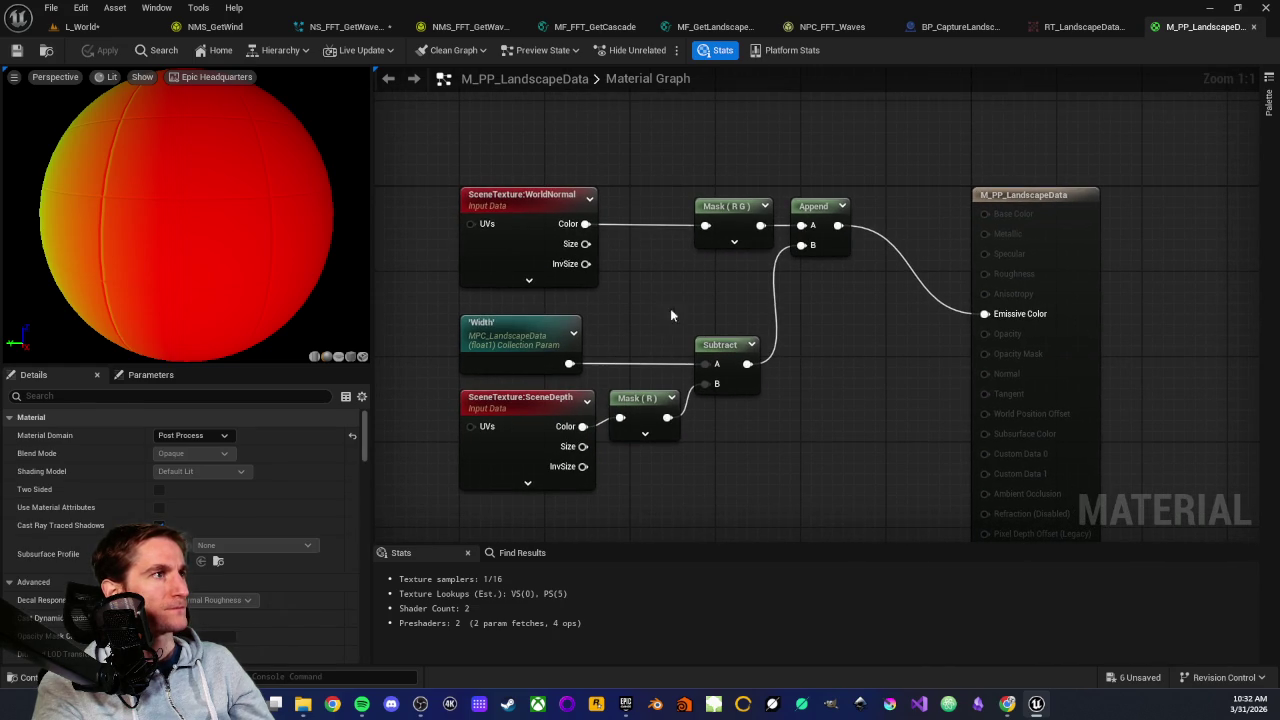
left_click_drag(667, 323, 633, 289)
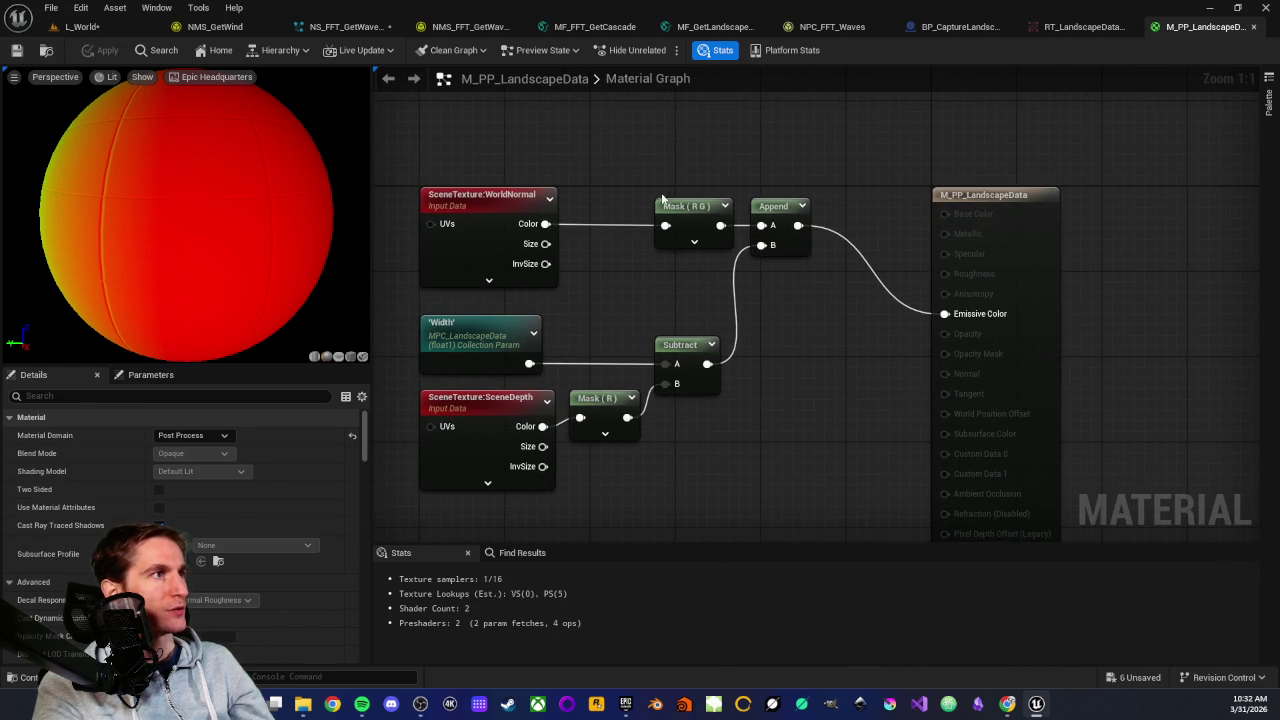
left_click_drag(707, 363, 944, 314)
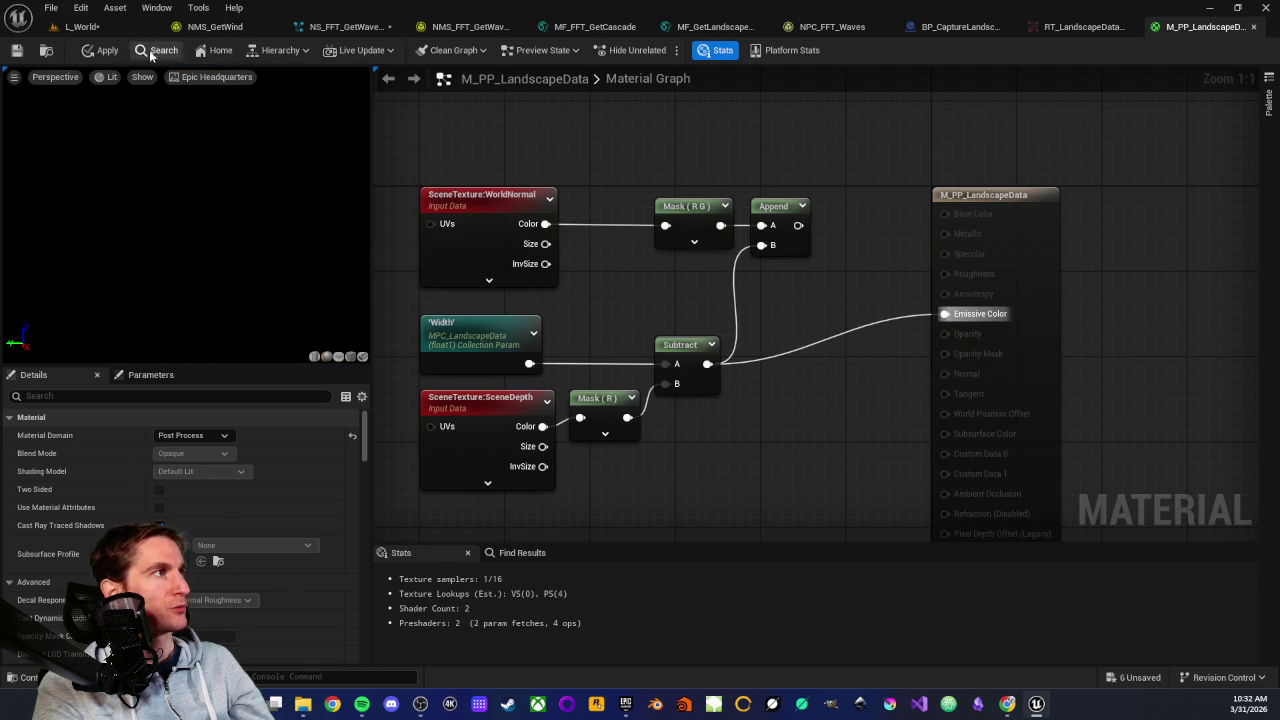
left_click(100, 50)
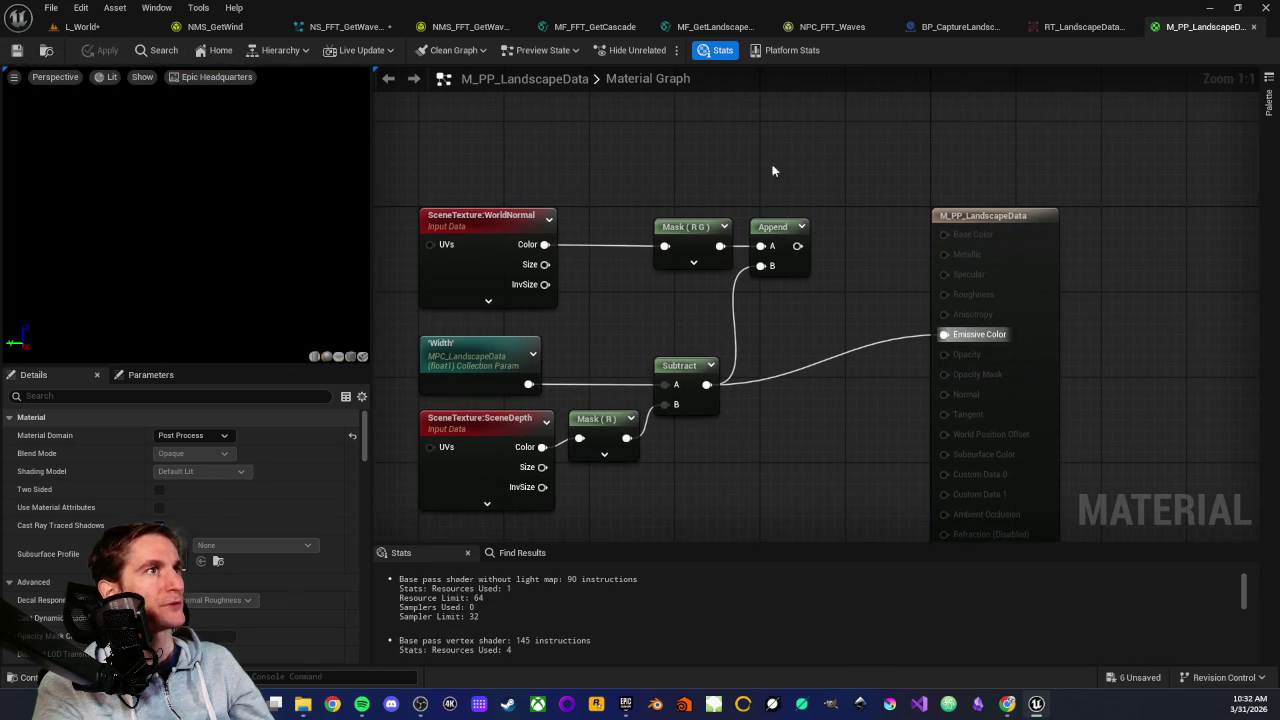
left_click(1253, 27)
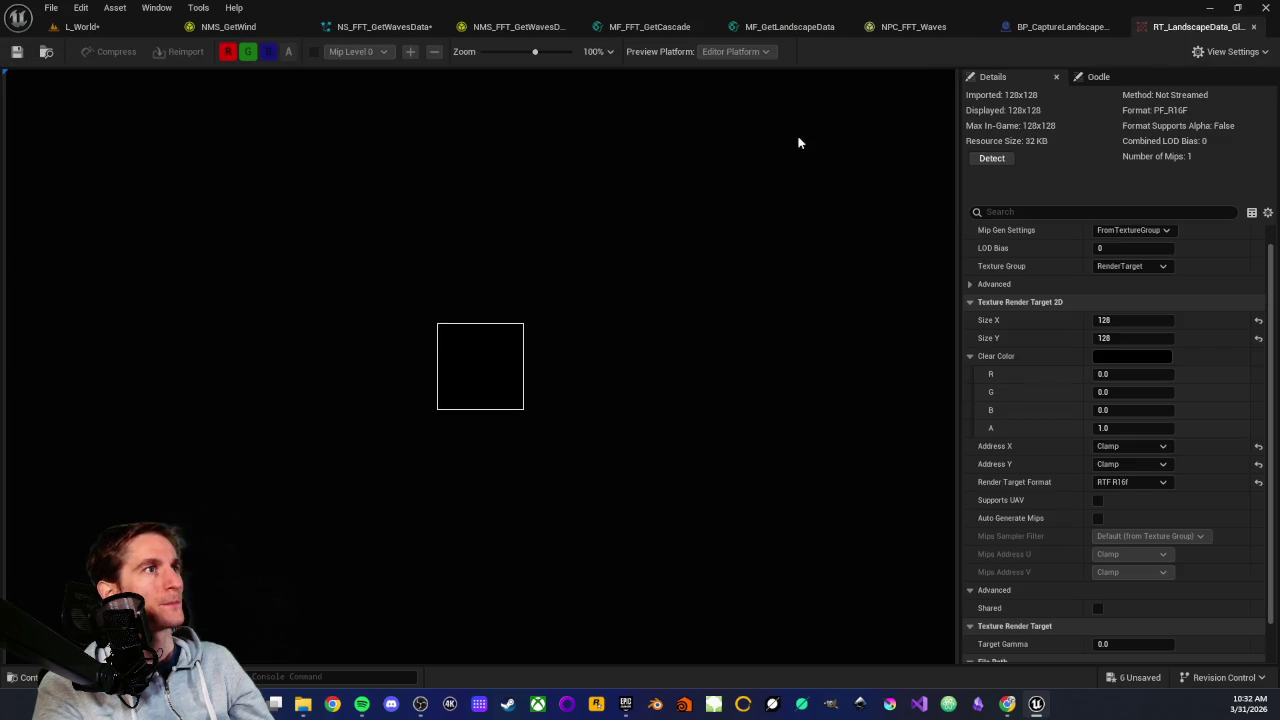
Close the render target editor and review the capture blueprint's Initialize graph nodes
middle_click(1199, 29)
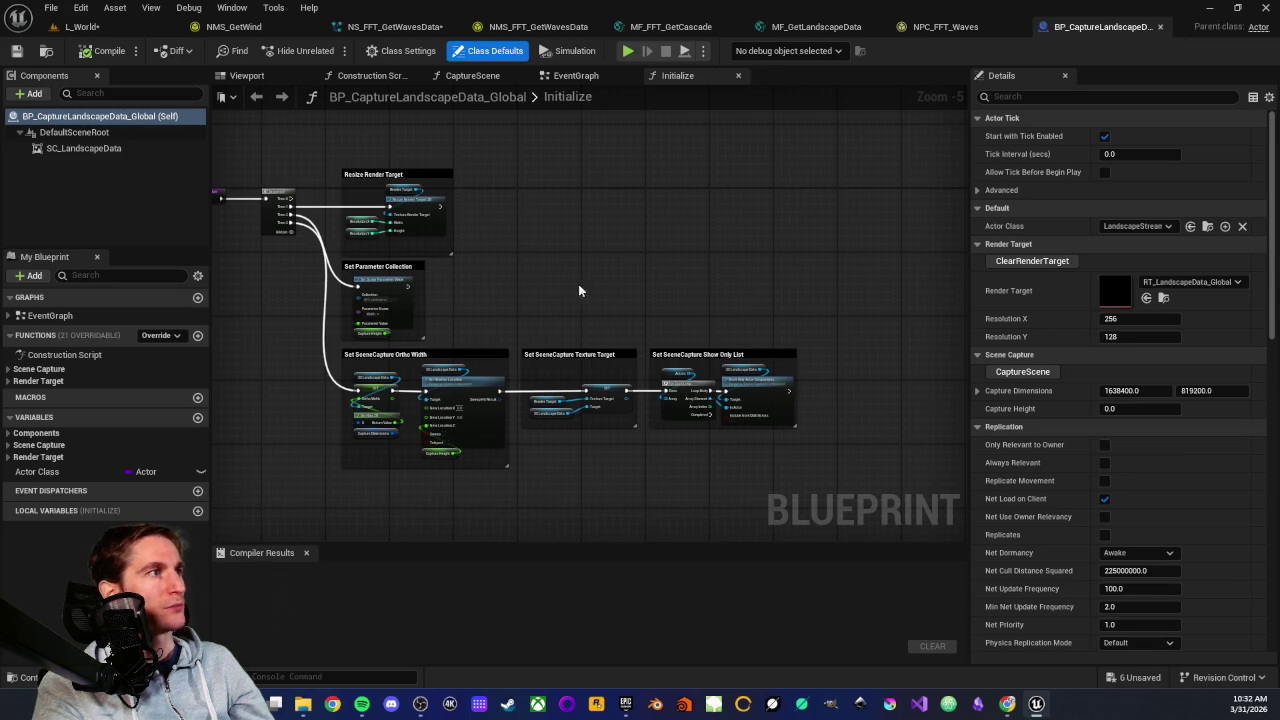
scroll(580, 291, "up", 3)
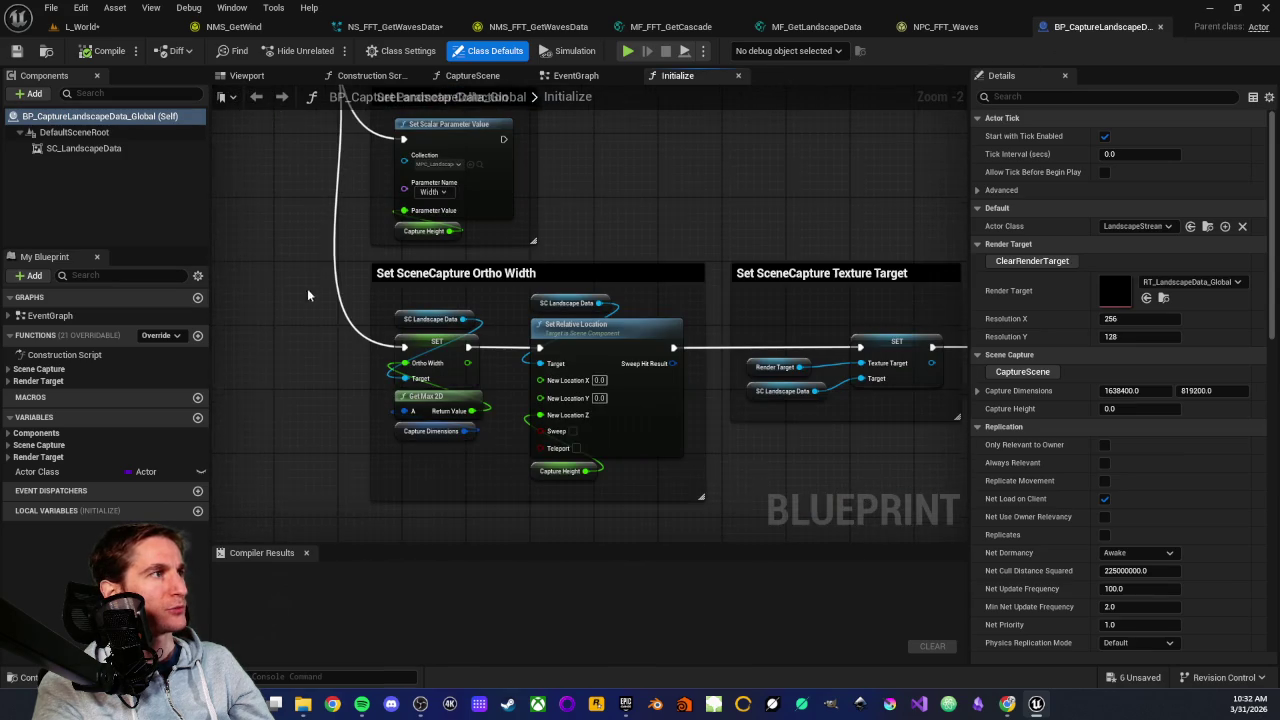
left_click_drag(307, 295, 390, 437)
scroll(403, 422, "up", 3)
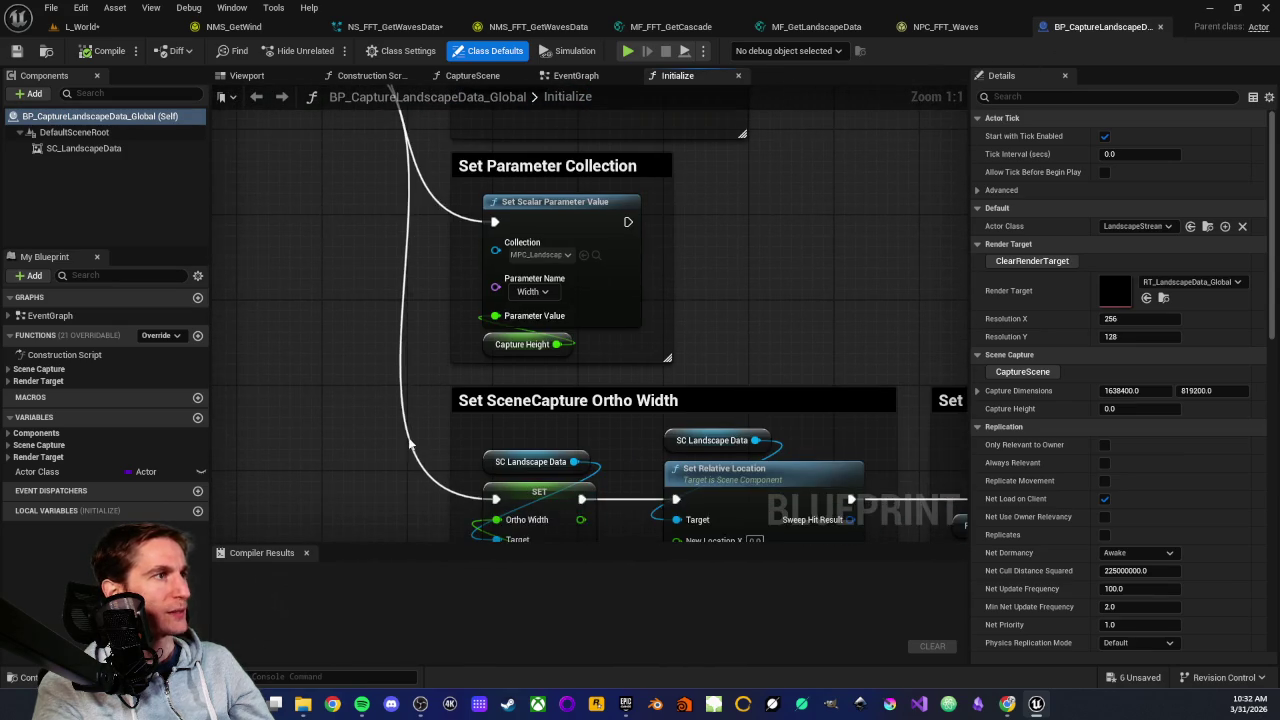
left_click_drag(482, 300, 428, 215)
left_click_drag(320, 394, 303, 275)
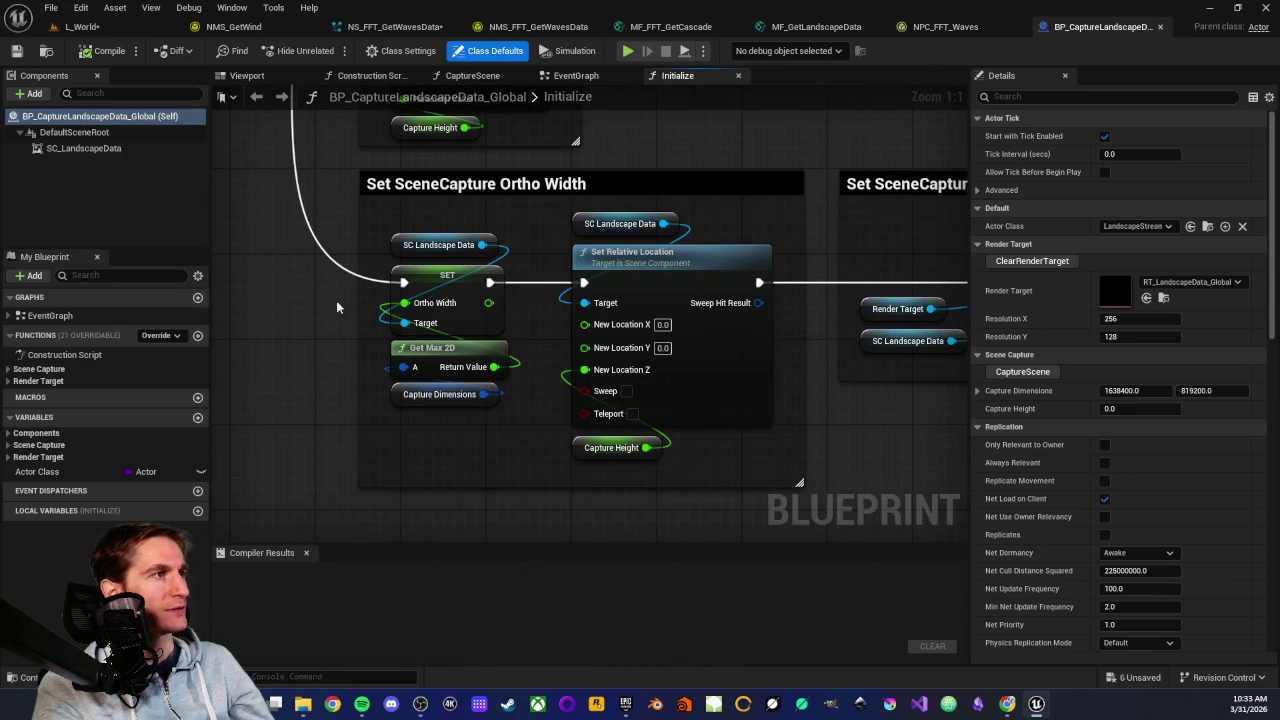
mouse_move(288, 396)
left_mouse_down()
mouse_move(262, 362)
mouse_move(238, 362)
left_mouse_up()
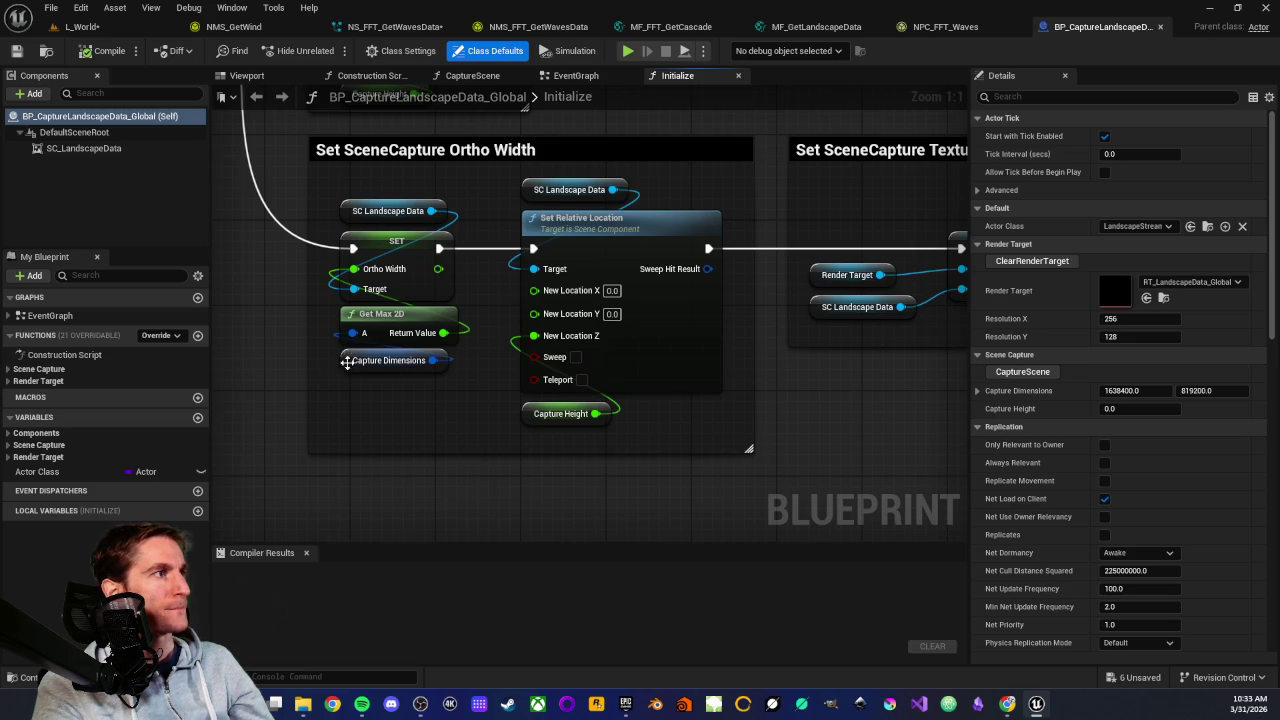
left_click_drag(620, 484, 375, 480)
mouse_move(700, 440)
left_mouse_down()
mouse_move(409, 426)
mouse_move(506, 457)
mouse_move(494, 450)
left_mouse_up()
scroll(494, 448, "down", 3)
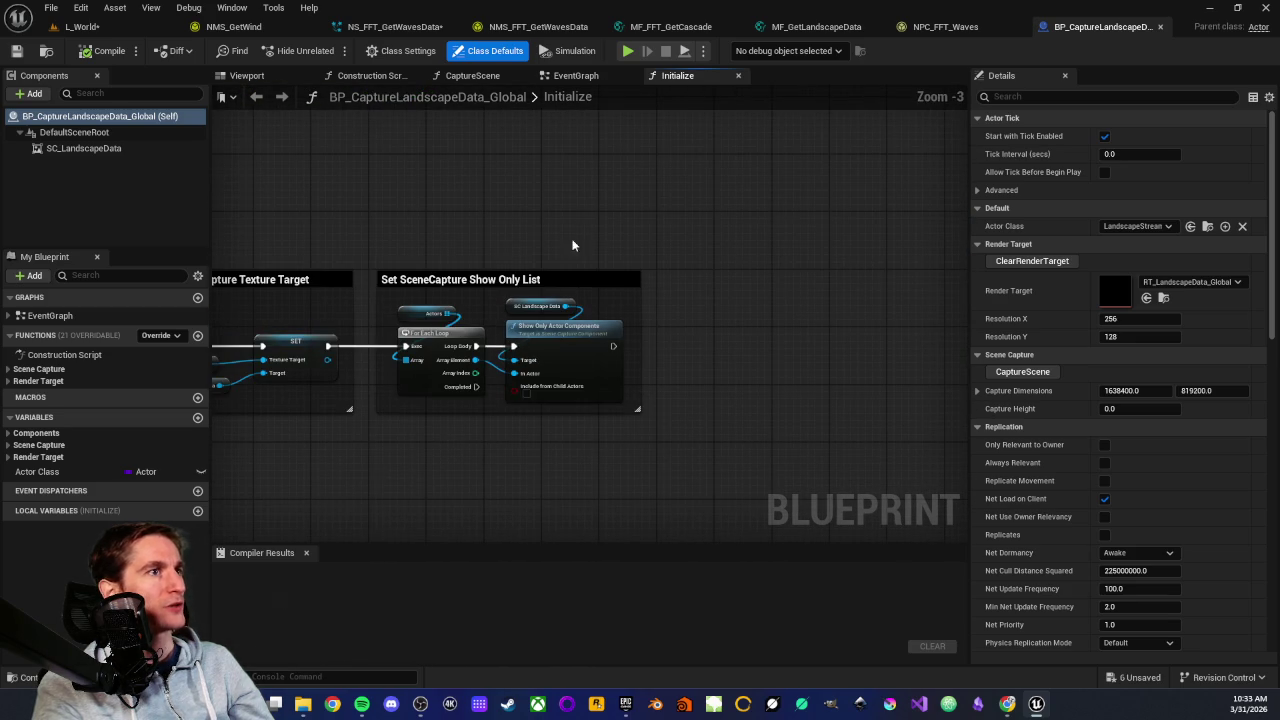
left_click_drag(465, 200, 764, 234)
Inspect the SC_LandscapeData scene capture settings, then return to L_World
left_click(84, 148)
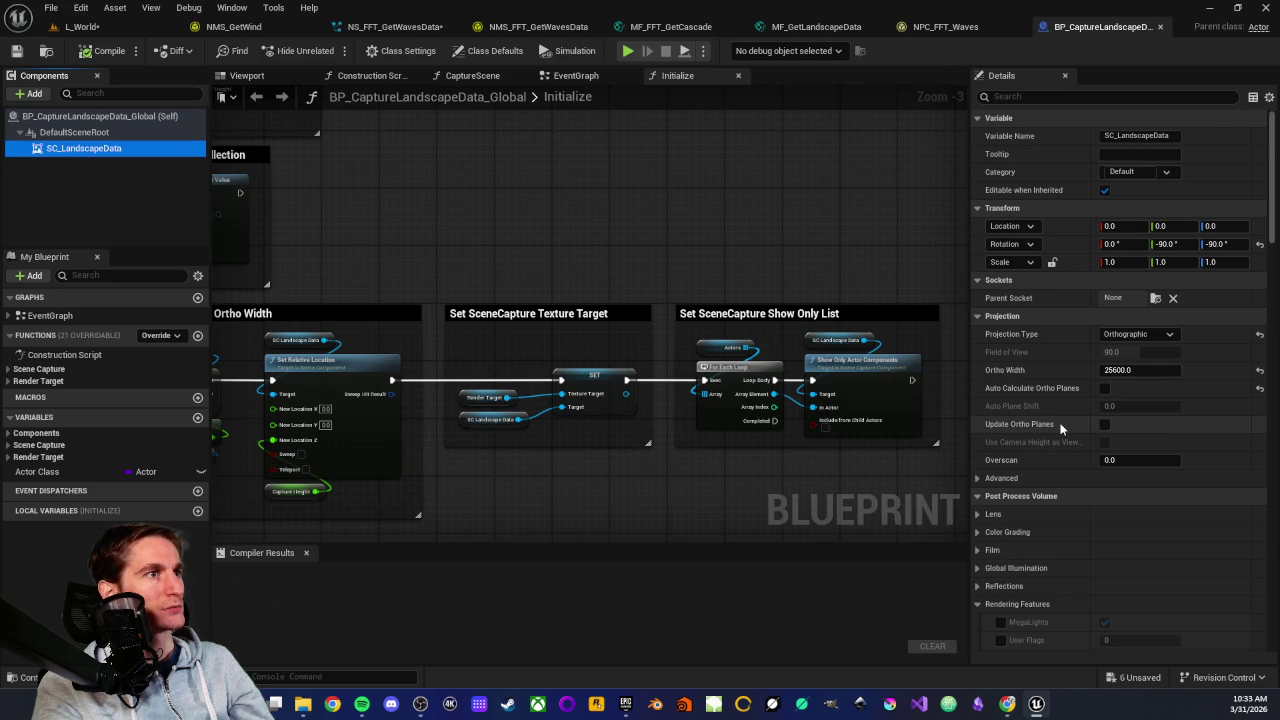
scroll(1063, 426, "down", 3)
scroll(1063, 306, "down", 10)
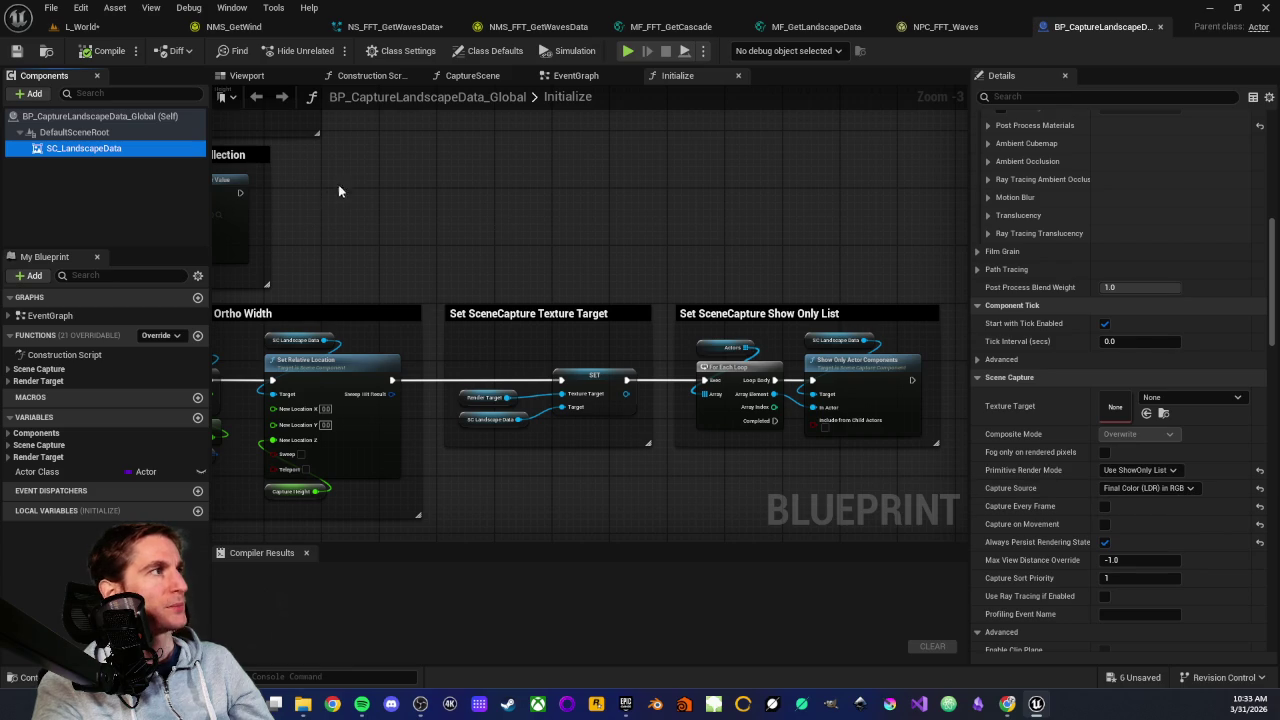
left_click(82, 26)
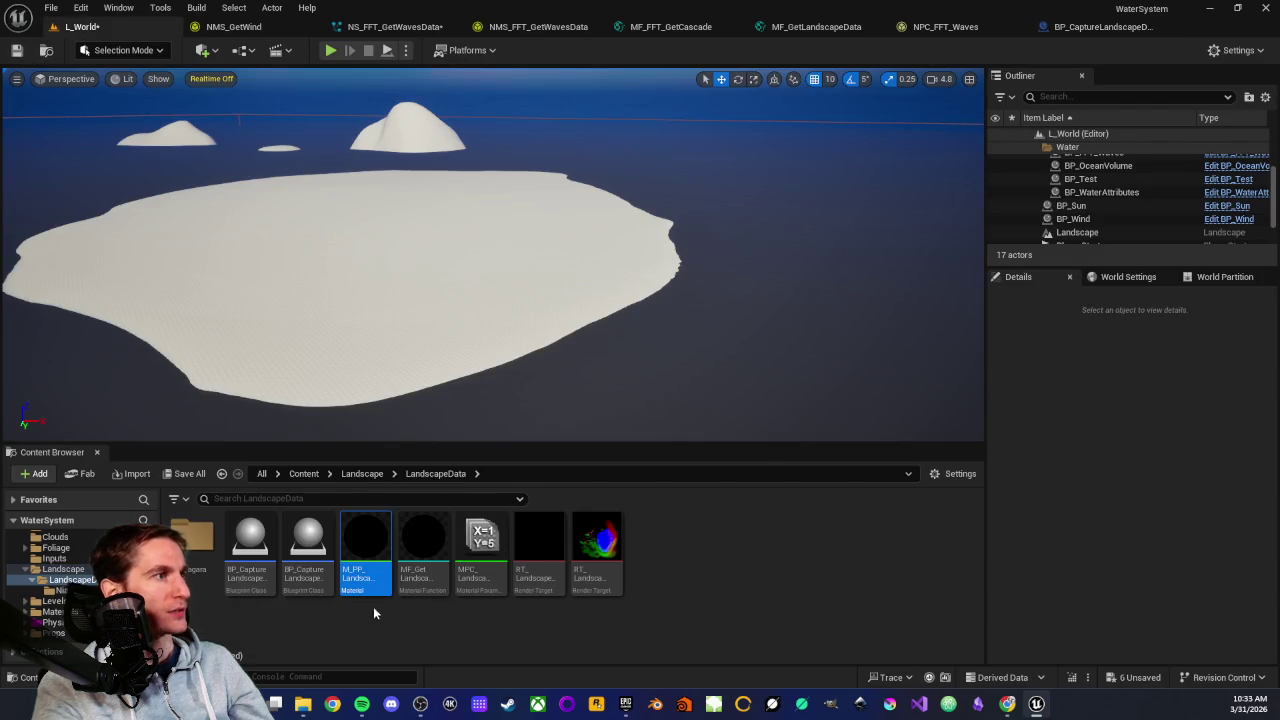
Place a BP_CaptureLandscapeData_Global actor into the L_World level
left_click(240, 573)
left_click_drag(314, 244, 315, 242)
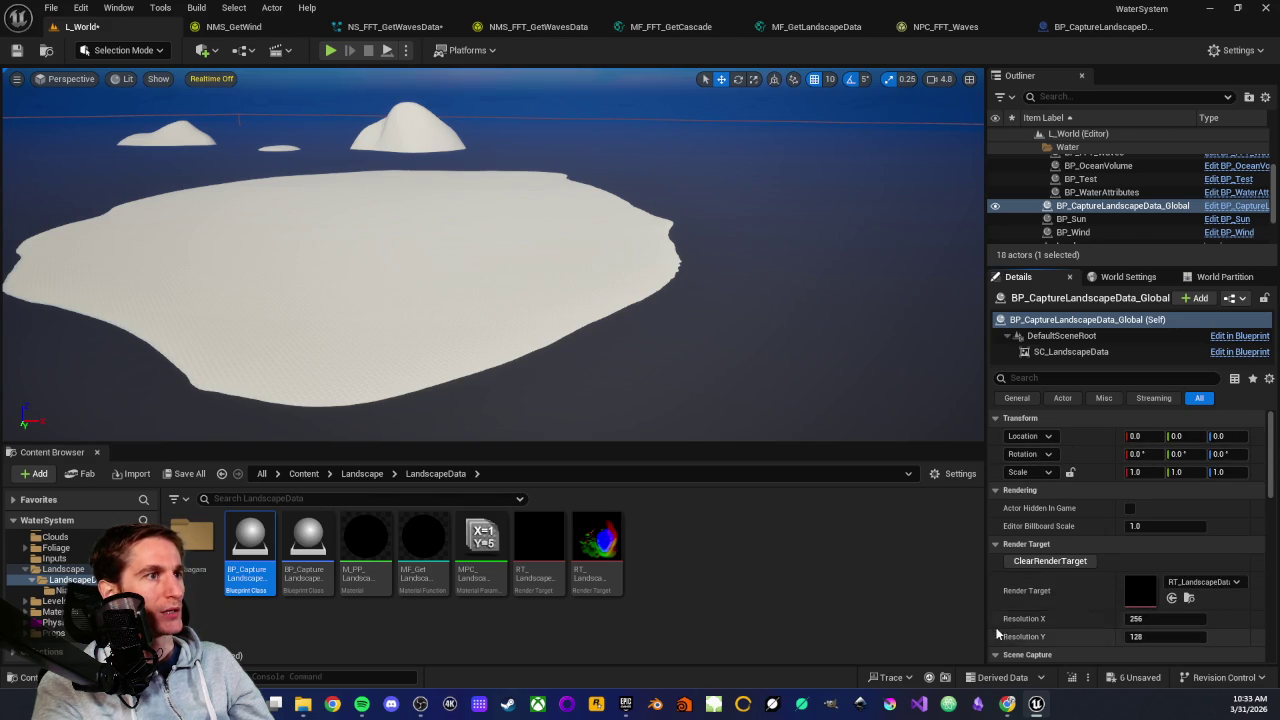
scroll(1020, 595, "down", 2)
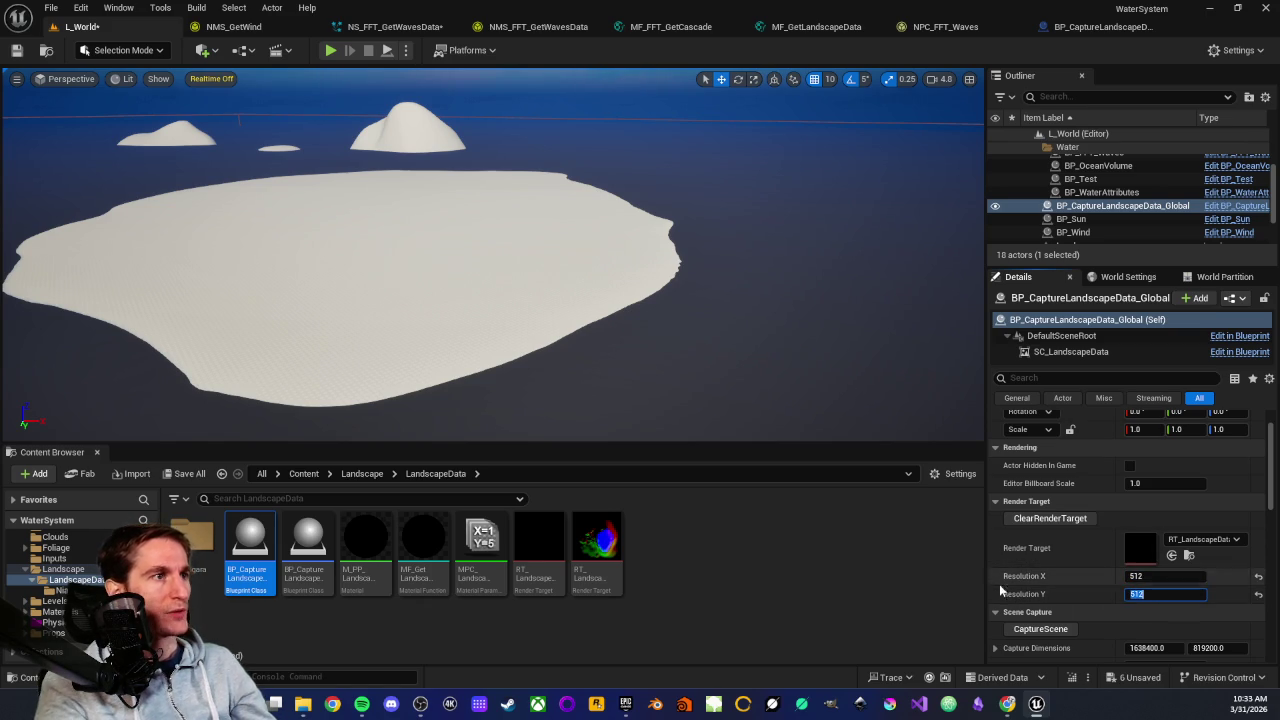
scroll(1057, 555, "down", 2)
scroll(1057, 553, "down", 1)
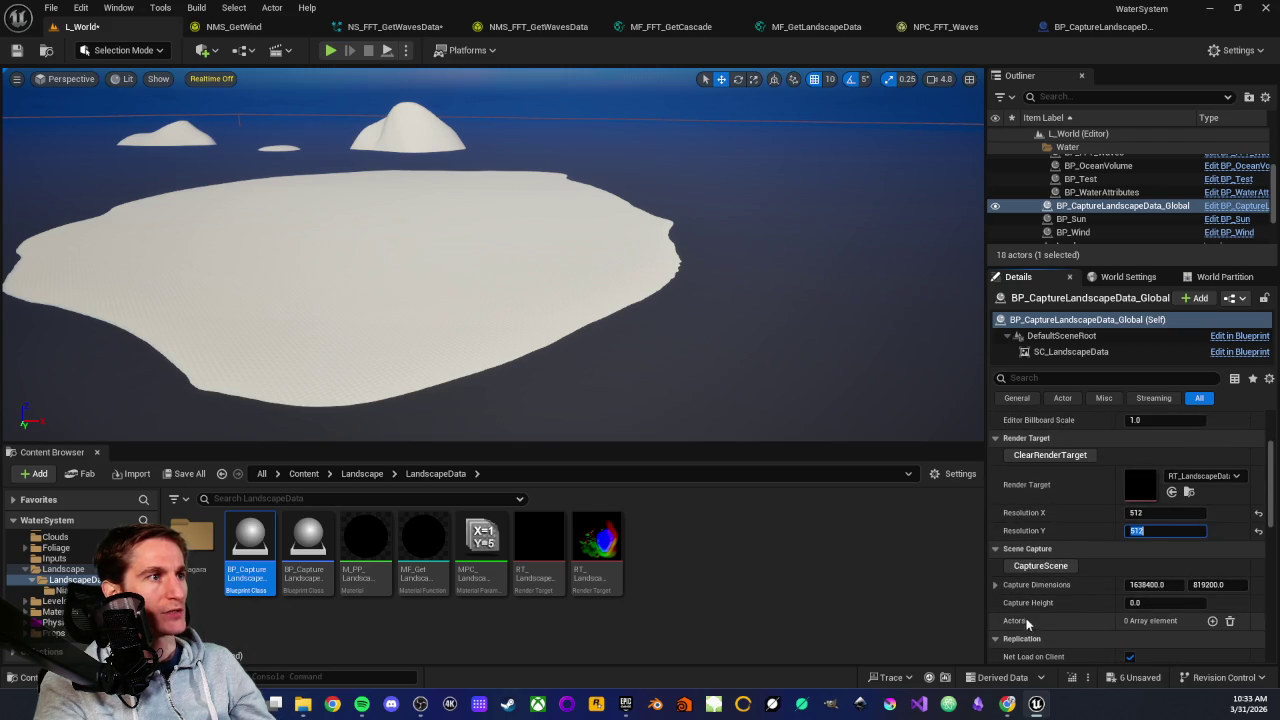
Set capture dimensions to 102400 and capture height to 12800, then capture the scene
left_click(1180, 585)
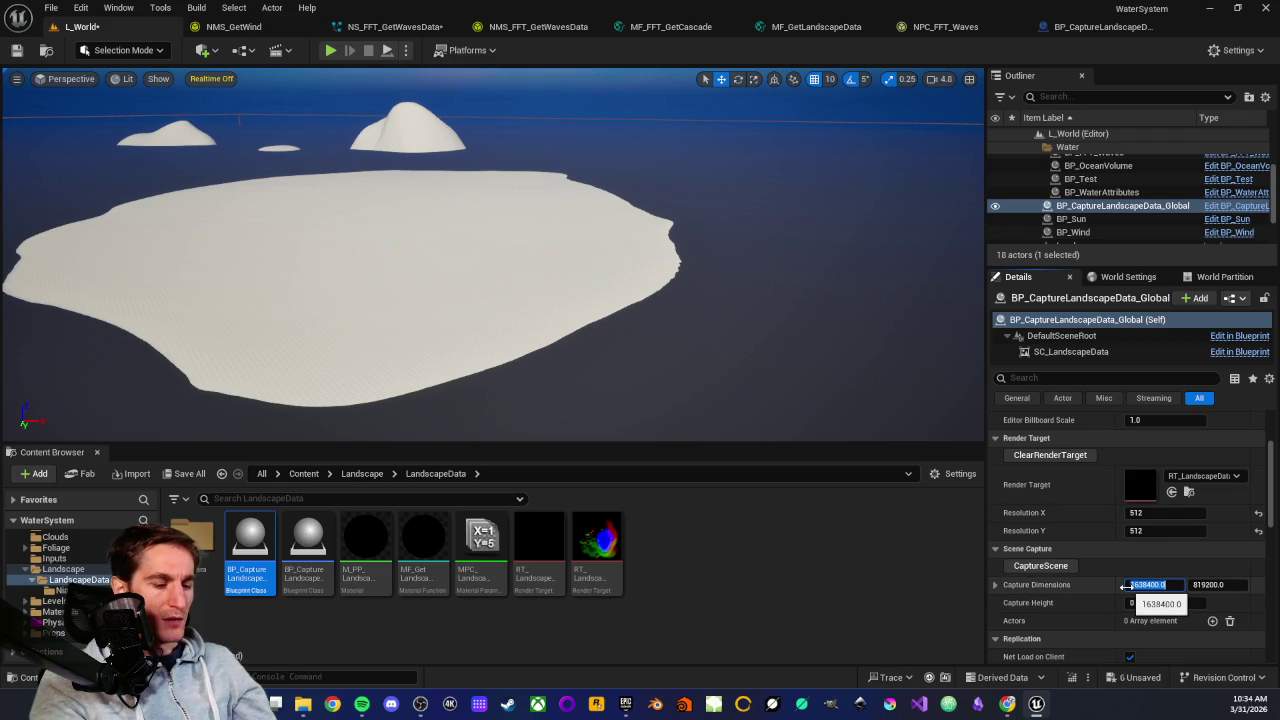
key("Tab")
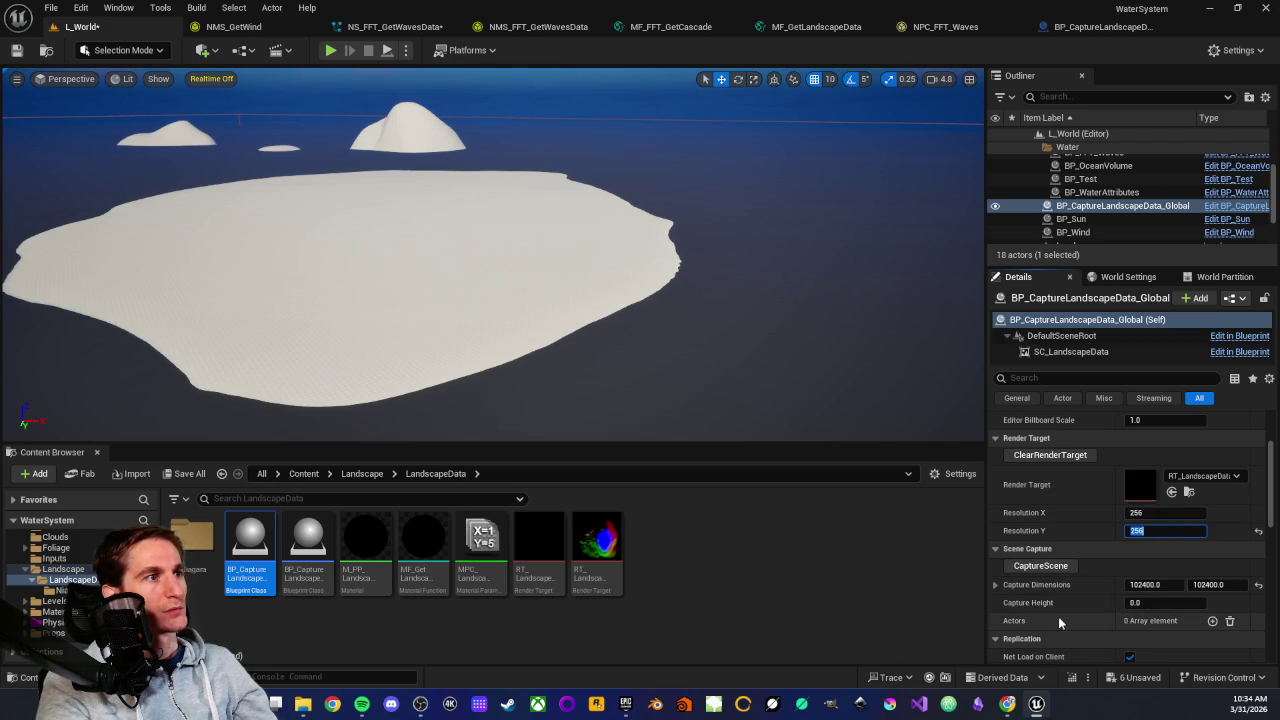
left_click(1162, 601)
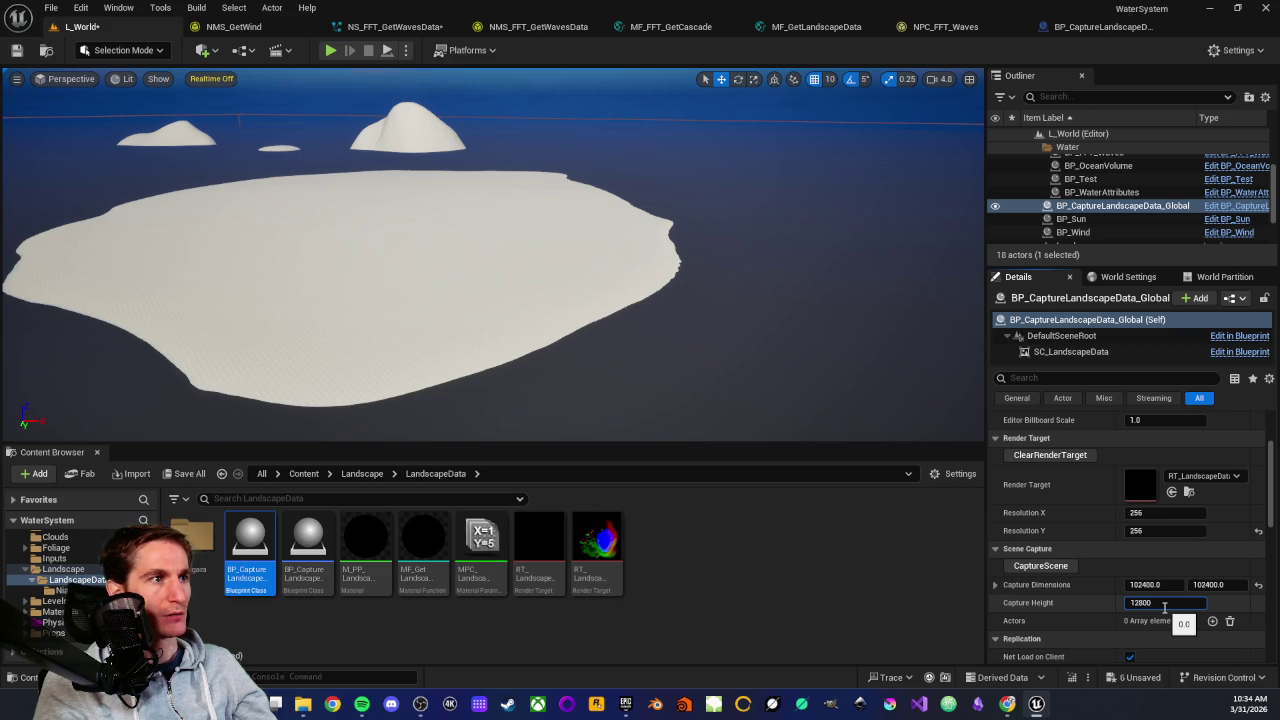
left_click(923, 576)
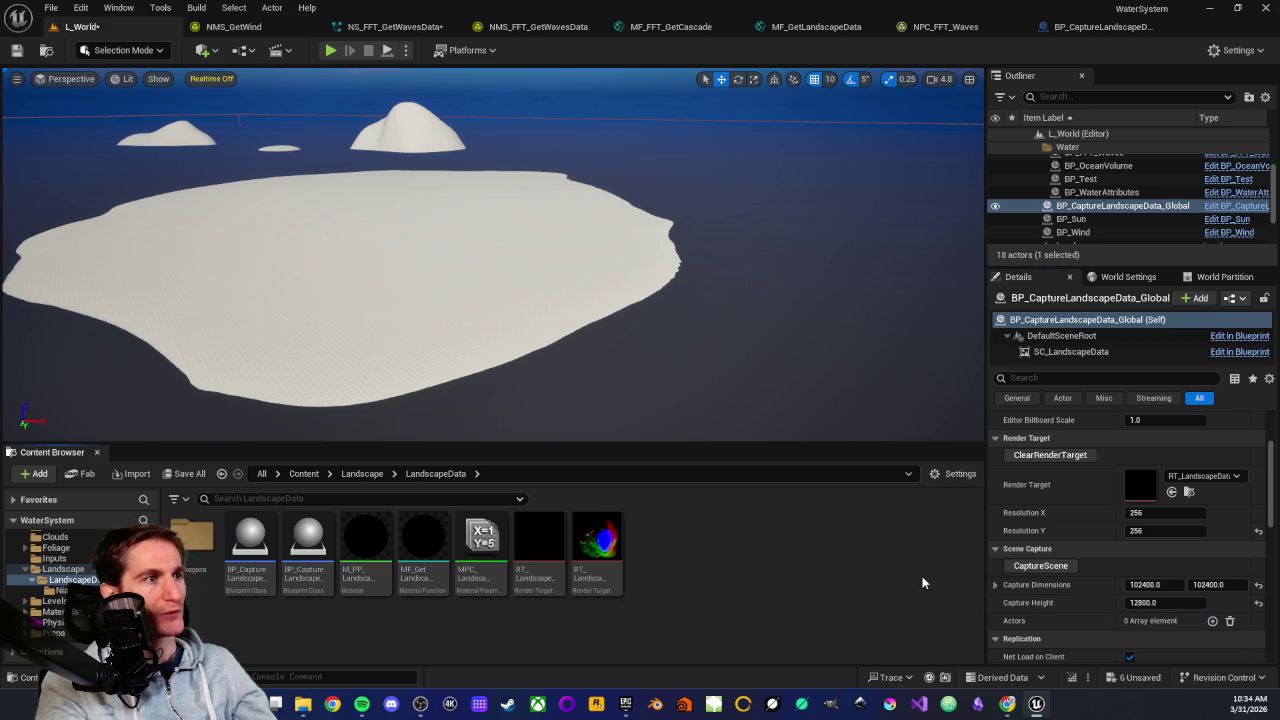
left_click(1041, 566)
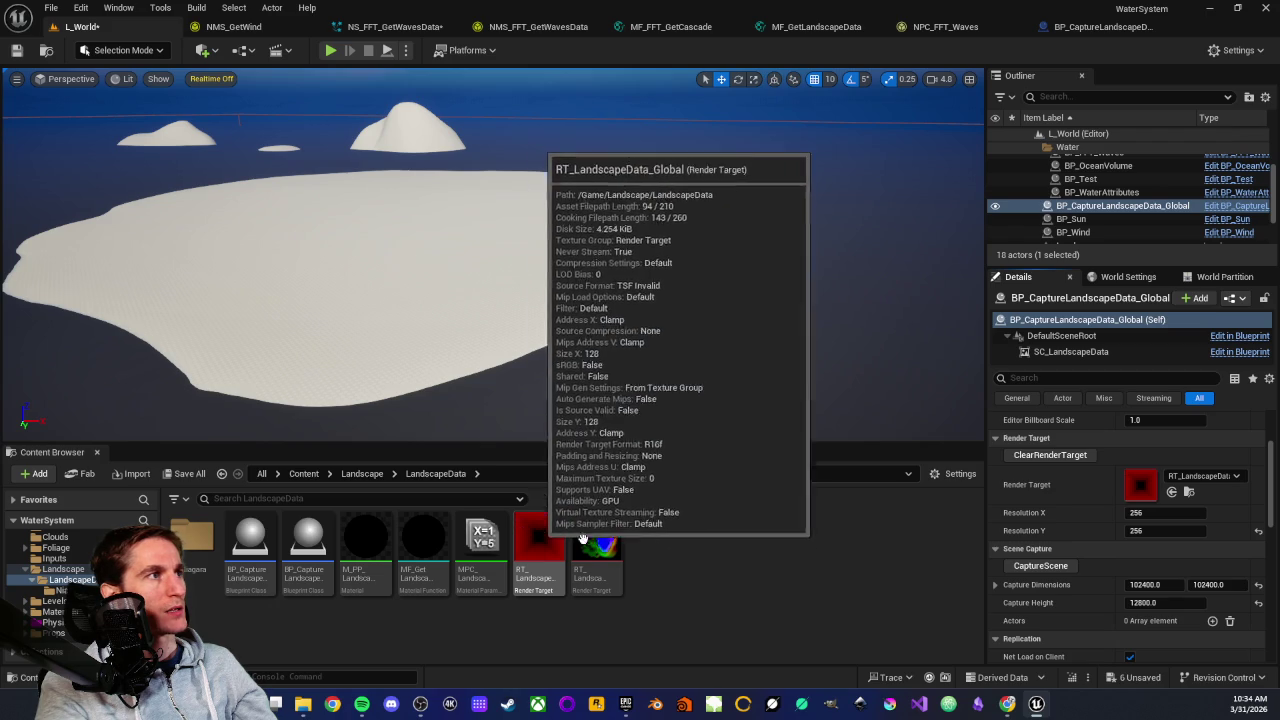
Inspect the captured red data in RT_LandscapeData_Global, then close its viewer
double_click(539, 545)
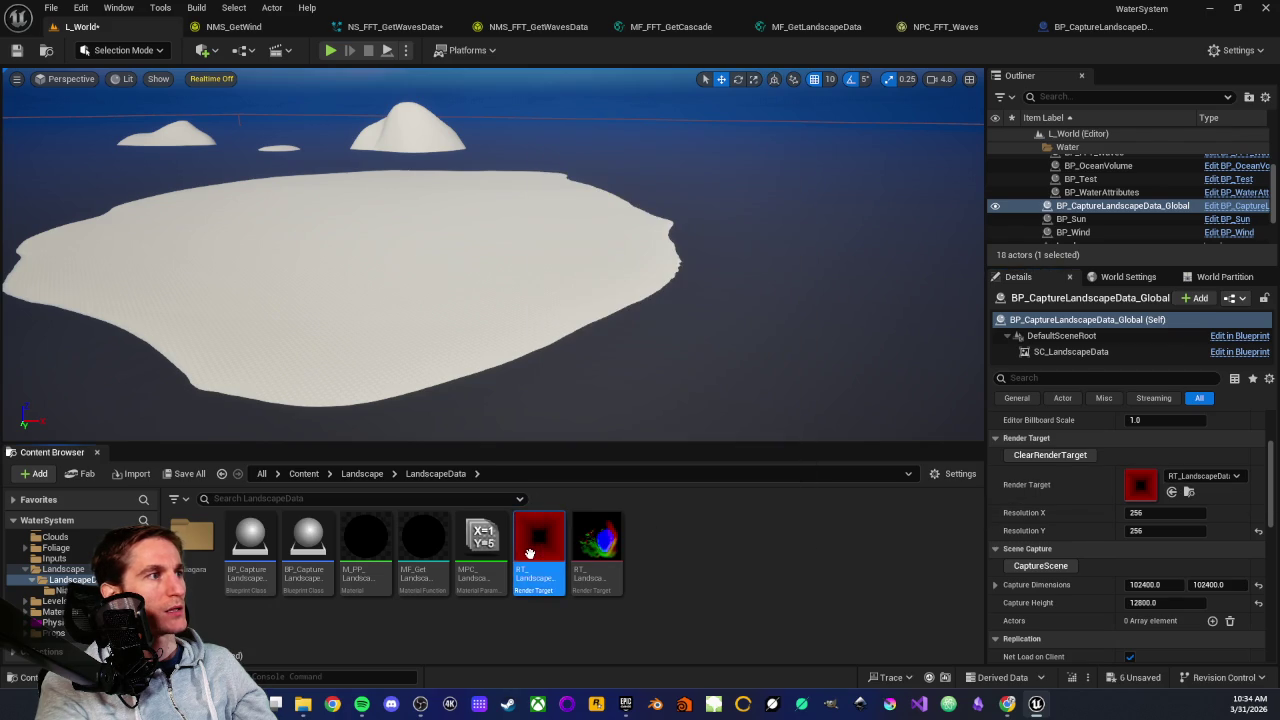
scroll(488, 366, "up", 5)
scroll(486, 362, "down", 2)
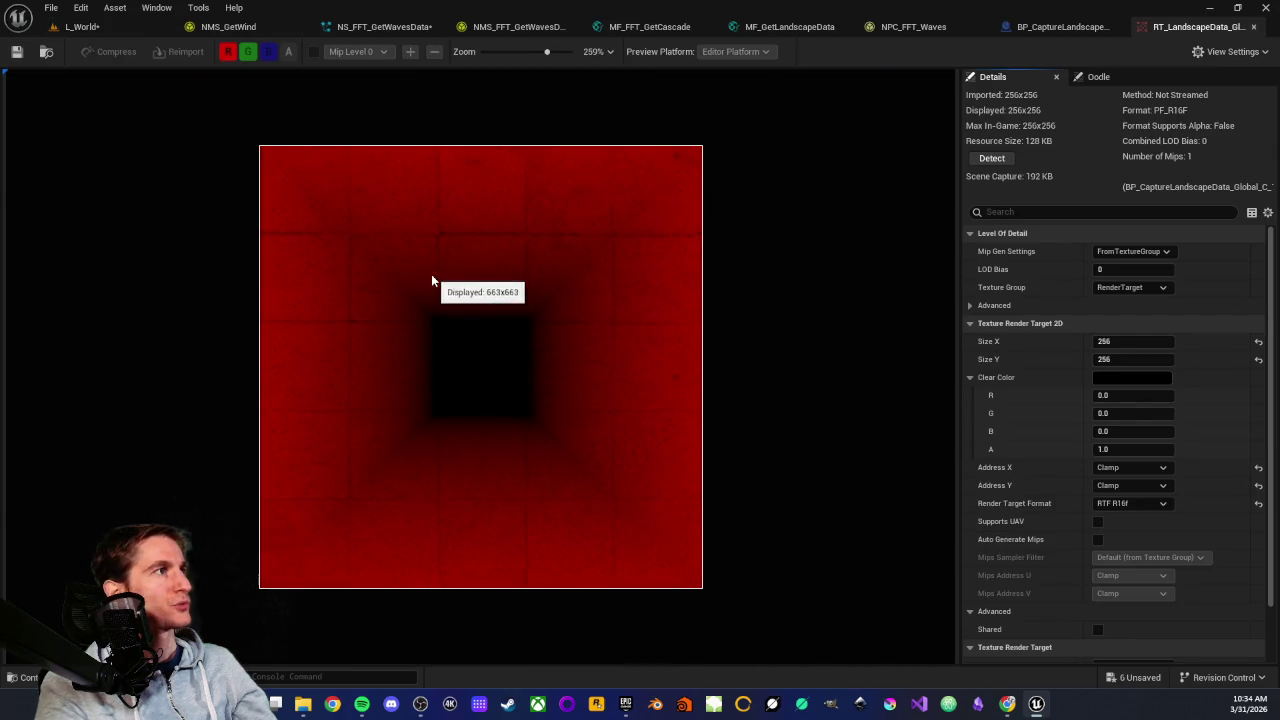
scroll(470, 337, "up", 1)
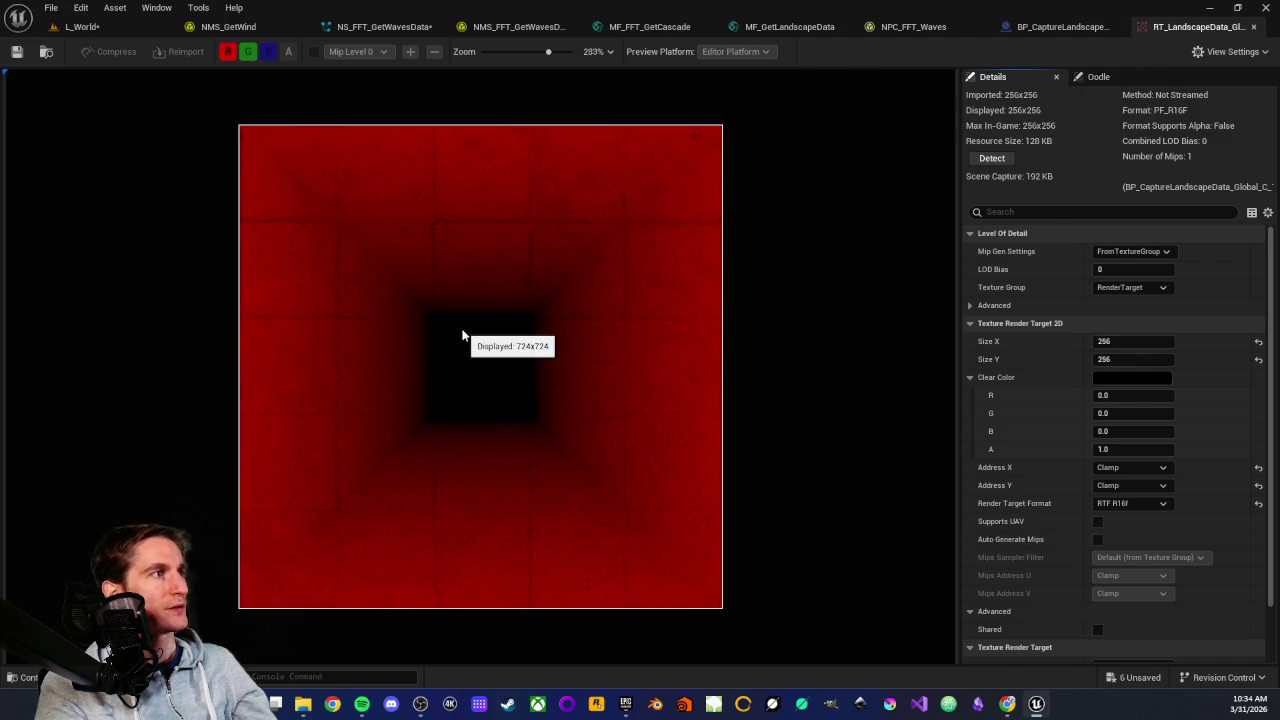
middle_click(1165, 30)
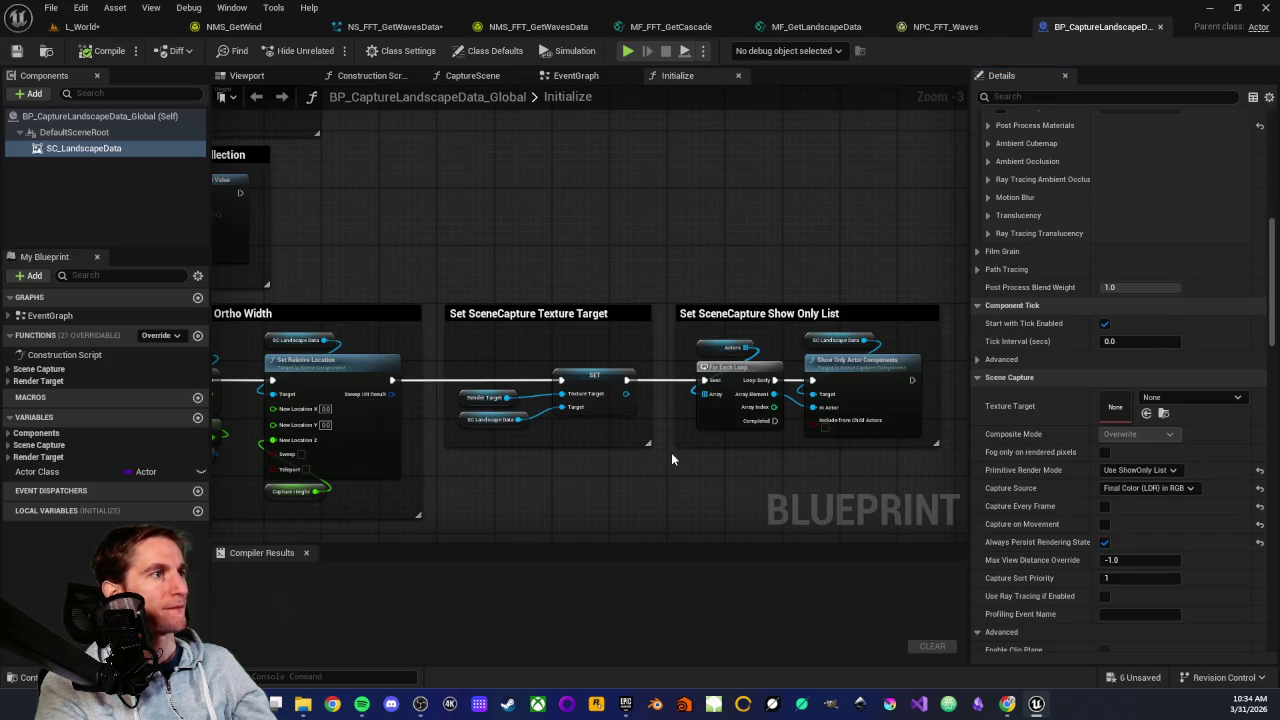
Back in L_World, clear the global render target and run CaptureScene again
left_click(100, 26)
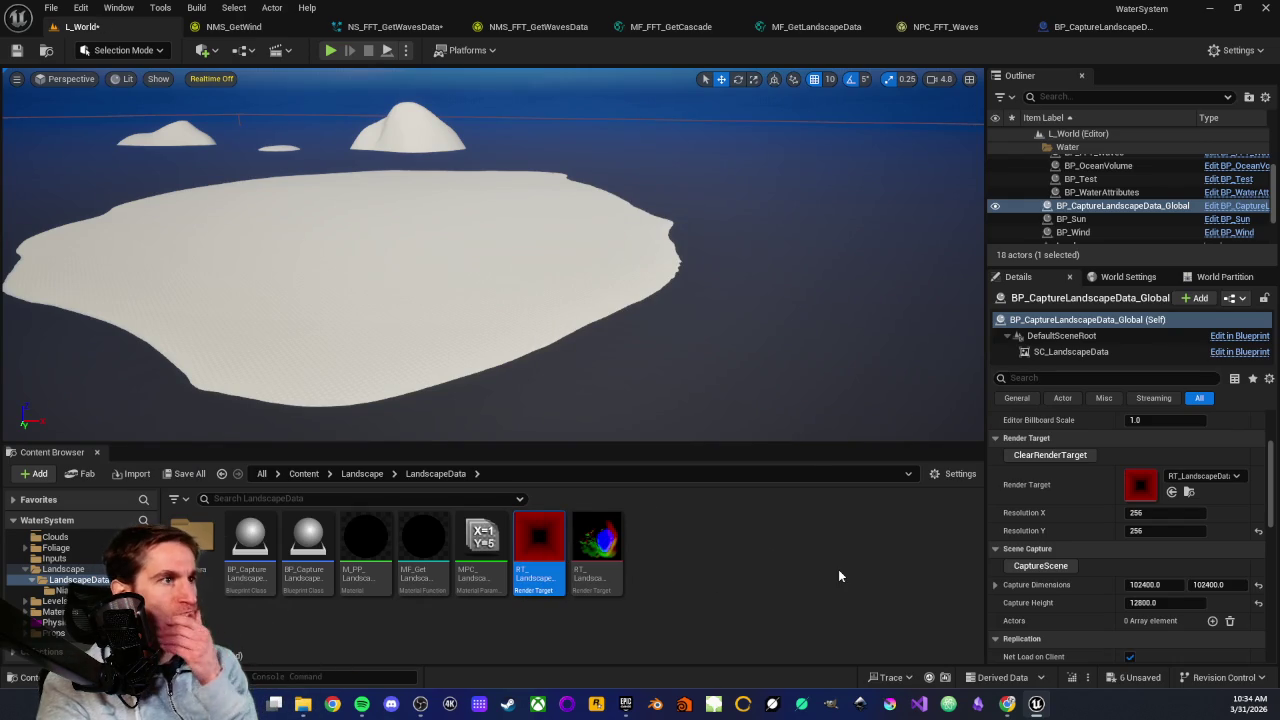
left_click(1053, 457)
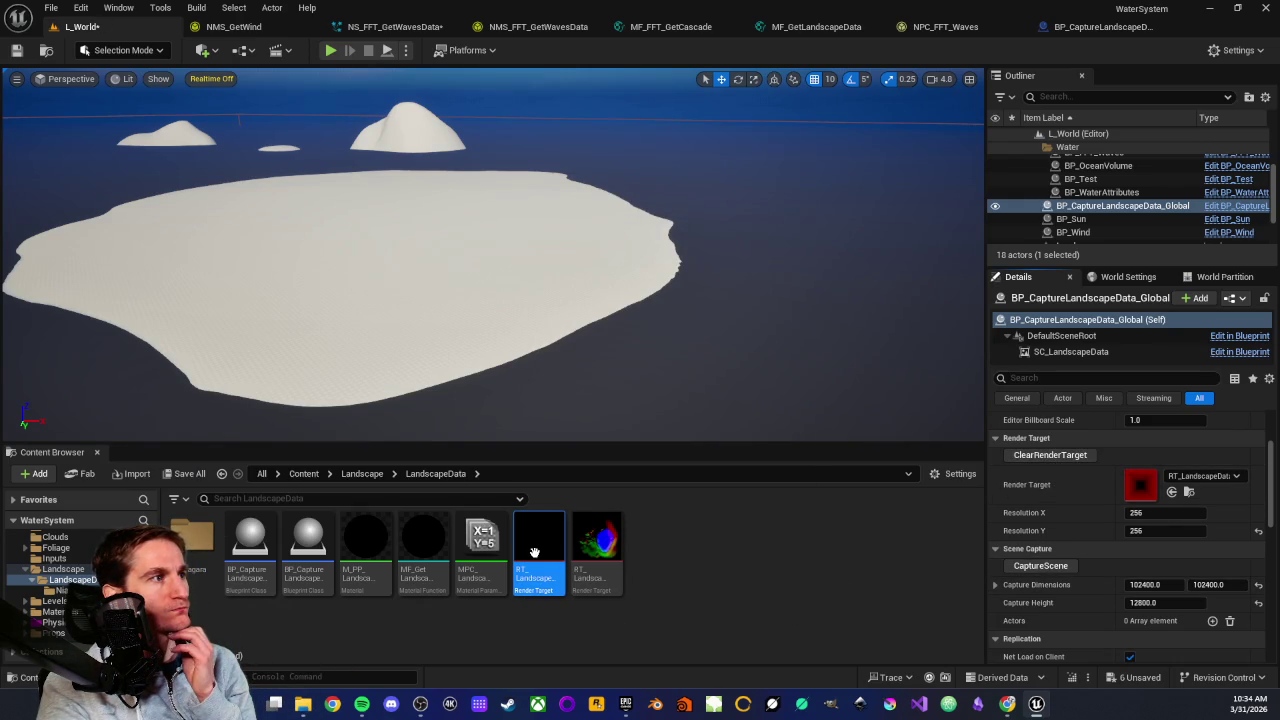
mouse_move(541, 549)
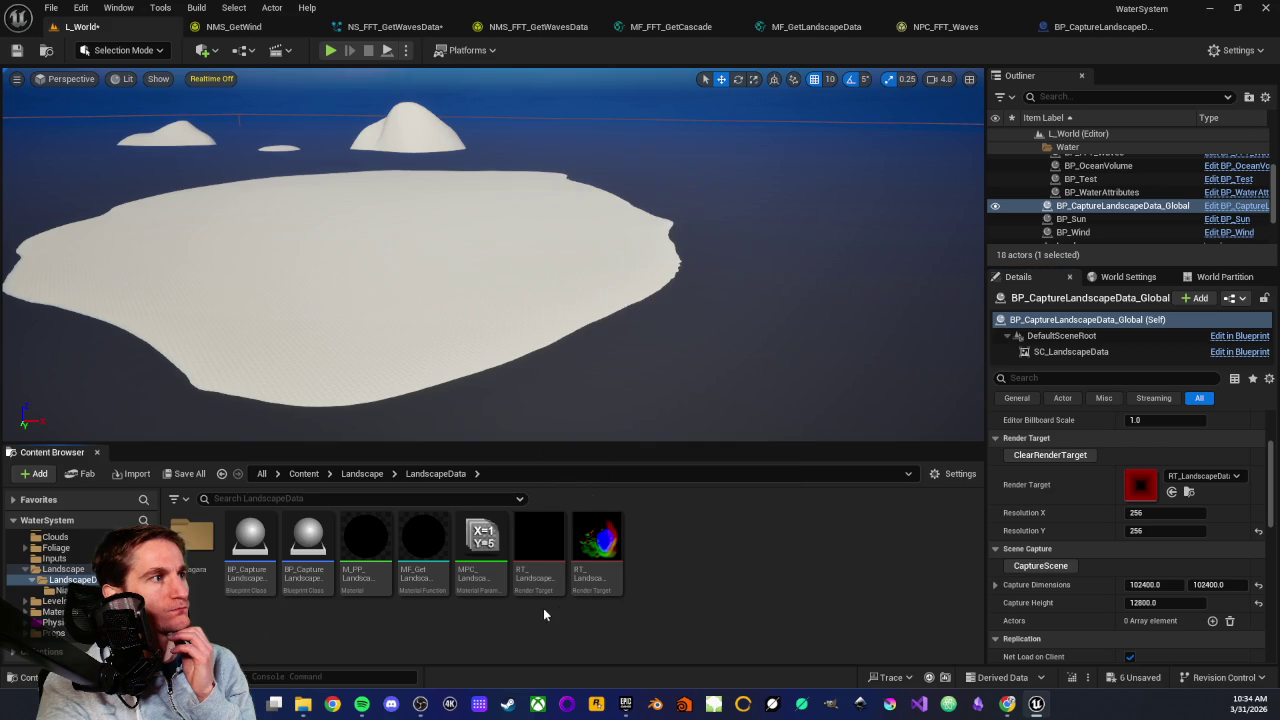
left_click(1045, 565)
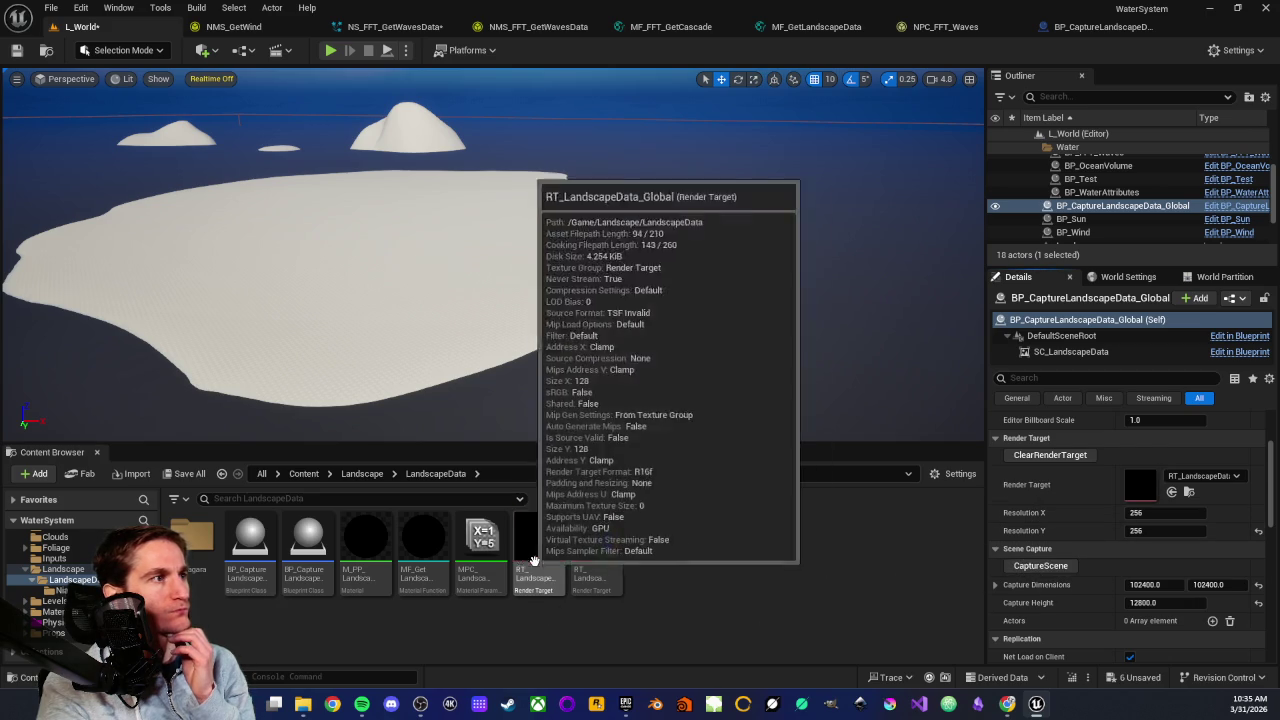
Limit the capture's Actors list to the Landscape actor and capture the scene again
left_click(1212, 621)
scroll(1120, 600, "down", 1)
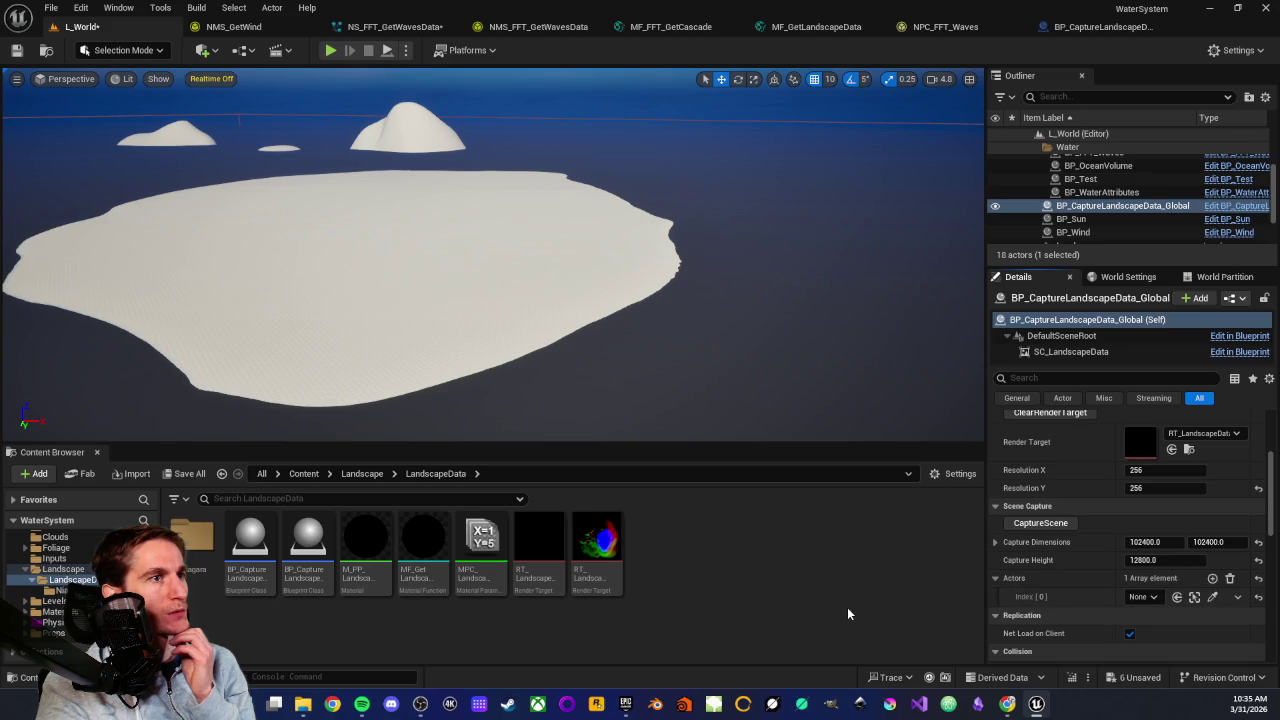
left_click(1155, 598)
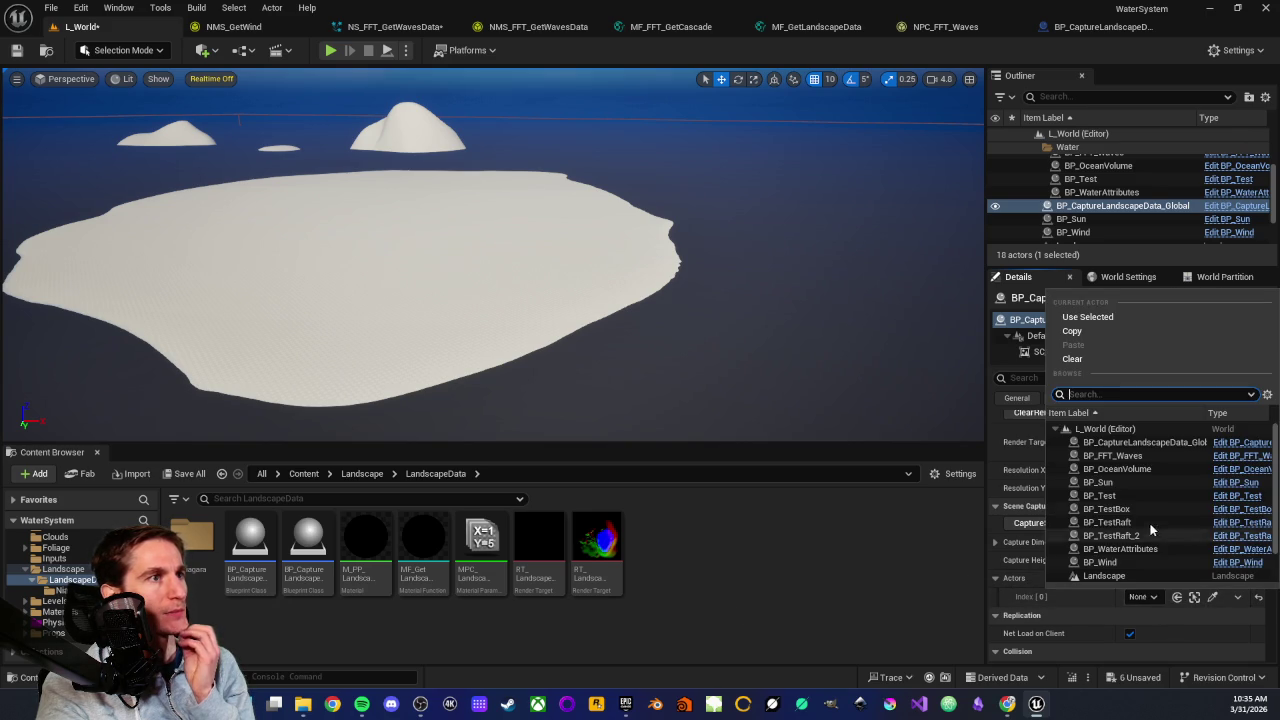
scroll(1150, 481, "down", 1)
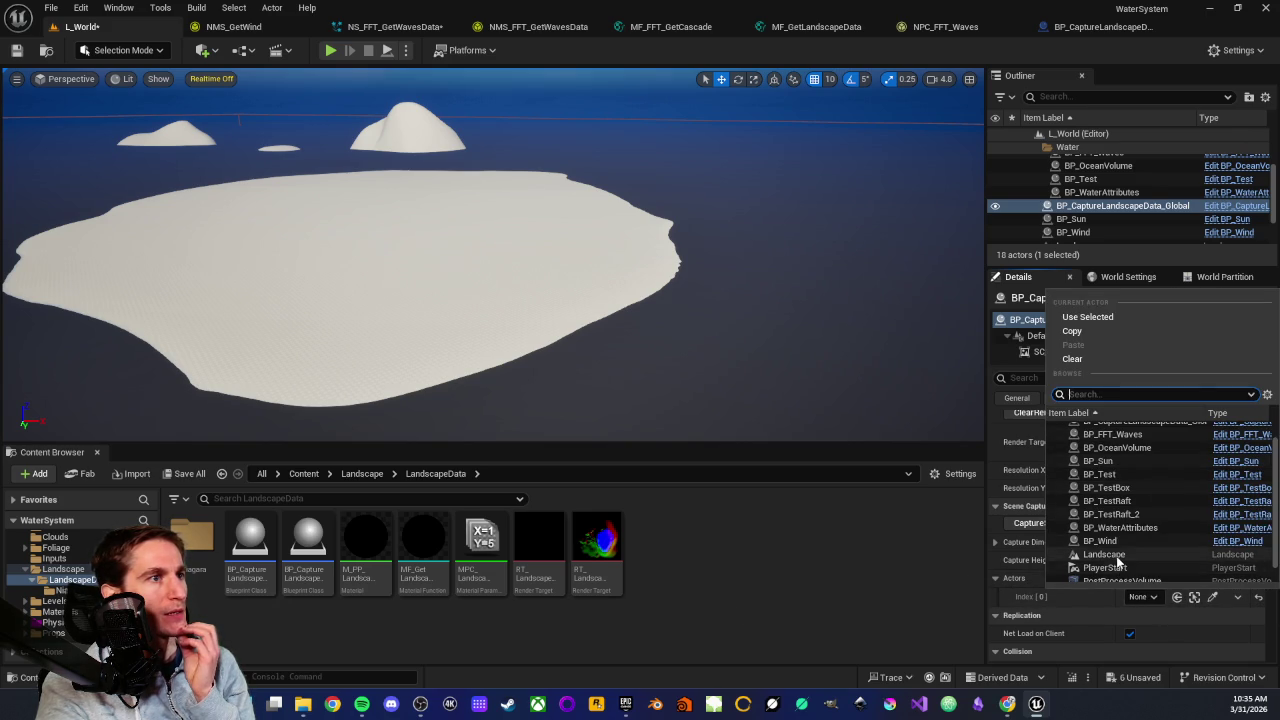
left_click(1118, 554)
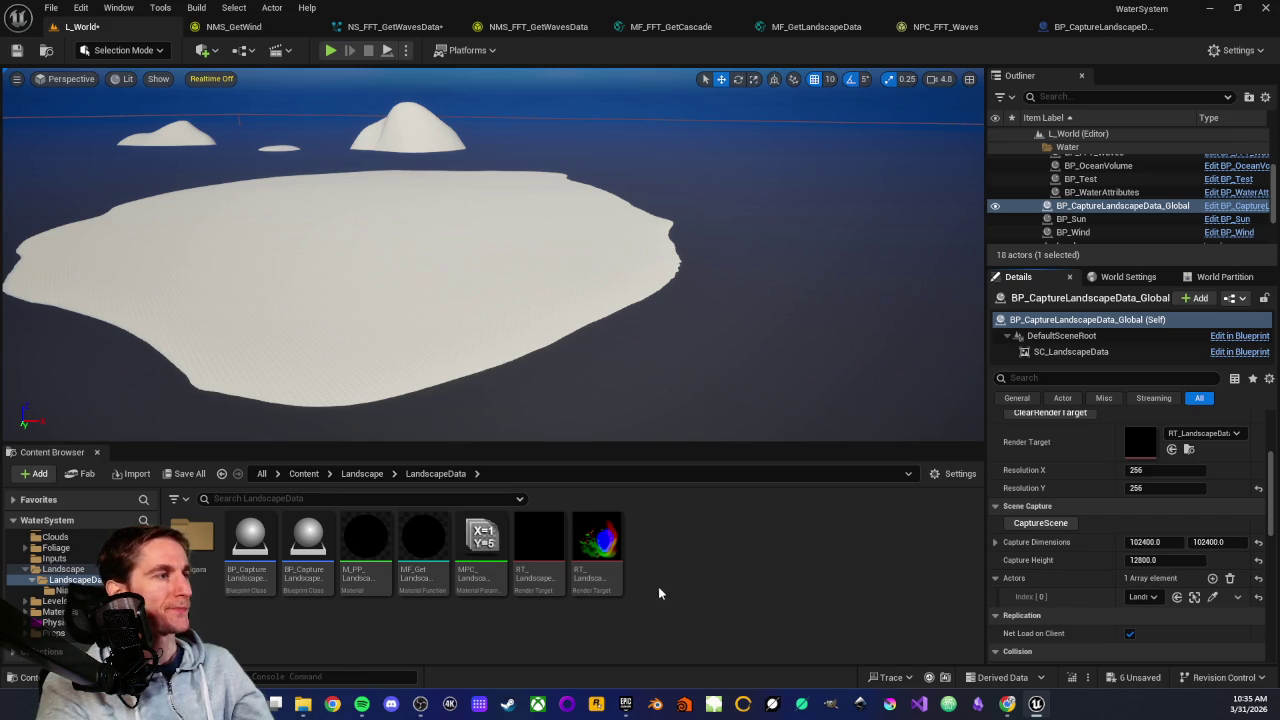
left_click(1030, 530)
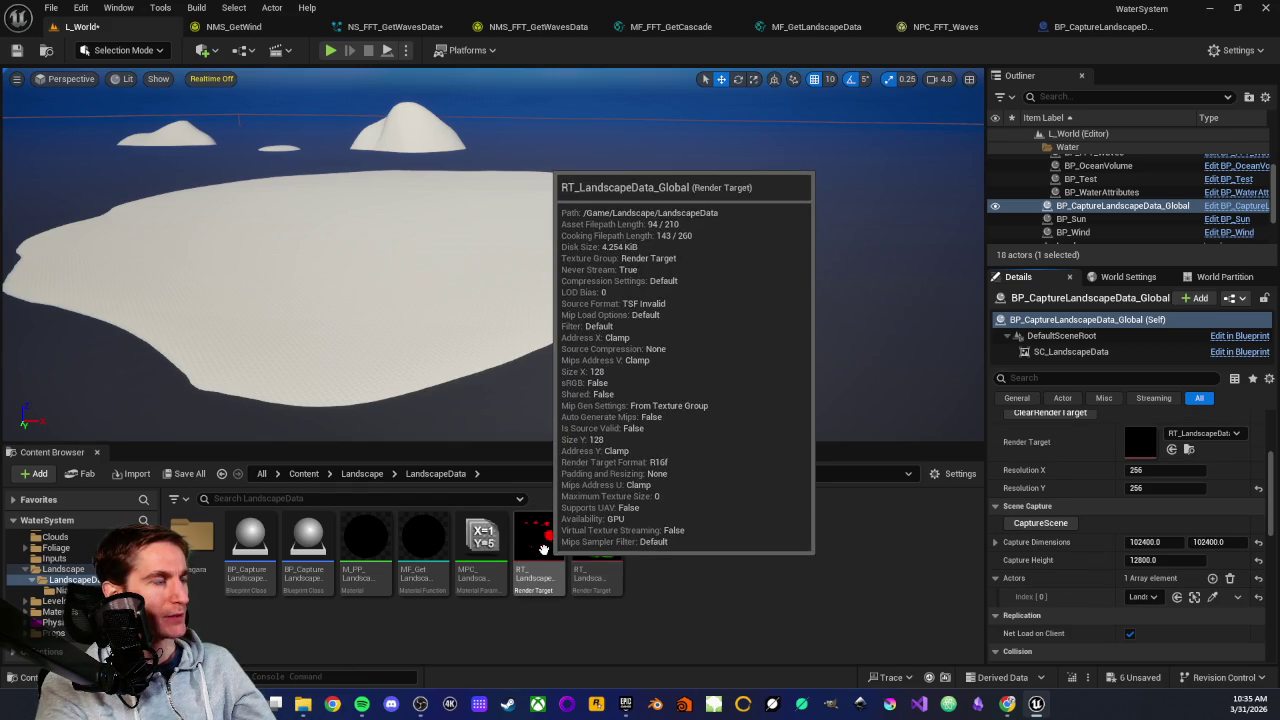
Inspect the red island shapes in RT_LandscapeData_Global, then close the viewer
double_click(543, 548)
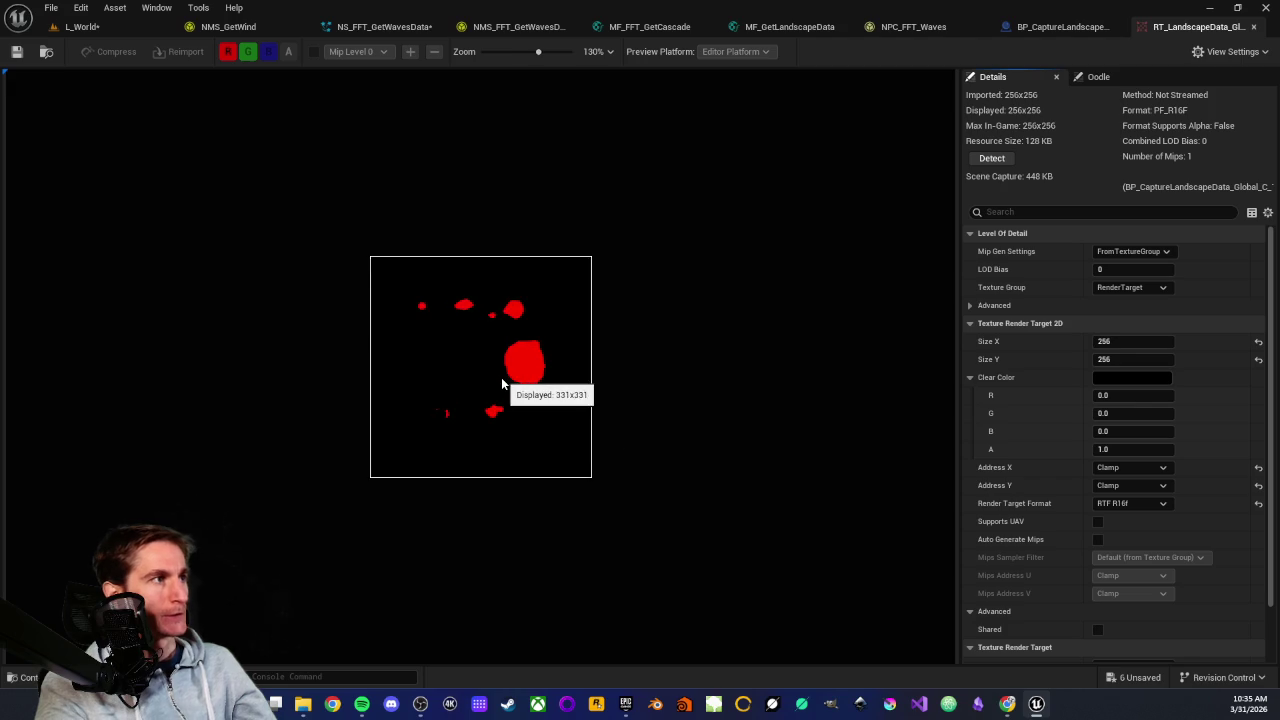
scroll(501, 377, "up", 4)
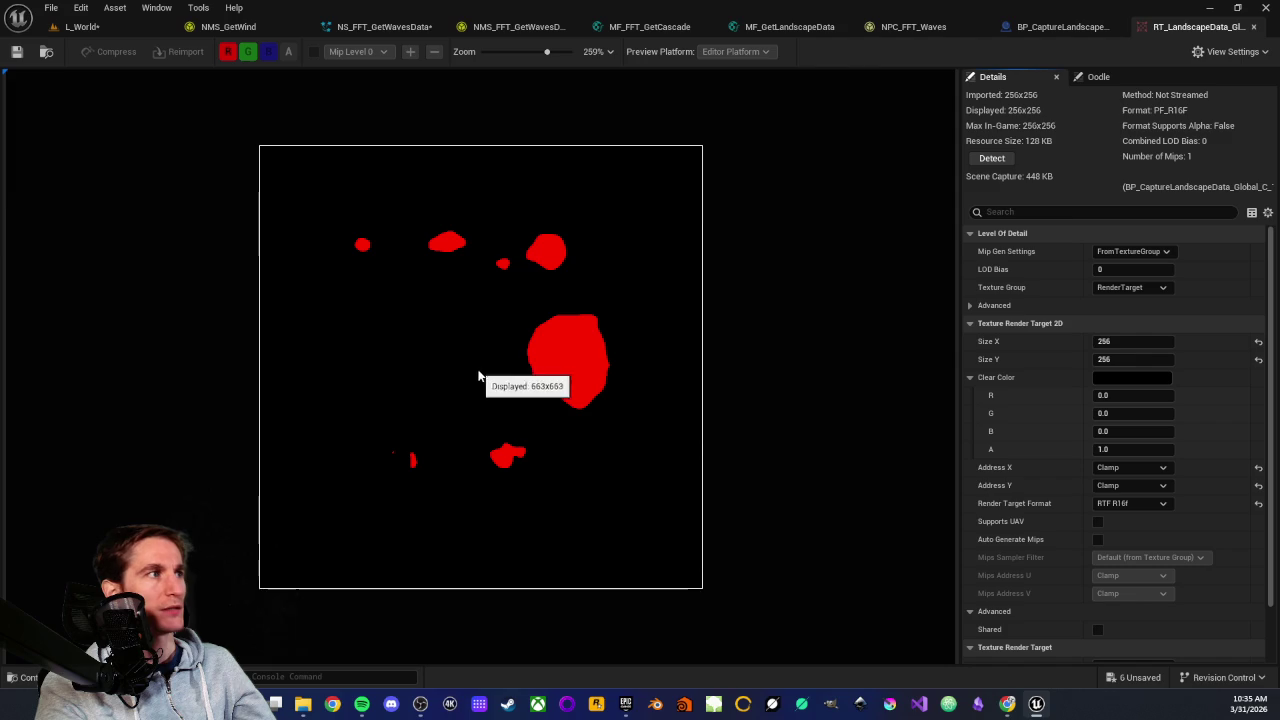
scroll(511, 364, "up", 2)
scroll(511, 362, "up", 2)
scroll(492, 368, "down", 1)
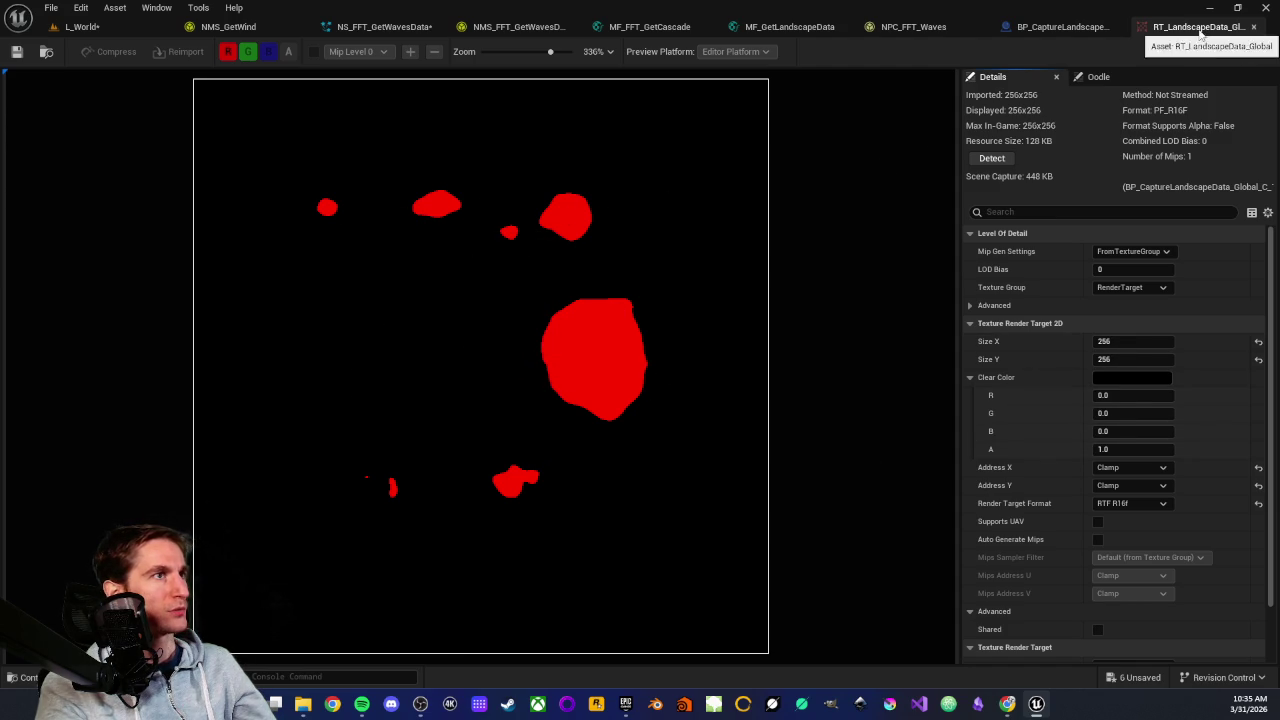
left_click(1253, 27)
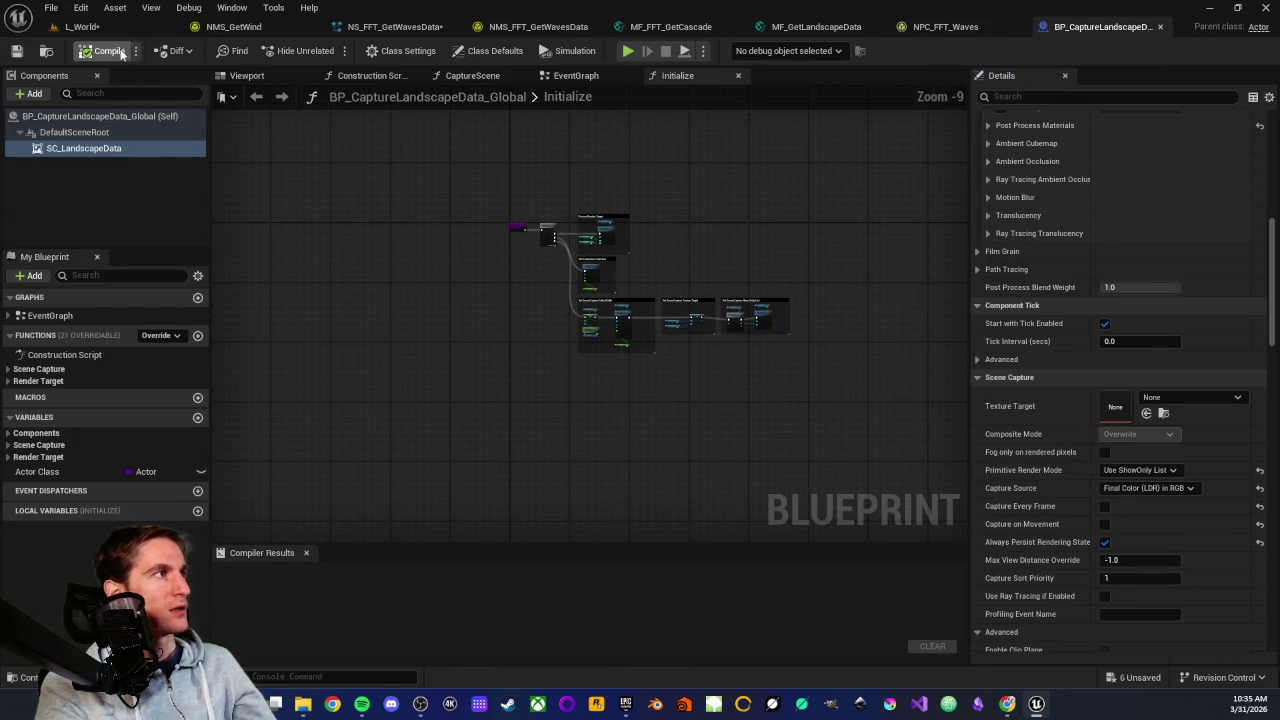
Return to the level, move the view closer to the island, and switch to MF_GetLandscapeData
left_click(82, 27)
left_click_drag(327, 196, 309, 297)
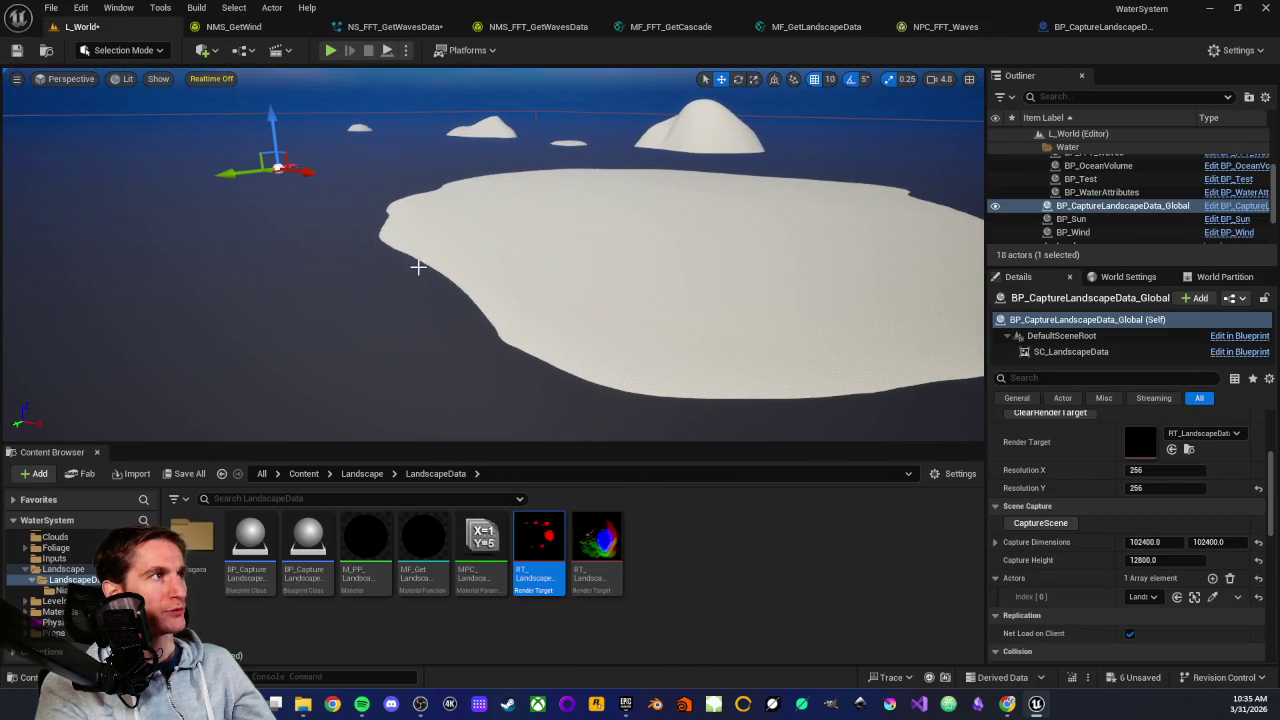
left_click(931, 28)
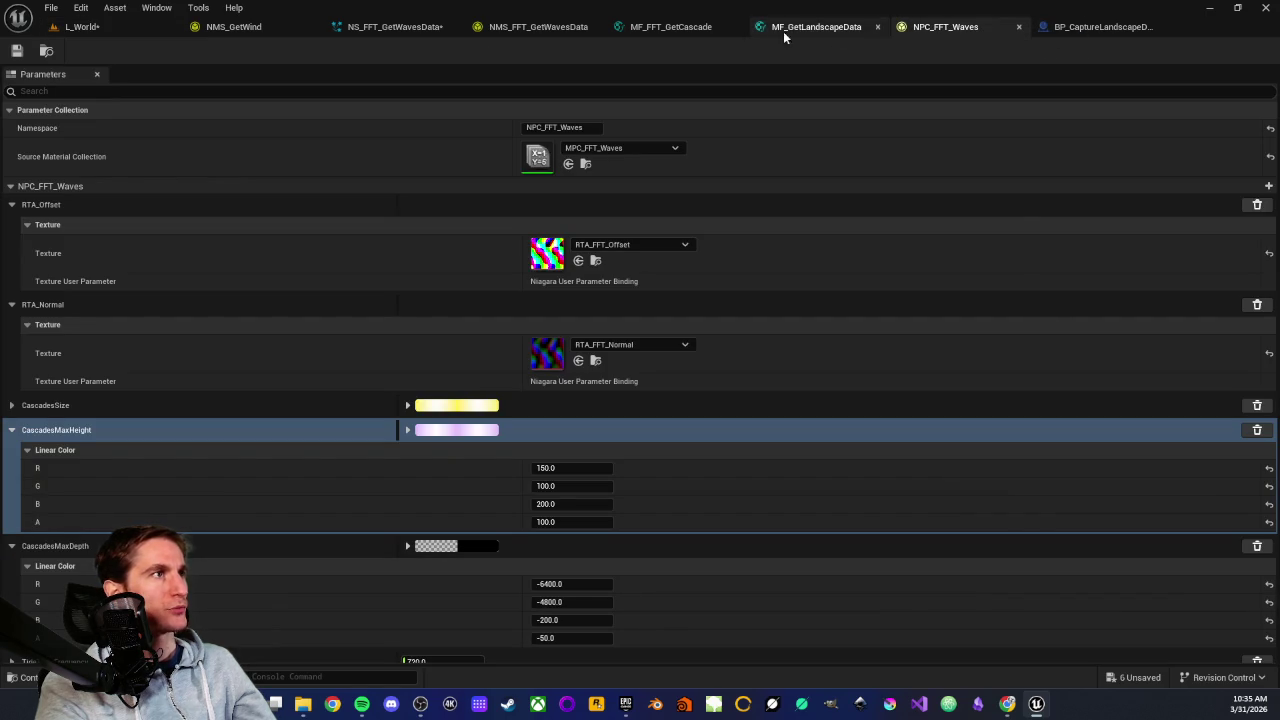
left_click(500, 28)
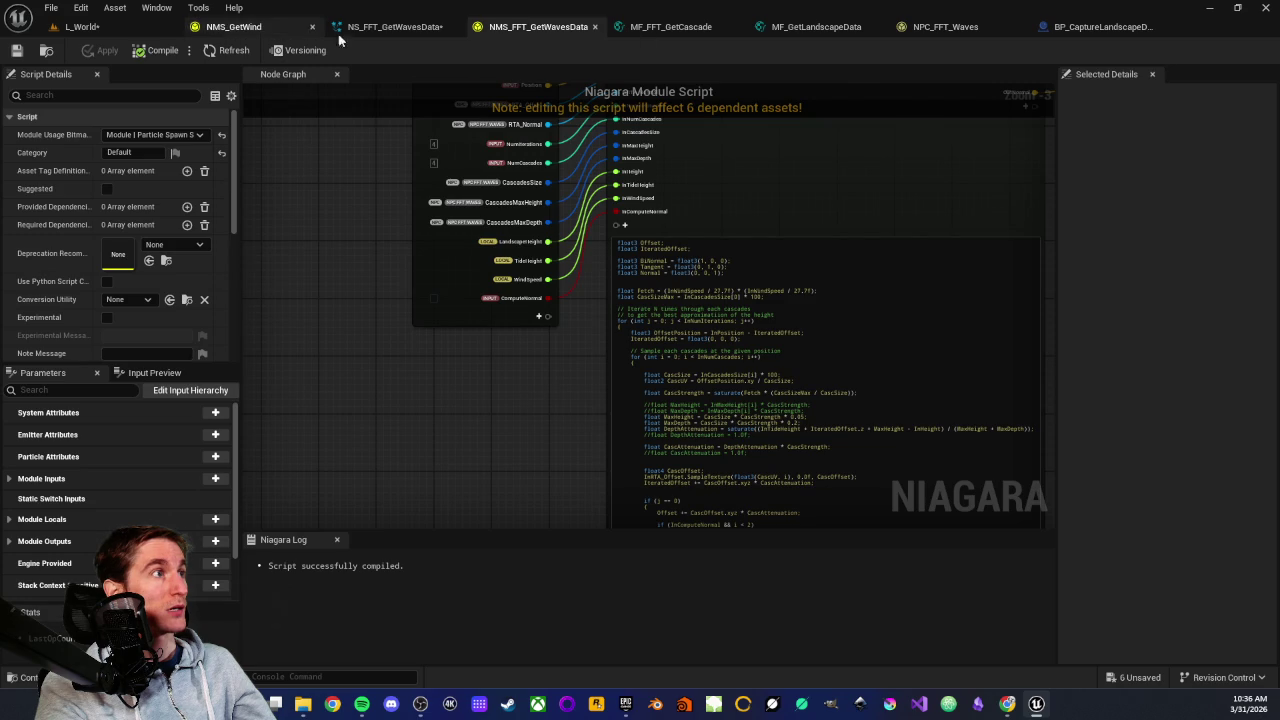
left_click(813, 29)
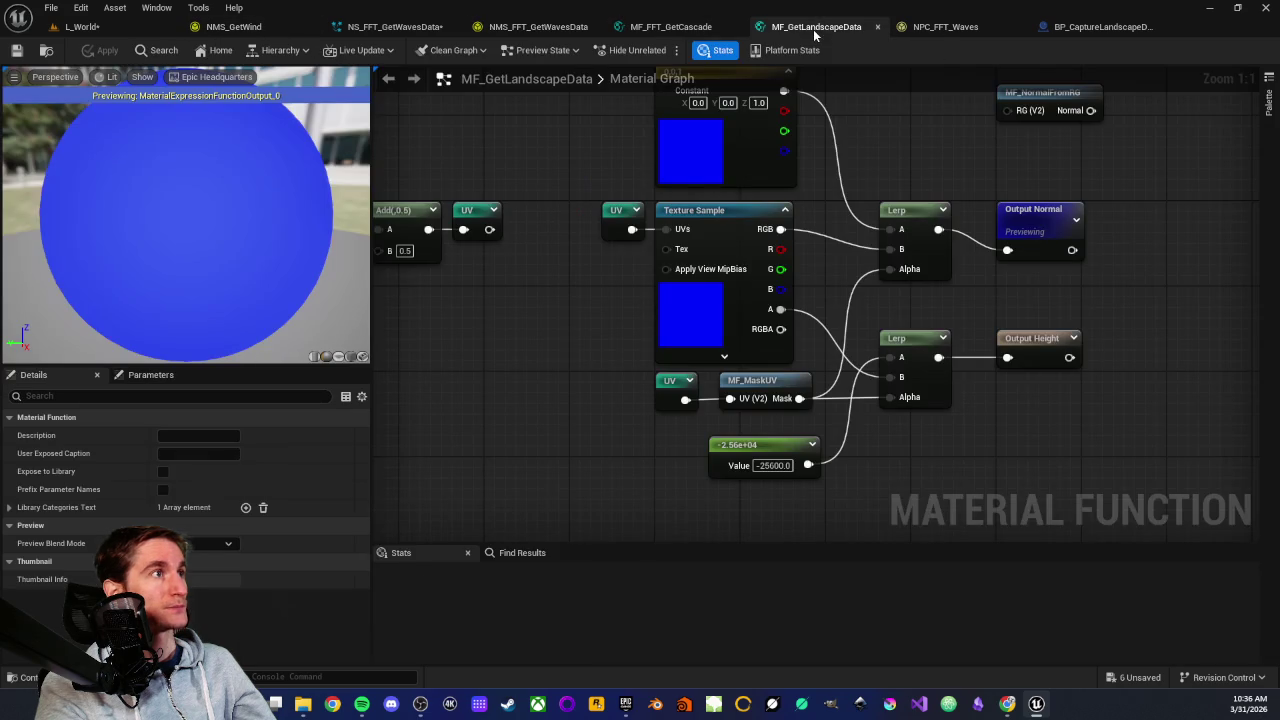
Point the Texture Sample at RT_LandscapeData_Global and disconnect the Lerp from Output Normal
left_click(698, 210)
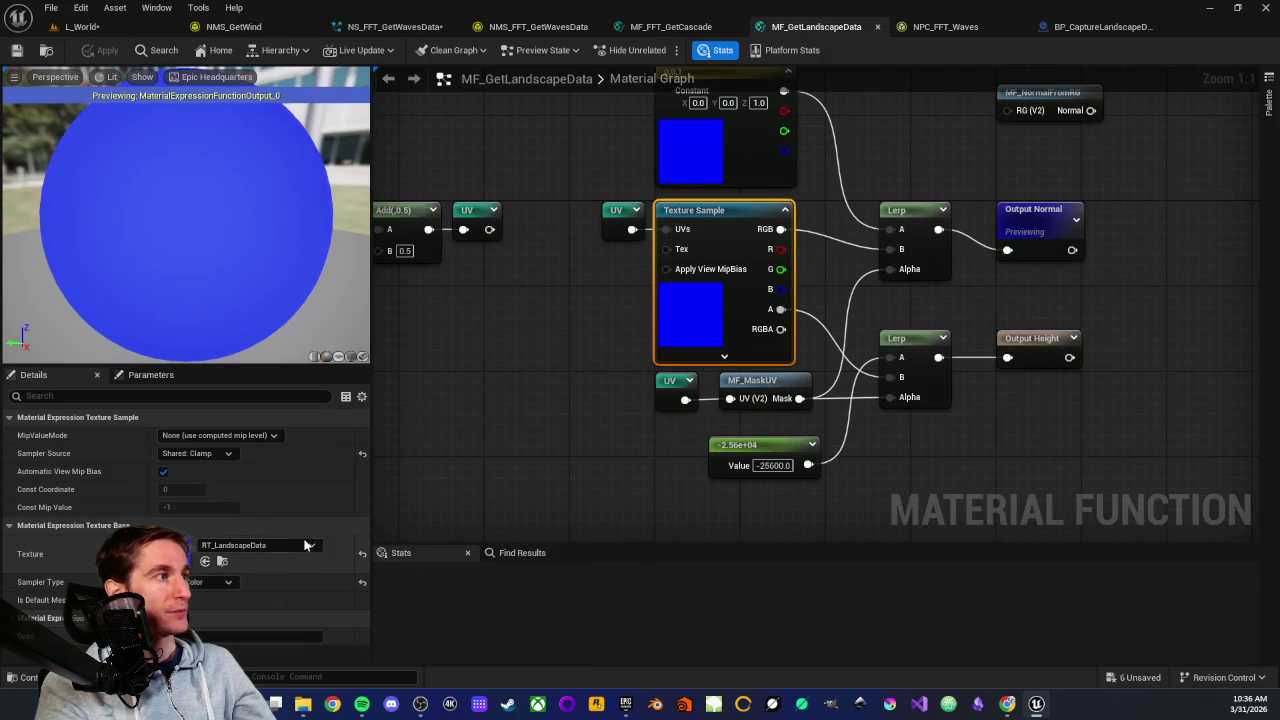
left_click(286, 544)
left_click(290, 408)
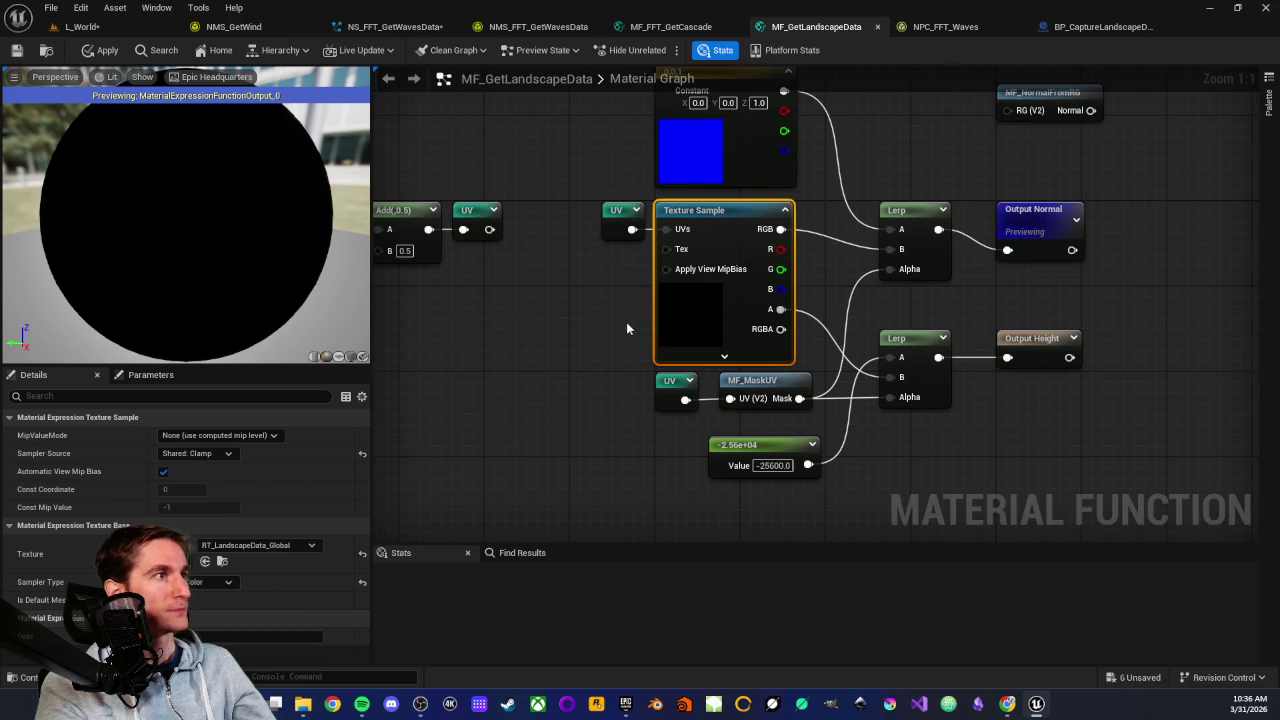
left_click_drag(630, 328, 539, 379)
left_click_drag(722, 328, 648, 312)
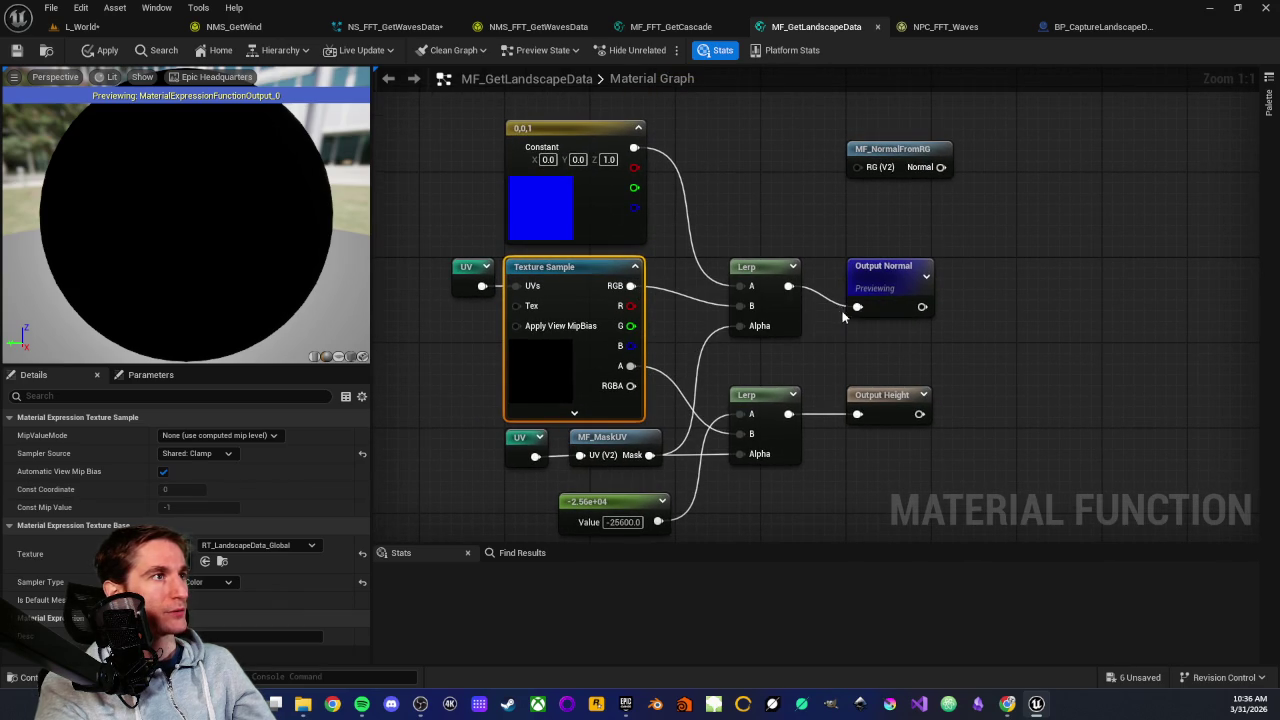
left_click_drag(804, 230, 858, 210)
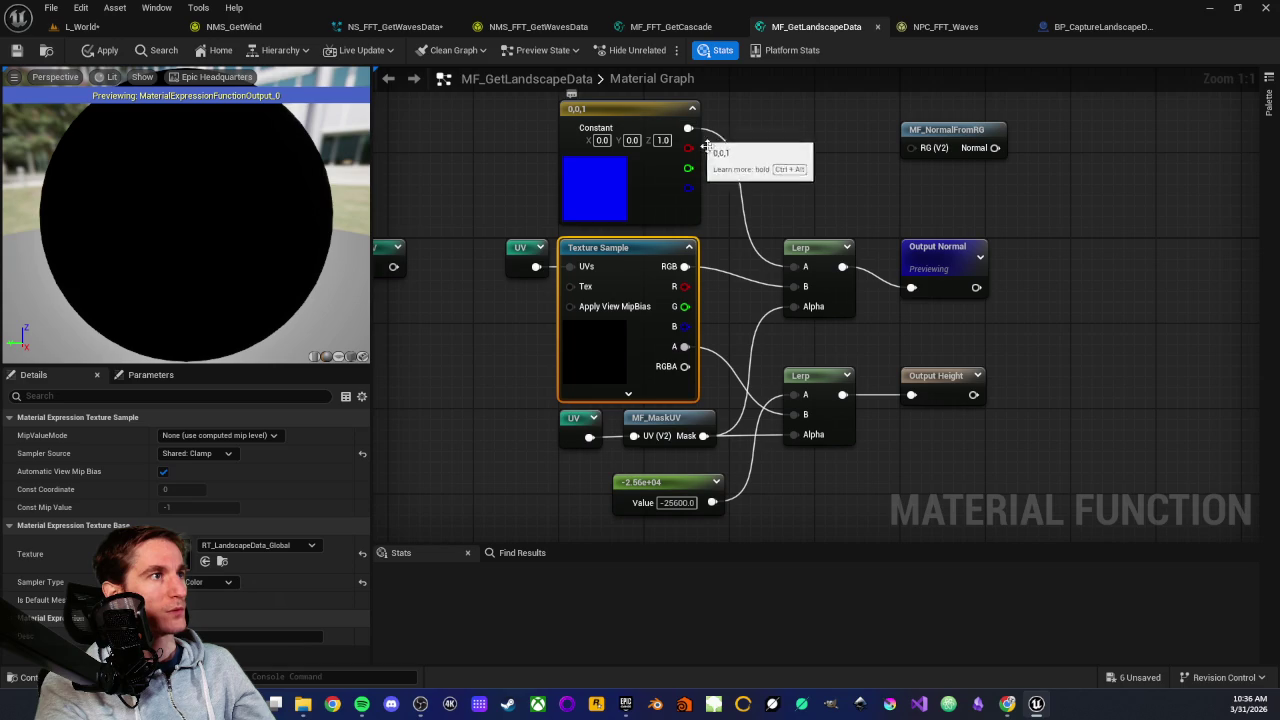
left_click(910, 288, "alt")
left_click_drag(860, 332, 810, 287)
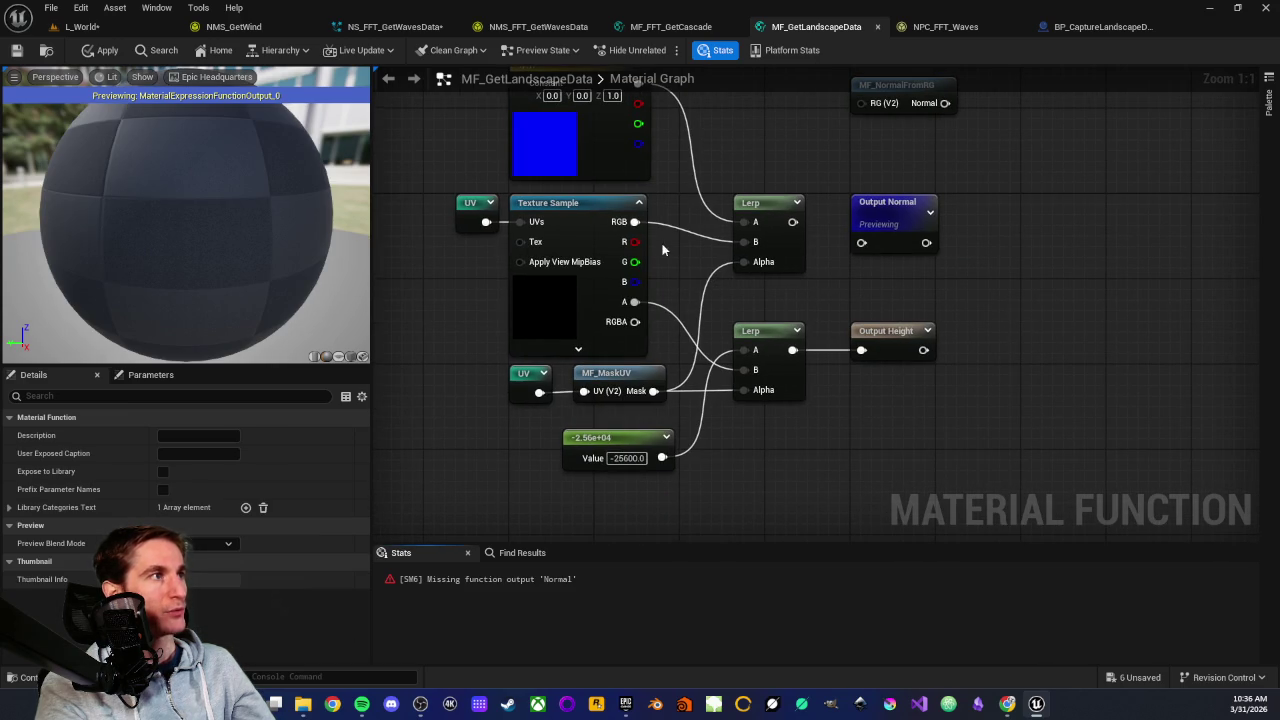
Wire the Texture Sample's R channel into the height Lerp in place of A
mouse_move(634, 221)
left_mouse_down()
mouse_move(672, 242)
mouse_move(702, 294)
mouse_move(686, 295)
left_mouse_up()
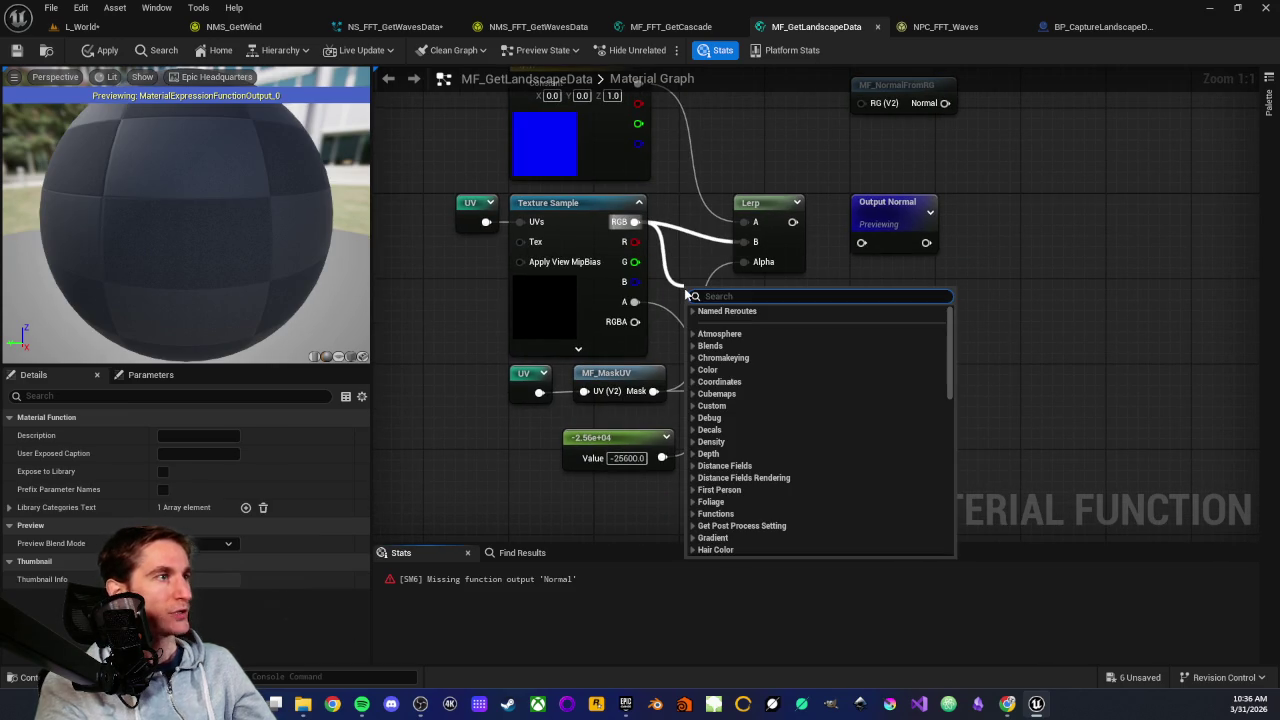
type("mask")
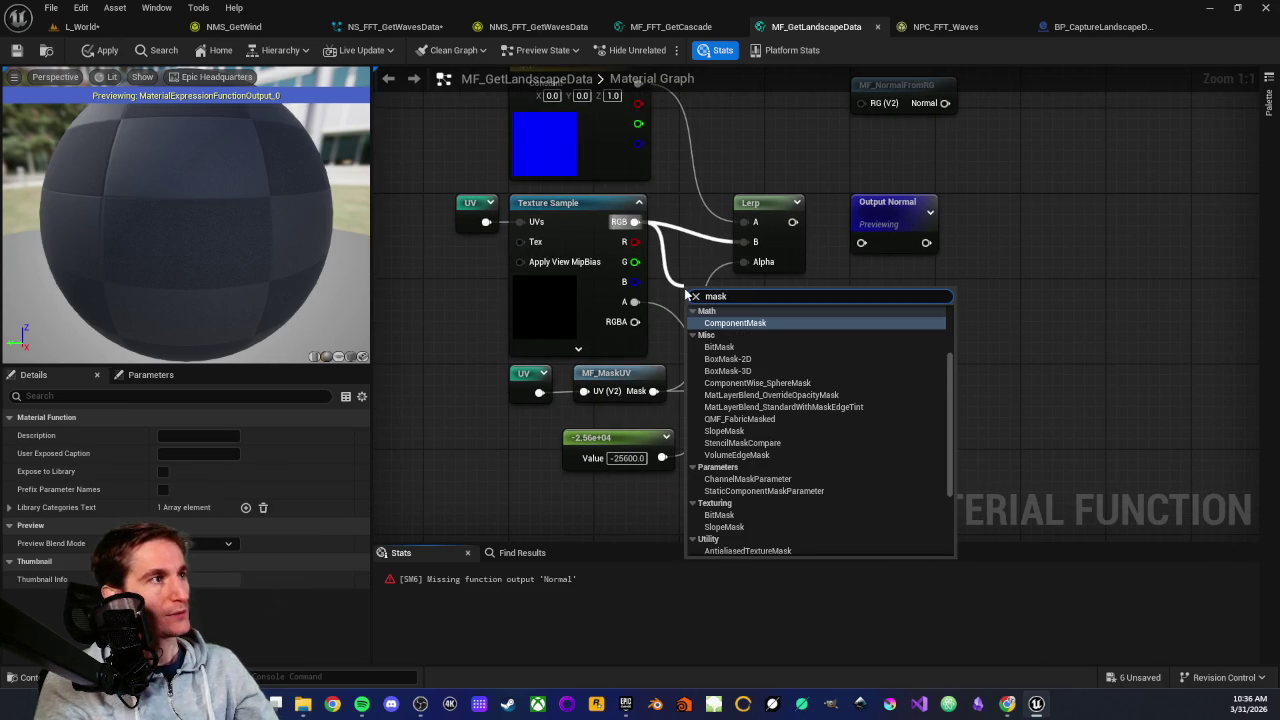
left_click(691, 236)
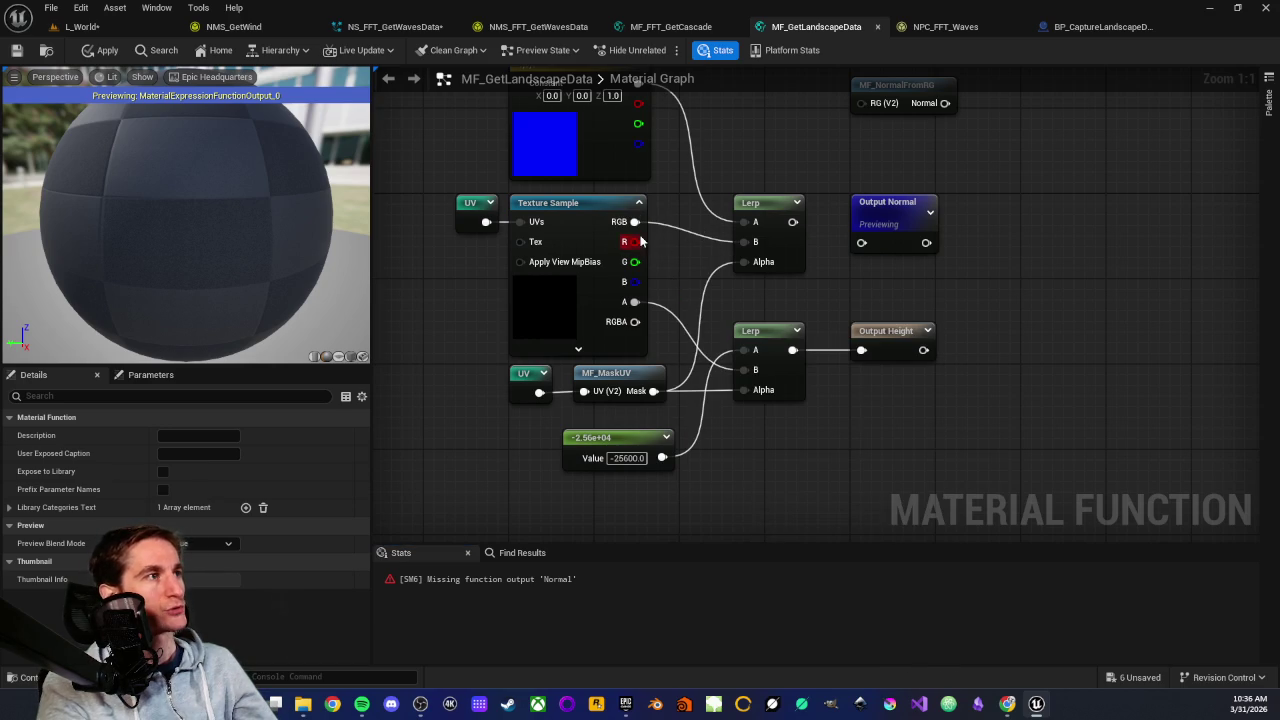
mouse_move(629, 241)
left_mouse_down()
mouse_move(700, 278)
mouse_move(723, 365)
mouse_move(744, 370)
left_mouse_up()
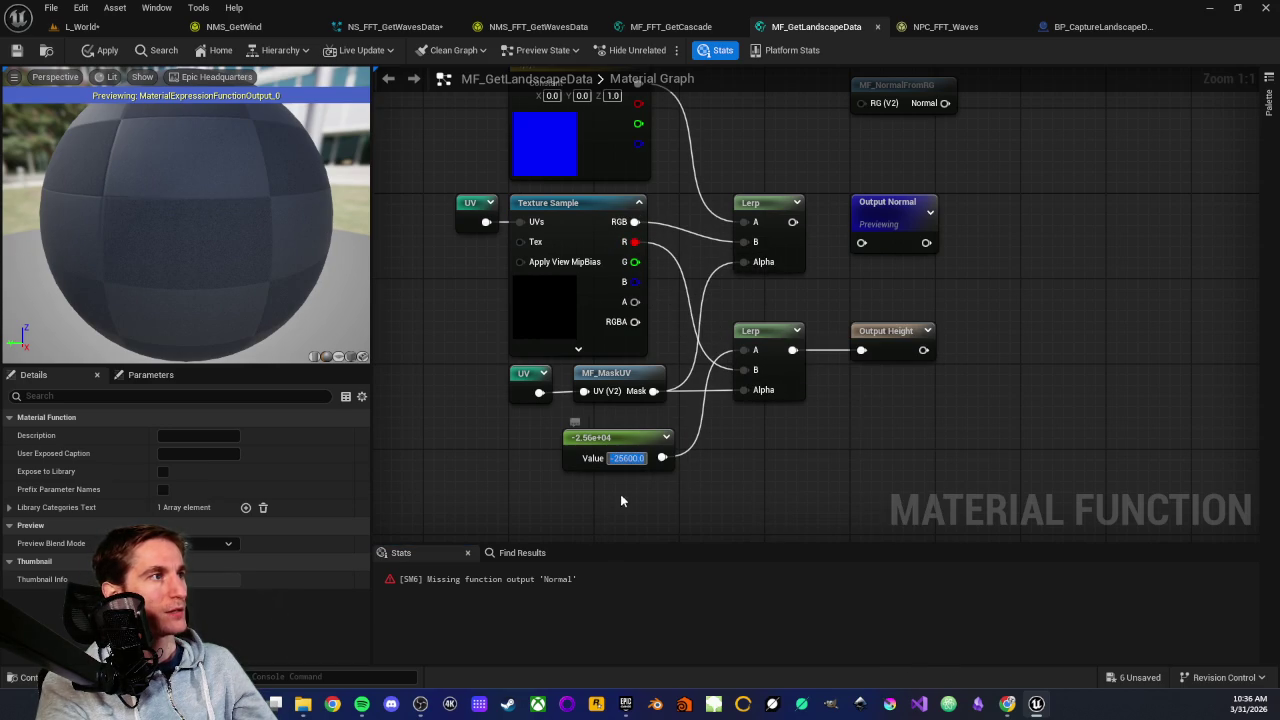
key("Return")
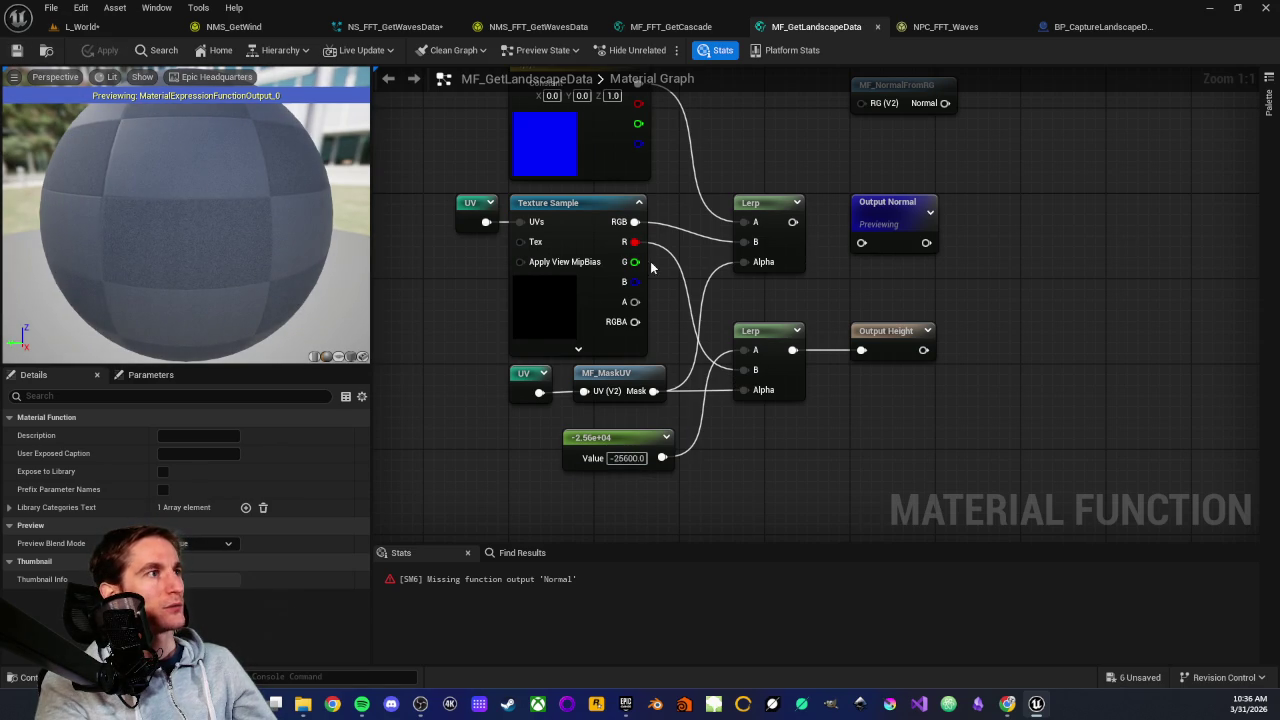
key("Home")
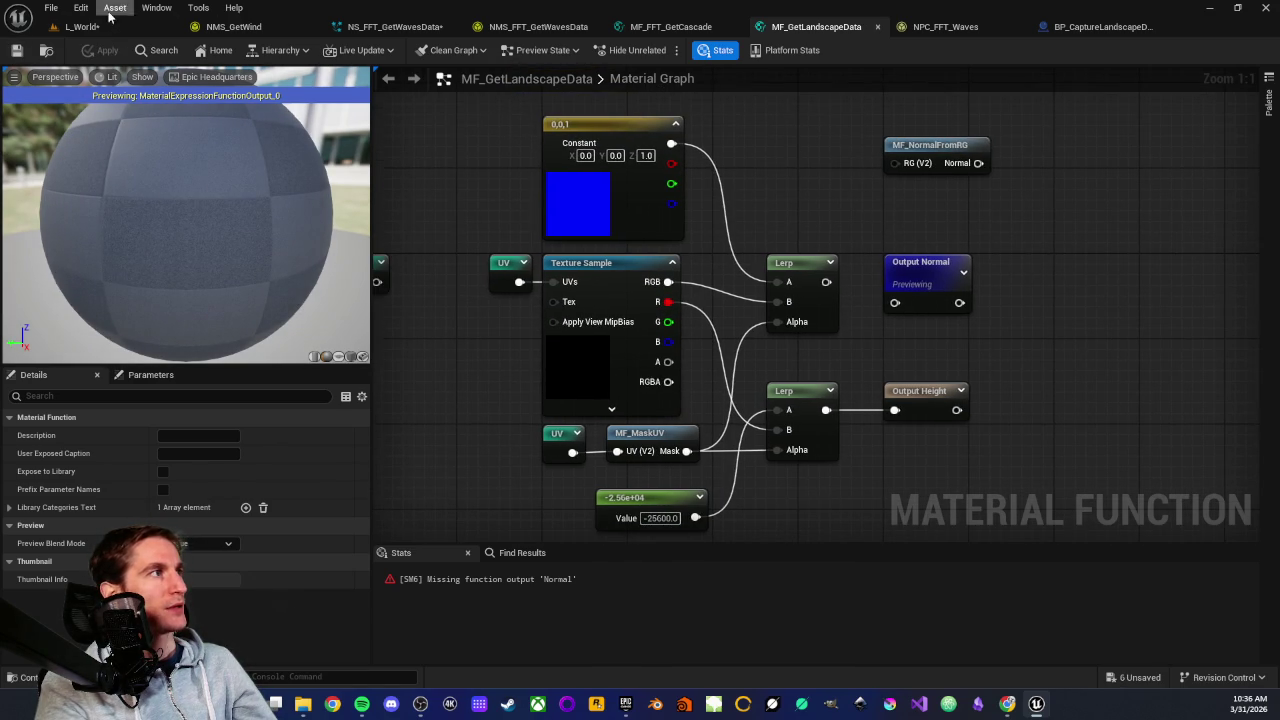
left_click(538, 27)
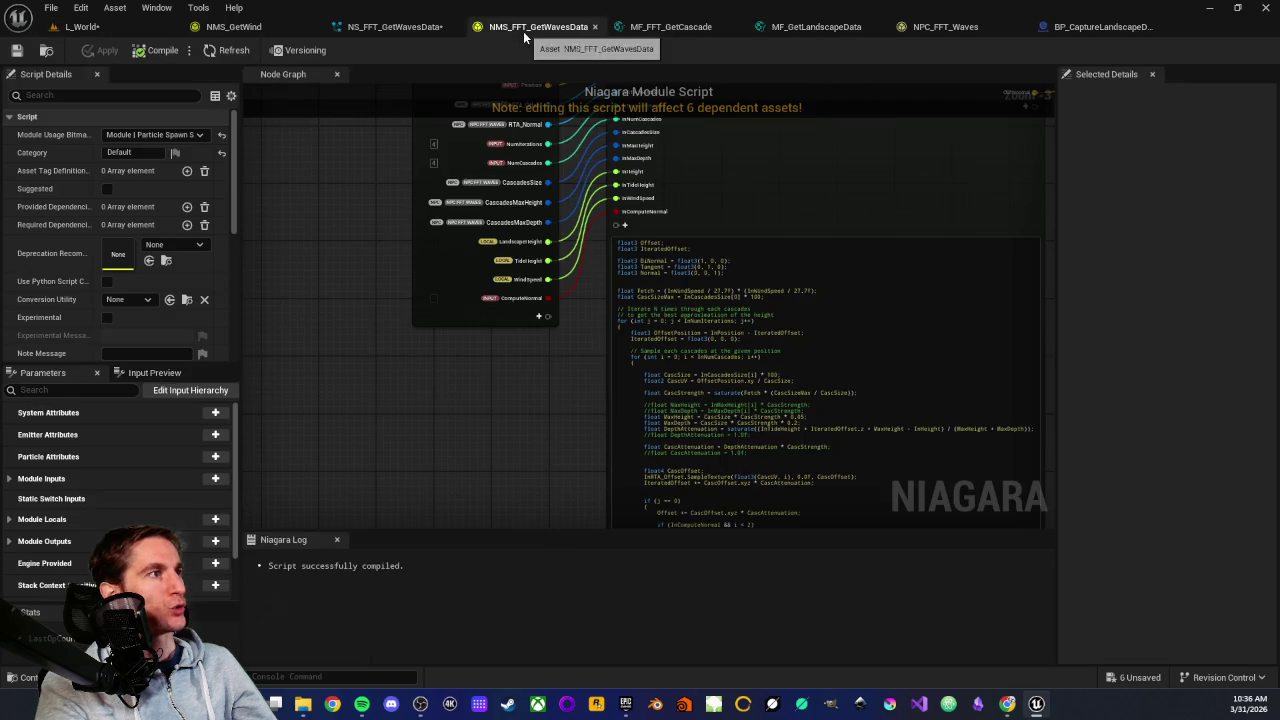
Set NPC_Landscape's RT_LandscapeData texture to RT_LandscapeData_Global and save the collection
scroll(530, 373, "up", 2)
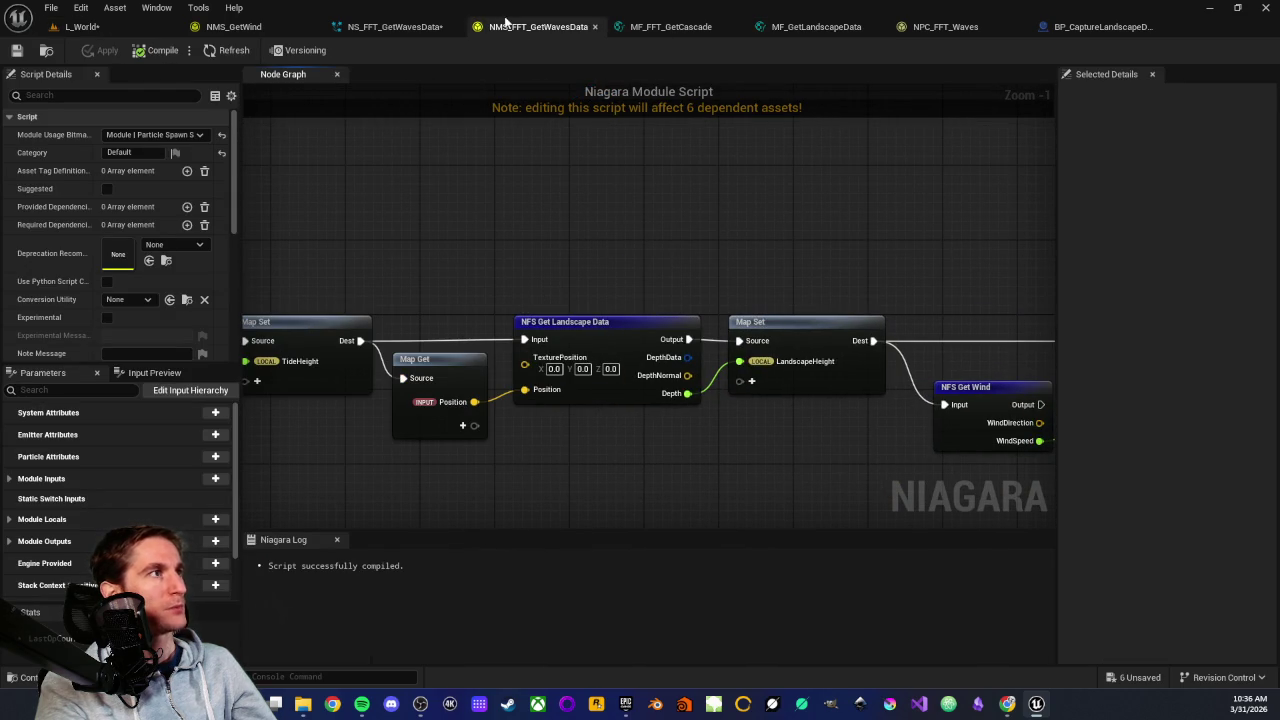
left_click(80, 26)
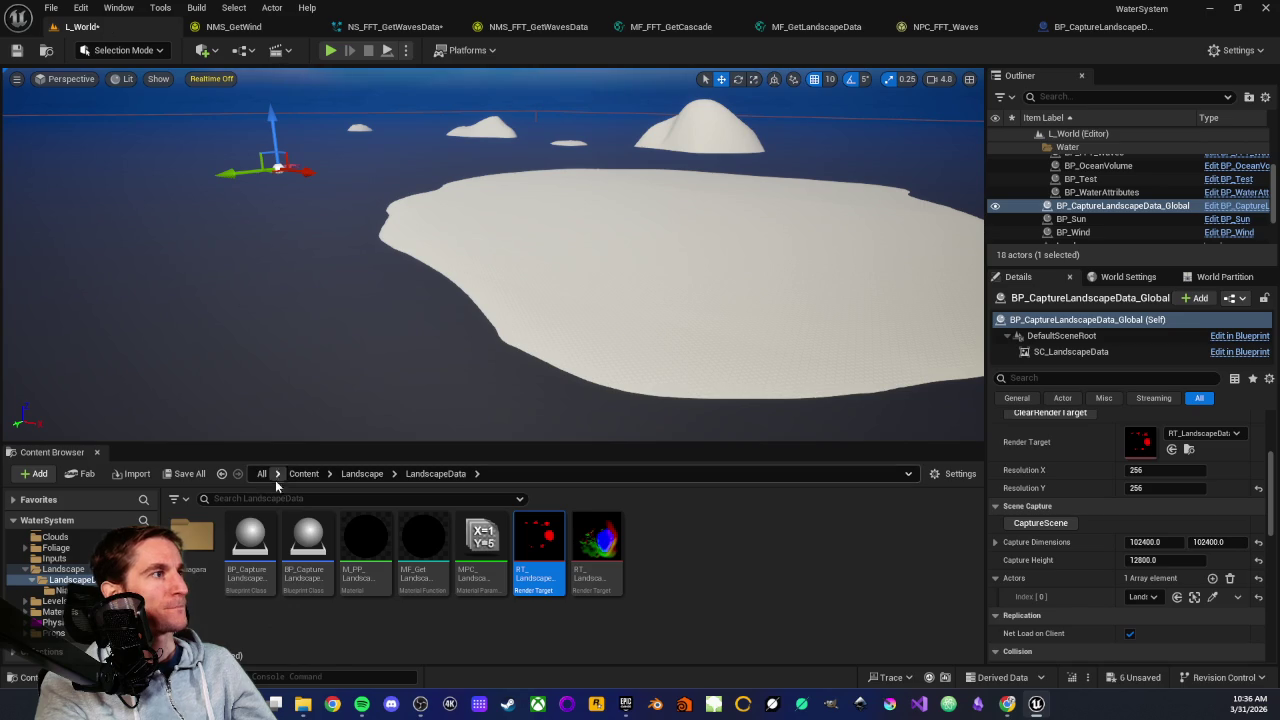
double_click(191, 540)
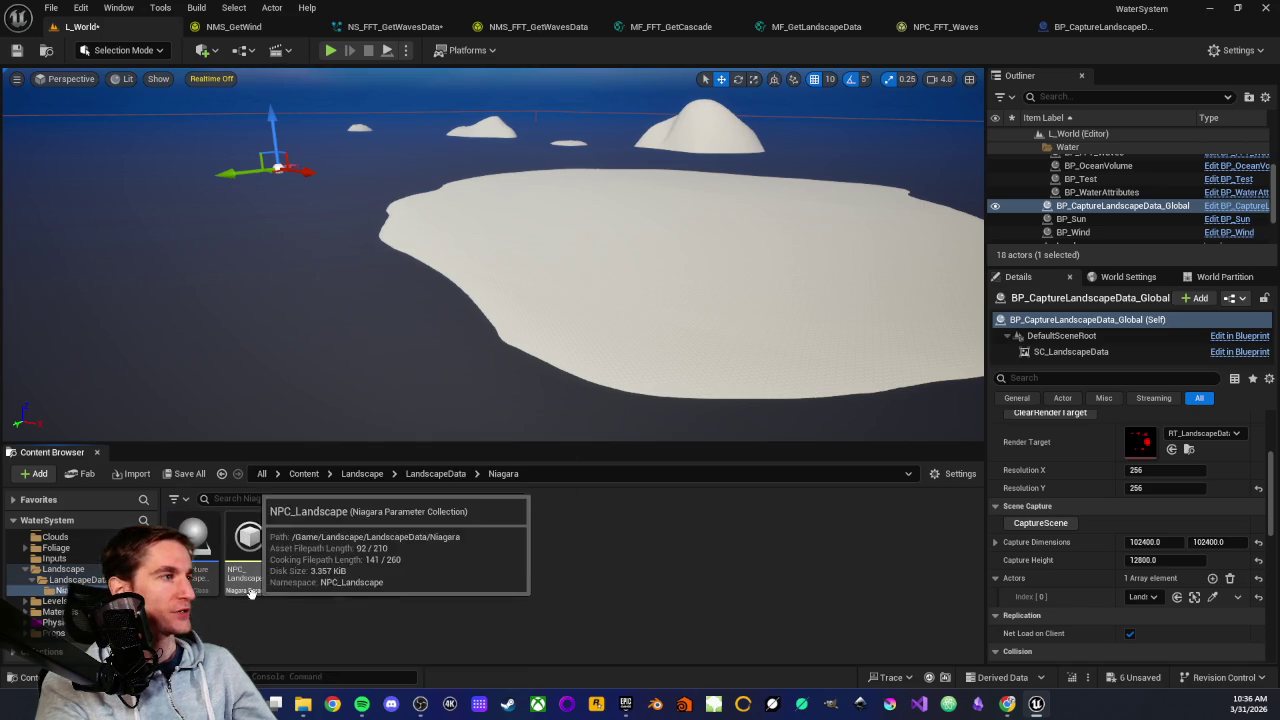
double_click(255, 562)
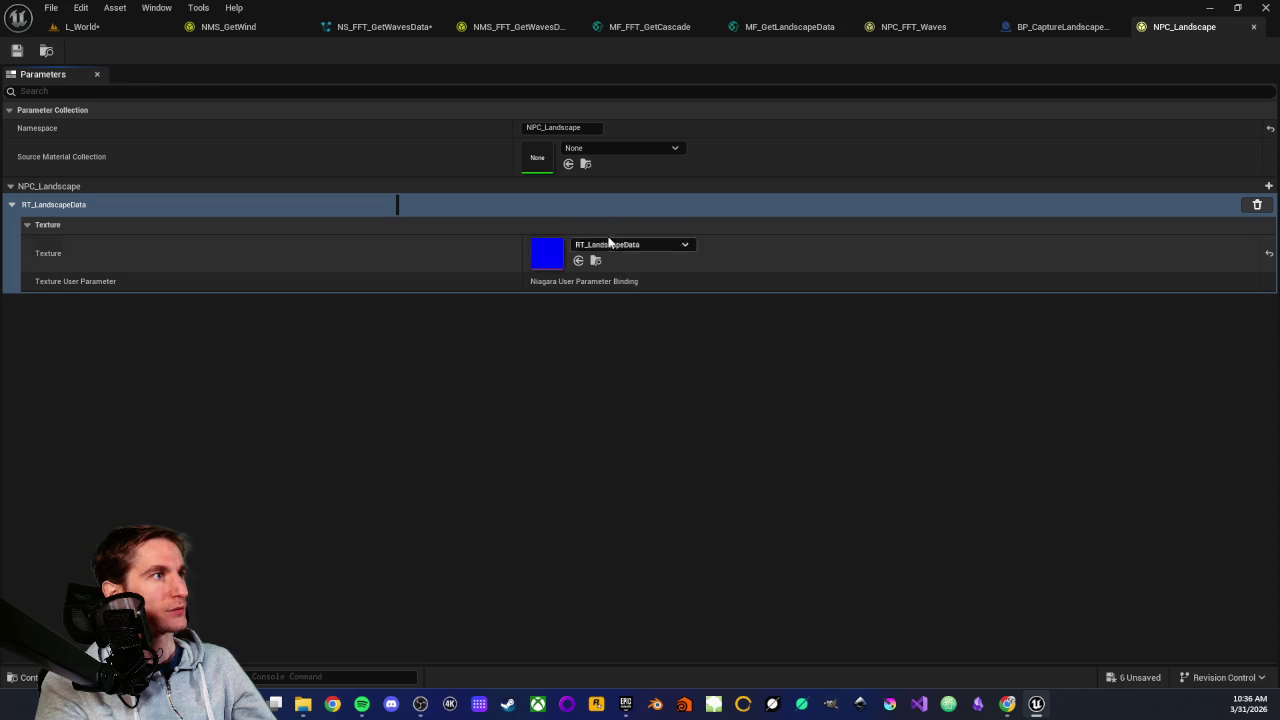
left_click(615, 247)
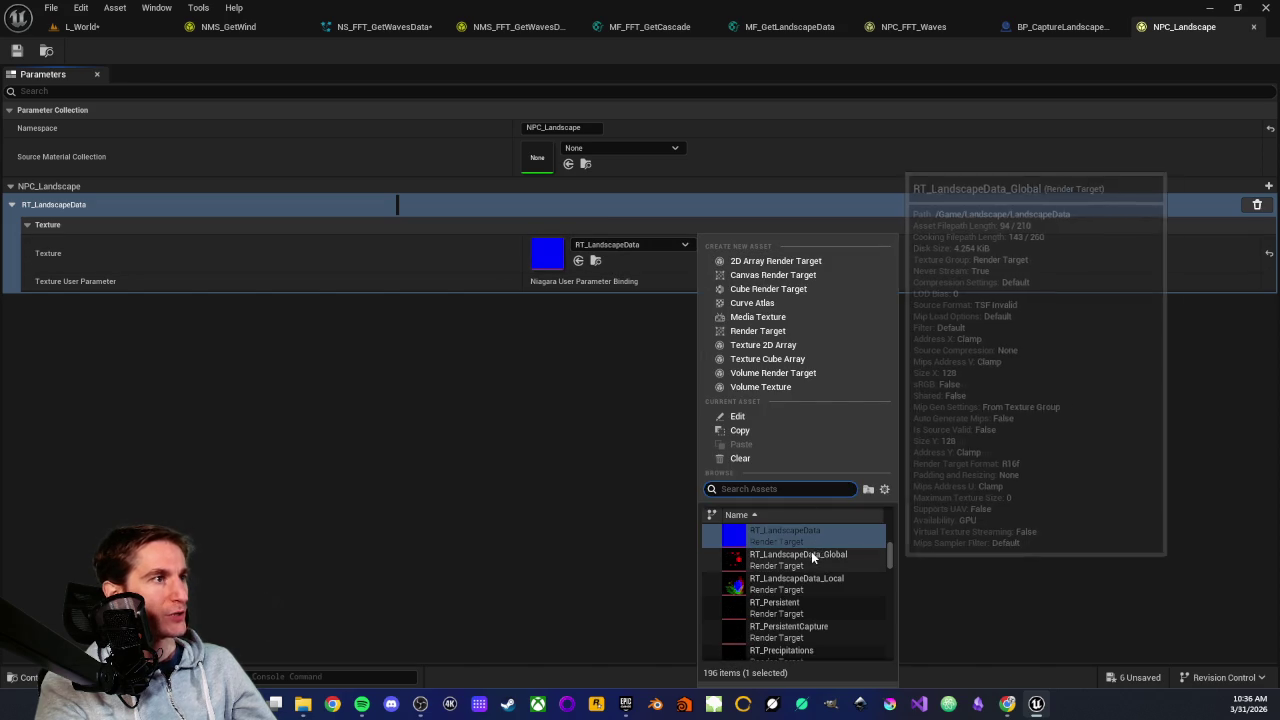
left_click(811, 557)
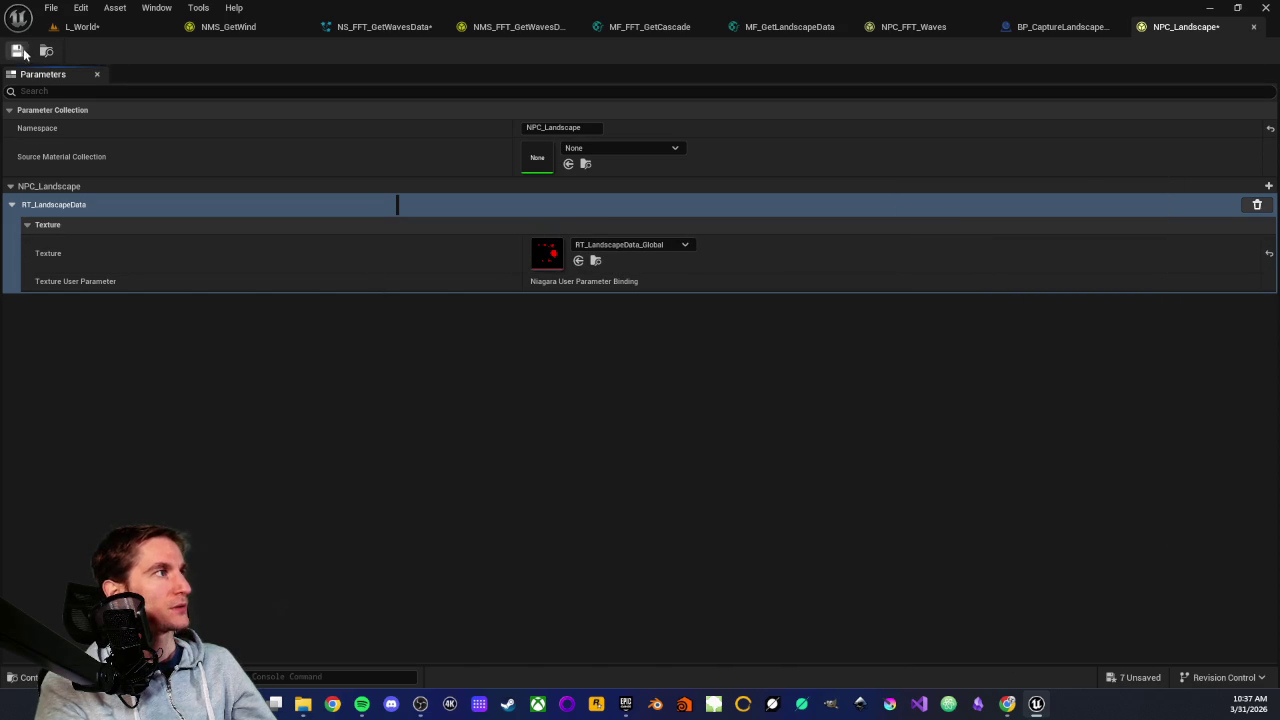
left_click(17, 50)
Save the L_World map and start Play-In-Editor
left_click(82, 27)
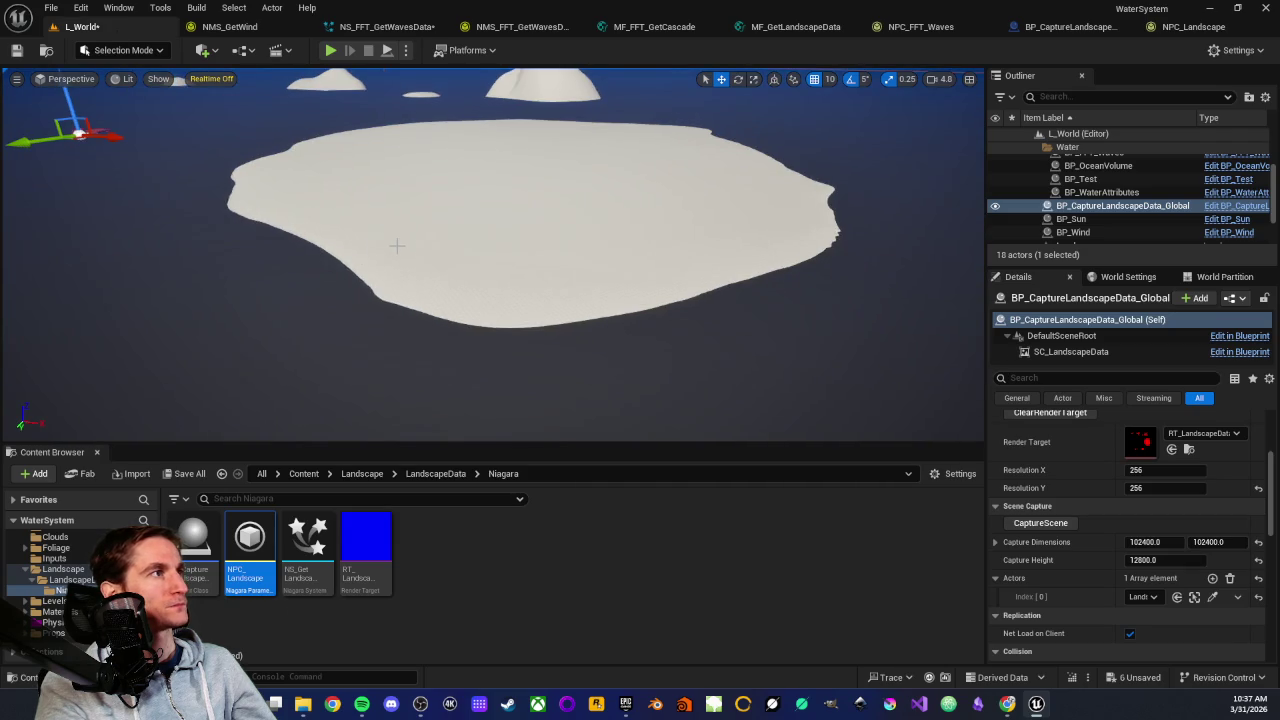
key("ctrl+s")
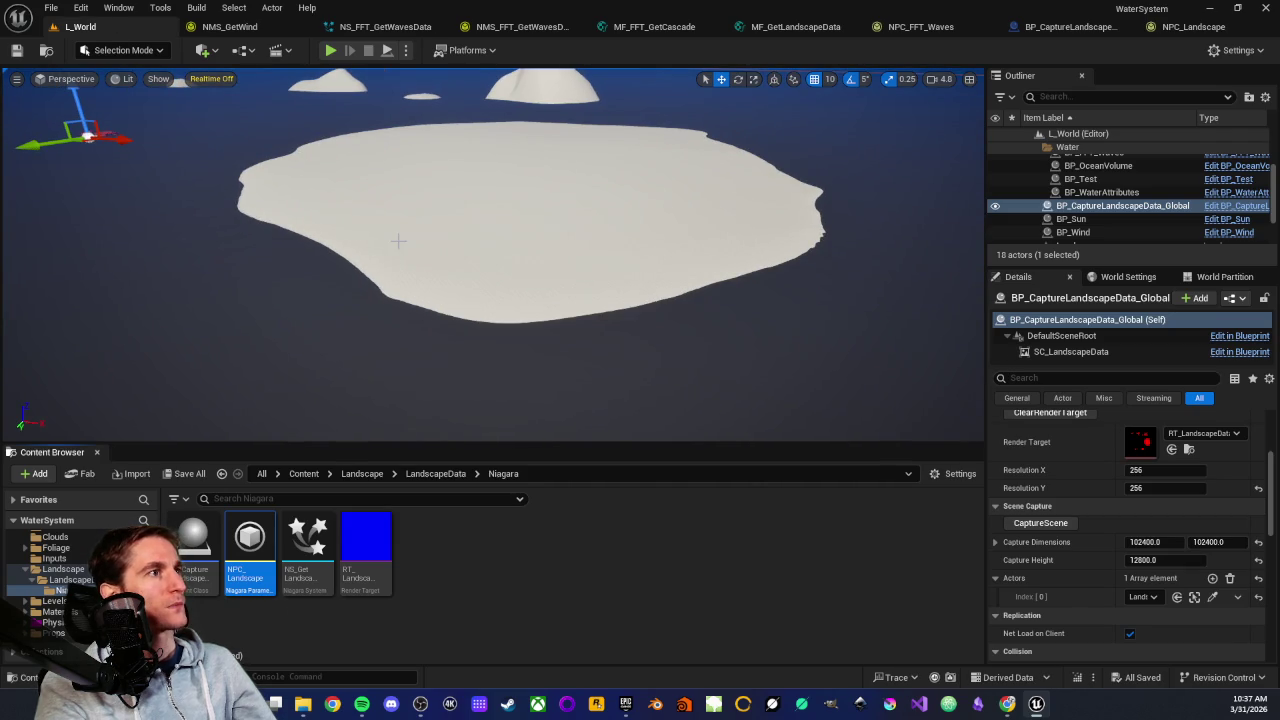
left_click_drag(398, 241, 368, 118)
left_click(387, 52)
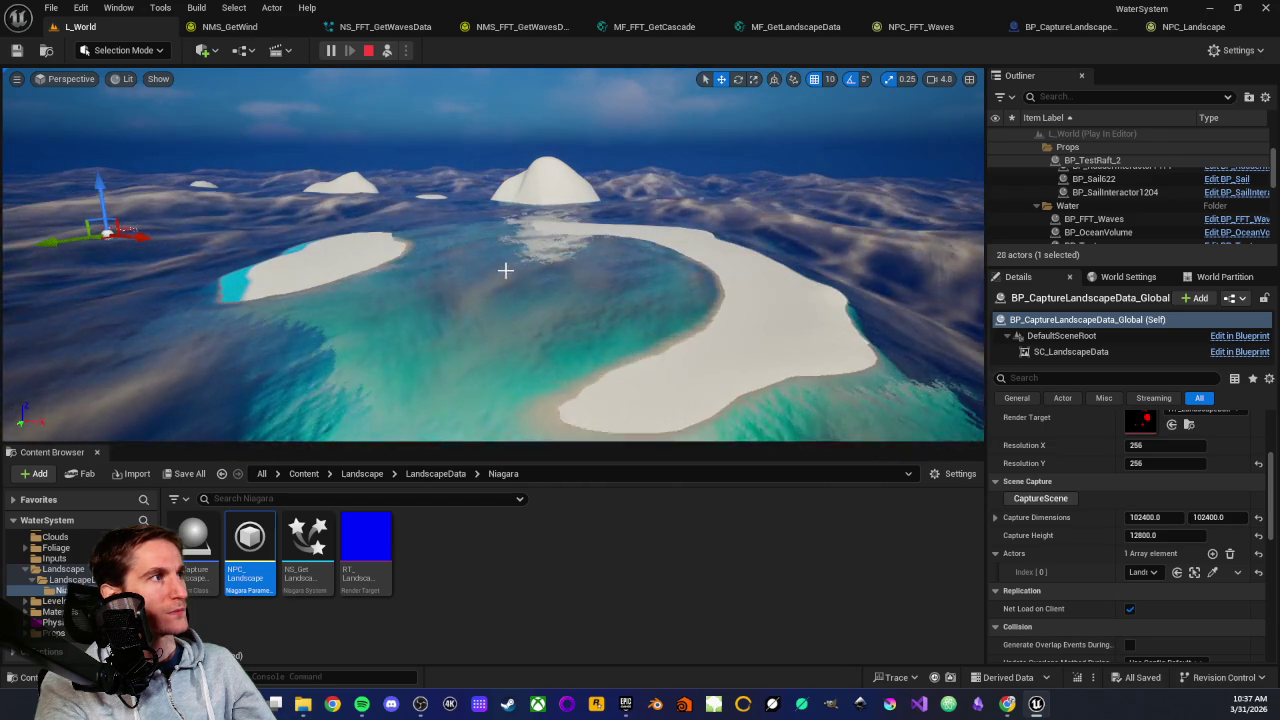
Fly over the white and sand islands to check the turquoise shallows, then switch to NPC_FFT_Waves
key("w")
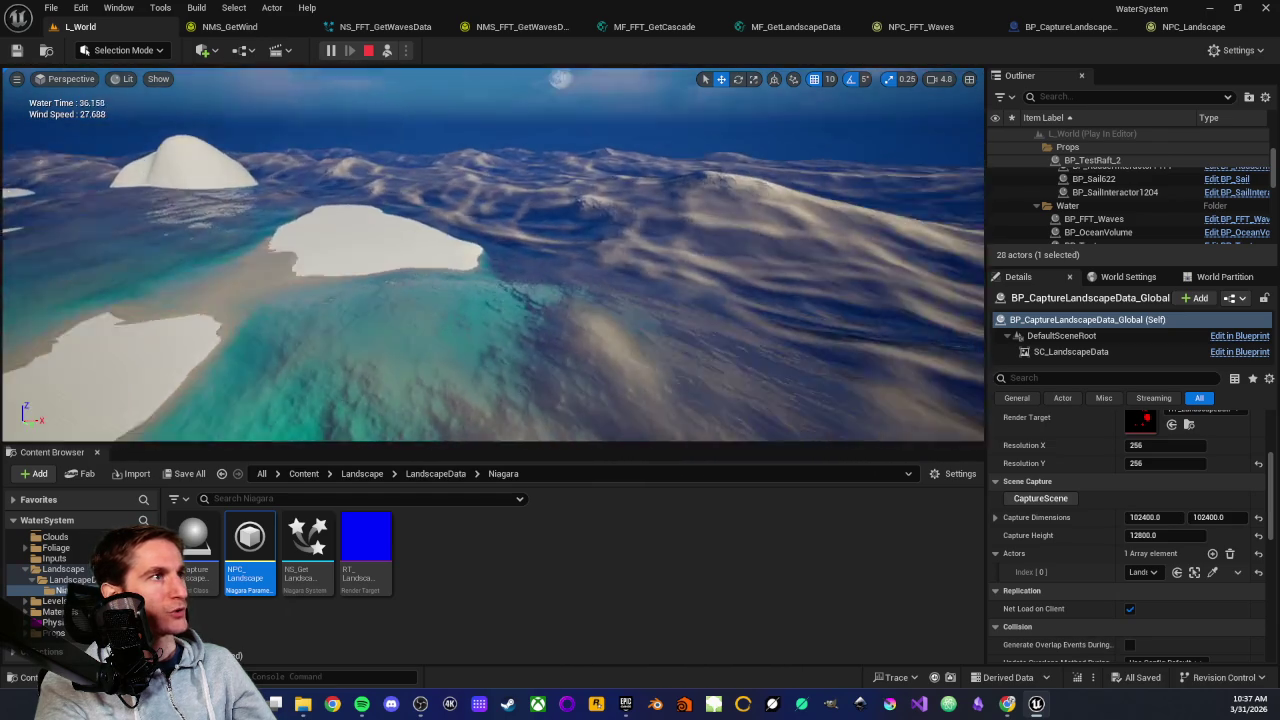
key("w")
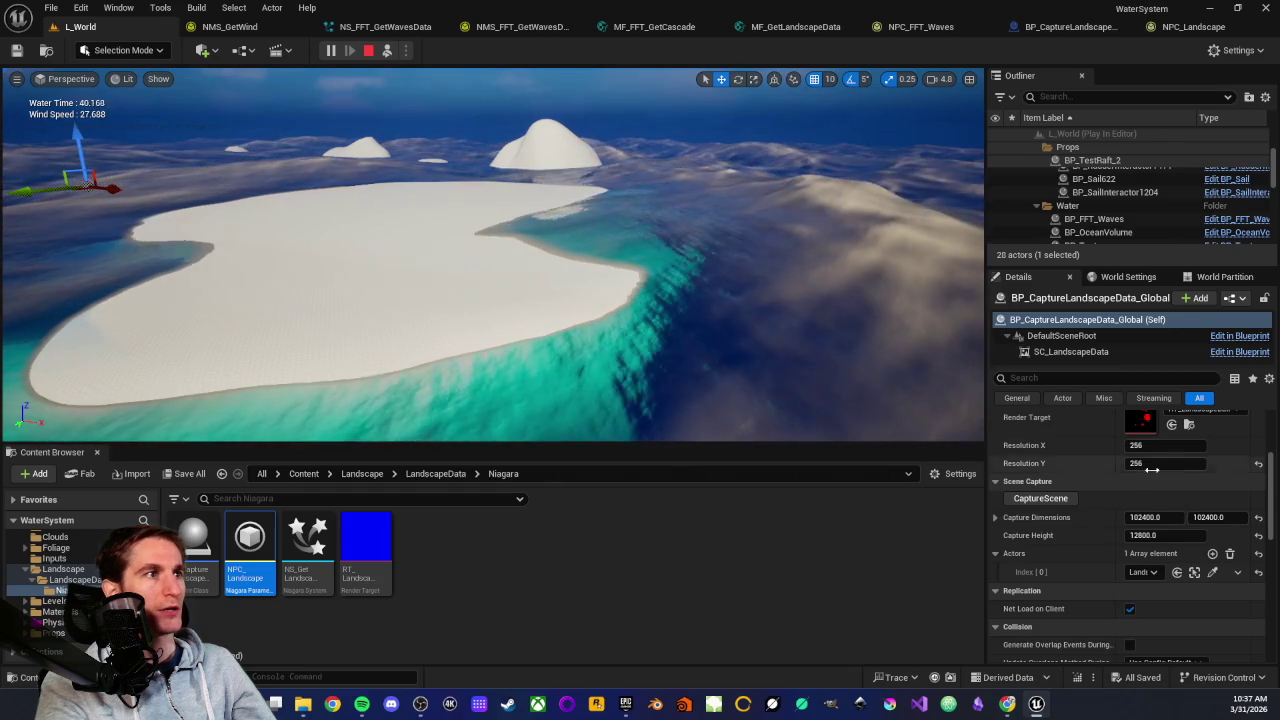
scroll(1144, 470, "up", 3)
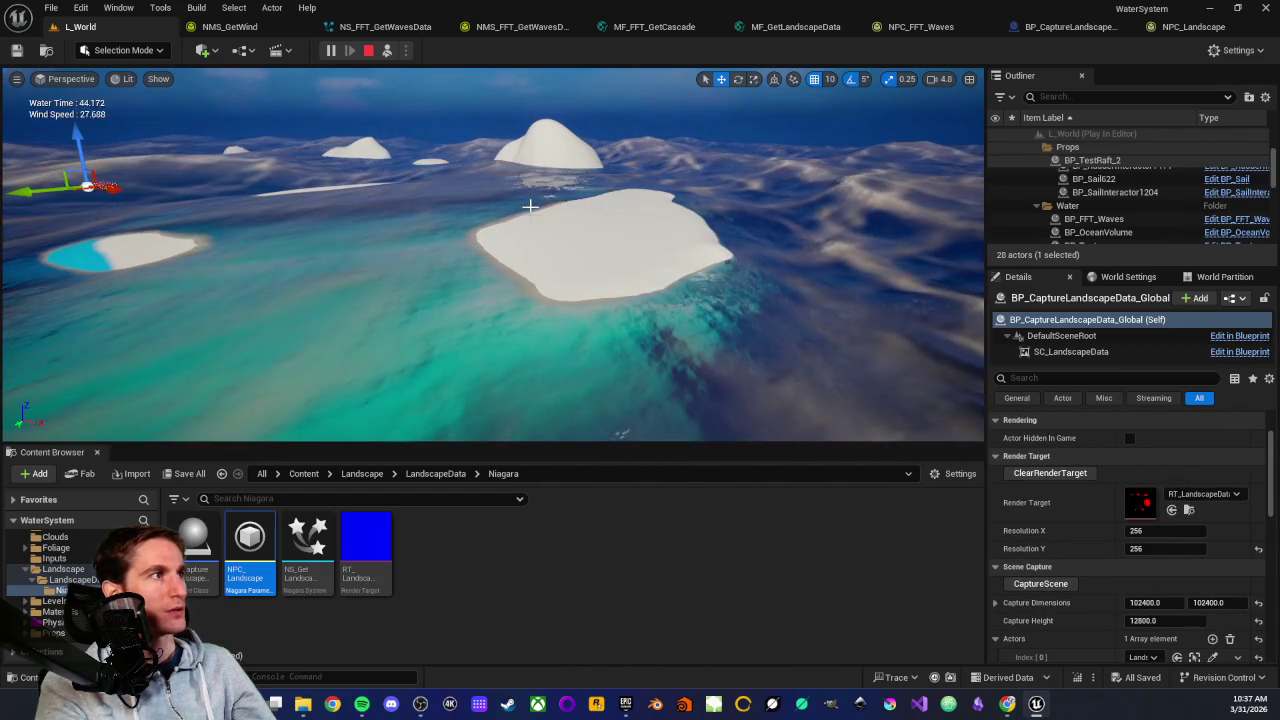
key("w")
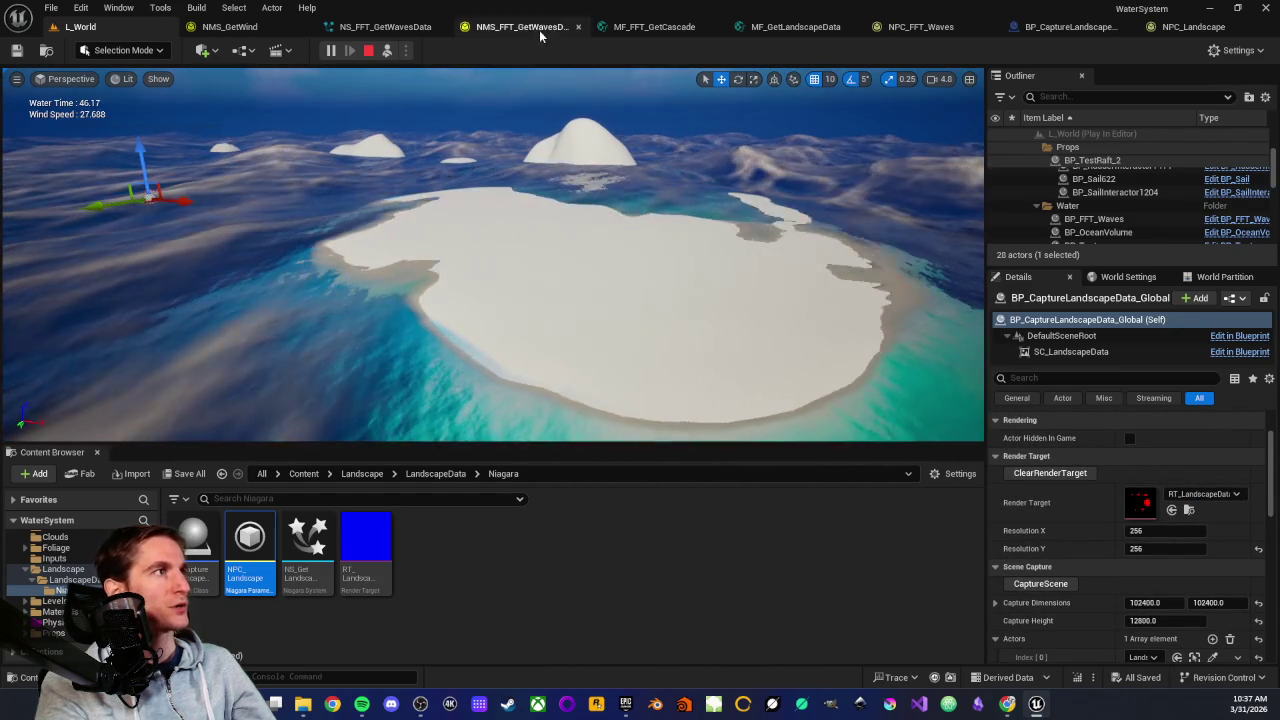
left_click(520, 26)
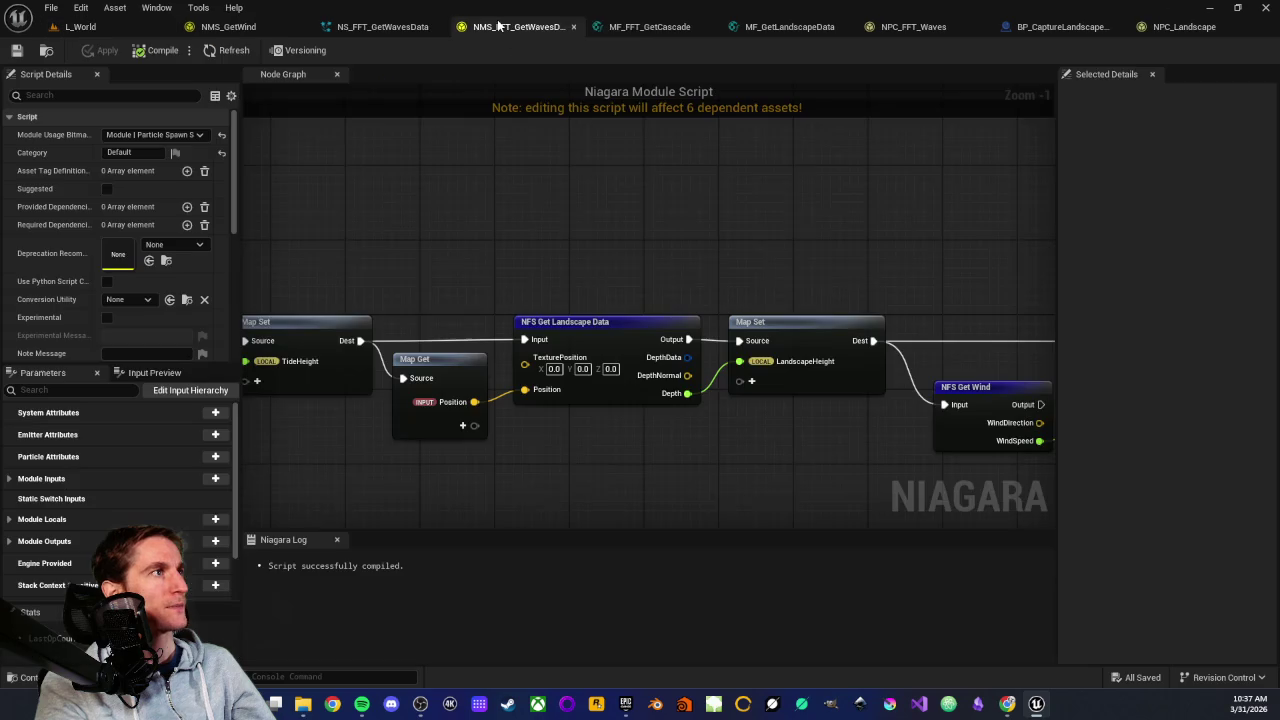
left_click(913, 26)
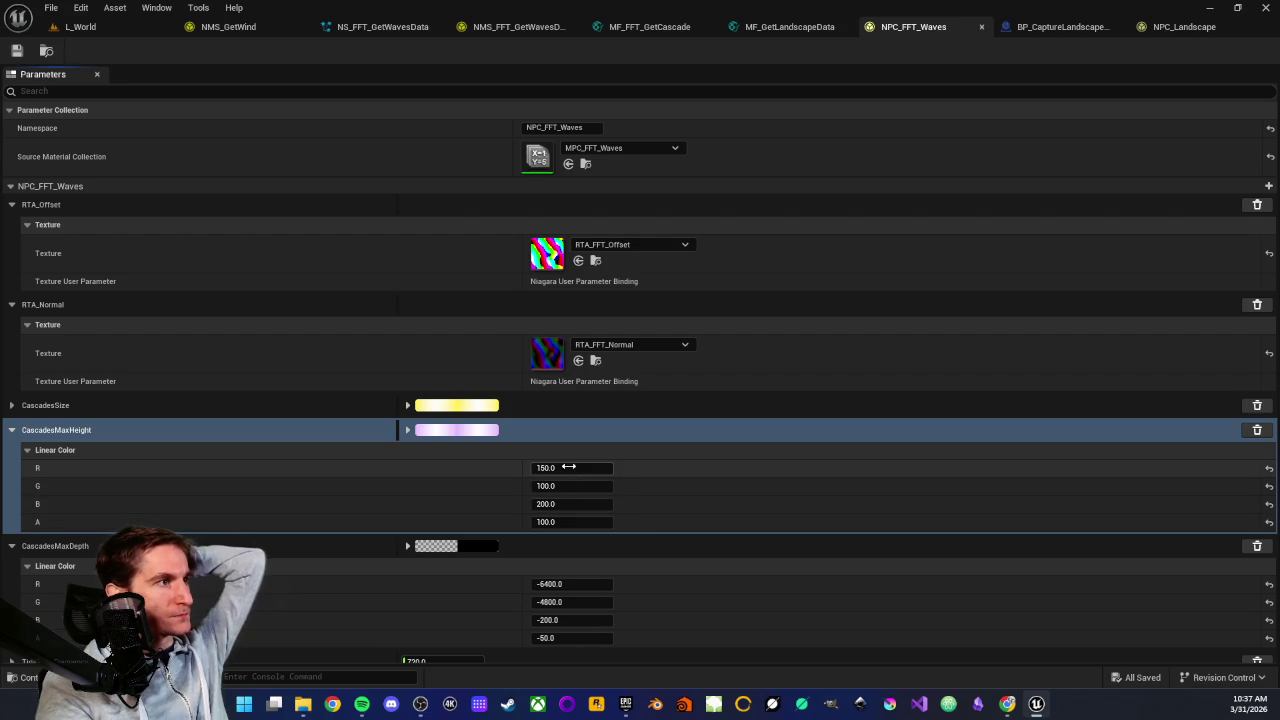
Set CascadesMaxHeight R, G, B and A to 0 and save NPC_FFT_Waves
left_click(570, 466)
type("0")
key("Return")
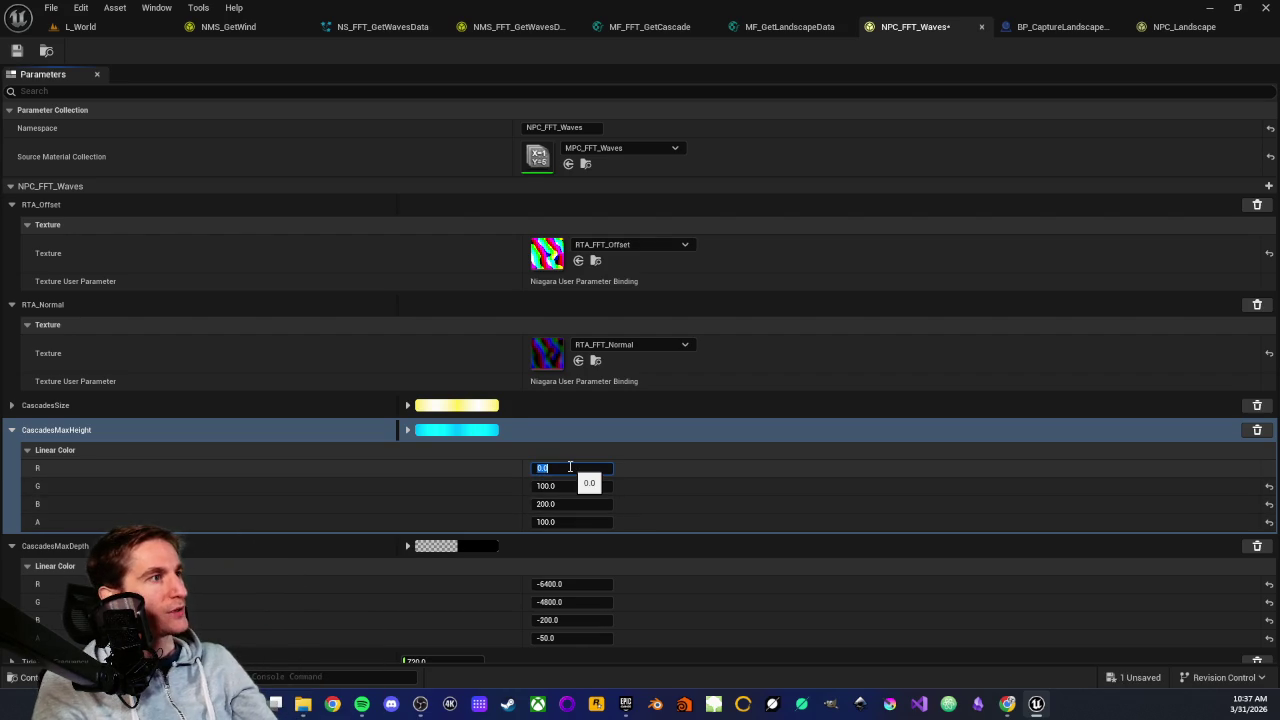
left_click(498, 470)
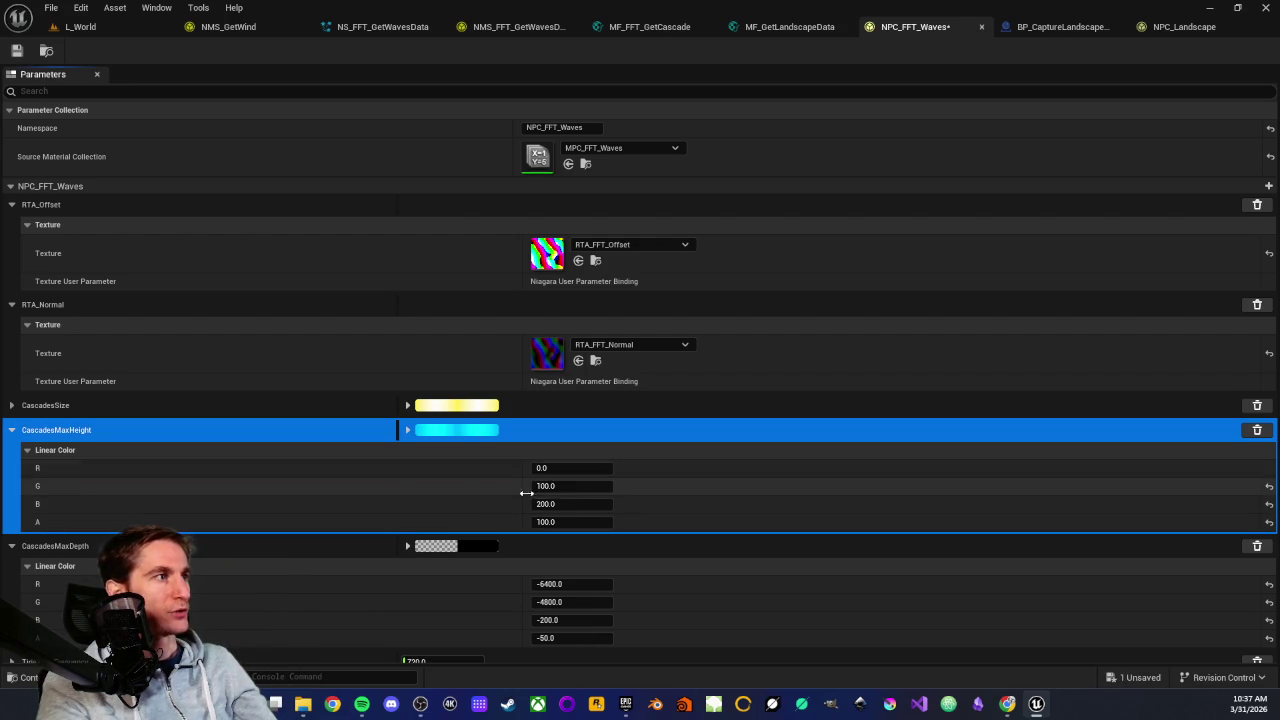
left_click(566, 485)
type("0")
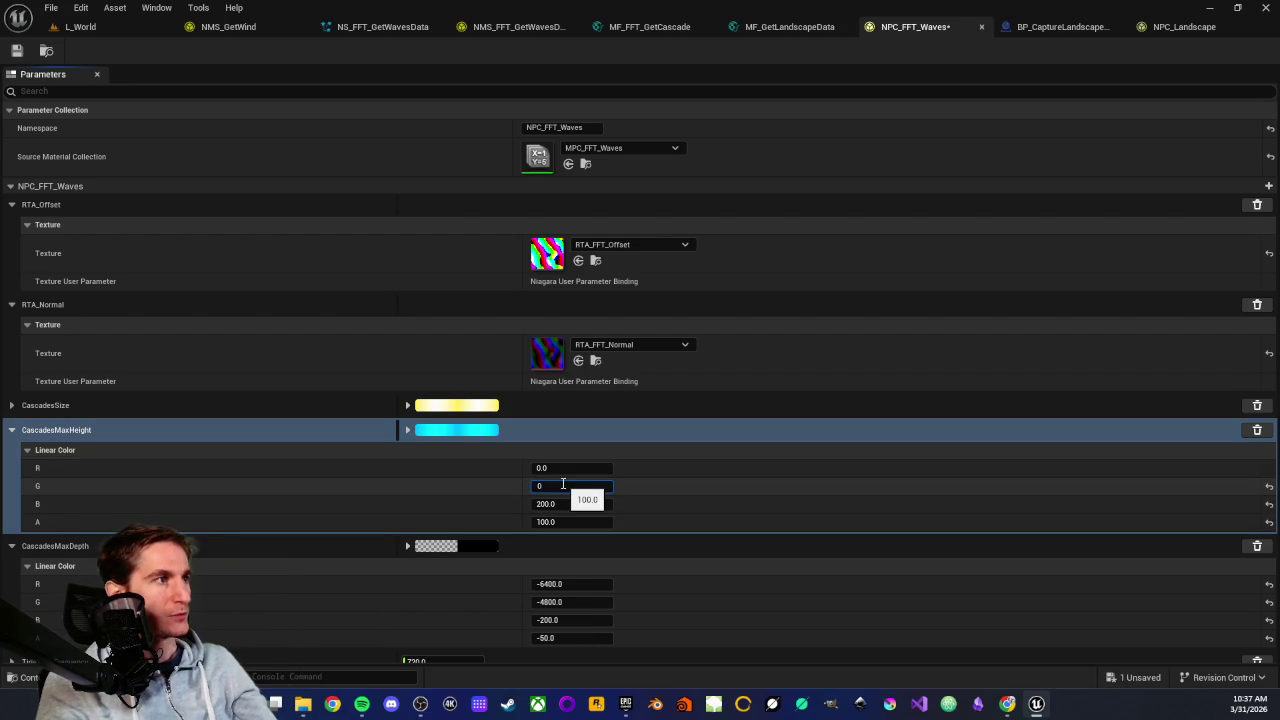
key("Return")
left_click(562, 503)
type("0")
key("Return")
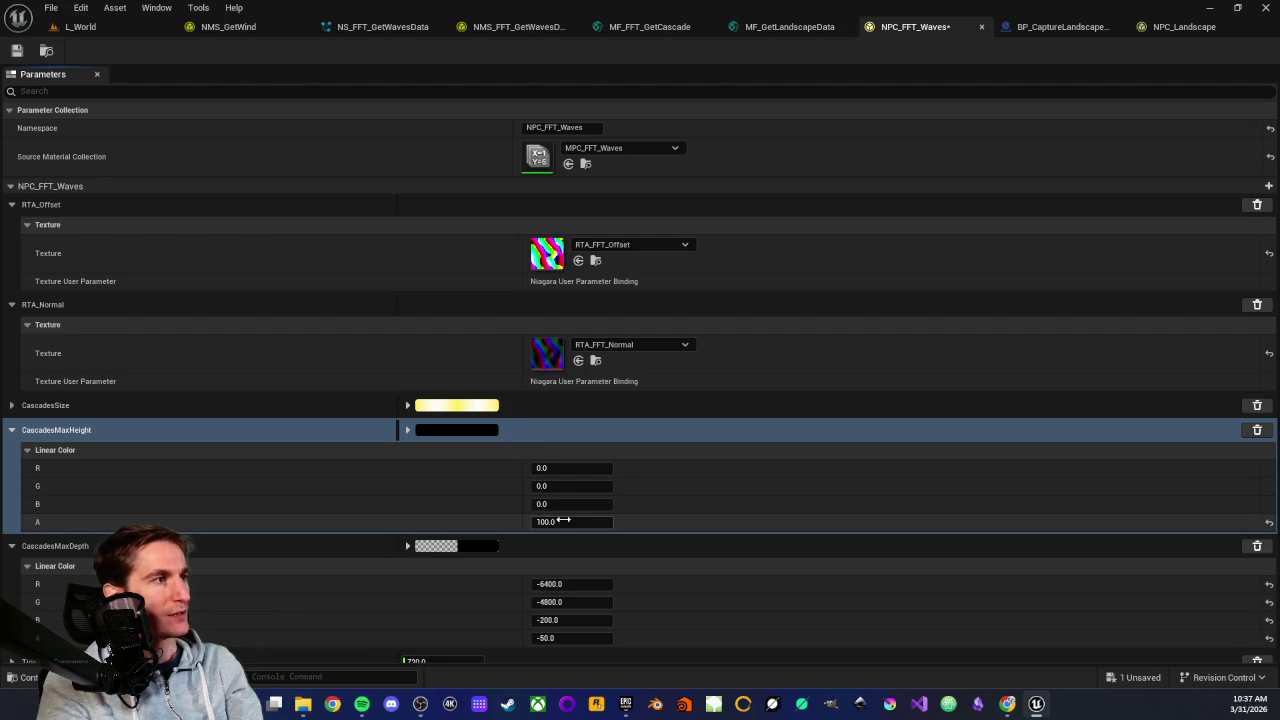
type("0")
key("Return")
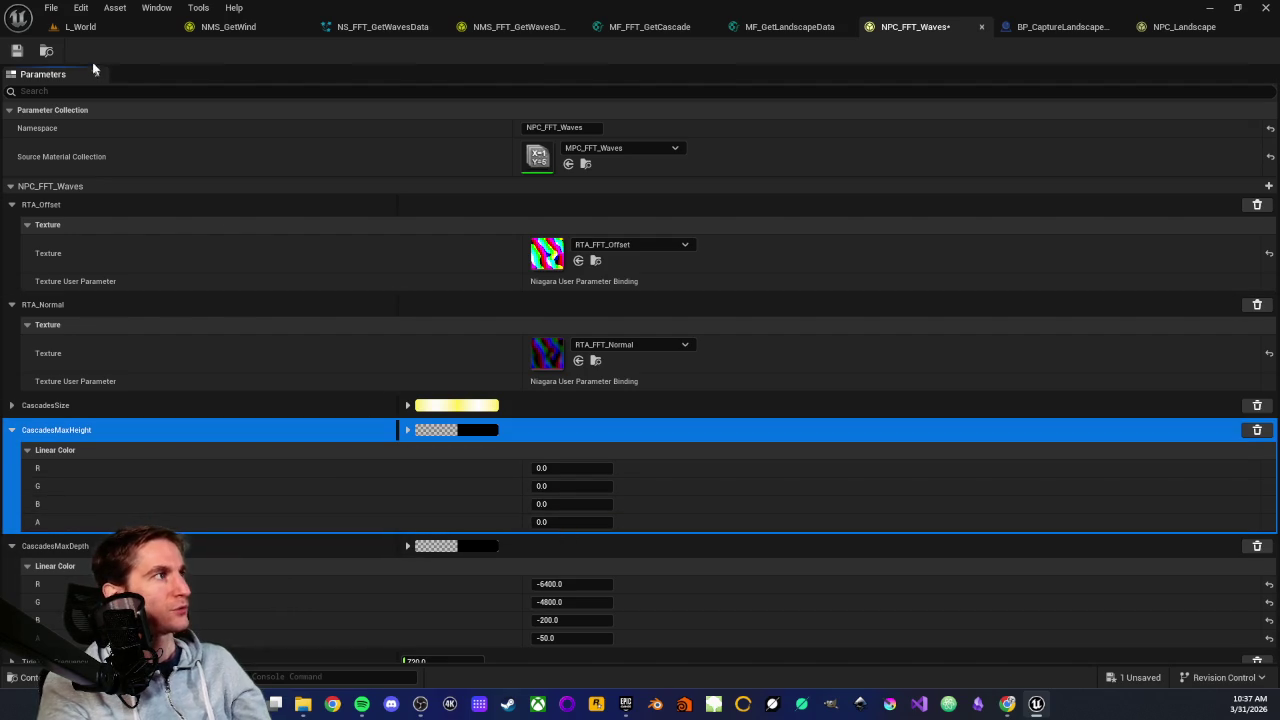
left_click(16, 52)
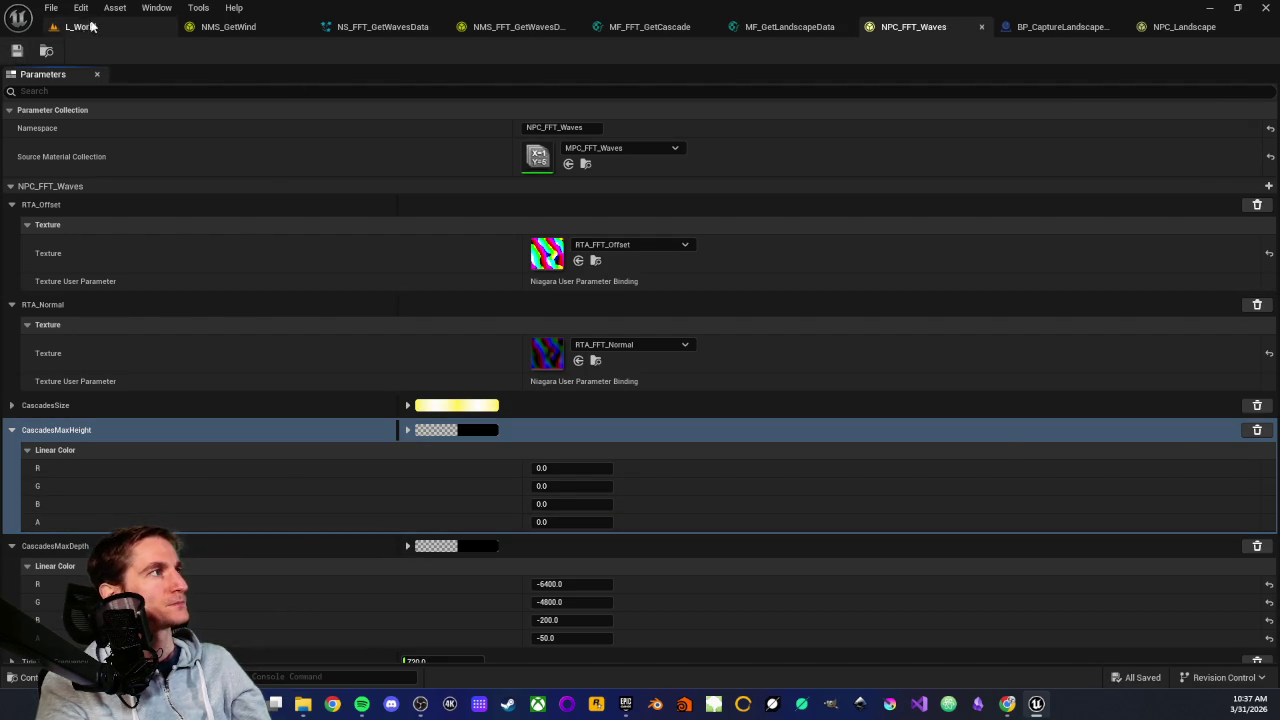
Play L_World again and drop the camera below the water surface
left_click(82, 27)
key("alt+p")
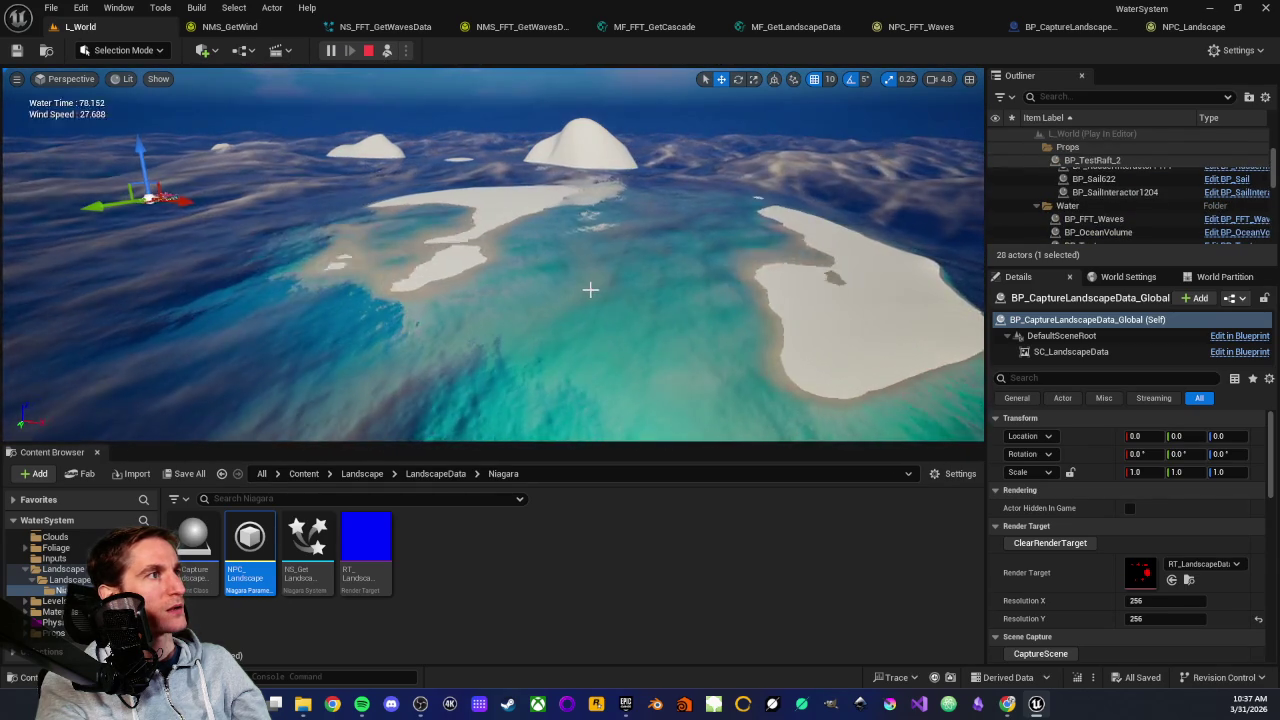
left_click(514, 260)
key("q")
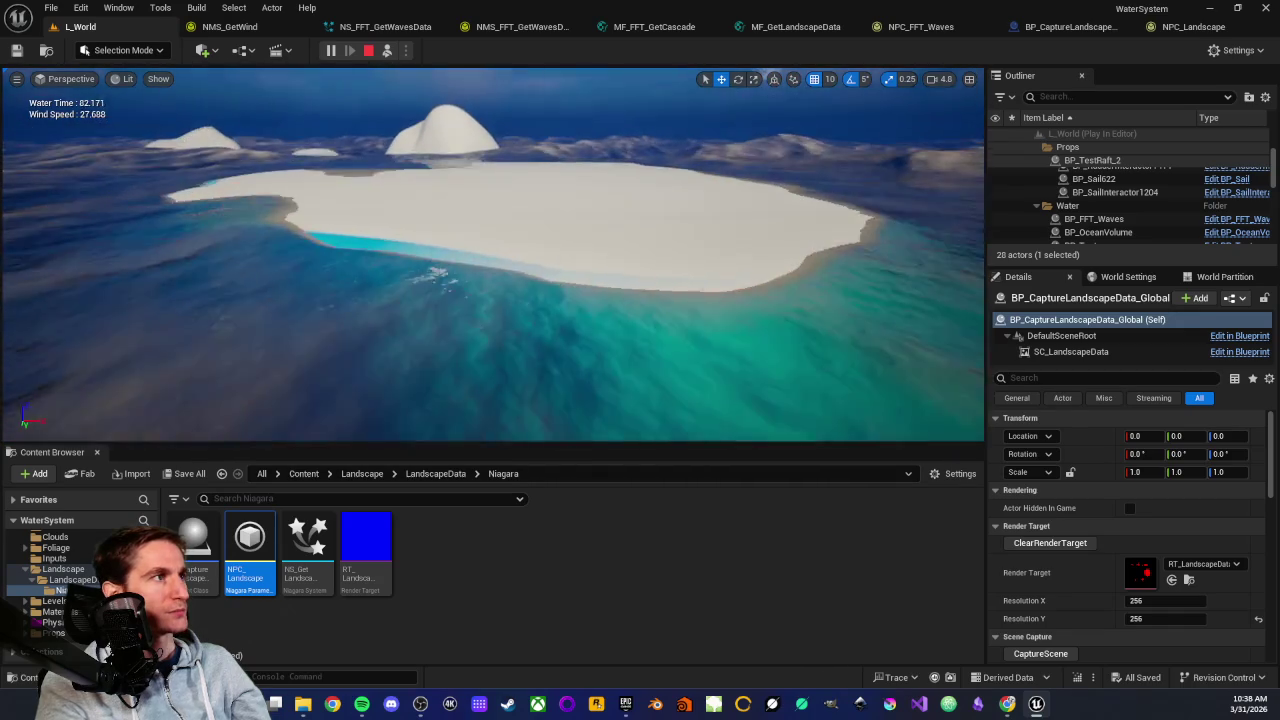
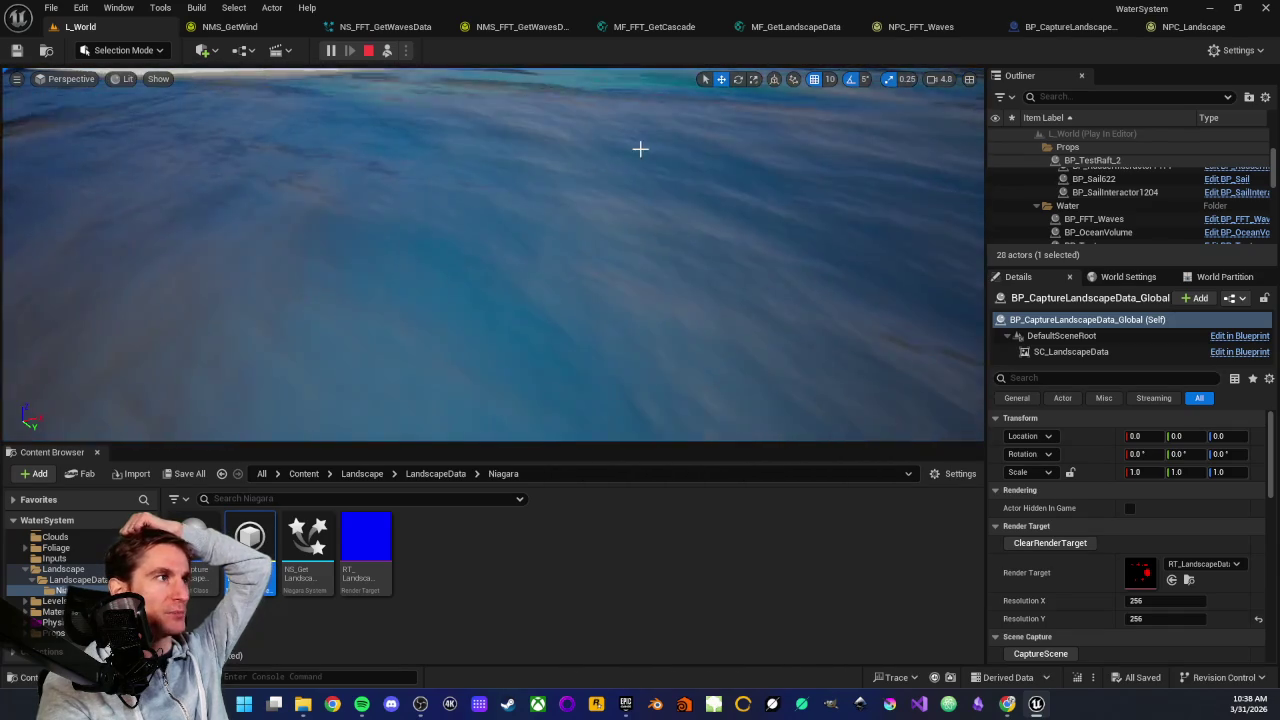
Look across the water at the islands and shallows, then end the play session
left_click_drag(542, 260, 542, 190)
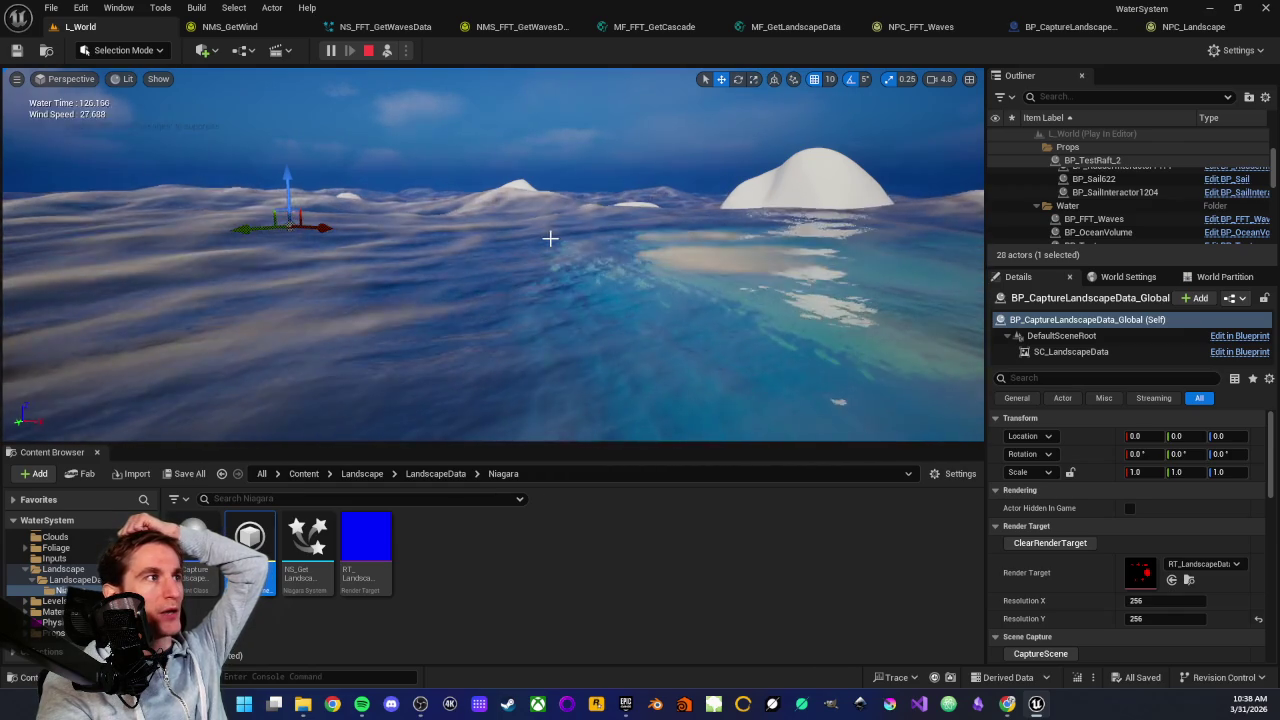
left_click_drag(551, 237, 580, 254)
key("Escape")
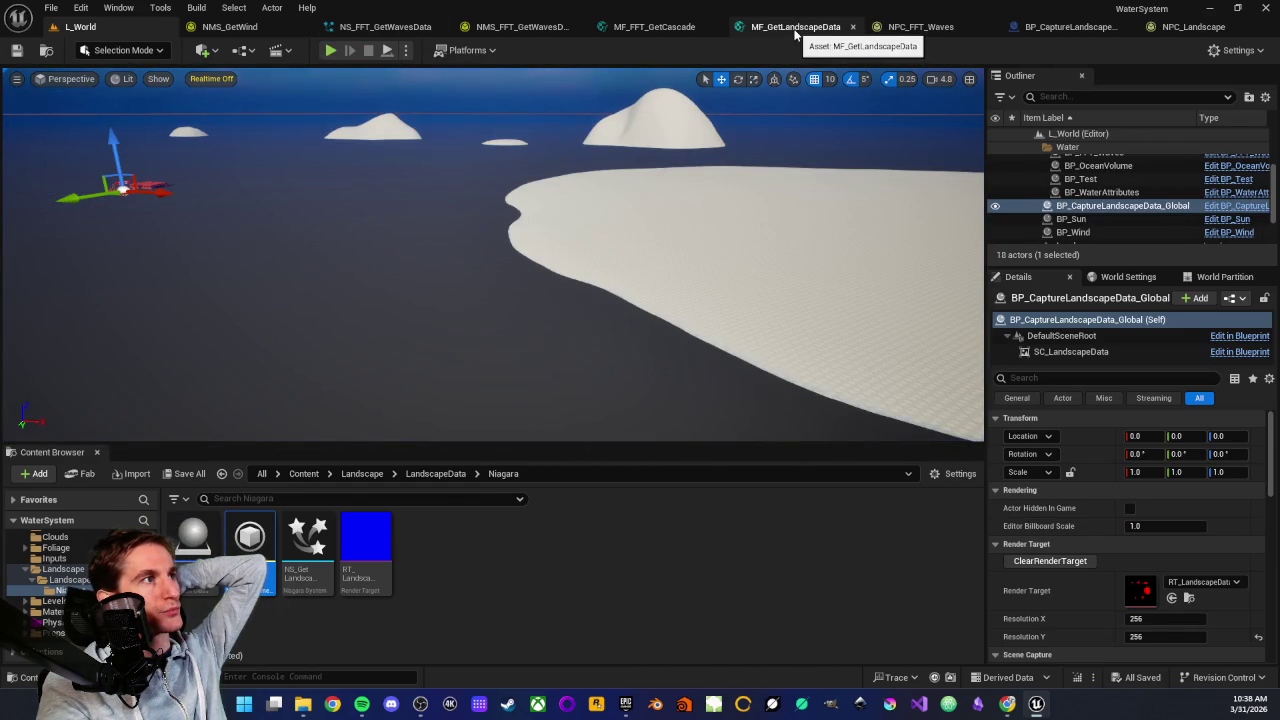
Close the NPC_Landscape and BP_CaptureLandscapeData editor tabs
left_click(1063, 30)
middle_click(1068, 30)
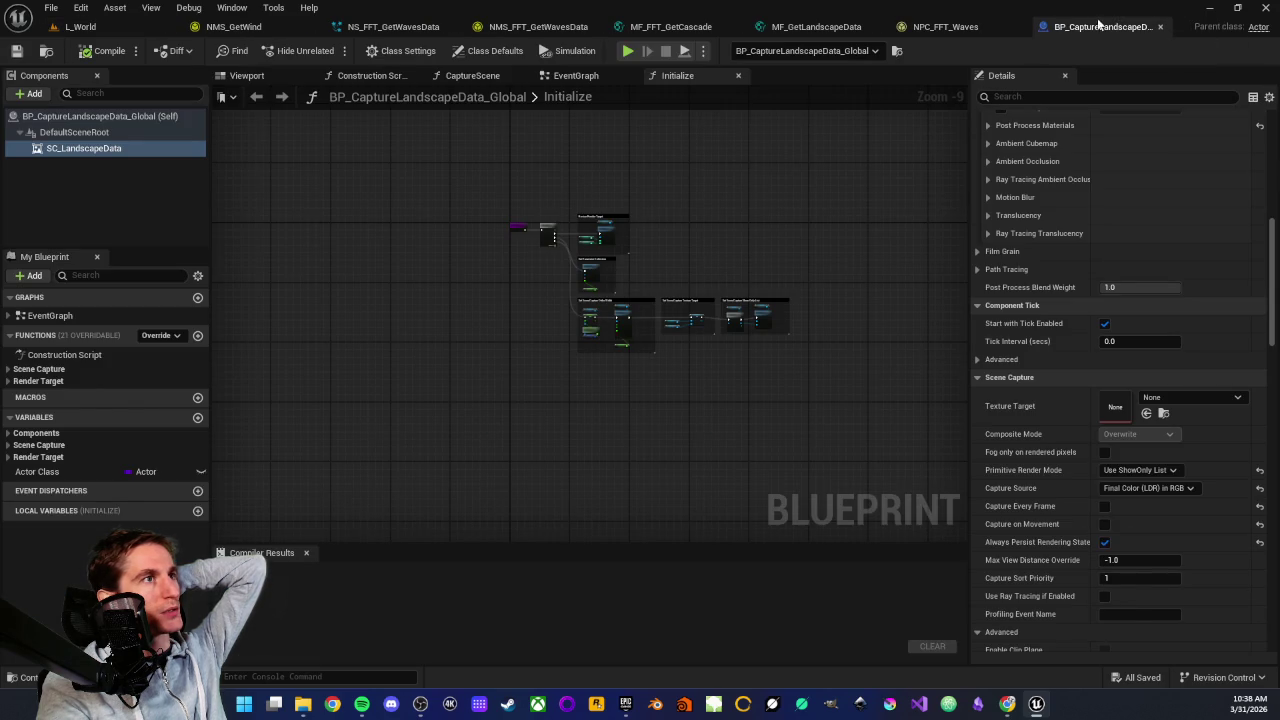
middle_click(1077, 31)
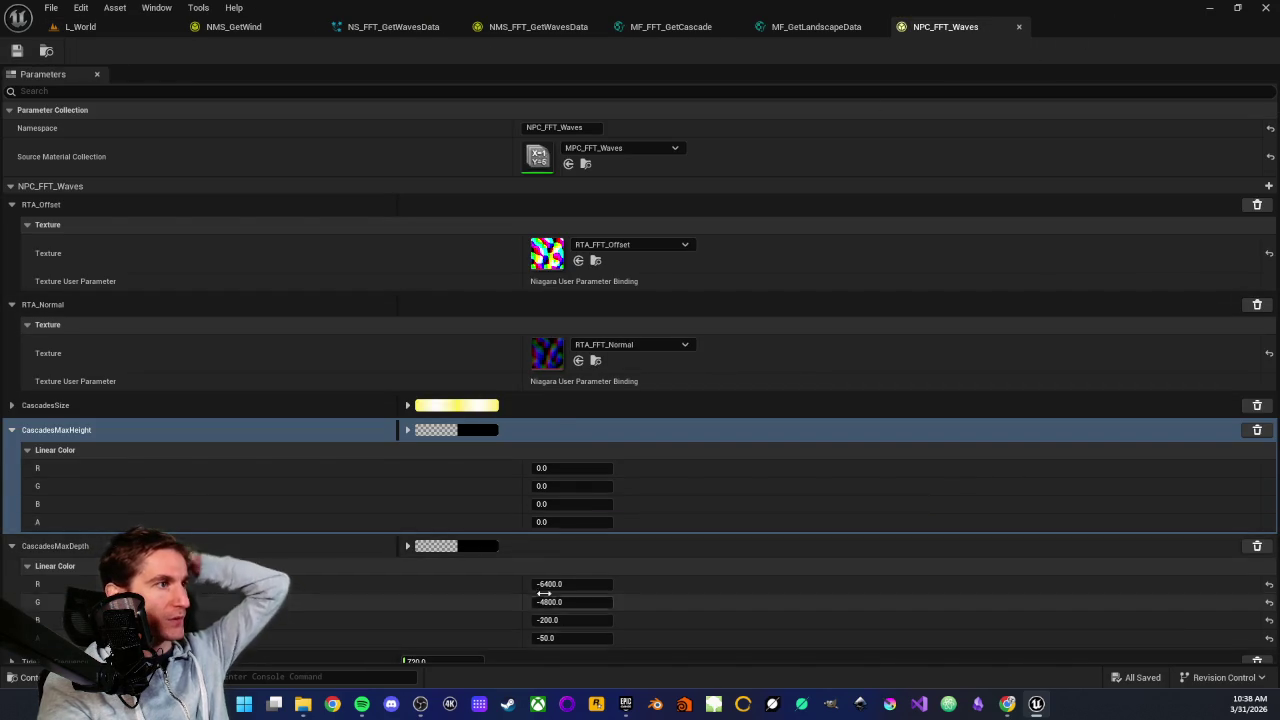
Review the UV math and lerp nodes in MF_GetLandscapeData, then close it
left_click(816, 27)
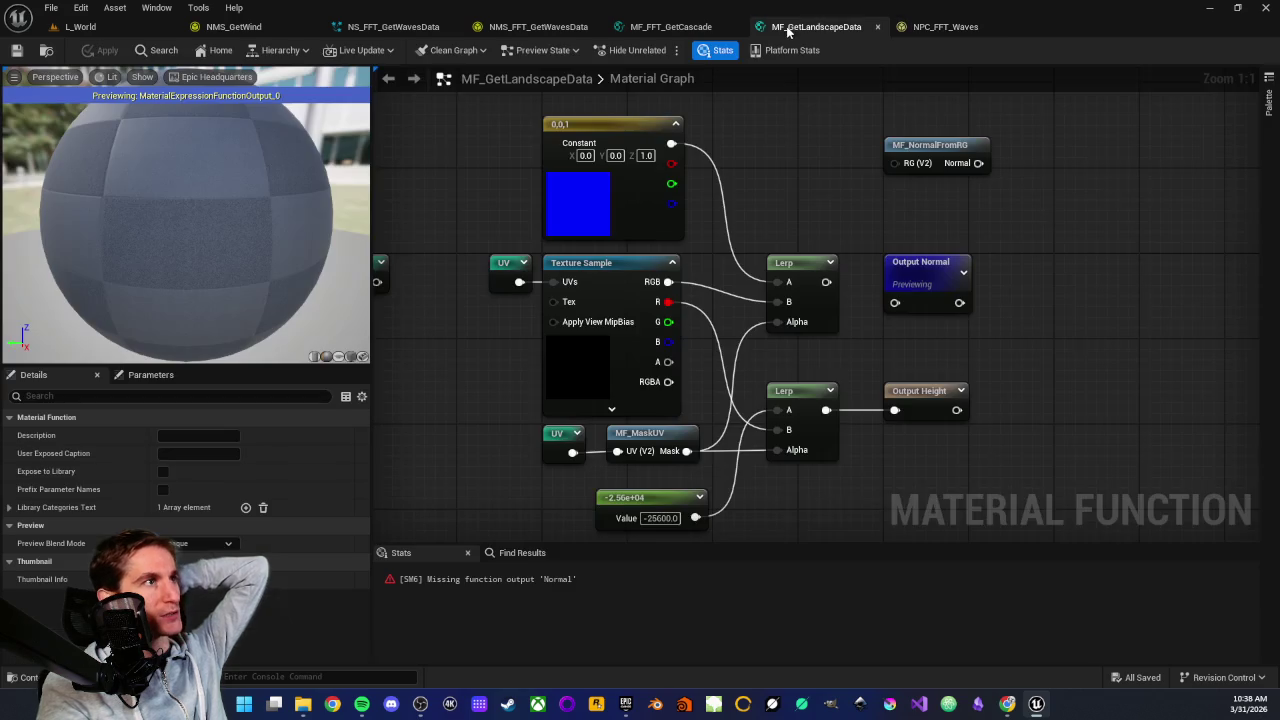
left_click_drag(800, 88, 1116, 233)
scroll(1116, 233, "down", 2)
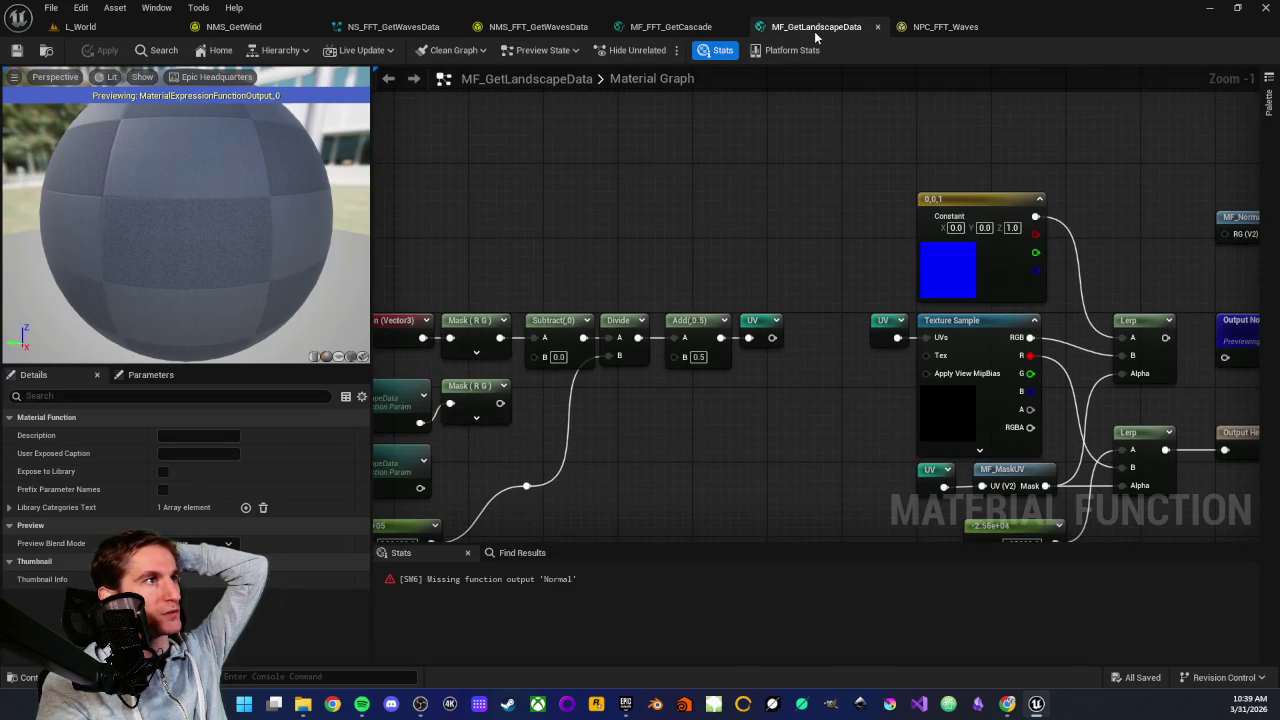
left_click_drag(869, 226, 669, 196)
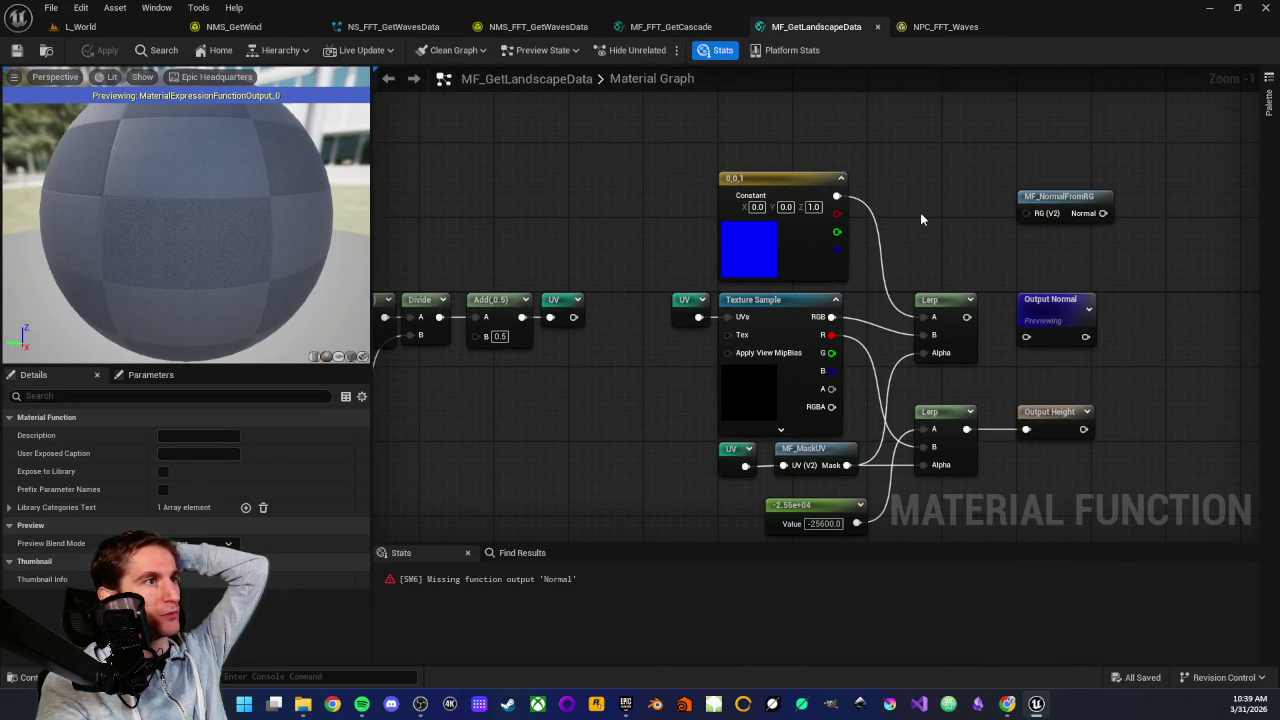
left_click_drag(920, 212, 810, 207)
left_click(877, 27)
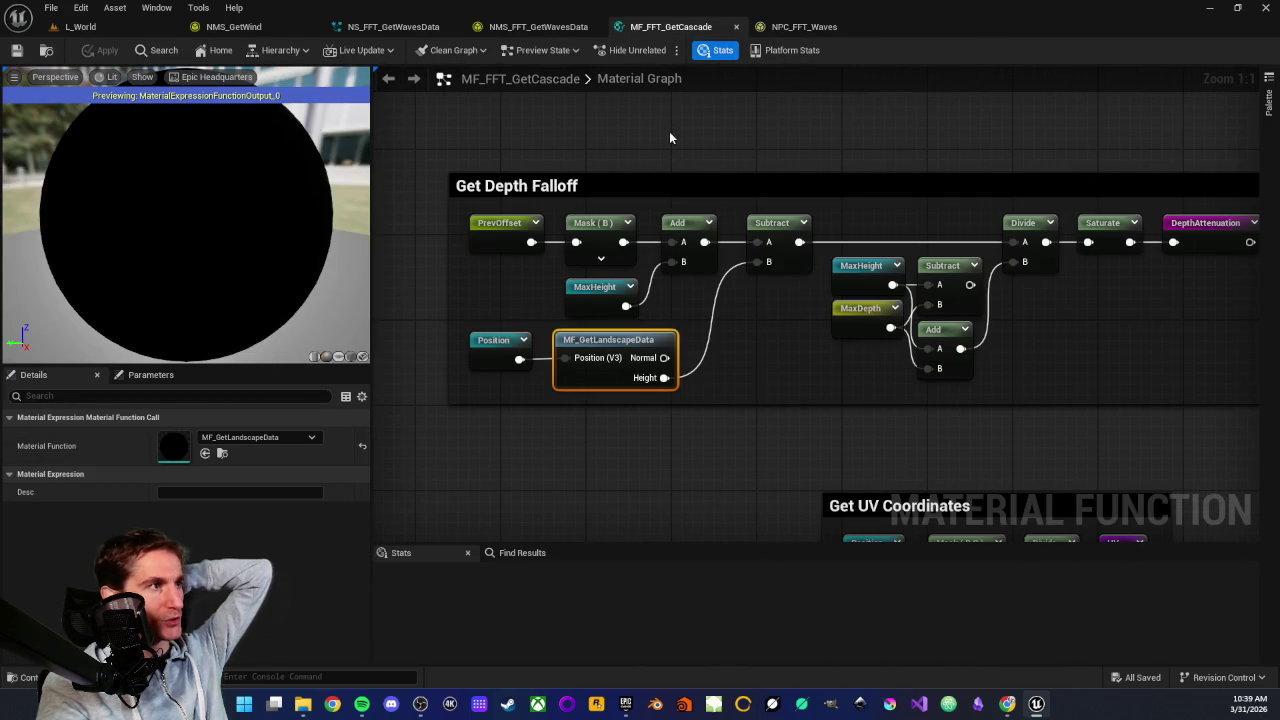
left_click(669, 135)
left_click_drag(686, 134, 543, 174)
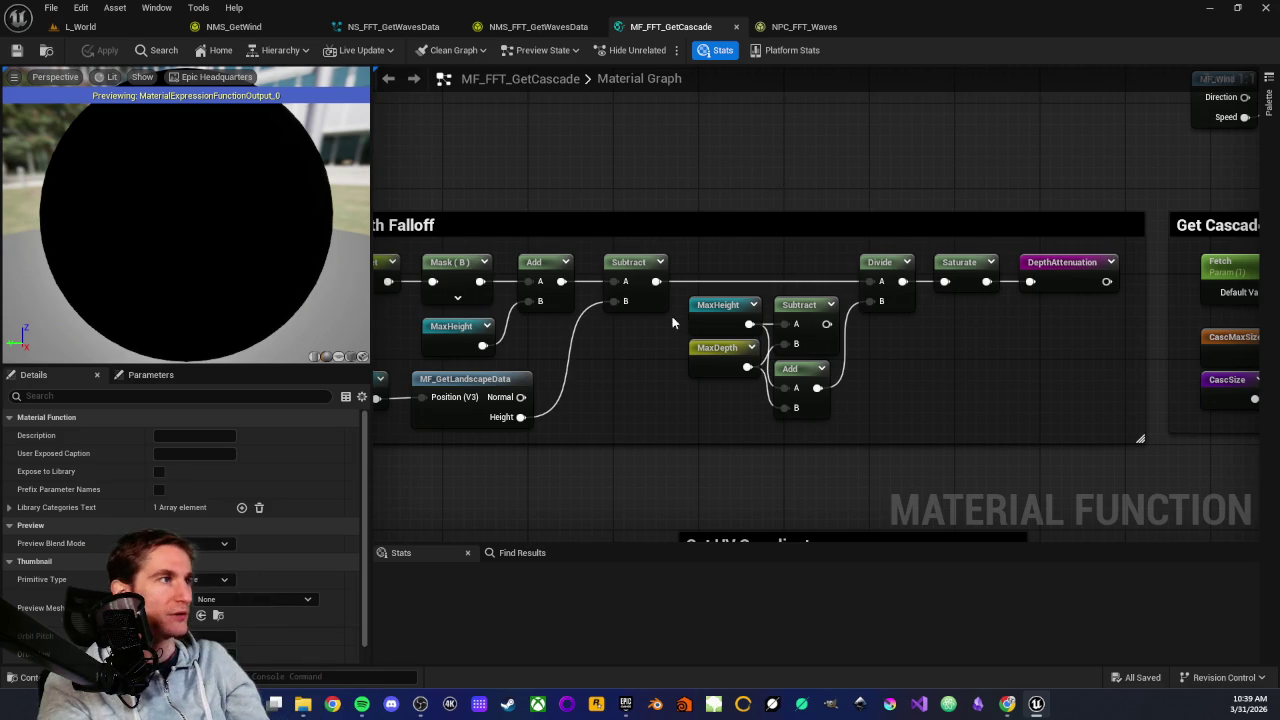
scroll(794, 334, "down", 2)
scroll(657, 380, "up", 2)
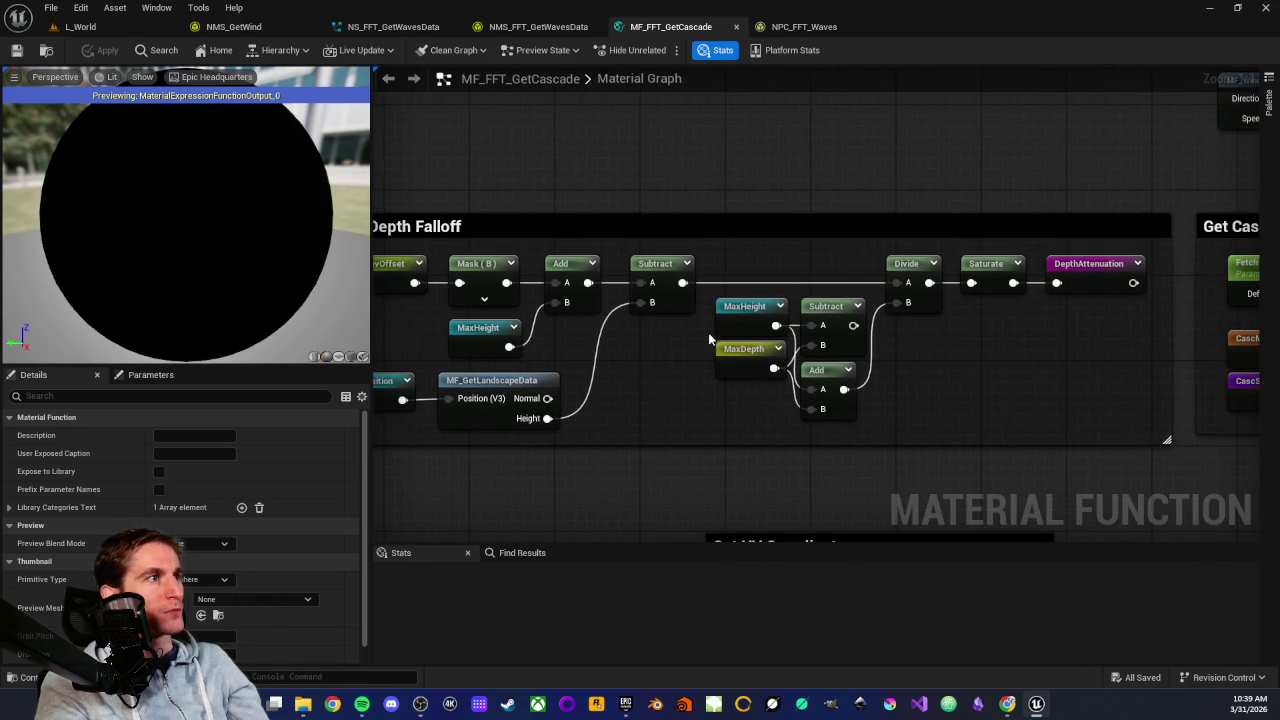
mouse_move(710, 321)
left_mouse_down()
mouse_move(740, 365)
mouse_move(645, 370)
left_mouse_up()
left_click(700, 382)
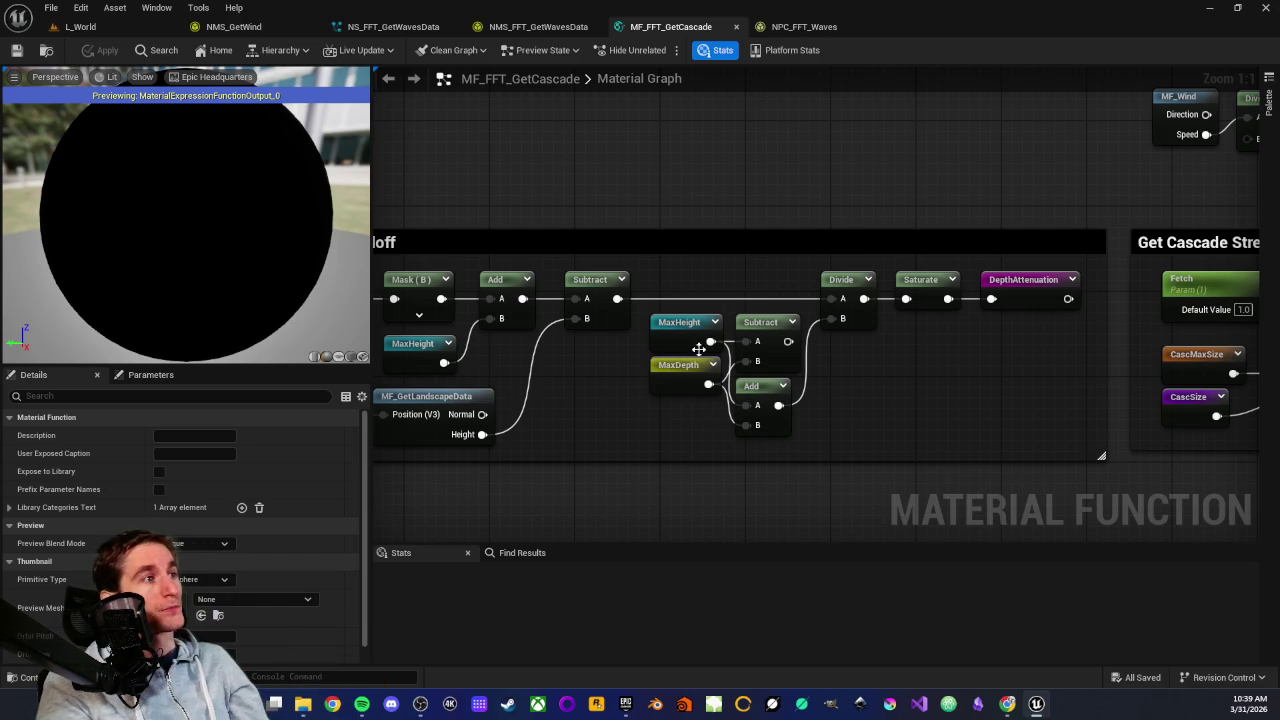
left_click_drag(685, 385, 685, 385)
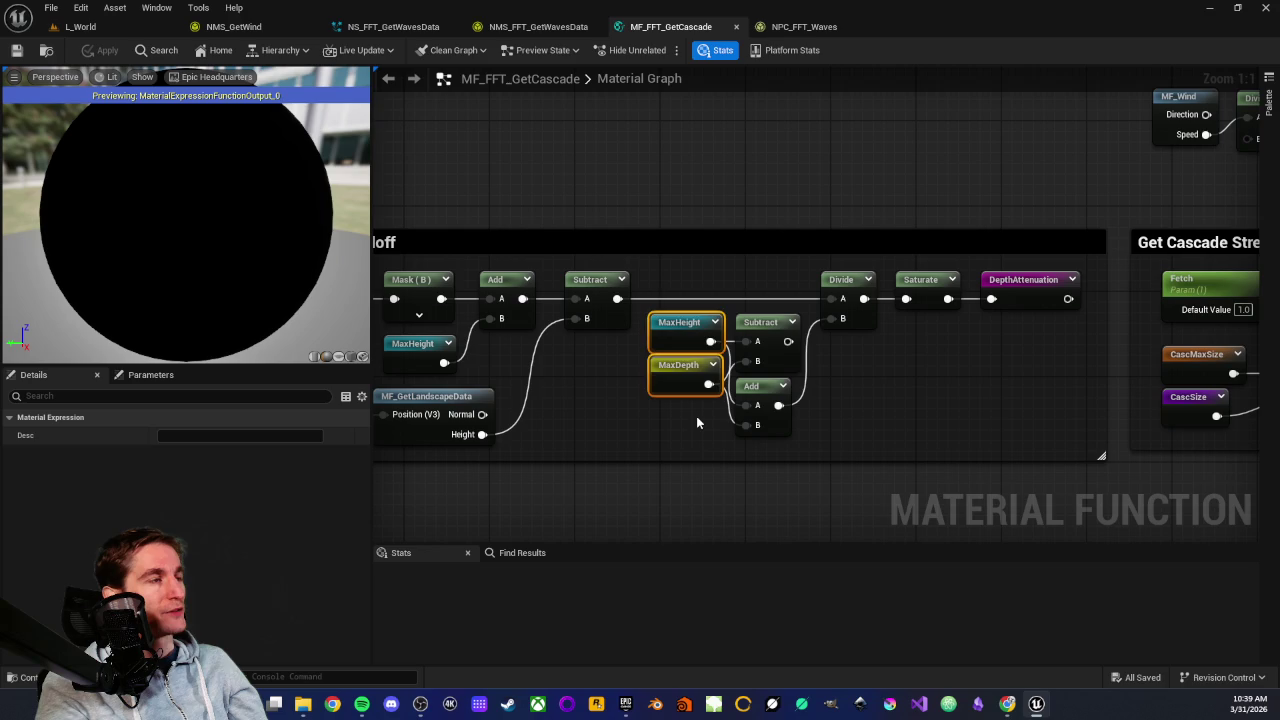
left_click(695, 400)
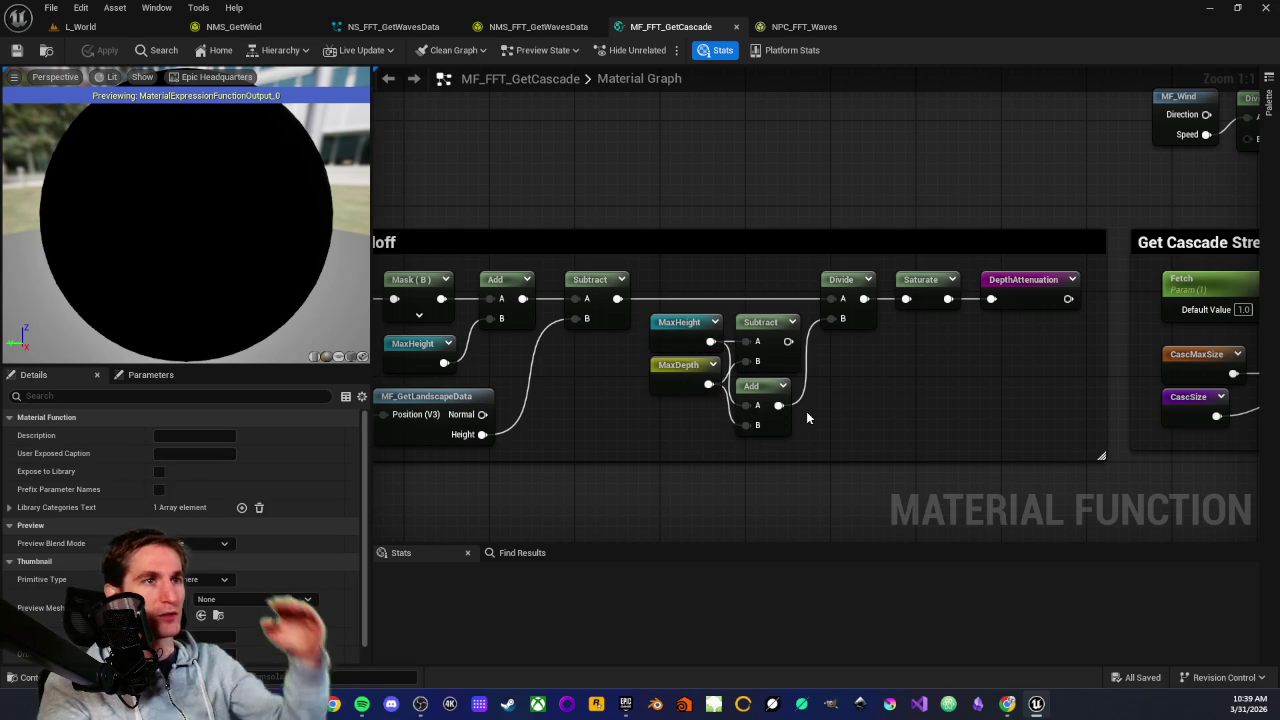
mouse_move(669, 414)
left_mouse_down()
mouse_move(686, 417)
mouse_move(582, 406)
left_mouse_up()
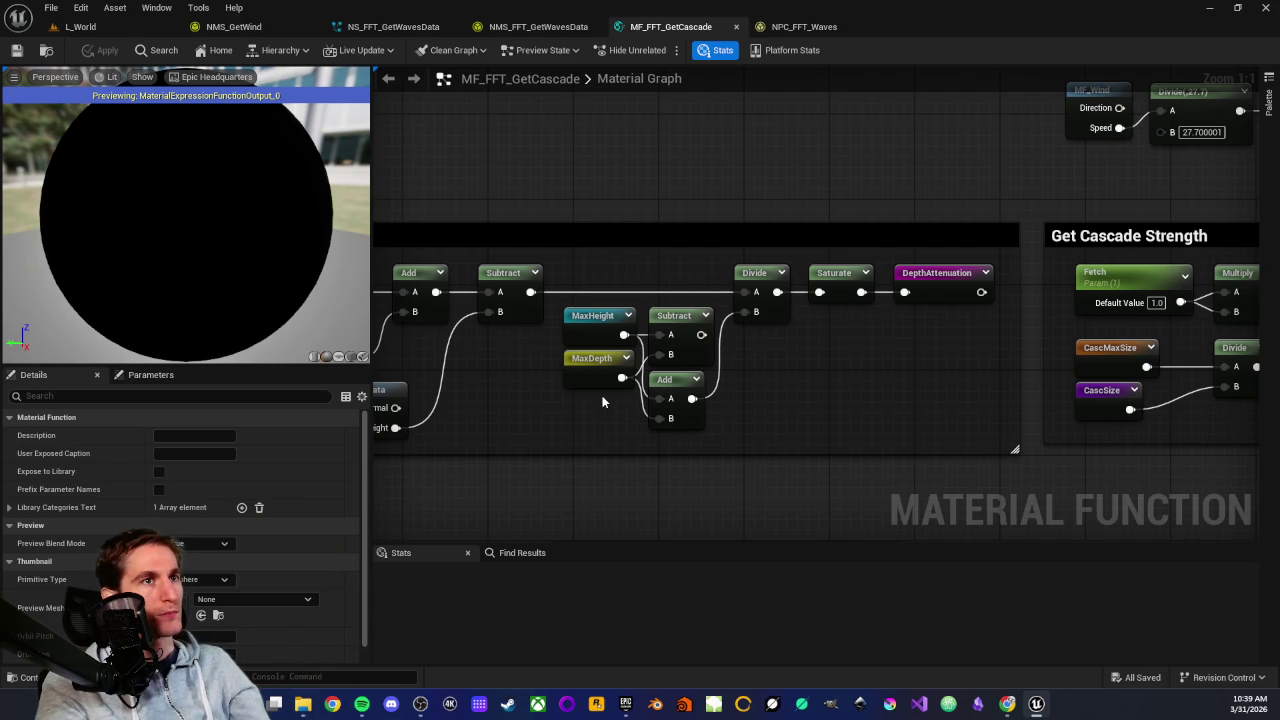
left_click_drag(820, 374, 730, 381)
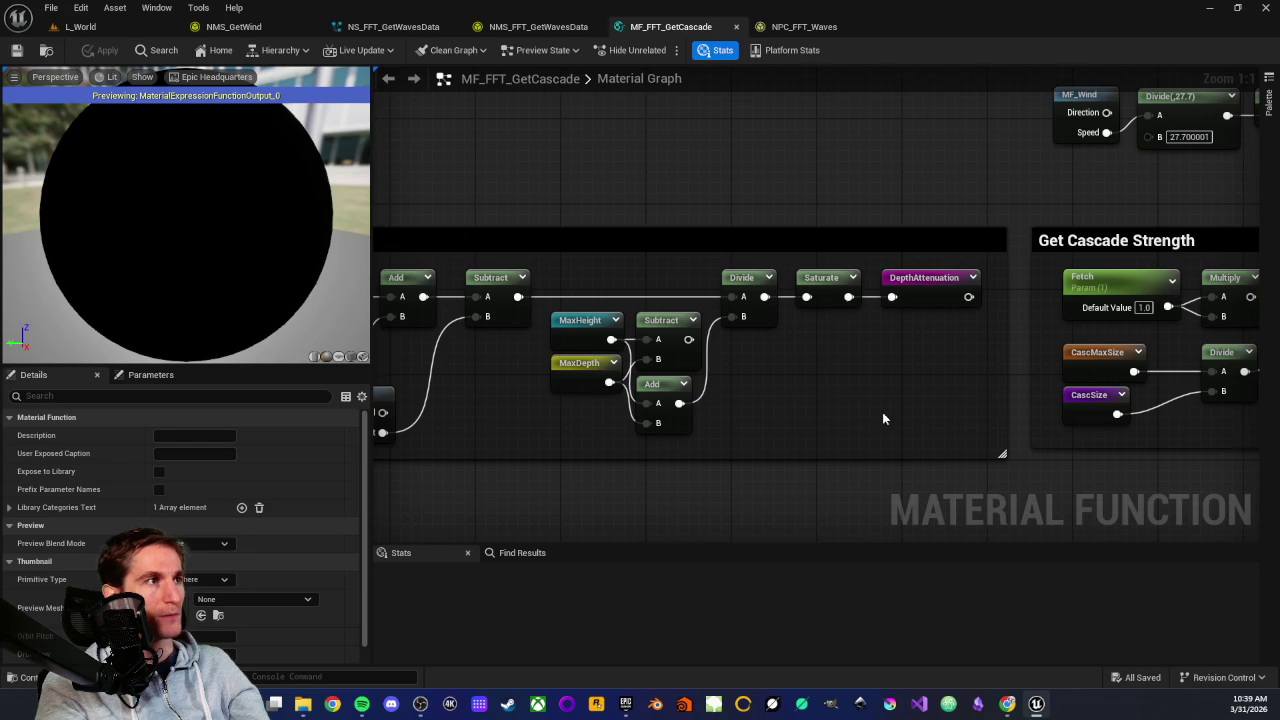
left_click_drag(884, 418, 780, 430)
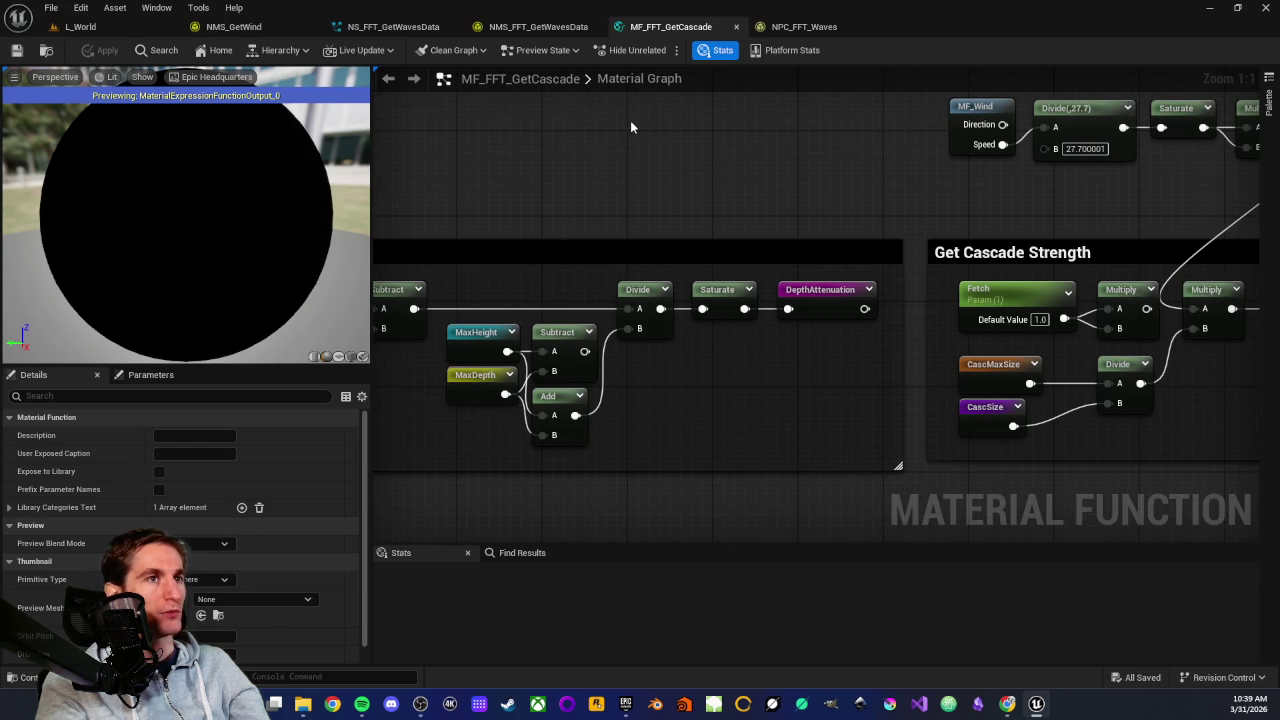
mouse_move(645, 126)
left_mouse_down()
mouse_move(757, 157)
mouse_move(757, 329)
mouse_move(768, 290)
mouse_move(711, 400)
mouse_move(732, 369)
mouse_move(577, 374)
mouse_move(853, 387)
mouse_move(905, 337)
mouse_move(806, 206)
mouse_move(702, 215)
mouse_move(377, 178)
left_mouse_up()
scroll(853, 387, "down", 3)
scroll(702, 215, "up", 3)
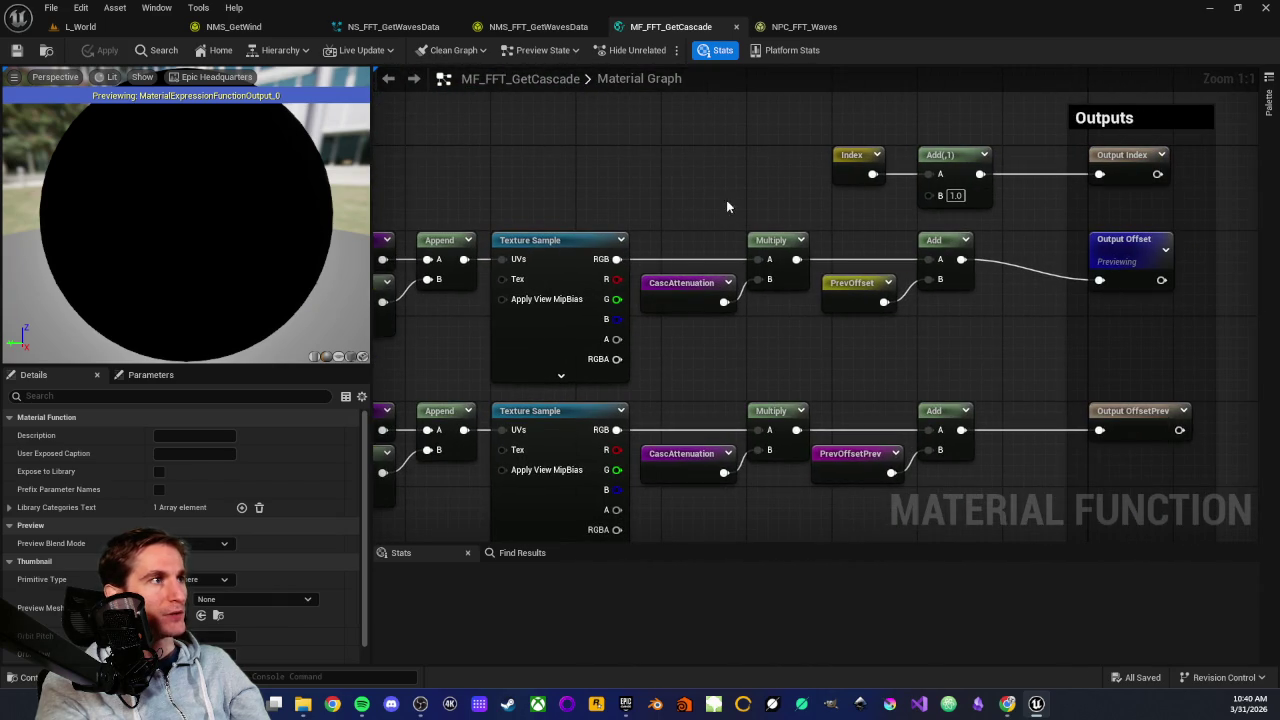
mouse_move(658, 187)
left_mouse_down()
mouse_move(698, 216)
mouse_move(786, 355)
mouse_move(770, 345)
left_mouse_up()
Inspect the CascAttenuation node and the Cascade Attenuation comment group in MF_FFT_GetCascade
left_click(770, 345)
scroll(709, 194, "down", 3)
scroll(794, 229, "up", 3)
left_click_drag(794, 229, 654, 414)
scroll(654, 414, "up", 1)
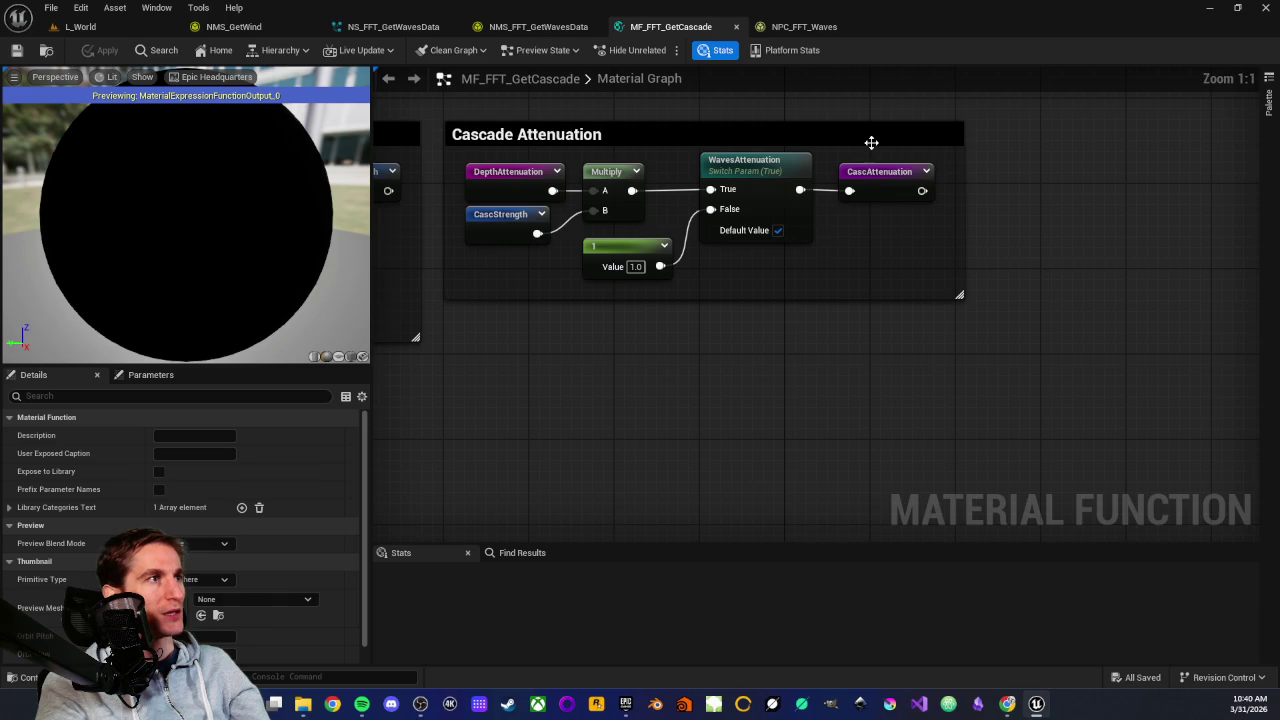
mouse_move(876, 220)
left_mouse_down()
mouse_move(886, 134)
mouse_move(894, 157)
left_mouse_up()
left_click_drag(1082, 190, 876, 294)
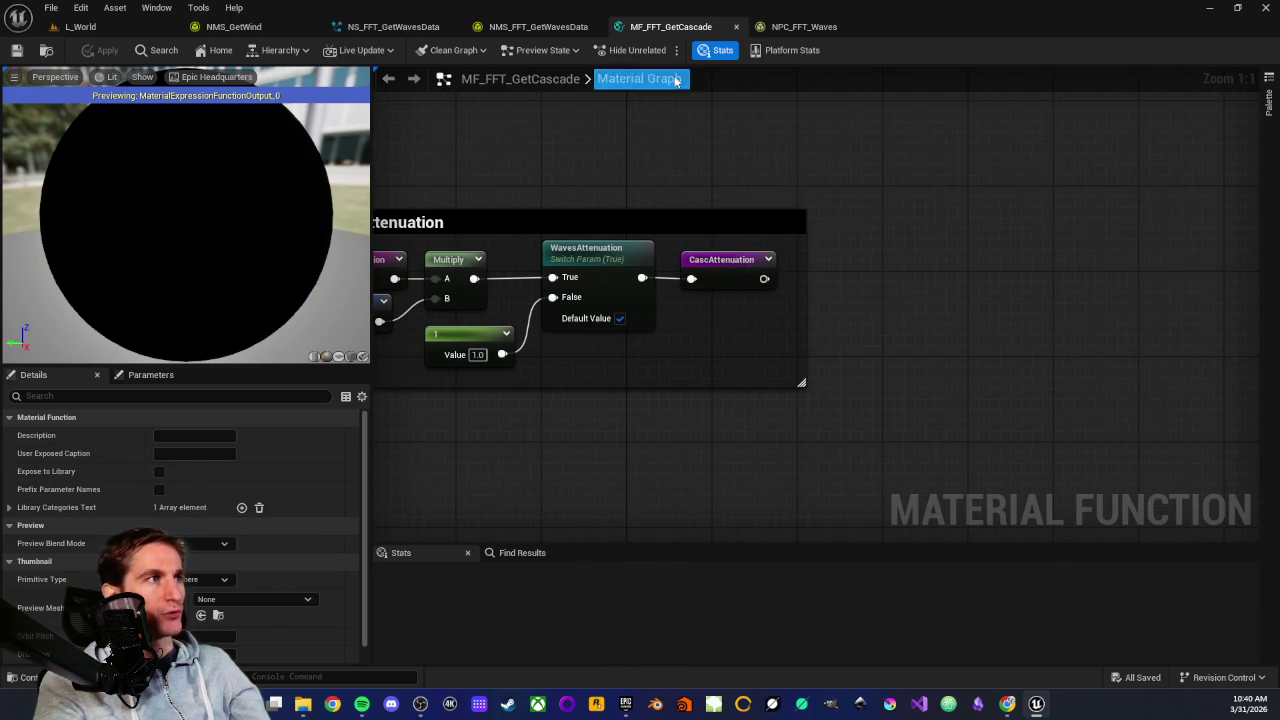
left_click_drag(722, 145, 901, 341)
left_click(840, 310)
left_click_drag(691, 258, 746, 263)
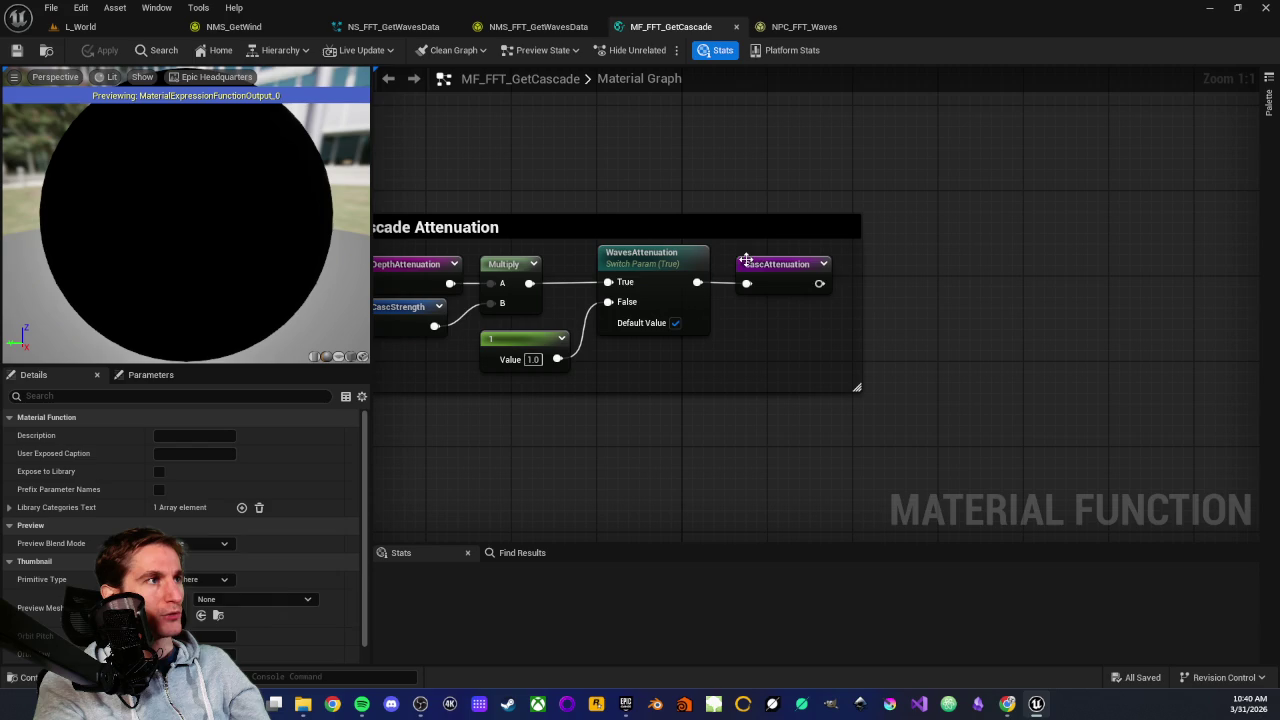
left_click(775, 265)
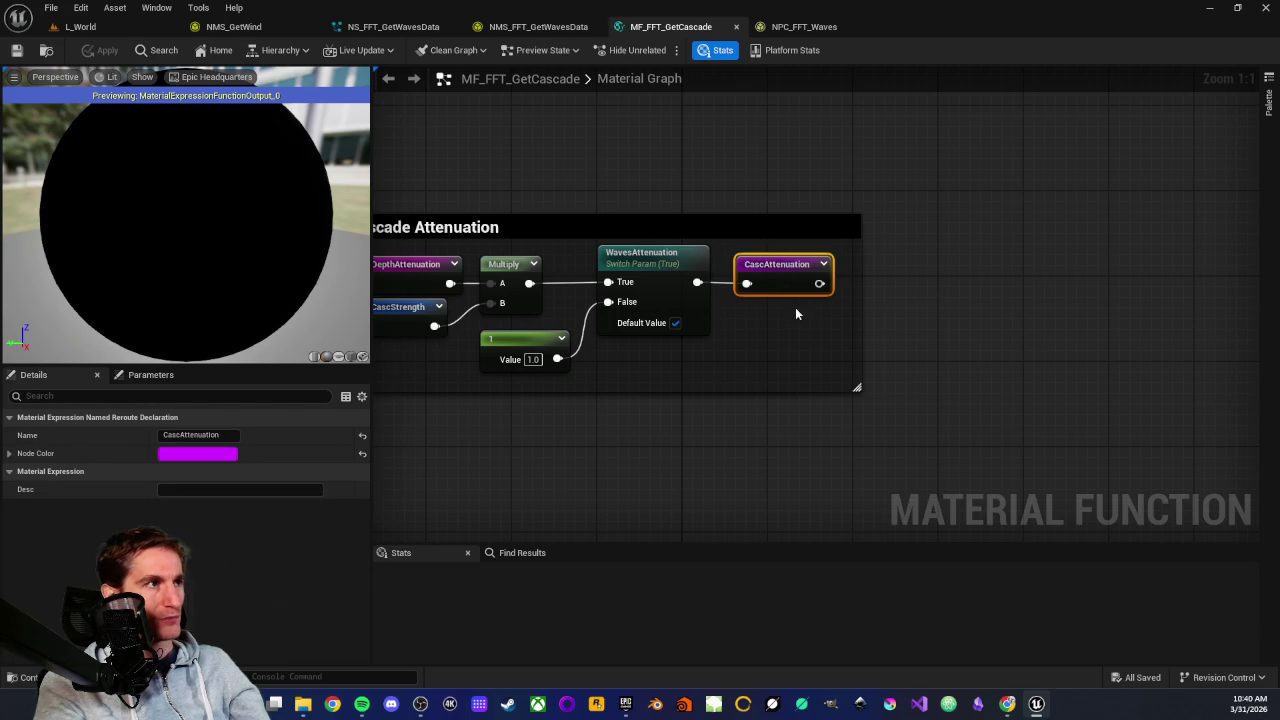
left_click(946, 289)
left_click_drag(752, 168, 799, 347)
left_click(993, 309)
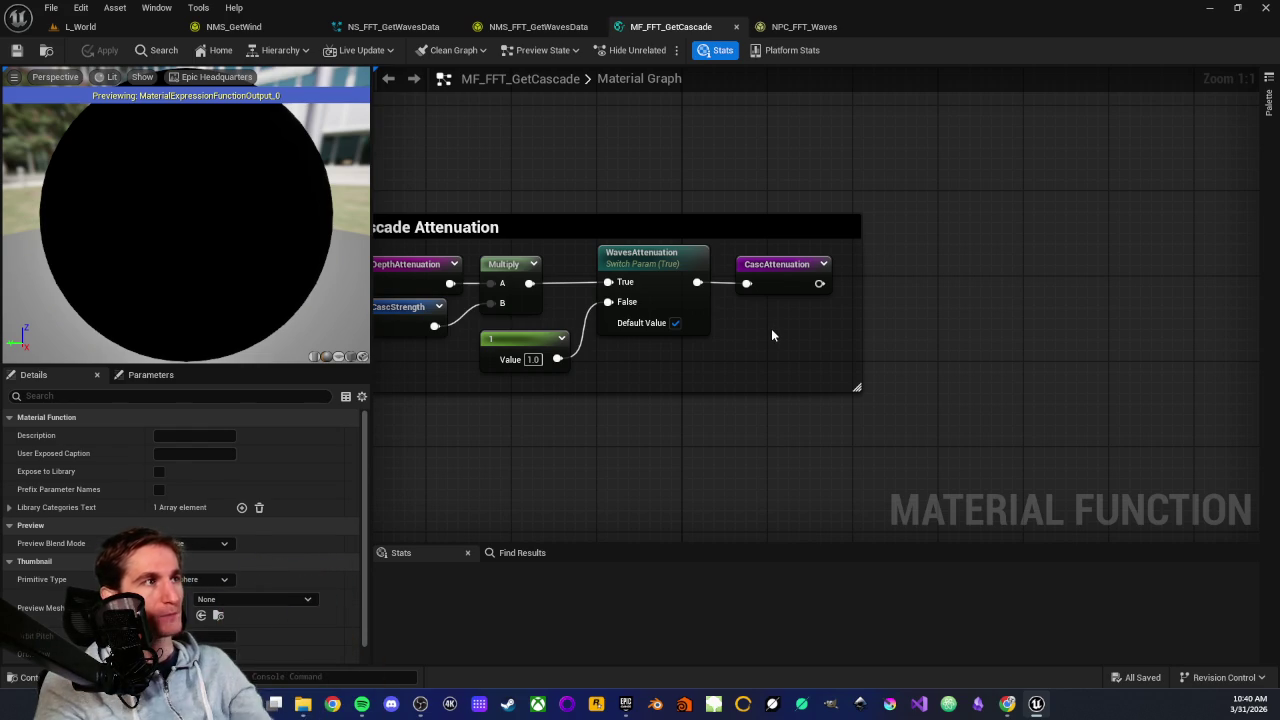
left_click_drag(765, 177, 792, 338)
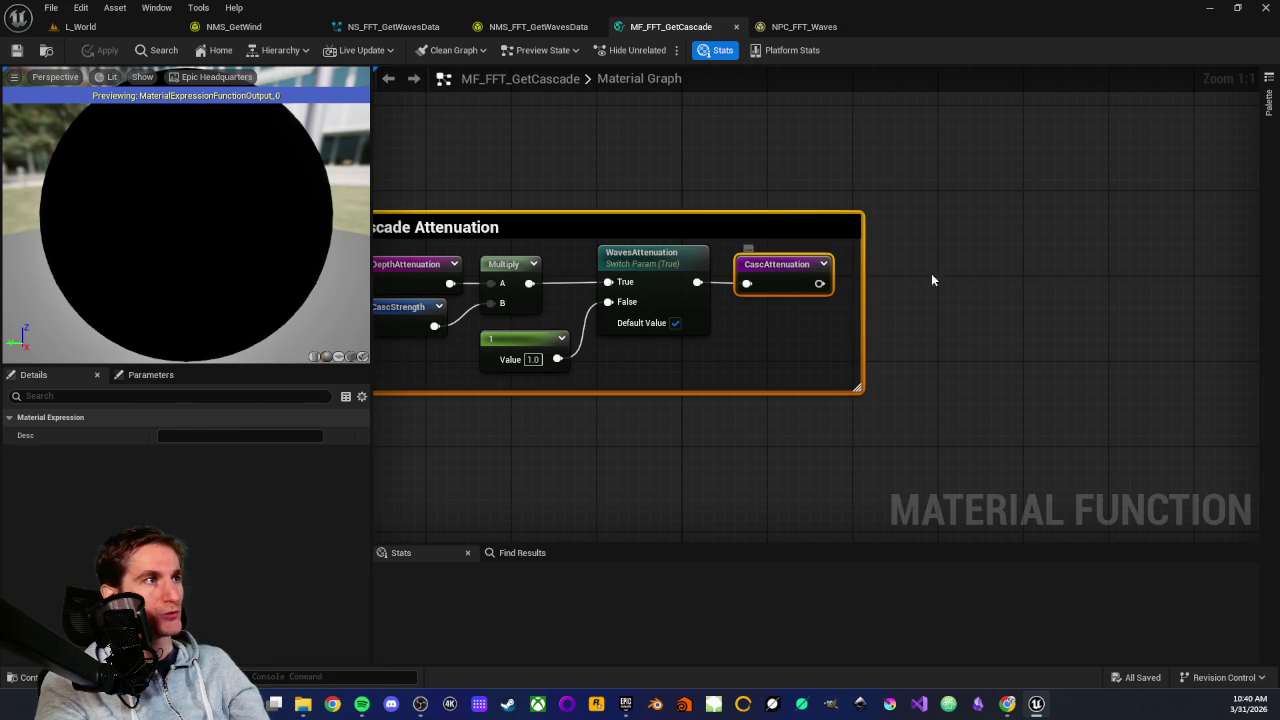
left_click(838, 282)
Pan over to the Get Cascade Strength group and select its nodes for review
scroll(801, 276, "down", 3)
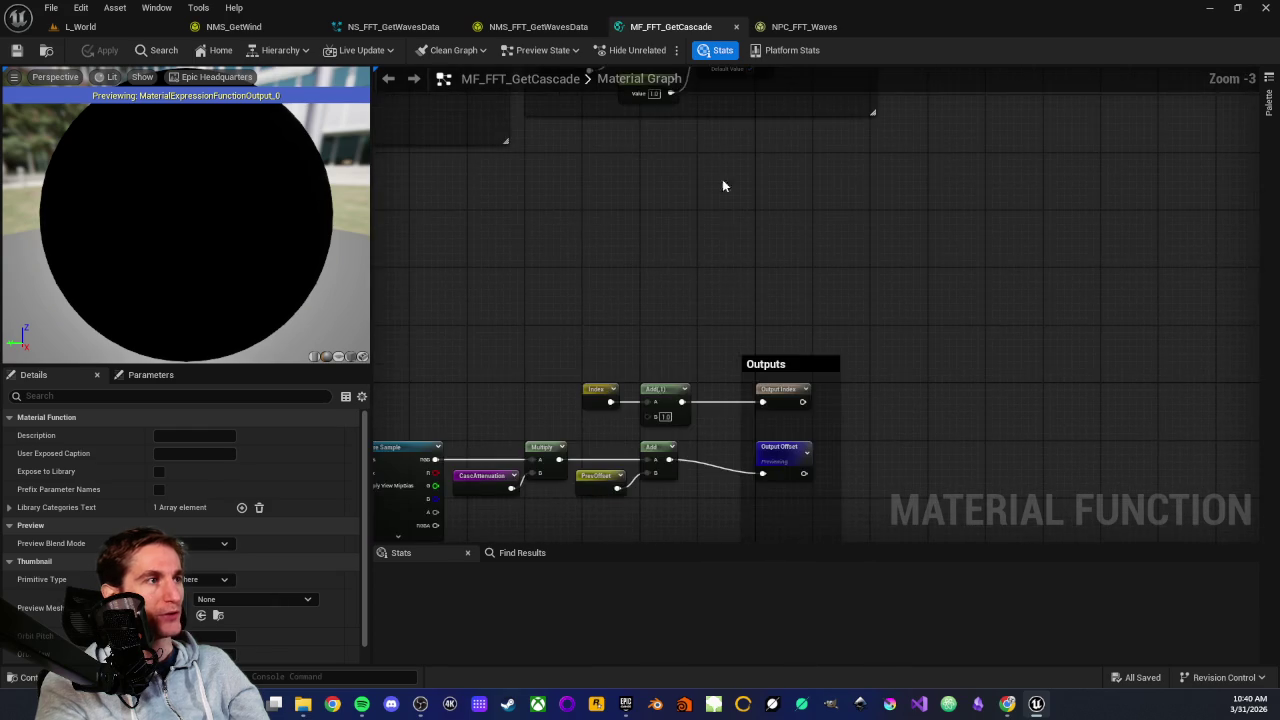
scroll(829, 206, "up", 4)
left_click_drag(805, 265, 683, 386)
scroll(717, 220, "down", 2)
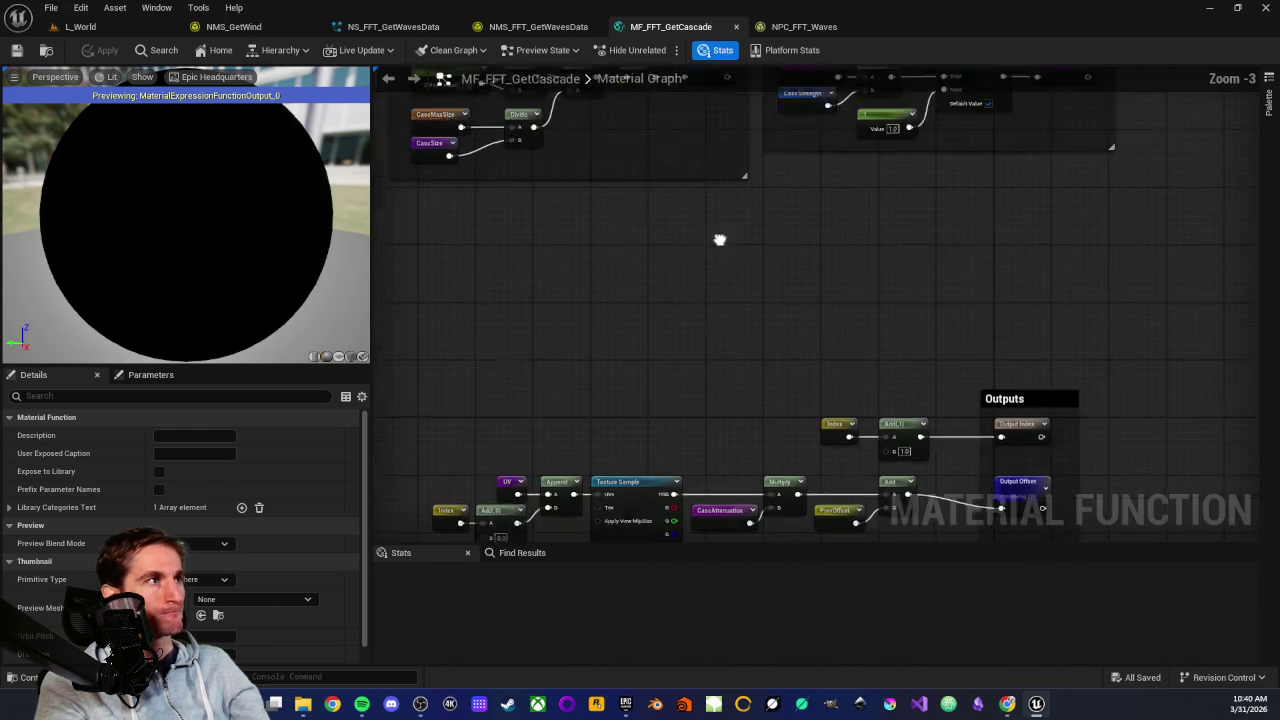
left_click_drag(717, 220, 637, 406)
scroll(738, 477, "up", 2)
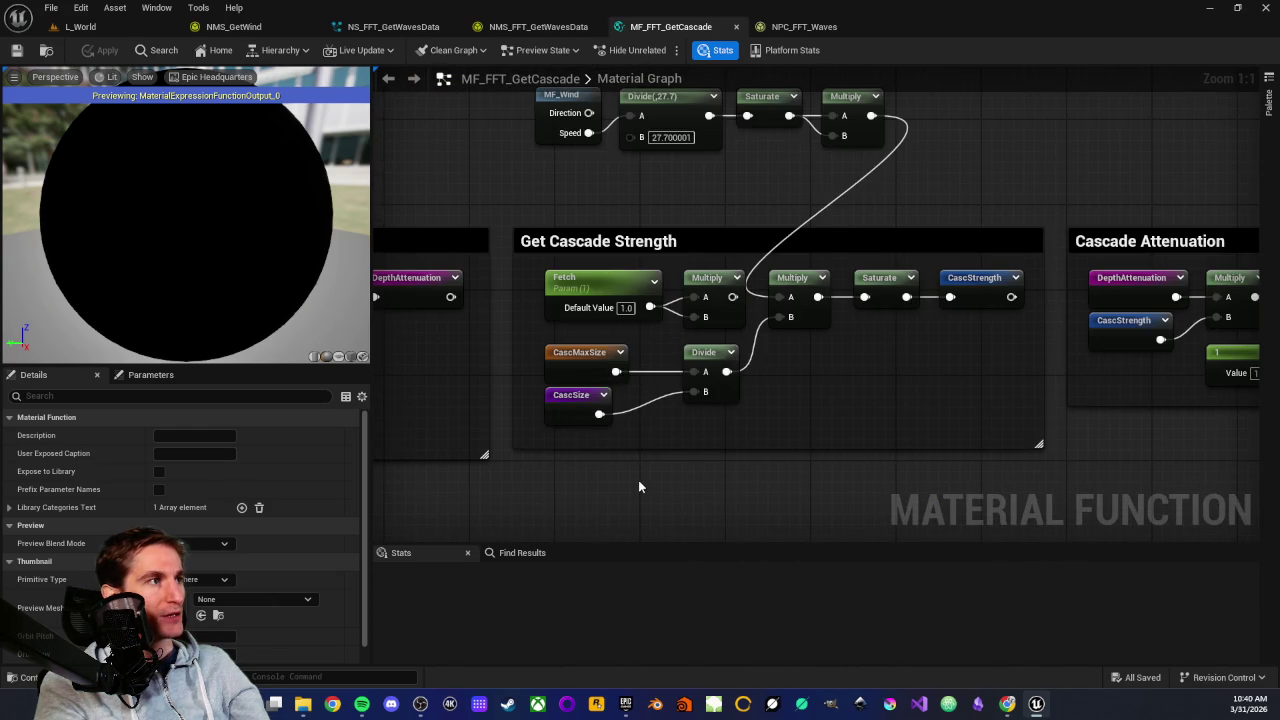
left_click_drag(638, 482, 783, 467)
mouse_move(686, 193)
left_mouse_down()
mouse_move(1045, 430)
mouse_move(1147, 467)
left_mouse_up()
left_click(1046, 474)
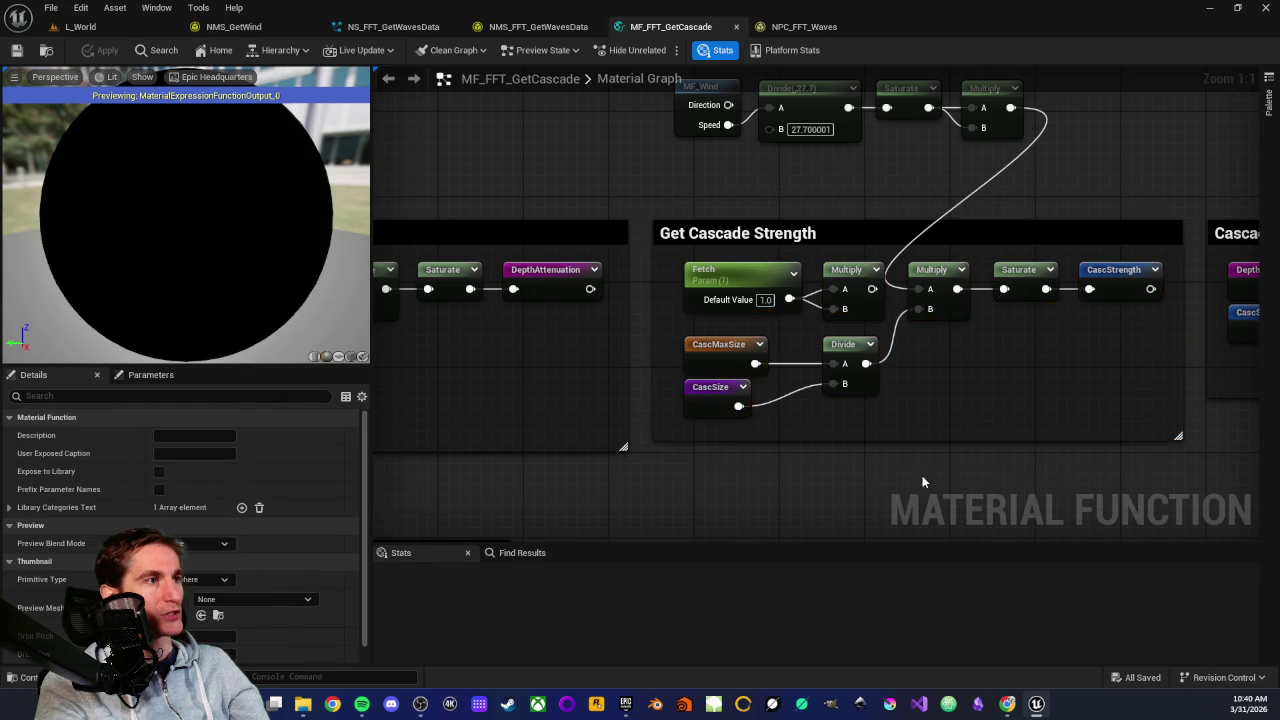
scroll(787, 467, "down", 2)
scroll(604, 426, "up", 2)
mouse_move(602, 173)
left_mouse_down()
mouse_move(947, 377)
mouse_move(1022, 466)
left_mouse_up()
left_click(815, 446)
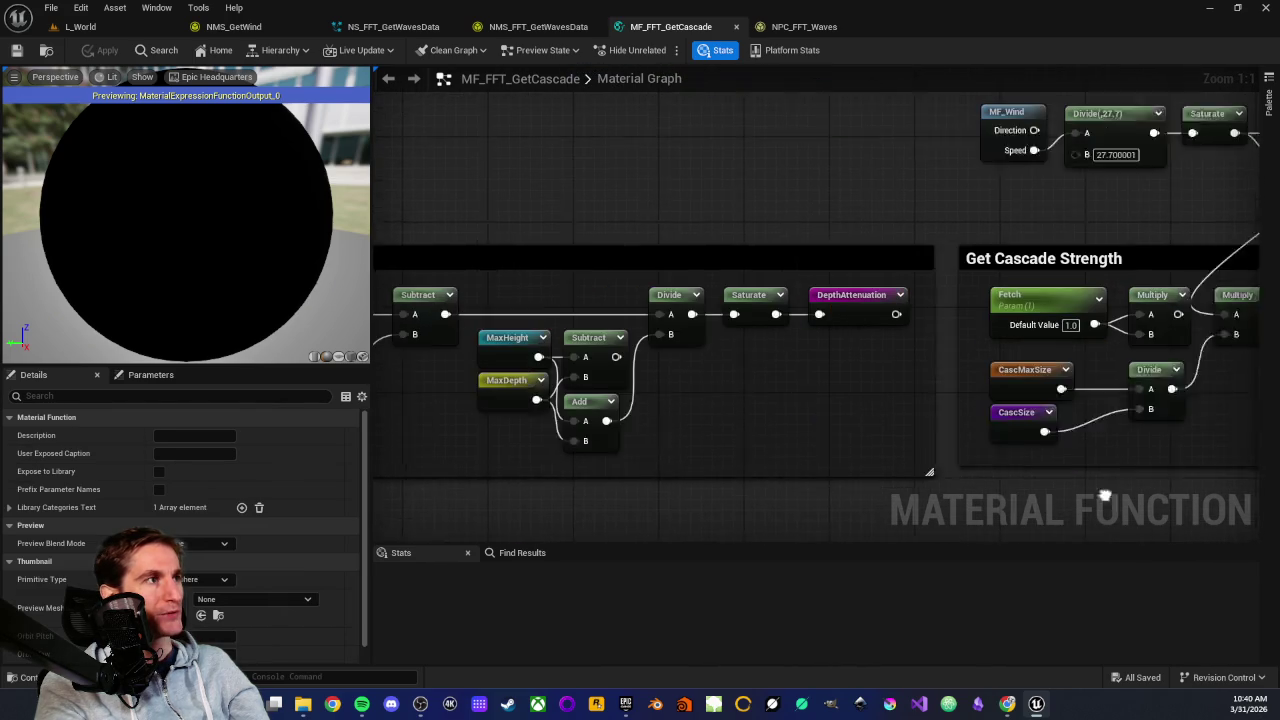
scroll(804, 259, "down", 1)
Centre Get Depth Falloff, then open its MF_GetLandscapeData function call
left_click_drag(593, 247, 1195, 470)
left_click(1093, 246)
left_click_drag(1093, 246, 849, 226)
scroll(954, 197, "up", 1)
mouse_move(954, 197)
left_mouse_down()
mouse_move(1043, 197)
mouse_move(668, 311)
mouse_move(648, 300)
left_mouse_up()
left_click(655, 369)
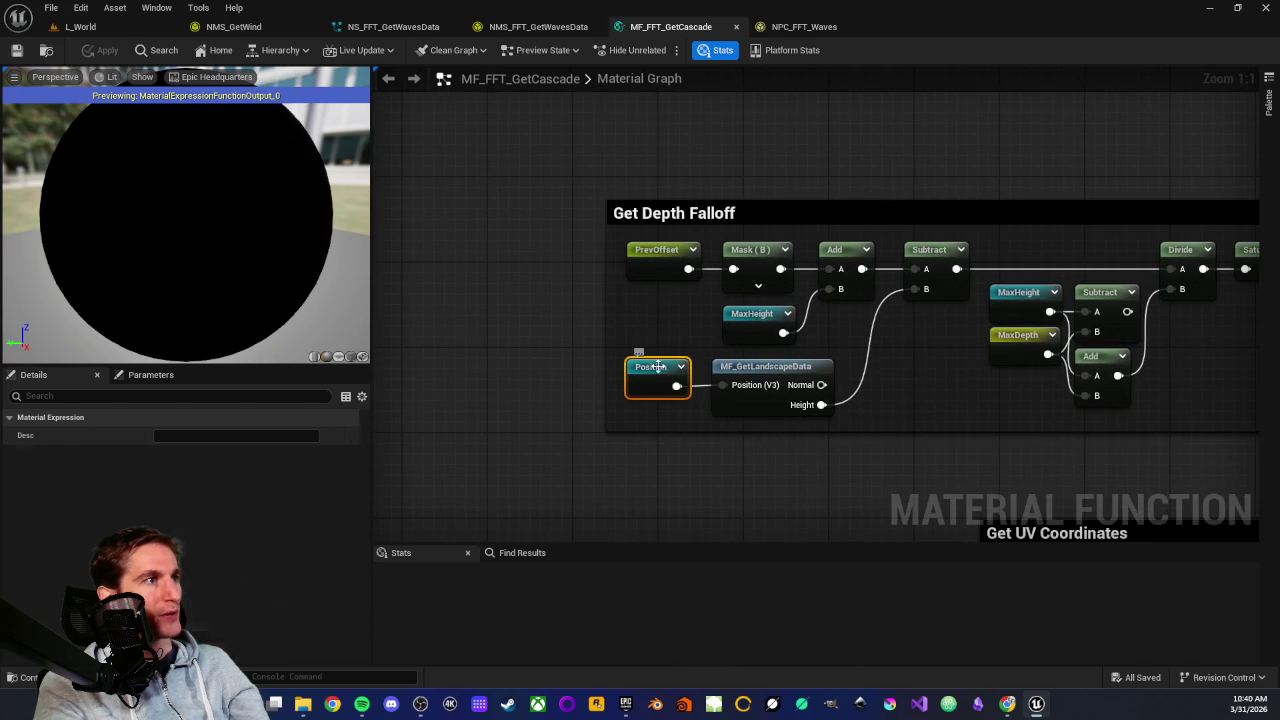
left_click(780, 376)
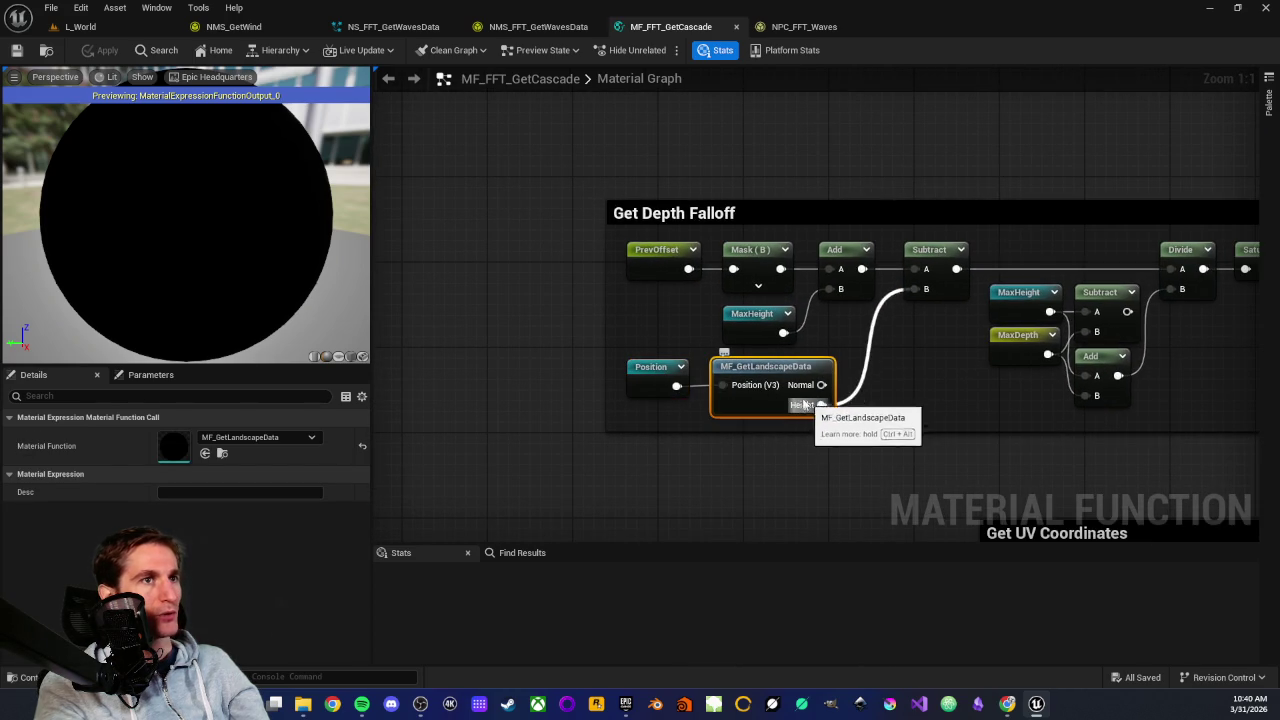
double_click(800, 400)
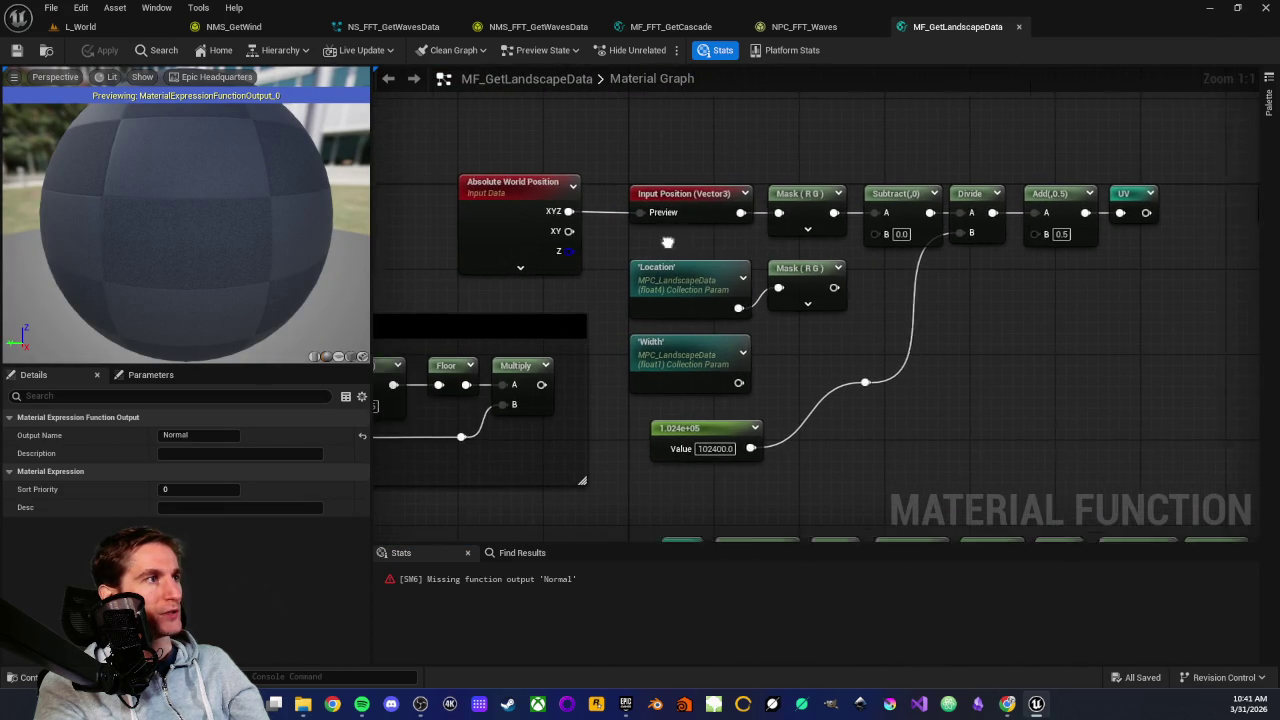
Inspect the UV reroute, landscape Texture Sample, MF_MaskUV and output nodes, then close MF_GetLandscapeData
left_click(916, 288)
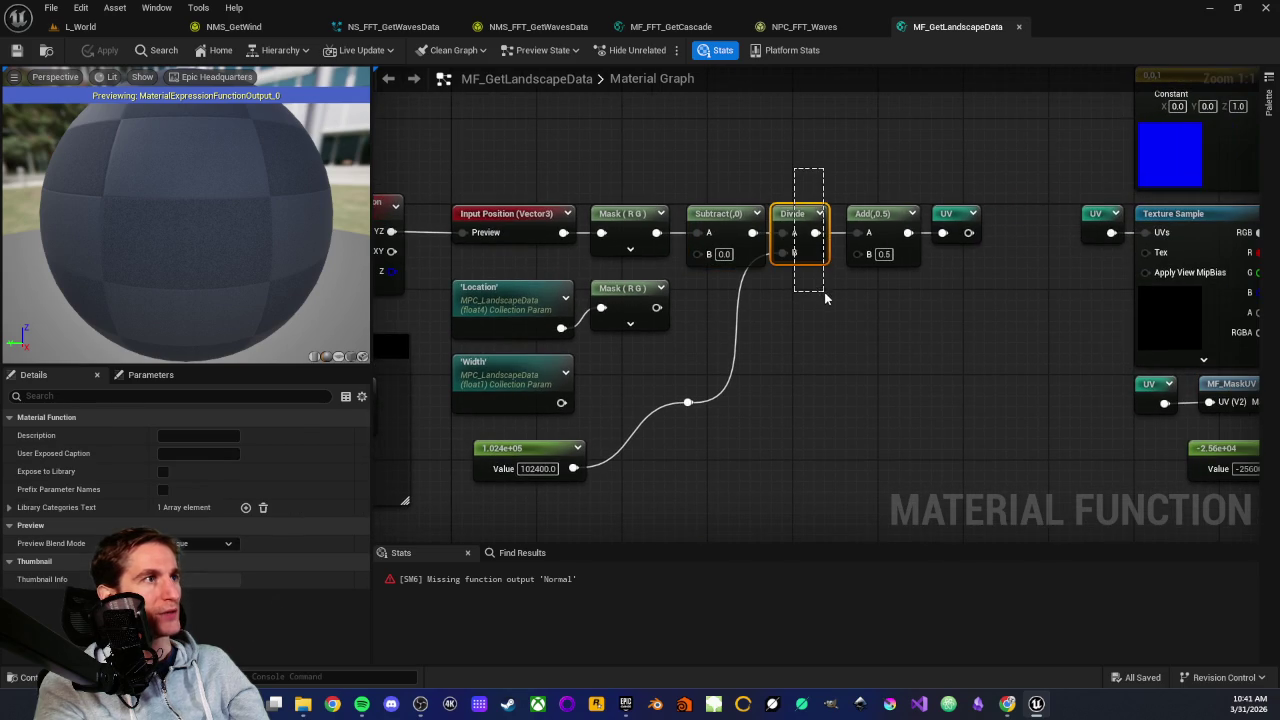
left_click_drag(903, 295, 896, 303)
left_click_drag(766, 192, 798, 319)
left_click(872, 377)
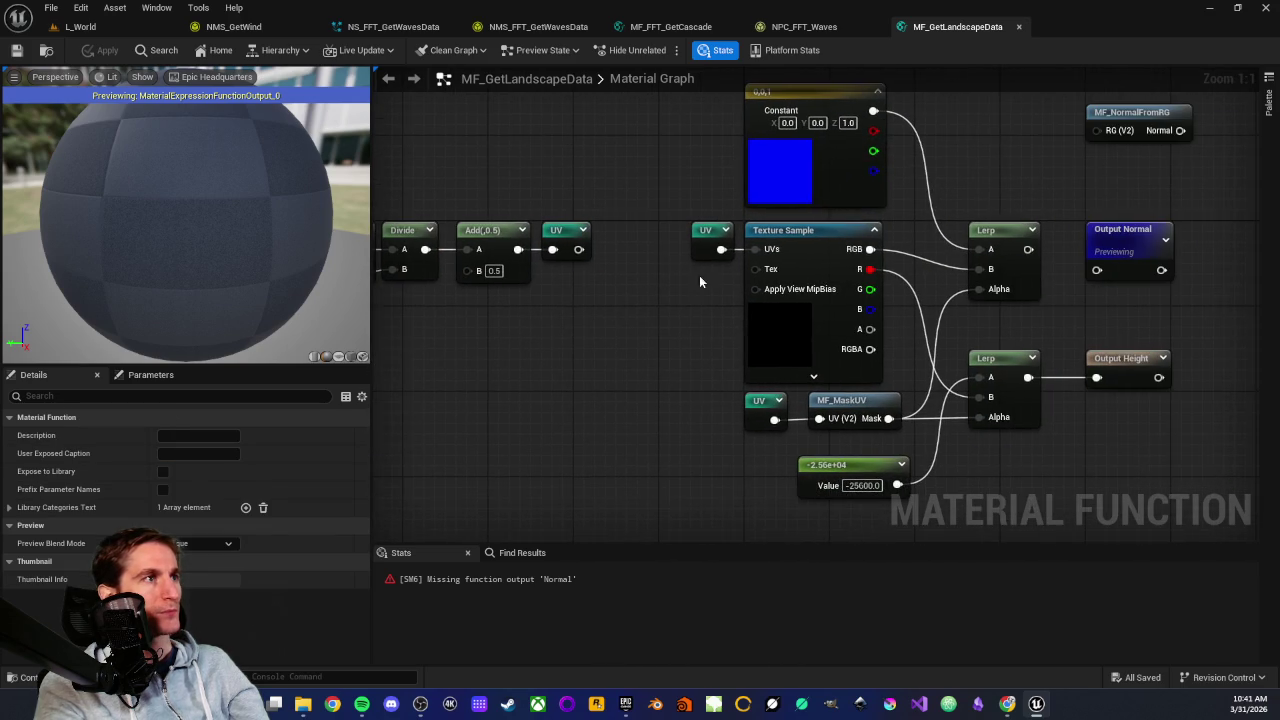
left_click(806, 235)
mouse_move(566, 368)
left_mouse_down()
mouse_move(798, 428)
mouse_move(800, 410)
left_mouse_up()
left_click(861, 441)
mouse_move(861, 441)
left_mouse_down()
mouse_move(784, 460)
mouse_move(735, 448)
left_mouse_up()
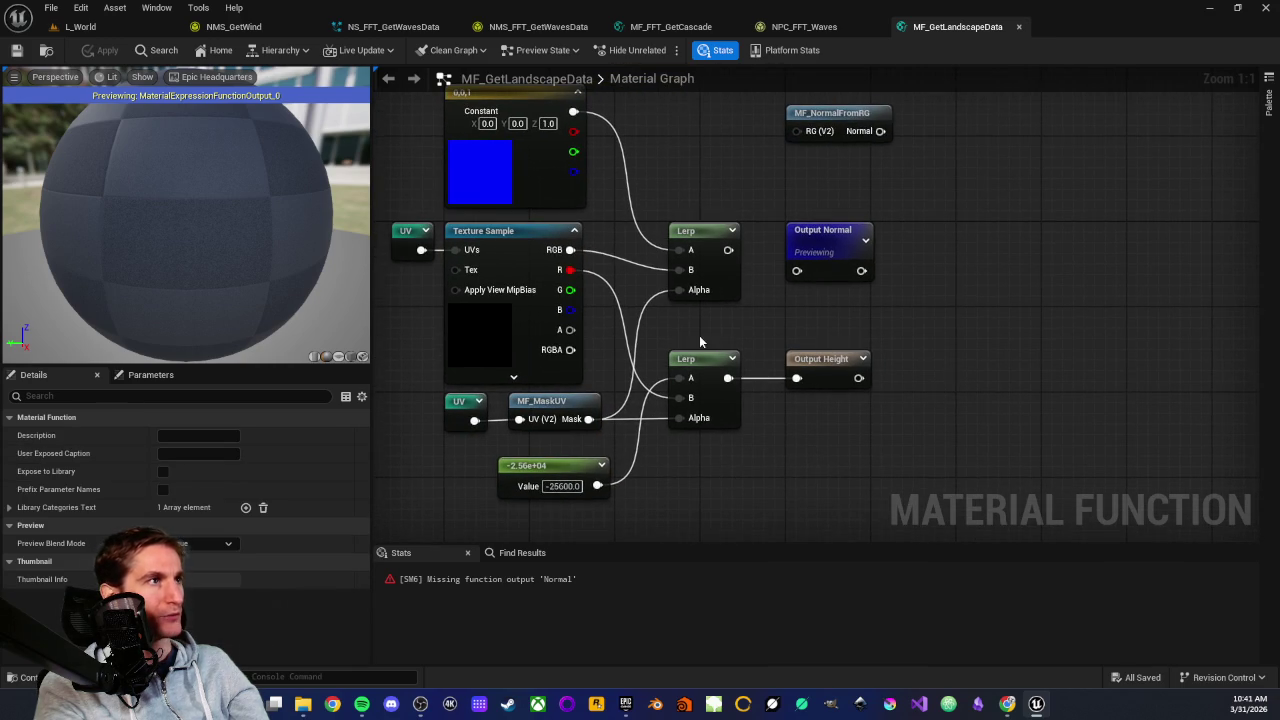
left_click(1018, 27)
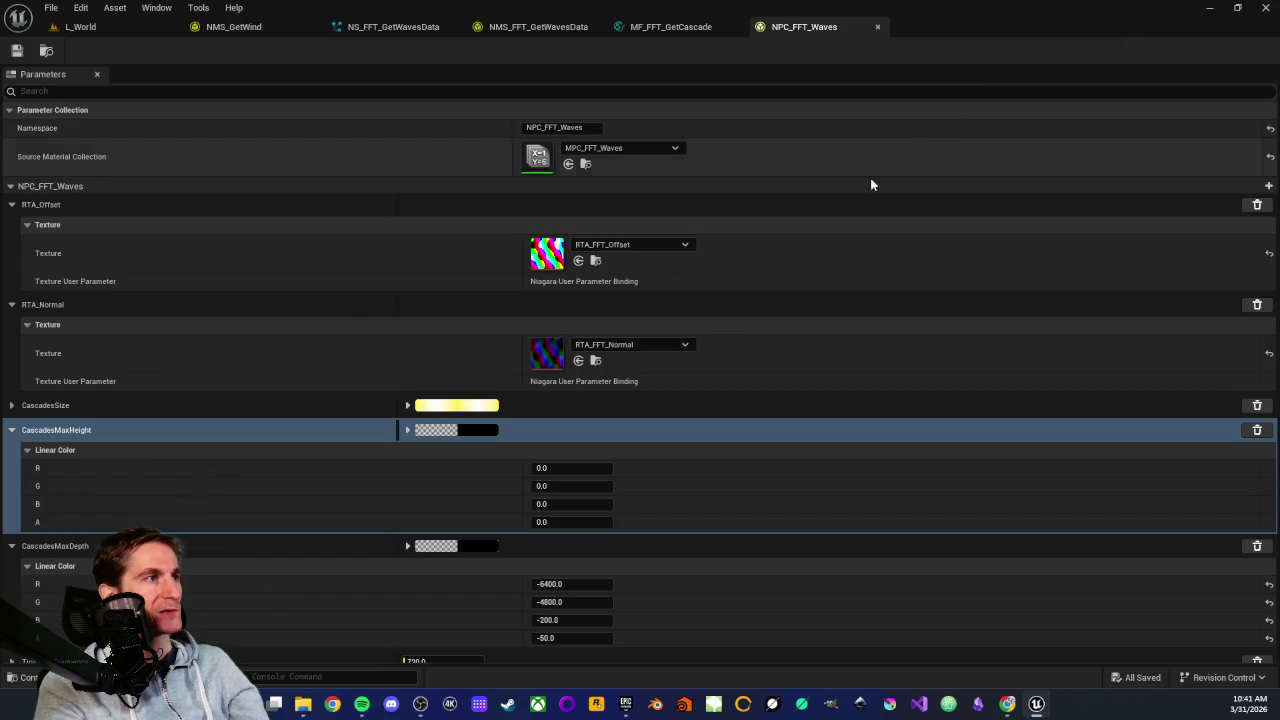
Back in MF_FFT_GetCascade, inspect the PrevOffset, Mask, Add and MaxHeight nodes of Get Depth Falloff
left_click(665, 27)
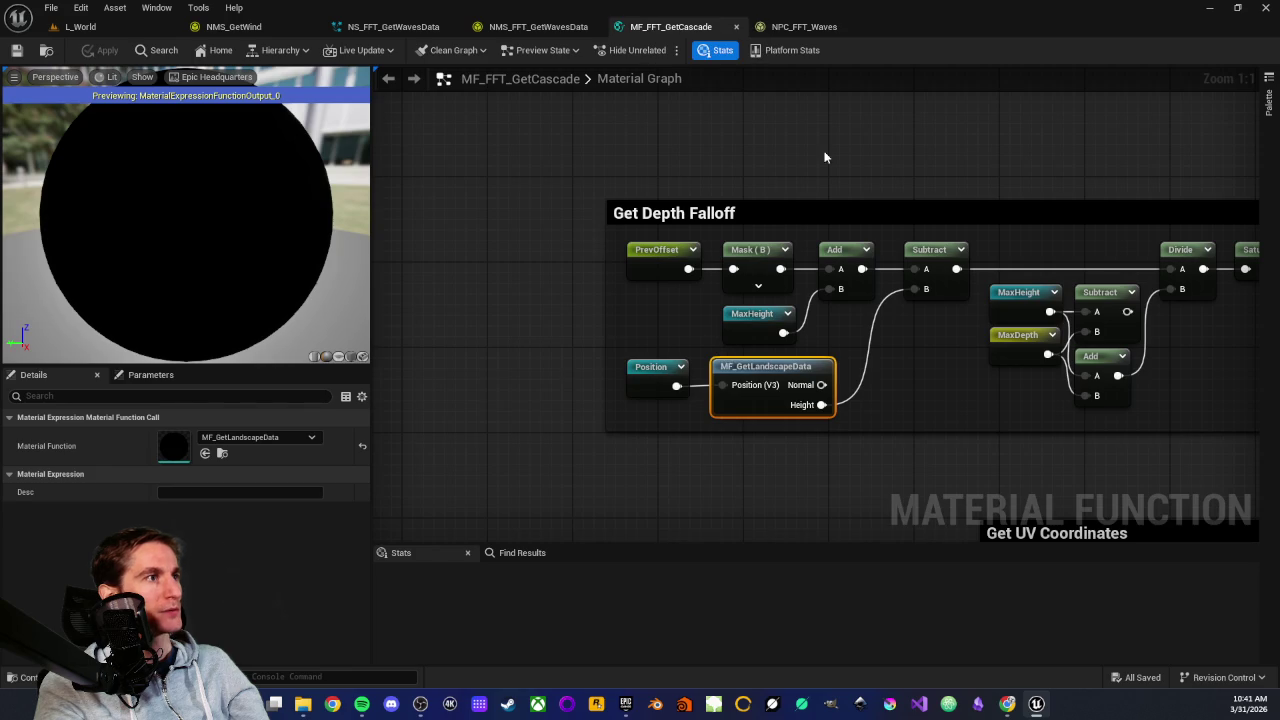
left_click(820, 159)
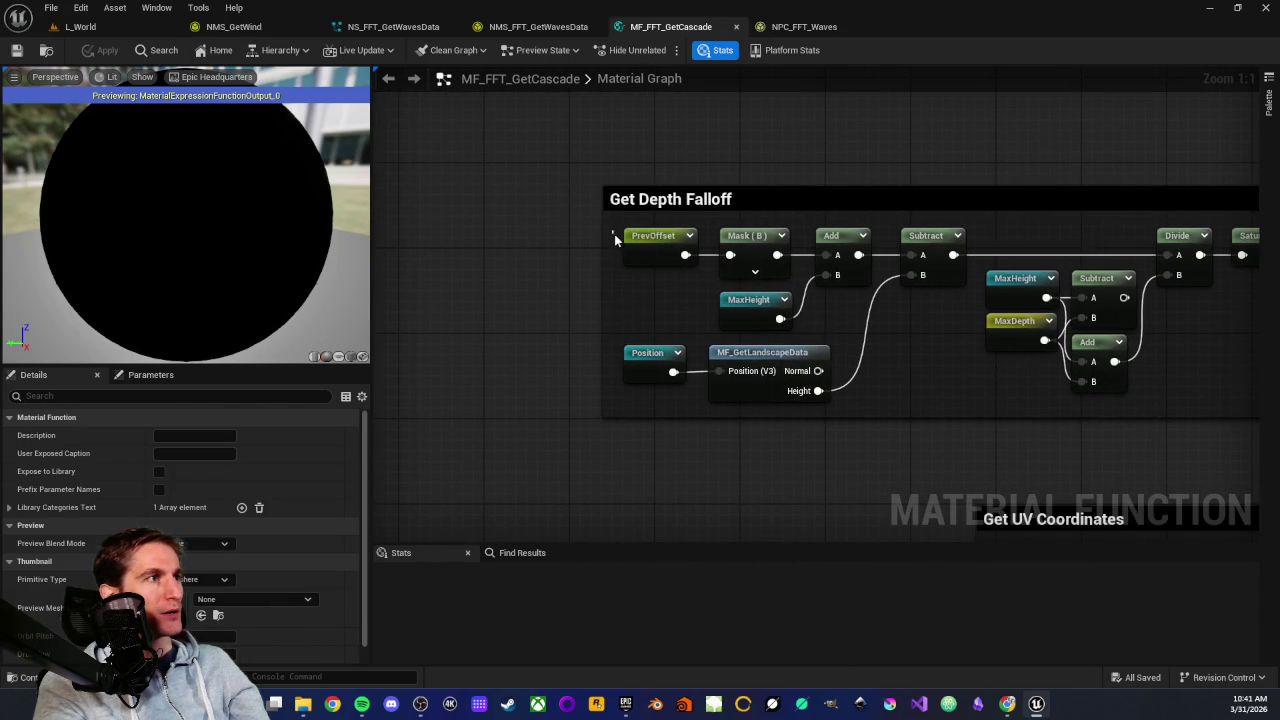
left_click_drag(835, 271, 846, 318)
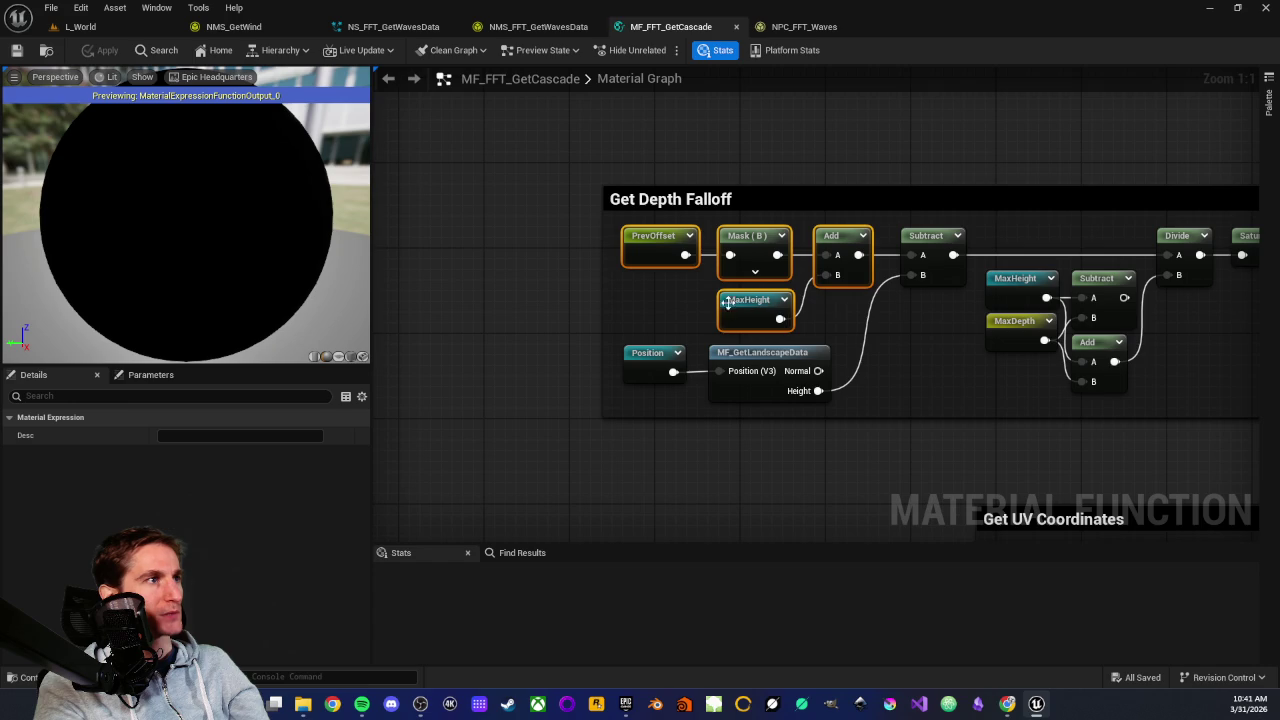
left_click(660, 303)
left_click(750, 300)
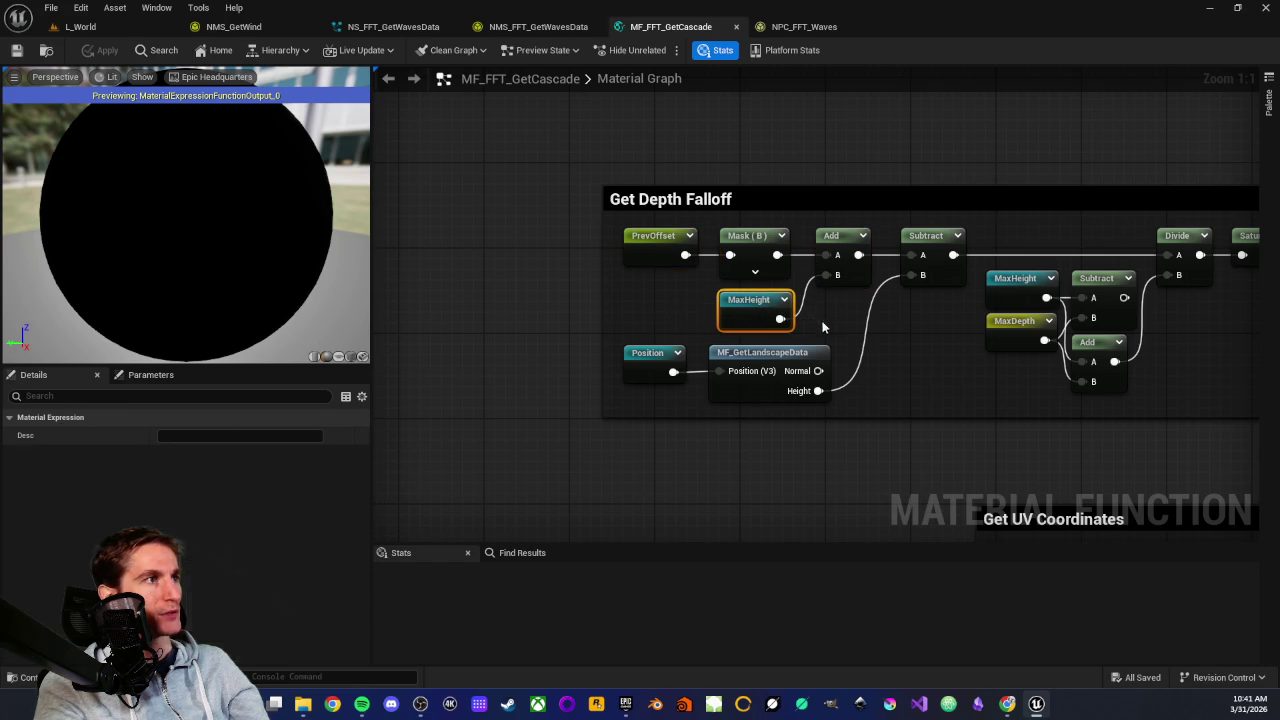
left_click(669, 307)
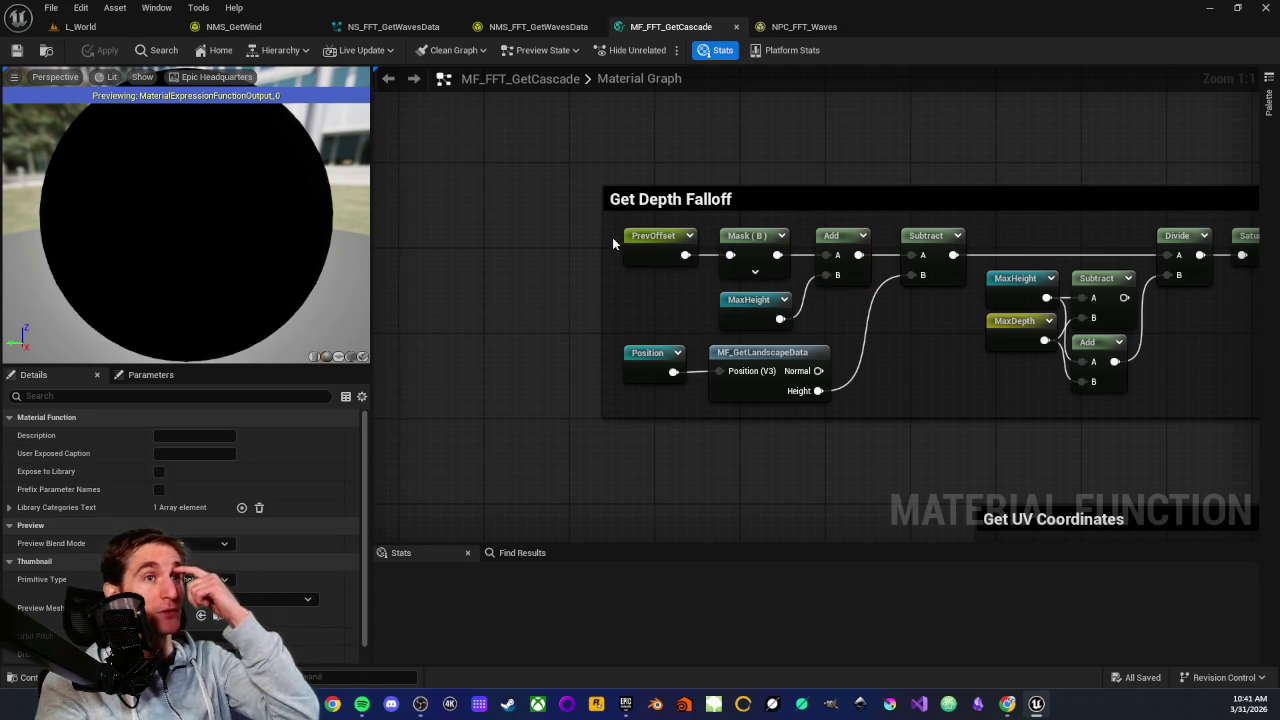
mouse_move(809, 128)
left_mouse_down()
mouse_move(783, 150)
mouse_move(798, 155)
left_mouse_up()
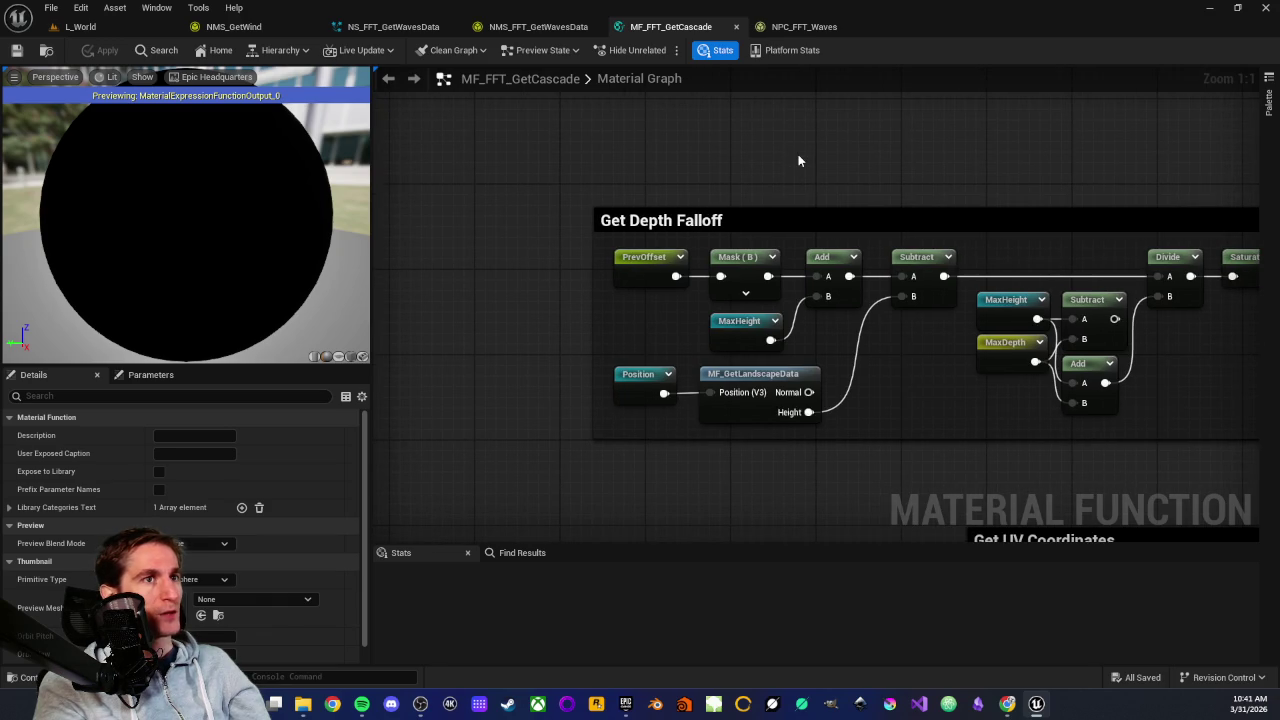
mouse_move(599, 247)
left_mouse_down()
mouse_move(660, 285)
mouse_move(672, 318)
mouse_move(700, 304)
mouse_move(698, 291)
left_mouse_up()
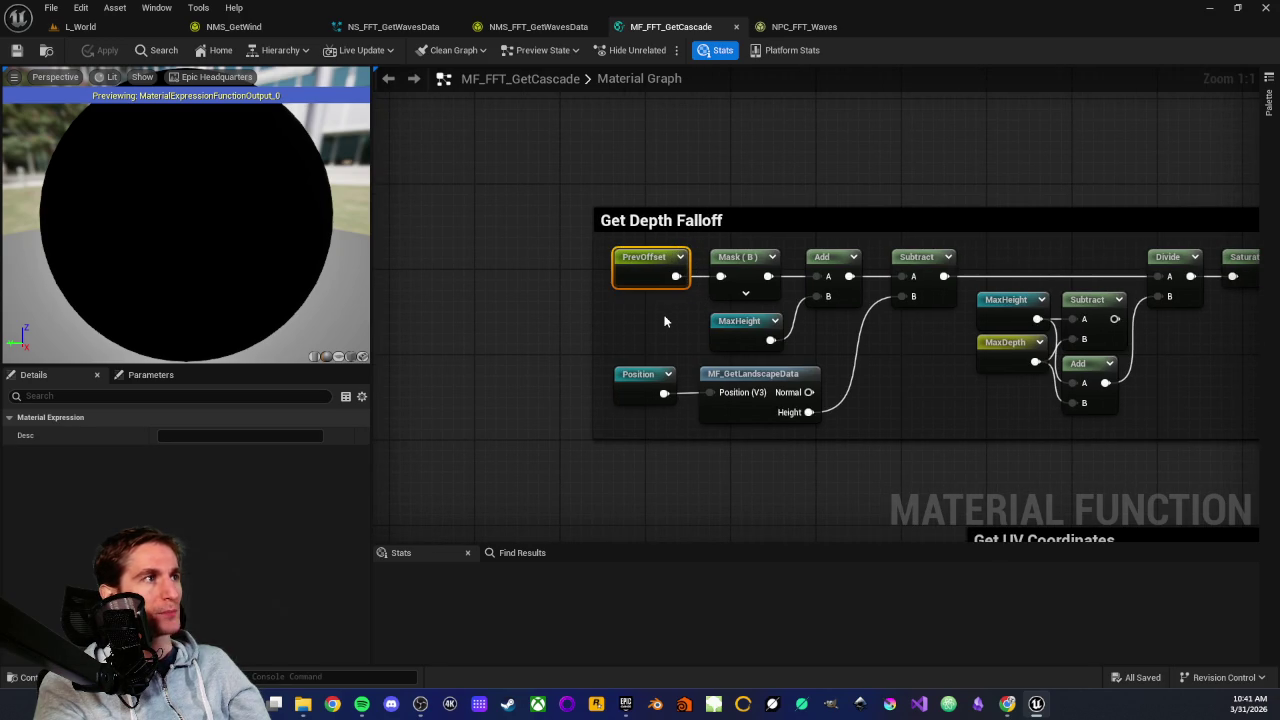
left_click(664, 318)
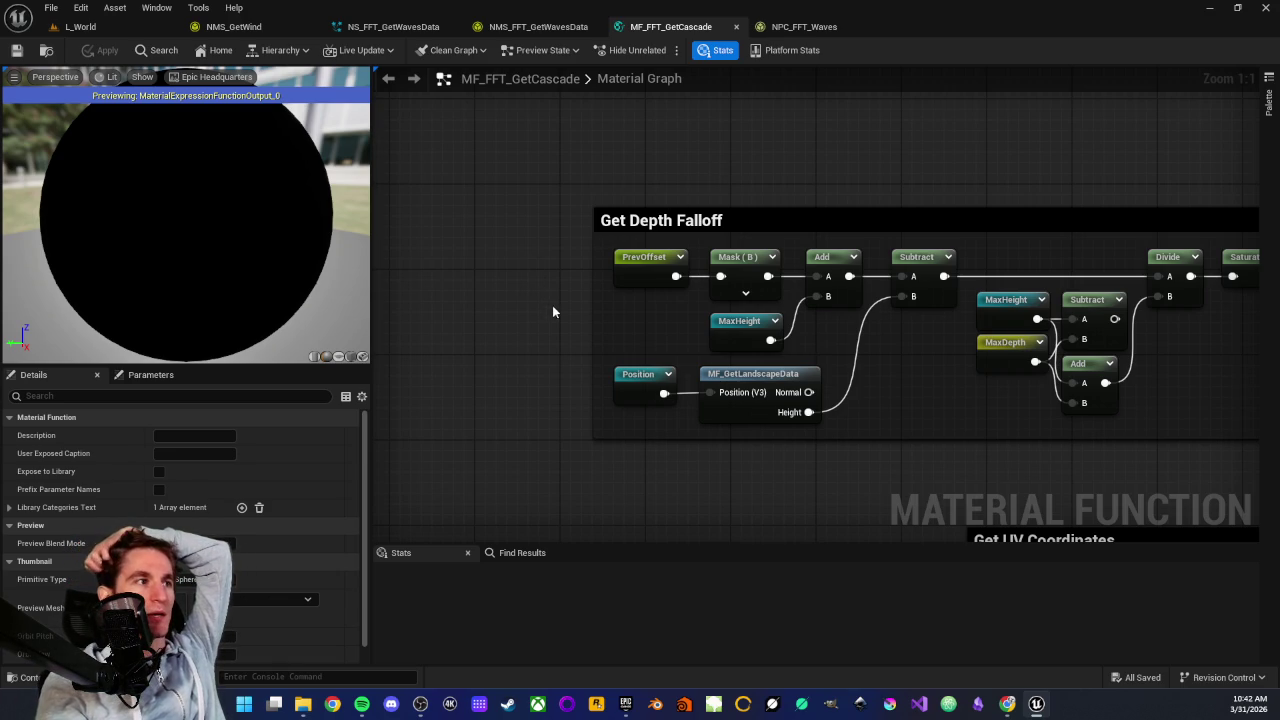
Browse the Get UV Coordinates and Inputs groups, texture sample rows and Outputs group
left_click_drag(553, 306, 598, 260)
left_click_drag(896, 476, 734, 260)
scroll(757, 320, "down", 3)
mouse_move(757, 320)
left_mouse_down()
mouse_move(946, 293)
mouse_move(925, 279)
mouse_move(627, 256)
left_mouse_up()
scroll(627, 256, "up", 1)
mouse_move(596, 213)
left_mouse_down()
mouse_move(909, 343)
mouse_move(1127, 342)
mouse_move(772, 278)
mouse_move(786, 294)
mouse_move(772, 322)
left_mouse_up()
left_click(744, 266)
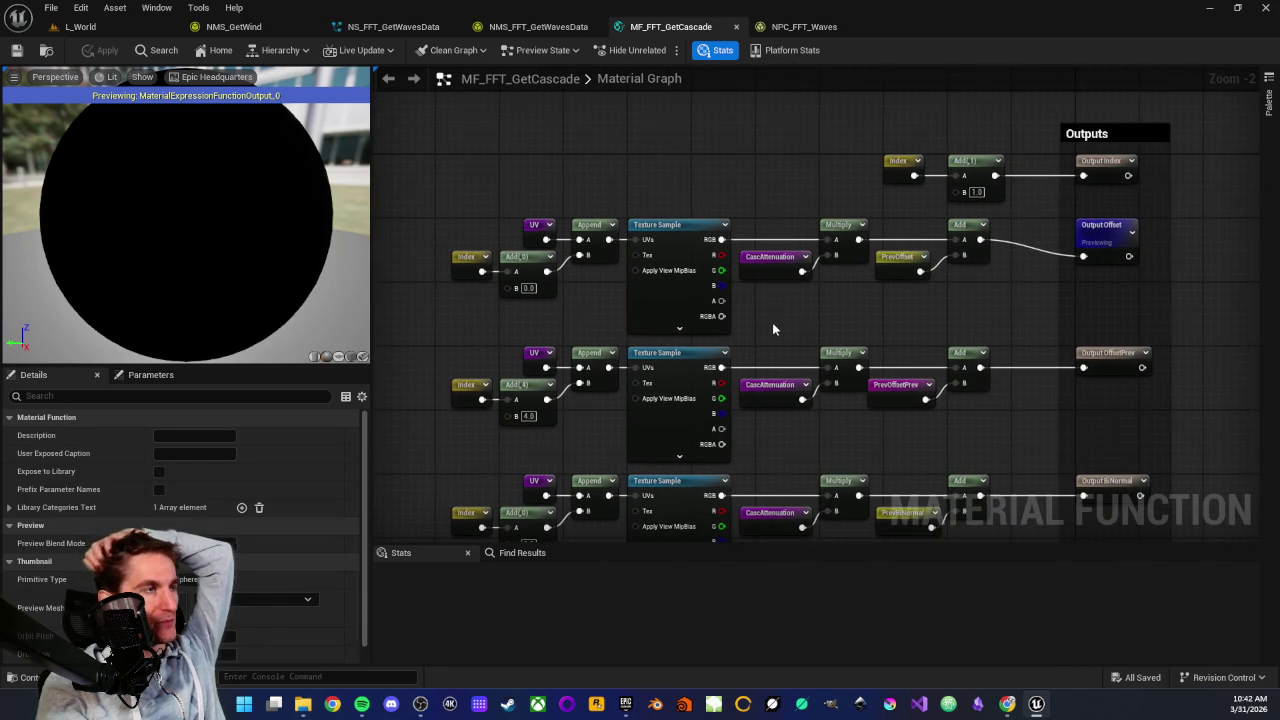
scroll(708, 194, "down", 2)
mouse_move(708, 194)
left_mouse_down()
mouse_move(831, 303)
mouse_move(808, 153)
left_mouse_up()
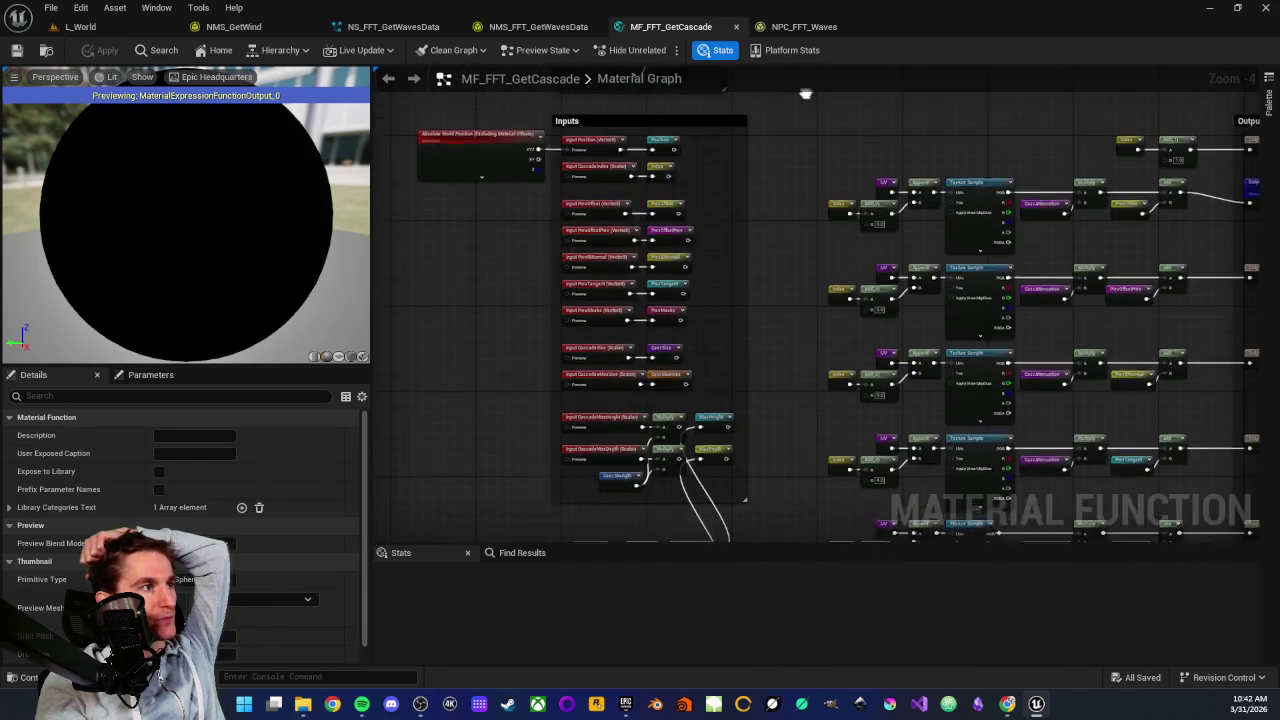
scroll(474, 322, "up", 3)
mouse_move(976, 376)
left_mouse_down()
mouse_move(763, 331)
mouse_move(694, 297)
mouse_move(743, 316)
left_mouse_up()
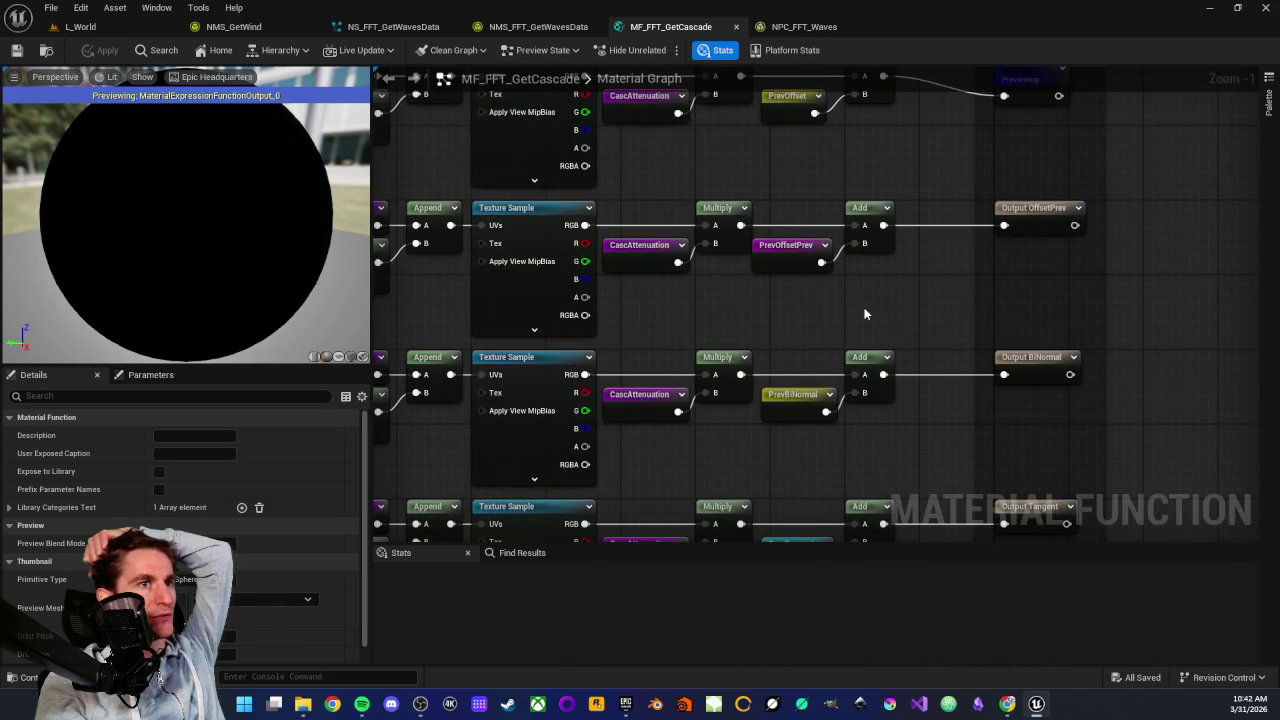
left_click_drag(612, 292, 608, 178)
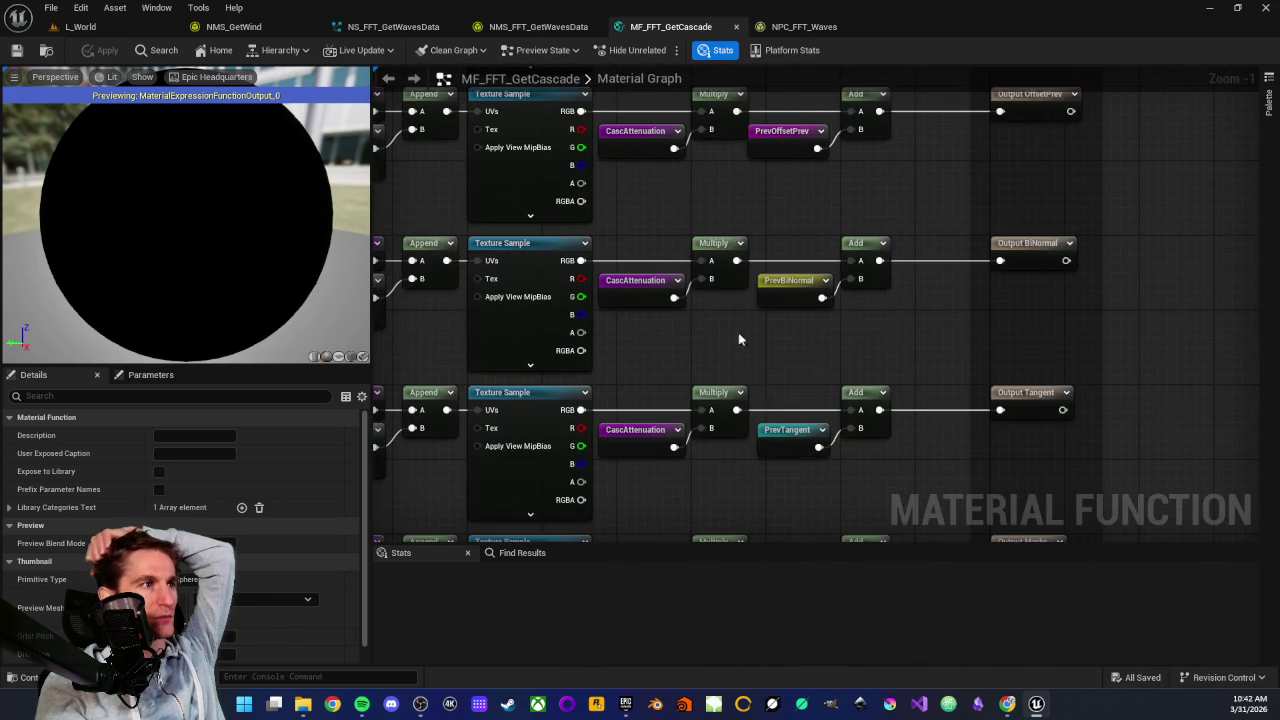
mouse_move(801, 371)
left_mouse_down()
mouse_move(766, 177)
mouse_move(829, 251)
mouse_move(870, 490)
mouse_move(875, 244)
mouse_move(844, 475)
left_mouse_up()
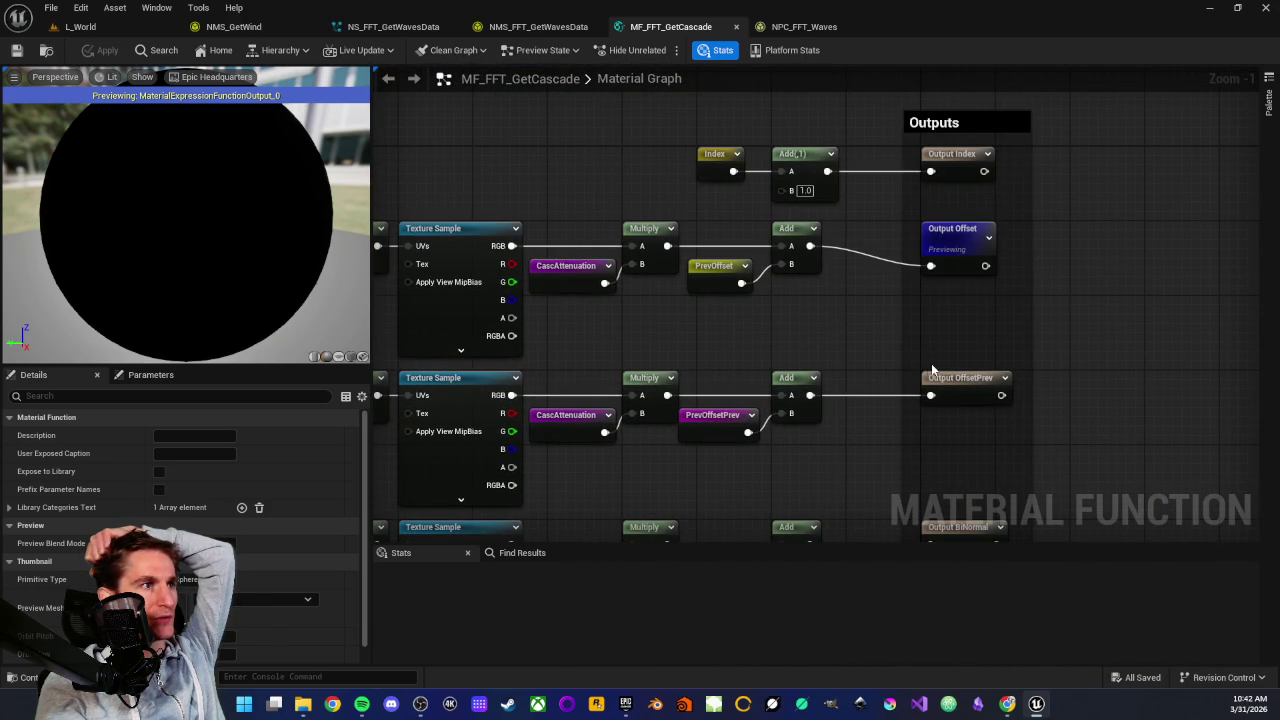
mouse_move(846, 331)
left_mouse_down()
mouse_move(544, 357)
mouse_move(550, 303)
mouse_move(658, 245)
mouse_move(506, 380)
left_mouse_up()
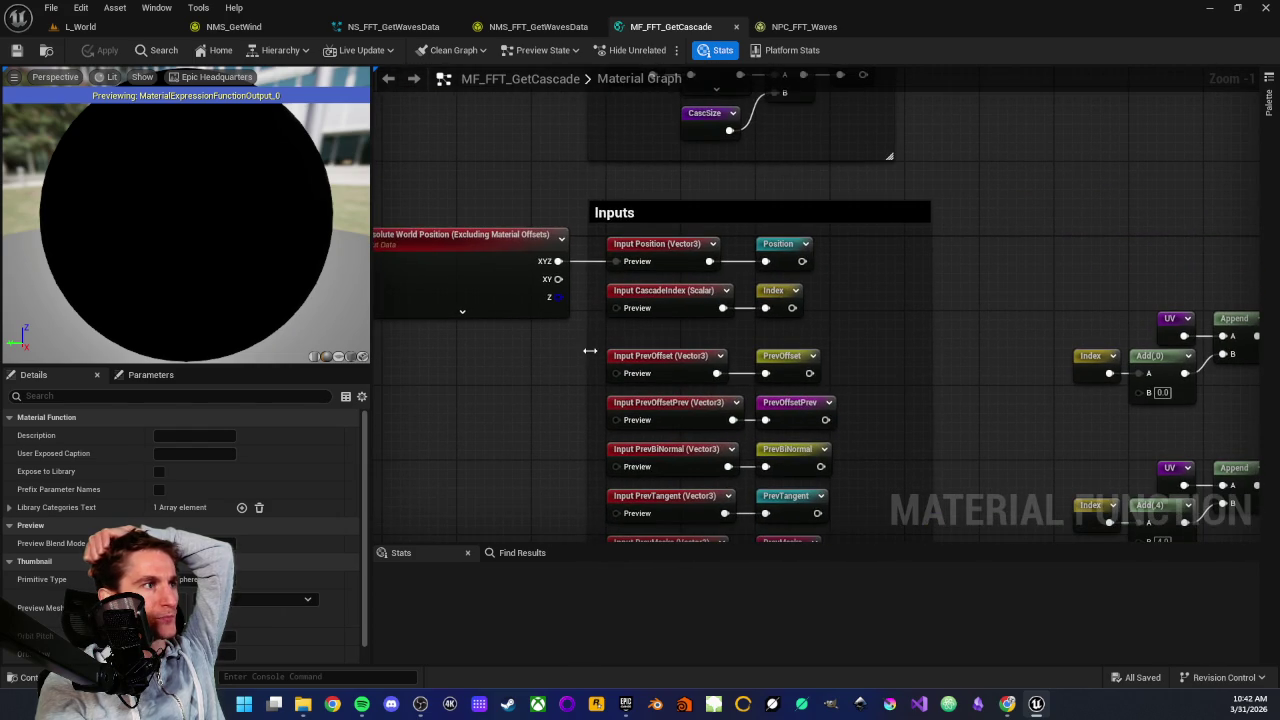
Trace the PrevOffset and Position reroute declarations, then reframe the Get Depth Falloff group
double_click(772, 355)
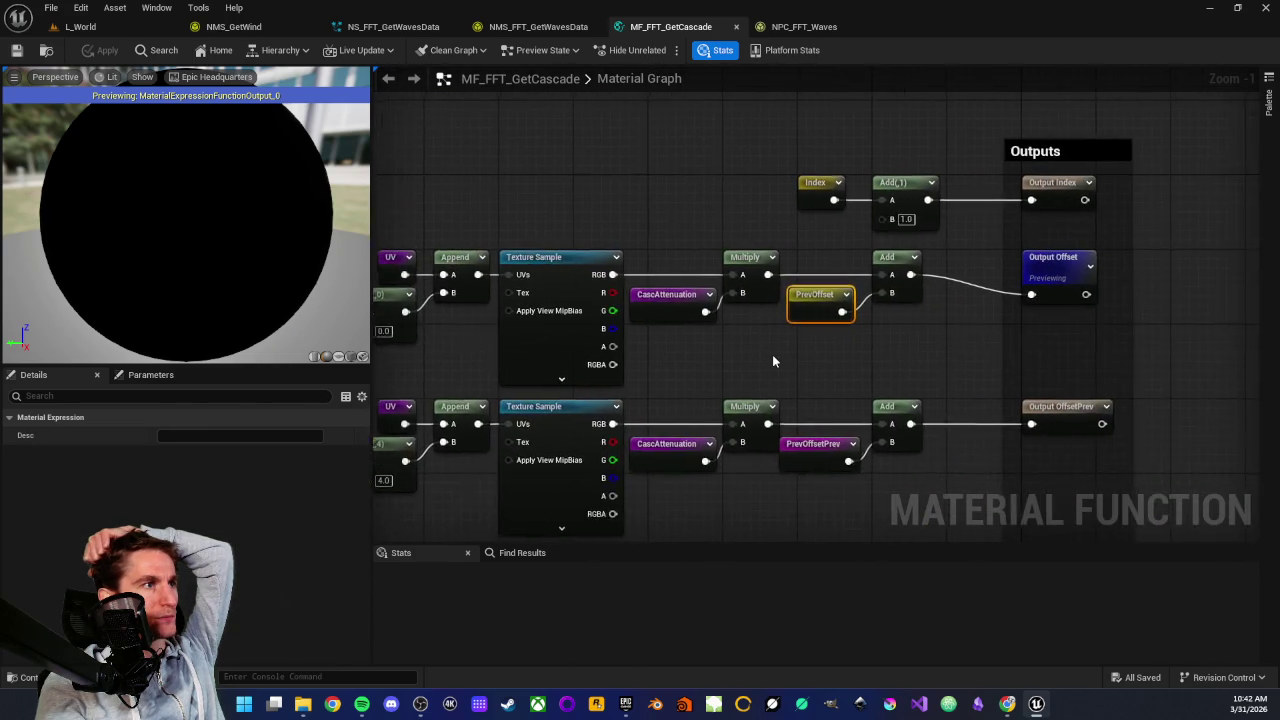
scroll(712, 366, "down", 1)
mouse_move(646, 277)
left_mouse_down()
mouse_move(637, 351)
mouse_move(751, 368)
left_mouse_up()
scroll(658, 160, "down", 5)
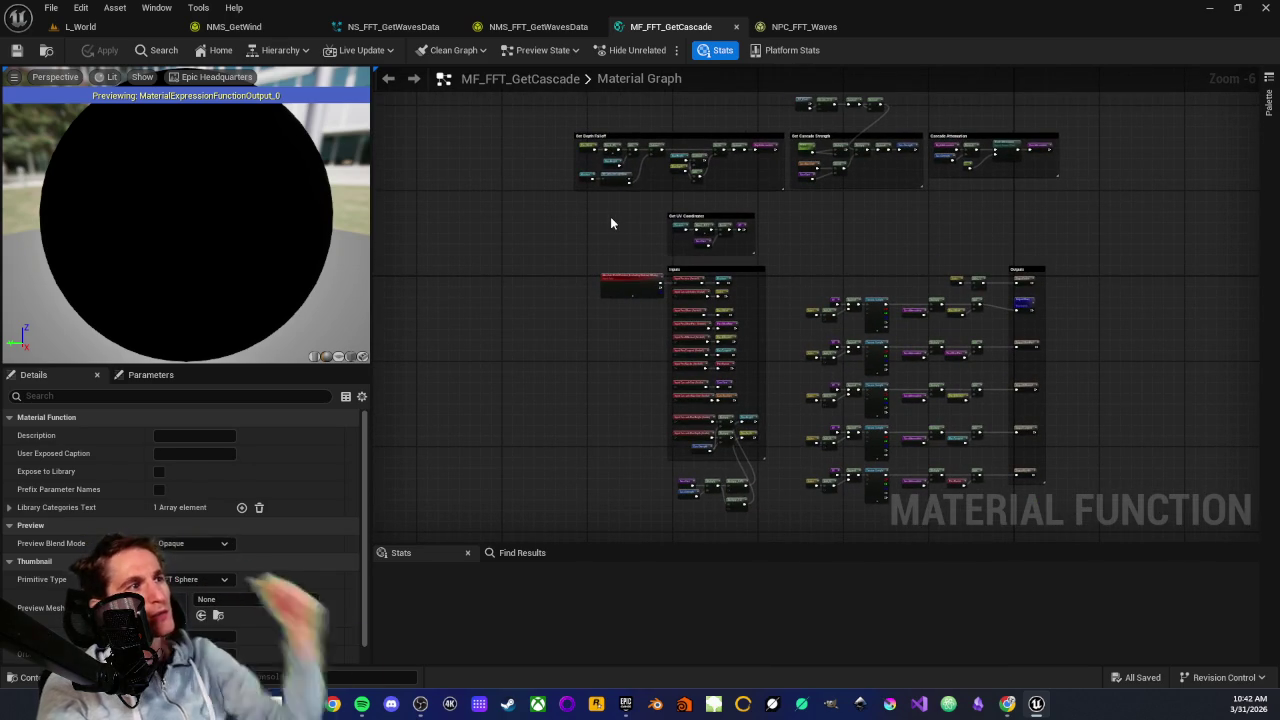
scroll(611, 222, "up", 5)
left_click_drag(615, 222, 651, 437)
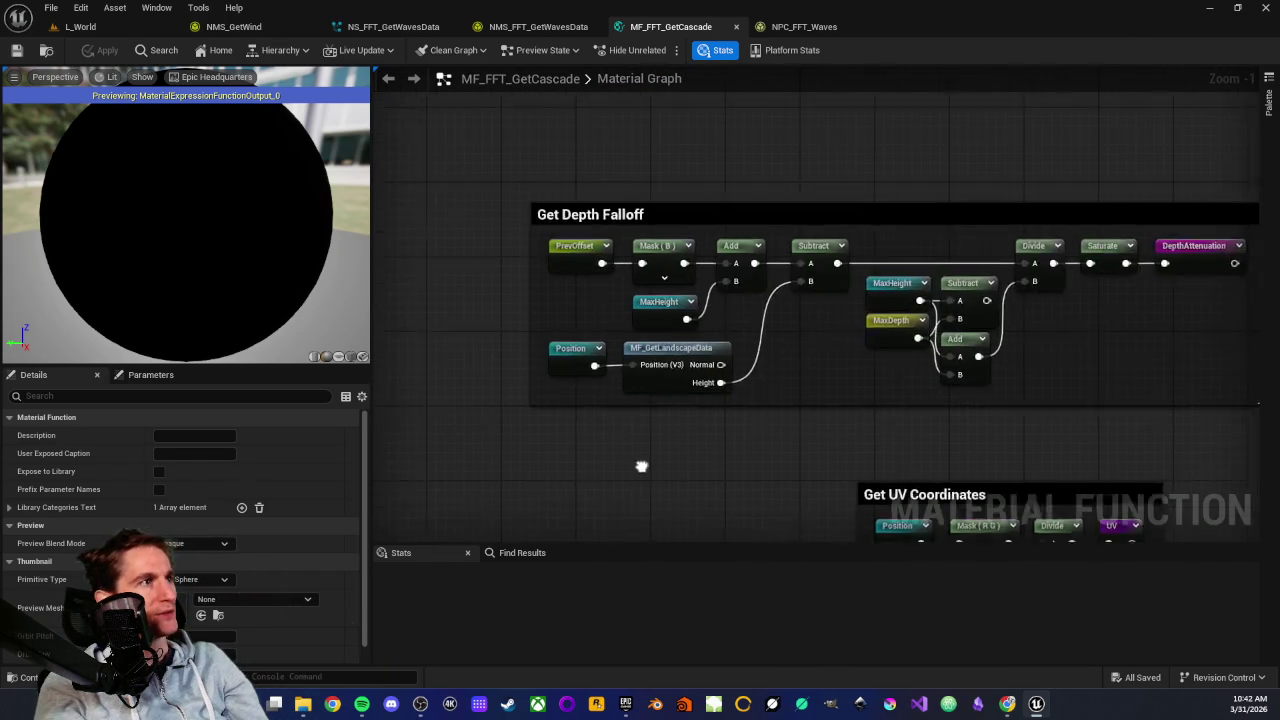
double_click(567, 376)
scroll(810, 312, "up", 1)
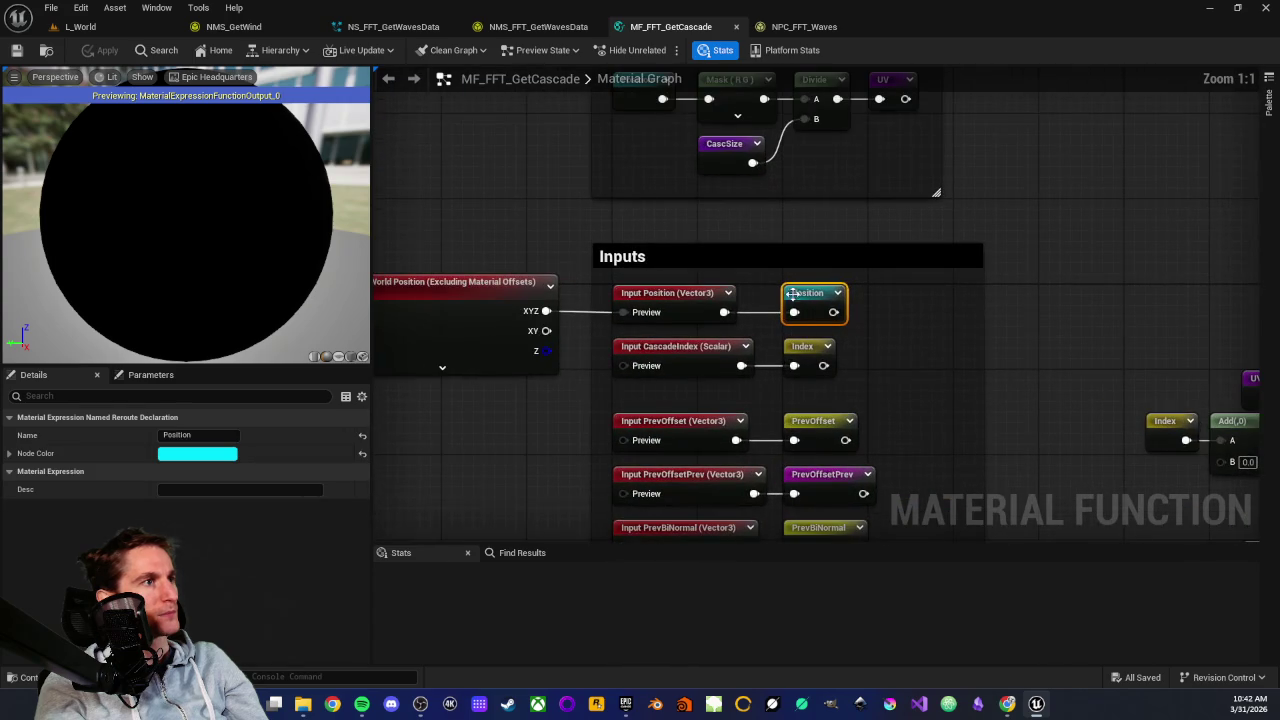
left_click_drag(497, 182, 646, 361)
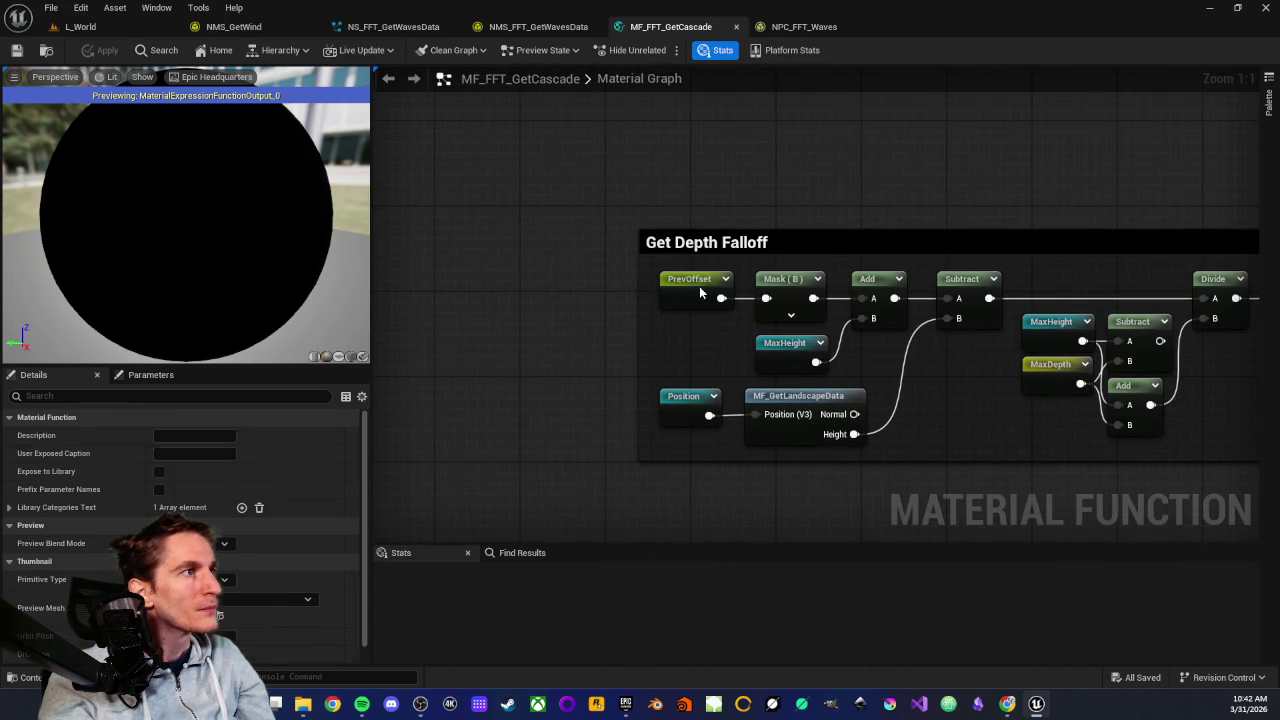
key("Home")
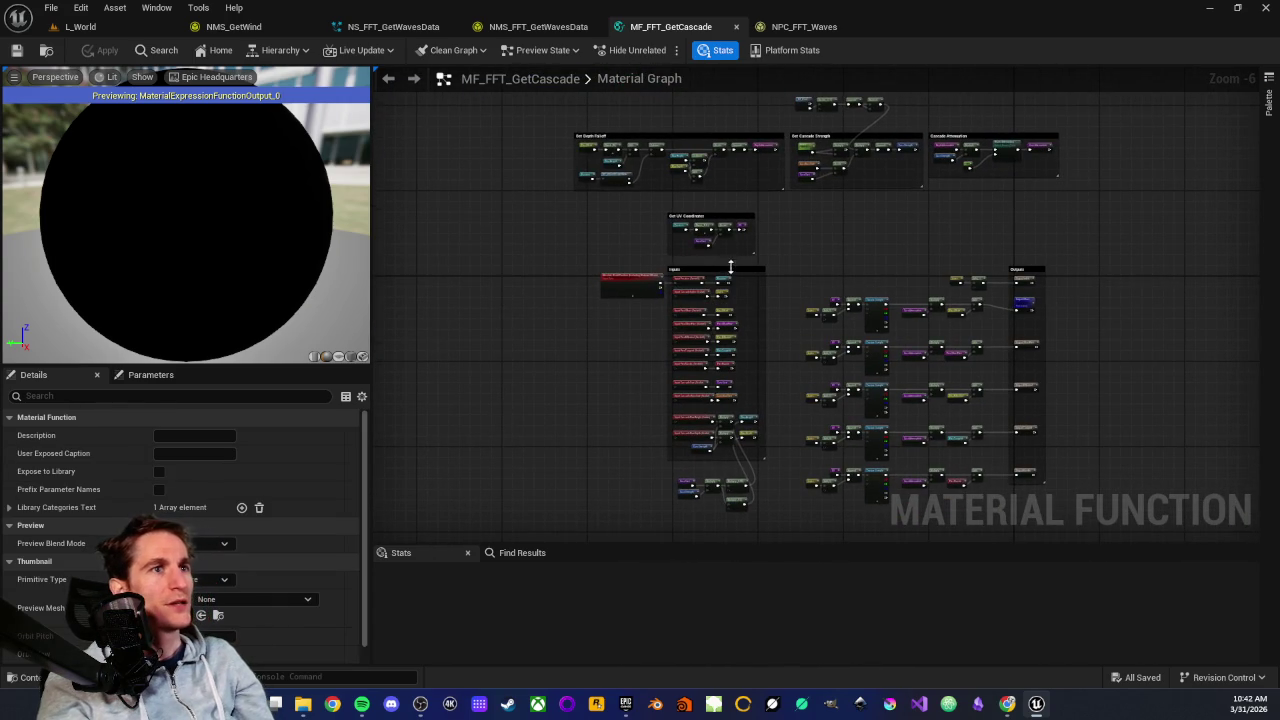
scroll(867, 265, "up", 3)
left_click_drag(586, 237, 1025, 395)
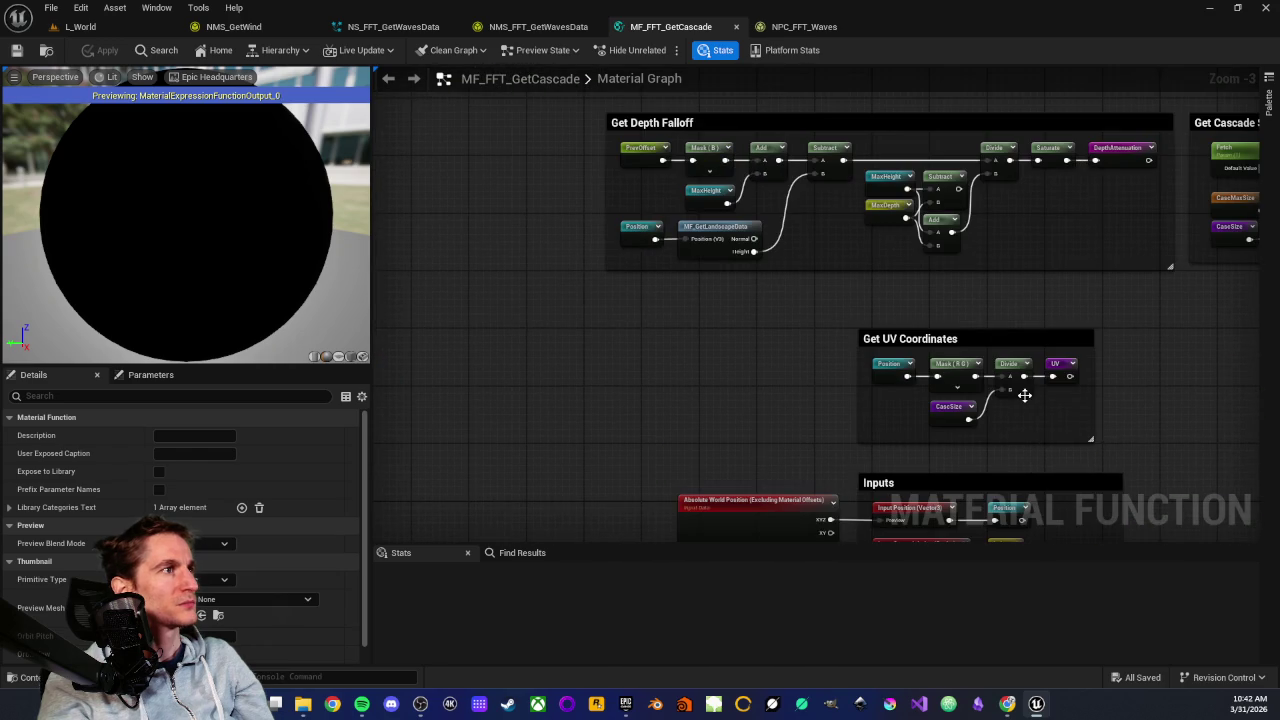
scroll(500, 334, "up", 4)
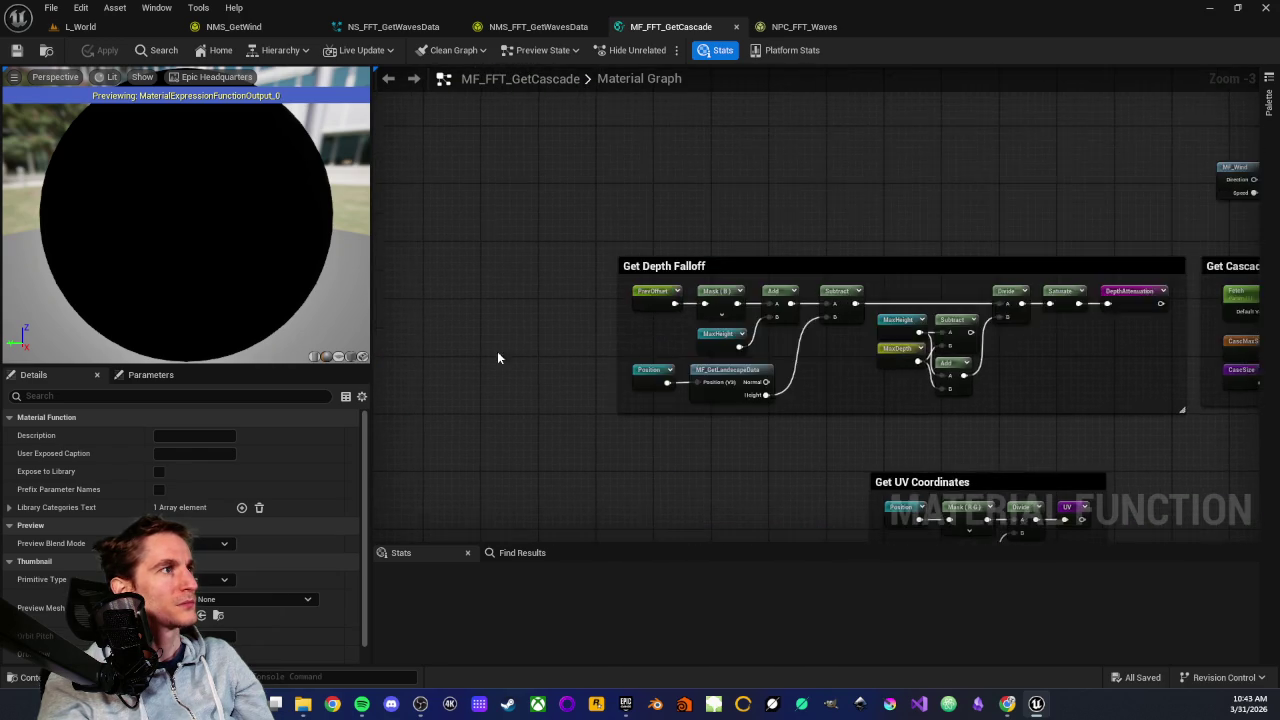
Add a PrevOffset named reroute, wire it into Mask (B), and apply the function
right_click(583, 318)
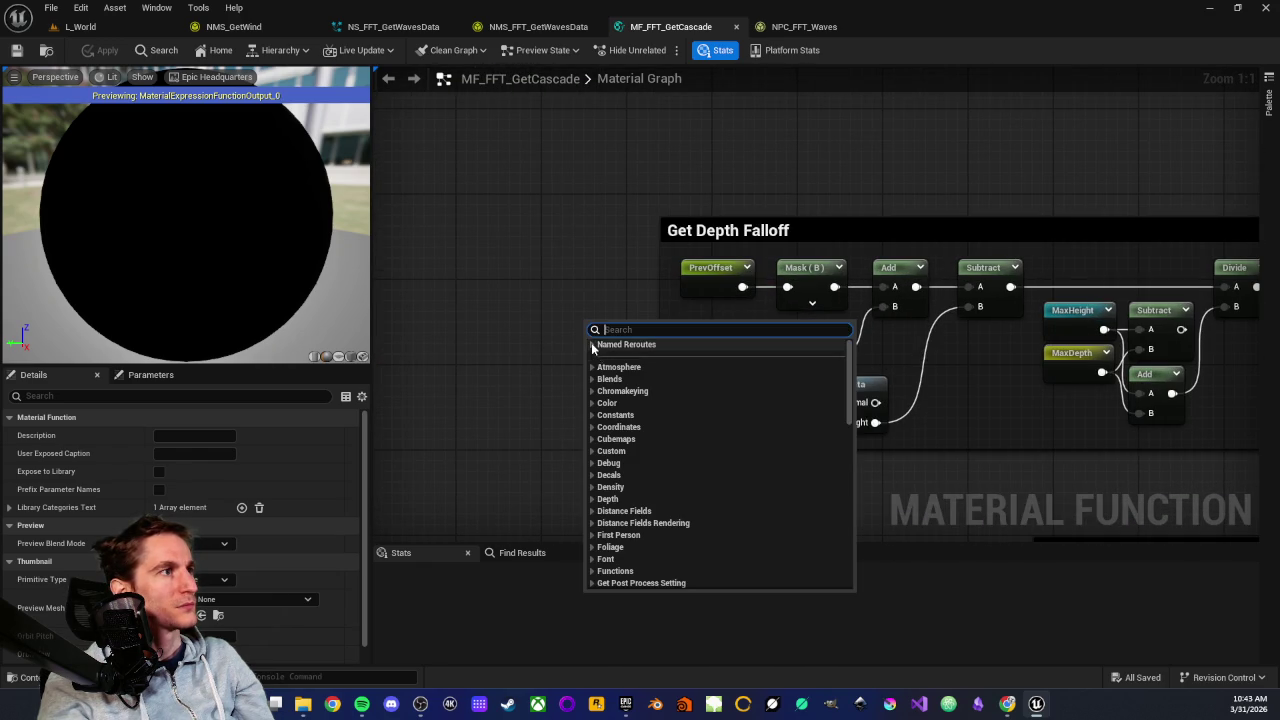
left_click(591, 343)
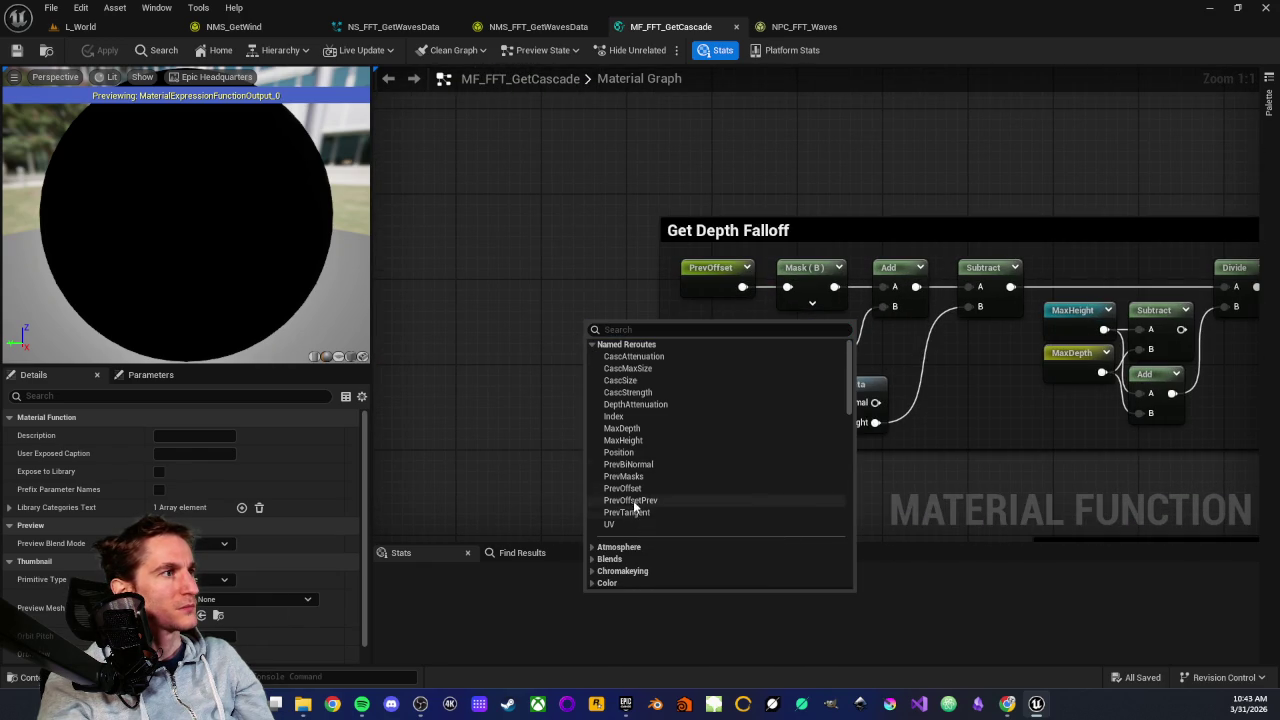
key("Escape")
mouse_move(644, 347)
left_mouse_down()
mouse_move(737, 286)
mouse_move(787, 287)
left_mouse_up()
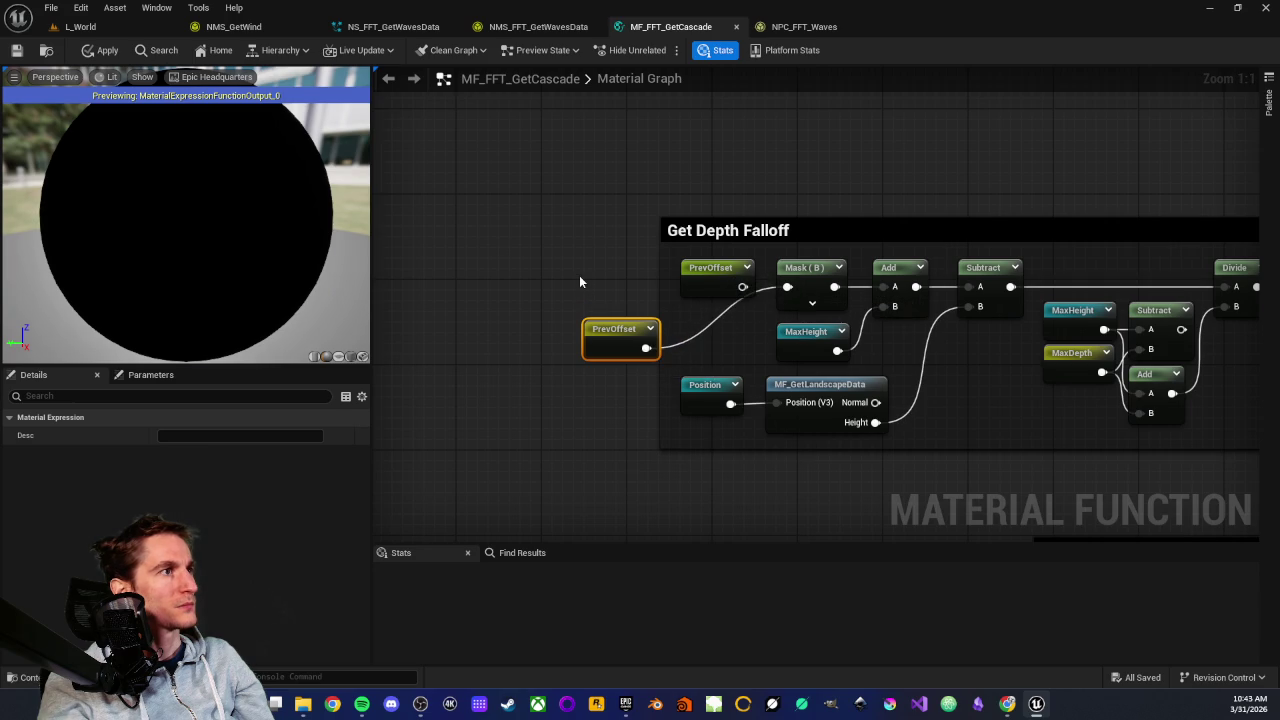
left_click(100, 50)
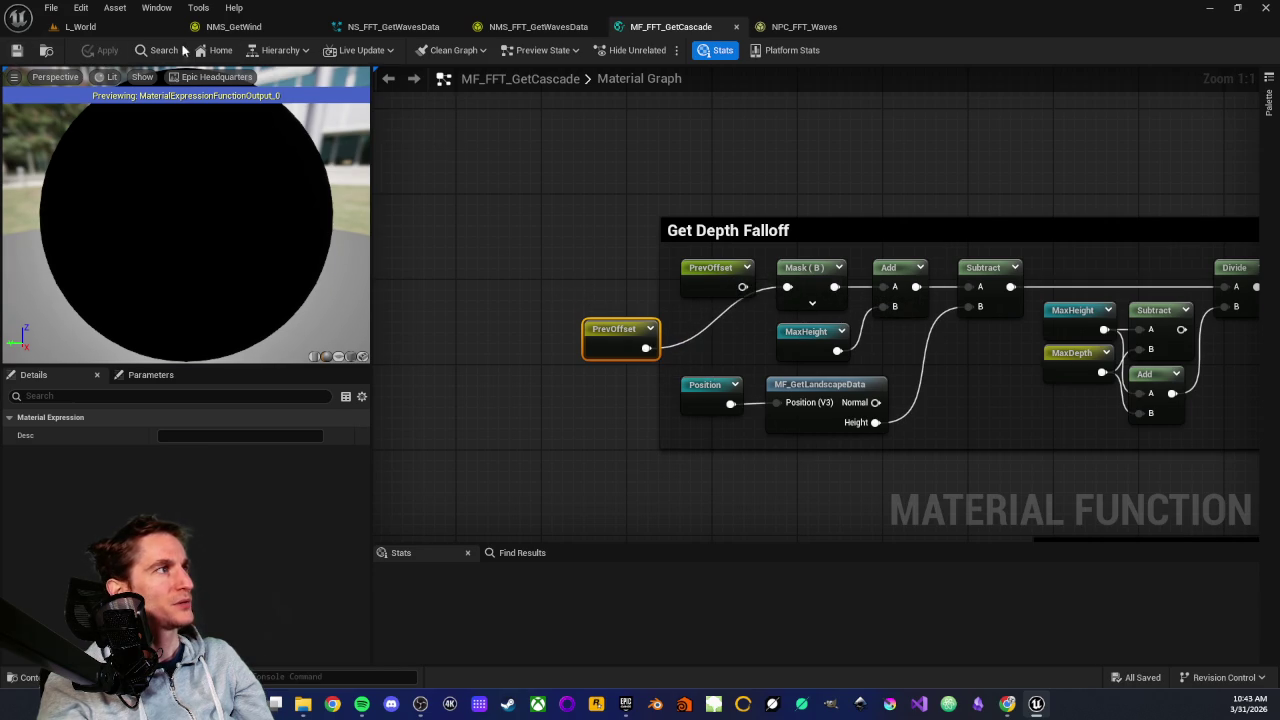
Play-test the L_World level to check the water, then stop
left_click(199, 51)
left_click(386, 52)
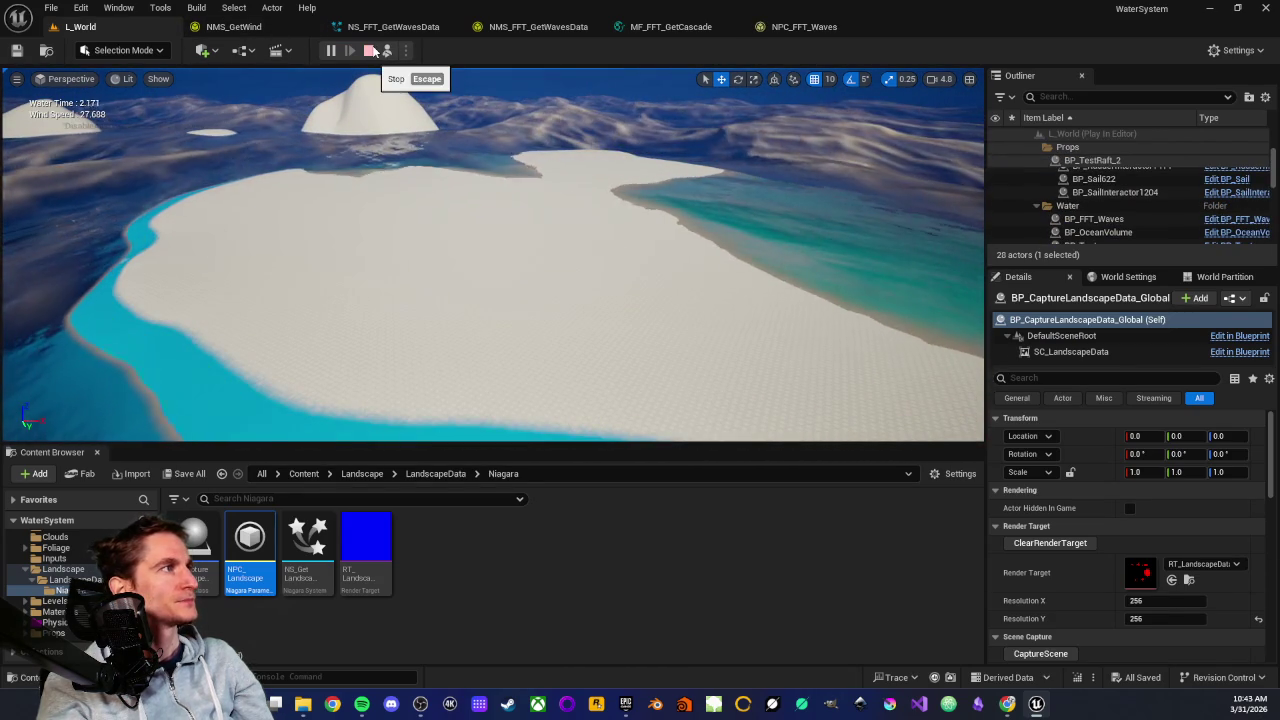
left_click(368, 51)
Delete the old PrevOffset reroute node and move the new one up beside Mask
left_click(721, 30)
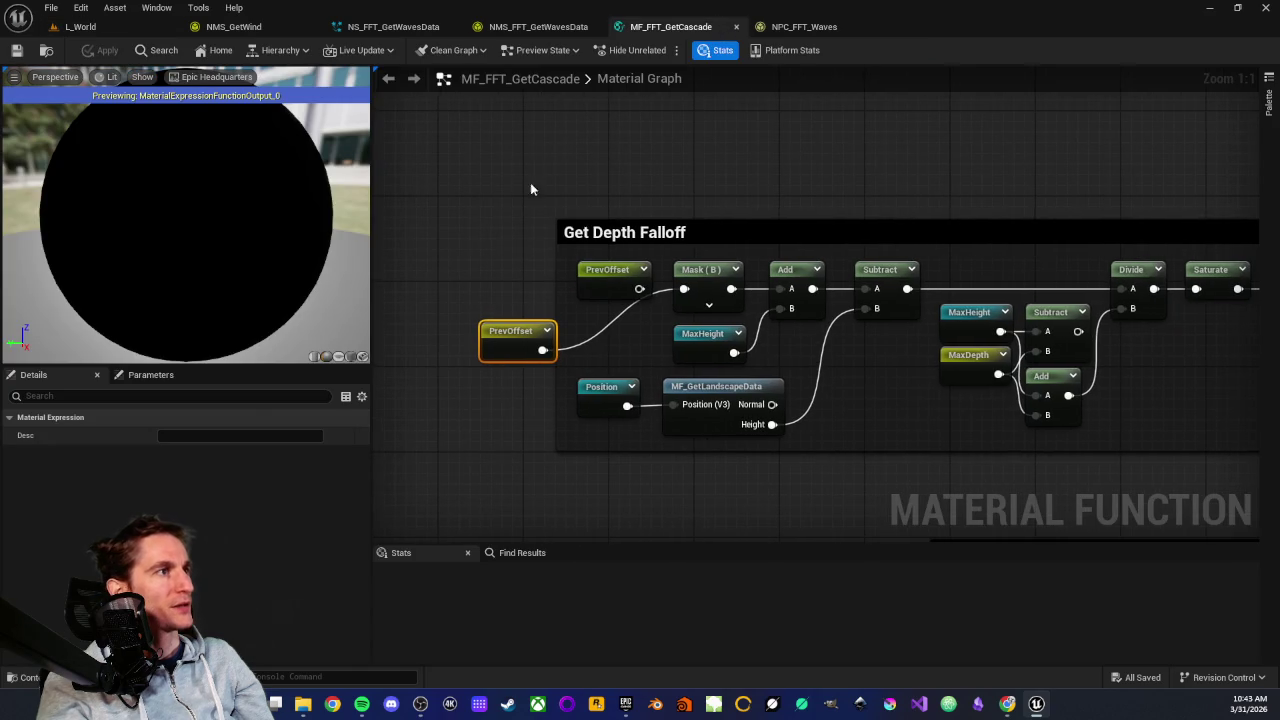
left_click(600, 276)
scroll(595, 270, "down", 8)
scroll(600, 264, "up", 6)
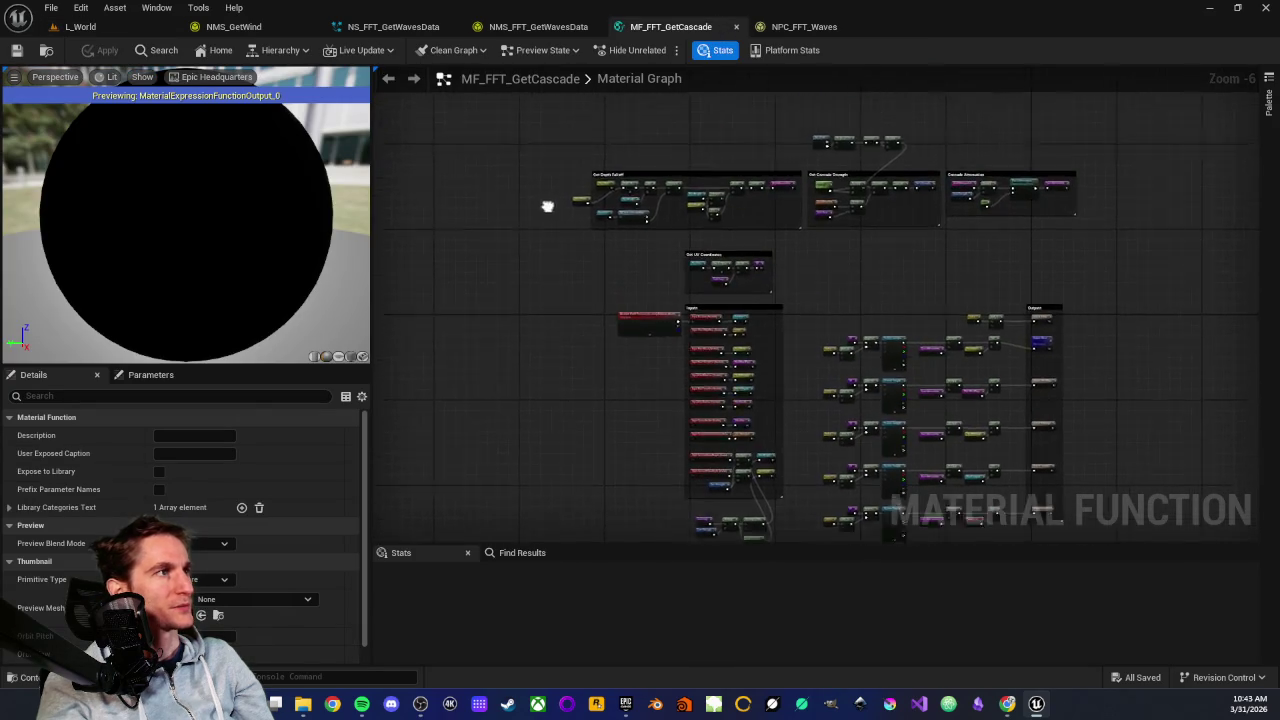
double_click(700, 248)
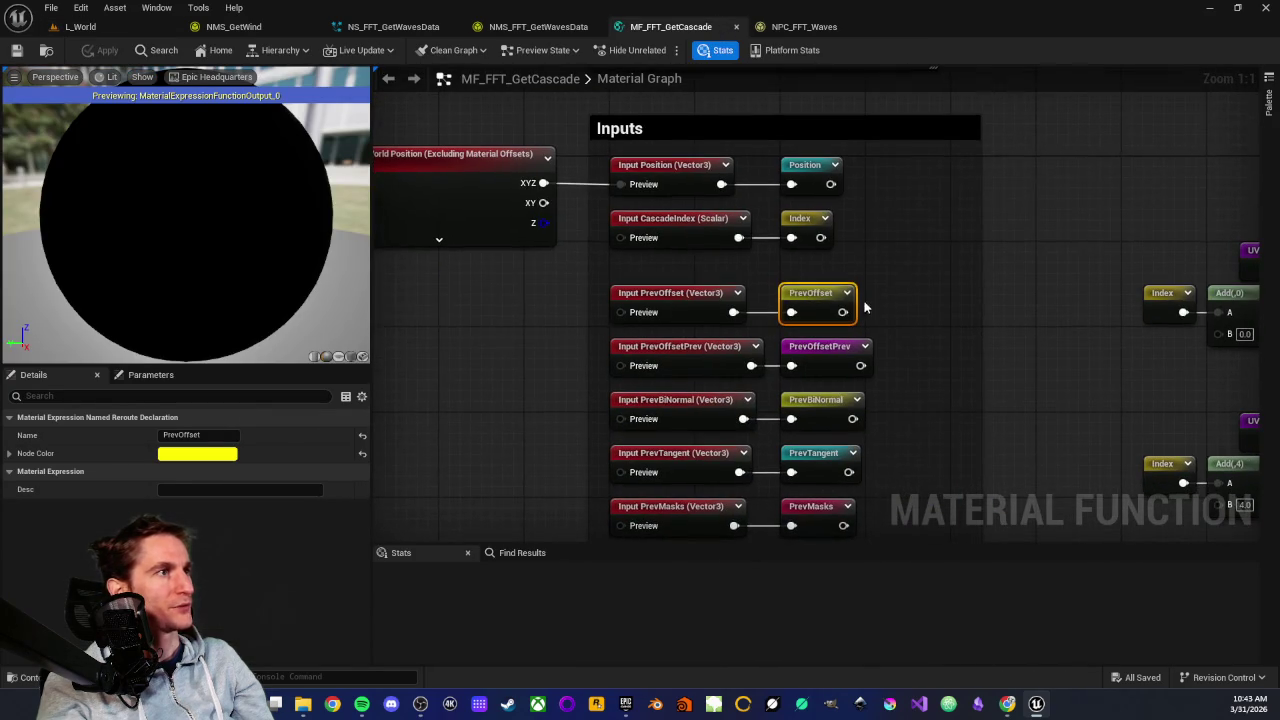
left_click(900, 291)
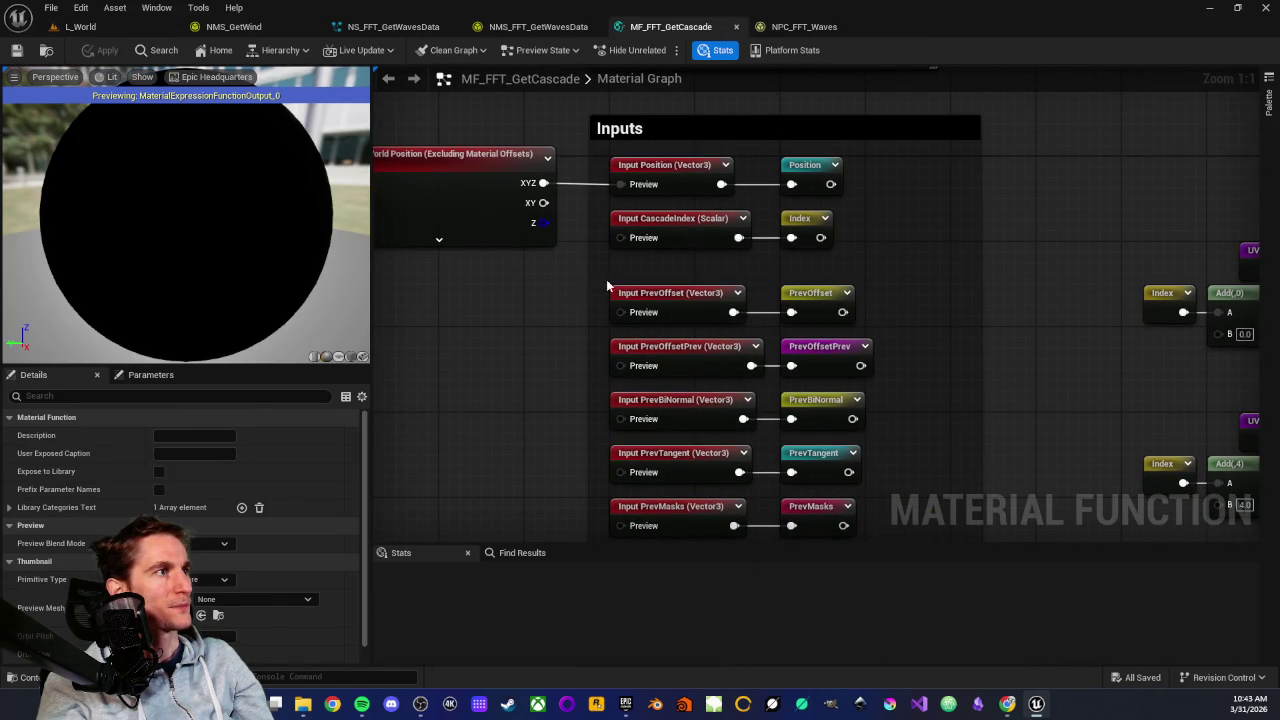
key("alt+Left")
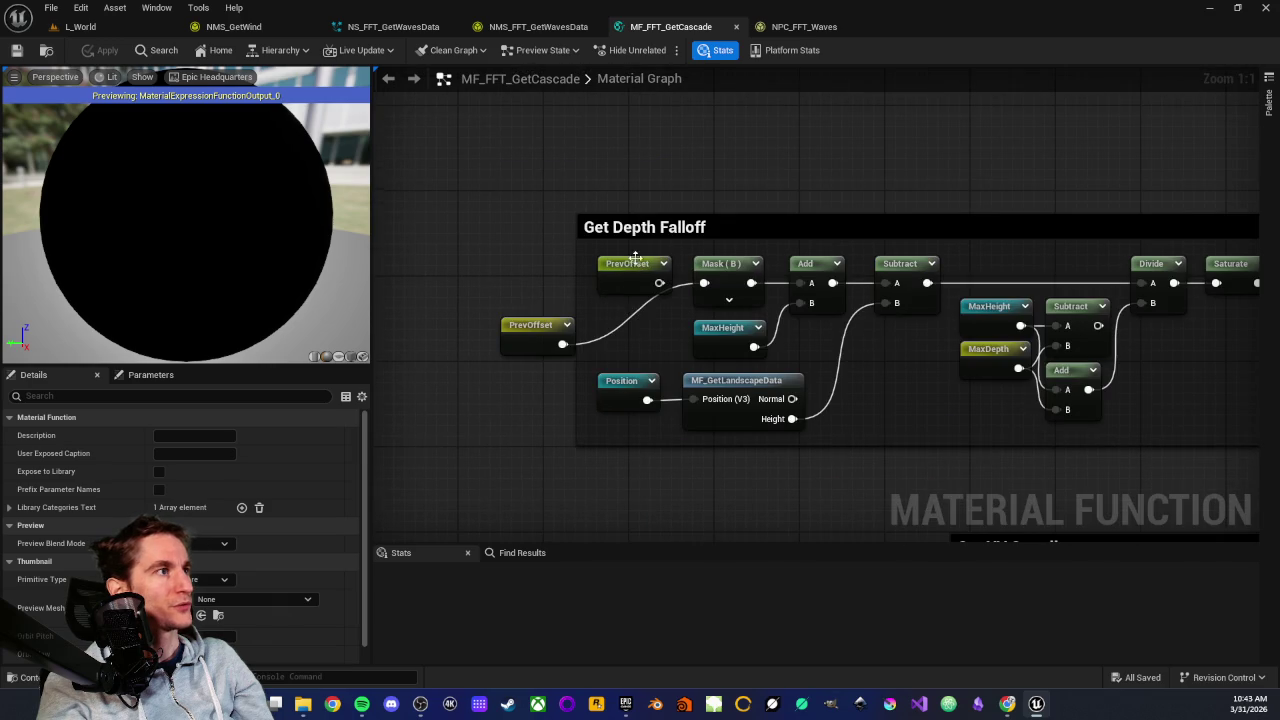
key("Delete")
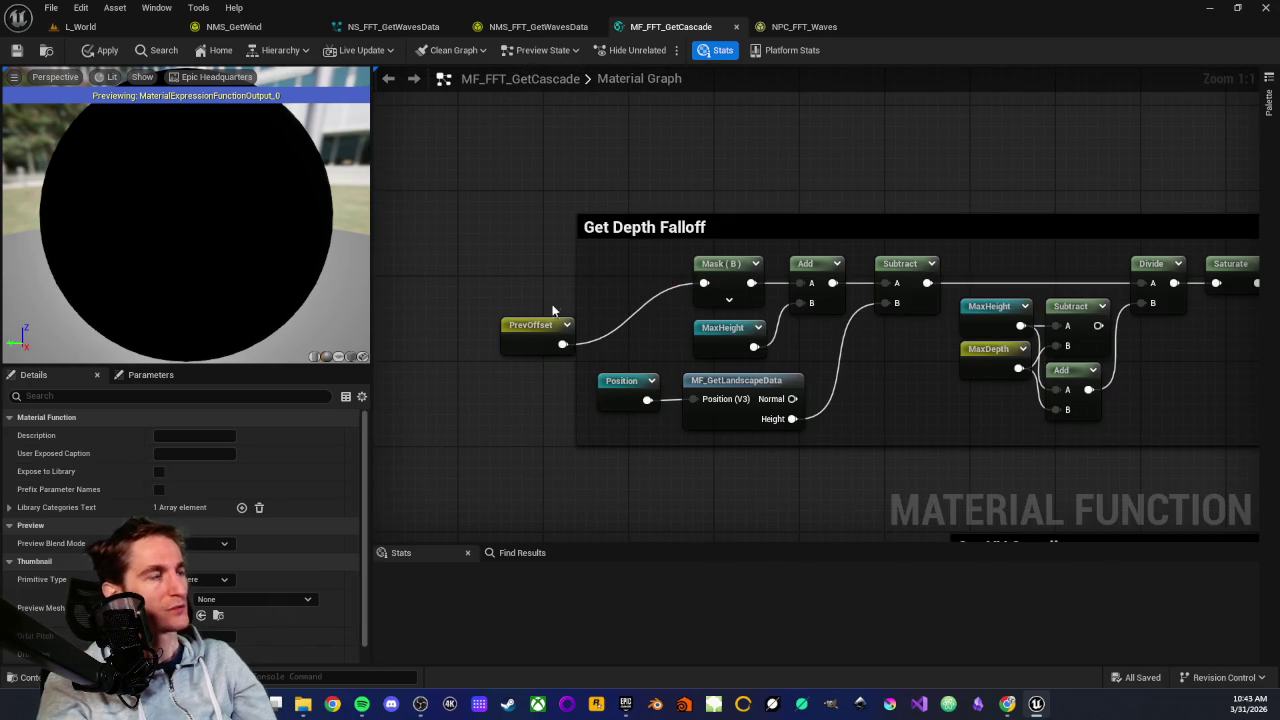
left_click_drag(533, 327, 632, 267)
Trace the MaxDepth reroute and review the CascSize, CascStrength and Multiply (0.2) nodes
left_click(785, 395)
left_click_drag(972, 424, 759, 411)
double_click(762, 352)
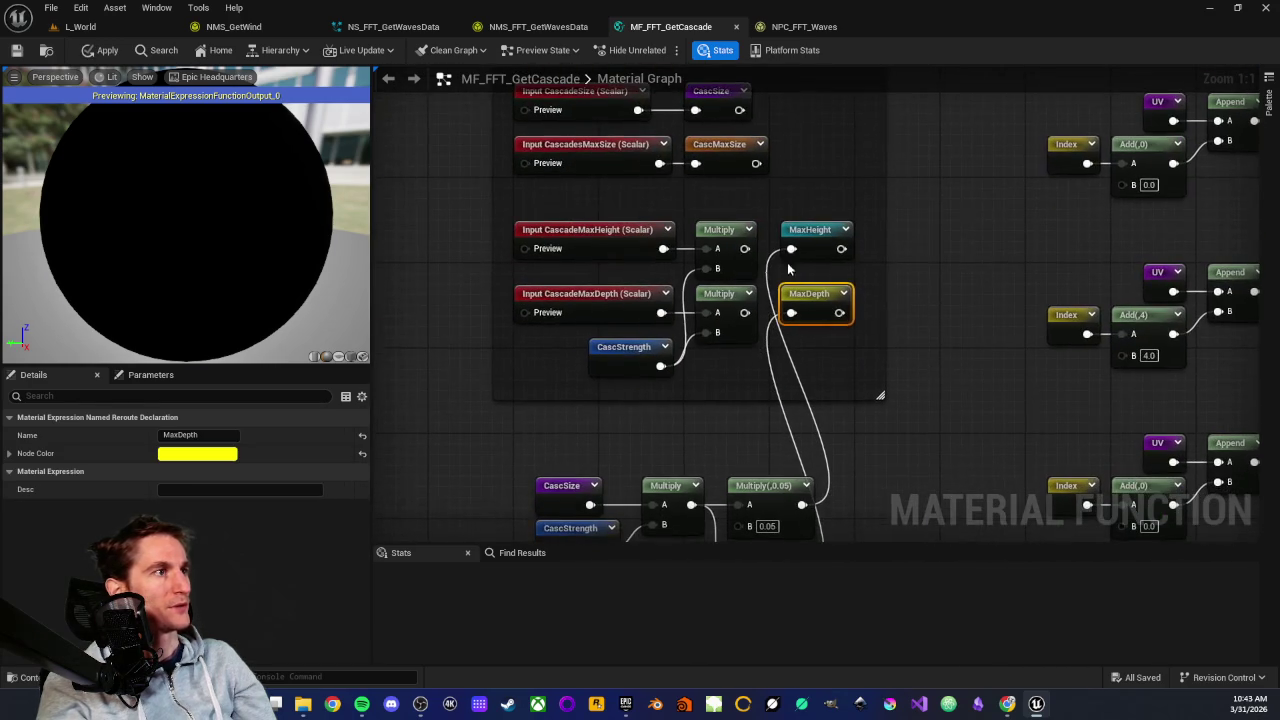
mouse_move(947, 490)
left_mouse_down()
mouse_move(860, 326)
mouse_move(837, 314)
left_mouse_up()
left_click(837, 314)
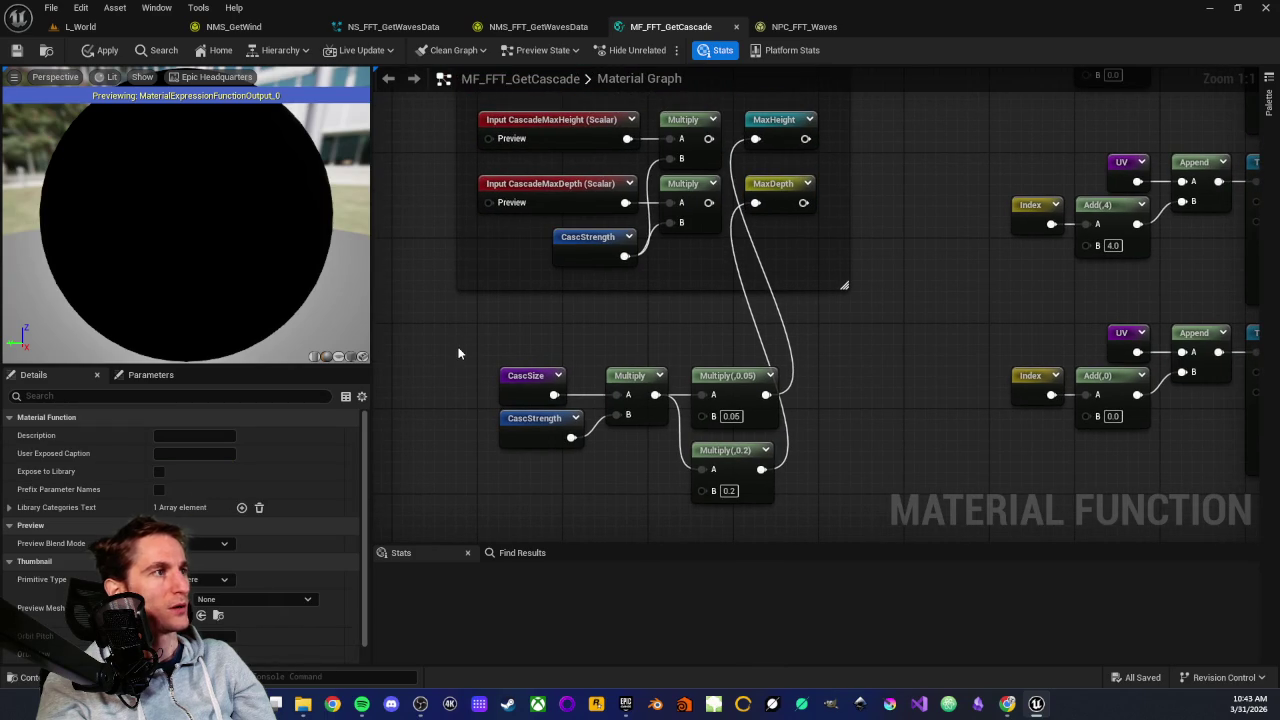
mouse_move(503, 369)
left_mouse_down()
mouse_move(830, 507)
mouse_move(830, 520)
left_mouse_up()
mouse_move(466, 358)
left_mouse_down()
mouse_move(806, 494)
mouse_move(867, 503)
left_mouse_up()
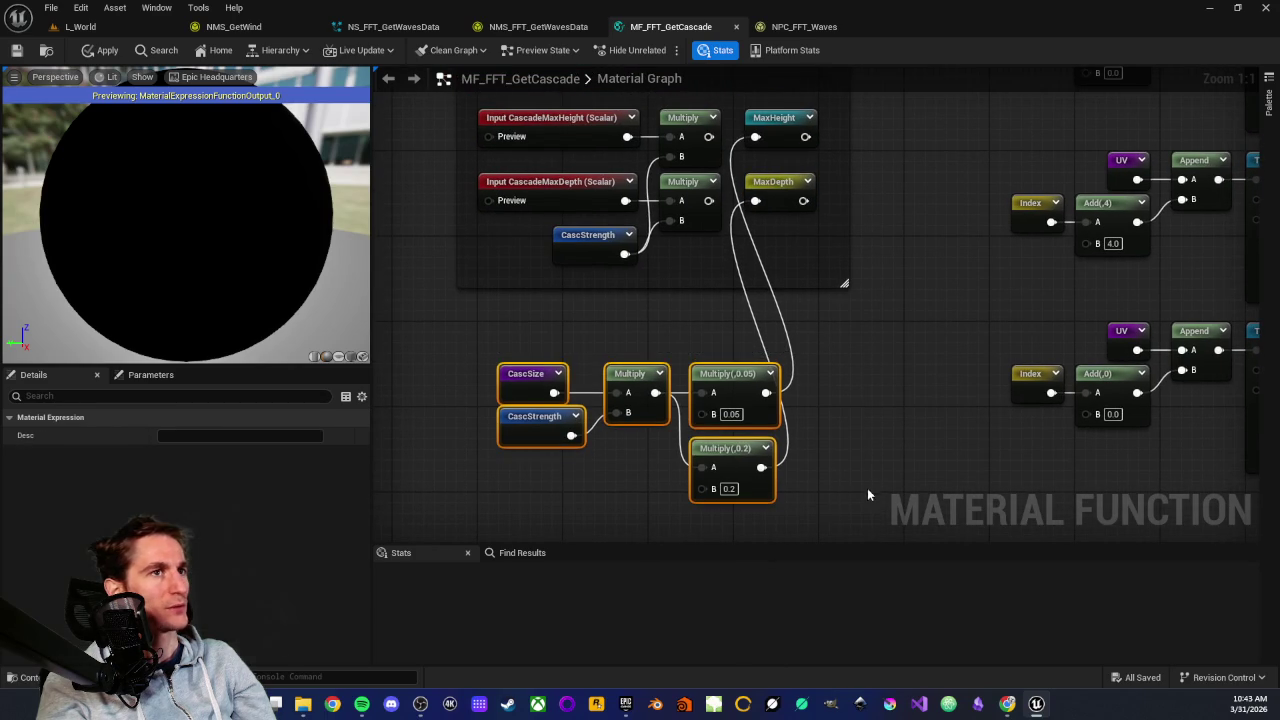
left_click(882, 440)
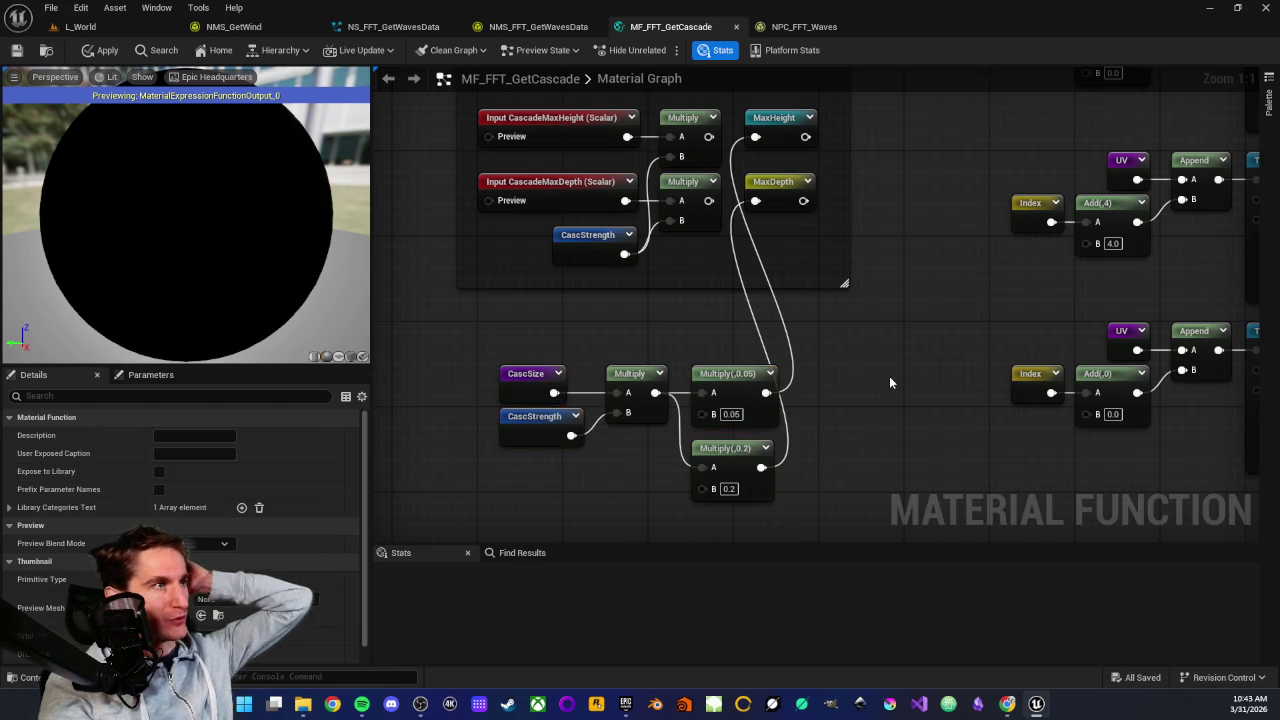
Survey the Inputs, Get Cascade Strength and Get UV Coordinates groups feeding the cascade samples
scroll(889, 376, "down", 4)
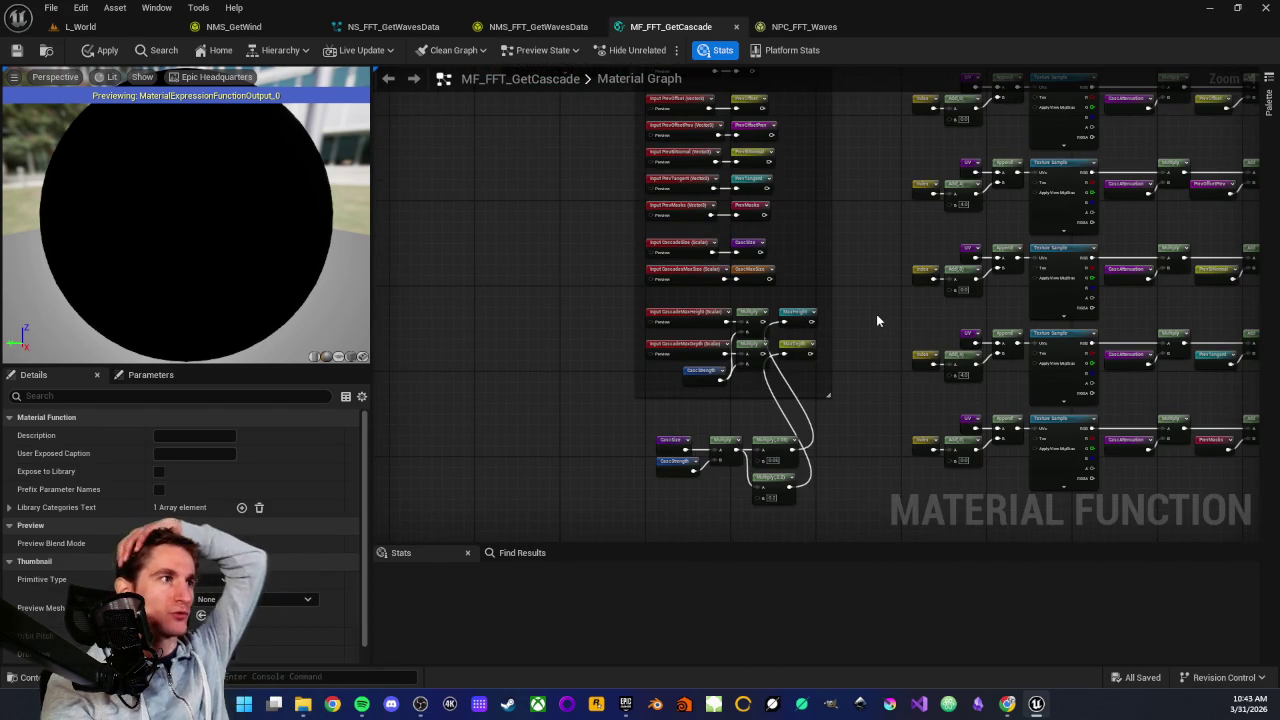
left_click_drag(894, 278, 875, 316)
mouse_move(861, 310)
left_mouse_down()
mouse_move(803, 284)
mouse_move(777, 326)
mouse_move(780, 274)
mouse_move(781, 367)
left_mouse_up()
scroll(781, 367, "up", 3)
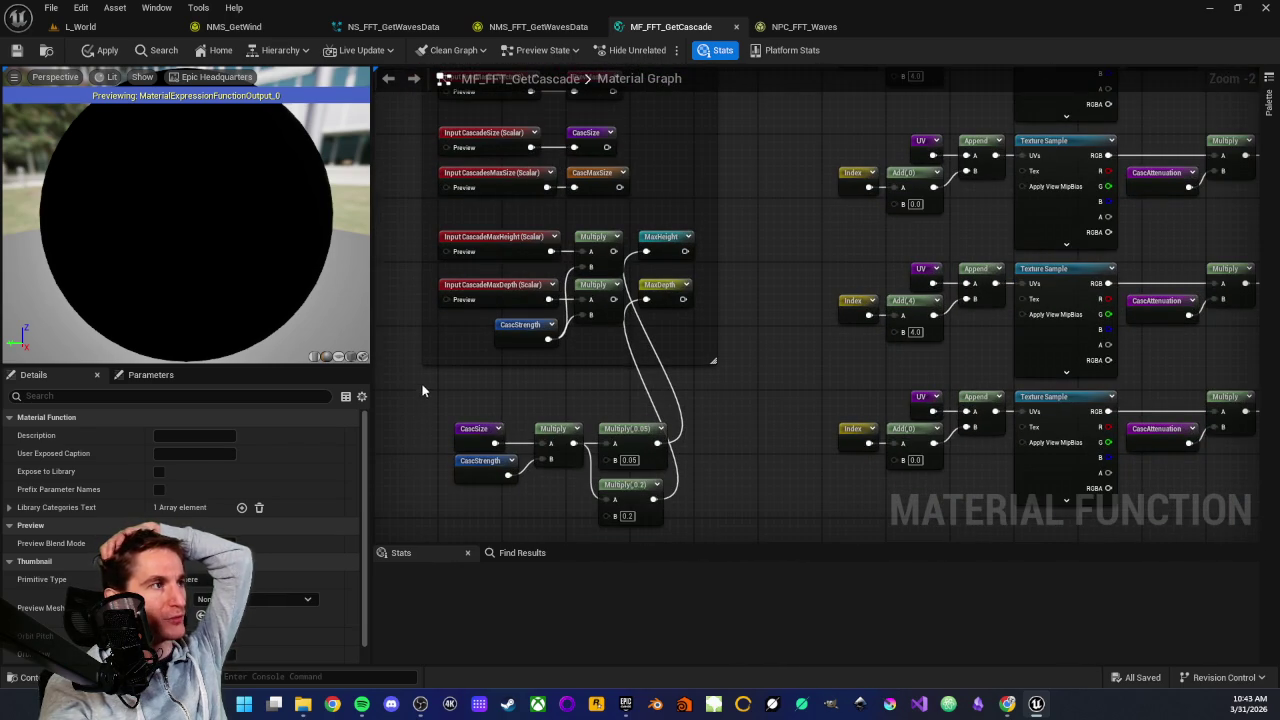
left_click_drag(421, 385, 680, 542)
left_click(731, 356)
left_click_drag(731, 356, 711, 523)
mouse_move(735, 292)
left_mouse_down()
mouse_move(754, 237)
mouse_move(742, 406)
left_mouse_up()
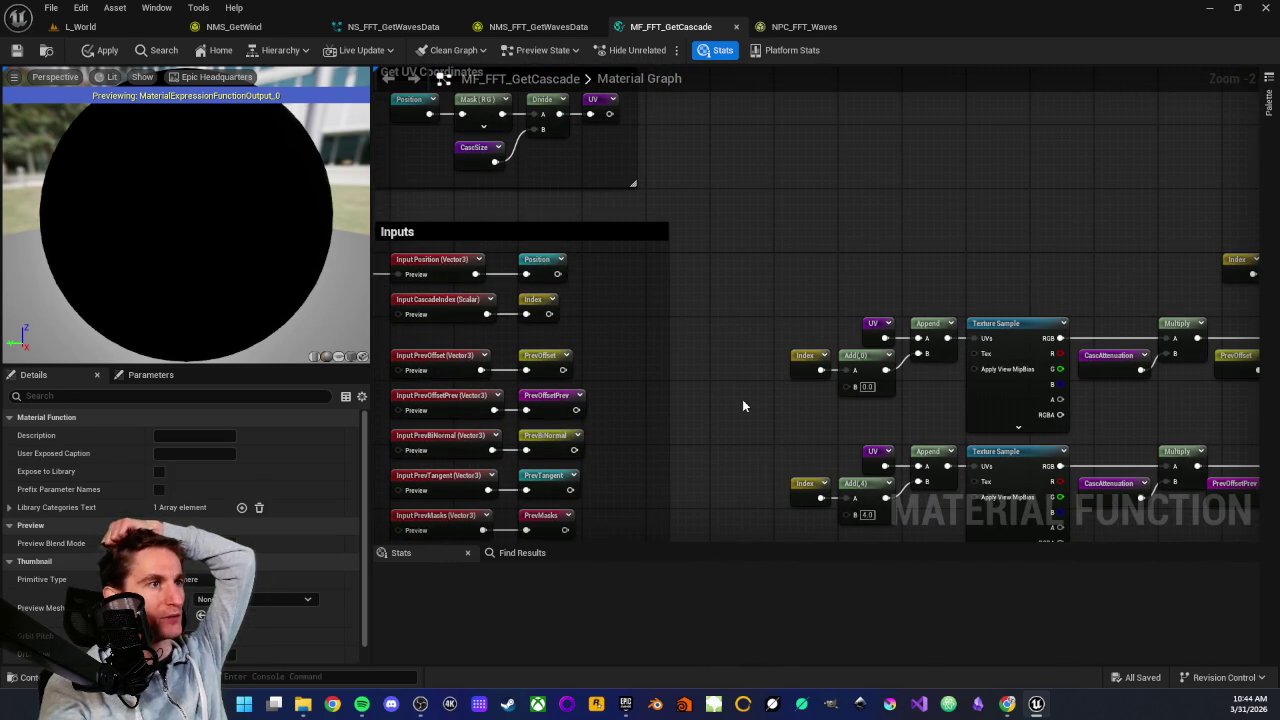
mouse_move(749, 343)
left_mouse_down()
mouse_move(751, 420)
mouse_move(728, 323)
left_mouse_up()
scroll(728, 323, "down", 3)
scroll(728, 349, "up", 2)
left_click_drag(720, 263, 710, 430)
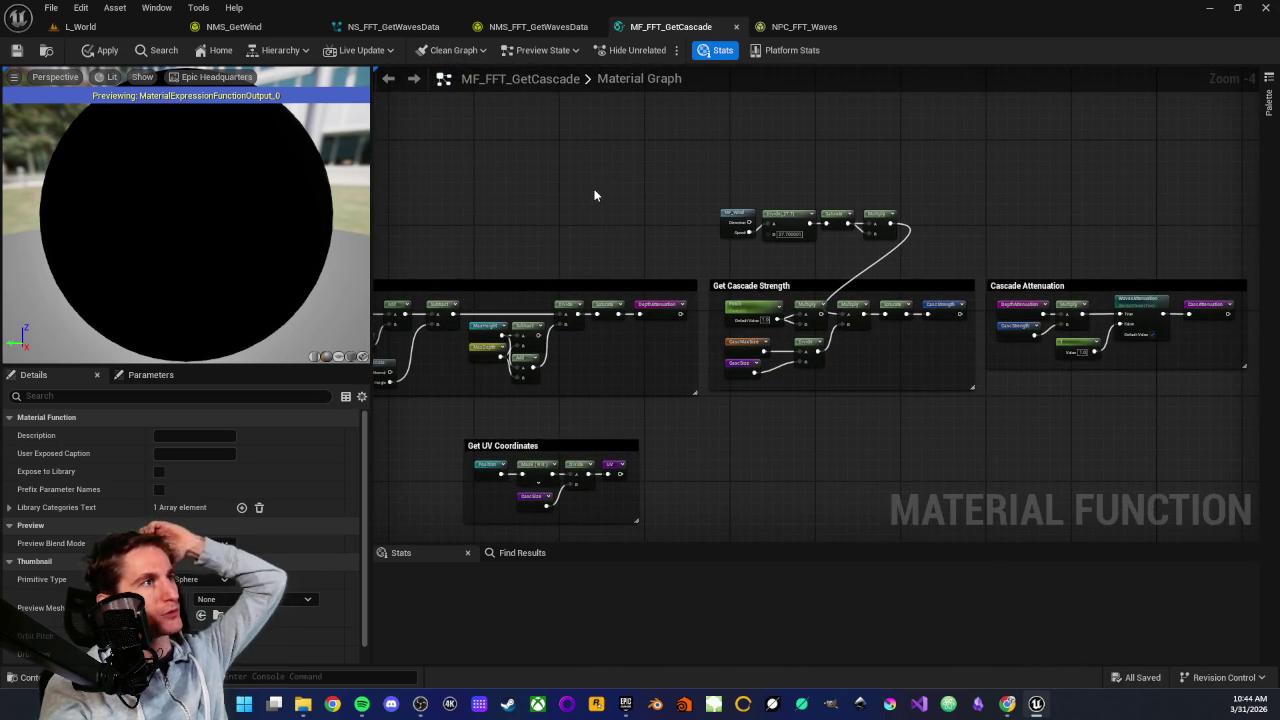
Play L_World and fly the camera over the waves toward the sand islands' turquoise shallows
left_click(796, 30)
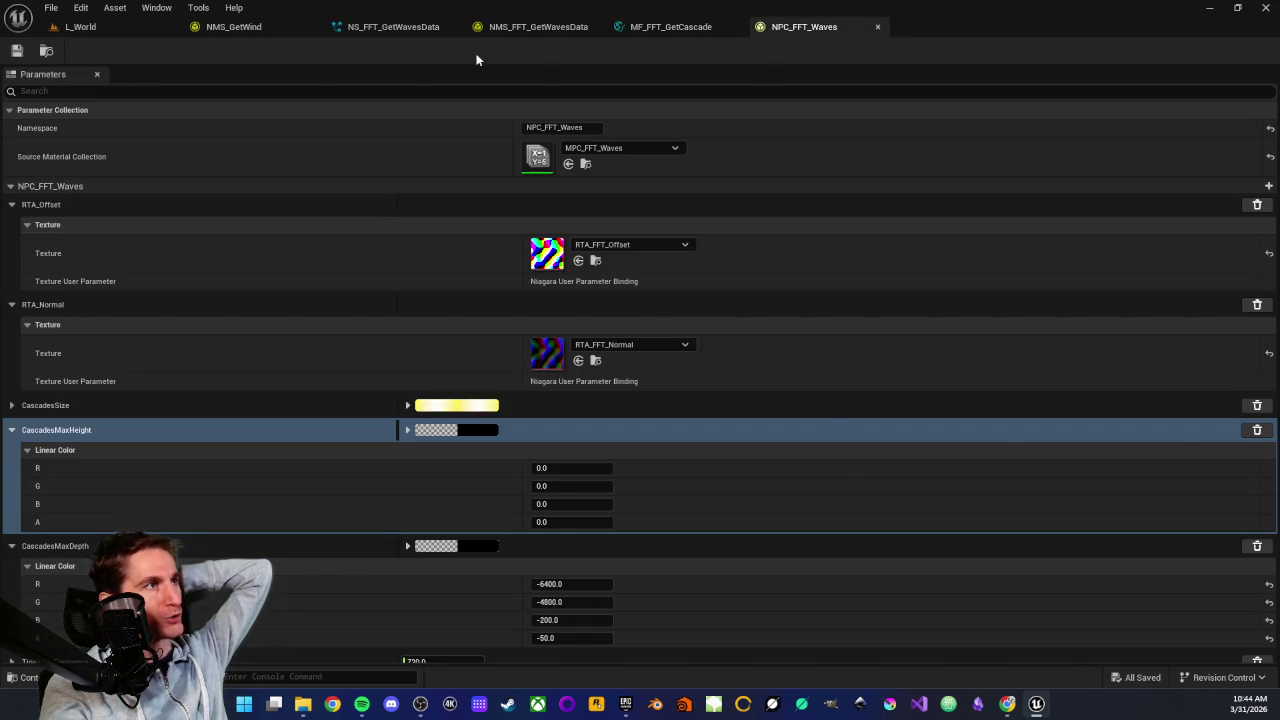
left_click(150, 27)
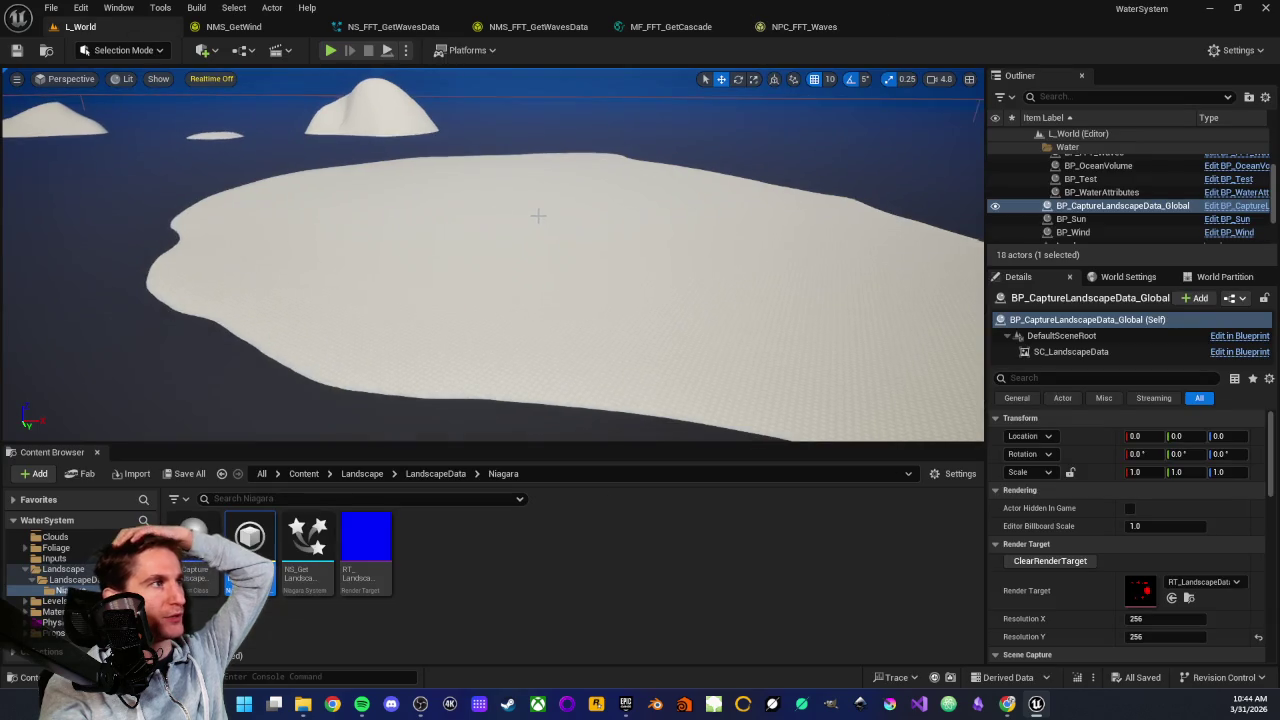
left_click(330, 50)
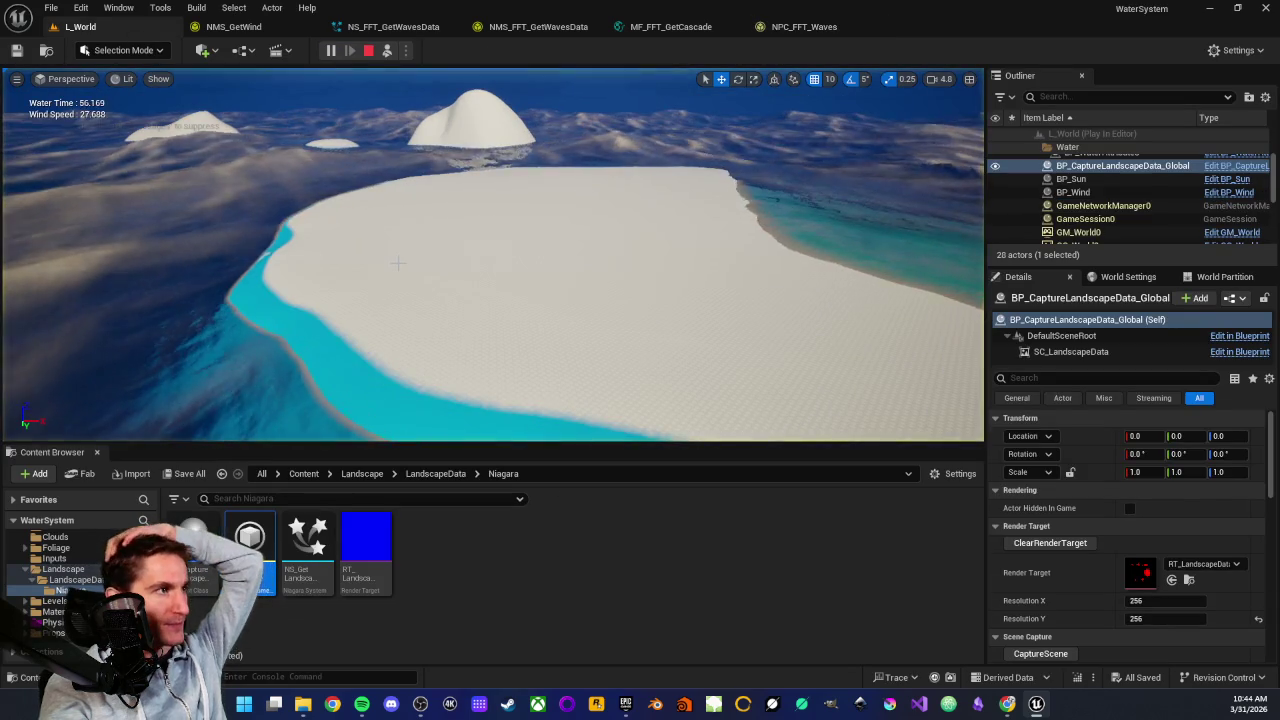
left_click(397, 263)
key("w")
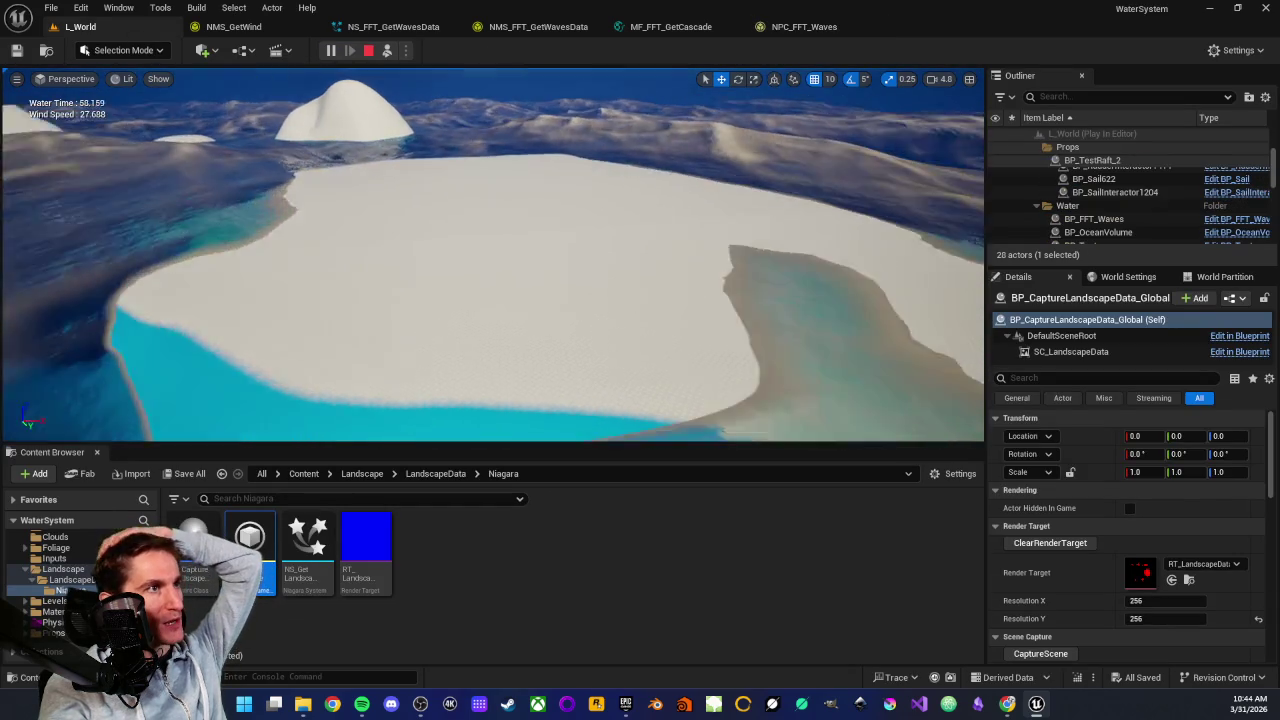
key("w")
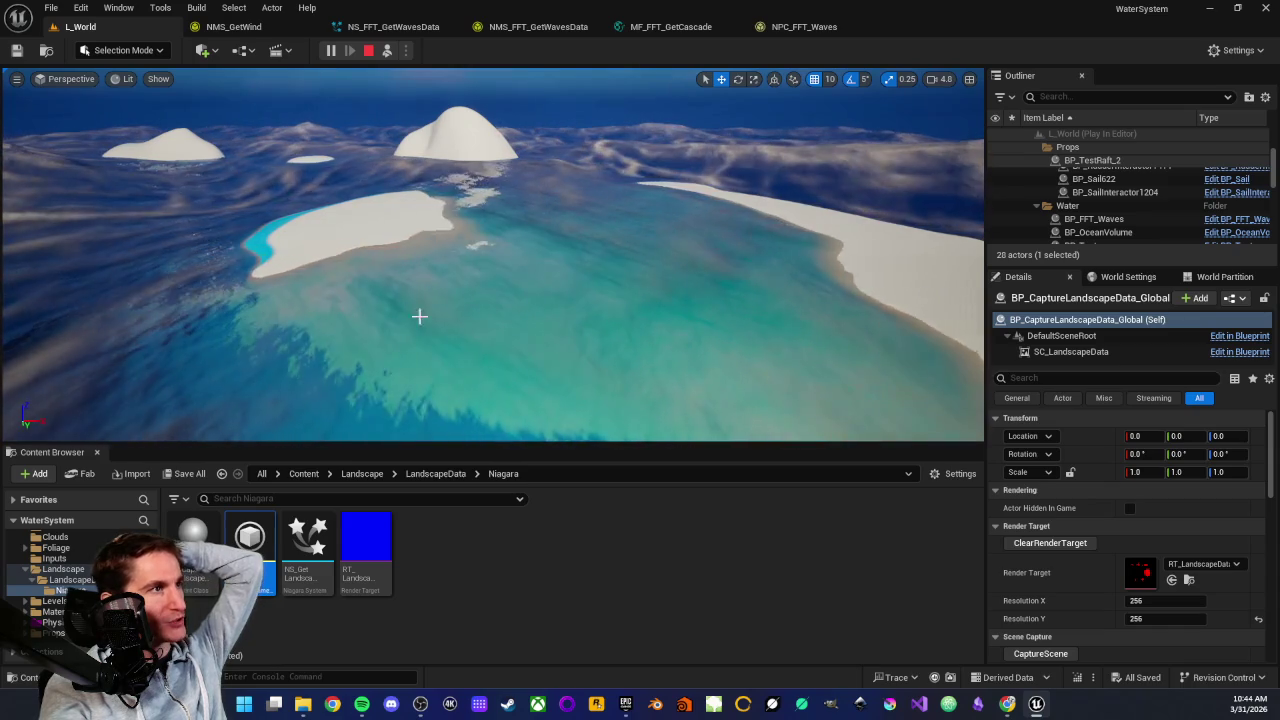
key("w")
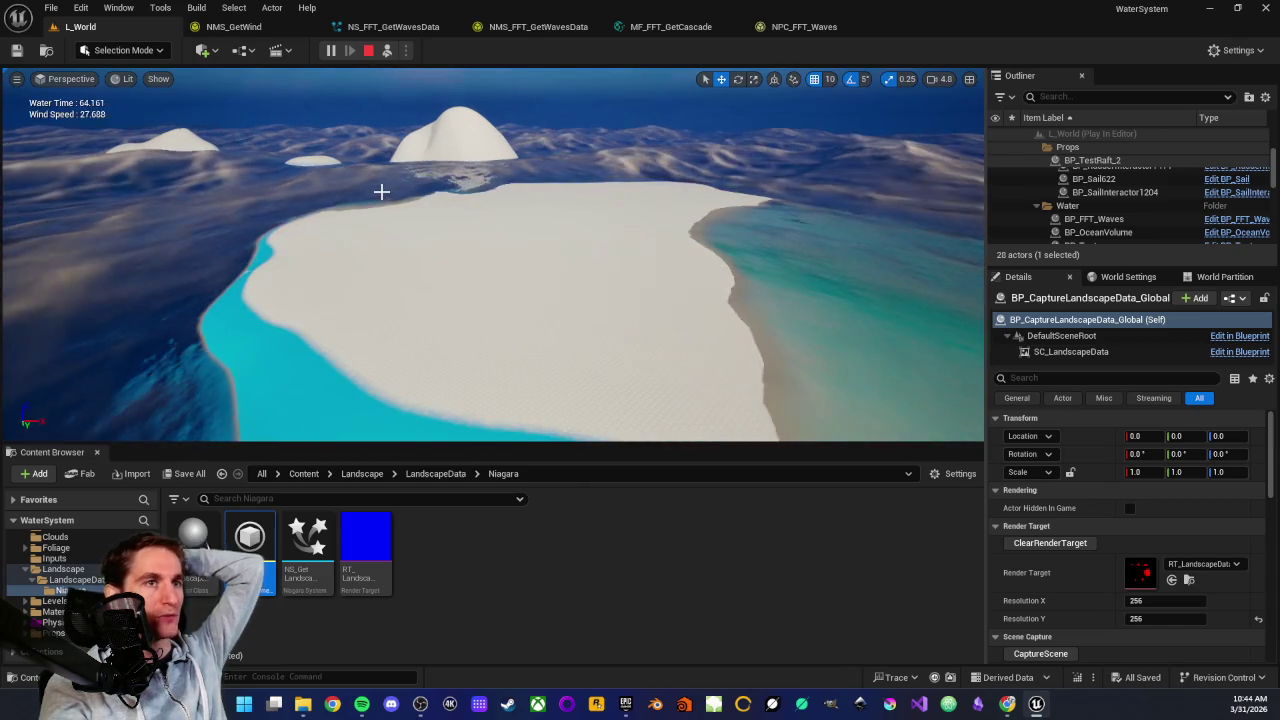